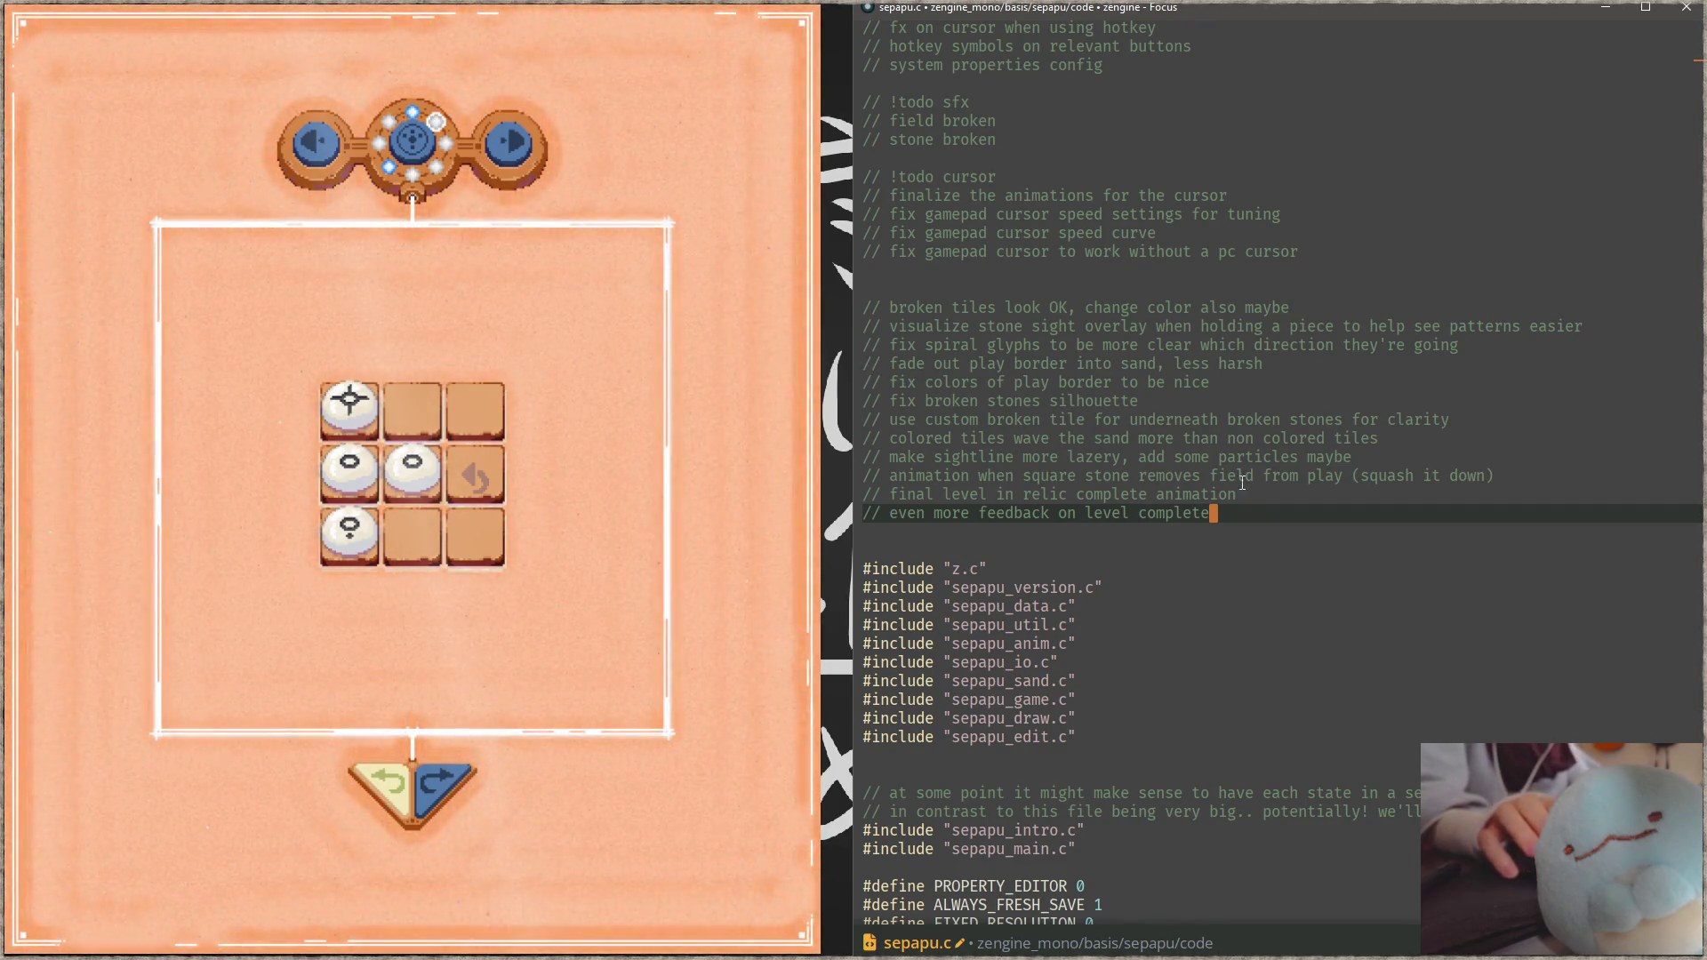
# Step: Leave the sepapu_data.c todo notes and bring up play.aseprite at the glyph tiles
pyautogui.click(1224, 607)
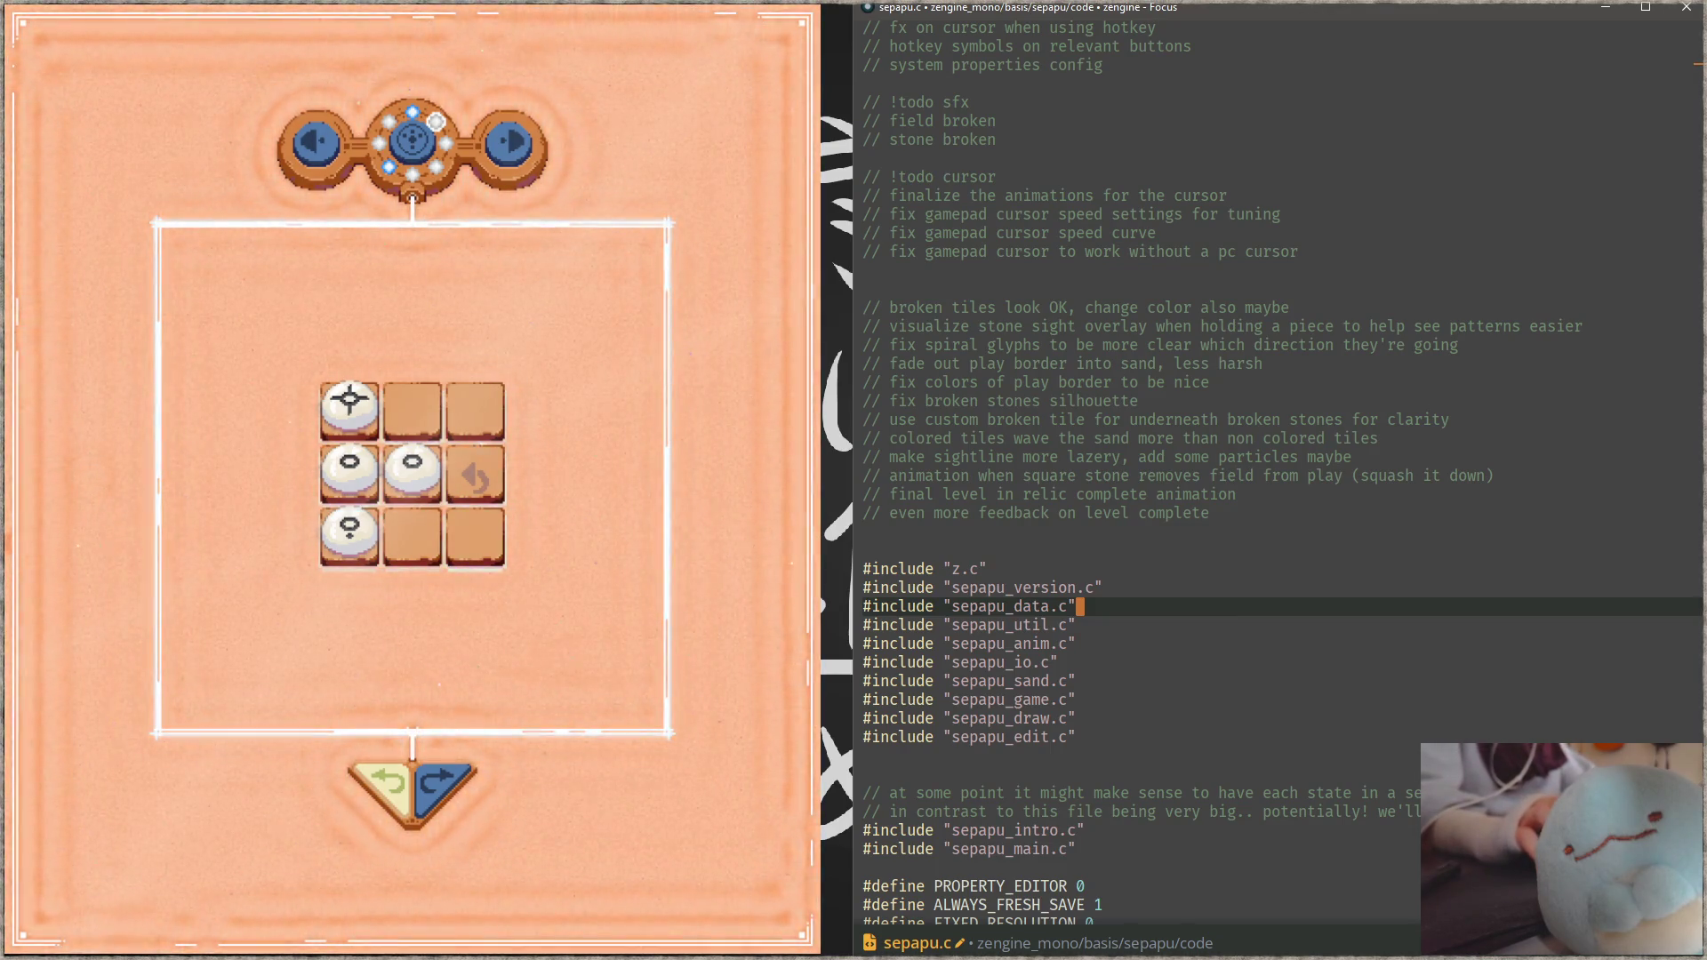
pyautogui.hotkey('alt', 'Tab')
pyautogui.moveTo(1222, 600); pyautogui.dragTo(1147, 574)
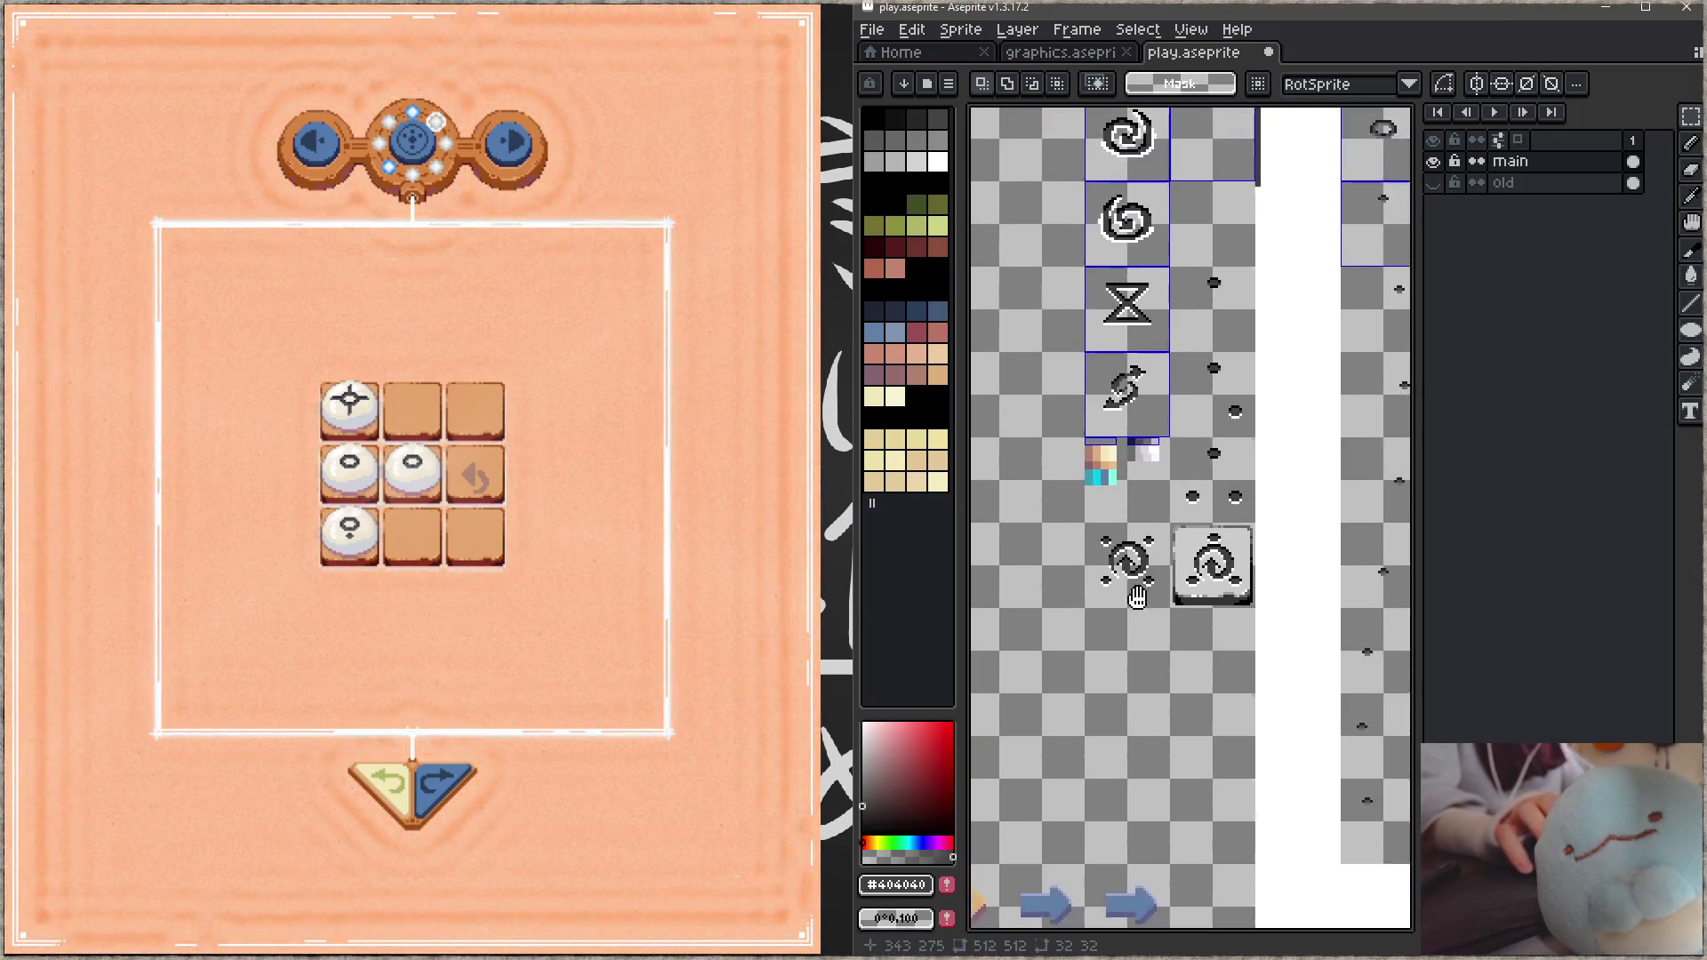
# Step: Marquee-select the top swirl tile, checking the glyph_none slice name
pyautogui.scroll(5, 1146, 573)
pyautogui.moveTo(1288, 590)
pyautogui.mouseDown()
pyautogui.moveTo(1295, 685)
pyautogui.moveTo(1291, 638)
pyautogui.mouseUp()
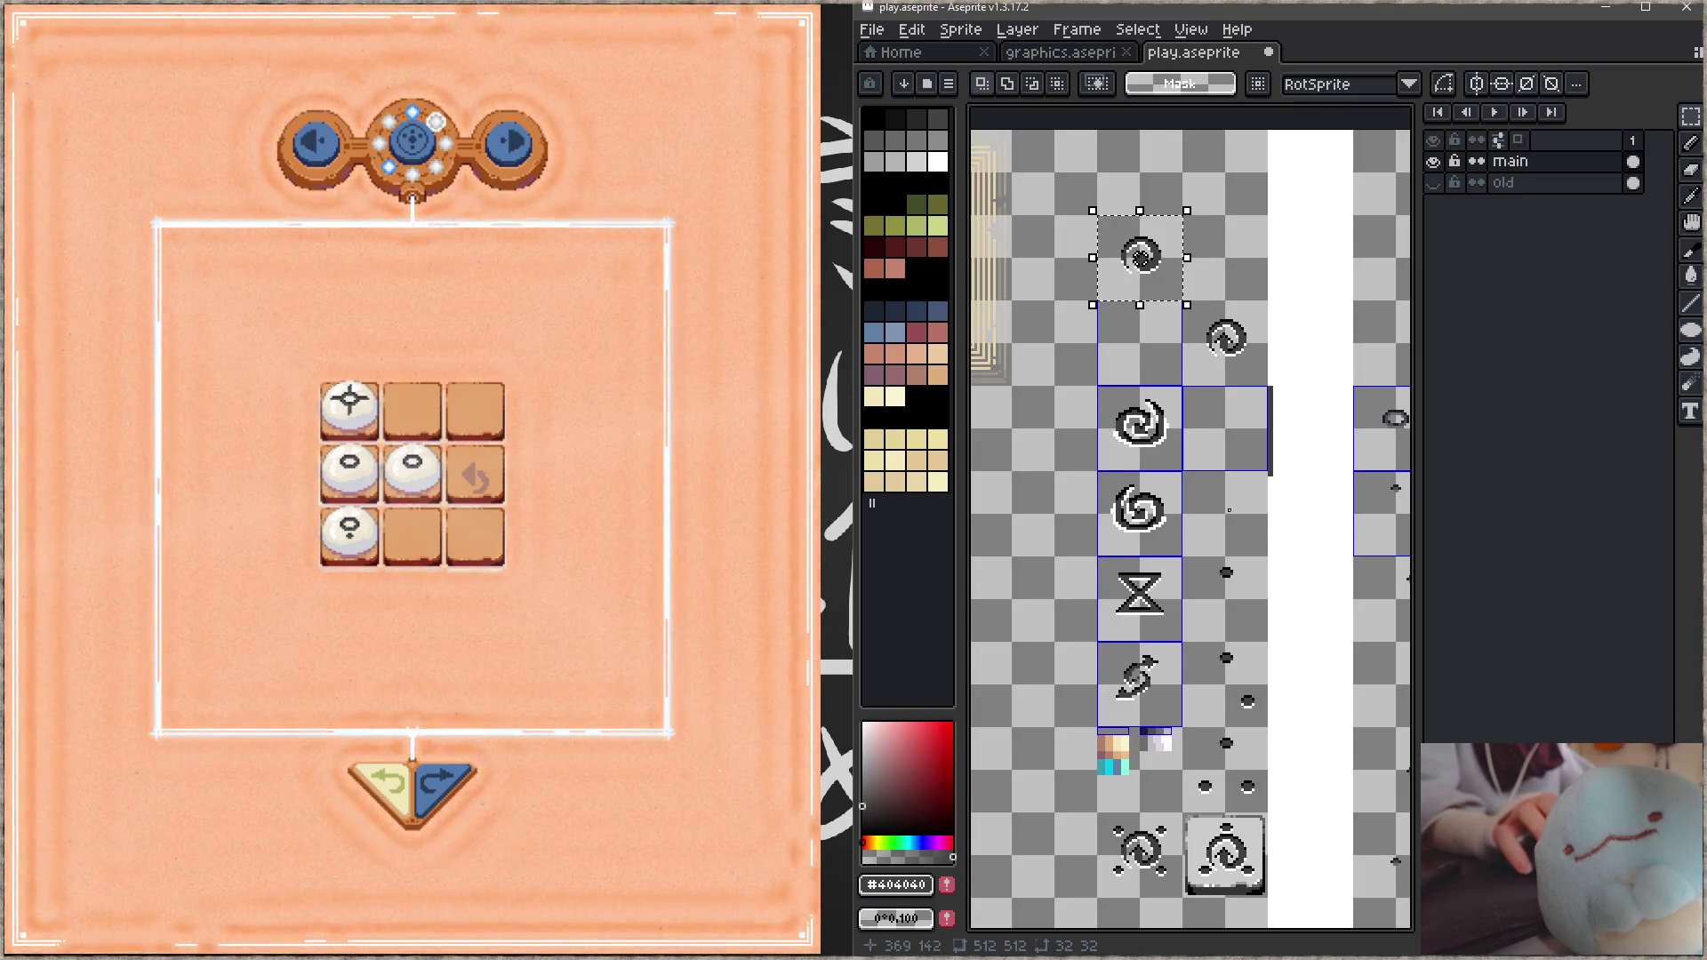
pyautogui.hotkey('ctrl', 'd')
pyautogui.press('m')
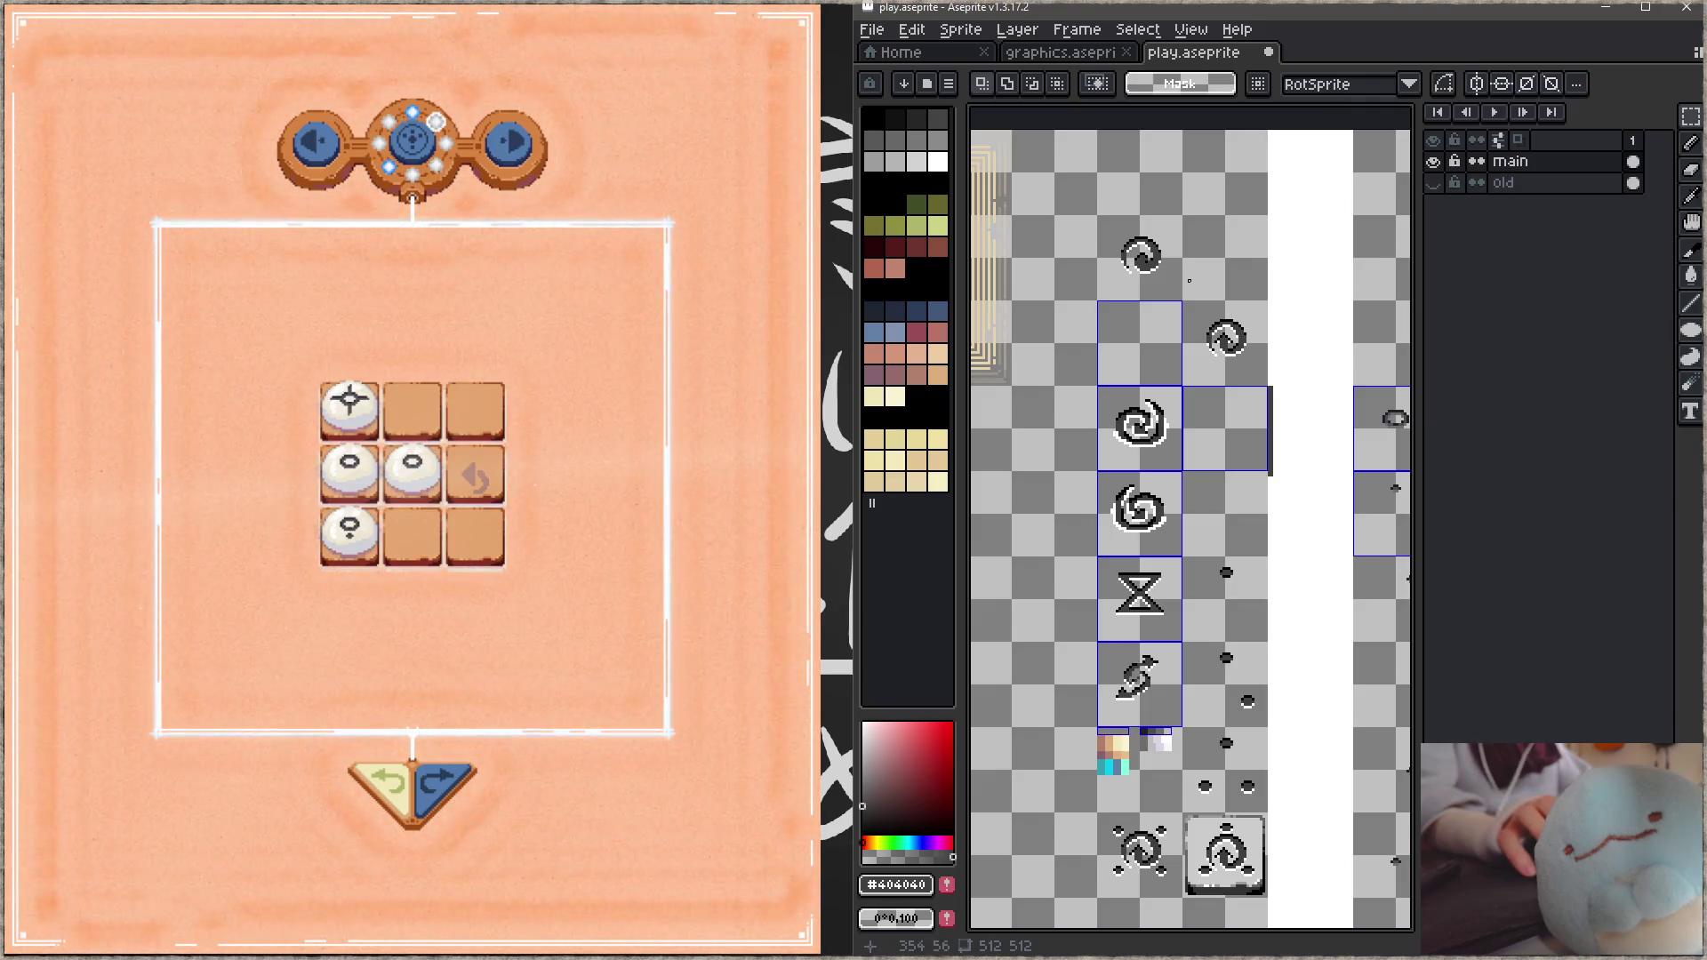
pyautogui.scroll(1, 1138, 284)
pyautogui.hscroll(1, 1138, 284)
pyautogui.moveTo(1070, 274); pyautogui.dragTo(1116, 336)
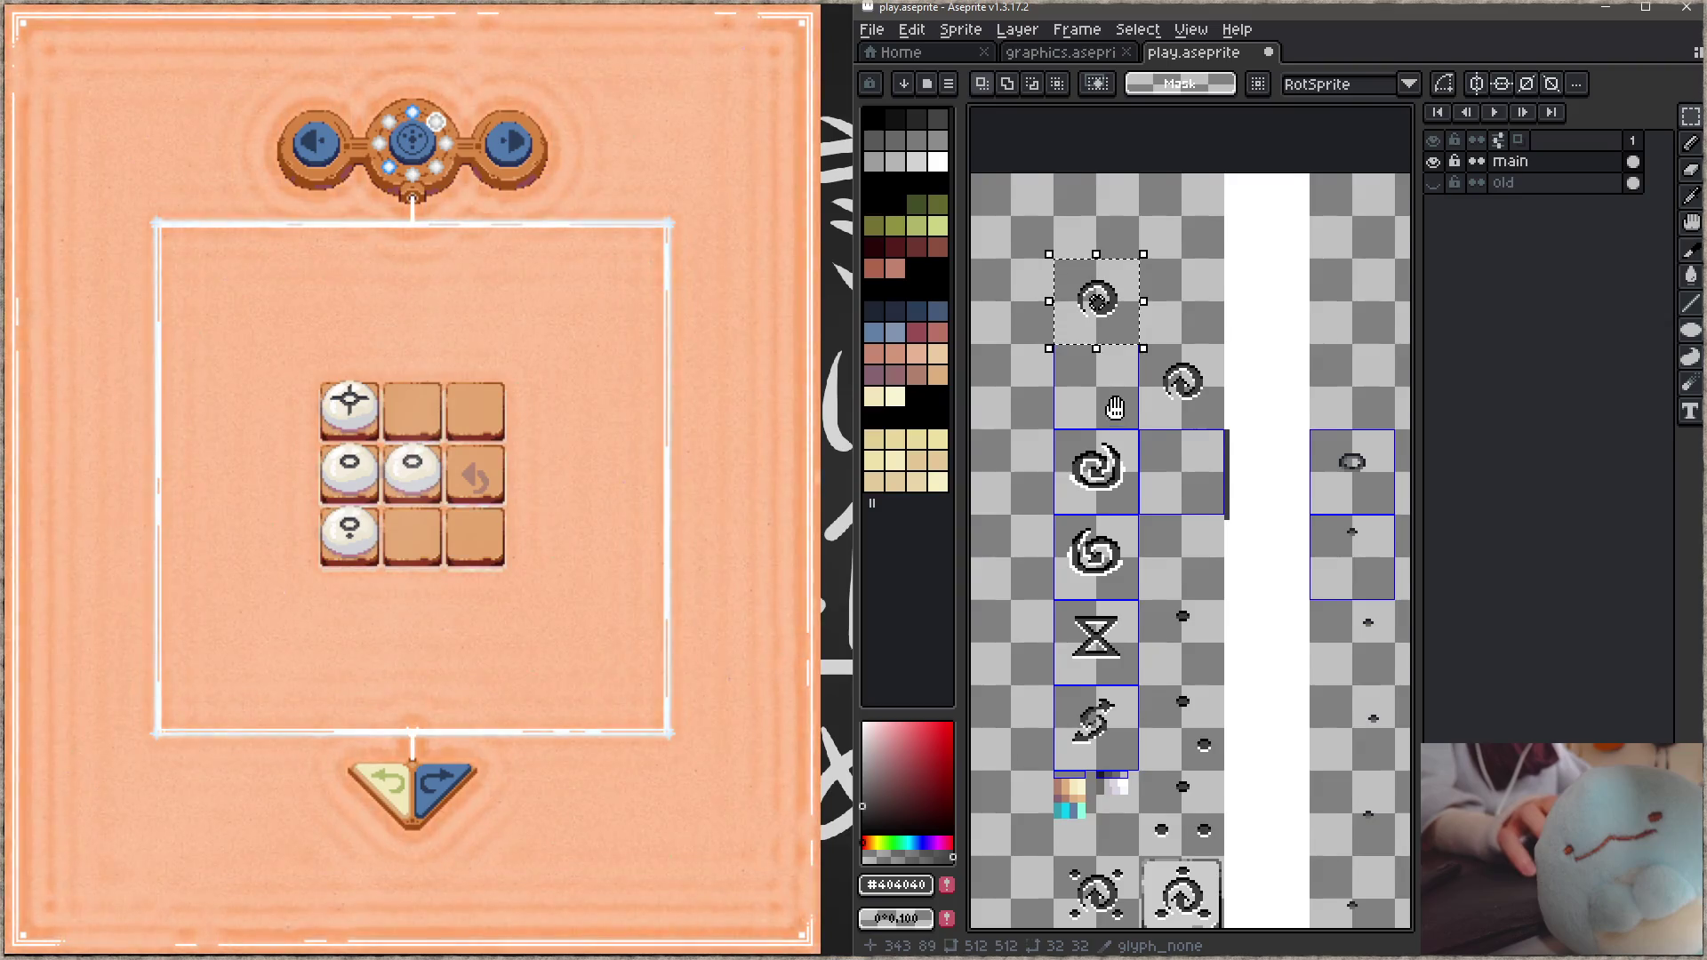
pyautogui.moveTo(1114, 411); pyautogui.dragTo(1121, 404)
pyautogui.hotkey('shift', 'c')
pyautogui.click(1127, 392)
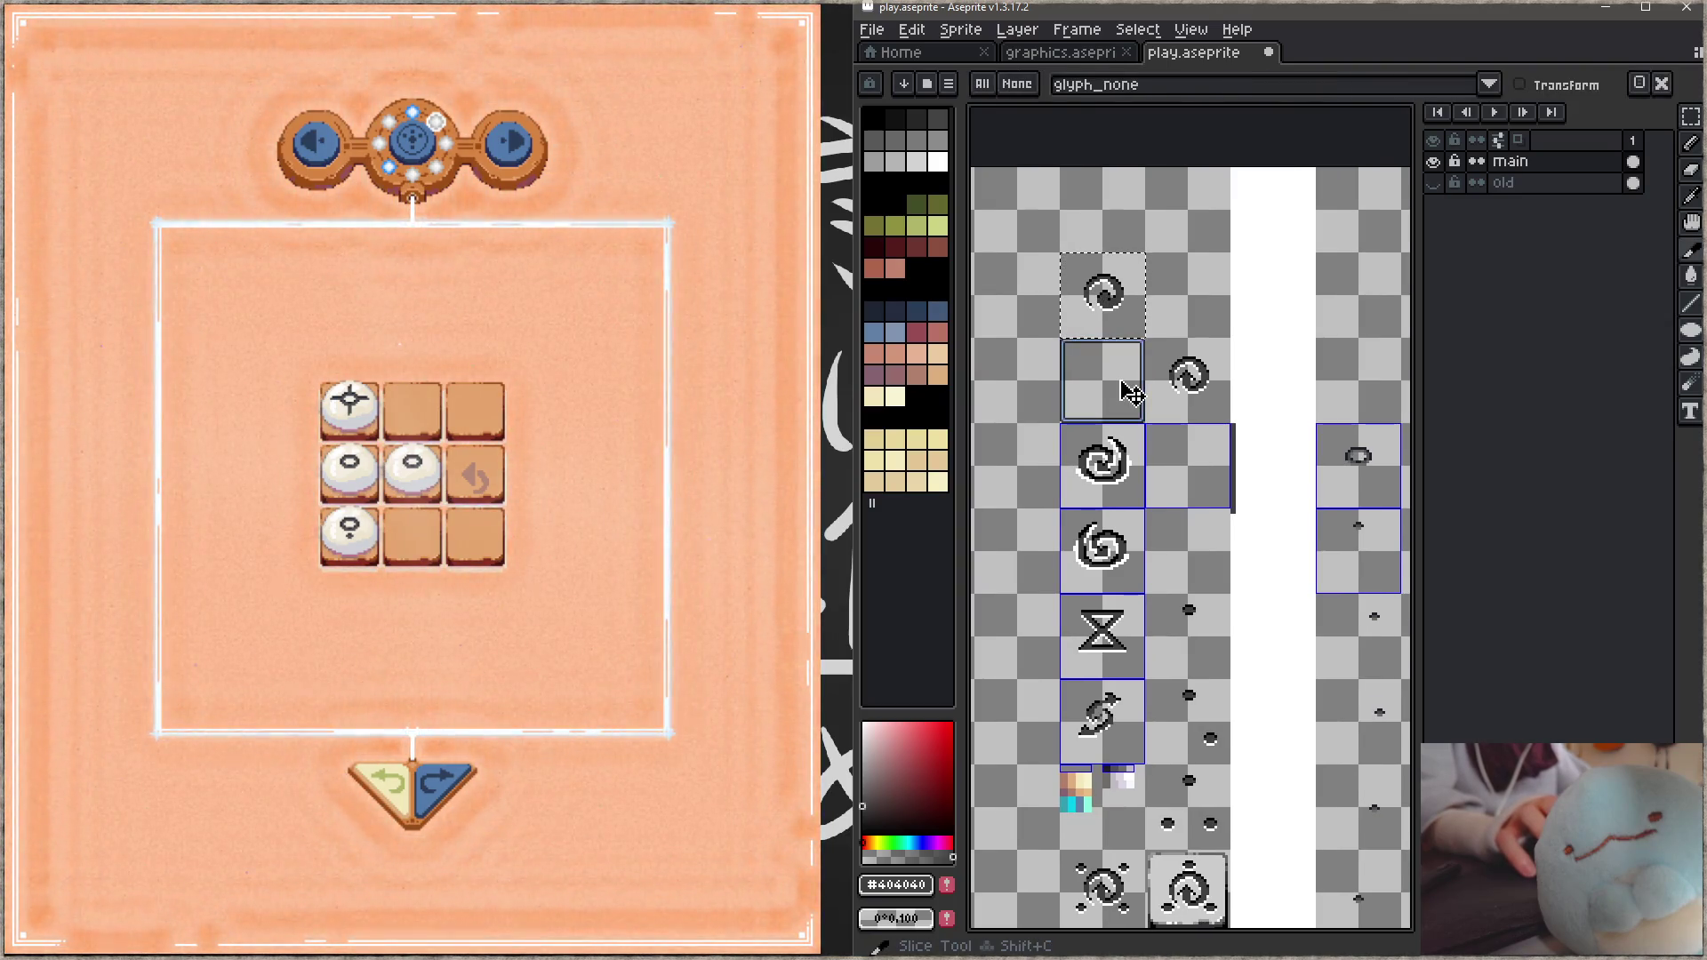
pyautogui.press('m')
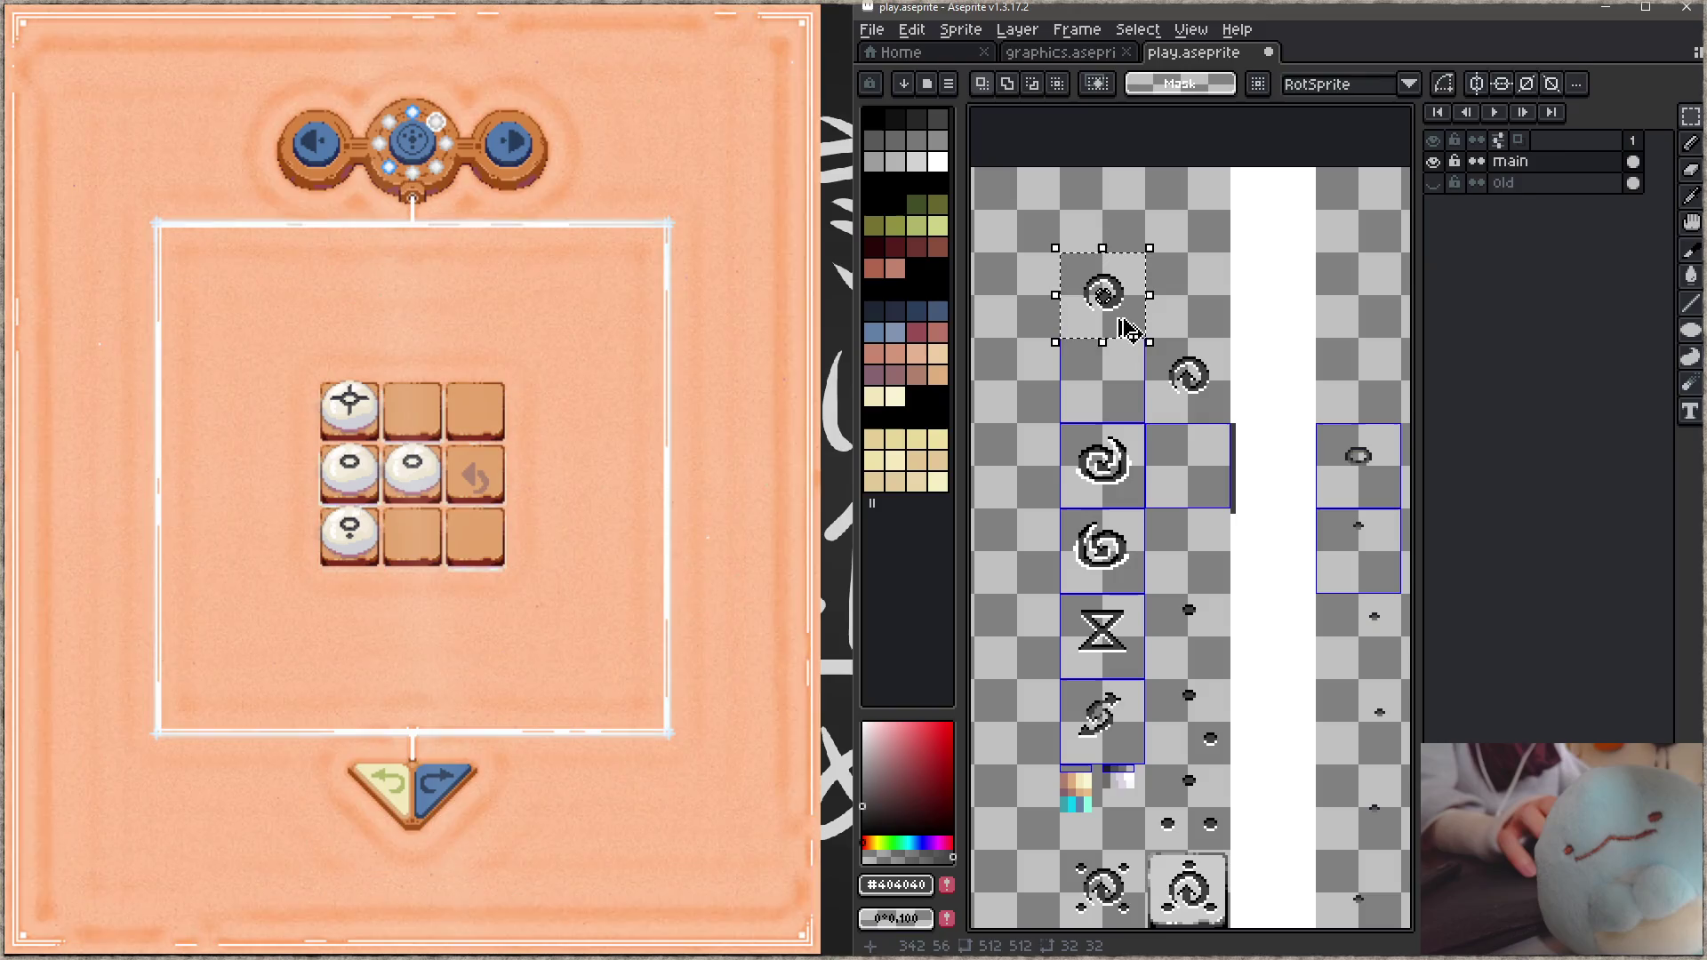
# Step: Copy the swirl into the glyph_spin tile, rotate it 90°, and save play.aseprite
pyautogui.keyDown('ctrl'); pyautogui.moveTo(1130, 331); pyautogui.dragTo(1217, 499); pyautogui.keyUp('ctrl')
pyautogui.hotkey('ctrl', 'd')
pyautogui.scroll(1, 1195, 468)
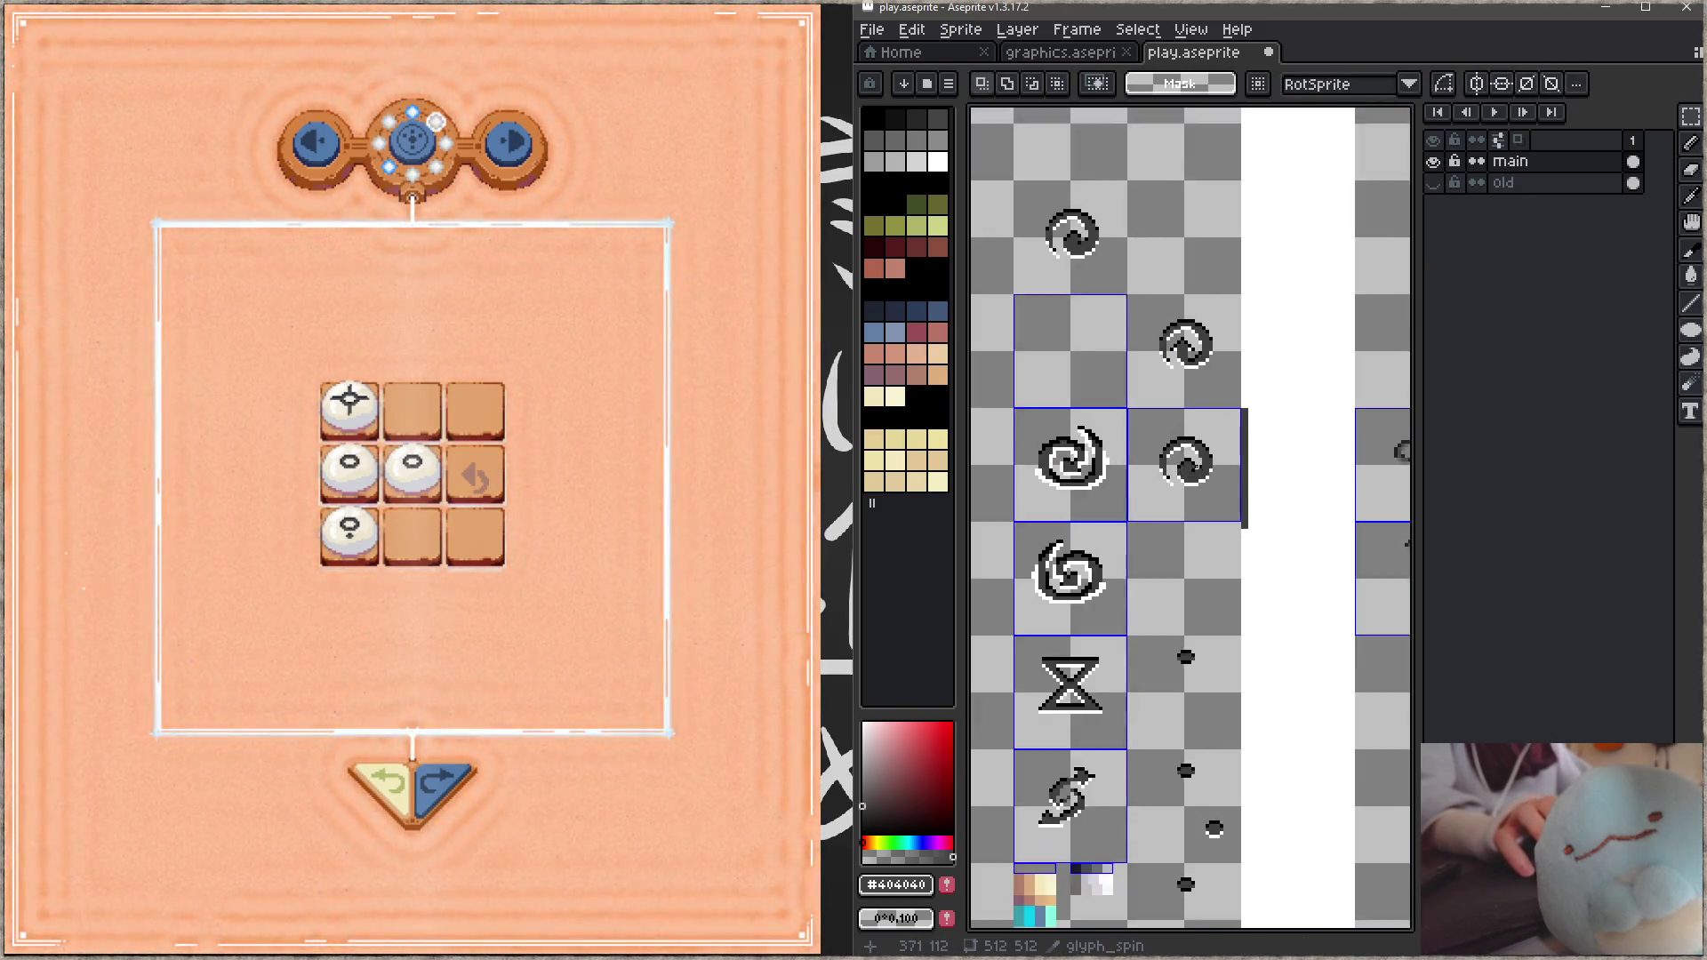
pyautogui.scroll(3, 1196, 469)
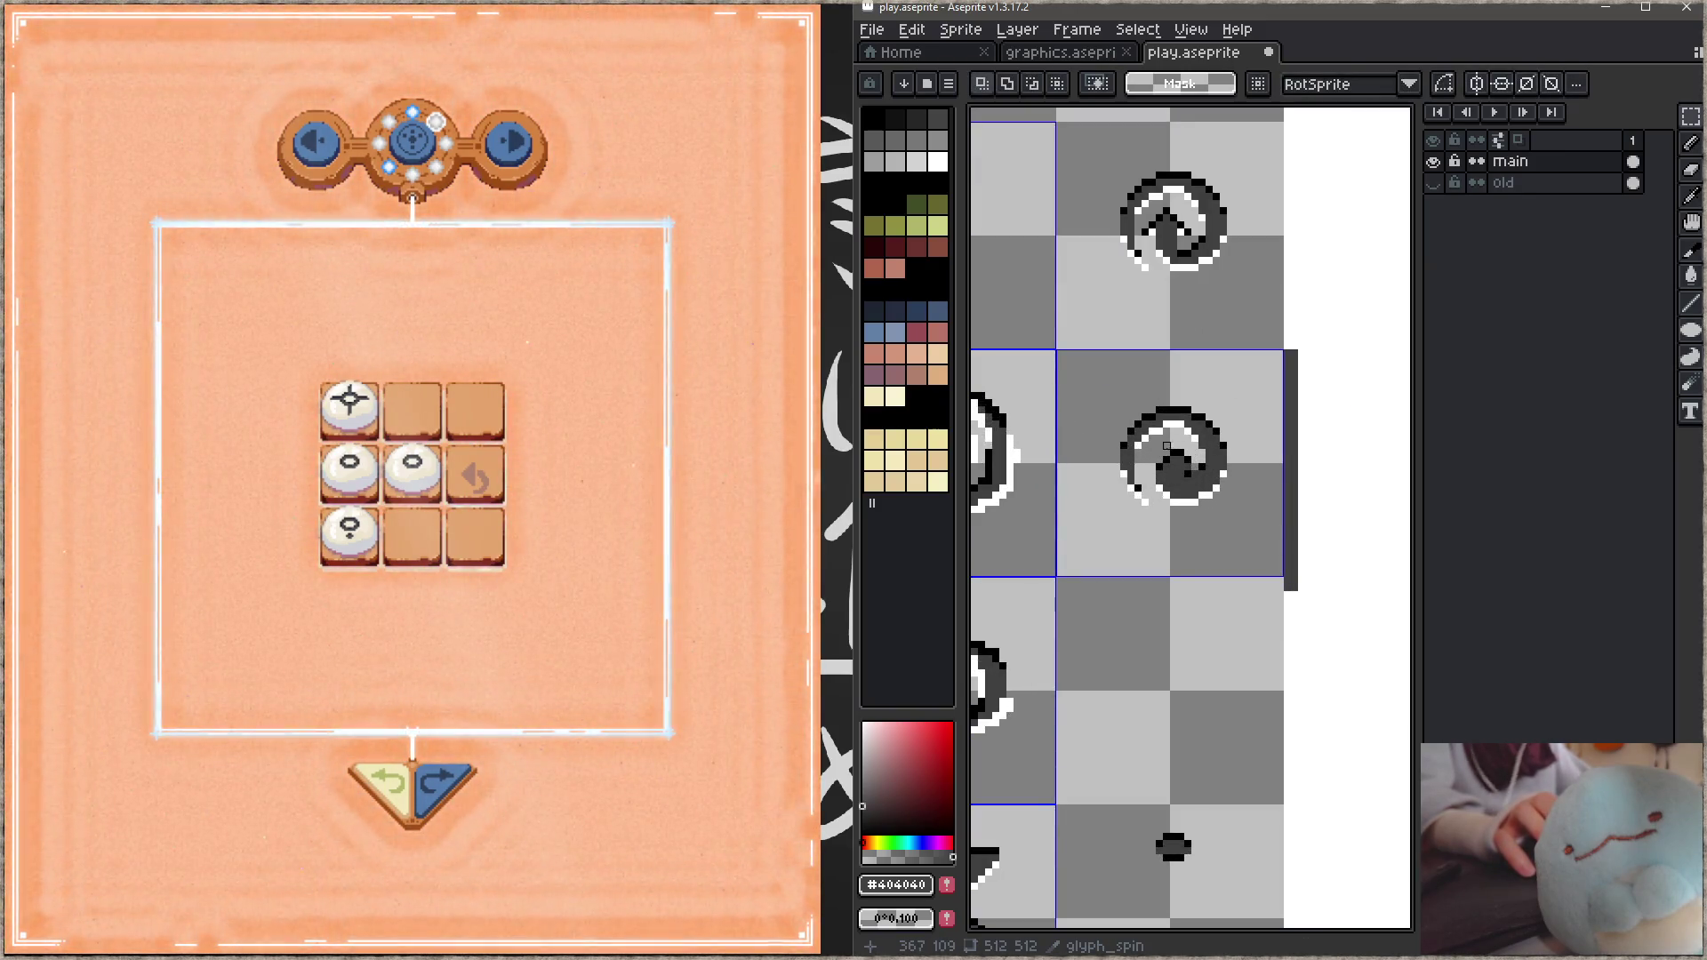
pyautogui.moveTo(1105, 369)
pyautogui.mouseDown()
pyautogui.moveTo(1227, 525)
pyautogui.moveTo(1271, 496)
pyautogui.mouseUp()
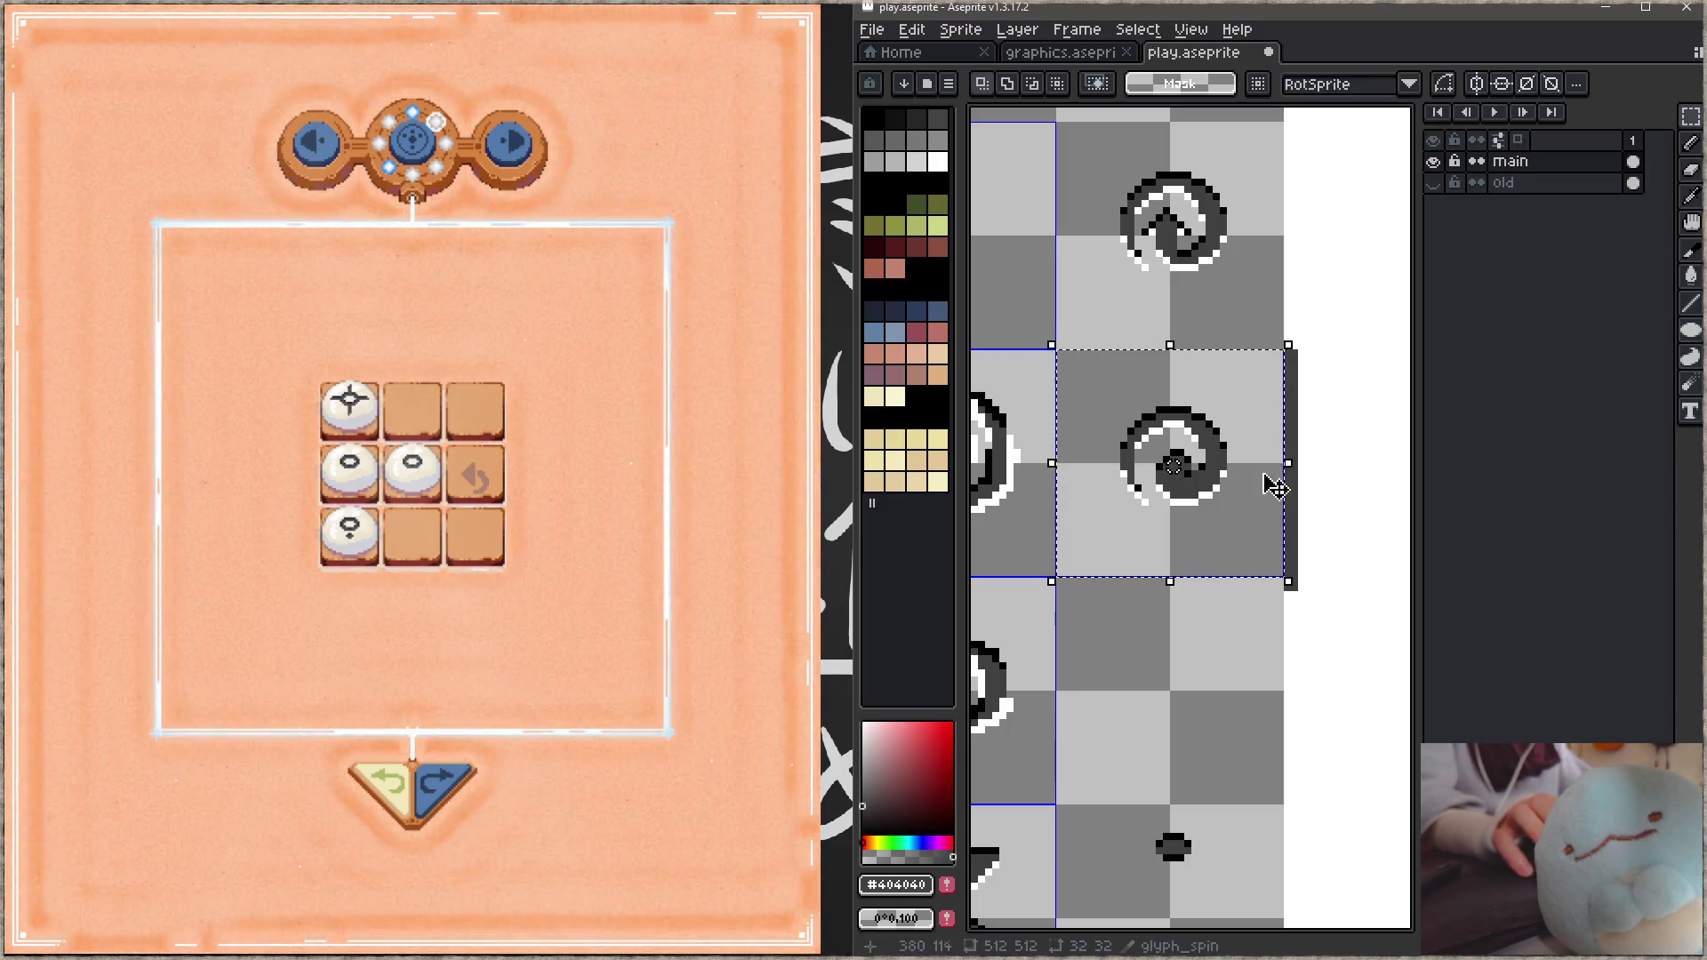
pyautogui.moveTo(1299, 334)
pyautogui.mouseDown()
pyautogui.moveTo(1225, 258)
pyautogui.moveTo(975, 255)
pyautogui.moveTo(987, 266)
pyautogui.mouseUp()
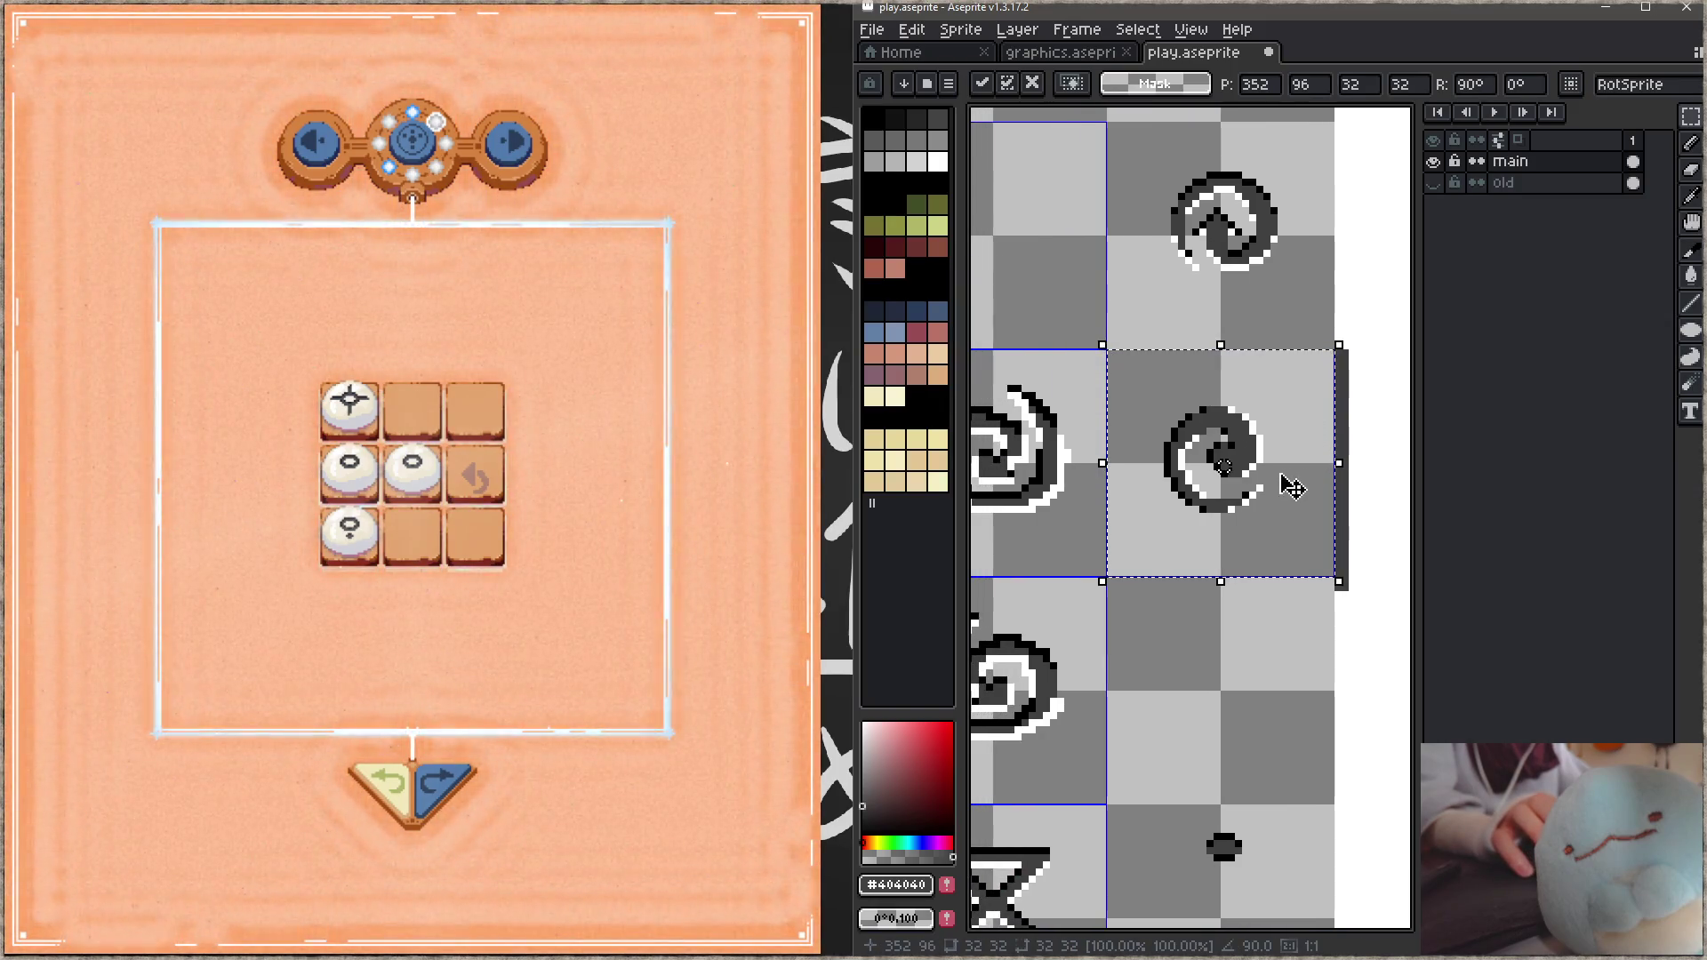
pyautogui.scroll(1, 1280, 484)
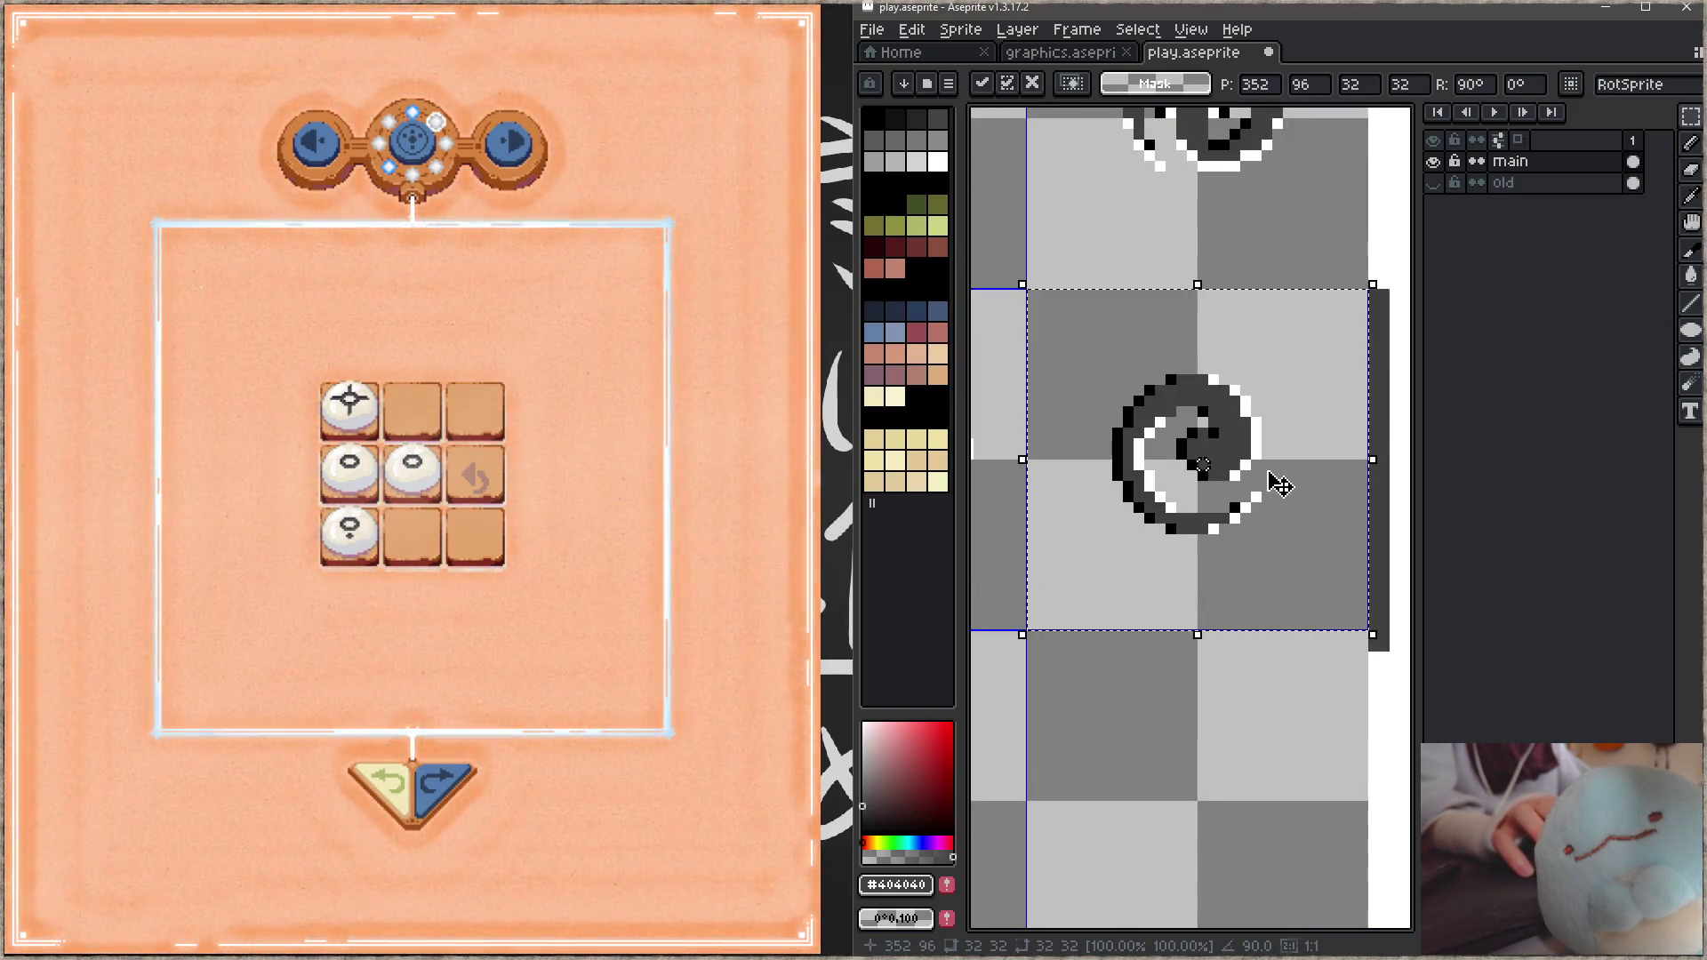
pyautogui.press('Return')
pyautogui.hotkey('ctrl', 's')
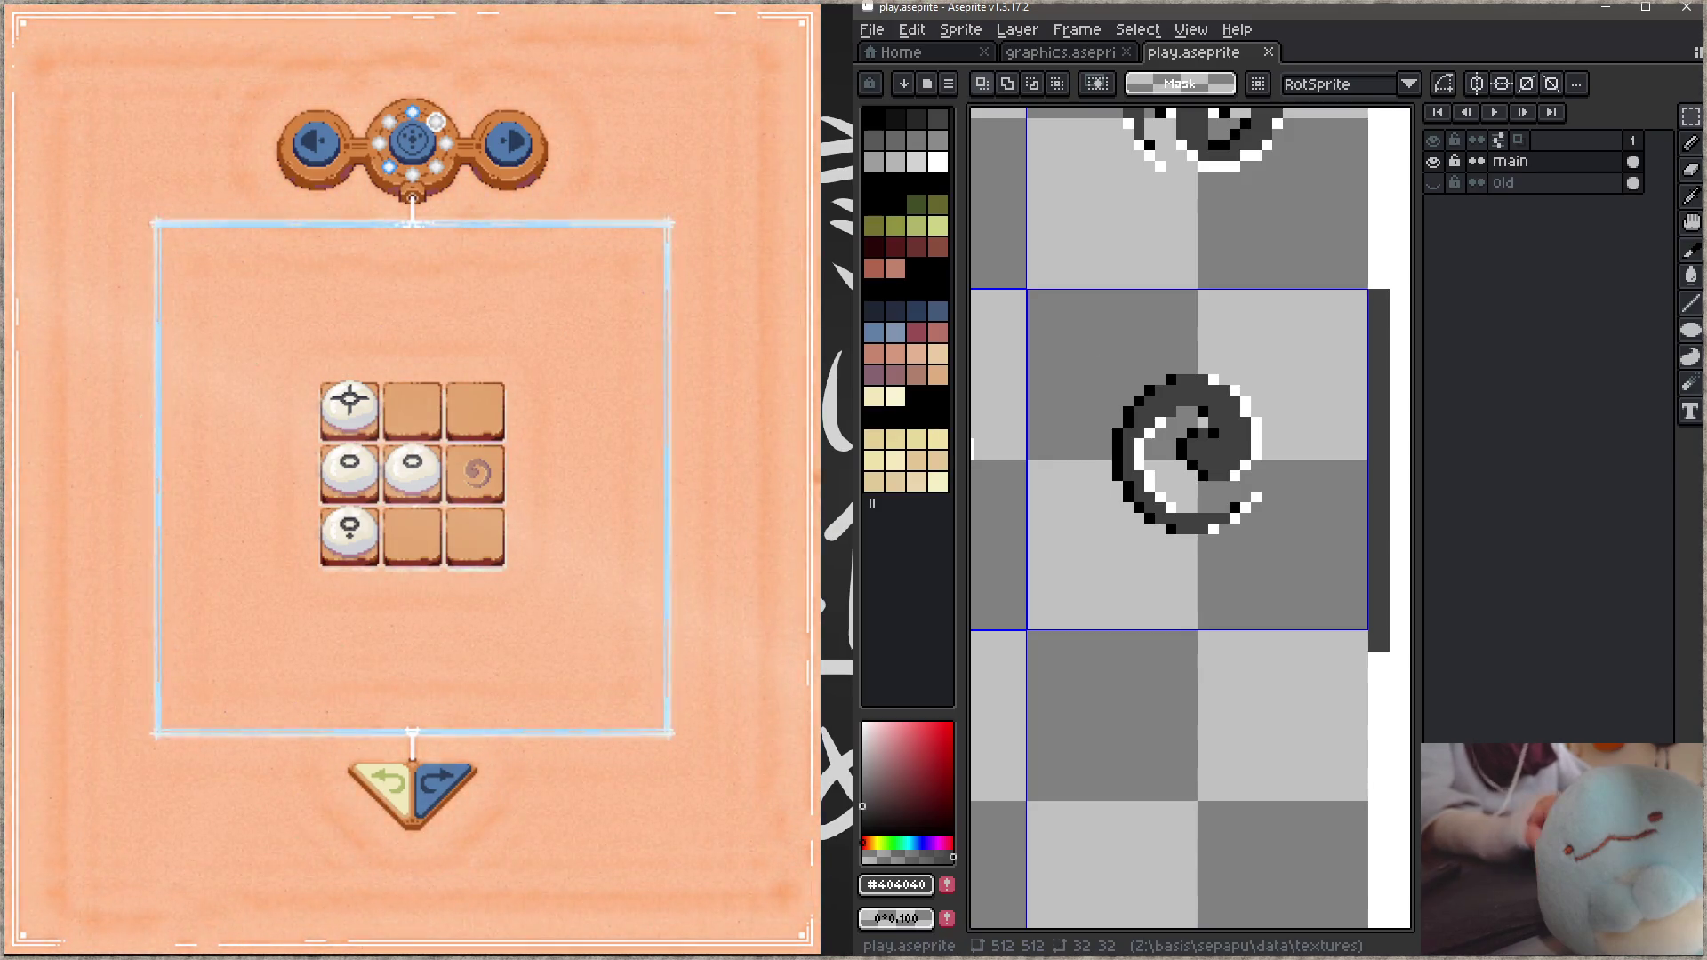
pyautogui.click(471, 776)
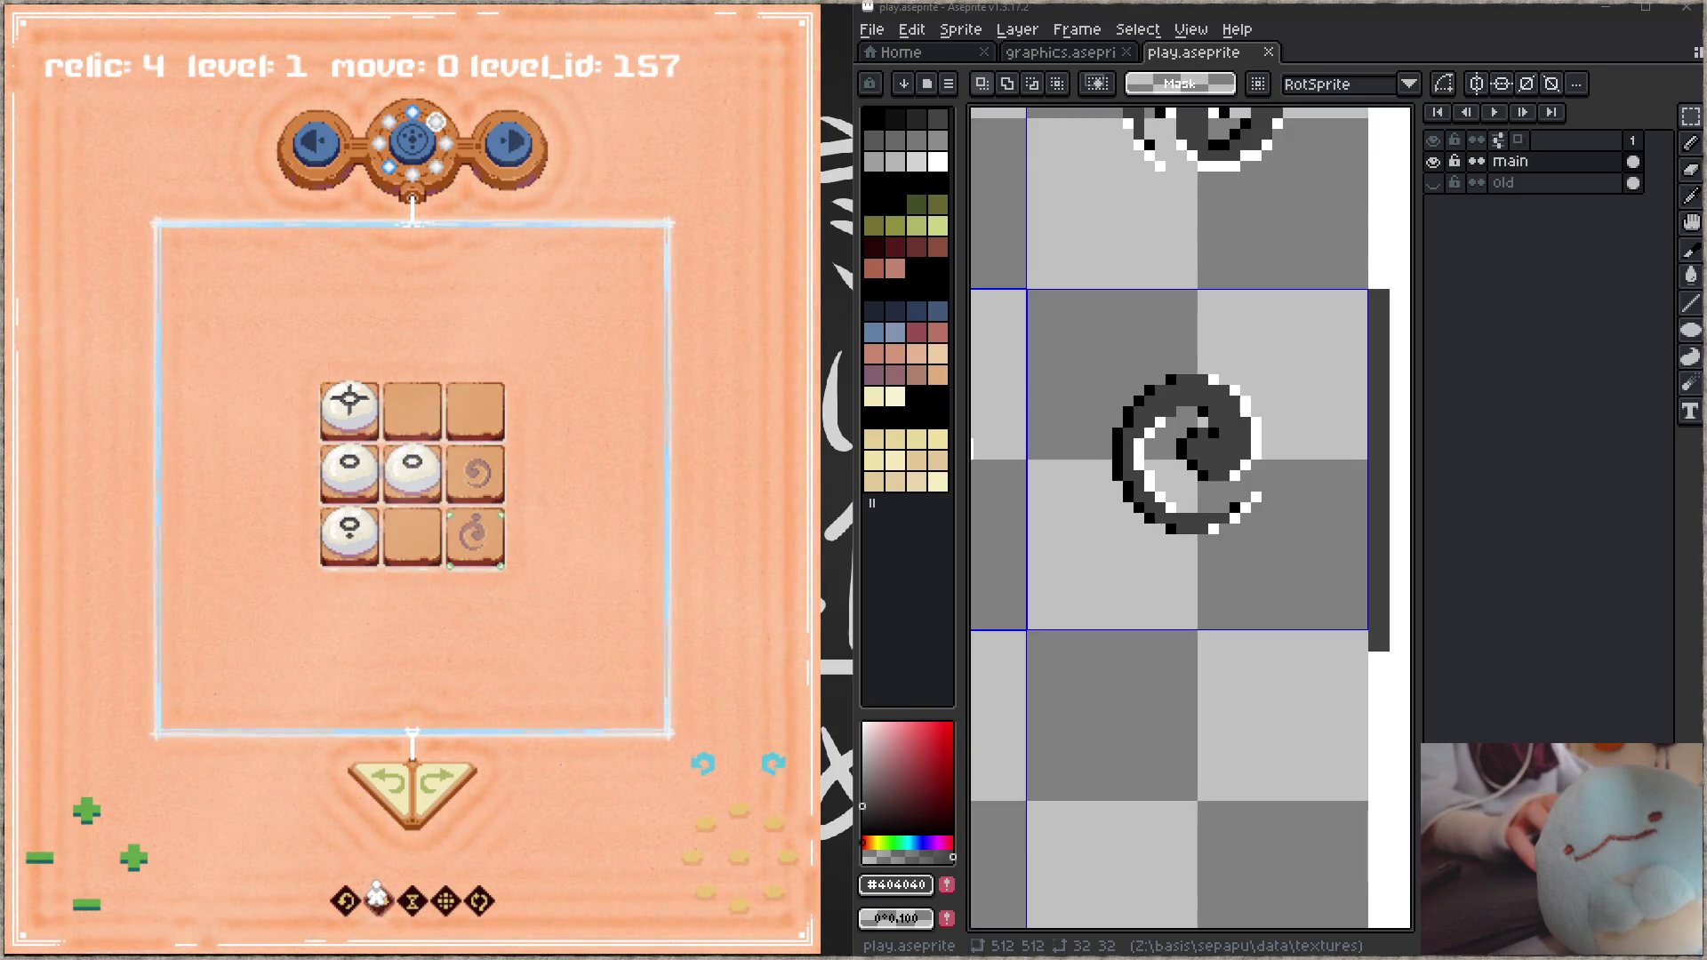
# Step: Nudge the rotated glyph_spin spiral one pixel right and save play.aseprite
pyautogui.press('Left')
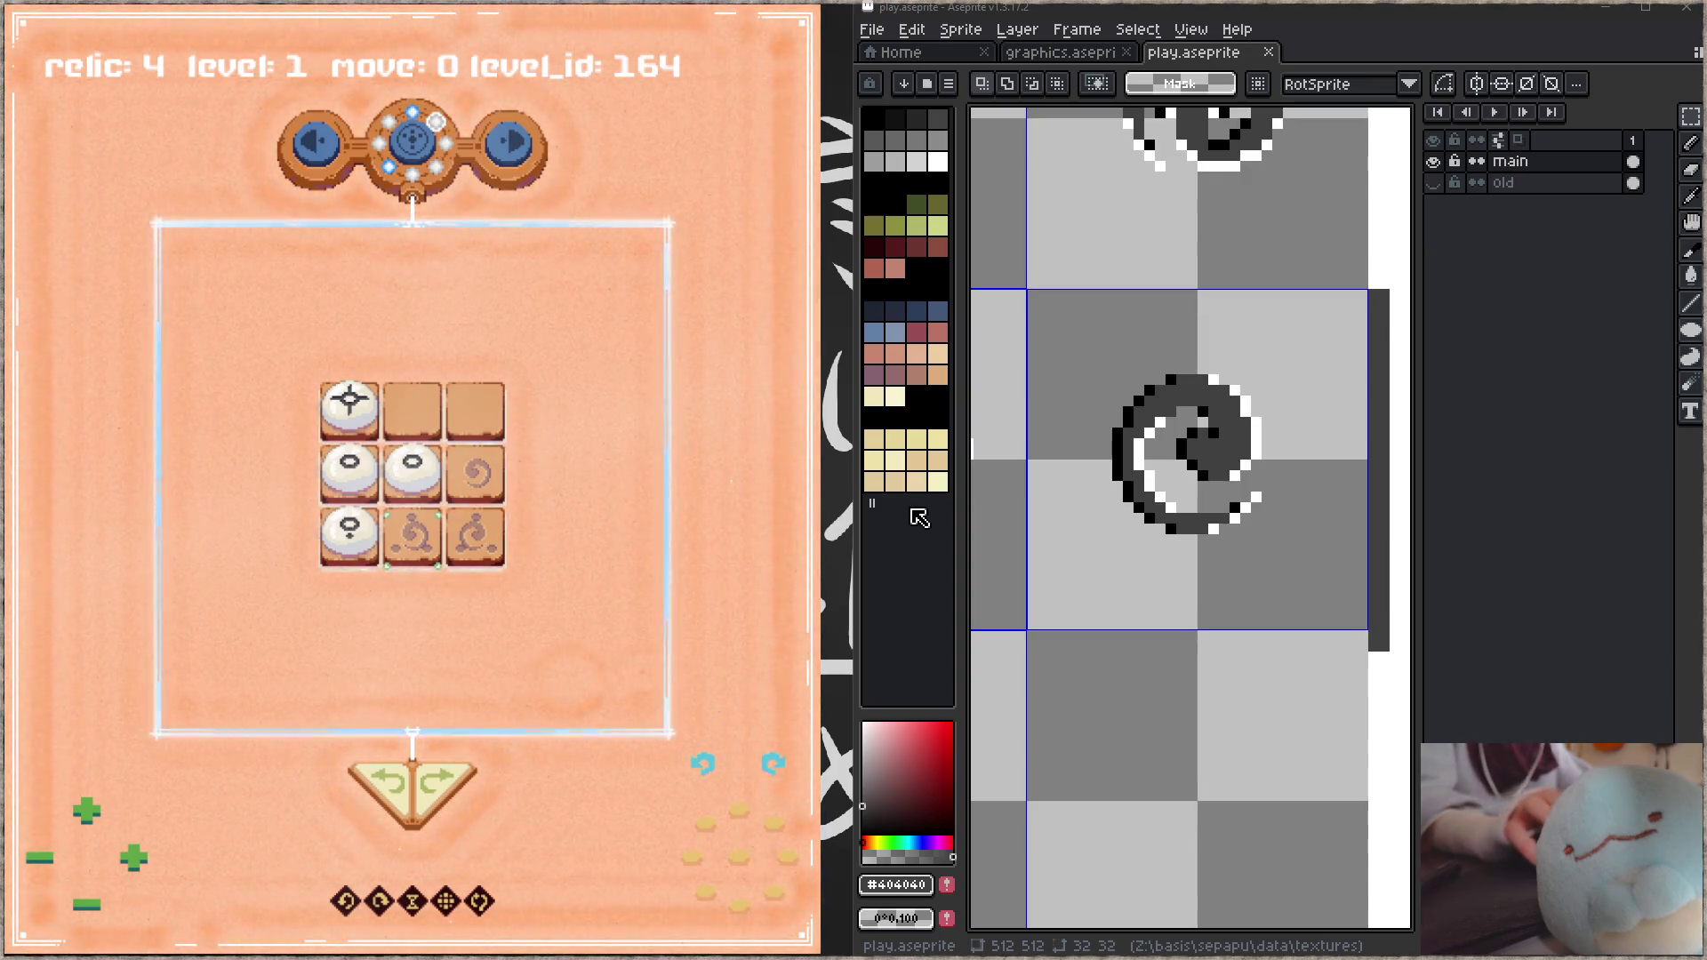
pyautogui.moveTo(1307, 533); pyautogui.dragTo(1293, 538)
pyautogui.scroll(2, 1293, 539)
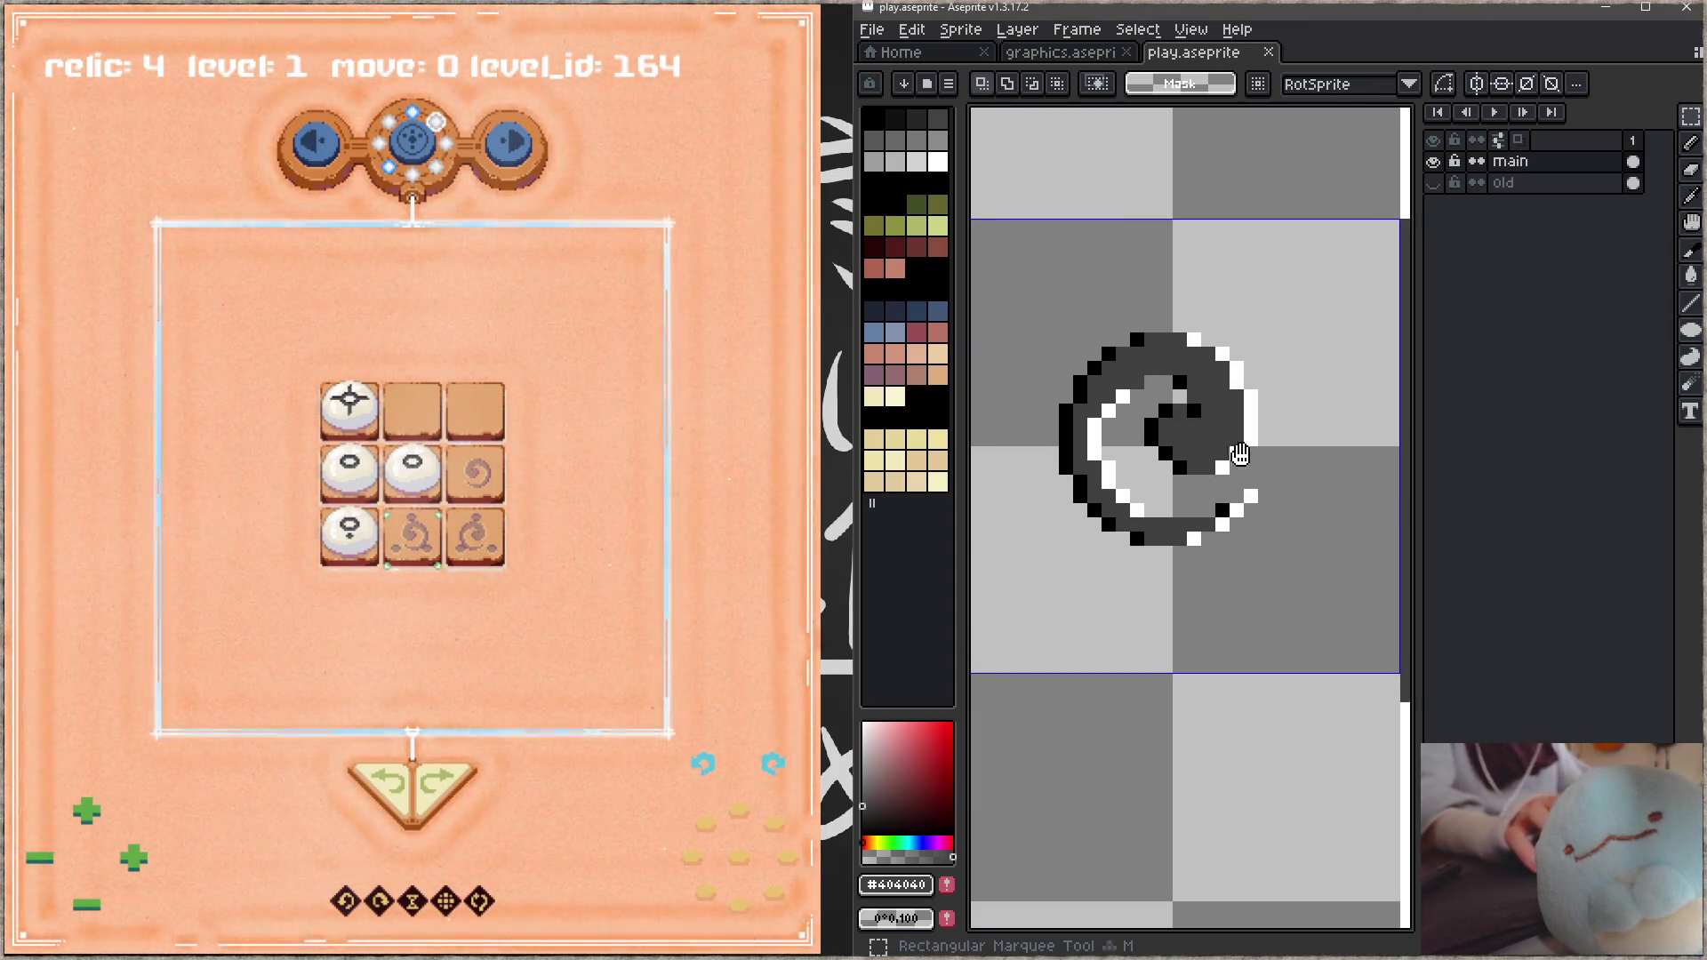
pyautogui.moveTo(1033, 337); pyautogui.dragTo(1322, 624)
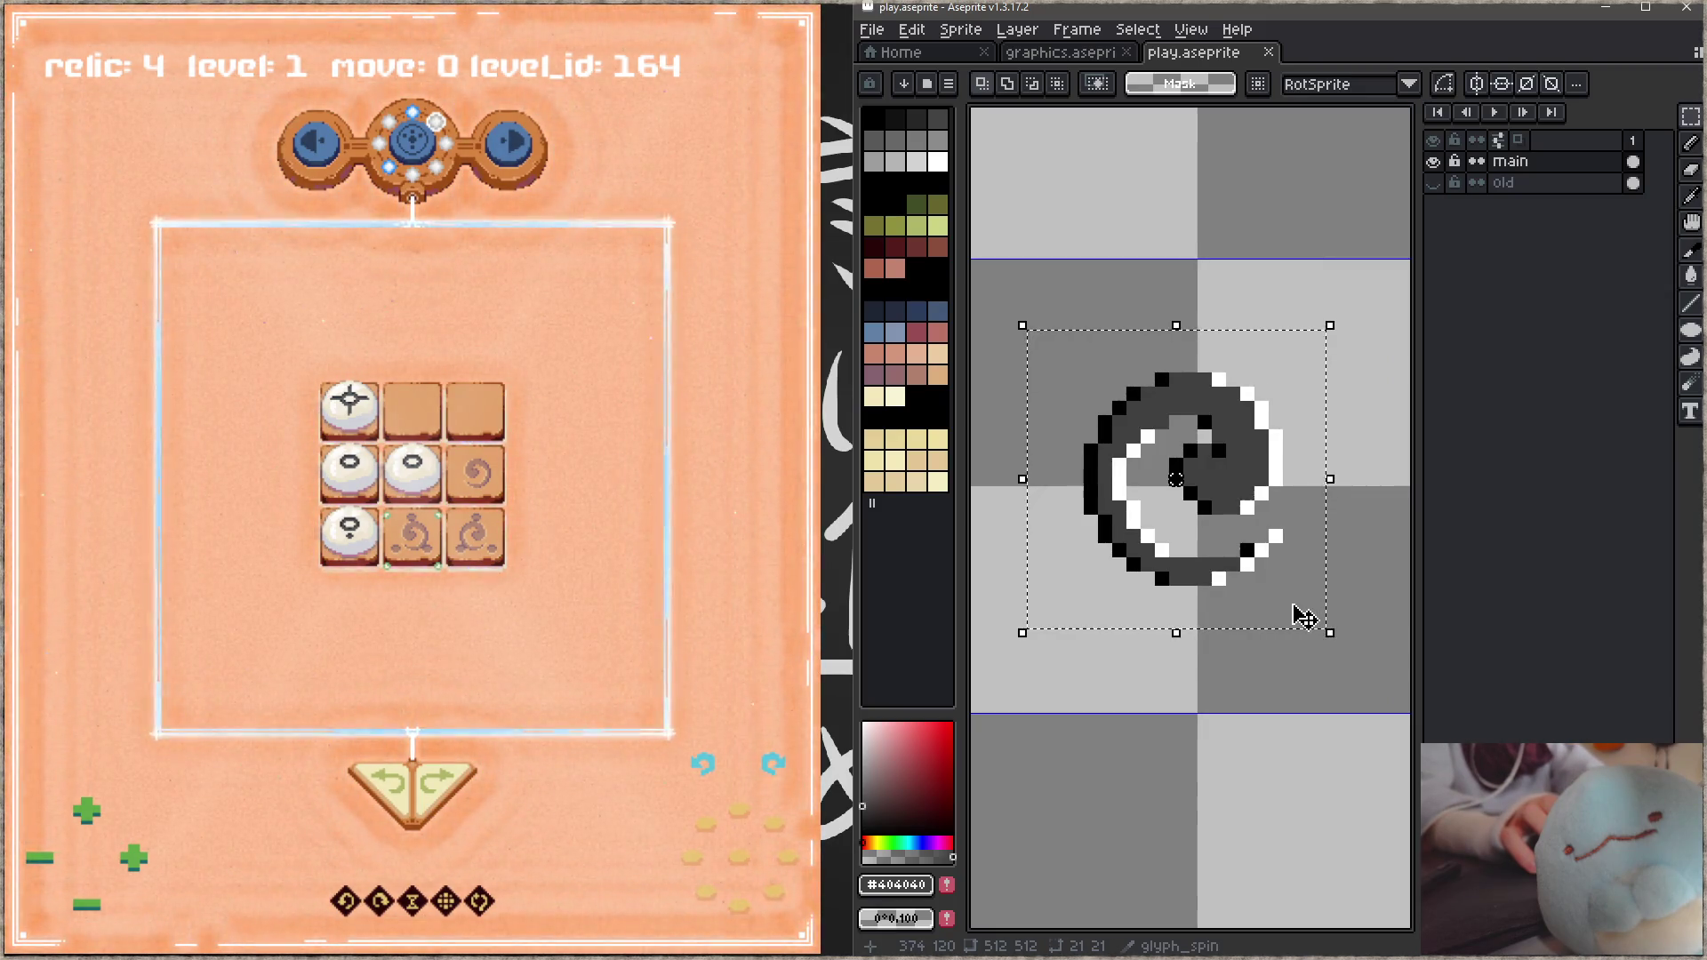
pyautogui.press('Right')
pyautogui.hotkey('ctrl', 's')
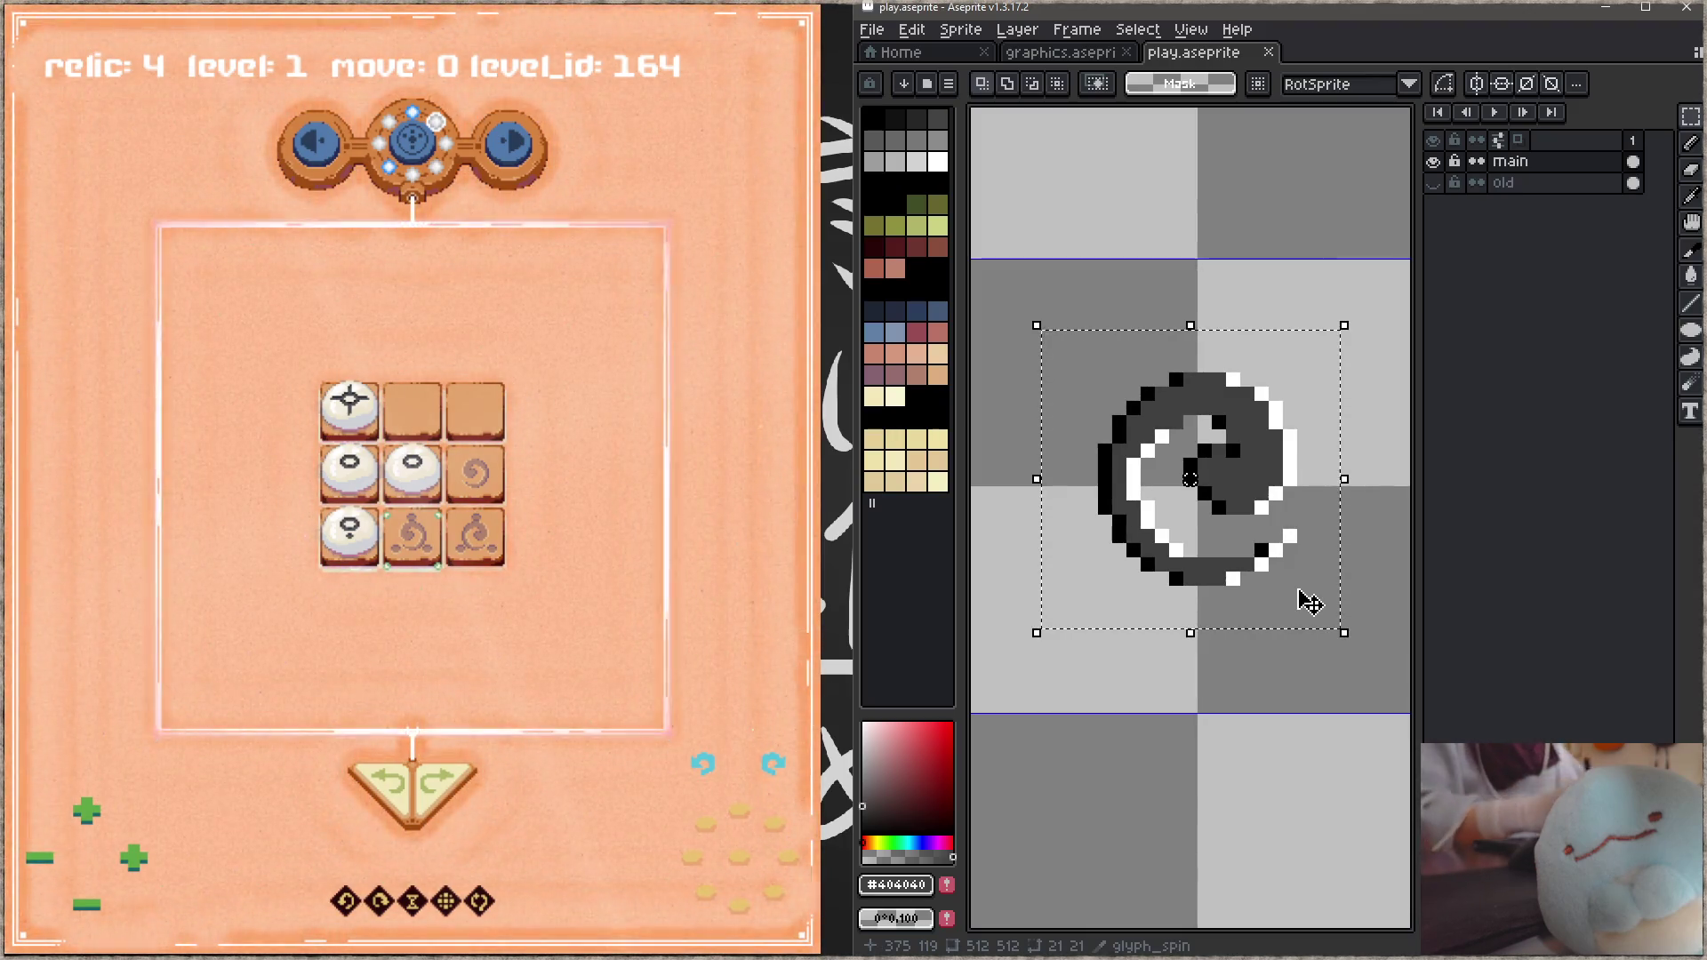
pyautogui.scroll(-1, 1156, 409)
# Step: Erase the spiral's right side and upper arm with a 2px brush, leaving an open C
pyautogui.hotkey('ctrl', 'd')
pyautogui.press('i')
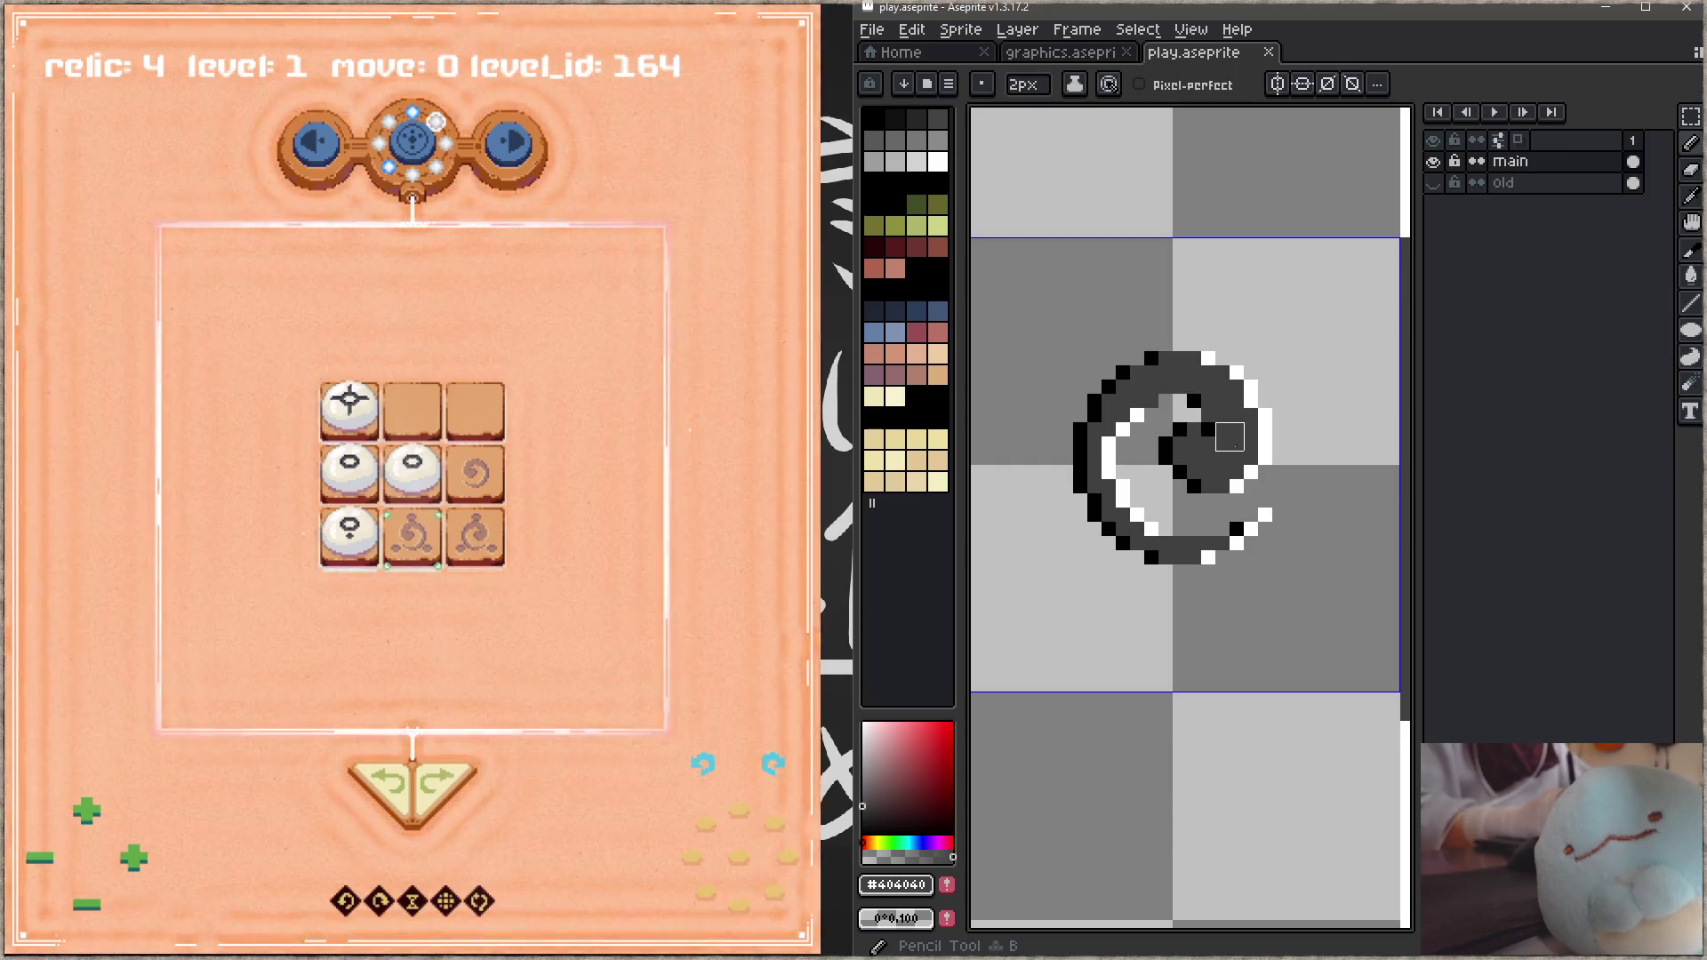
pyautogui.press('b')
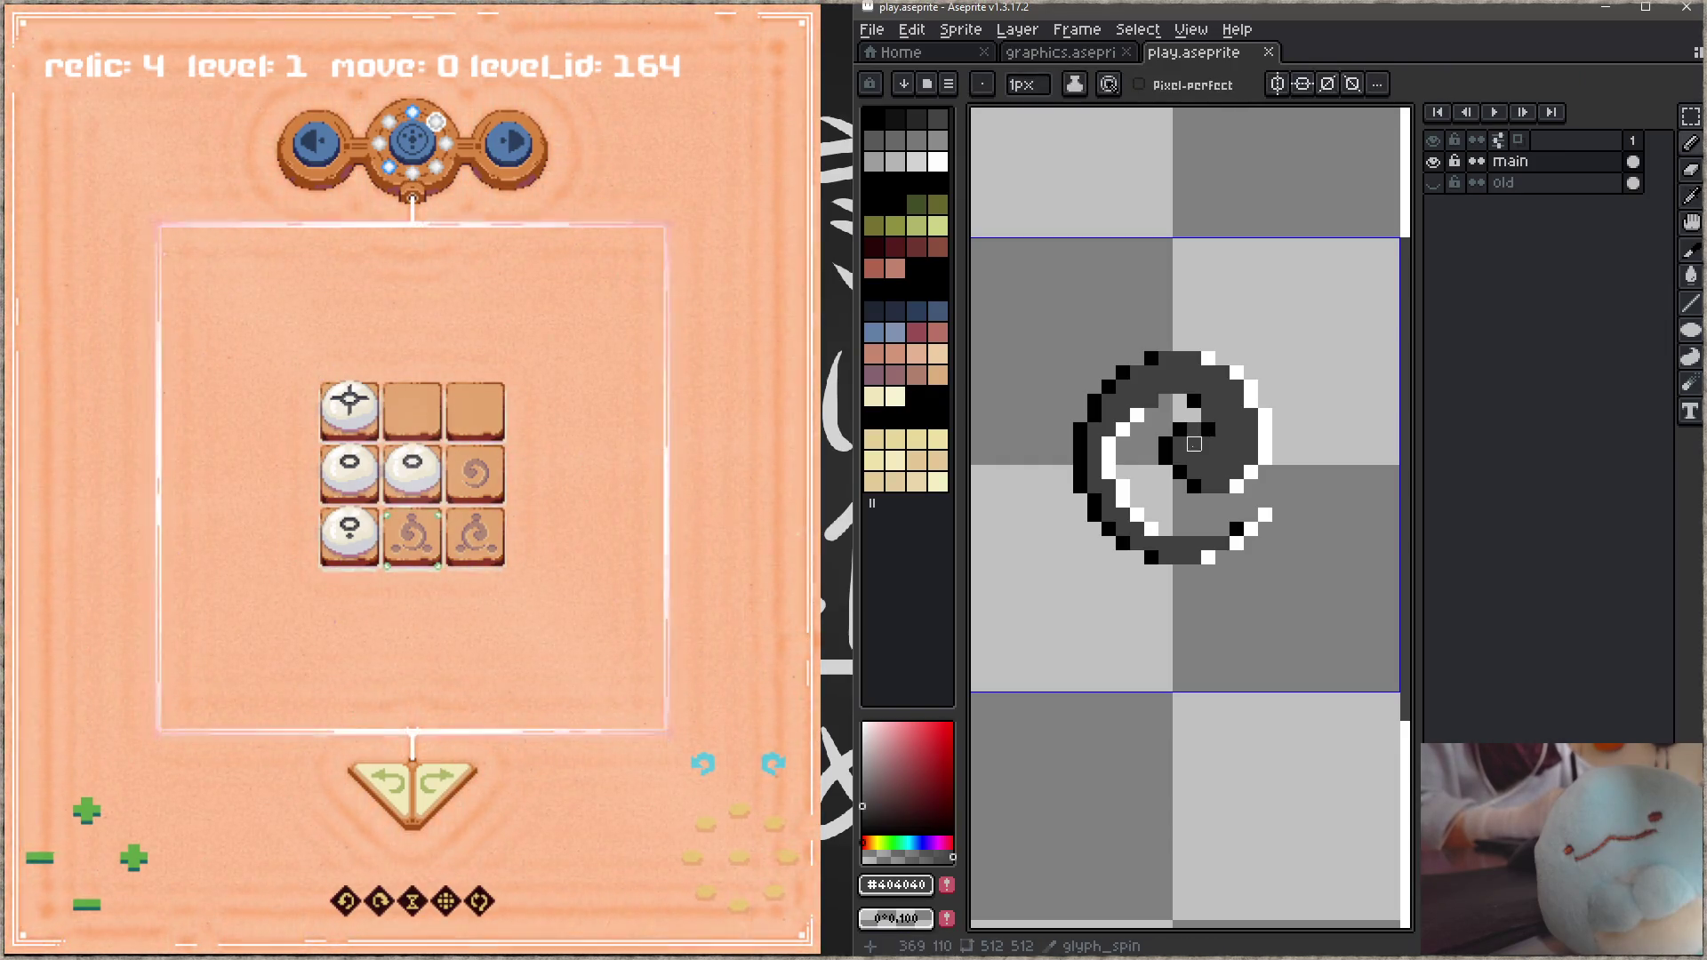
pyautogui.press('-')
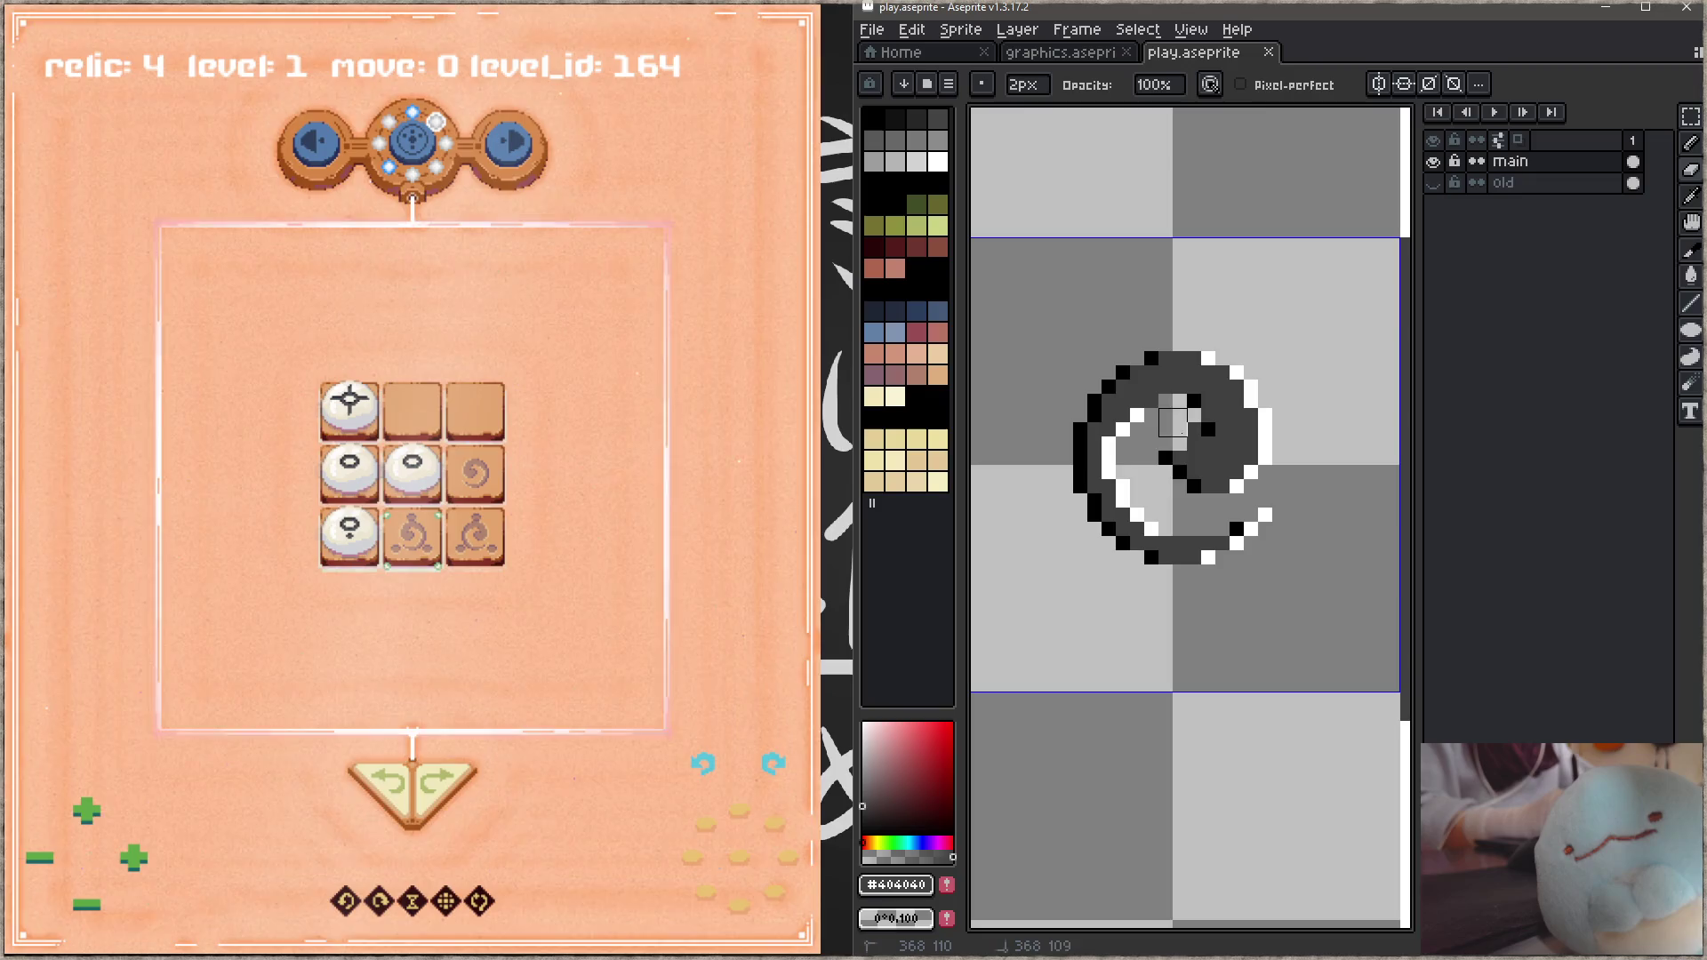
pyautogui.hotkey('ctrl', 's')
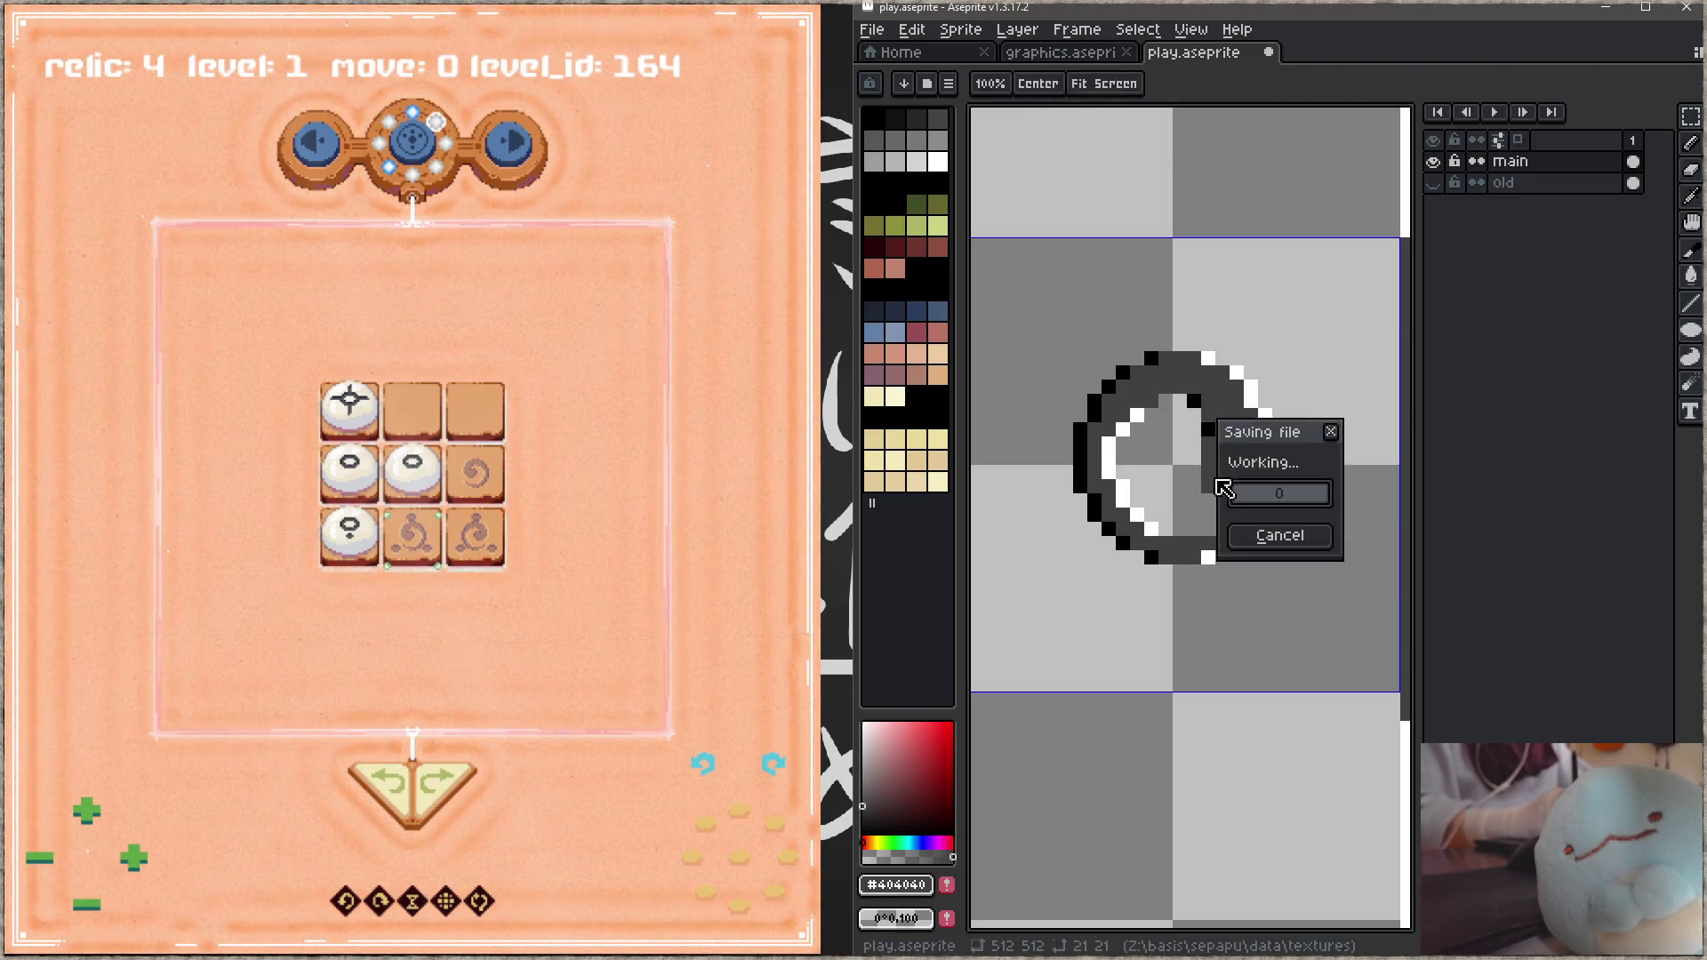
pyautogui.moveTo(1259, 465)
pyautogui.mouseDown()
pyautogui.moveTo(1216, 458)
pyautogui.moveTo(1271, 426)
pyautogui.moveTo(1200, 480)
pyautogui.mouseUp()
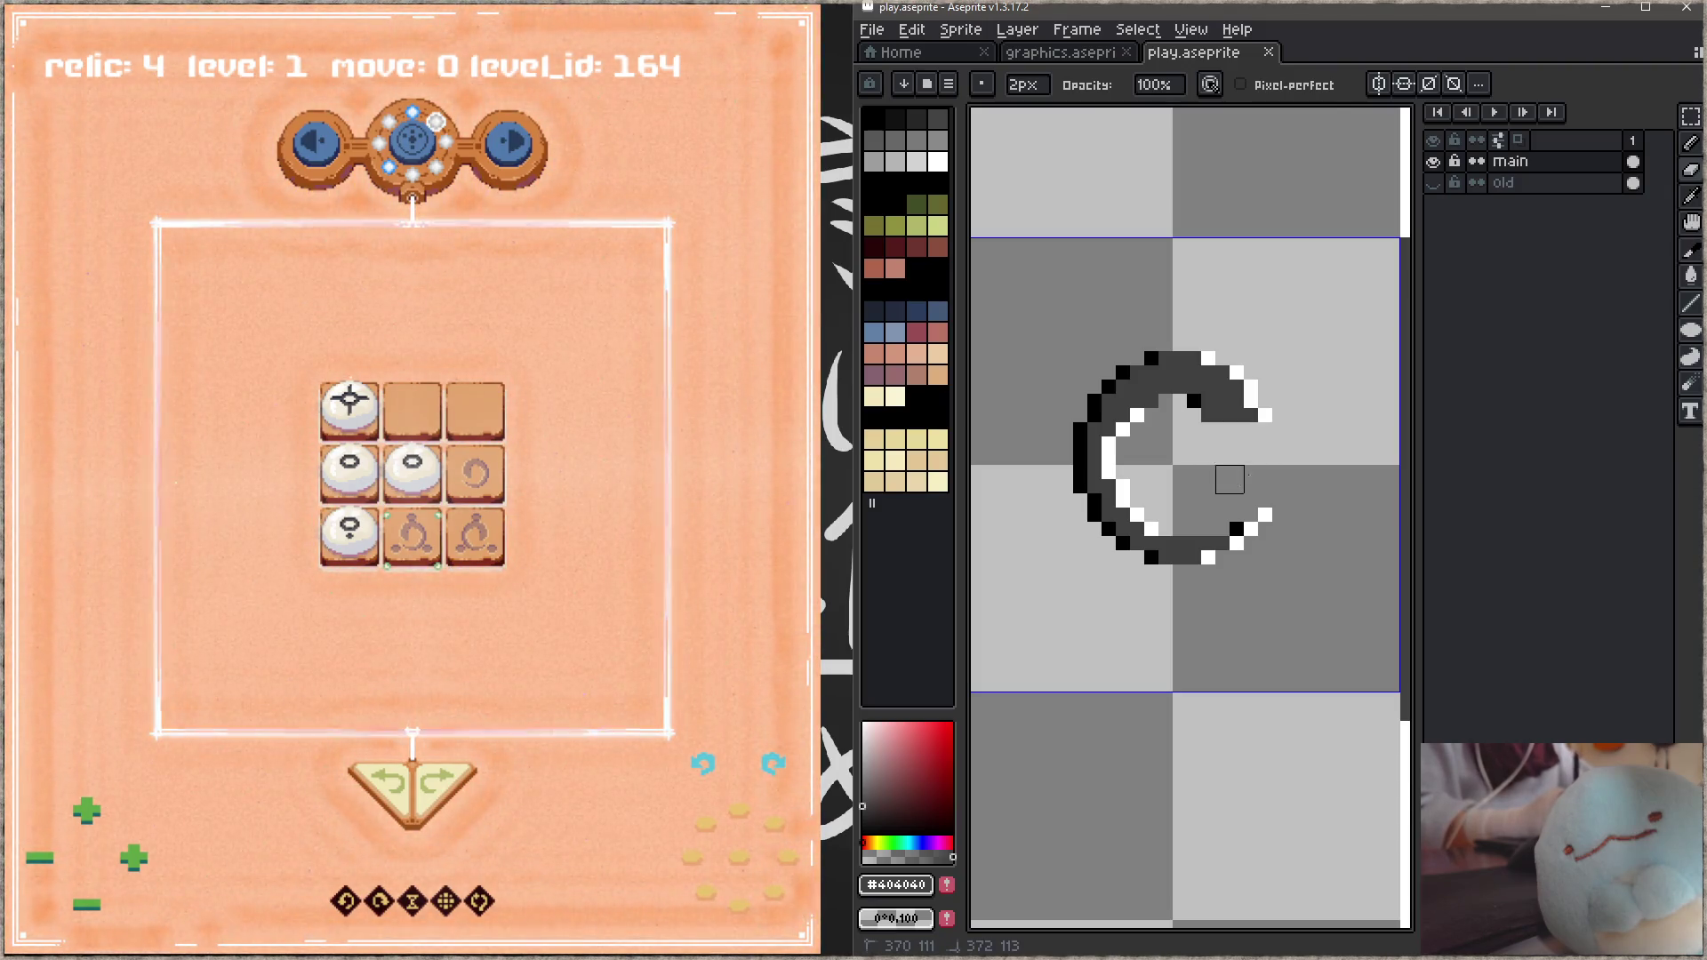
pyautogui.click(1244, 366)
pyautogui.moveTo(1159, 336)
pyautogui.mouseDown()
pyautogui.moveTo(1211, 365)
pyautogui.moveTo(1143, 350)
pyautogui.moveTo(1153, 401)
pyautogui.moveTo(1179, 415)
pyautogui.mouseUp()
pyautogui.press('b')
pyautogui.hotkey('ctrl', 's')
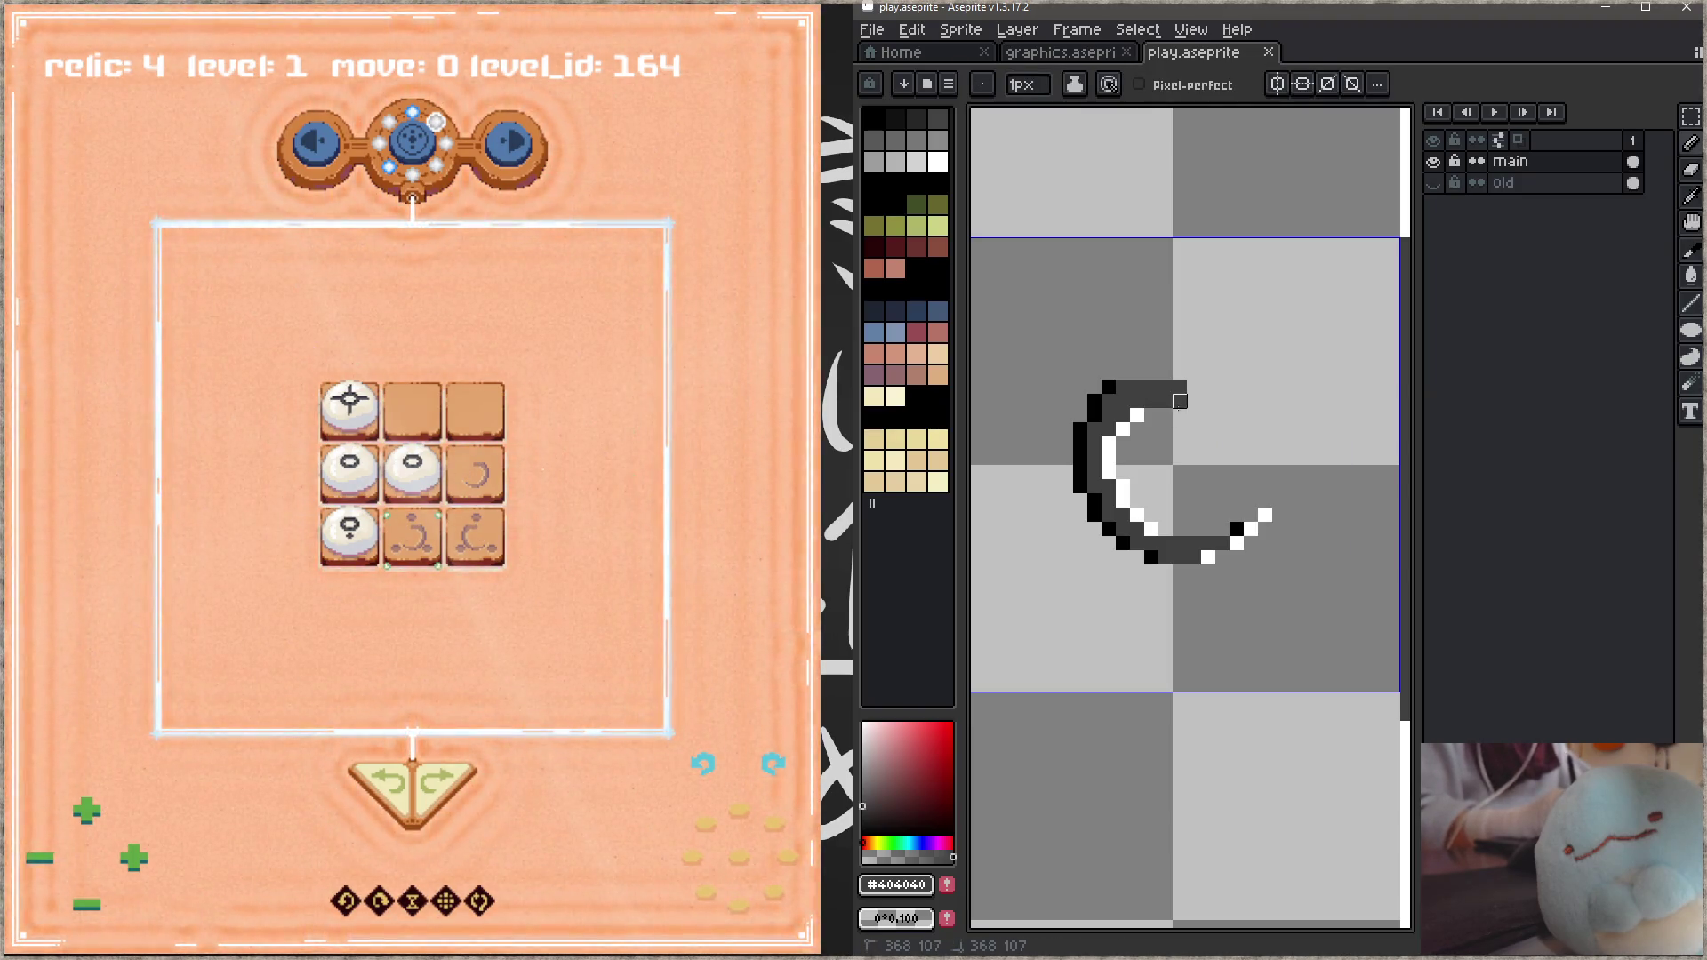
# Step: Paint a short dark-grey diagonal hook beside the C's top stub
pyautogui.moveTo(1194, 449); pyautogui.dragTo(1222, 387)
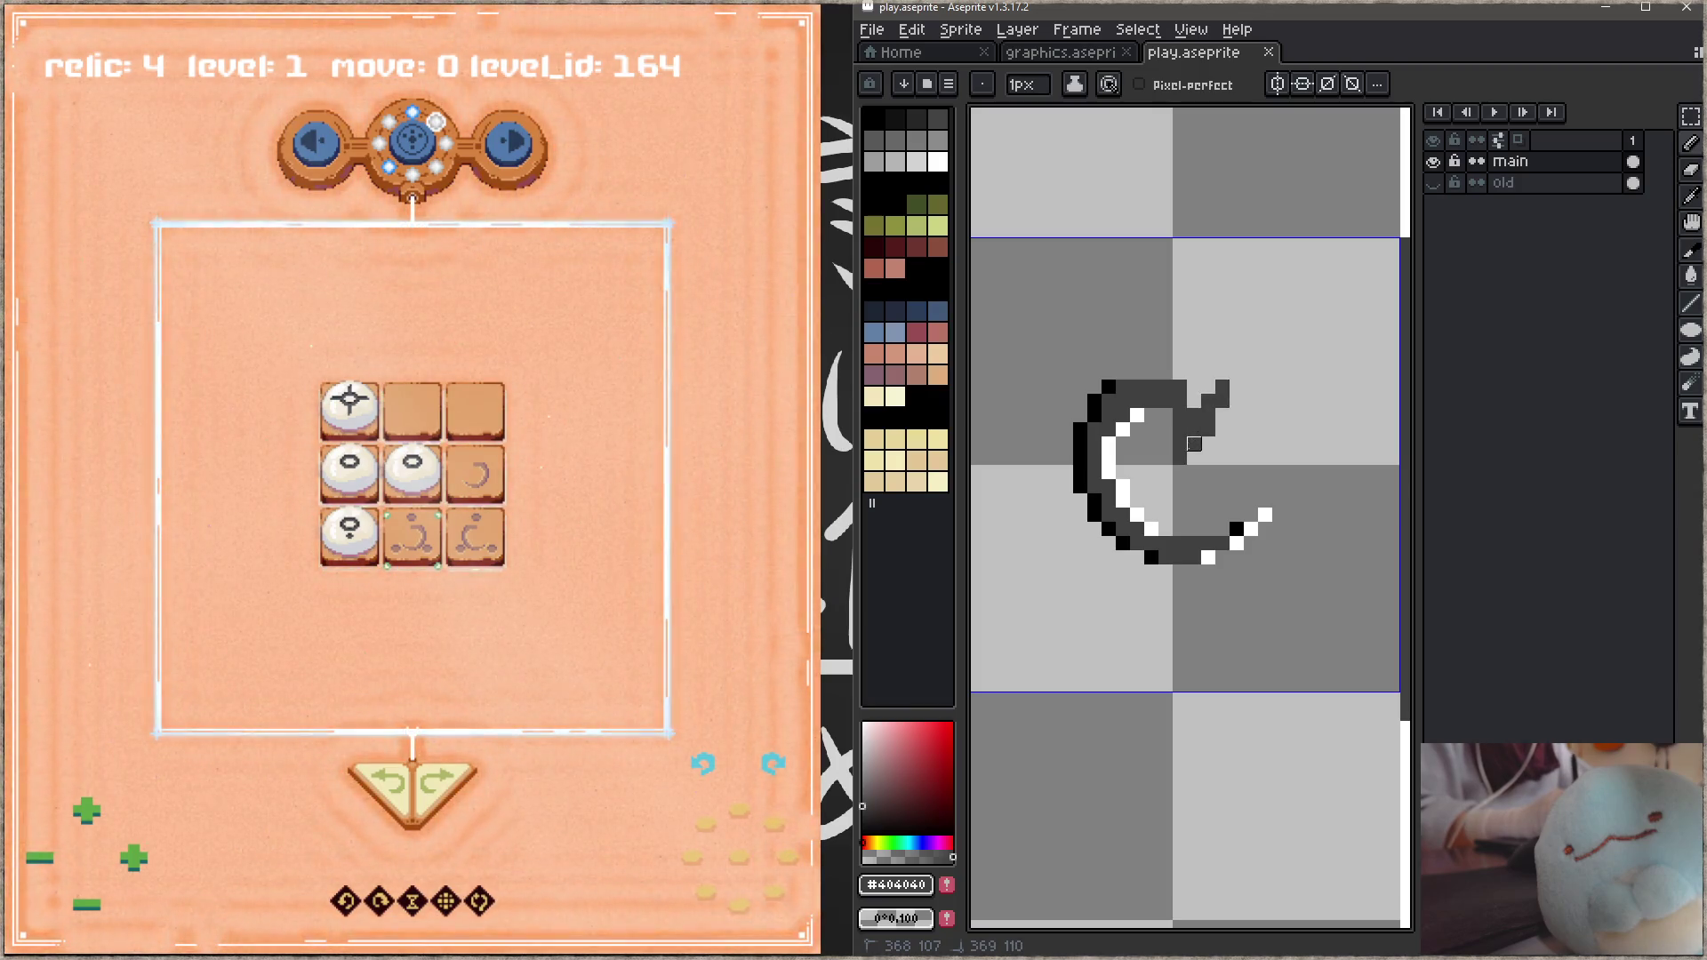
pyautogui.moveTo(1180, 443); pyautogui.dragTo(1236, 386)
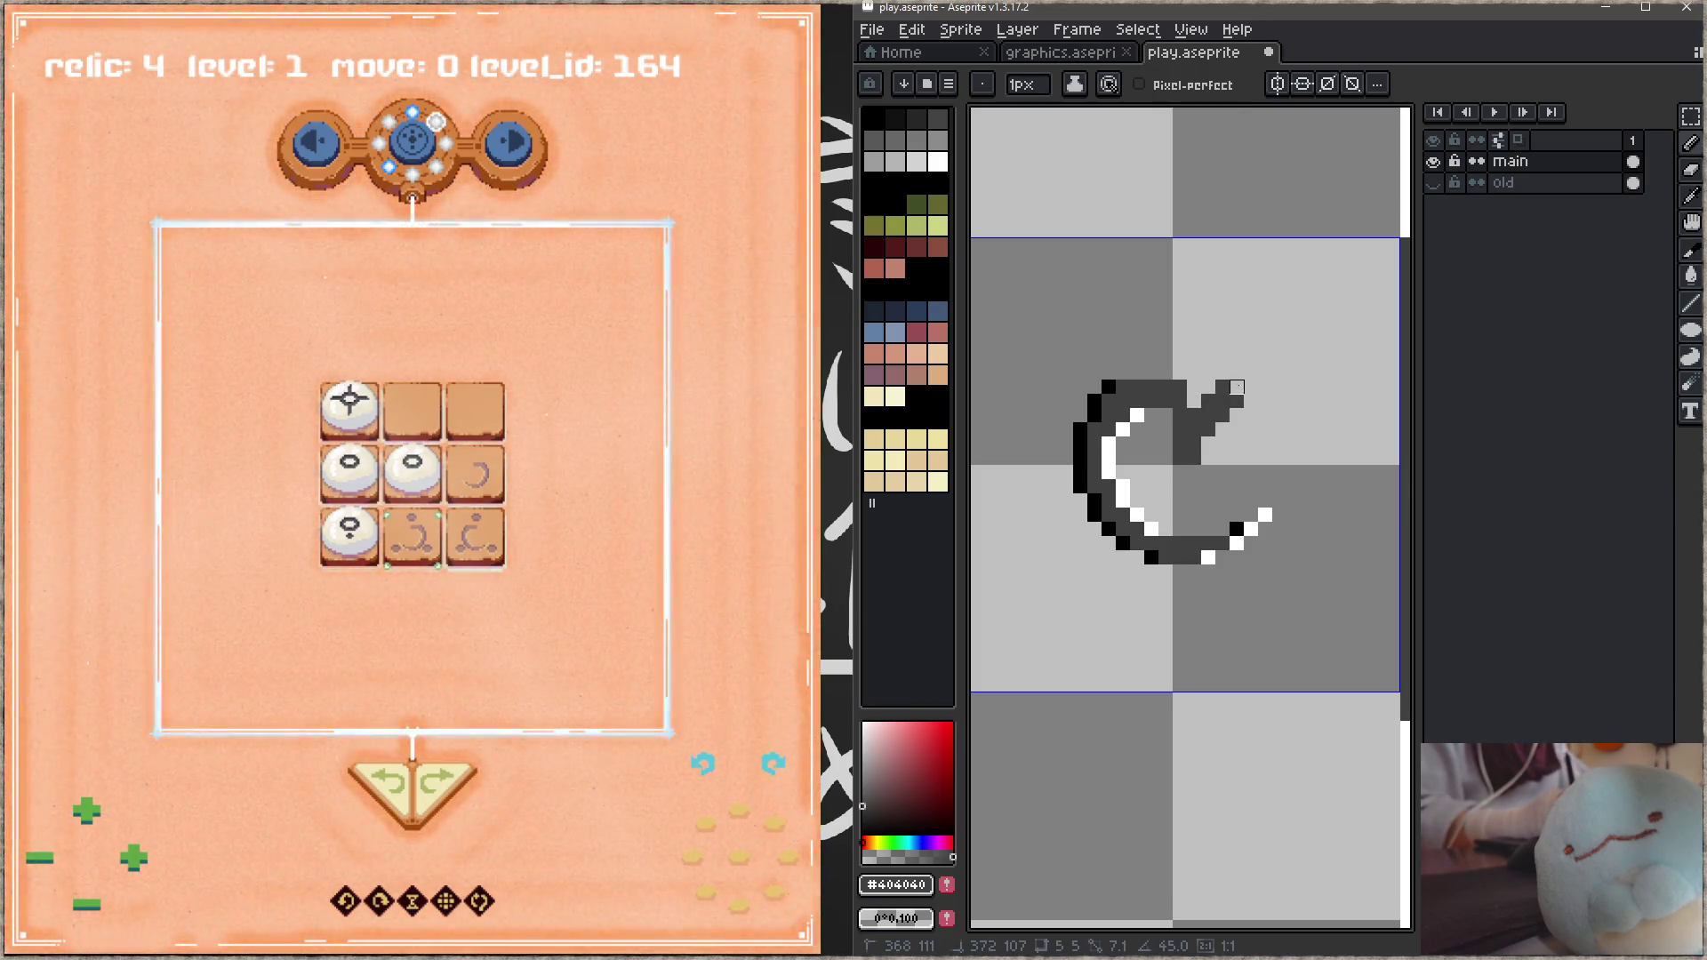
pyautogui.press('e')
pyautogui.press('b')
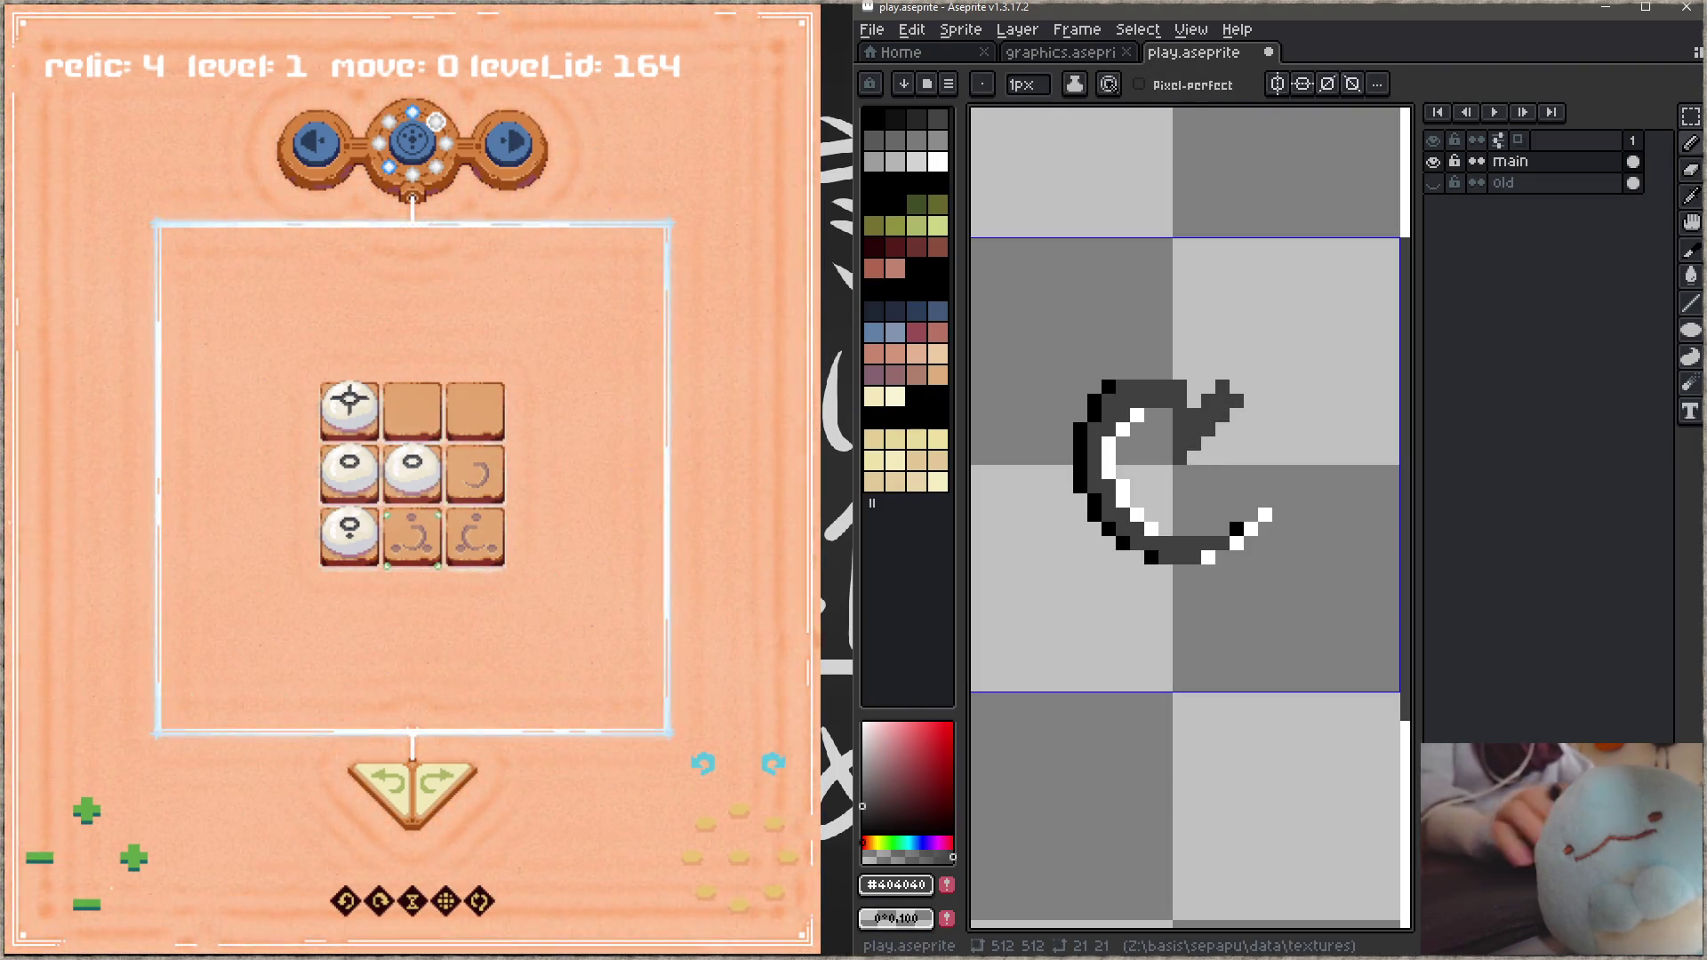
pyautogui.hotkey('alt', 'Tab')
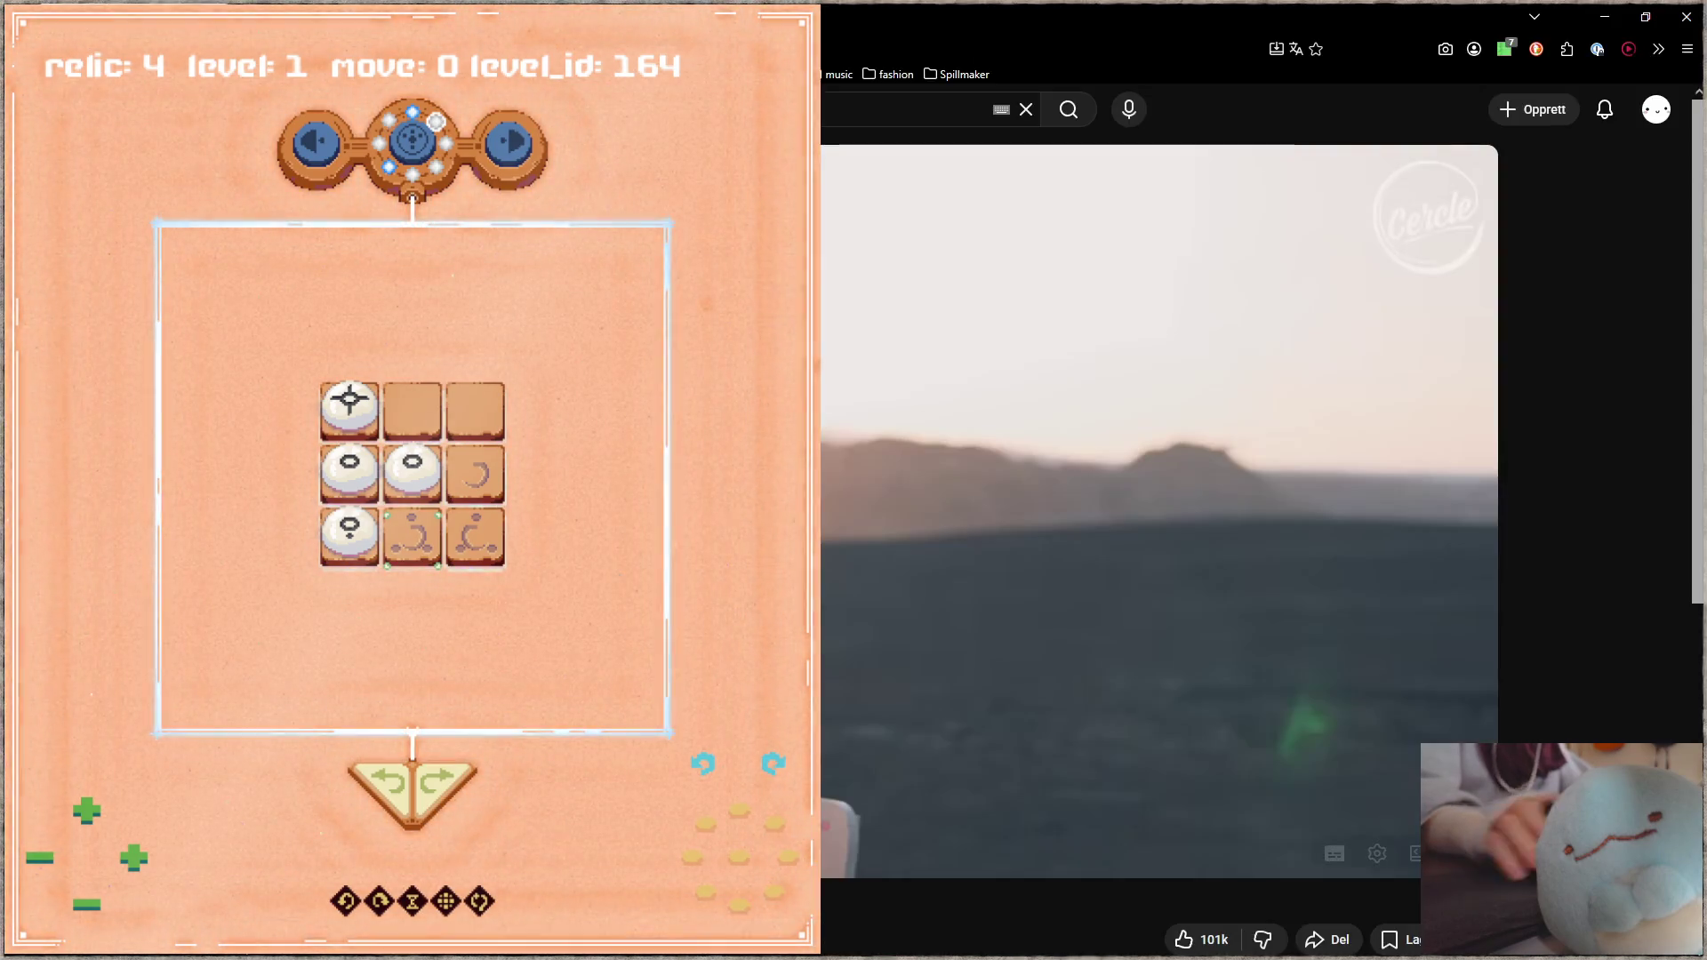
# Step: Play the YouTube video, then return to play.aseprite in Aseprite
pyautogui.press('space')
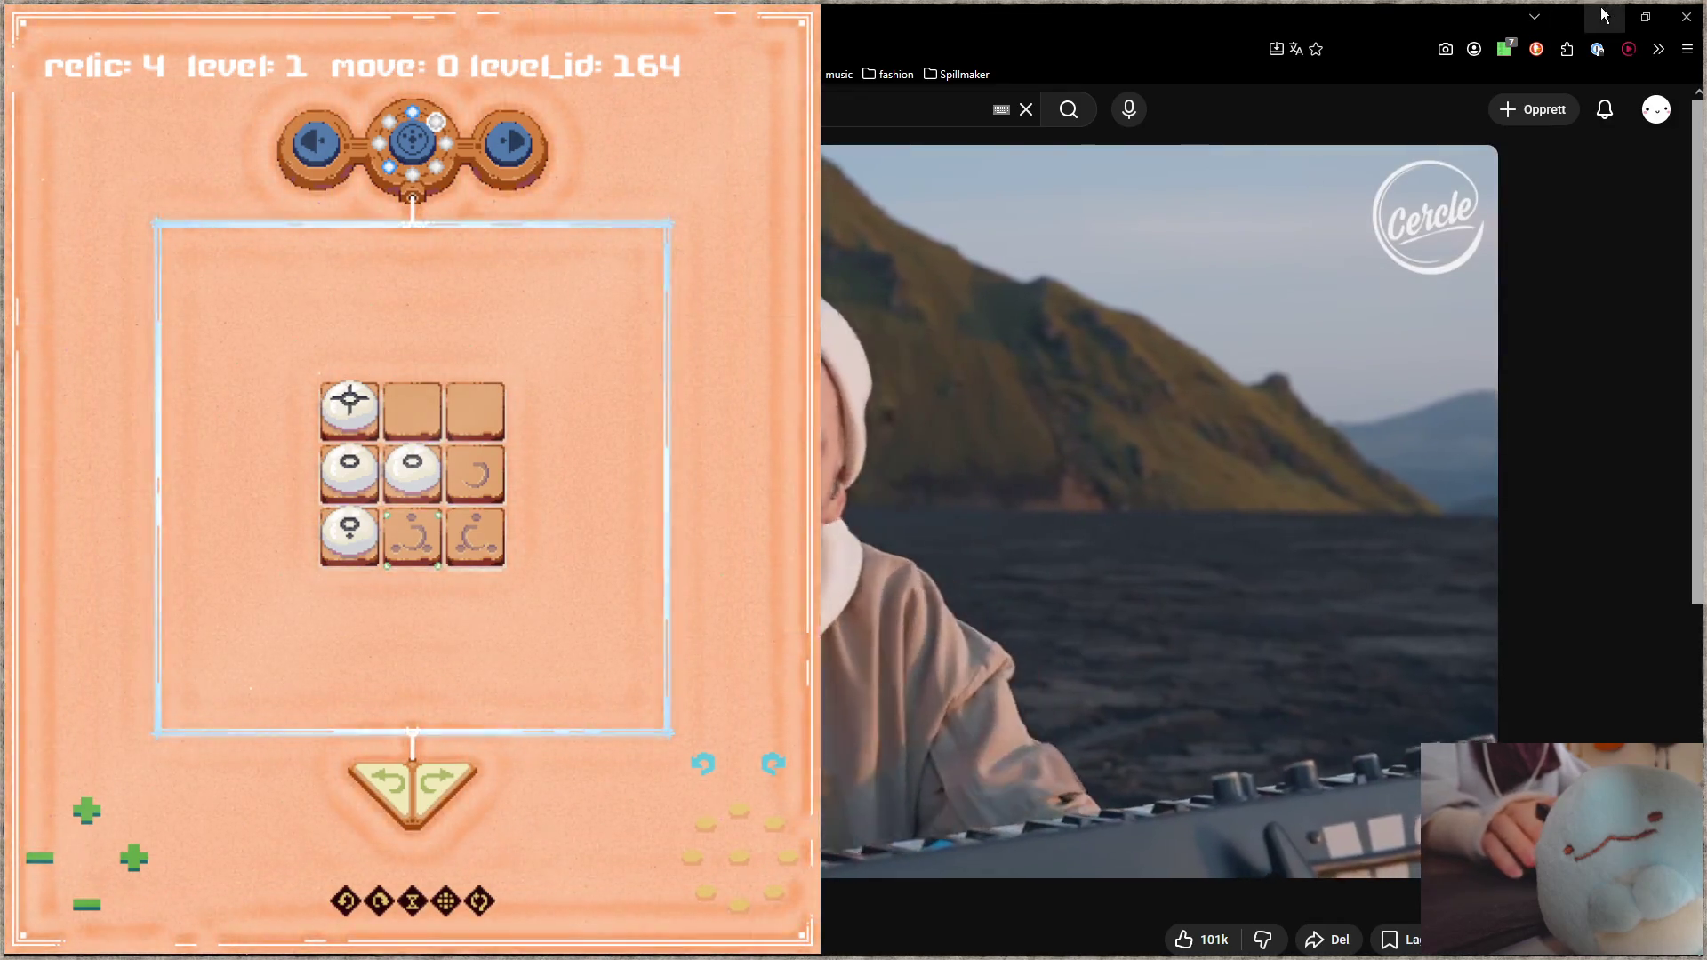
pyautogui.hotkey('alt', 'Tab')
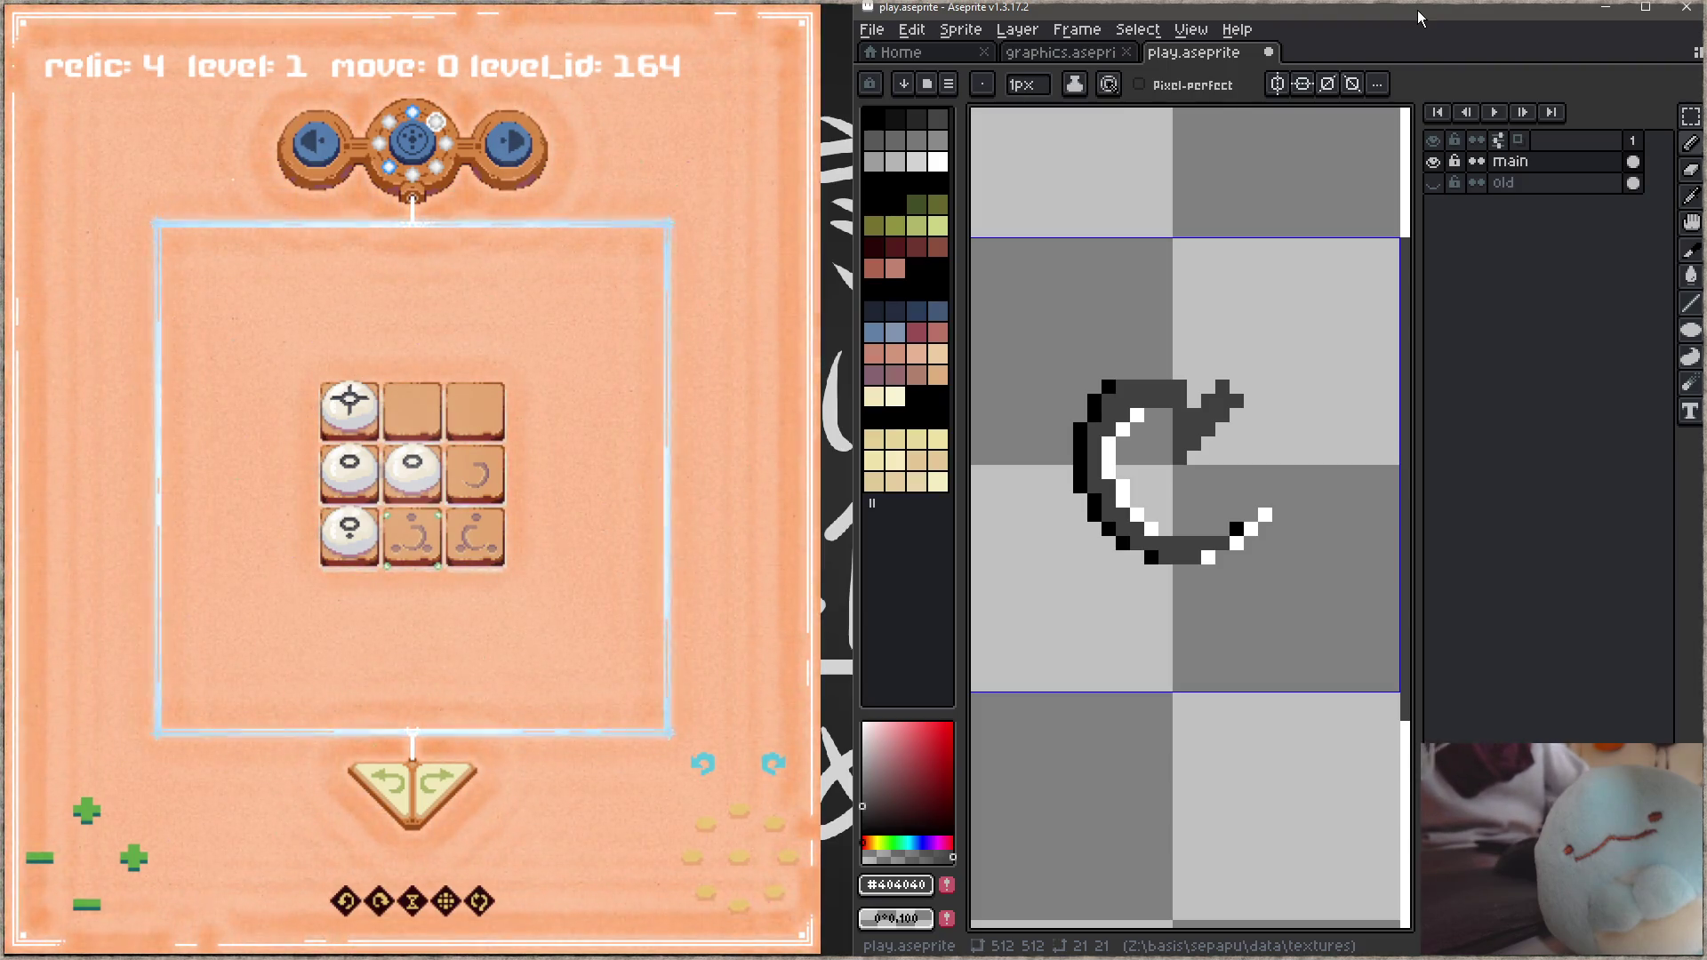
# Step: Fill the glyph's top-stroke gap and draw a black diagonal inside it, then save
pyautogui.scroll(-2, 1246, 317)
pyautogui.moveTo(1245, 317)
pyautogui.mouseDown()
pyautogui.moveTo(1229, 359)
pyautogui.moveTo(1190, 356)
pyautogui.mouseUp()
pyautogui.click(1176, 371)
pyautogui.keyDown('alt'); pyautogui.click(1191, 427); pyautogui.keyUp('alt')
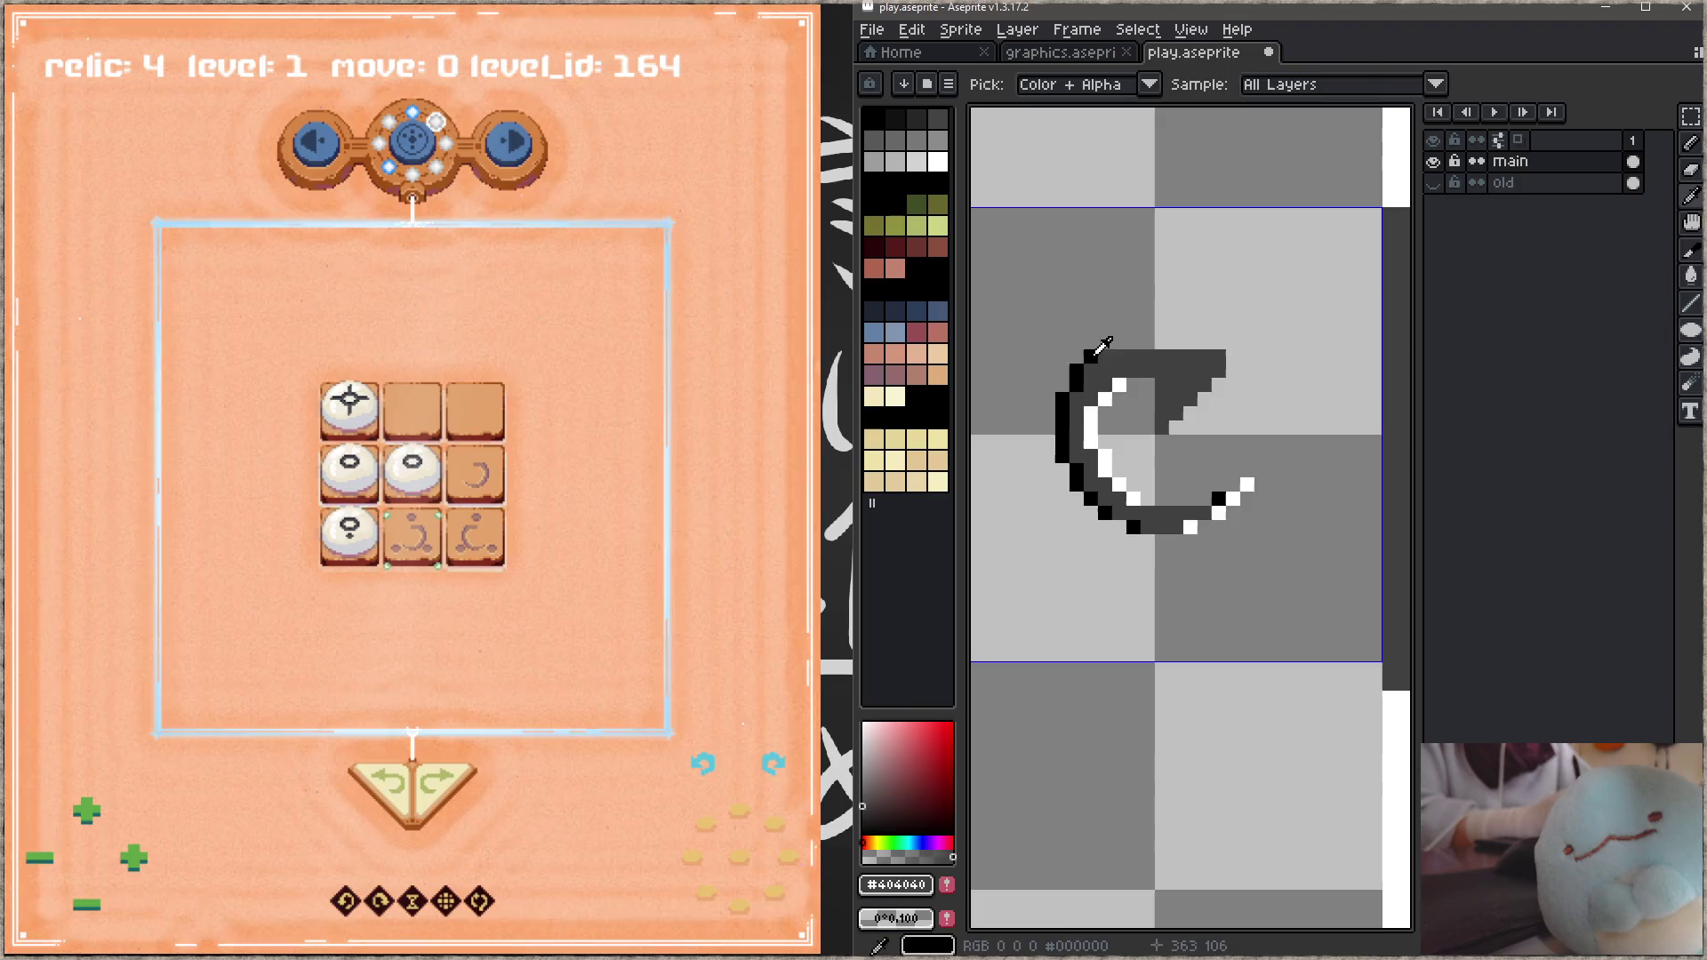
pyautogui.moveTo(1190, 399)
pyautogui.mouseDown()
pyautogui.moveTo(1219, 371)
pyautogui.moveTo(1098, 356)
pyautogui.mouseUp()
pyautogui.keyDown('alt'); pyautogui.click(1247, 484); pyautogui.keyUp('alt')
pyautogui.hotkey('ctrl', 's')
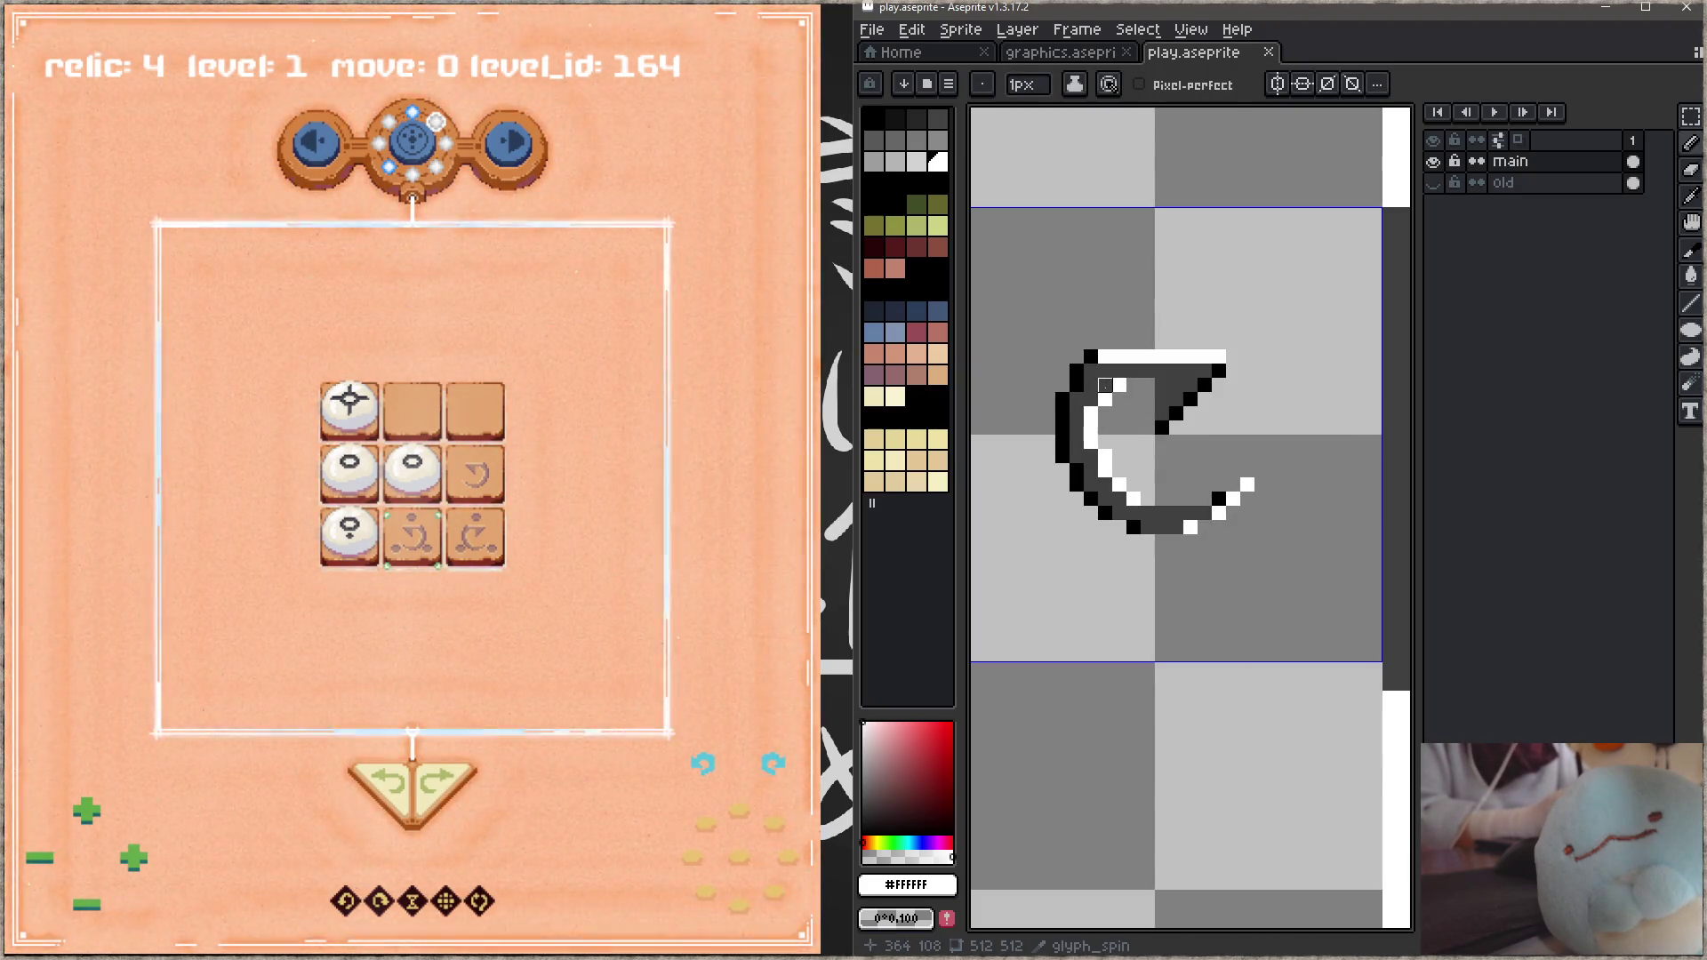
# Step: Turn the top-left pixels white and outline the glyph's left edge in black, saving
pyautogui.moveTo(1090, 356); pyautogui.dragTo(1061, 442)
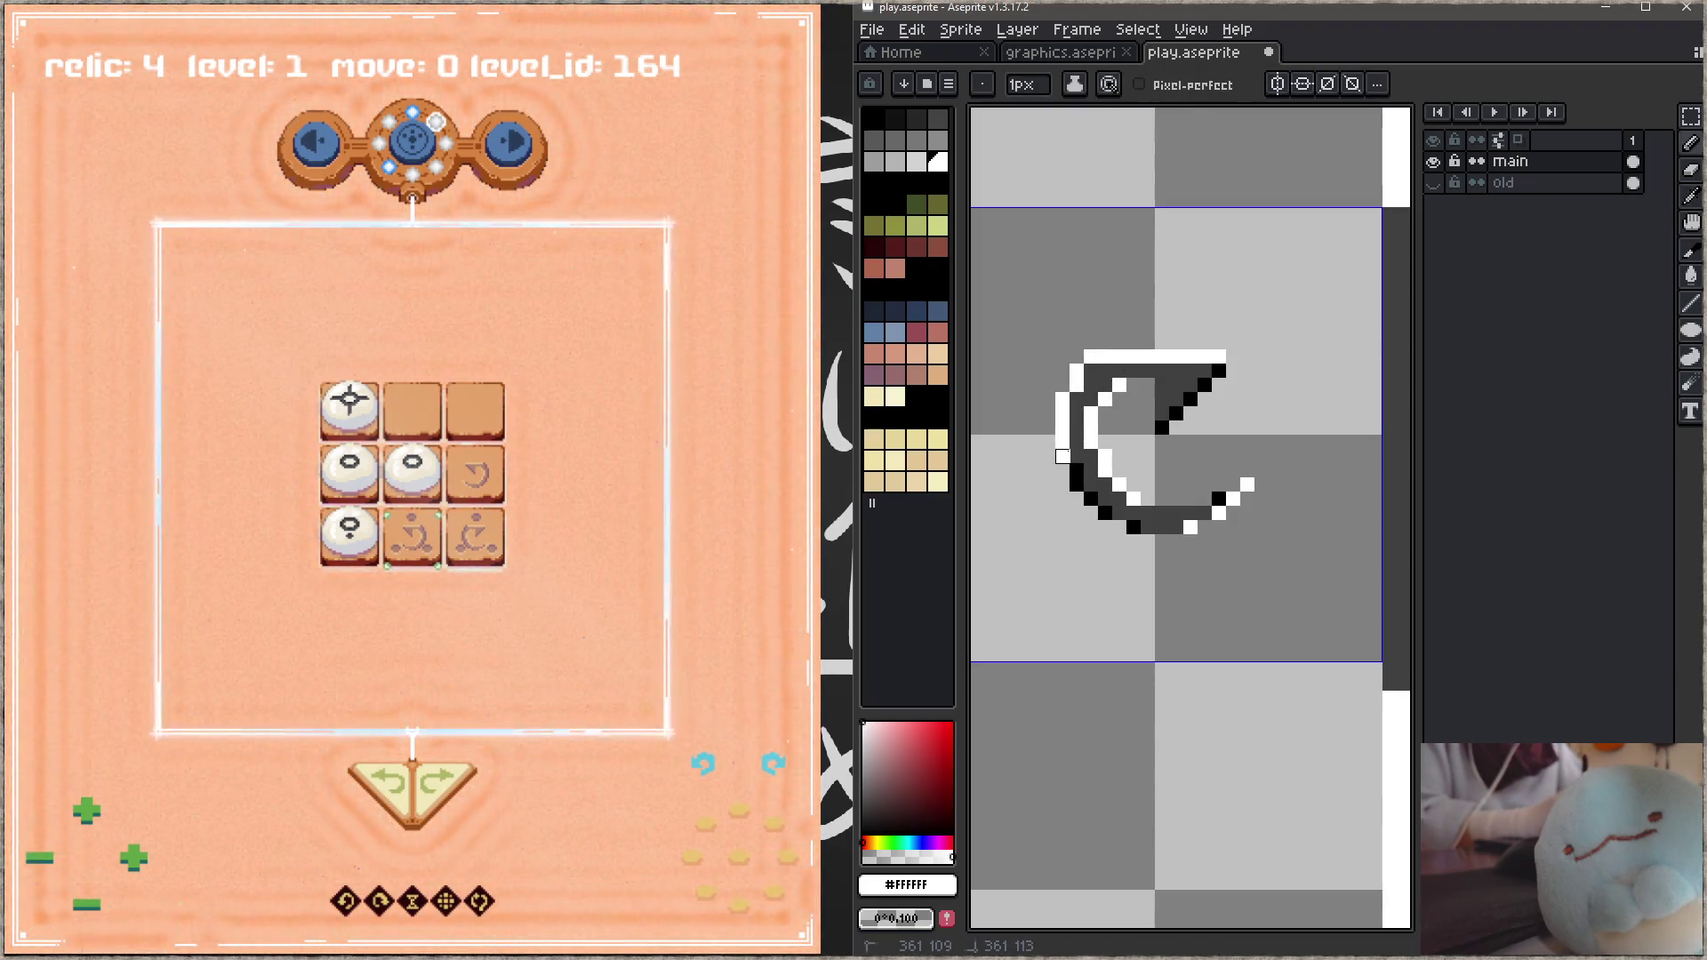
pyautogui.press('alt')
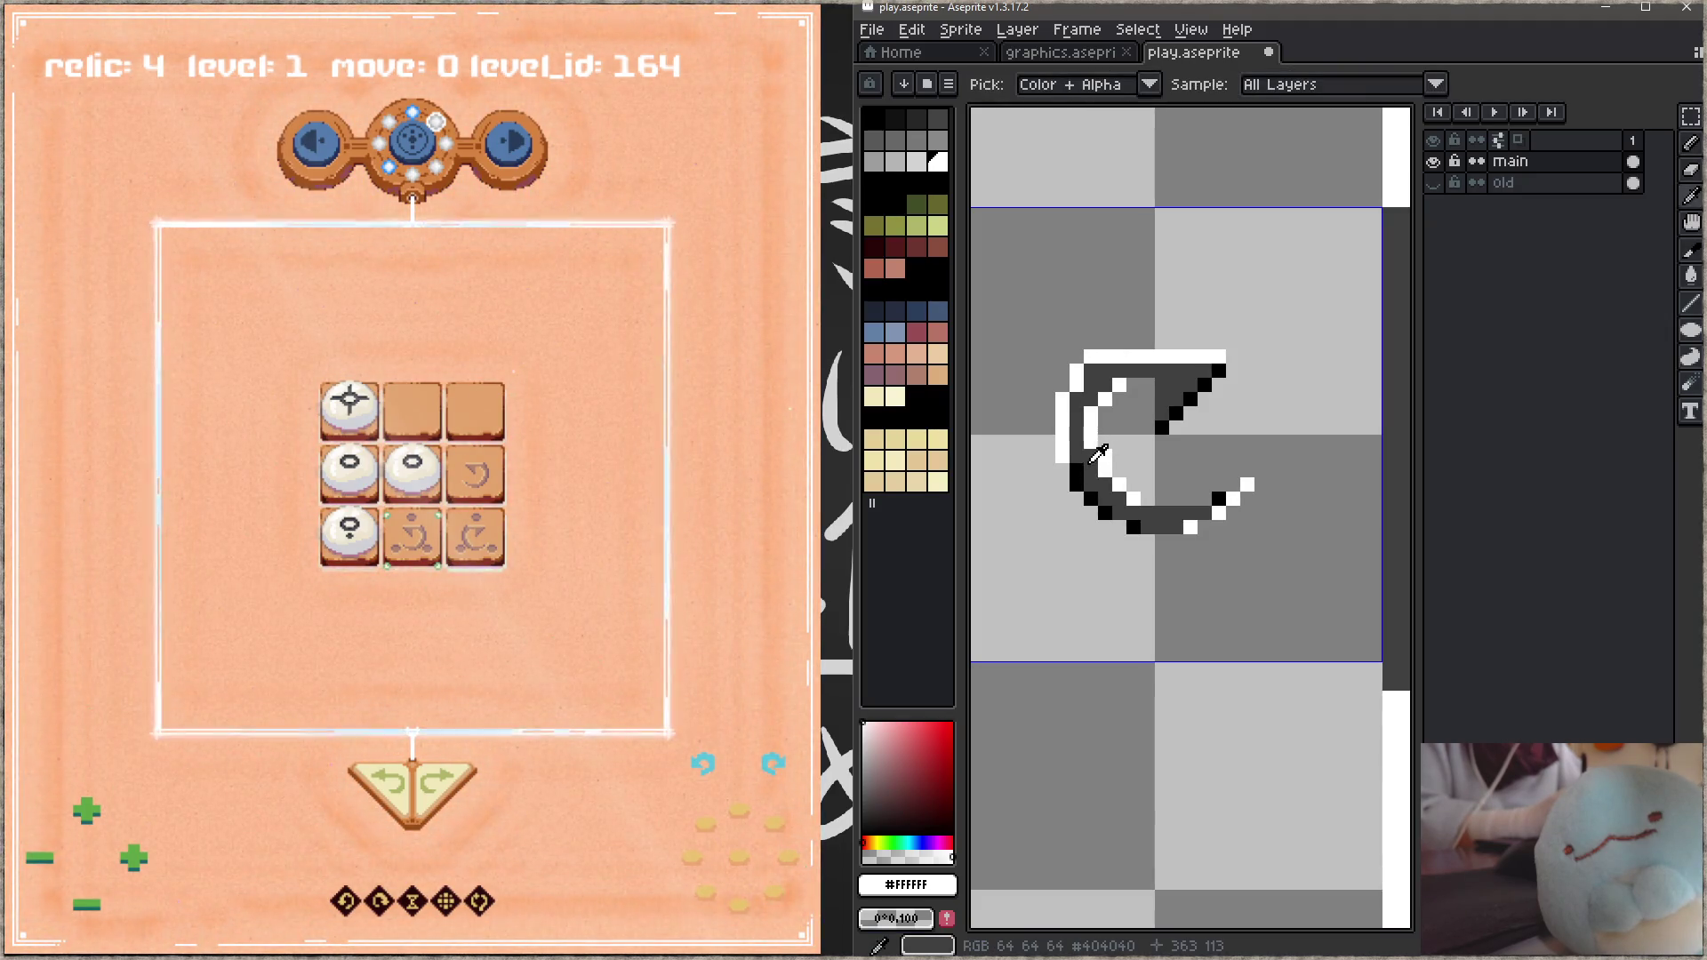
pyautogui.keyDown('alt'); pyautogui.click(1078, 477); pyautogui.keyUp('alt')
pyautogui.click(1105, 428)
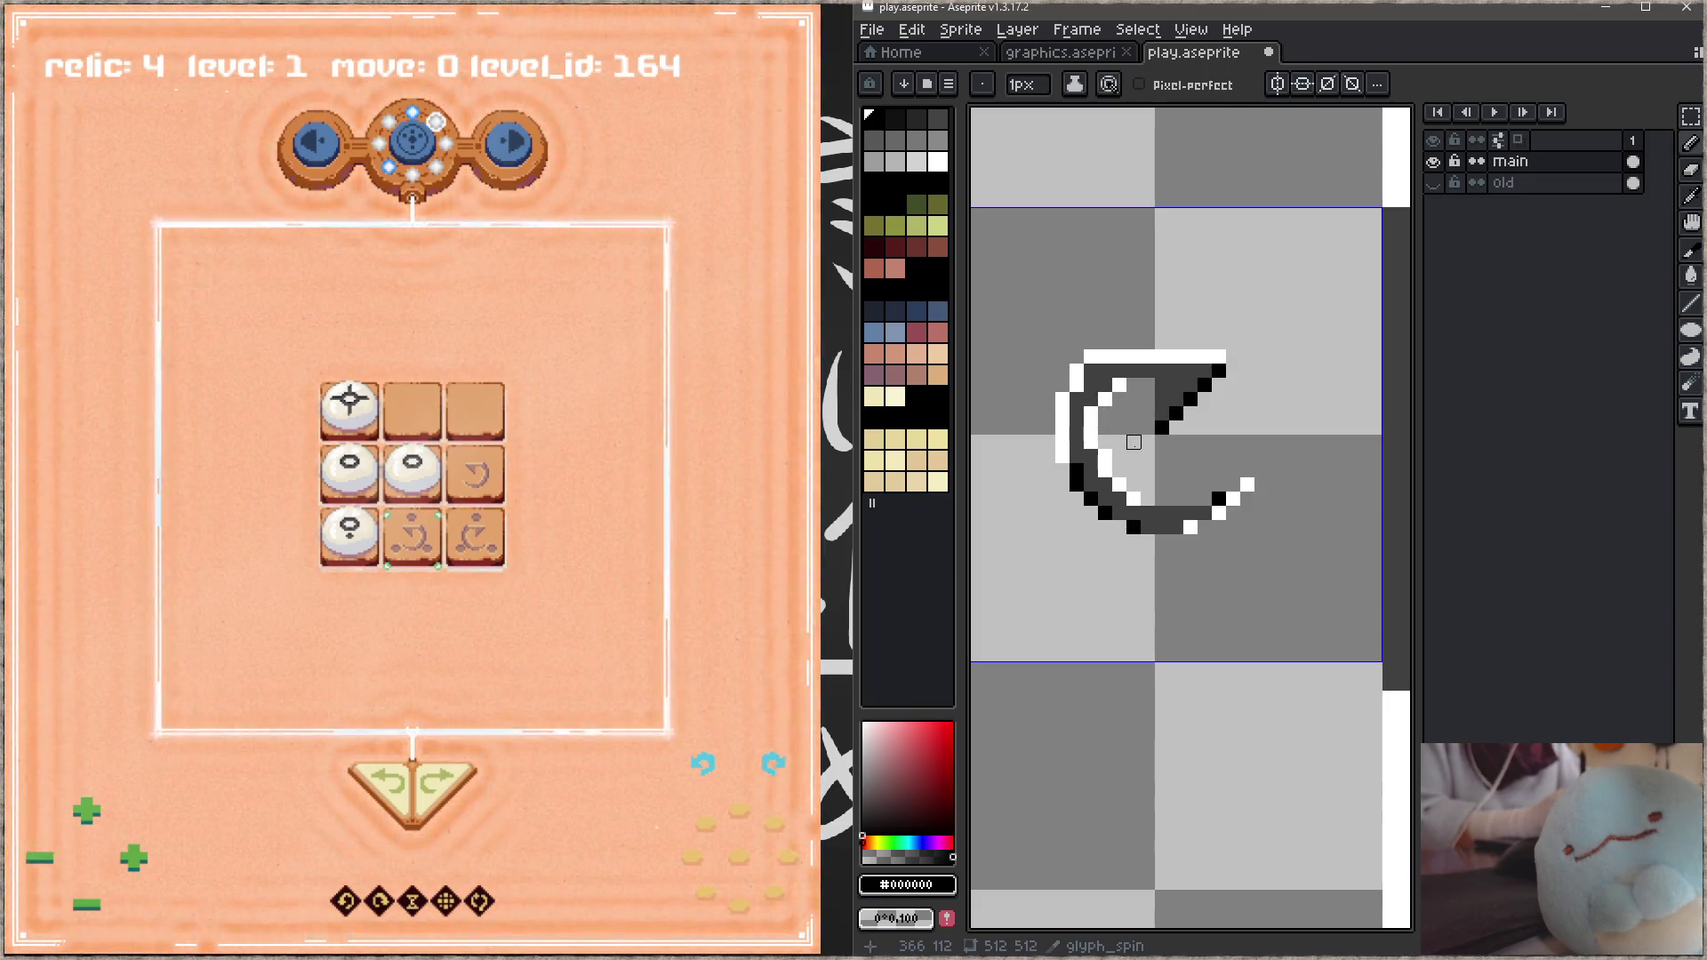
pyautogui.hotkey('ctrl', 's')
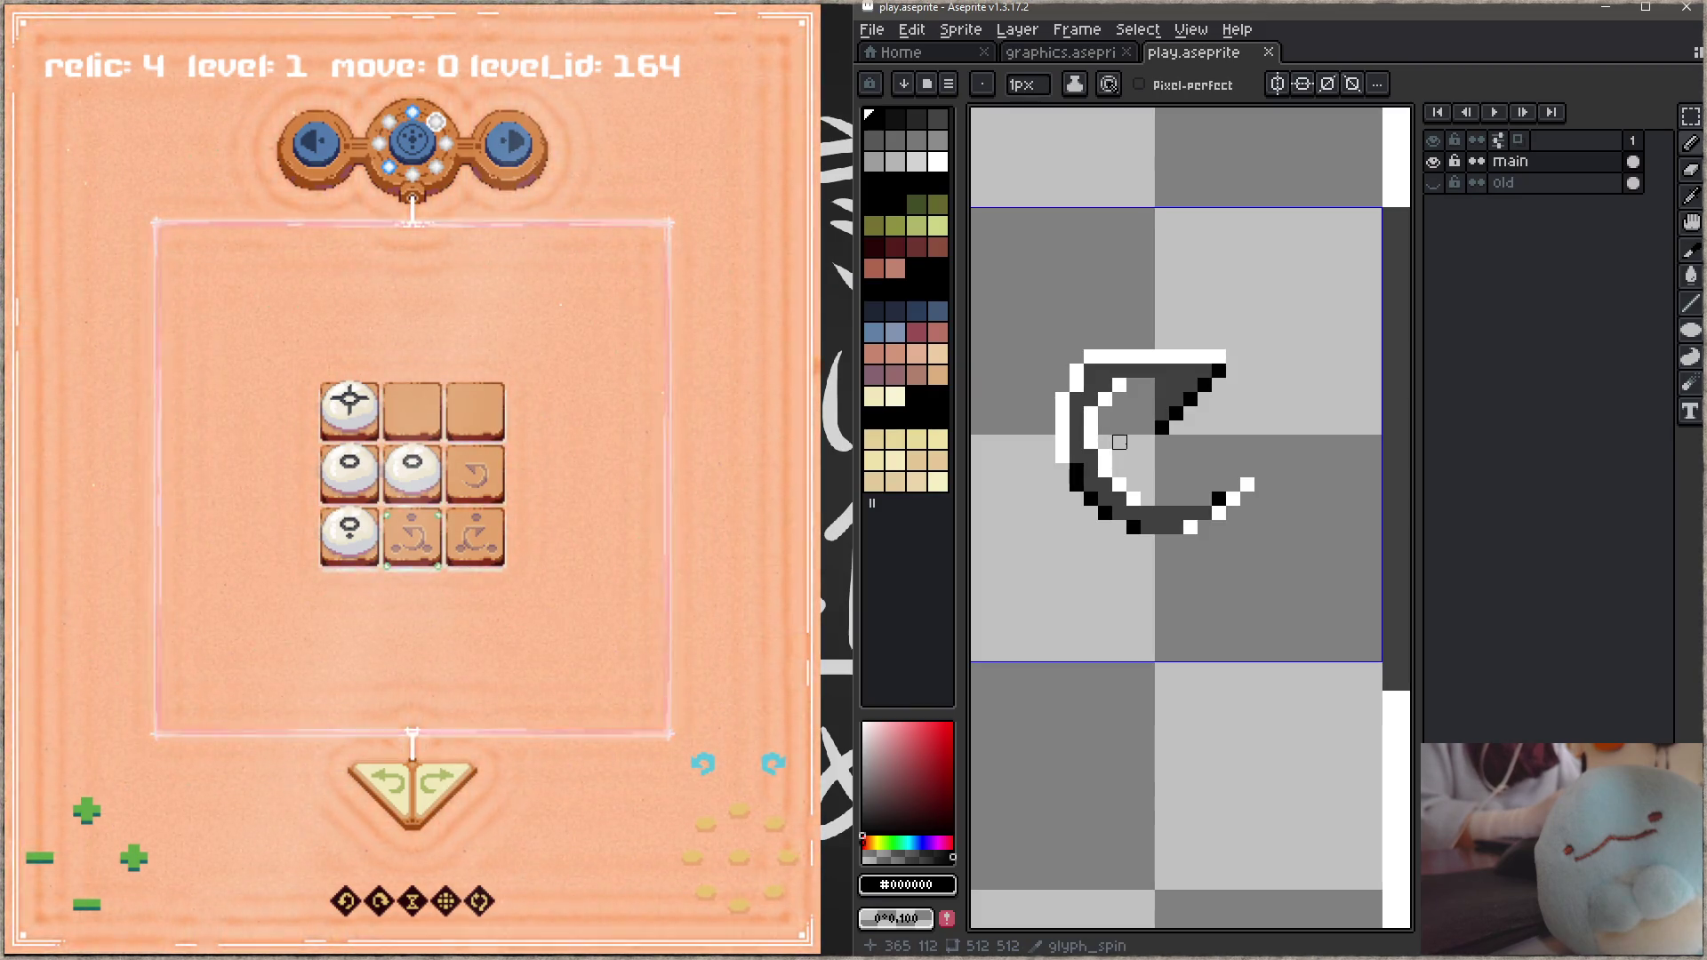
pyautogui.moveTo(1061, 456)
pyautogui.mouseDown()
pyautogui.moveTo(1075, 365)
pyautogui.moveTo(1225, 356)
pyautogui.mouseUp()
pyautogui.hotkey('ctrl', 's')
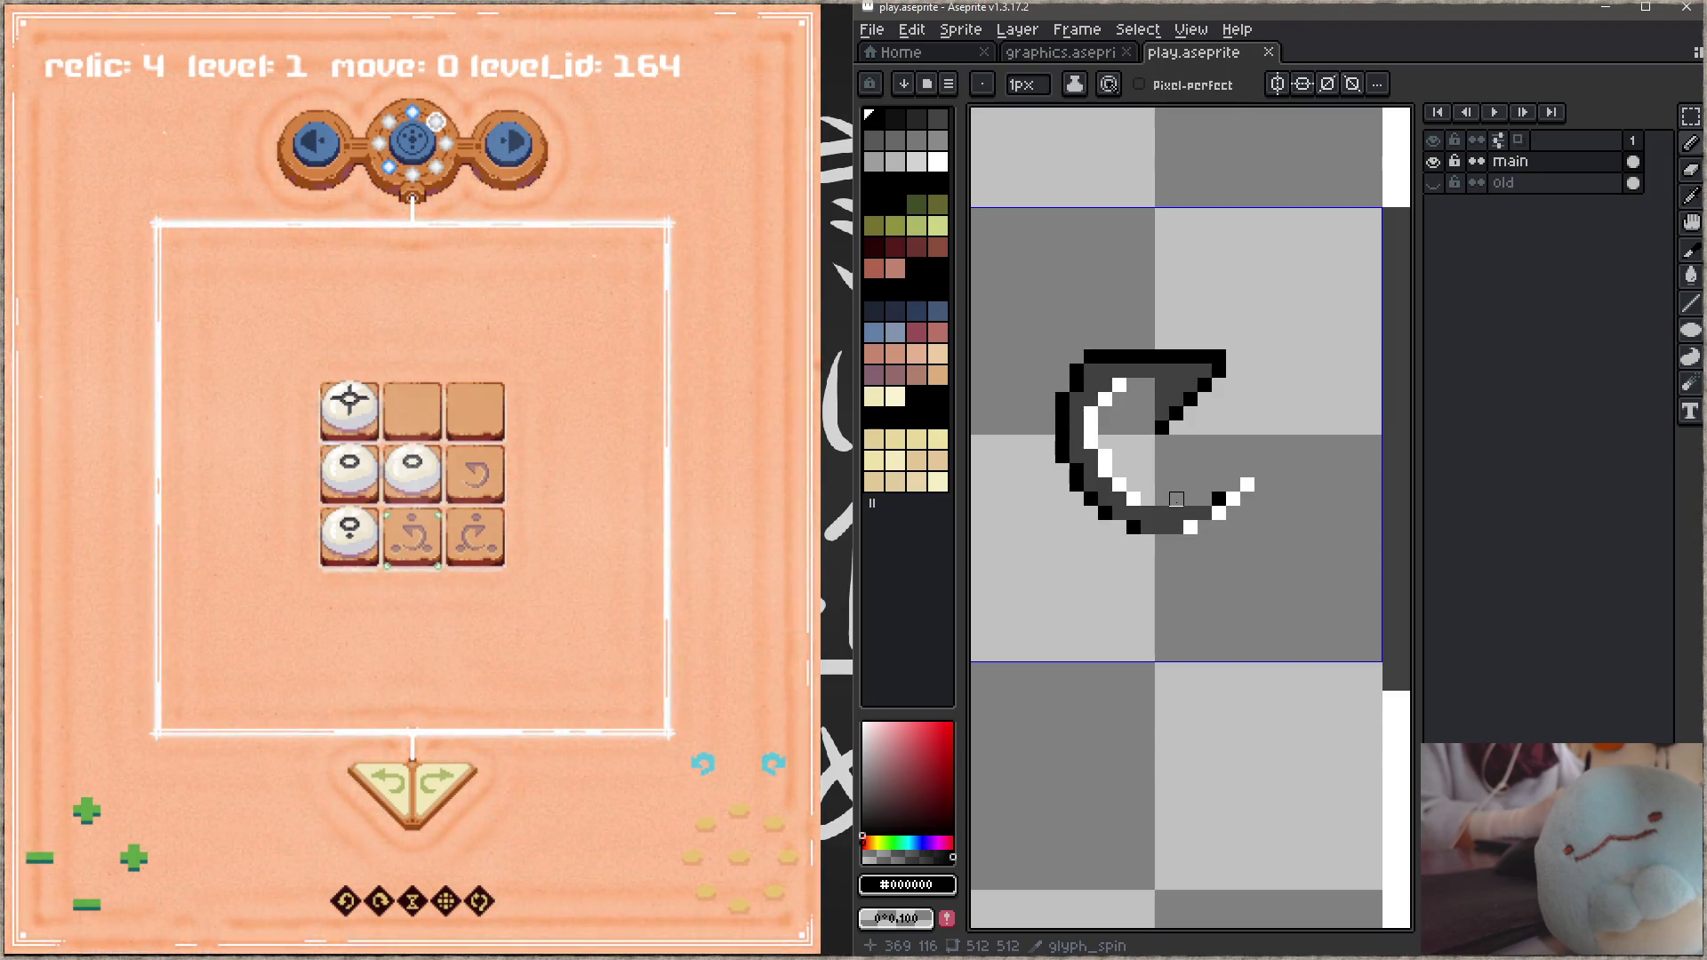
# Step: Lasso the C glyph's top part and move it down and right
pyautogui.press('q')
pyautogui.moveTo(1210, 293)
pyautogui.mouseDown()
pyautogui.moveTo(1182, 471)
pyautogui.moveTo(1249, 307)
pyautogui.mouseUp()
pyautogui.moveTo(1209, 411); pyautogui.dragTo(1220, 424)
pyautogui.hotkey('ctrl', 'd')
pyautogui.press('b')
pyautogui.press('e')
pyautogui.hotkey('ctrl', 's')
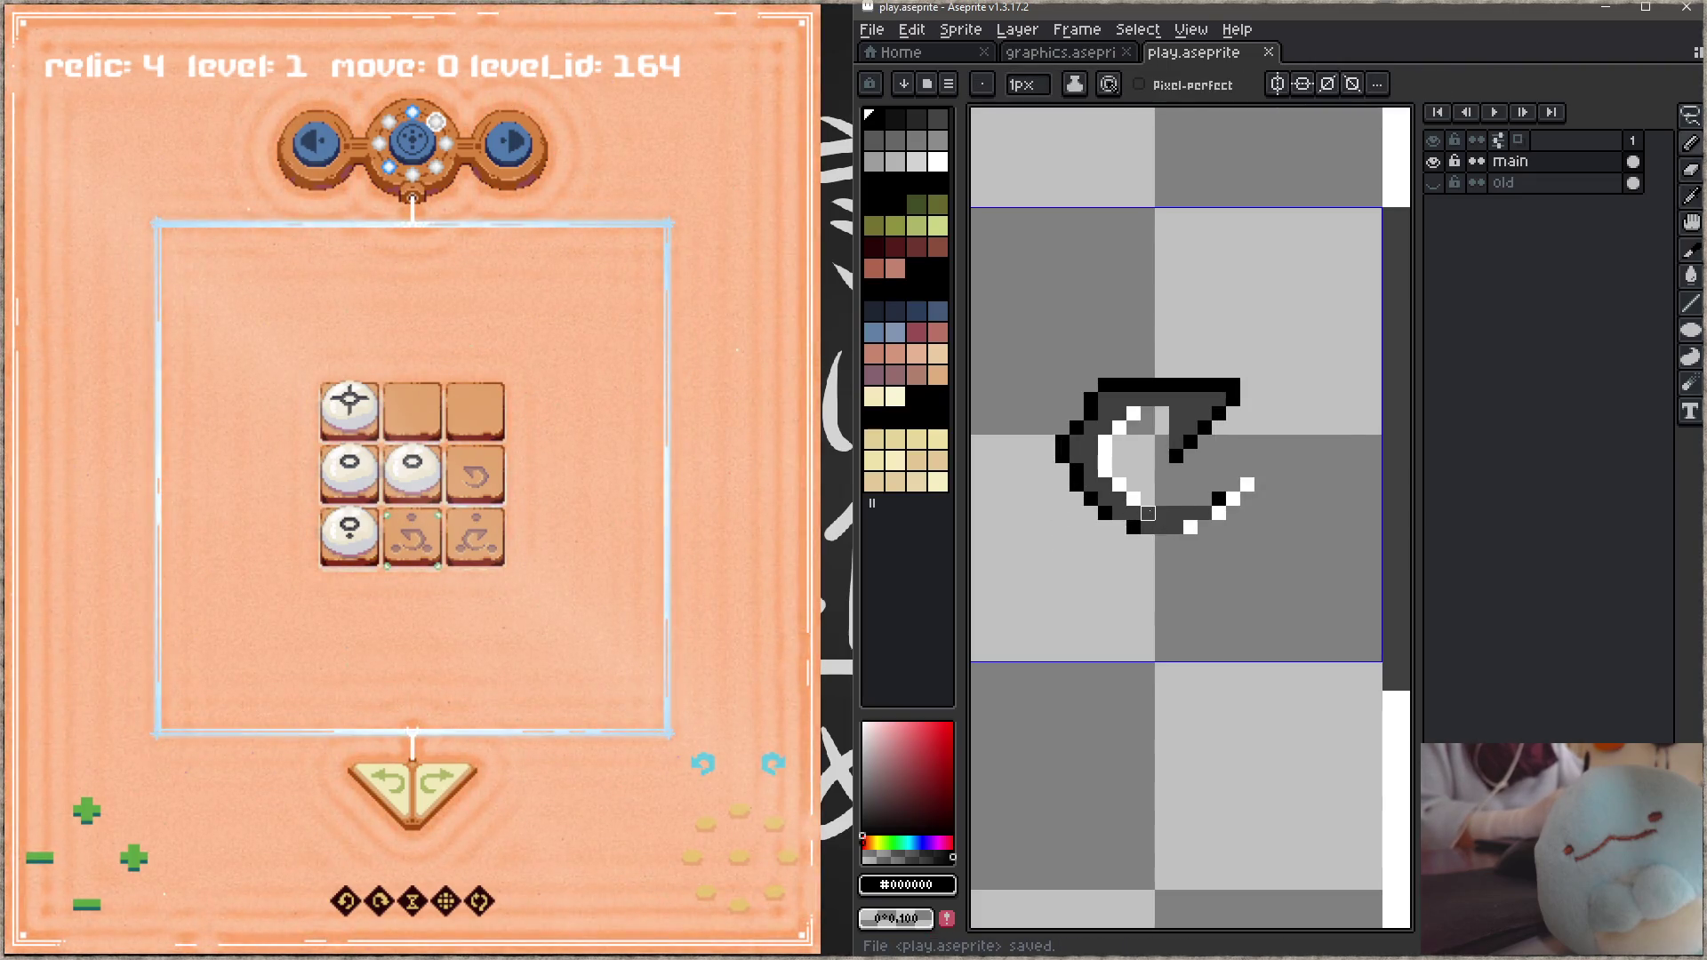
# Step: Lasso the whole C glyph and nudge it up two pixels, saving after each move
pyautogui.press('q')
pyautogui.moveTo(1133, 297)
pyautogui.mouseDown()
pyautogui.moveTo(1086, 333)
pyautogui.moveTo(1306, 354)
pyautogui.moveTo(1143, 296)
pyautogui.mouseUp()
pyautogui.moveTo(1226, 469); pyautogui.dragTo(1226, 455)
pyautogui.hotkey('ctrl', 'd')
pyautogui.press('e')
pyautogui.press('b')
pyautogui.hotkey('ctrl', 's')
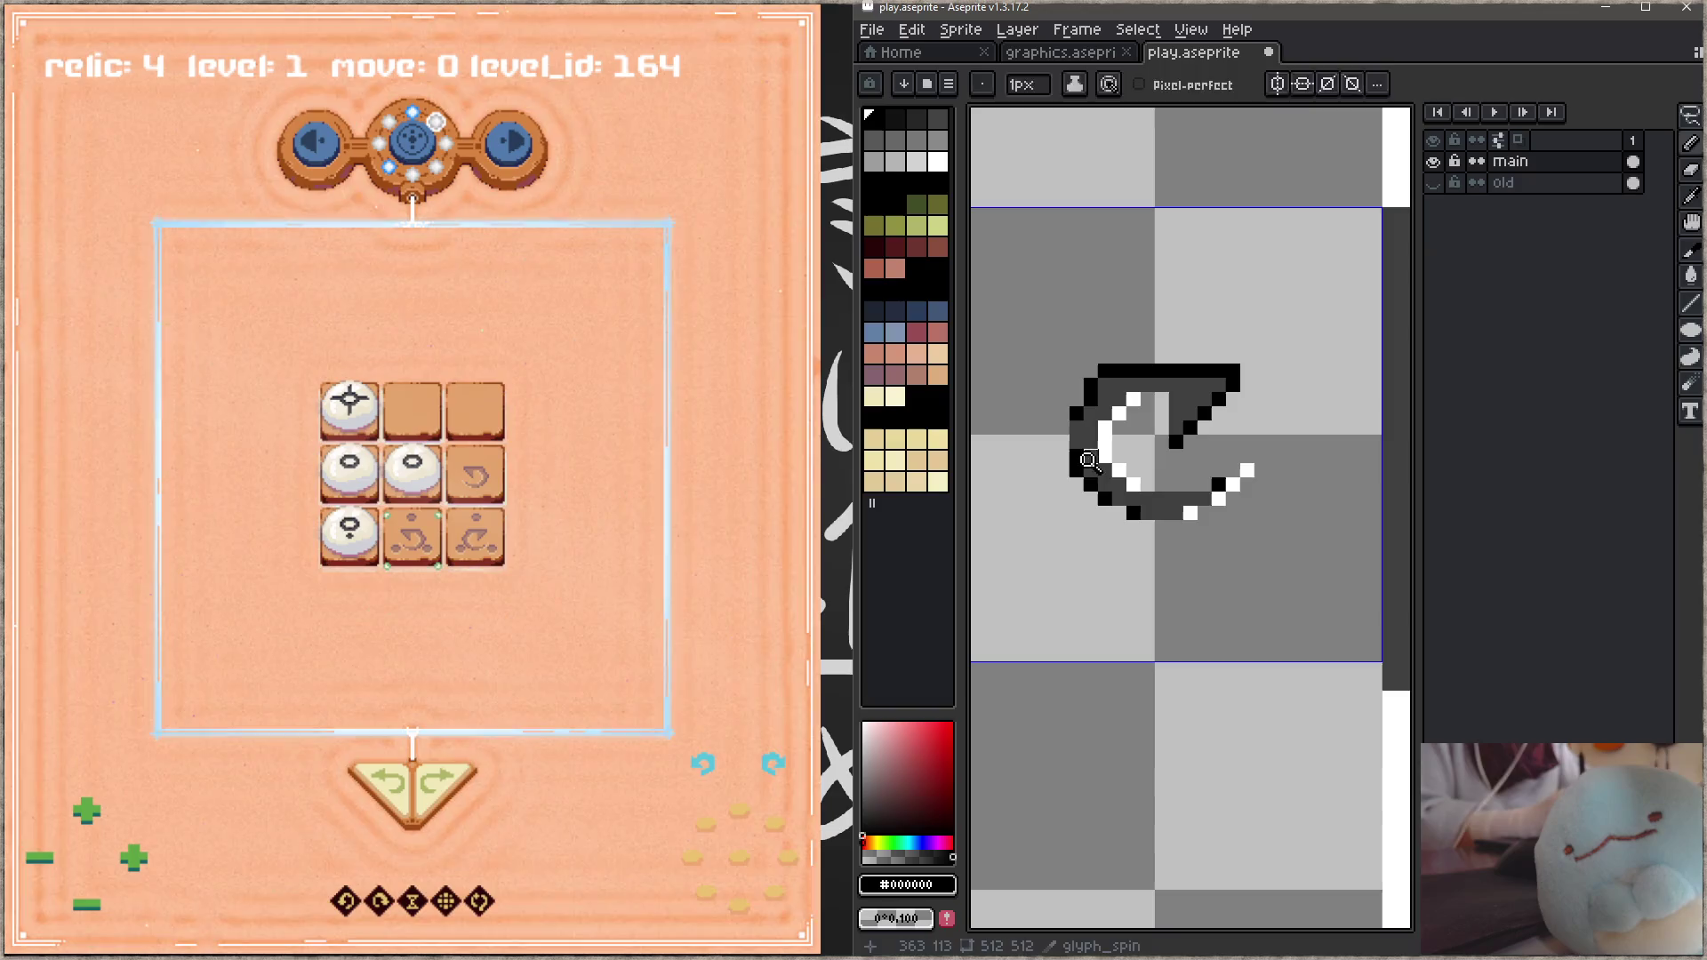
pyautogui.press('q')
pyautogui.moveTo(1111, 294)
pyautogui.mouseDown()
pyautogui.moveTo(1298, 533)
pyautogui.moveTo(1209, 371)
pyautogui.mouseUp()
pyautogui.moveTo(1242, 478); pyautogui.dragTo(1243, 462)
pyautogui.hotkey('ctrl', 'd')
pyautogui.hotkey('ctrl', 's')
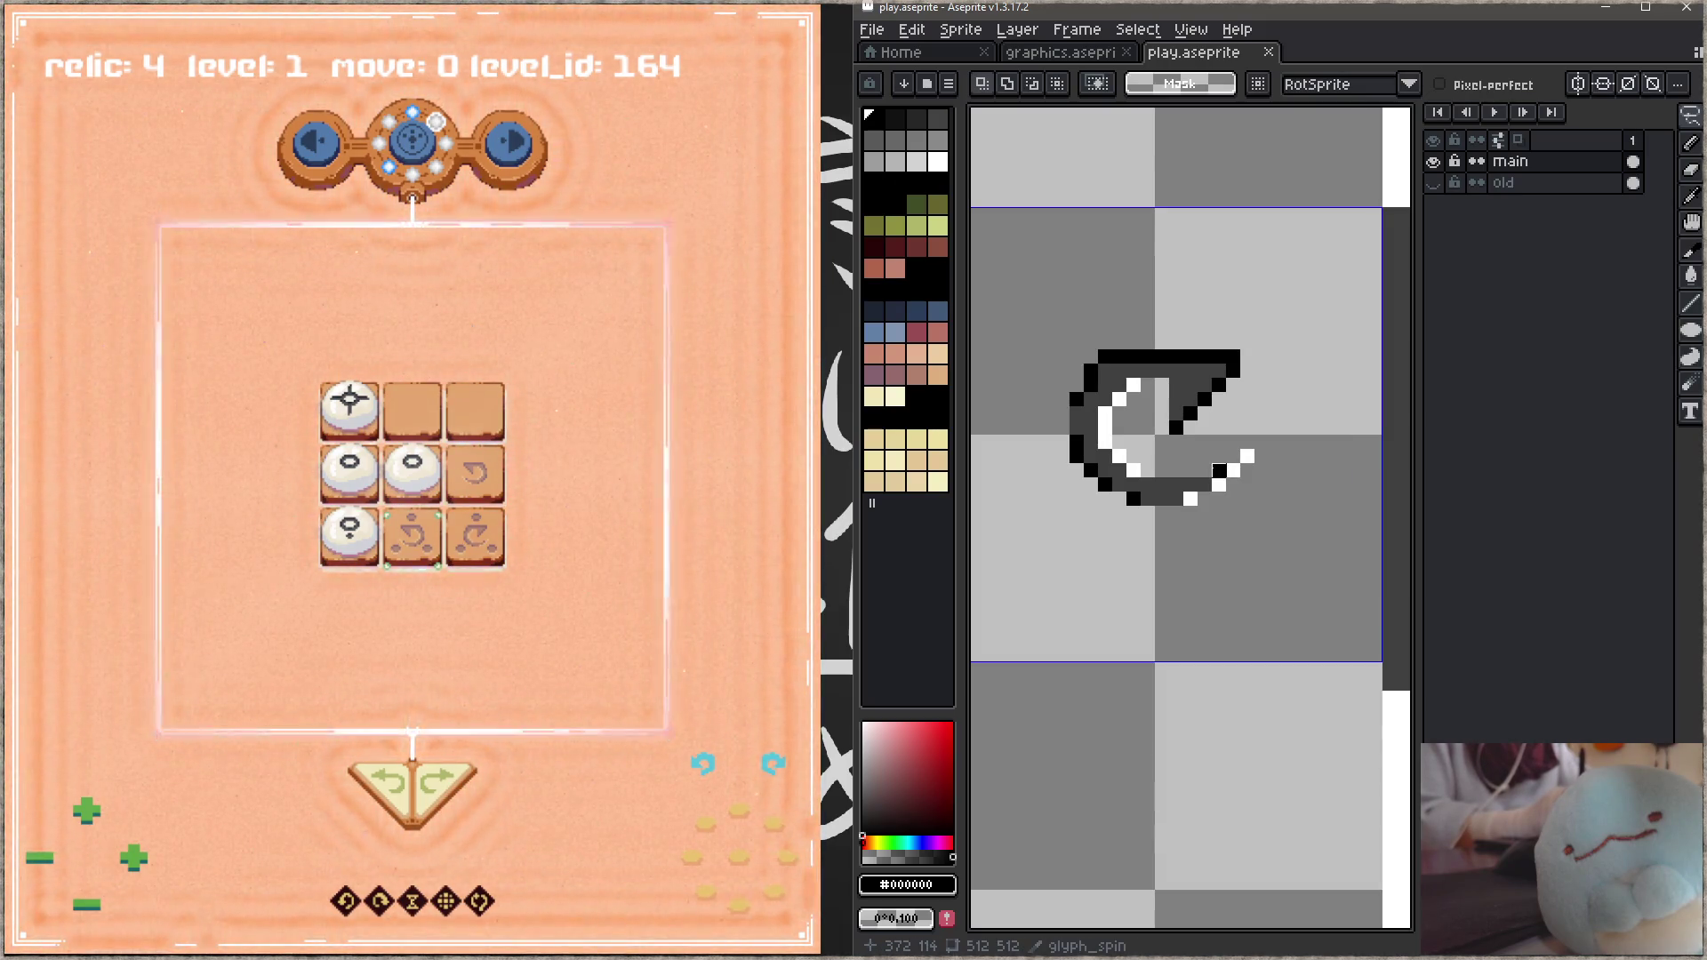
# Step: Draw a short black vertical stroke and paint the glyph's inner diagonal edge white
pyautogui.press('i')
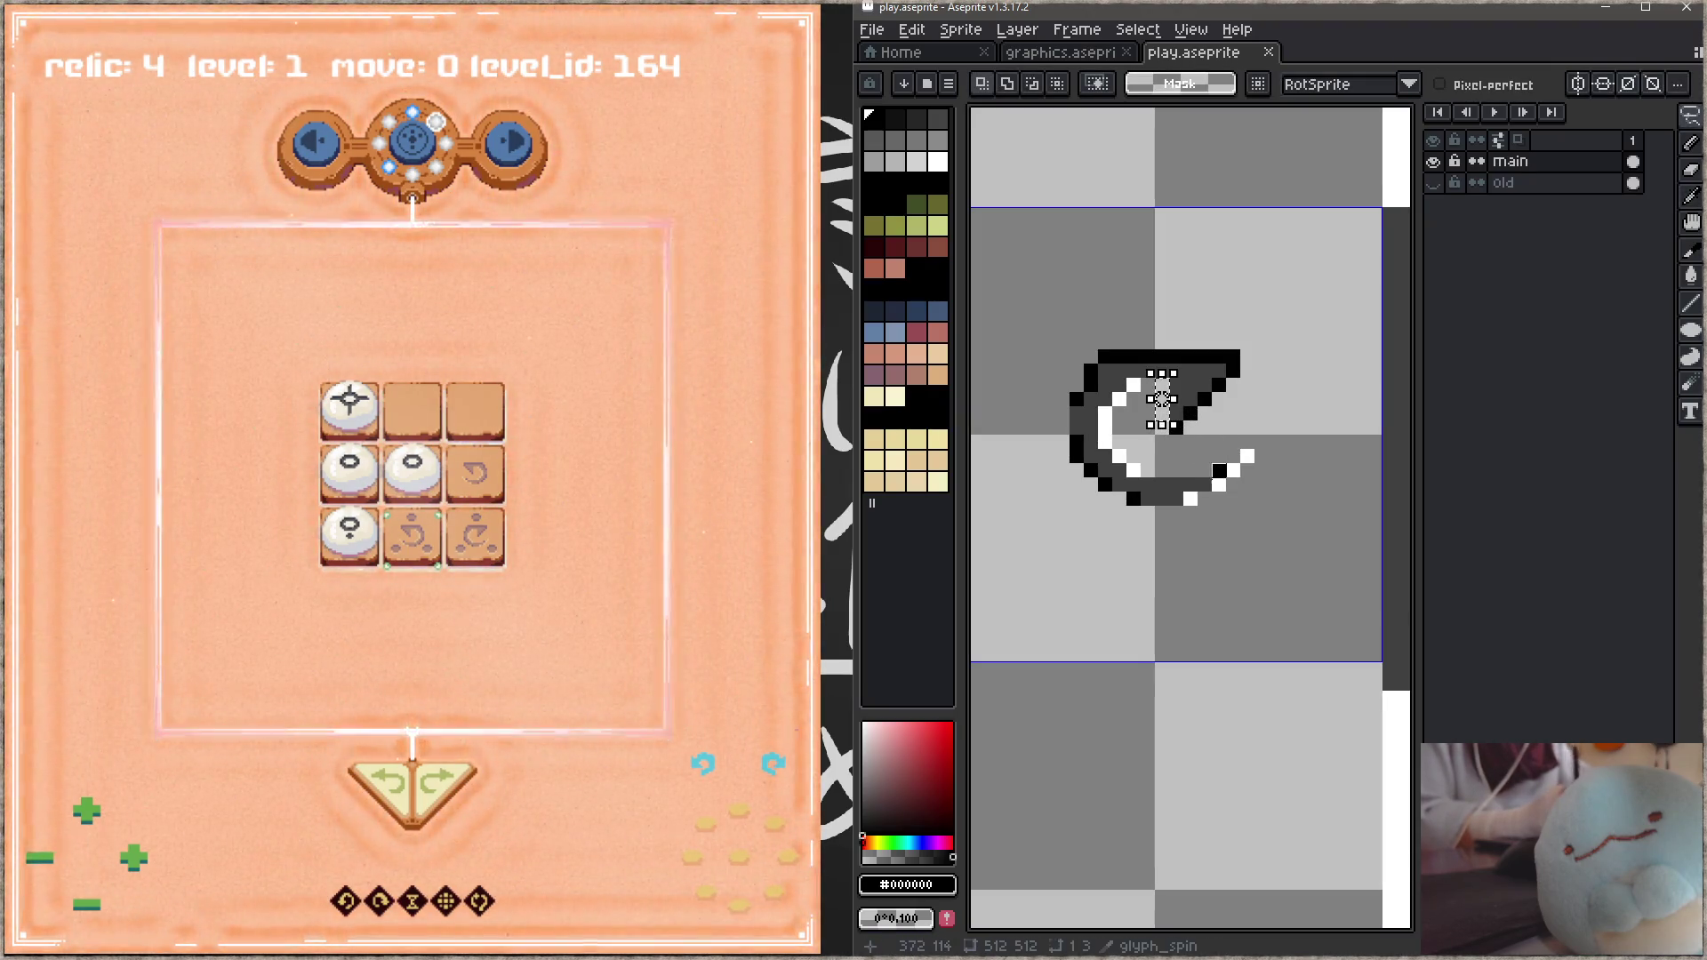
pyautogui.press('b')
pyautogui.moveTo(1162, 381); pyautogui.dragTo(1162, 416)
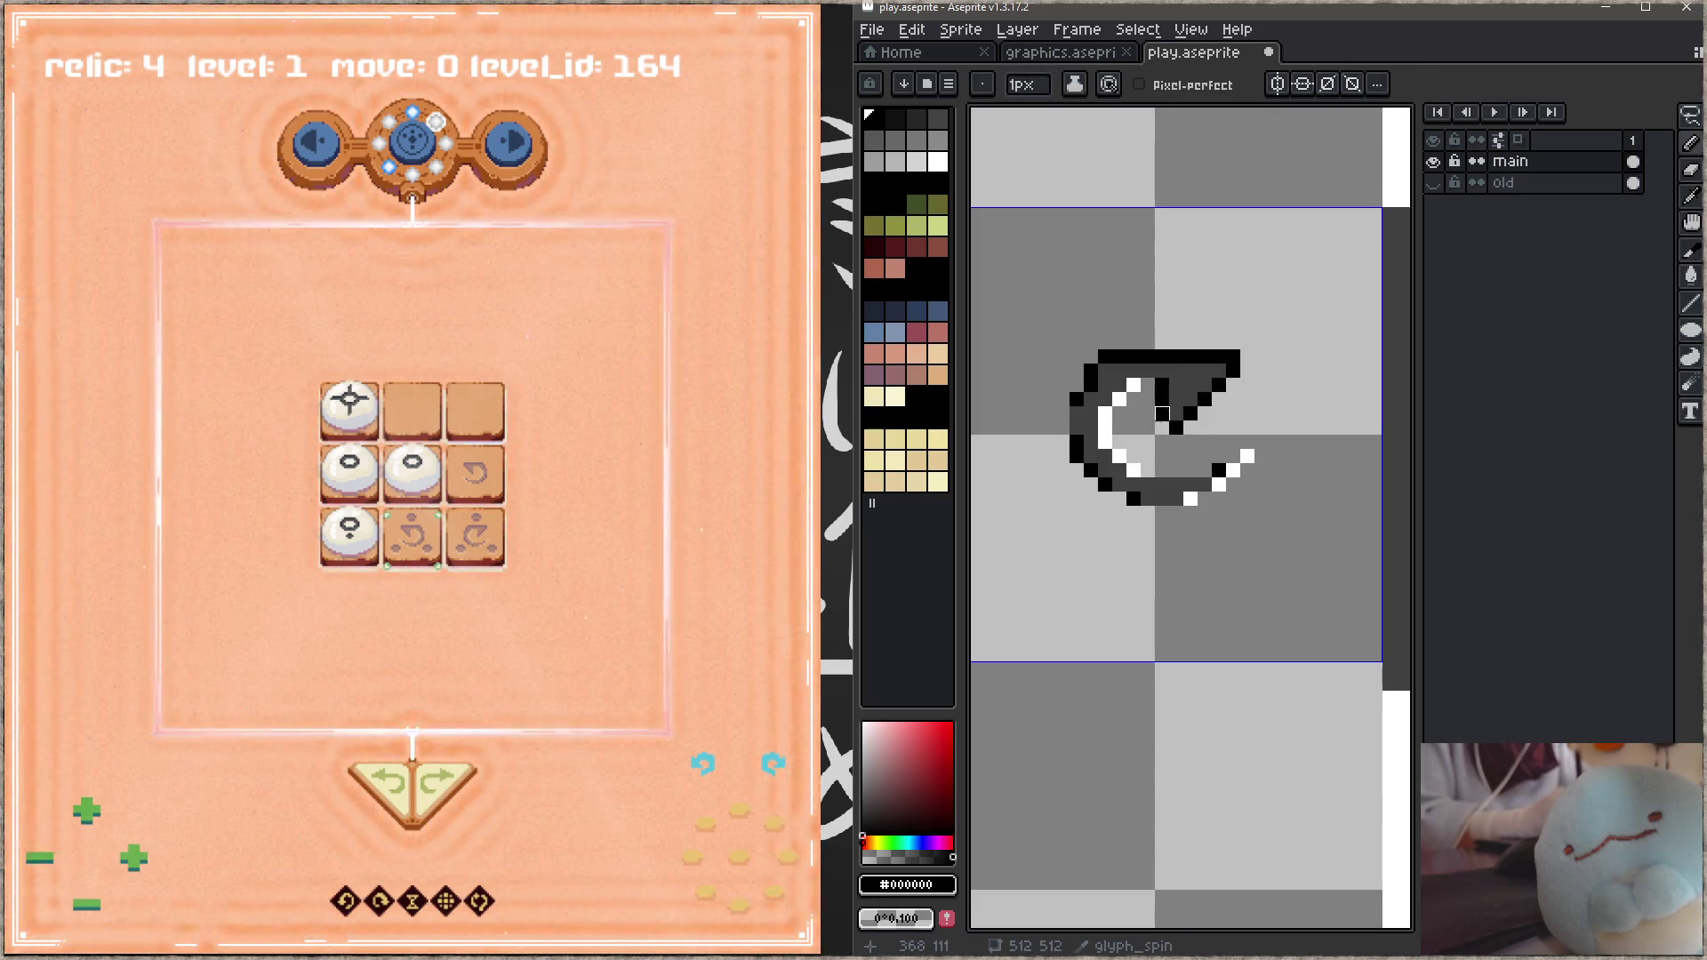
pyautogui.hotkey('ctrl', 's')
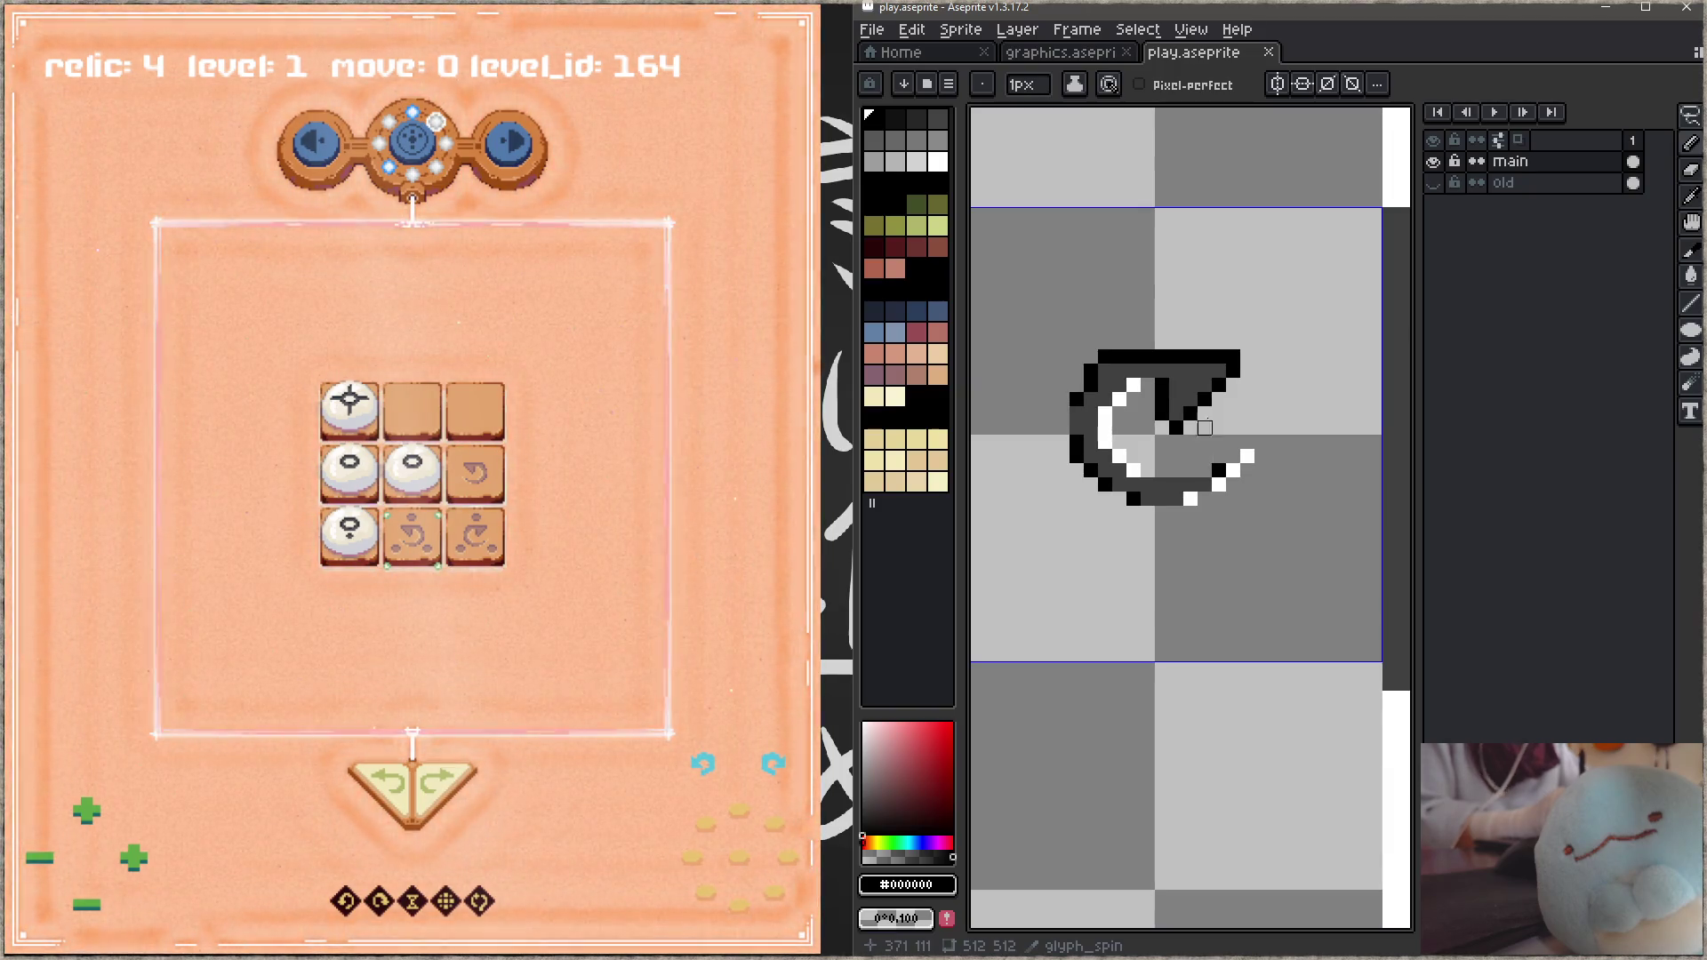
pyautogui.press('i')
pyautogui.click(1223, 483)
pyautogui.press('b')
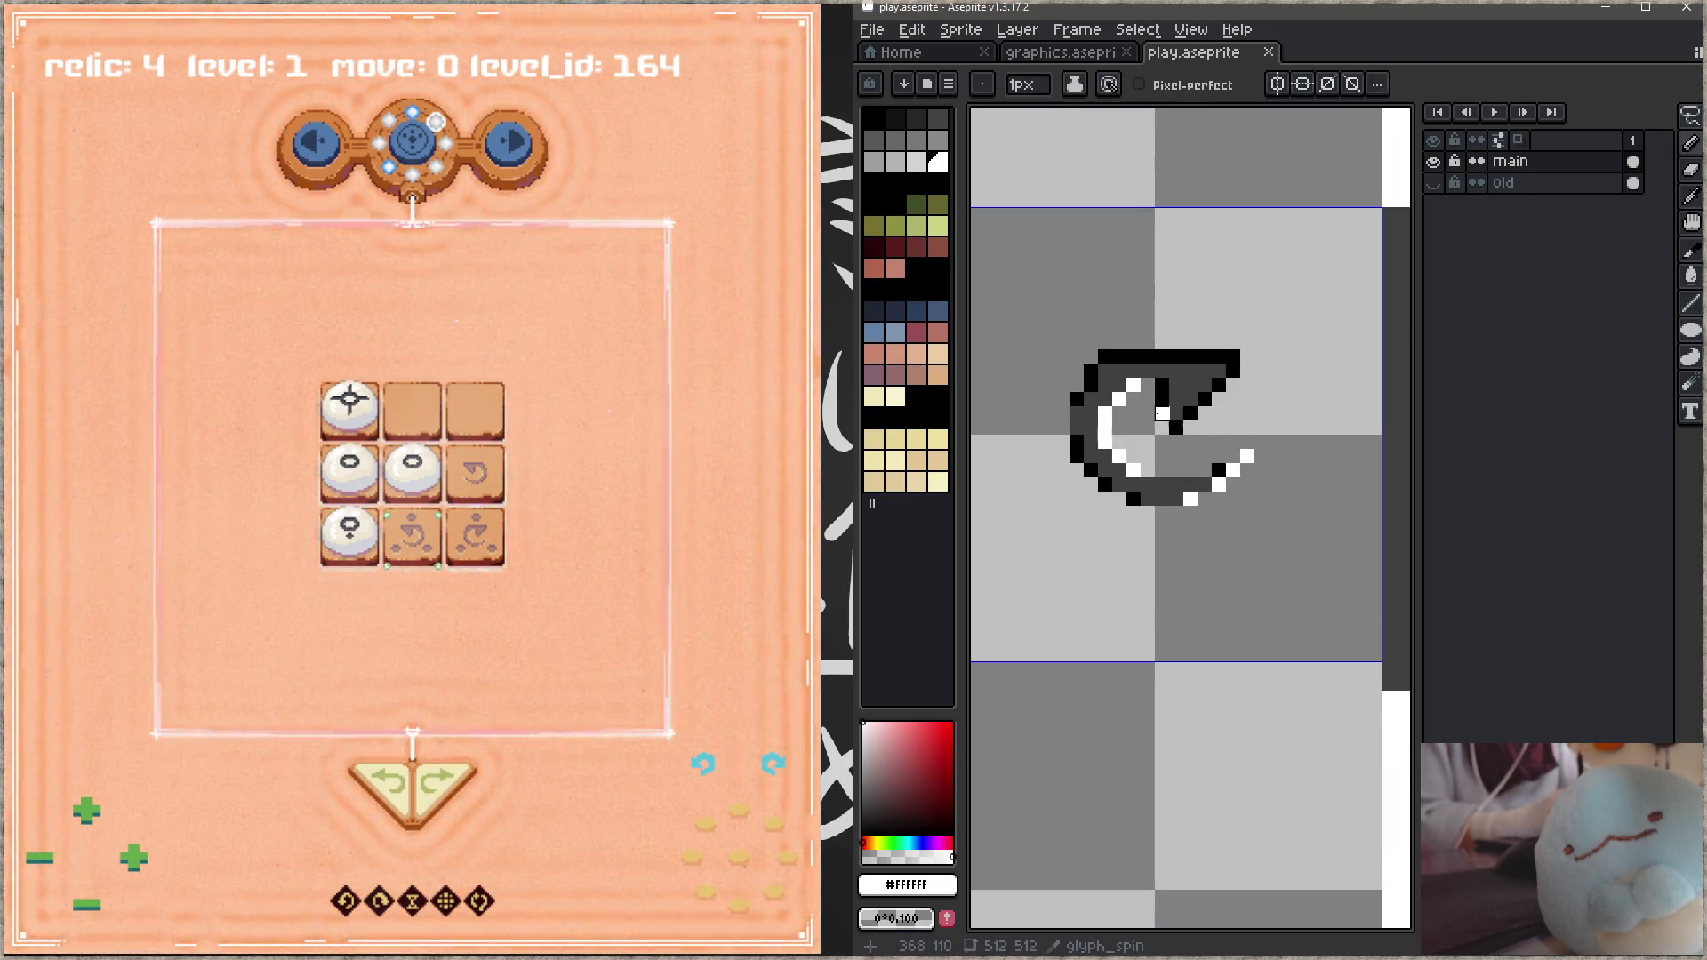
pyautogui.moveTo(1176, 429)
pyautogui.mouseDown()
pyautogui.moveTo(1234, 369)
pyautogui.moveTo(1162, 383)
pyautogui.mouseUp()
pyautogui.hotkey('ctrl', 's')
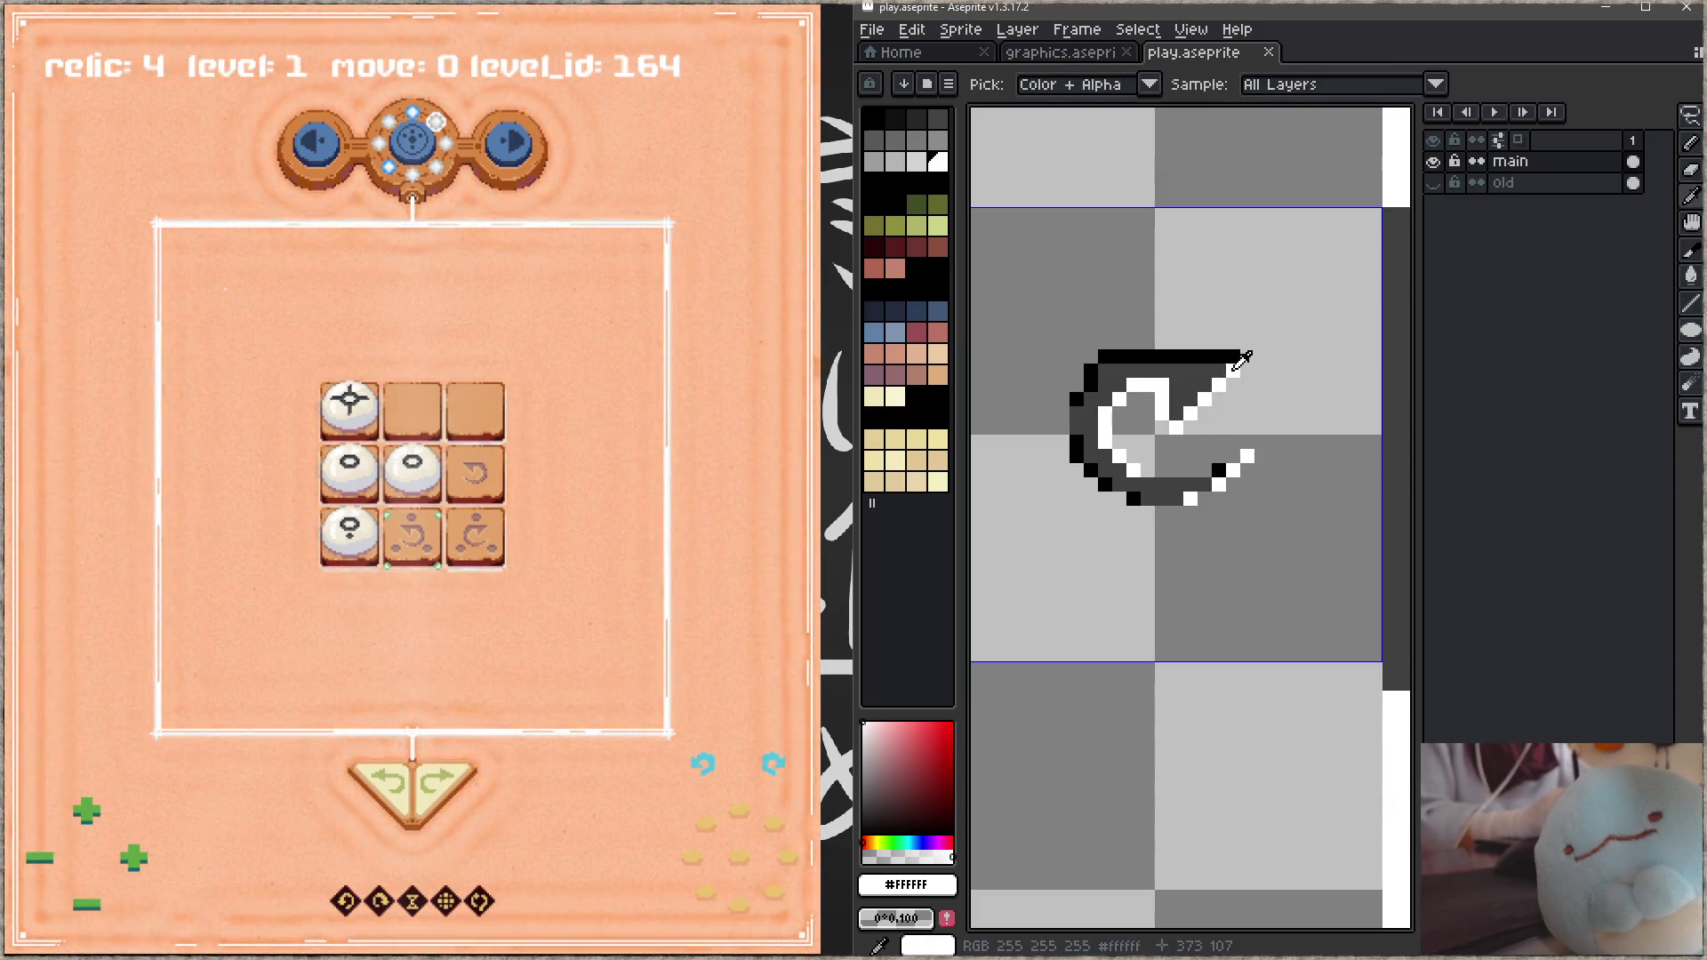
# Step: Add a white inner diagonal, repaint parts dark grey #404040, and add white corner pixels
pyautogui.moveTo(1247, 370); pyautogui.dragTo(1176, 442)
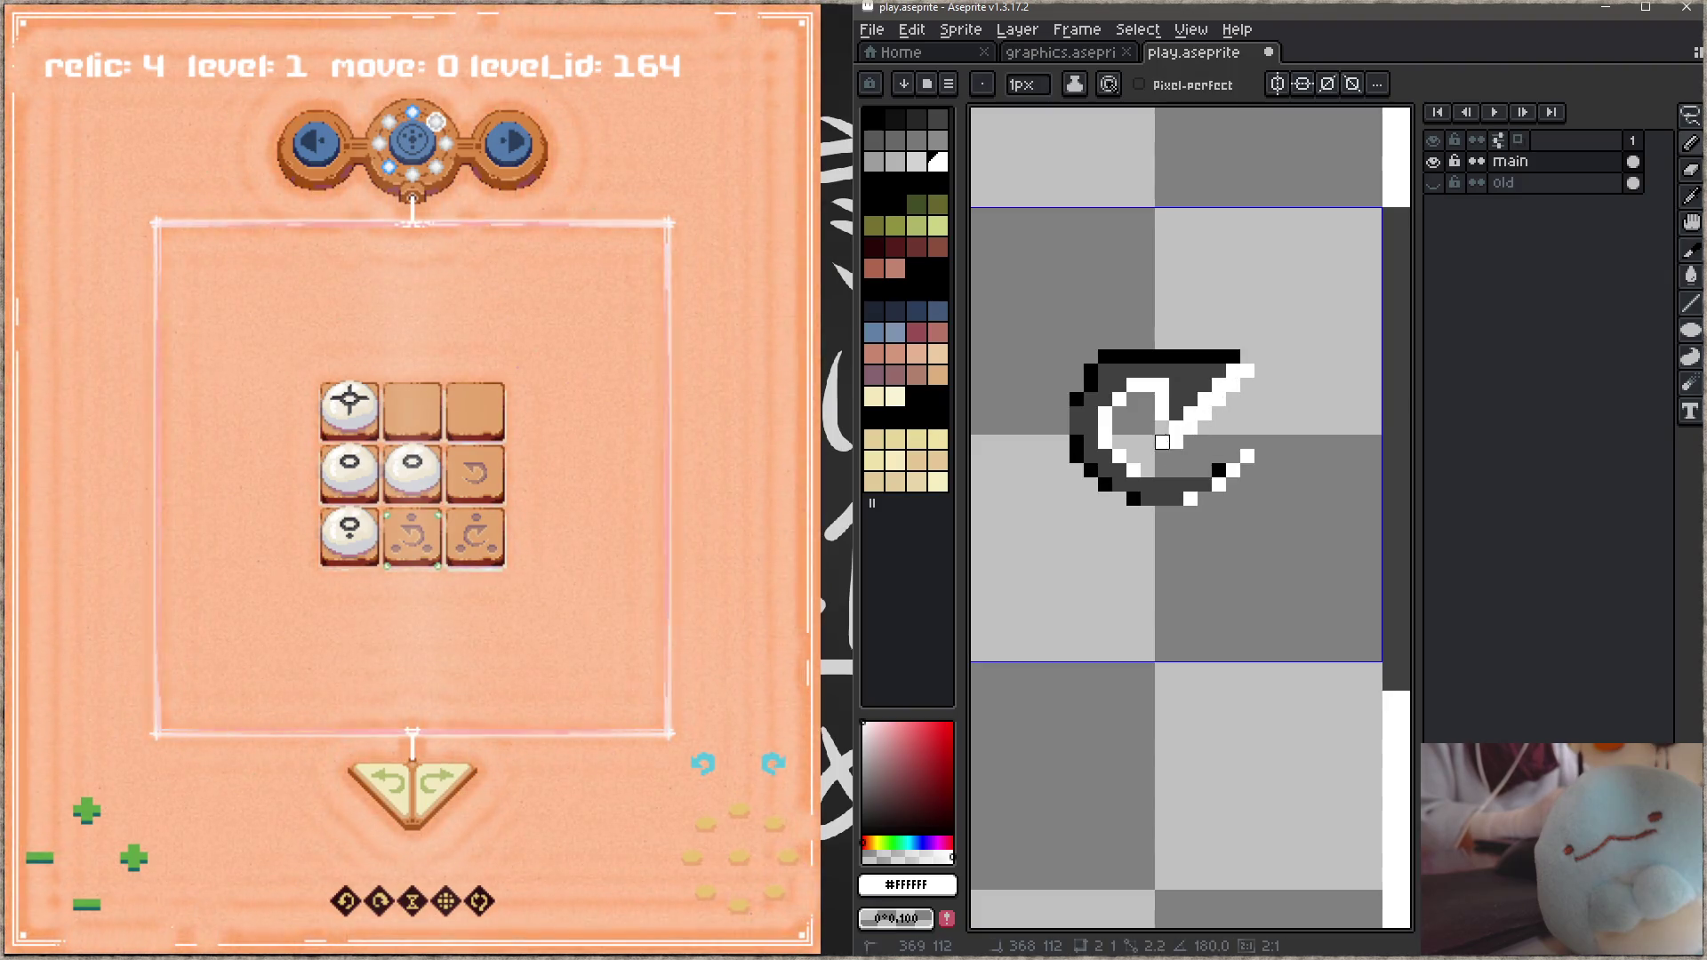
pyautogui.keyDown('alt'); pyautogui.click(1190, 399); pyautogui.keyUp('alt')
pyautogui.moveTo(1176, 410); pyautogui.dragTo(1204, 427)
pyautogui.hotkey('ctrl', 's')
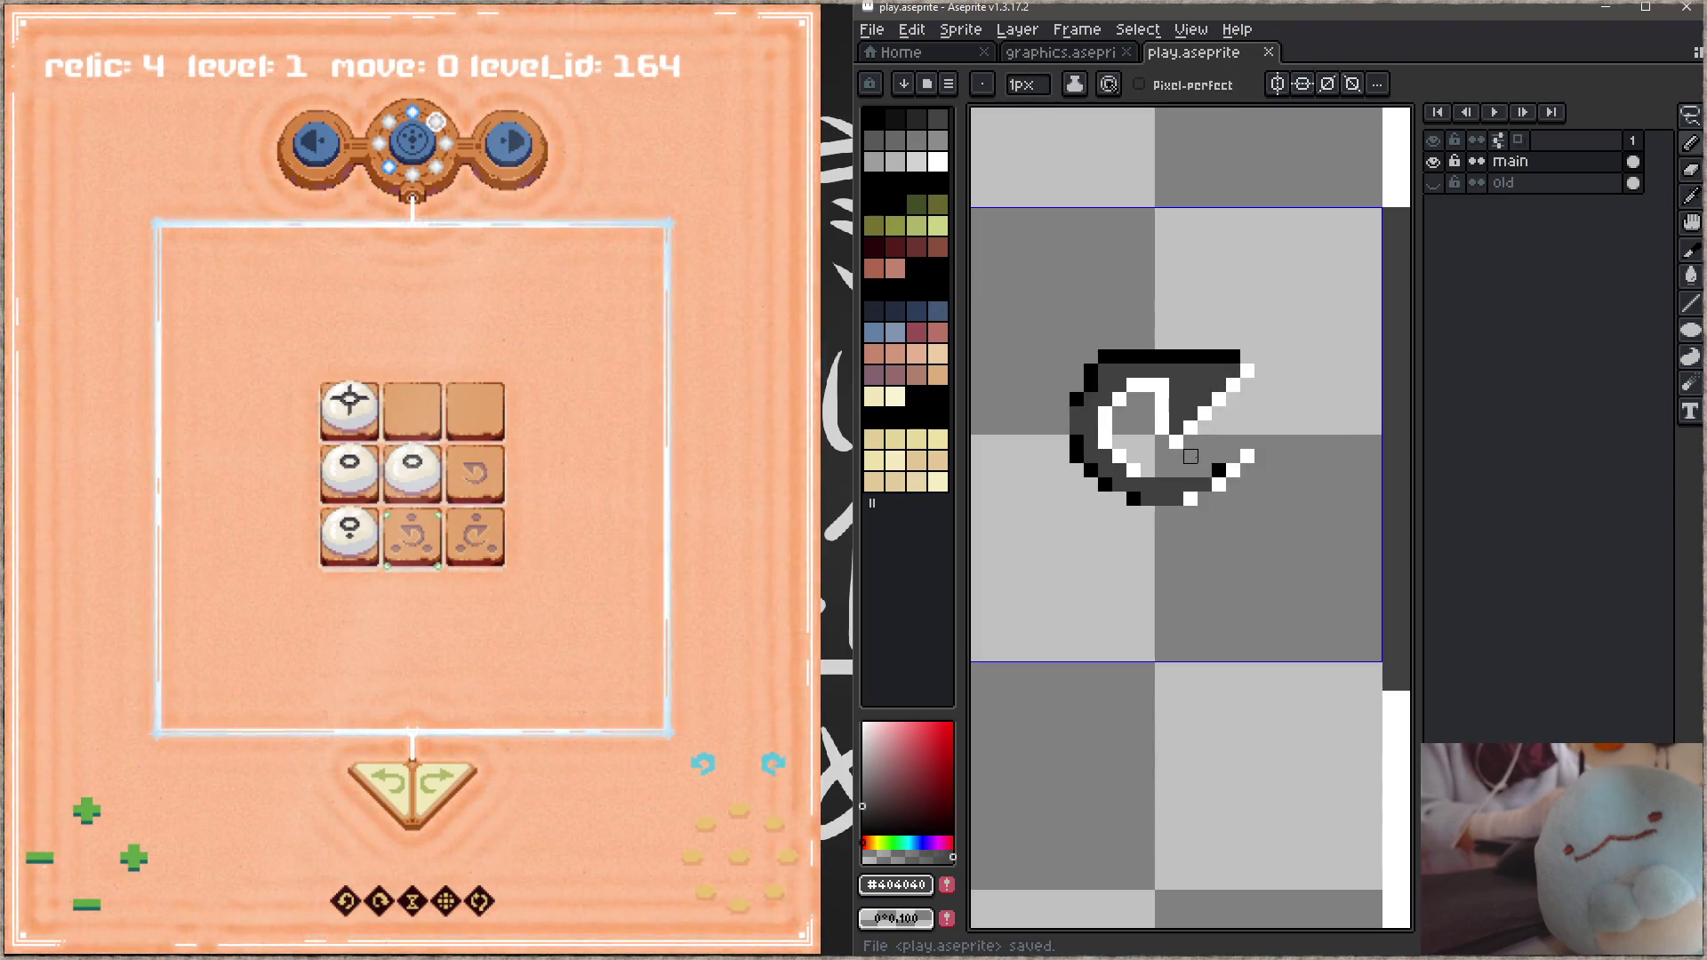
pyautogui.press('alt')
pyautogui.moveTo(1184, 384)
pyautogui.mouseDown()
pyautogui.moveTo(1127, 384)
pyautogui.moveTo(1155, 398)
pyautogui.mouseUp()
pyautogui.keyDown('alt'); pyautogui.click(1162, 400); pyautogui.keyUp('alt')
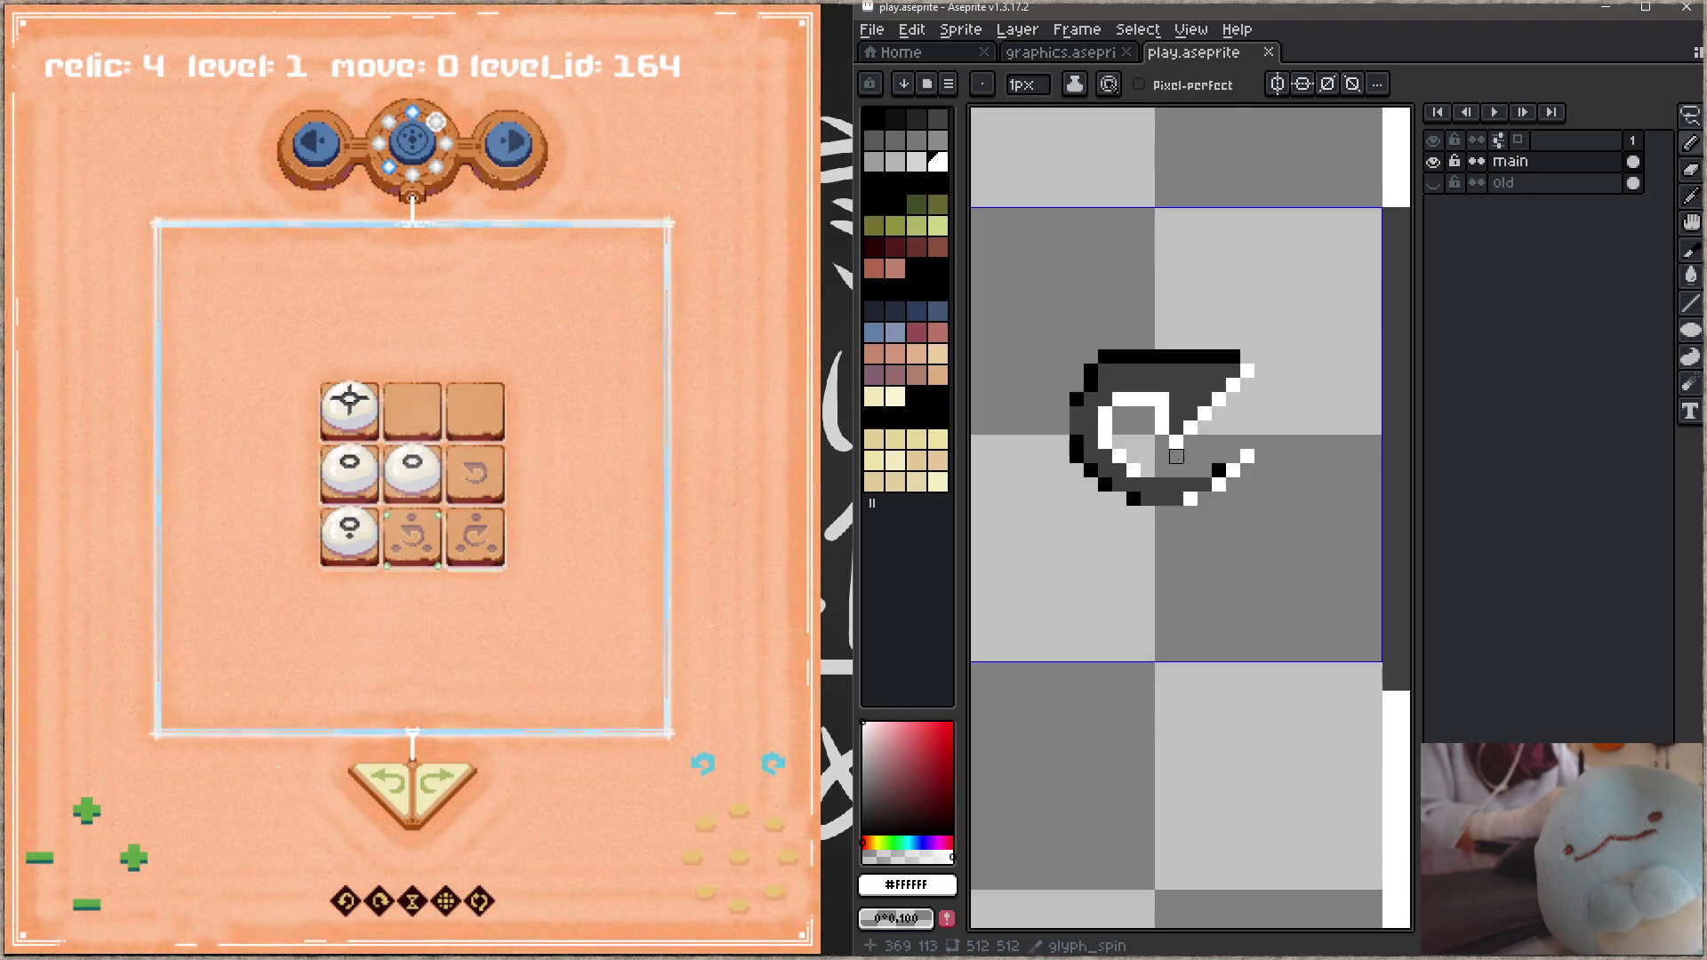
pyautogui.click(1247, 357)
pyautogui.hotkey('ctrl', 's')
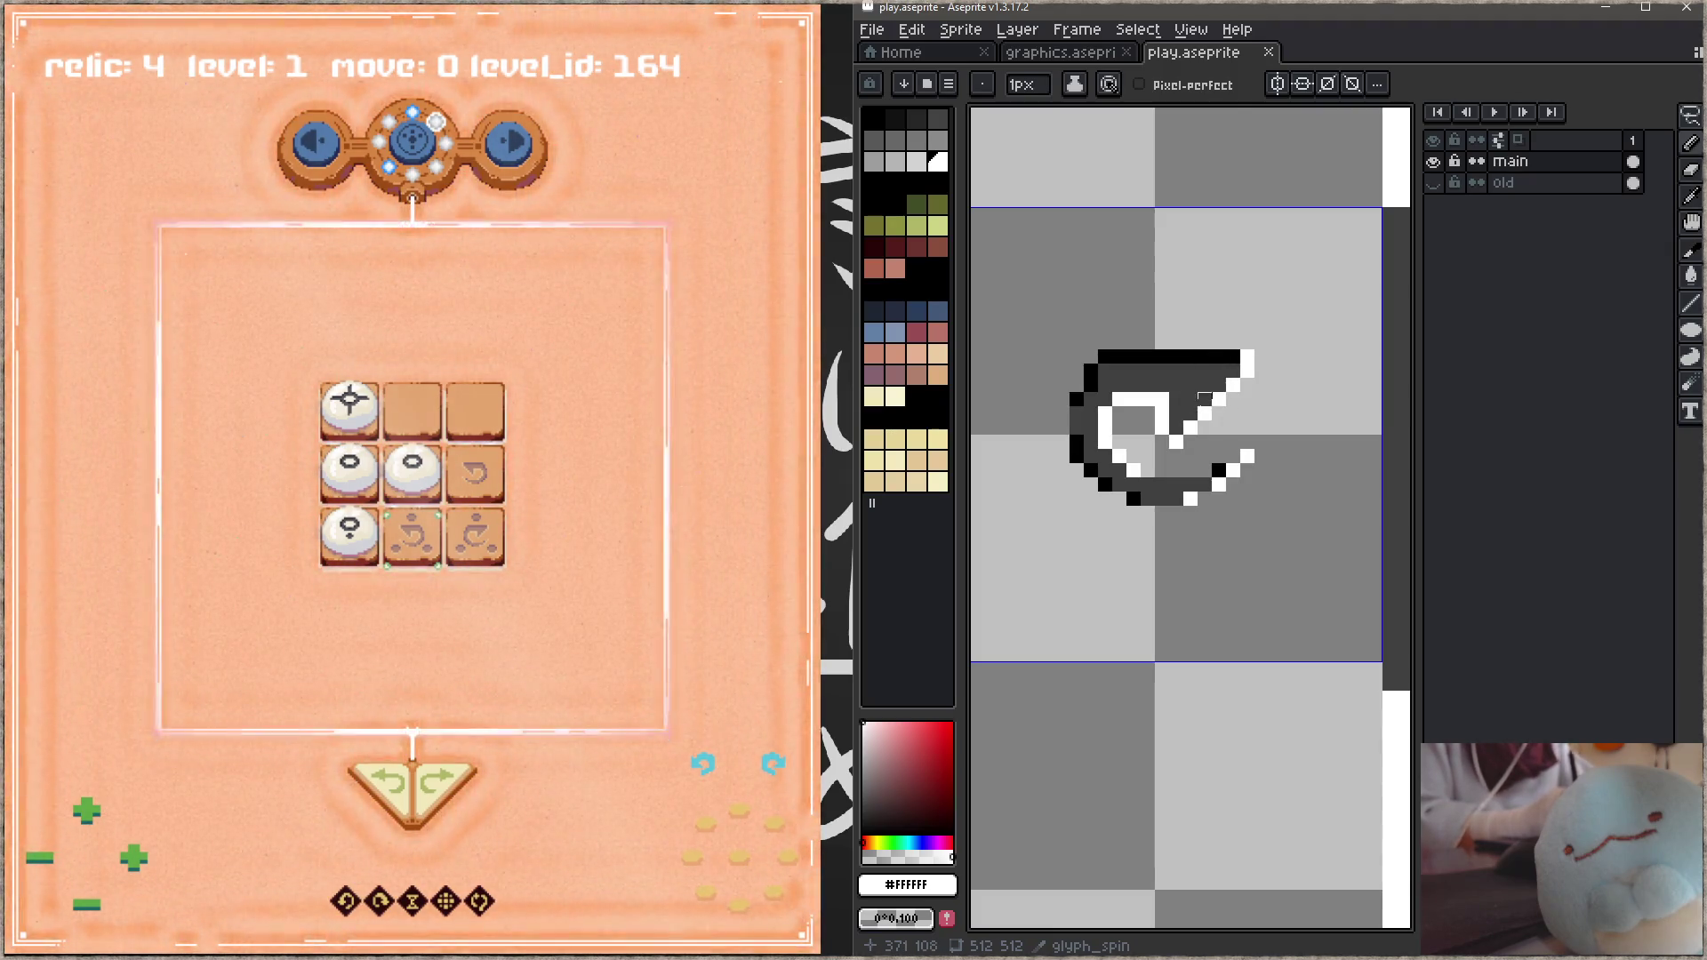
# Step: Erase the glyph drawing with a 4px eraser and return to a 1px pencil
pyautogui.keyDown('alt'); pyautogui.click(1205, 385); pyautogui.keyUp('alt')
pyautogui.press('+')
pyautogui.press('+')
pyautogui.press('+')
pyautogui.moveTo(1226, 383)
pyautogui.mouseDown()
pyautogui.moveTo(1079, 438)
pyautogui.moveTo(1169, 335)
pyautogui.moveTo(1150, 459)
pyautogui.moveTo(1076, 442)
pyautogui.moveTo(1177, 371)
pyautogui.moveTo(1162, 414)
pyautogui.mouseUp()
pyautogui.press('b')
# Step: Draw a dark-grey triangular arrowhead with a curved arc above it, and save
pyautogui.click(1161, 356)
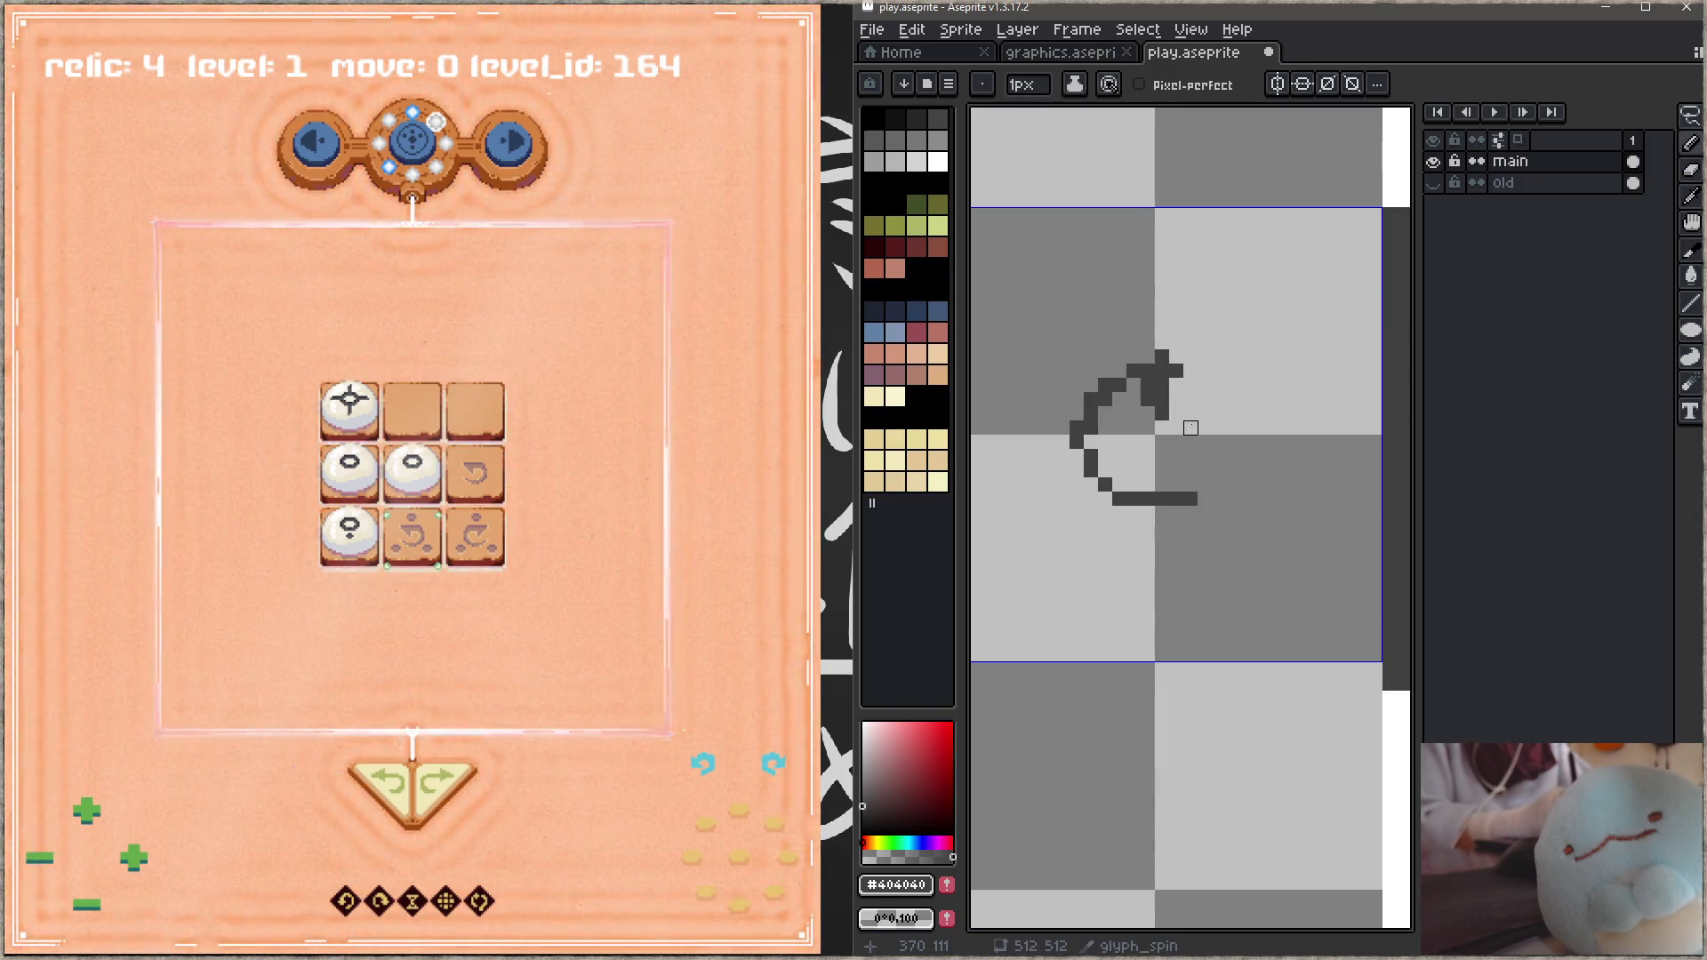
pyautogui.hotkey('ctrl', 'z')
pyautogui.hotkey('ctrl', 'z')
pyautogui.hotkey('ctrl', 'z')
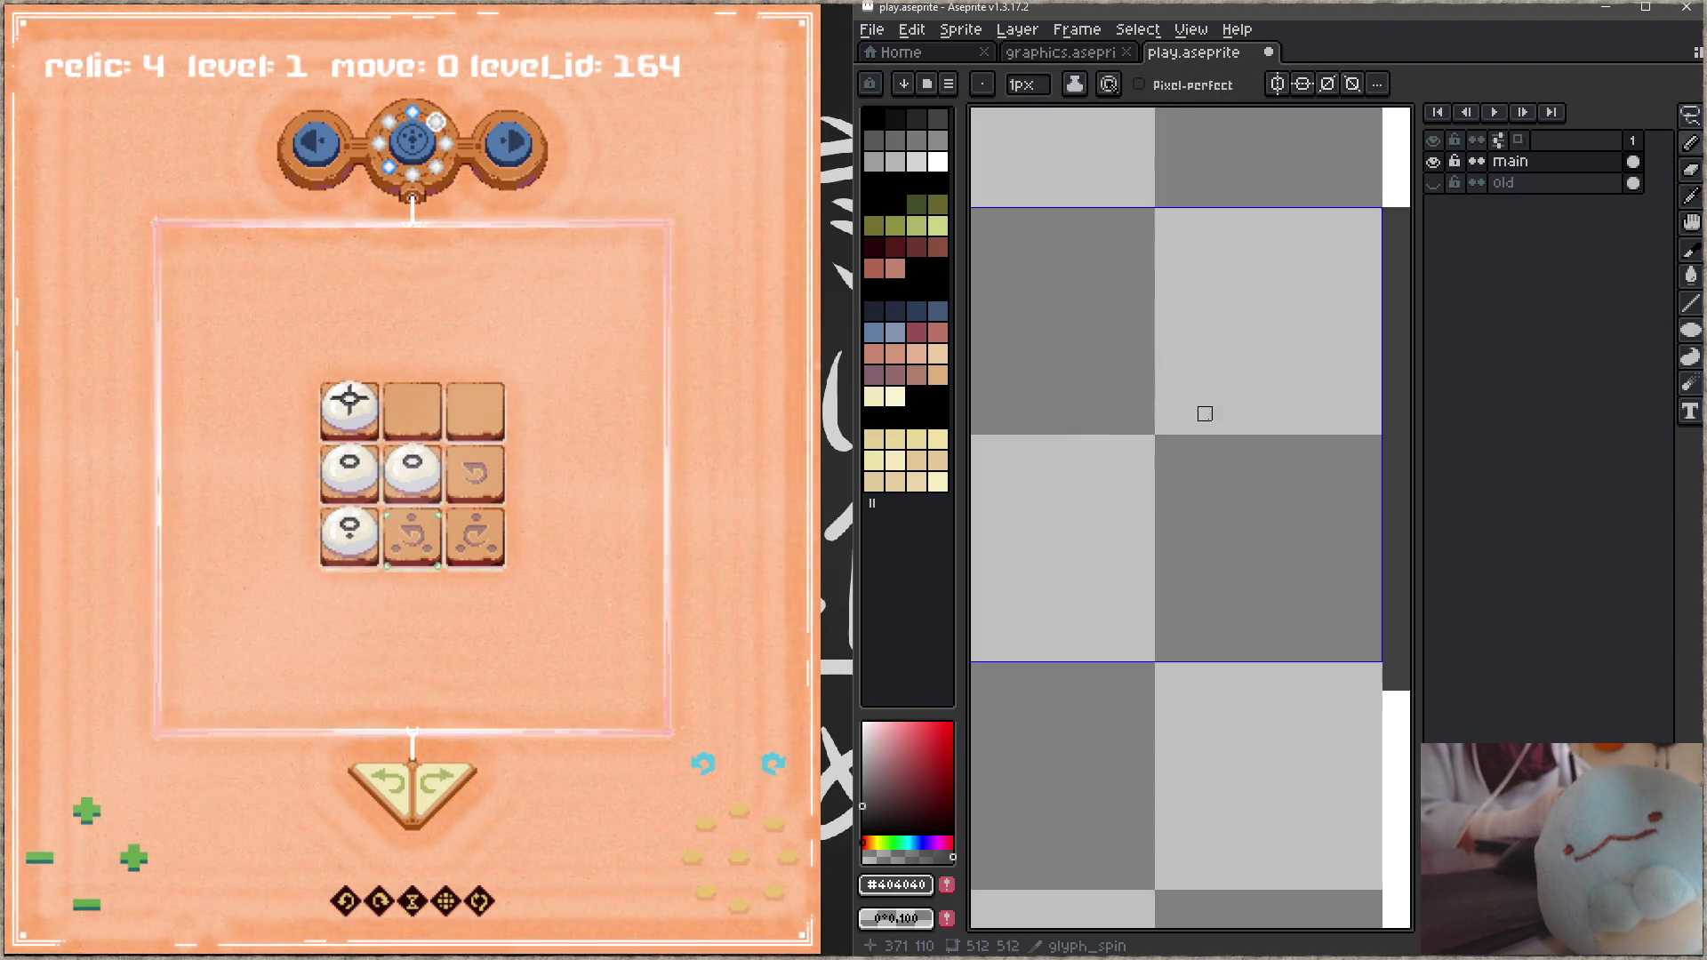
pyautogui.moveTo(1162, 442)
pyautogui.mouseDown()
pyautogui.moveTo(1210, 461)
pyautogui.moveTo(1218, 498)
pyautogui.moveTo(1190, 456)
pyautogui.moveTo(1219, 499)
pyautogui.mouseUp()
pyautogui.keyDown('shift'); pyautogui.click(1219, 498); pyautogui.keyUp('shift')
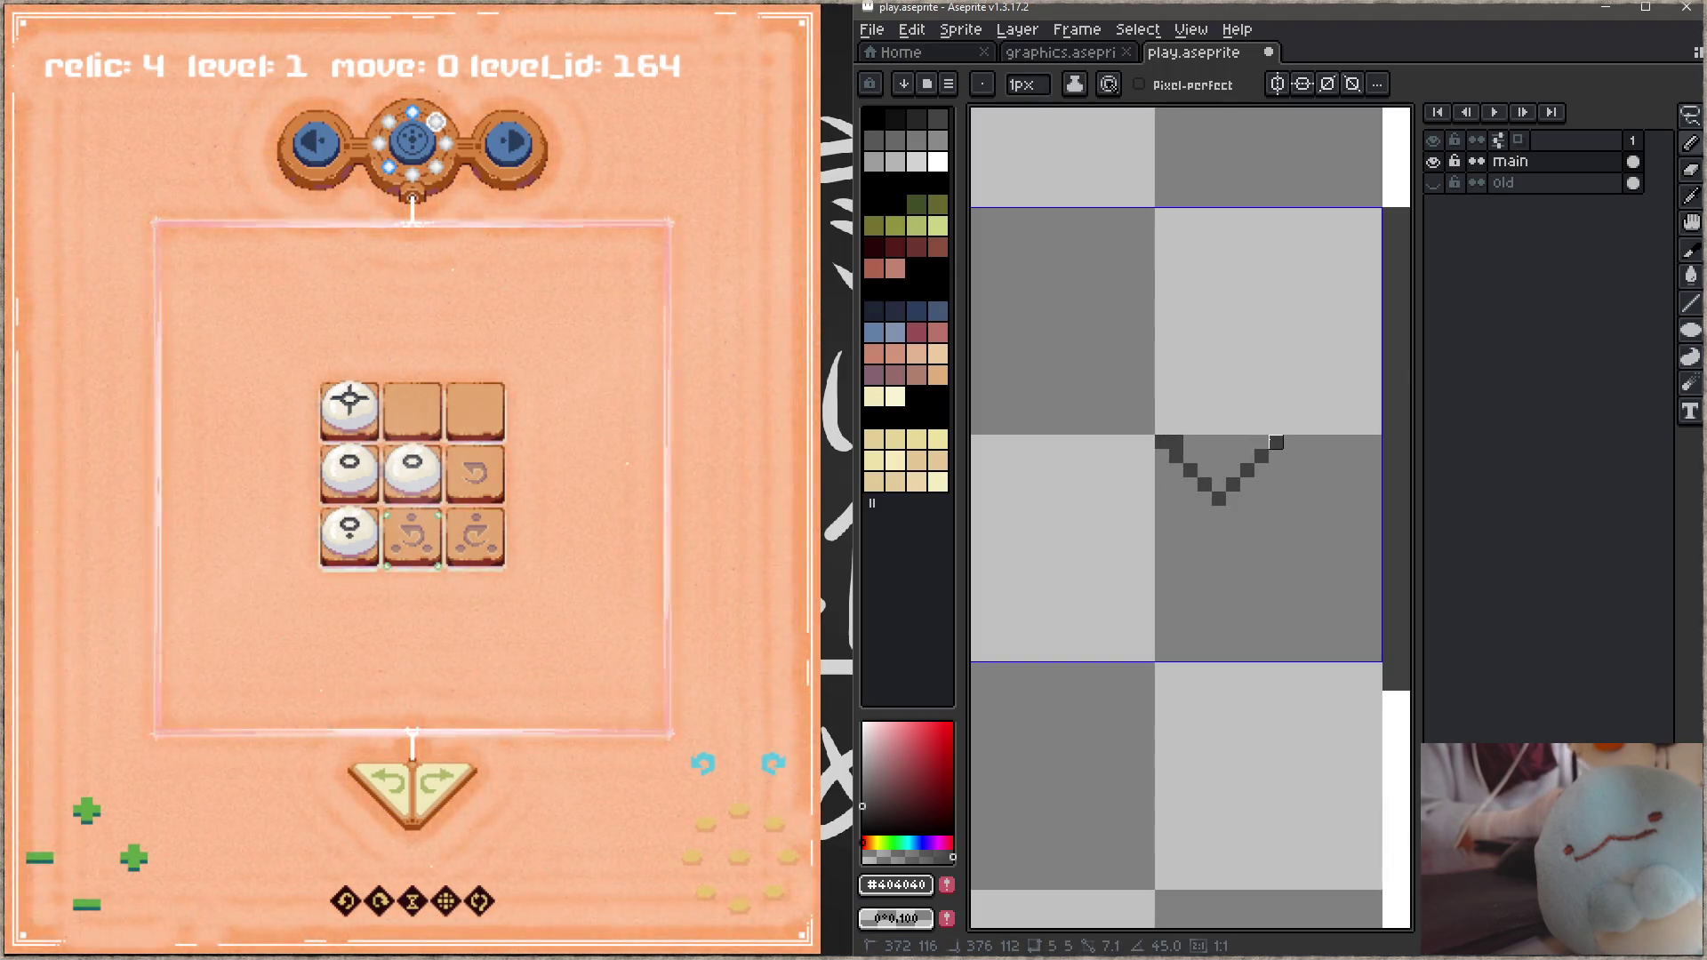
pyautogui.keyDown('shift'); pyautogui.click(1276, 442); pyautogui.keyUp('shift')
pyautogui.moveTo(1218, 456)
pyautogui.mouseDown()
pyautogui.moveTo(1213, 471)
pyautogui.moveTo(1244, 455)
pyautogui.moveTo(1210, 489)
pyautogui.mouseUp()
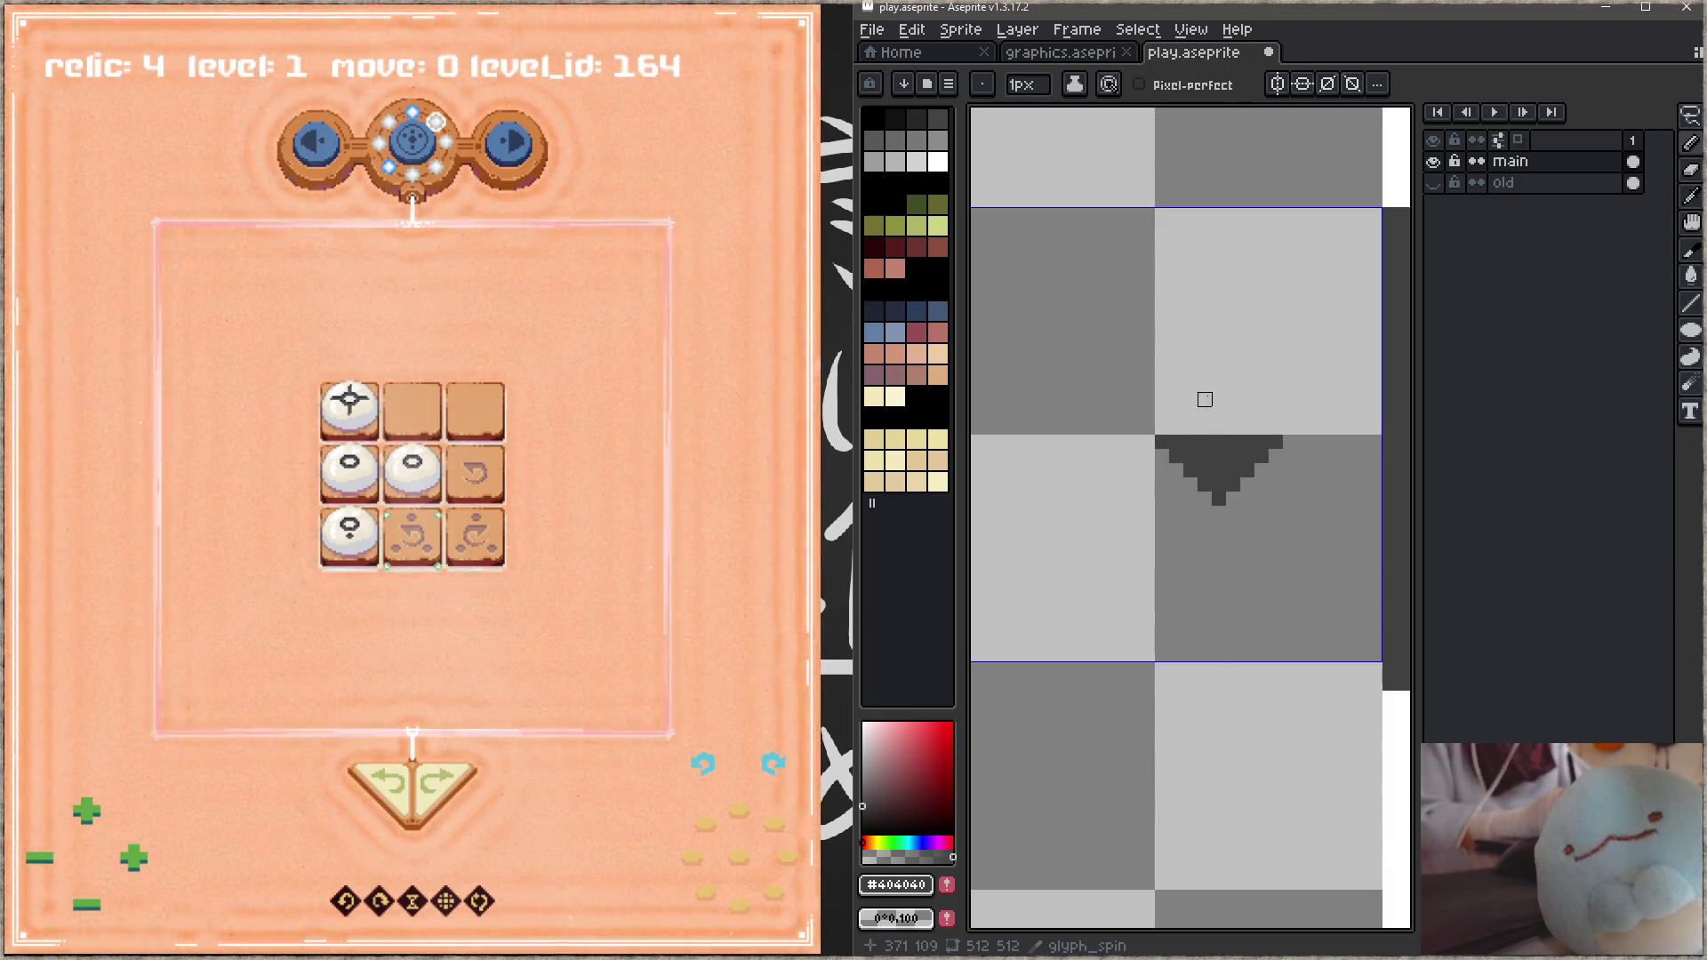
pyautogui.moveTo(1218, 416)
pyautogui.mouseDown()
pyautogui.moveTo(1191, 384)
pyautogui.moveTo(1091, 442)
pyautogui.moveTo(1120, 384)
pyautogui.moveTo(1205, 413)
pyautogui.moveTo(1147, 369)
pyautogui.moveTo(1084, 473)
pyautogui.mouseUp()
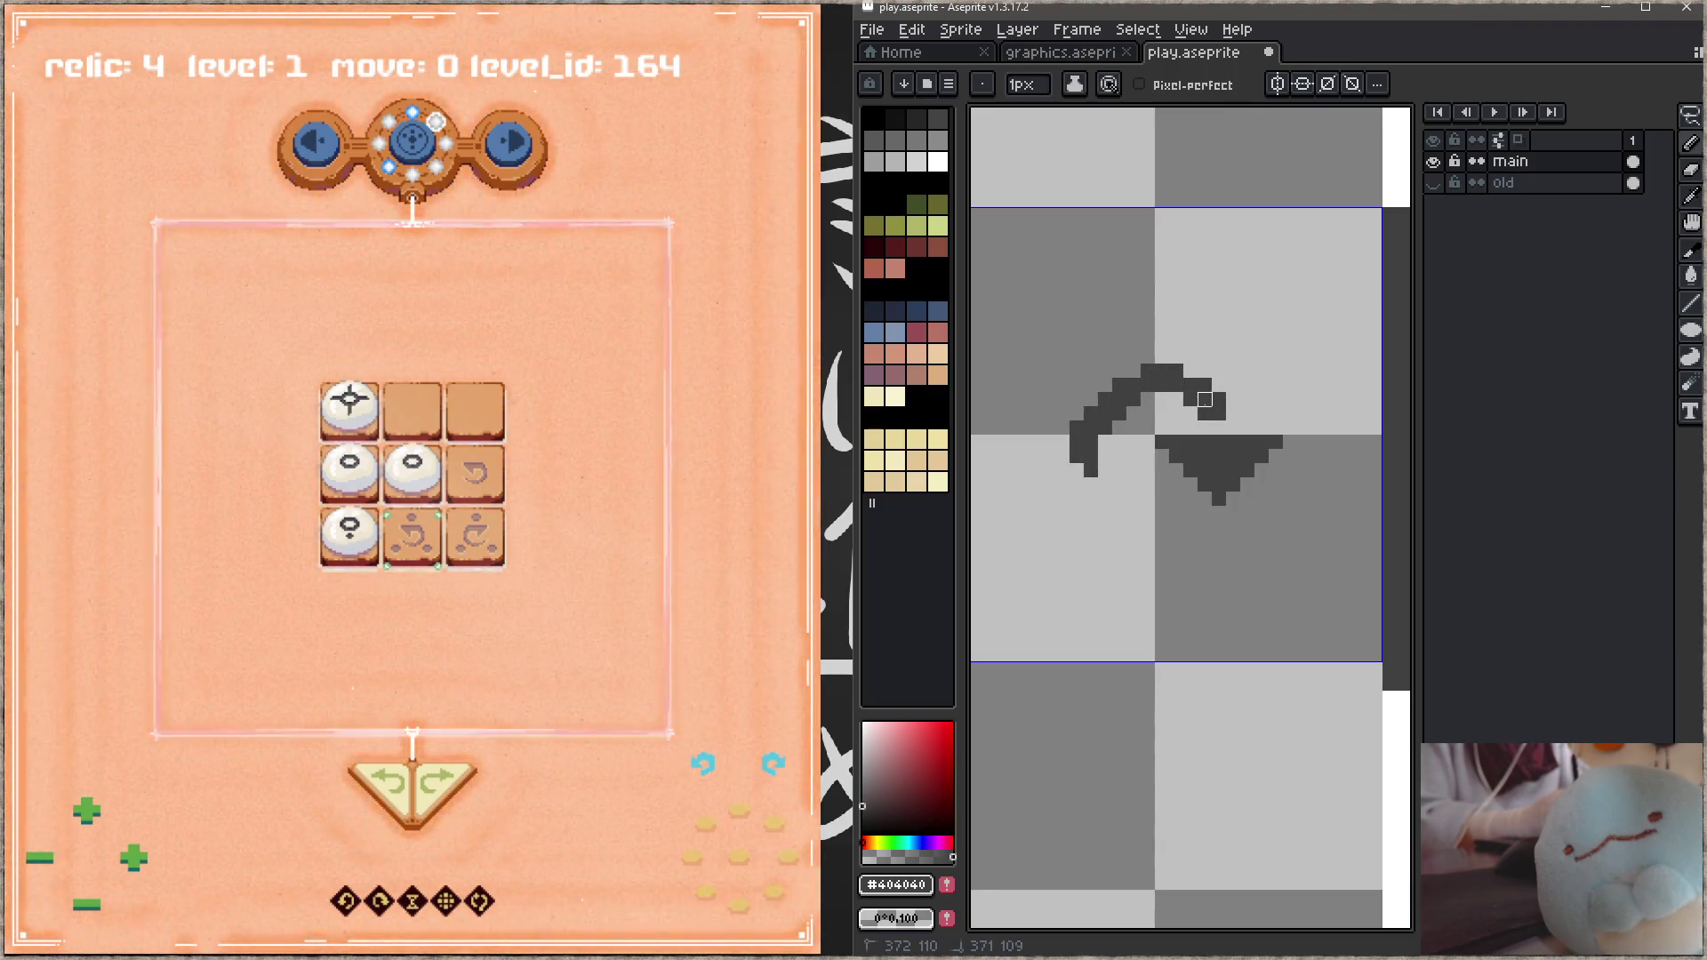
pyautogui.hotkey('ctrl', 's')
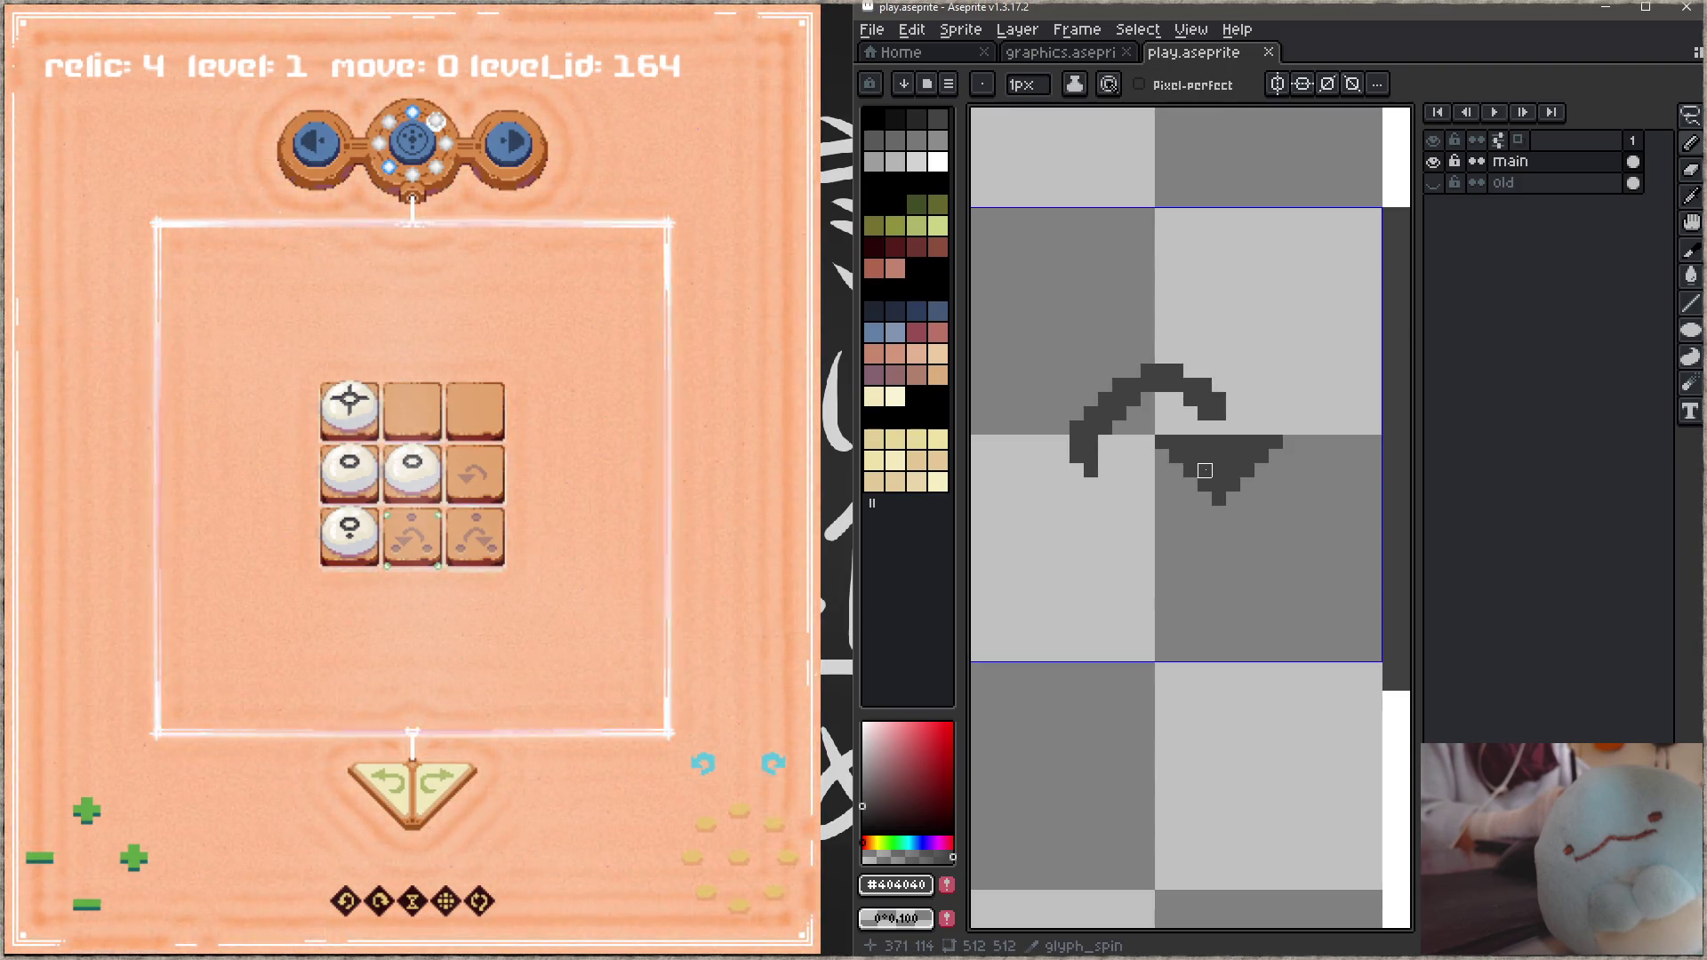
# Step: Nudge the curved arrow up one pixel and close the gap at its top right
pyautogui.press('q')
pyautogui.moveTo(1143, 285)
pyautogui.mouseDown()
pyautogui.moveTo(1211, 601)
pyautogui.moveTo(1288, 272)
pyautogui.mouseUp()
pyautogui.press('Up')
pyautogui.press('Return')
pyautogui.hotkey('ctrl', 's')
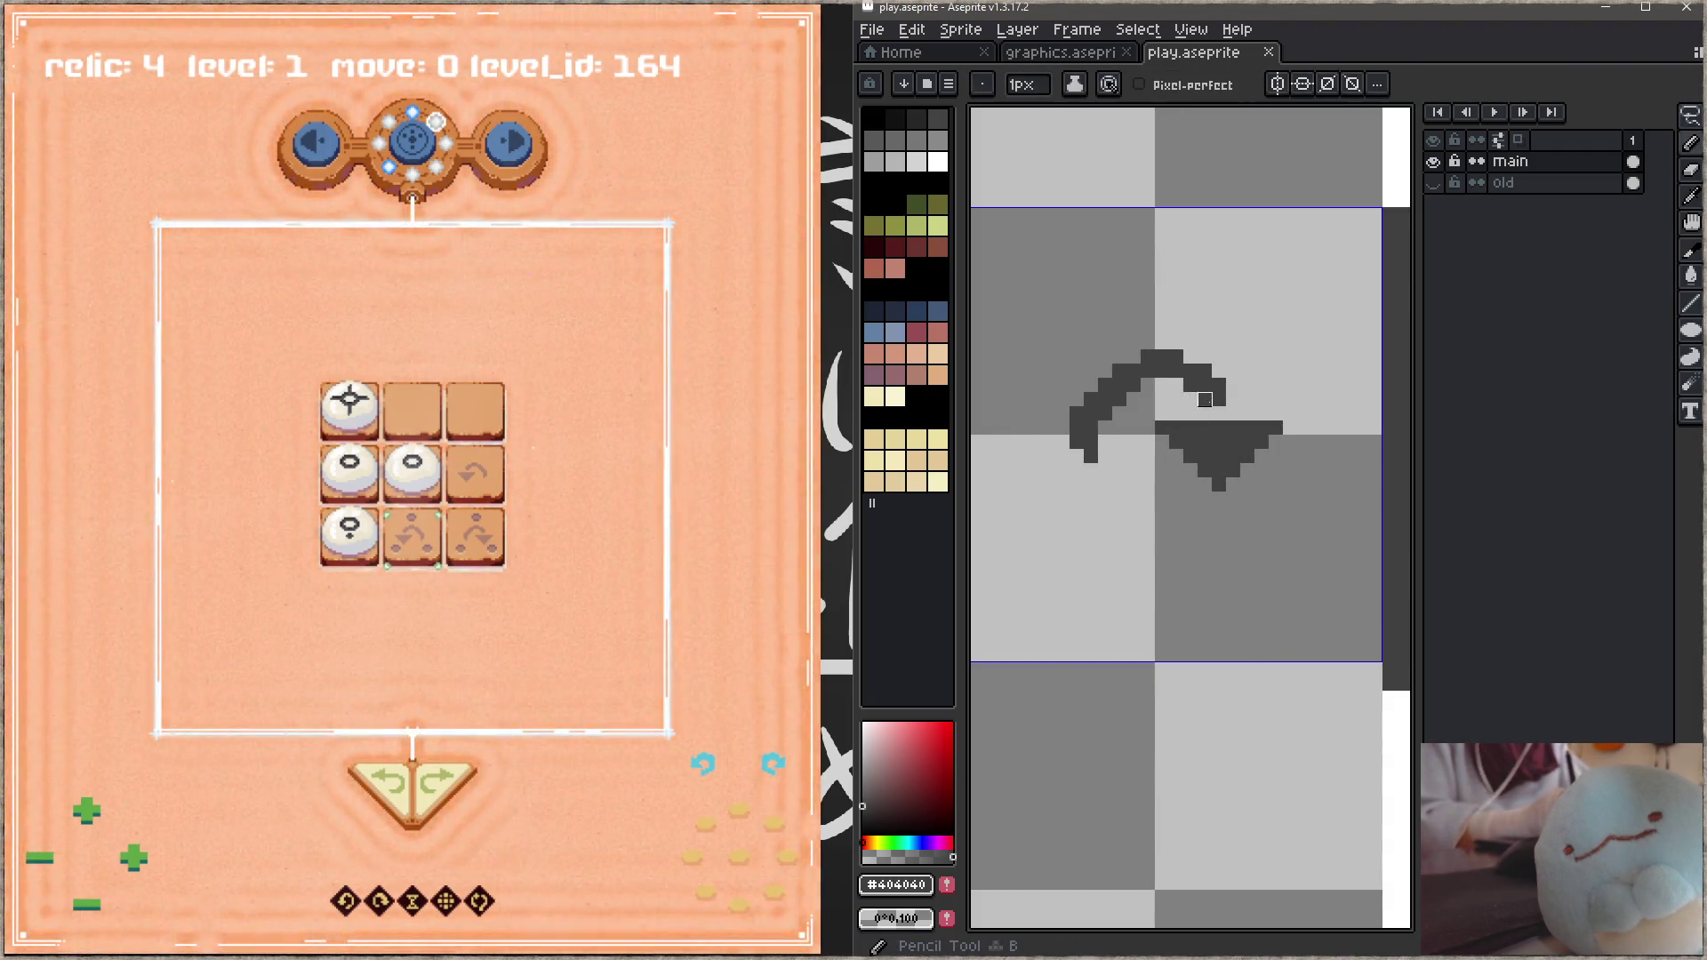
pyautogui.press('b')
pyautogui.click(1190, 358)
pyautogui.click(1205, 358)
pyautogui.hotkey('ctrl', 's')
# Step: Thicken the arc's upper-left and left end with dark pixels, saving play.aseprite
pyautogui.moveTo(1133, 357); pyautogui.dragTo(1091, 384)
pyautogui.click(1105, 371)
pyautogui.click(1077, 400)
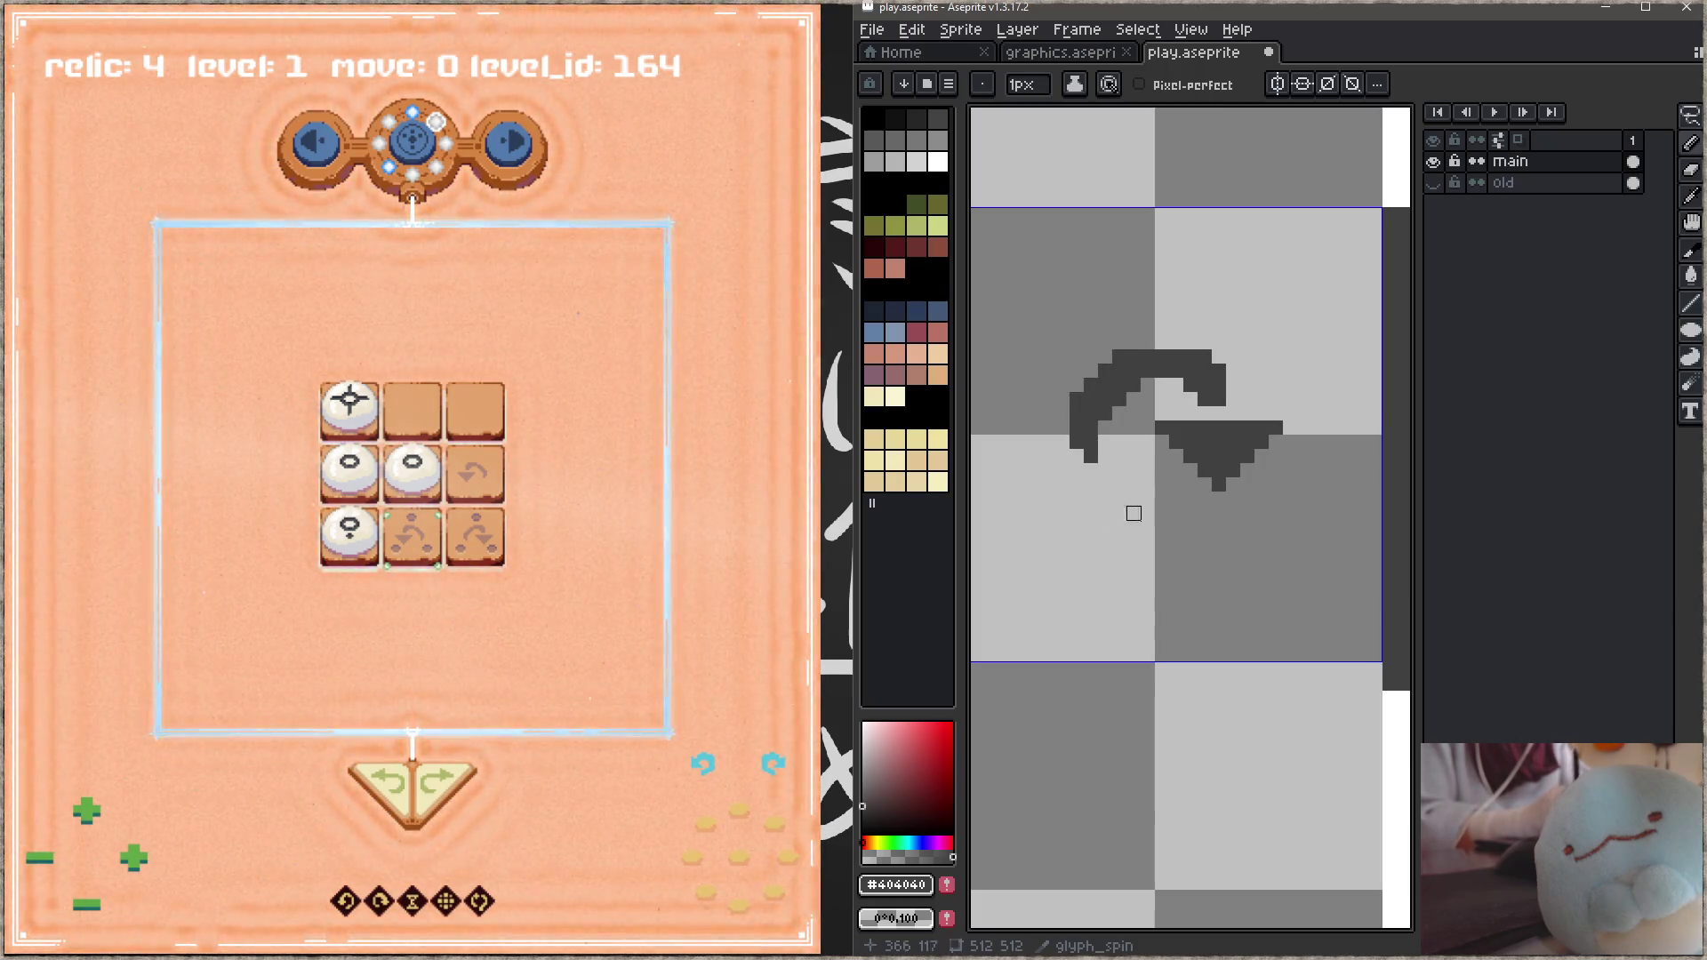
pyautogui.click(1091, 456)
pyautogui.hotkey('ctrl', 's')
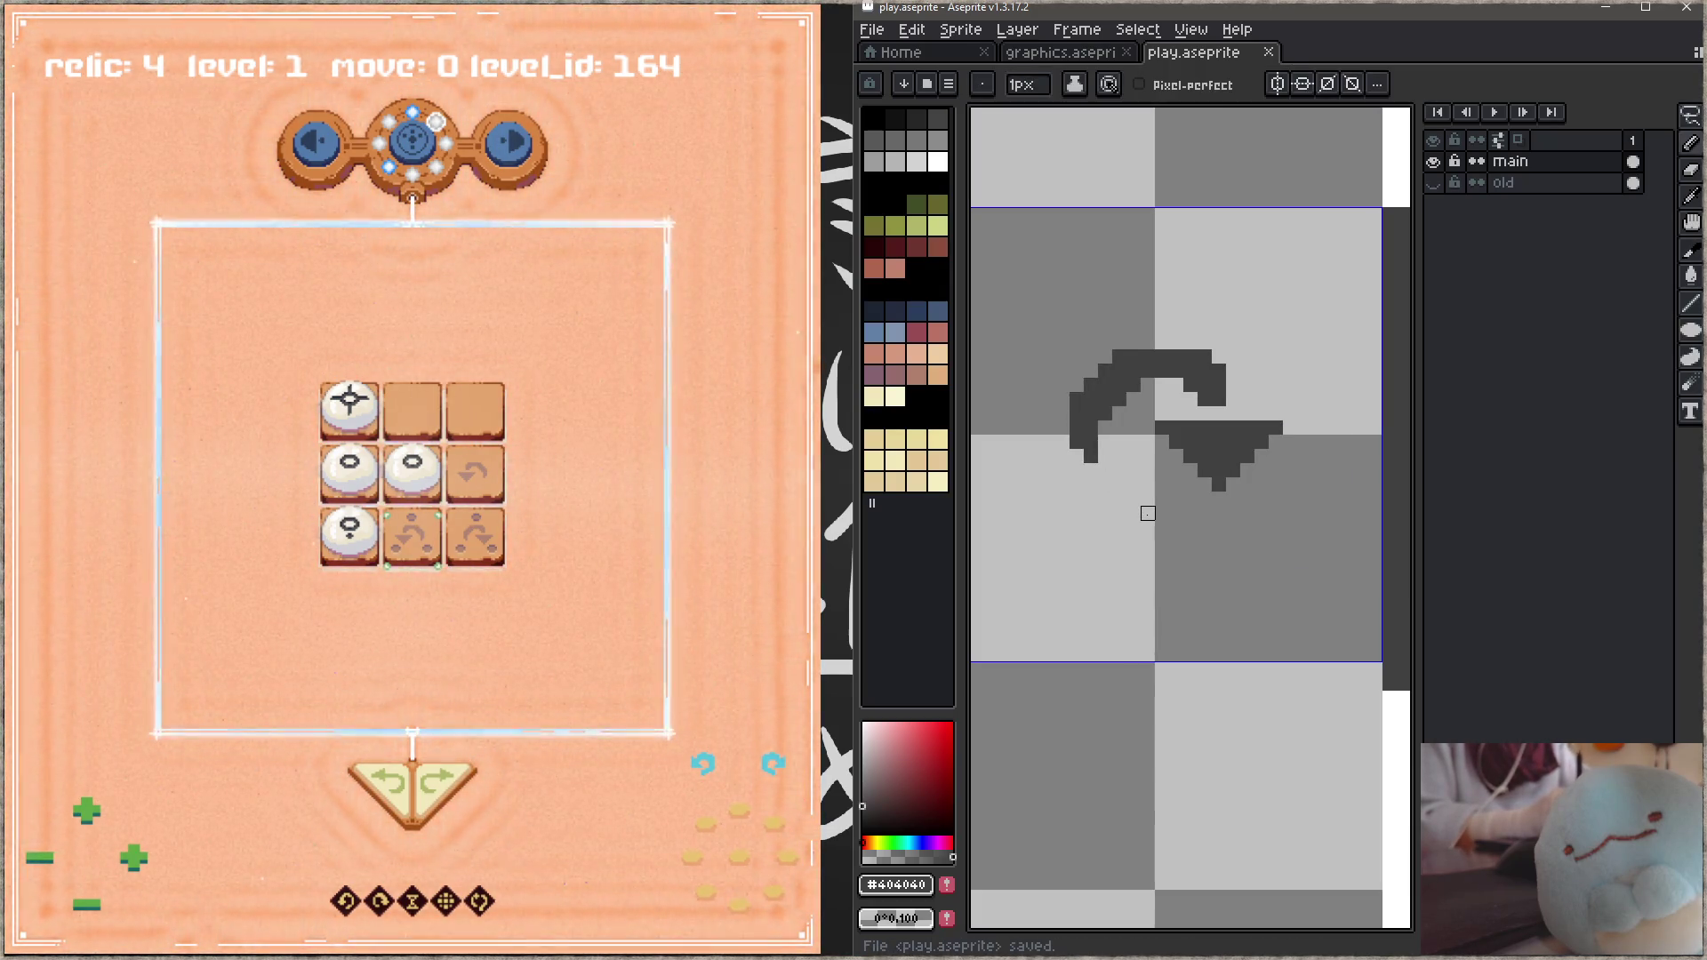
pyautogui.click(1105, 357)
pyautogui.click(1076, 385)
pyautogui.click(1090, 371)
pyautogui.hotkey('ctrl', 's')
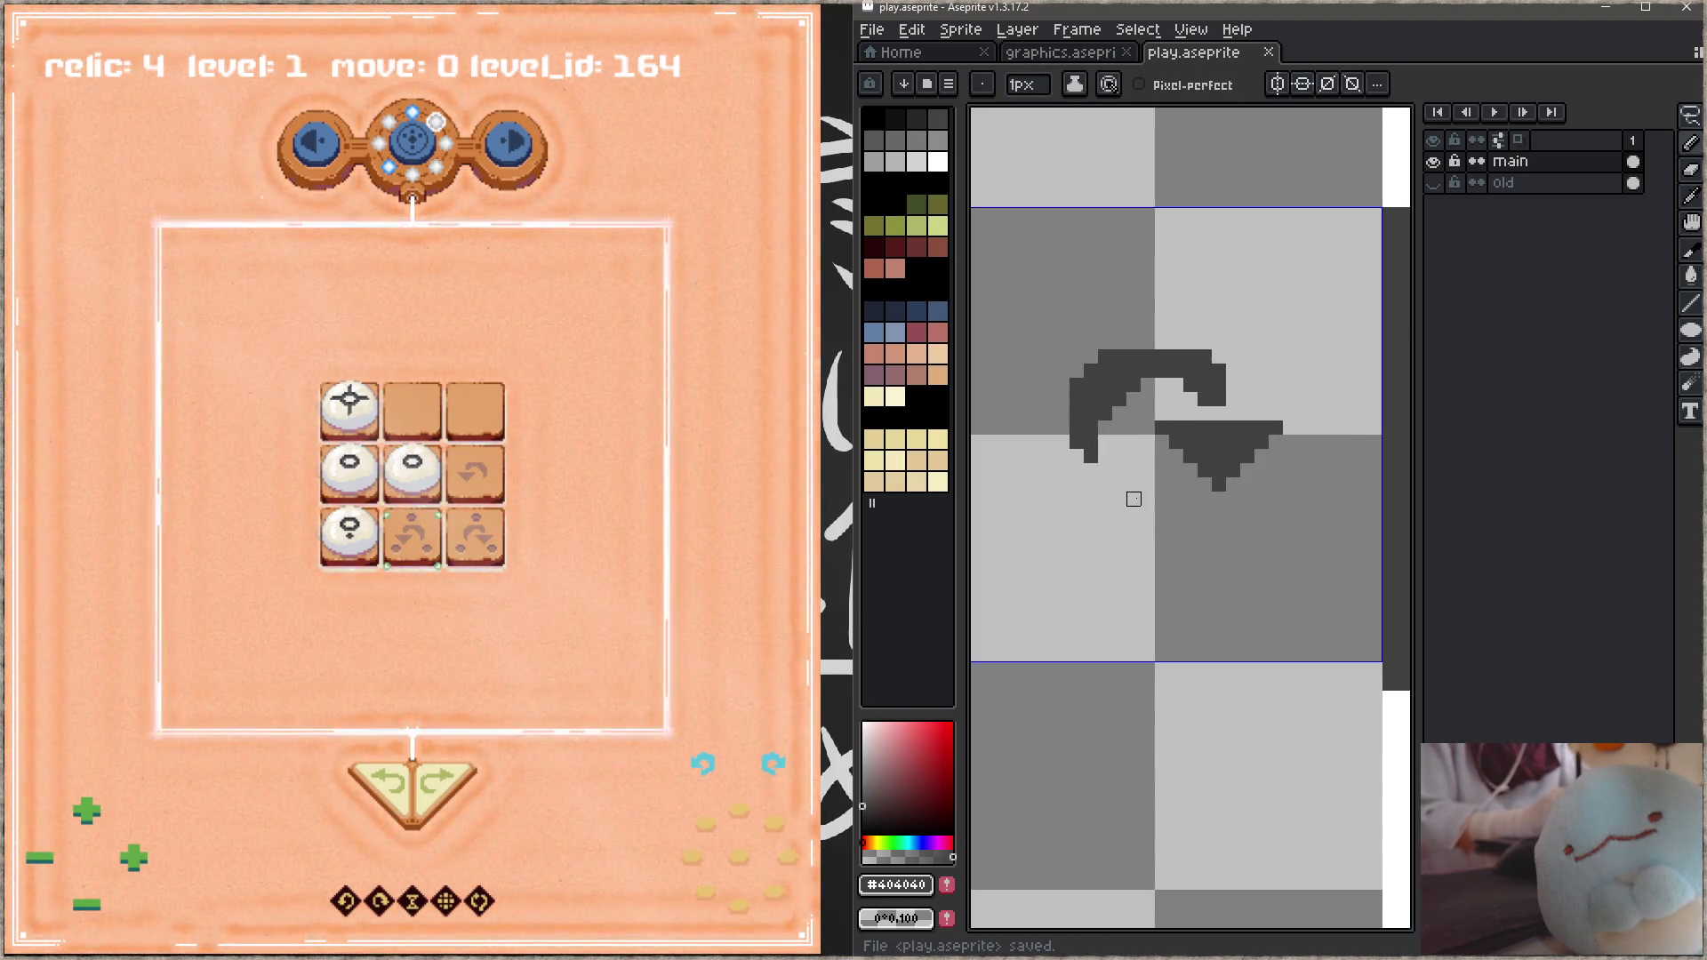
# Step: Erase the arc's stray inner diagonal pixels and save the reshaped glyph
pyautogui.press('e')
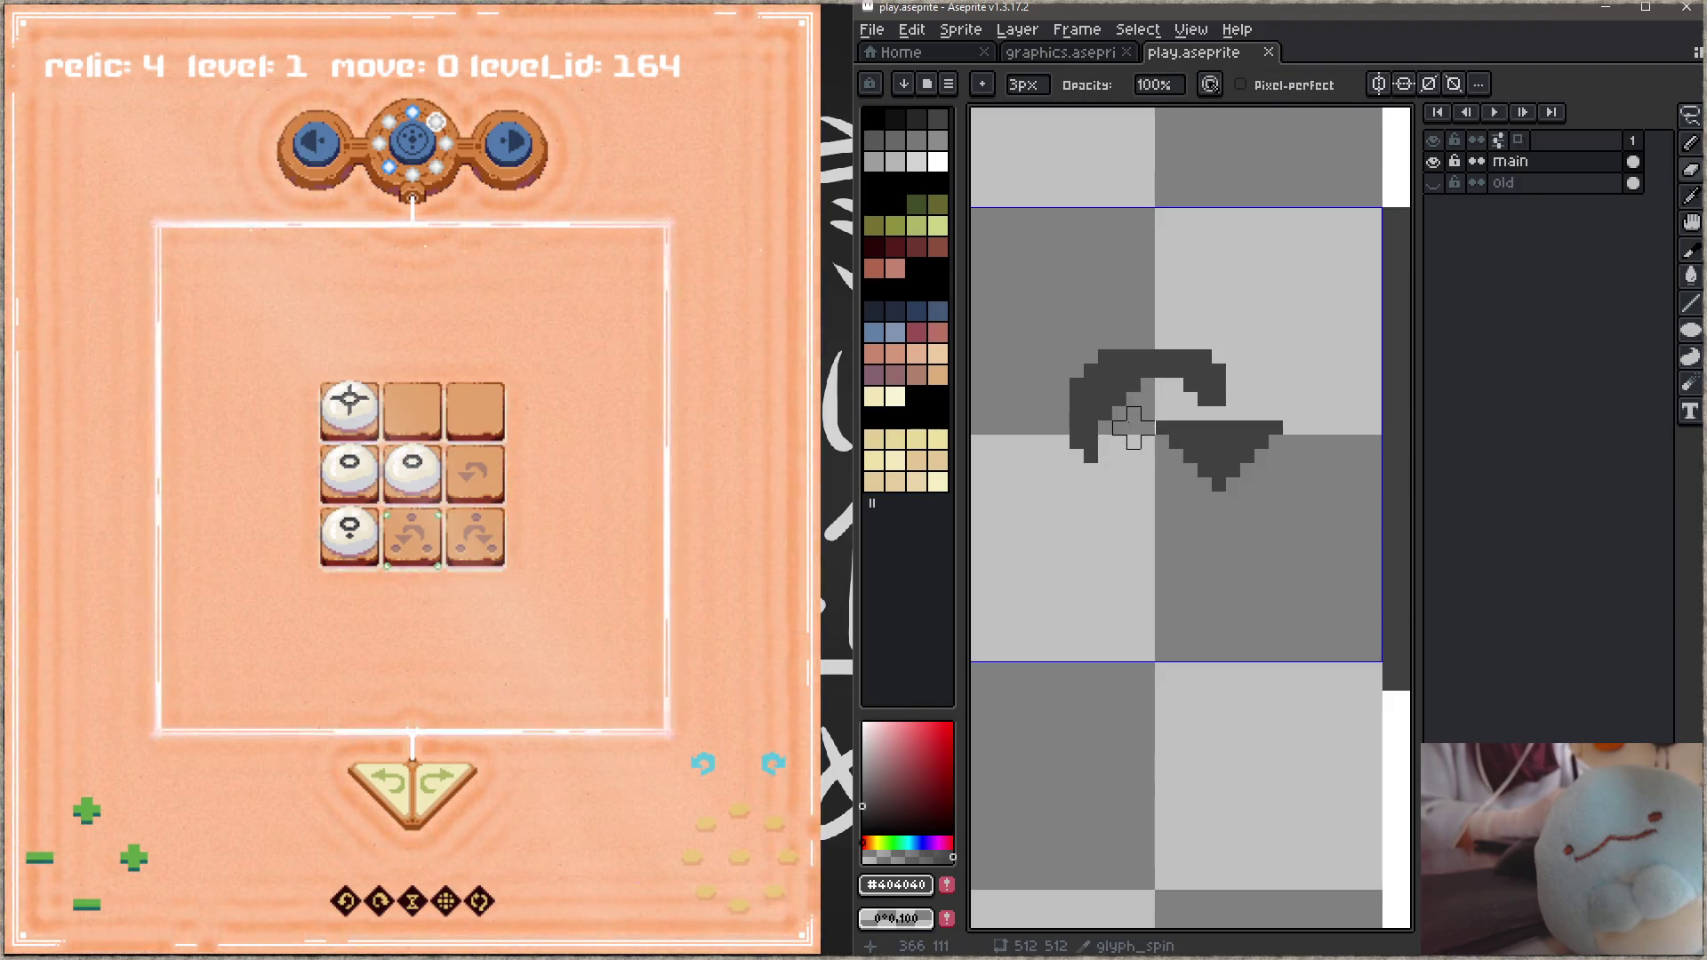
pyautogui.moveTo(1119, 415)
pyautogui.mouseDown()
pyautogui.moveTo(1147, 341)
pyautogui.moveTo(1179, 342)
pyautogui.mouseUp()
pyautogui.hotkey('ctrl', 's')
pyautogui.press('b')
pyautogui.press('z')
pyautogui.hotkey('ctrl', 's')
pyautogui.press('b')
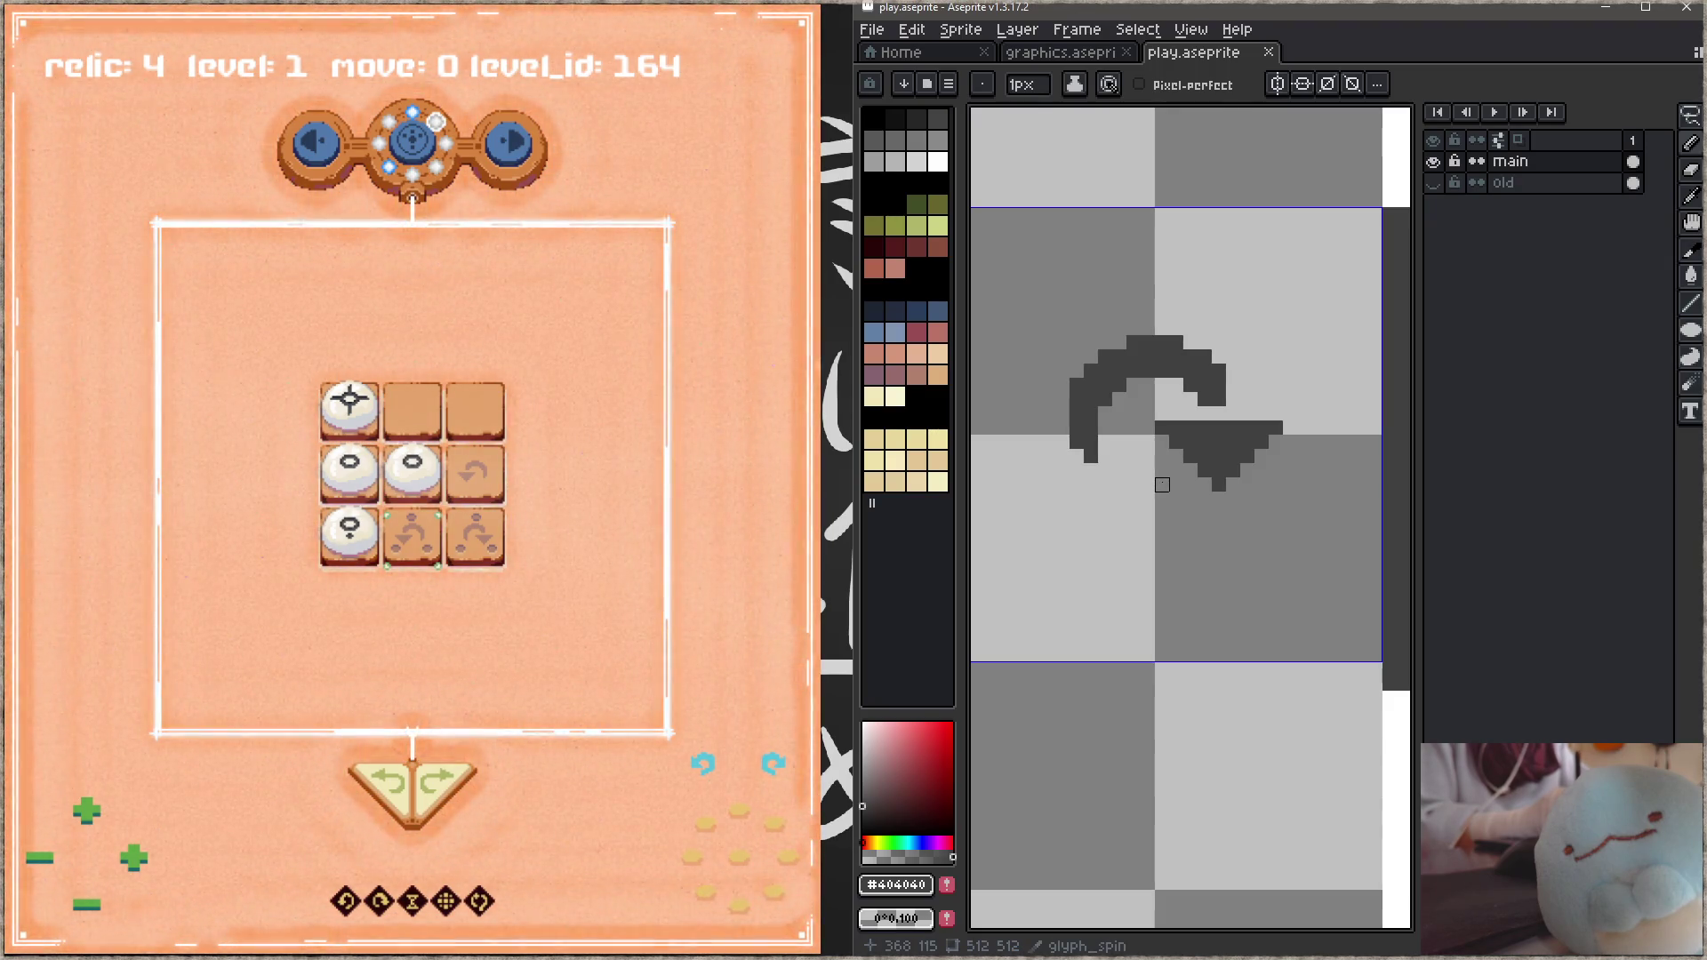
# Step: Extend the spin glyph's arc by two dark pixels at its lower-left end and save
pyautogui.click(1105, 470)
pyautogui.click(1119, 485)
pyautogui.hotkey('ctrl', 's')
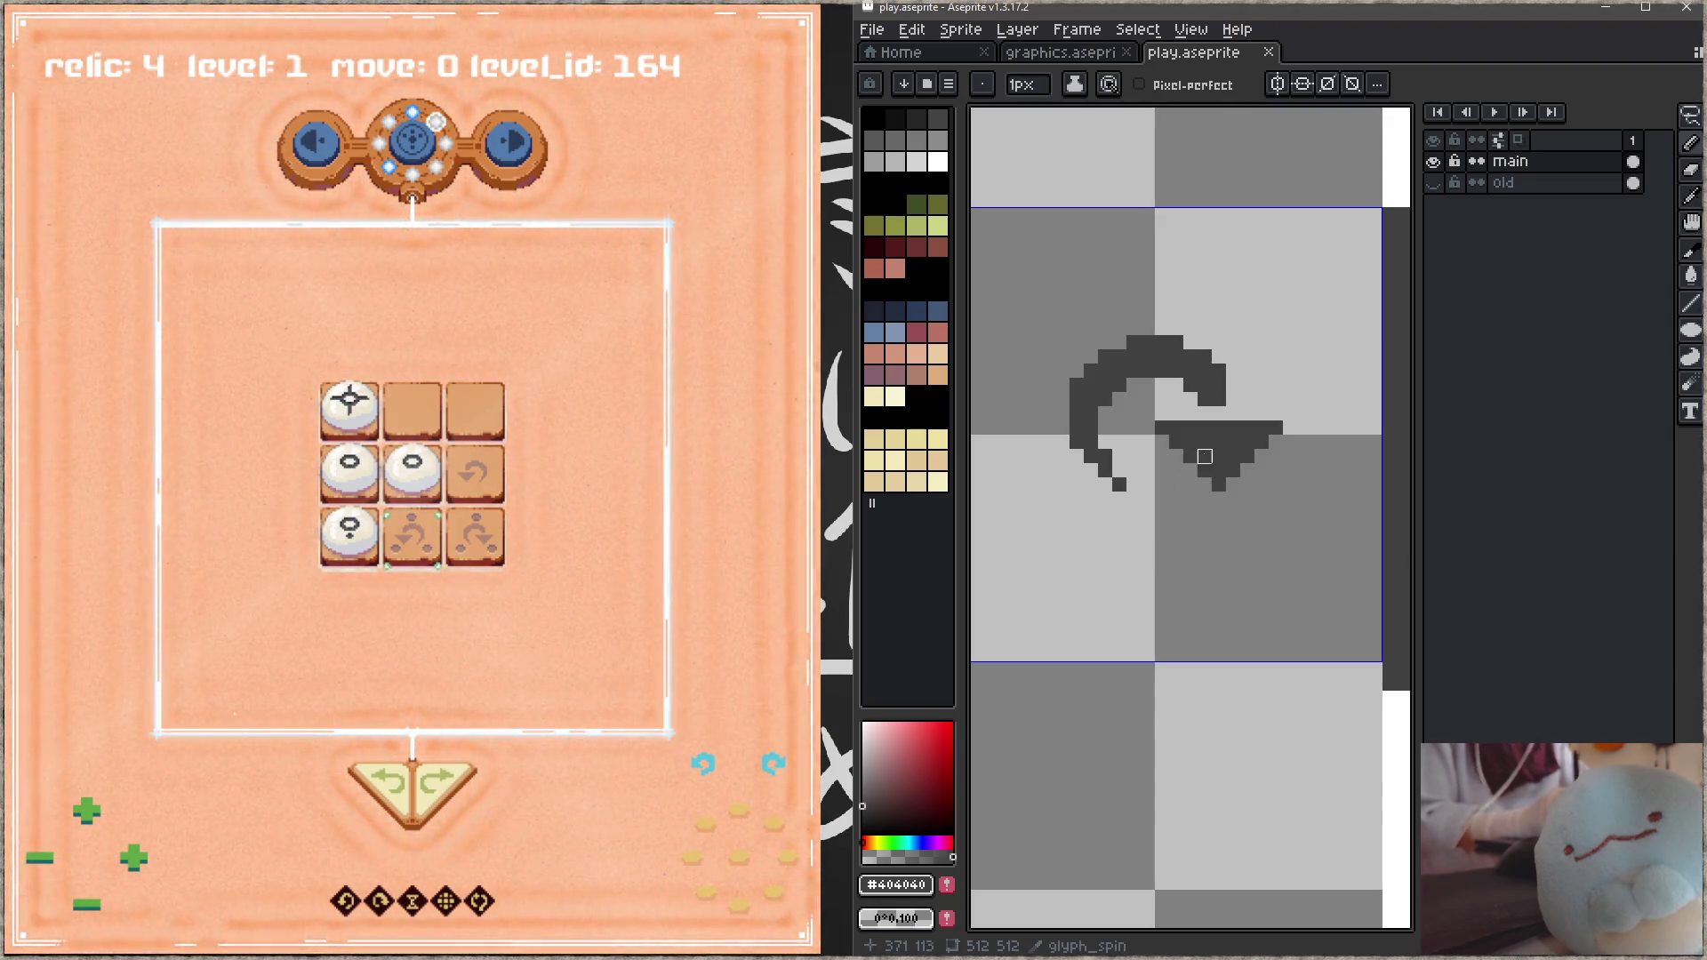
# Step: Lasso-select the triangle arrowhead, nudge it up one pixel, and save
pyautogui.press('q')
pyautogui.moveTo(1141, 407)
pyautogui.mouseDown()
pyautogui.moveTo(1307, 471)
pyautogui.moveTo(1146, 480)
pyautogui.mouseUp()
pyautogui.press('Up')
pyautogui.hotkey('ctrl', 'd')
pyautogui.press('b')
pyautogui.hotkey('ctrl', 's')
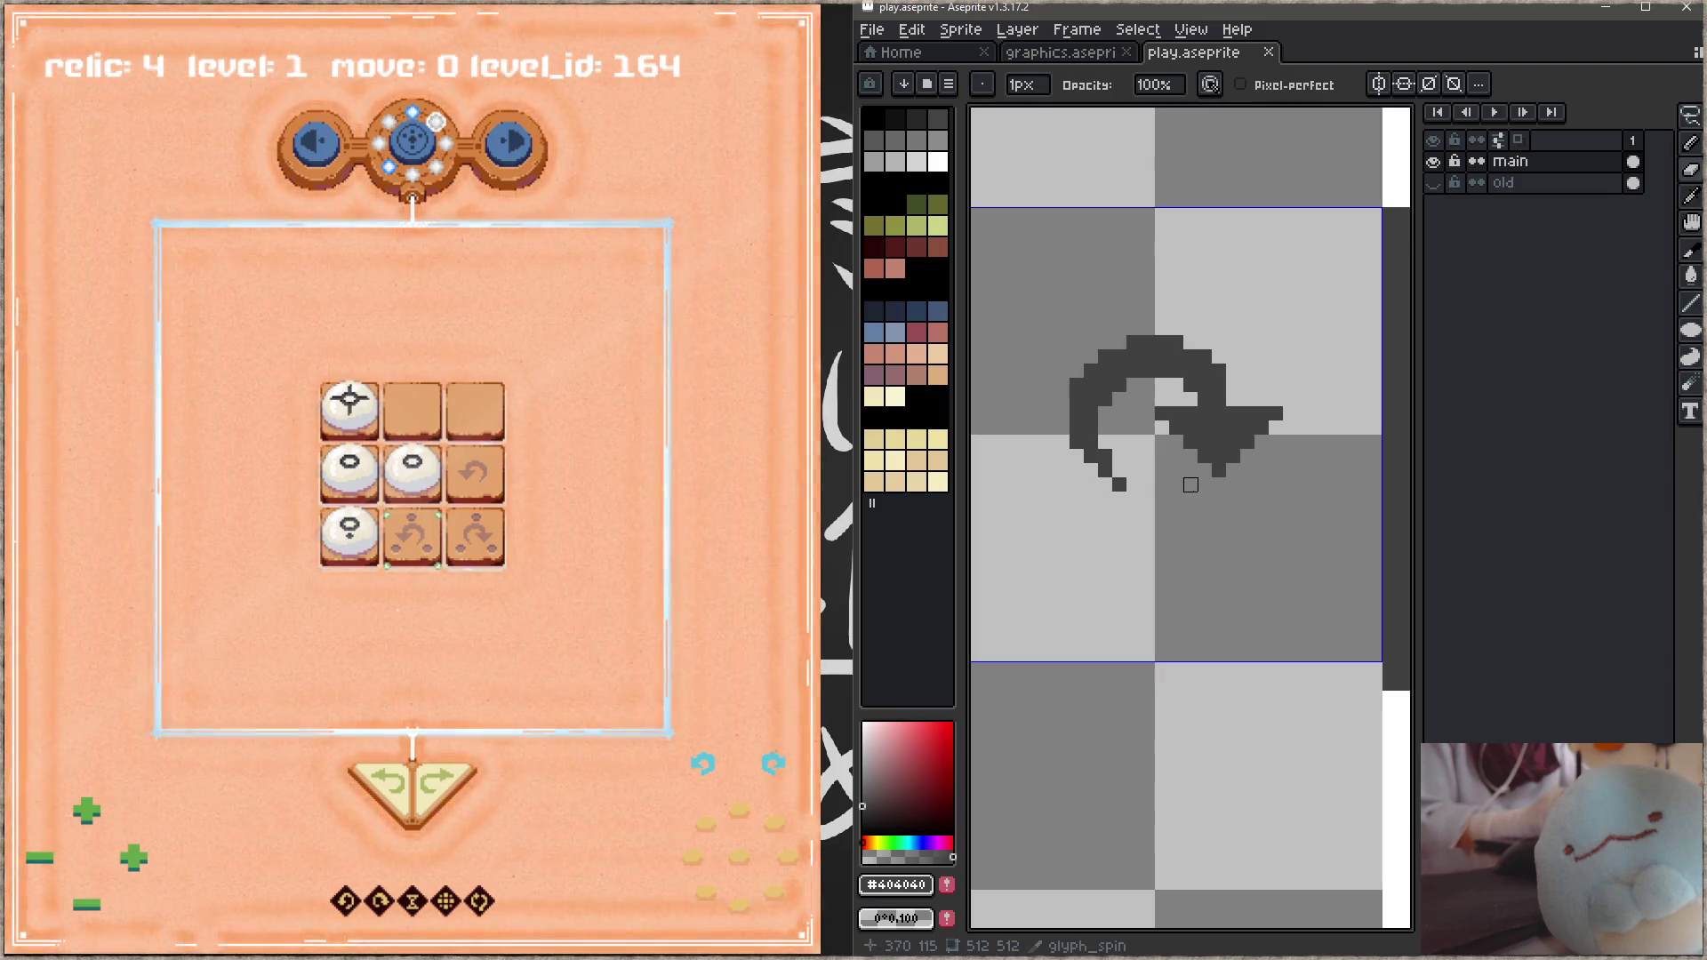
# Step: Paint the arrowhead's tip and lower edge dark so it merges into the arc, then save
pyautogui.click(1205, 470)
pyautogui.moveTo(1204, 471)
pyautogui.mouseDown()
pyautogui.moveTo(1145, 412)
pyautogui.moveTo(1261, 456)
pyautogui.mouseUp()
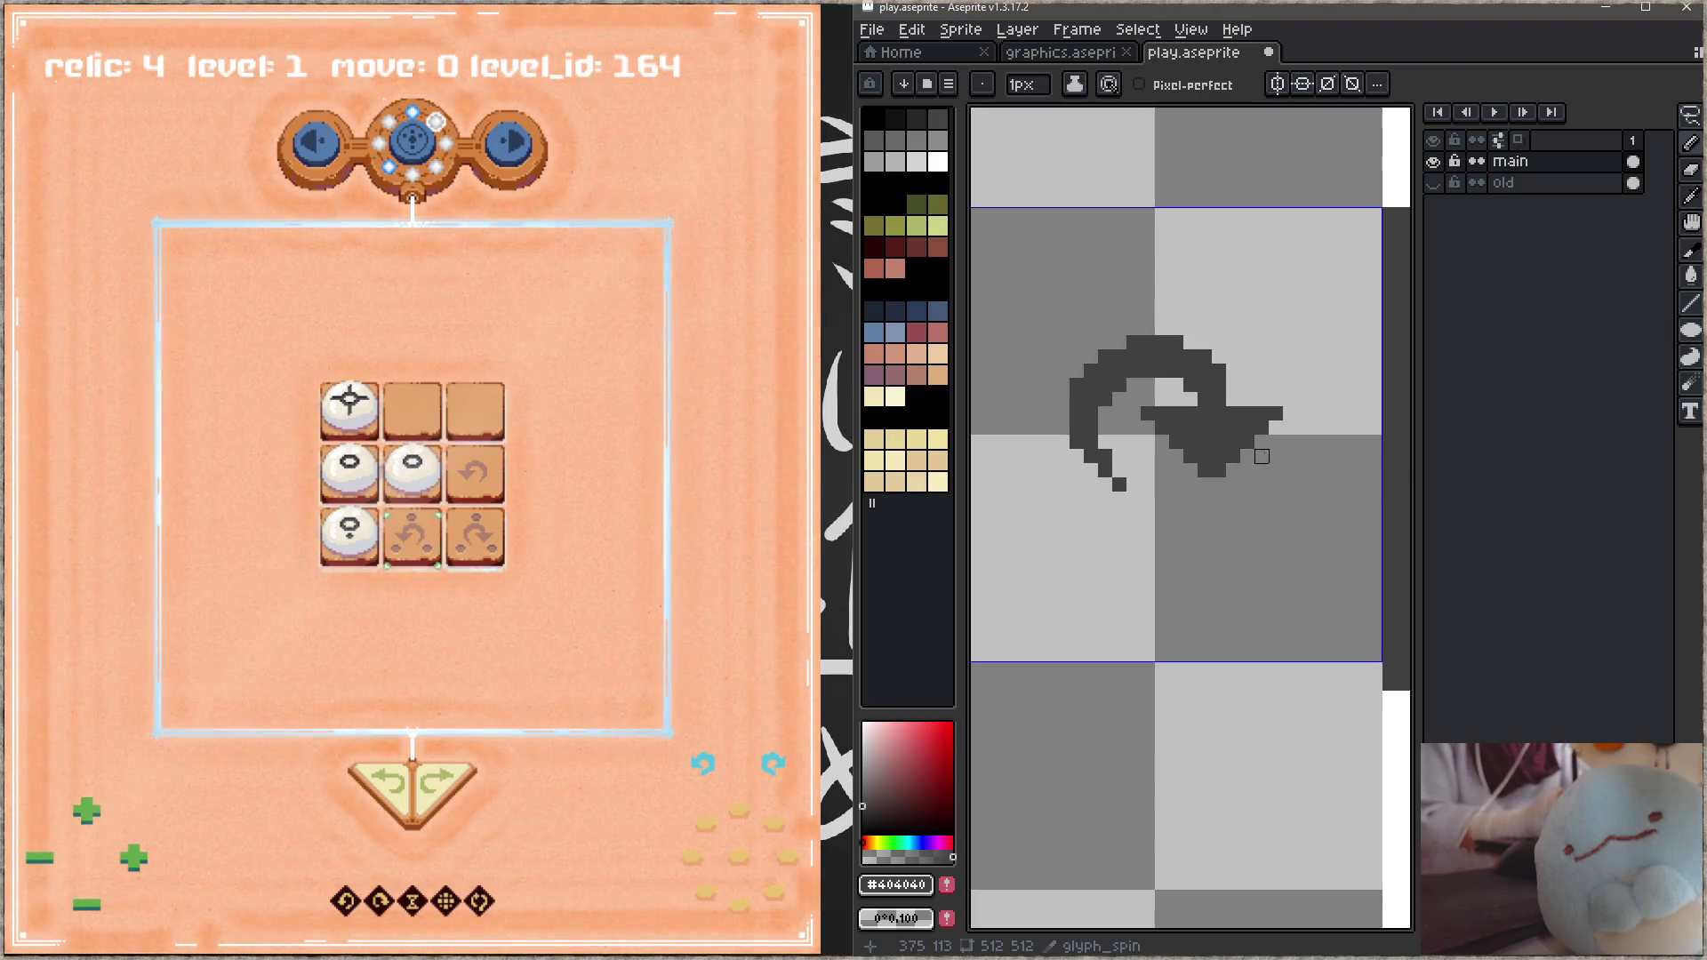
pyautogui.hotkey('ctrl', 's')
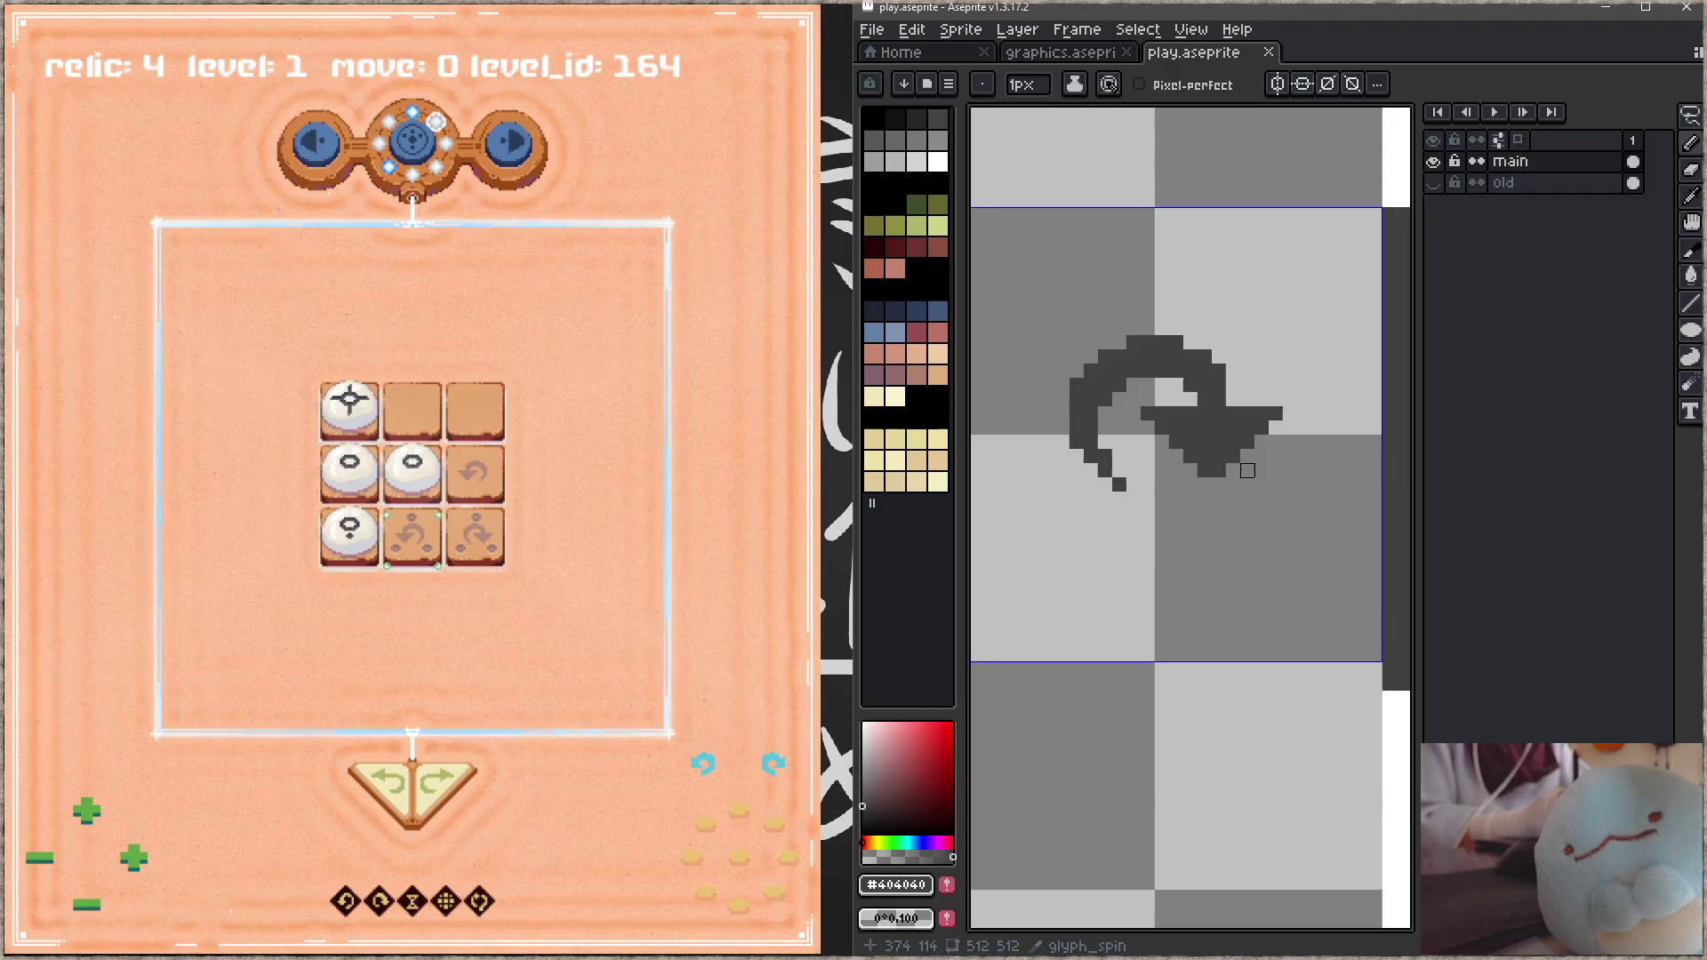
# Step: Pick black from another glyph and outline the spin glyph's top edge and arrowhead in black
pyautogui.moveTo(880, 401); pyautogui.dragTo(1144, 415)
pyautogui.press('alt')
pyautogui.keyDown('alt'); pyautogui.click(1092, 365); pyautogui.keyUp('alt')
pyautogui.moveTo(1257, 456); pyautogui.dragTo(1047, 424)
pyautogui.click(1128, 365)
pyautogui.moveTo(1143, 351)
pyautogui.mouseDown()
pyautogui.moveTo(1228, 322)
pyautogui.moveTo(1271, 351)
pyautogui.moveTo(1285, 394)
pyautogui.moveTo(1328, 394)
pyautogui.moveTo(1200, 394)
pyautogui.mouseUp()
pyautogui.click(1242, 337)
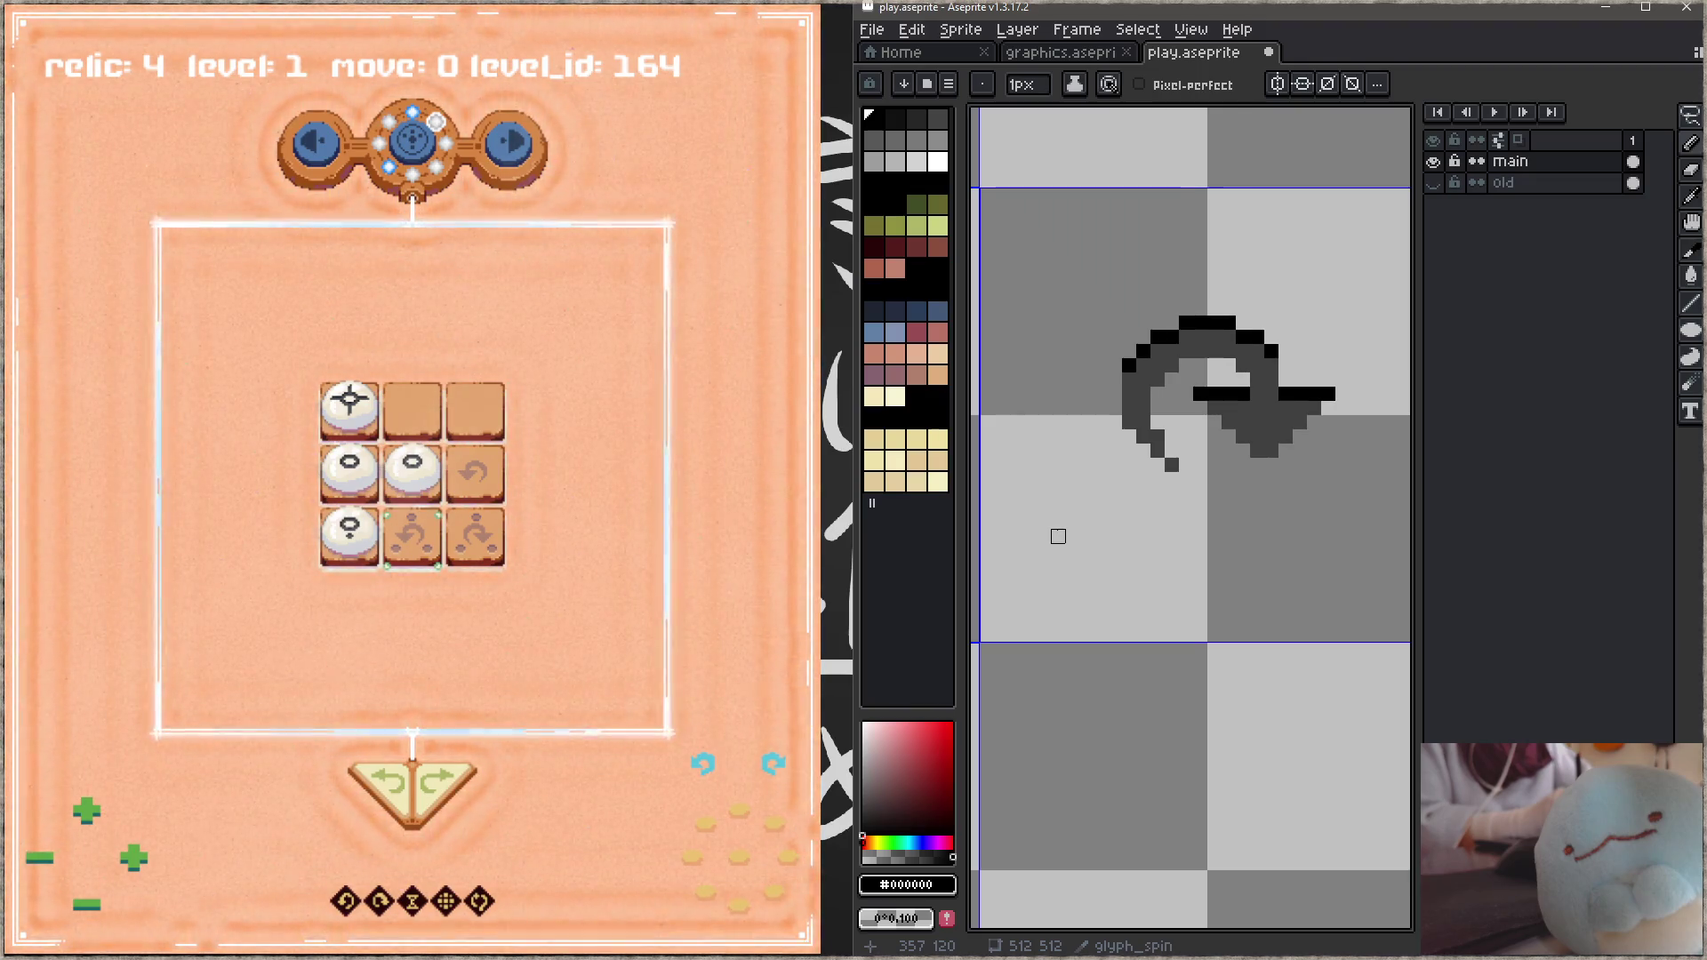
# Step: Paint white highlight pixels along the spin glyph's inner curve and arrowhead edge
pyautogui.click(912, 745)
pyautogui.click(938, 161)
pyautogui.click(1171, 464)
pyautogui.click(1157, 450)
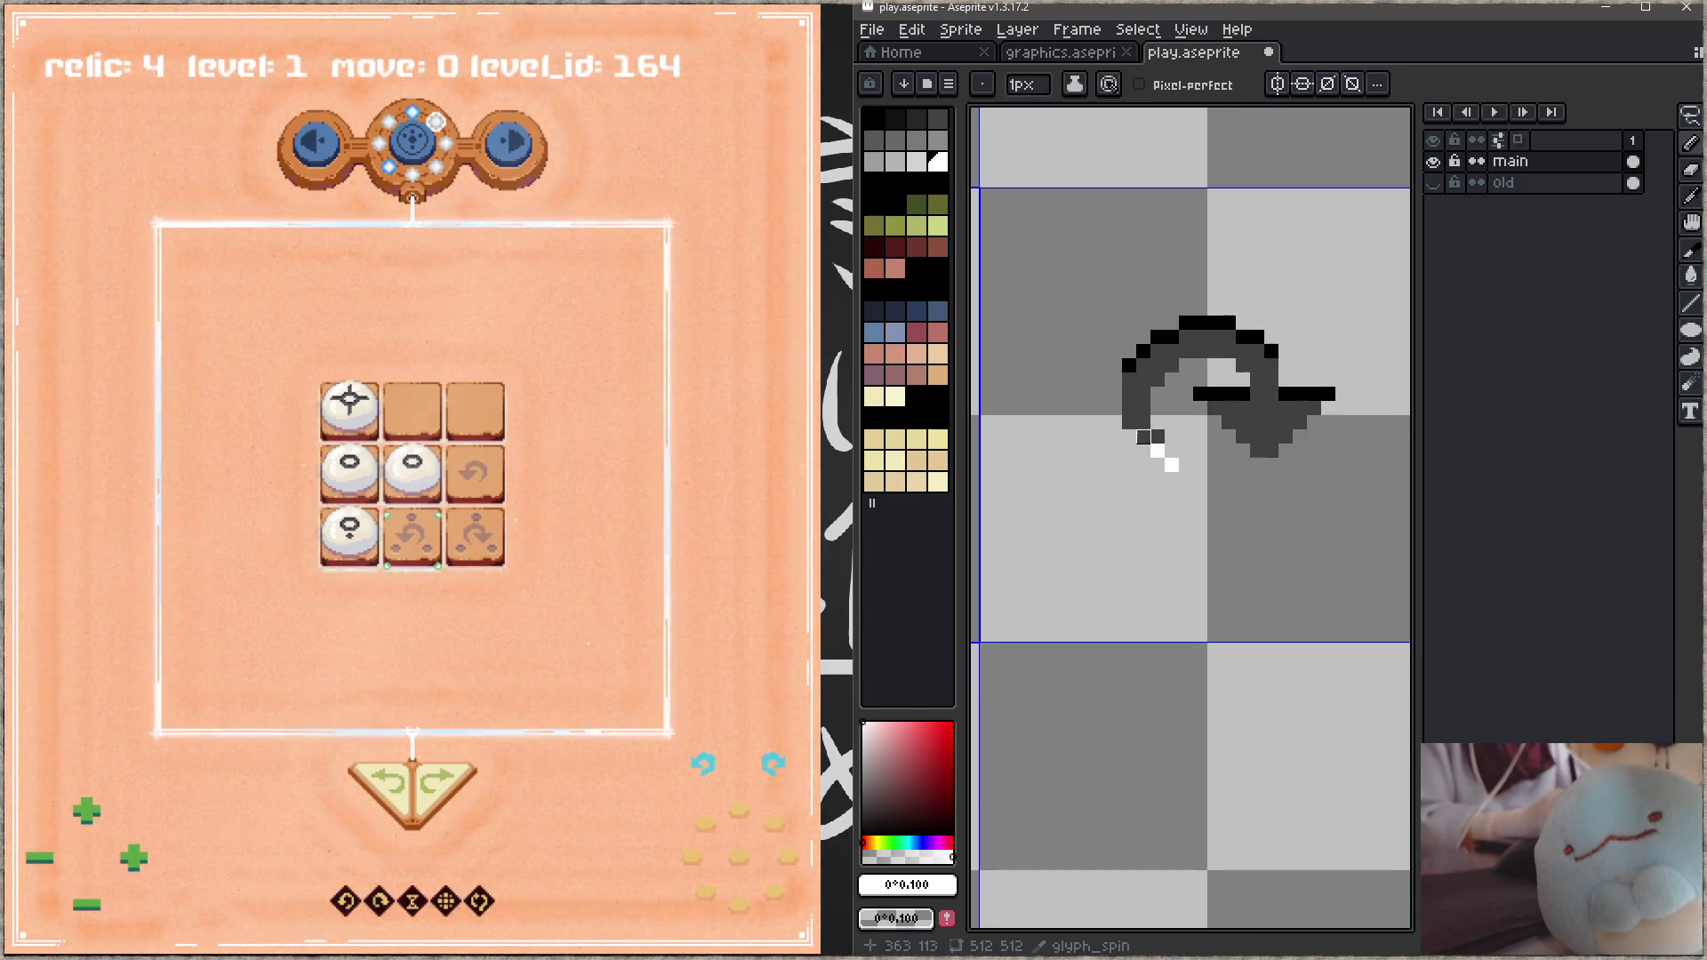
pyautogui.click(1143, 437)
pyautogui.click(1129, 423)
pyautogui.click(1228, 422)
pyautogui.click(1214, 408)
pyautogui.moveTo(1228, 436)
pyautogui.mouseDown()
pyautogui.moveTo(1243, 451)
pyautogui.moveTo(1314, 408)
pyautogui.moveTo(1200, 352)
pyautogui.moveTo(1157, 379)
pyautogui.mouseUp()
pyautogui.click(1257, 451)
pyautogui.click(1285, 437)
# Step: Undo the misplaced white pixels, add white inside the arc's top, and save
pyautogui.hotkey('ctrl', 'z')
pyautogui.click(1243, 365)
pyautogui.hotkey('ctrl', 's')
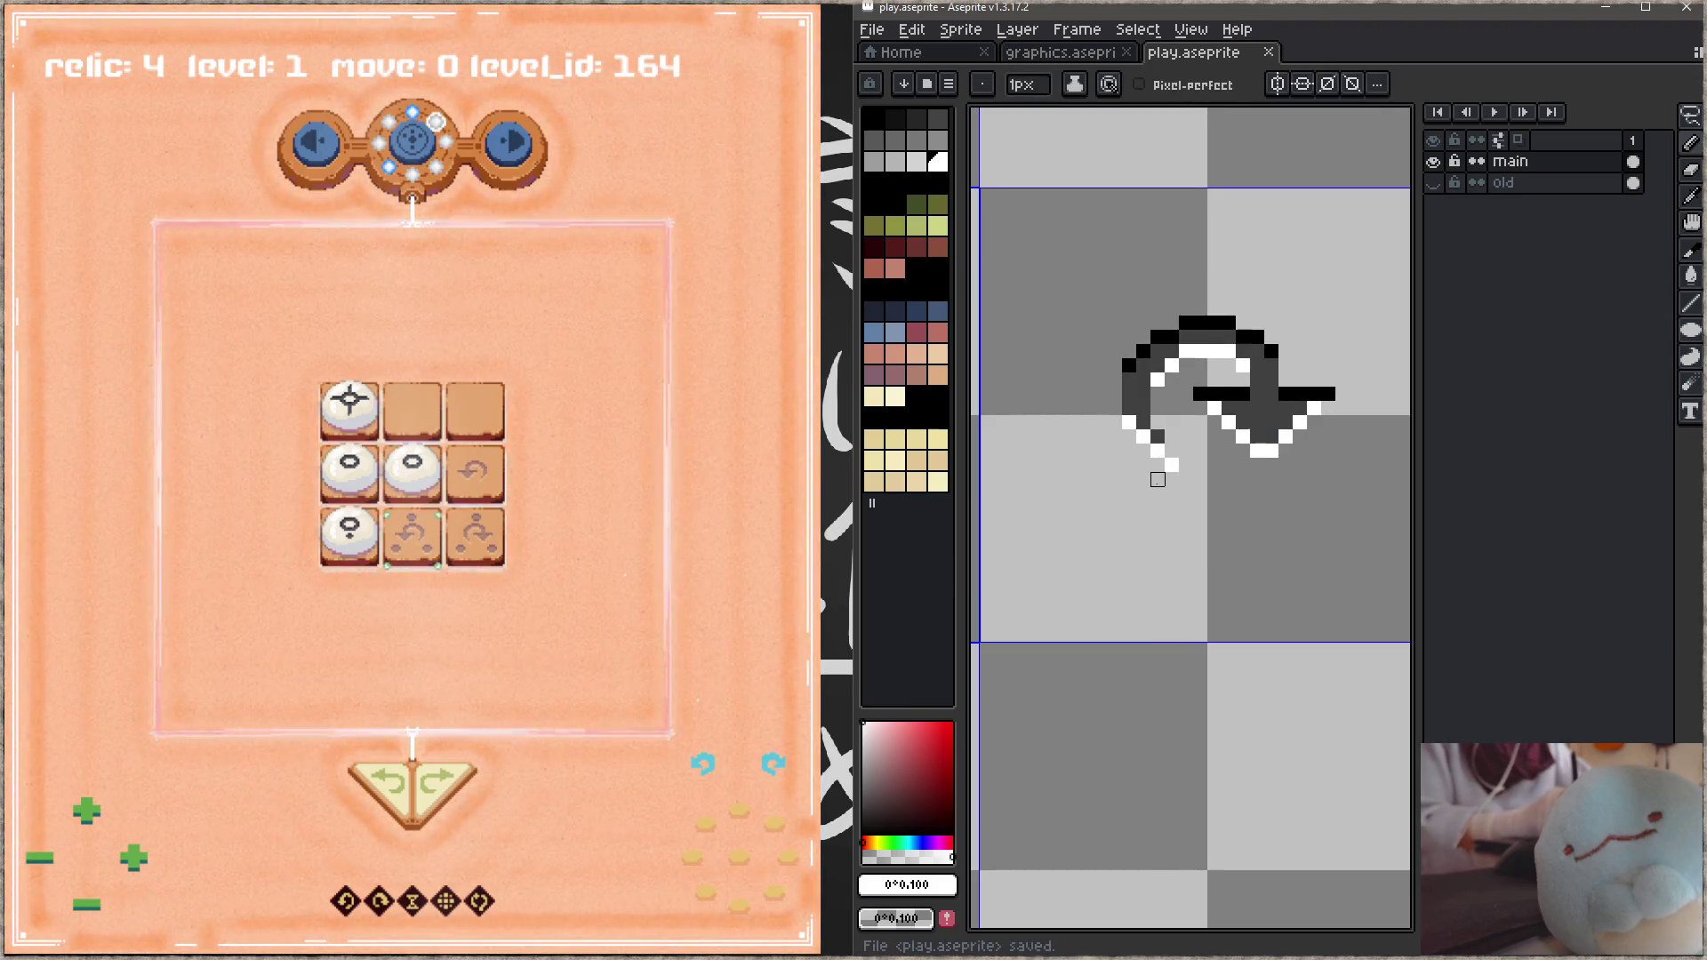
pyautogui.click(1200, 393)
pyautogui.click(1328, 394)
pyautogui.hotkey('ctrl', 's')
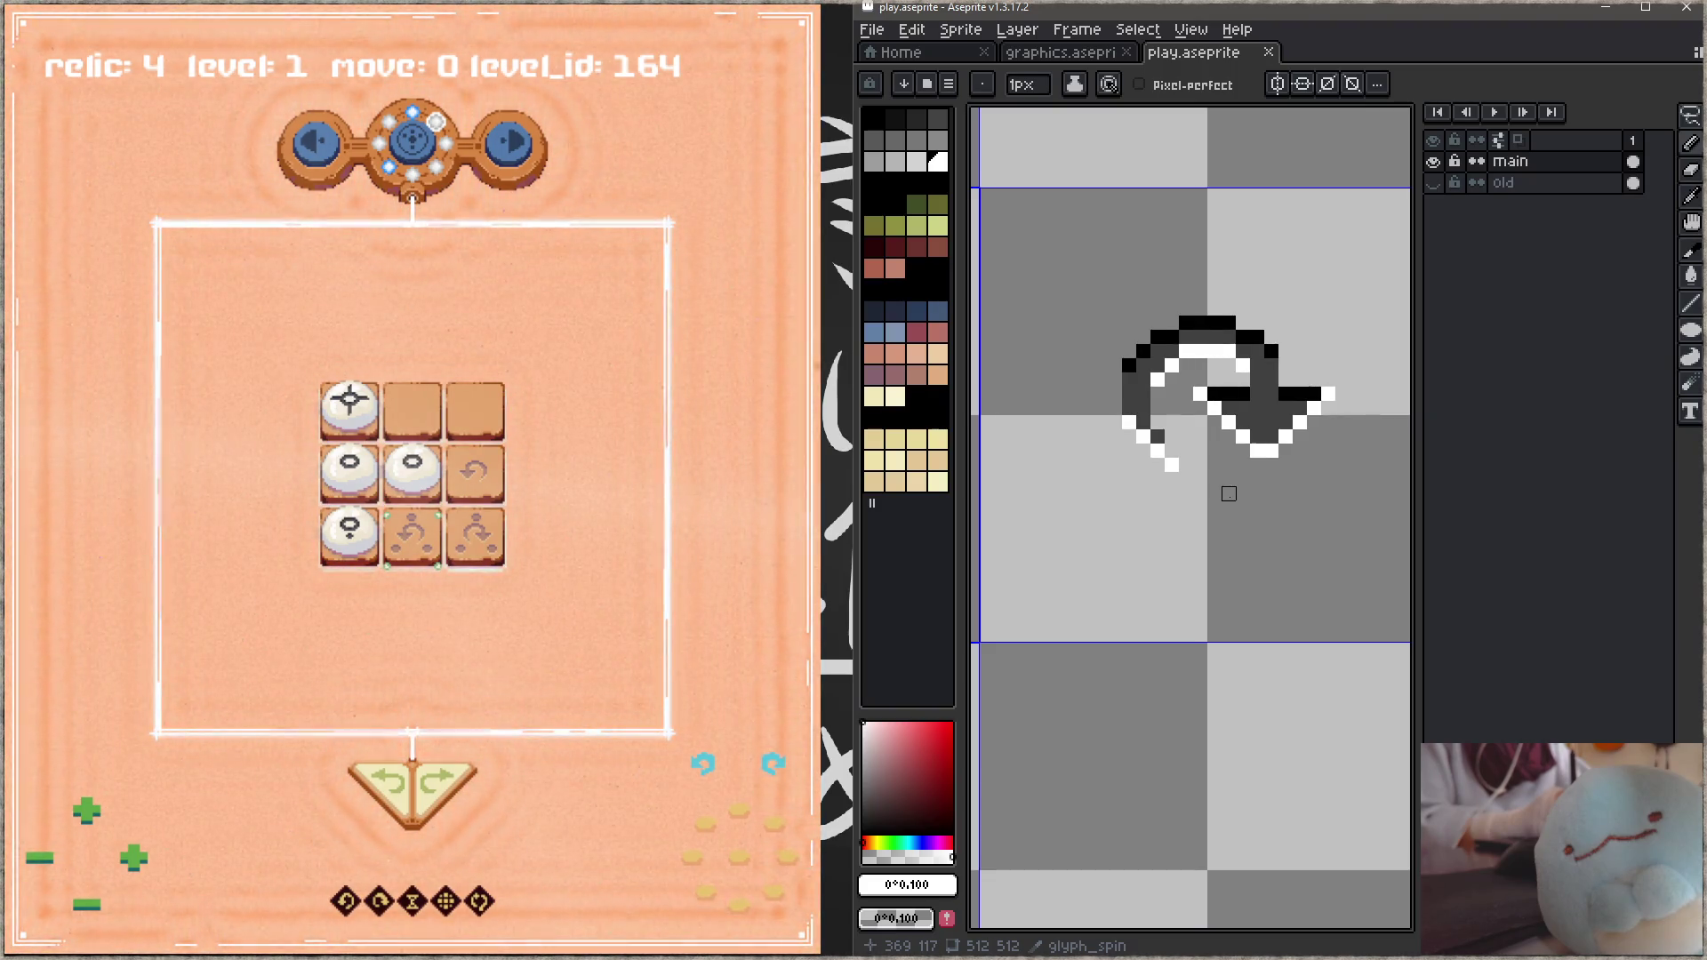
# Step: Marquee-select the whole glyph, shift it down one pixel, and save
pyautogui.press('m')
pyautogui.moveTo(1032, 240); pyautogui.dragTo(1409, 576)
pyautogui.moveTo(1301, 464); pyautogui.dragTo(1289, 476)
pyautogui.hotkey('ctrl', 'd')
pyautogui.hotkey('ctrl', 's')
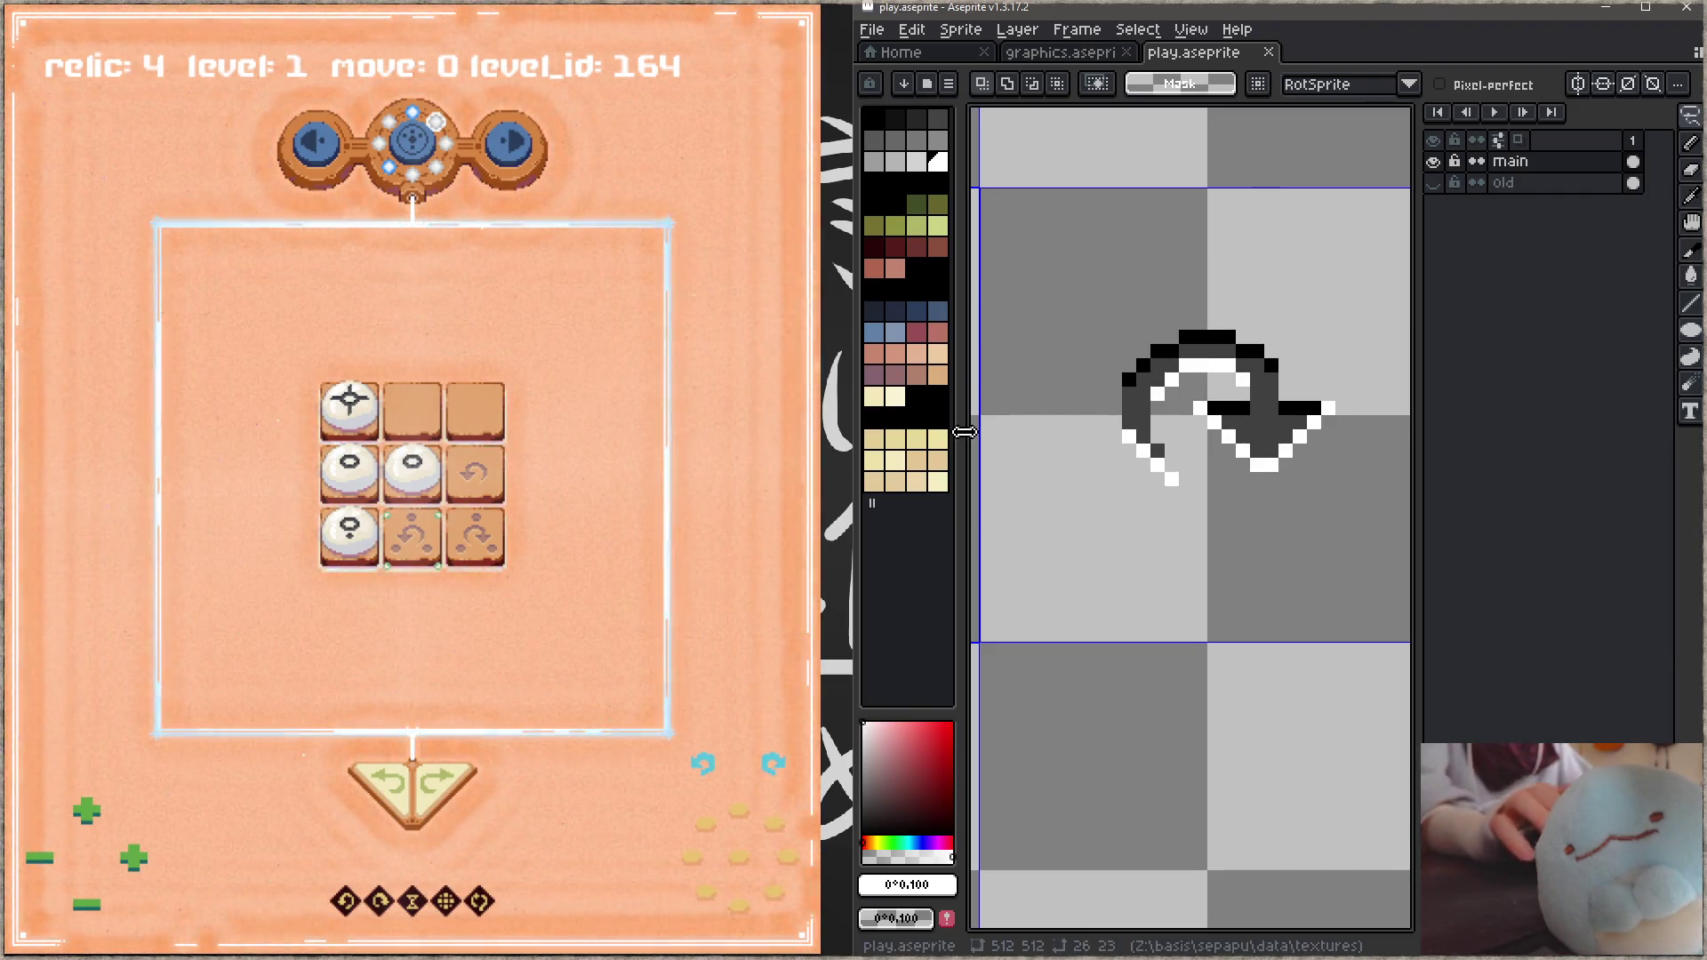
# Step: In the game, hide the debug overlay and play a move to view the new spin arrows
pyautogui.click(580, 477)
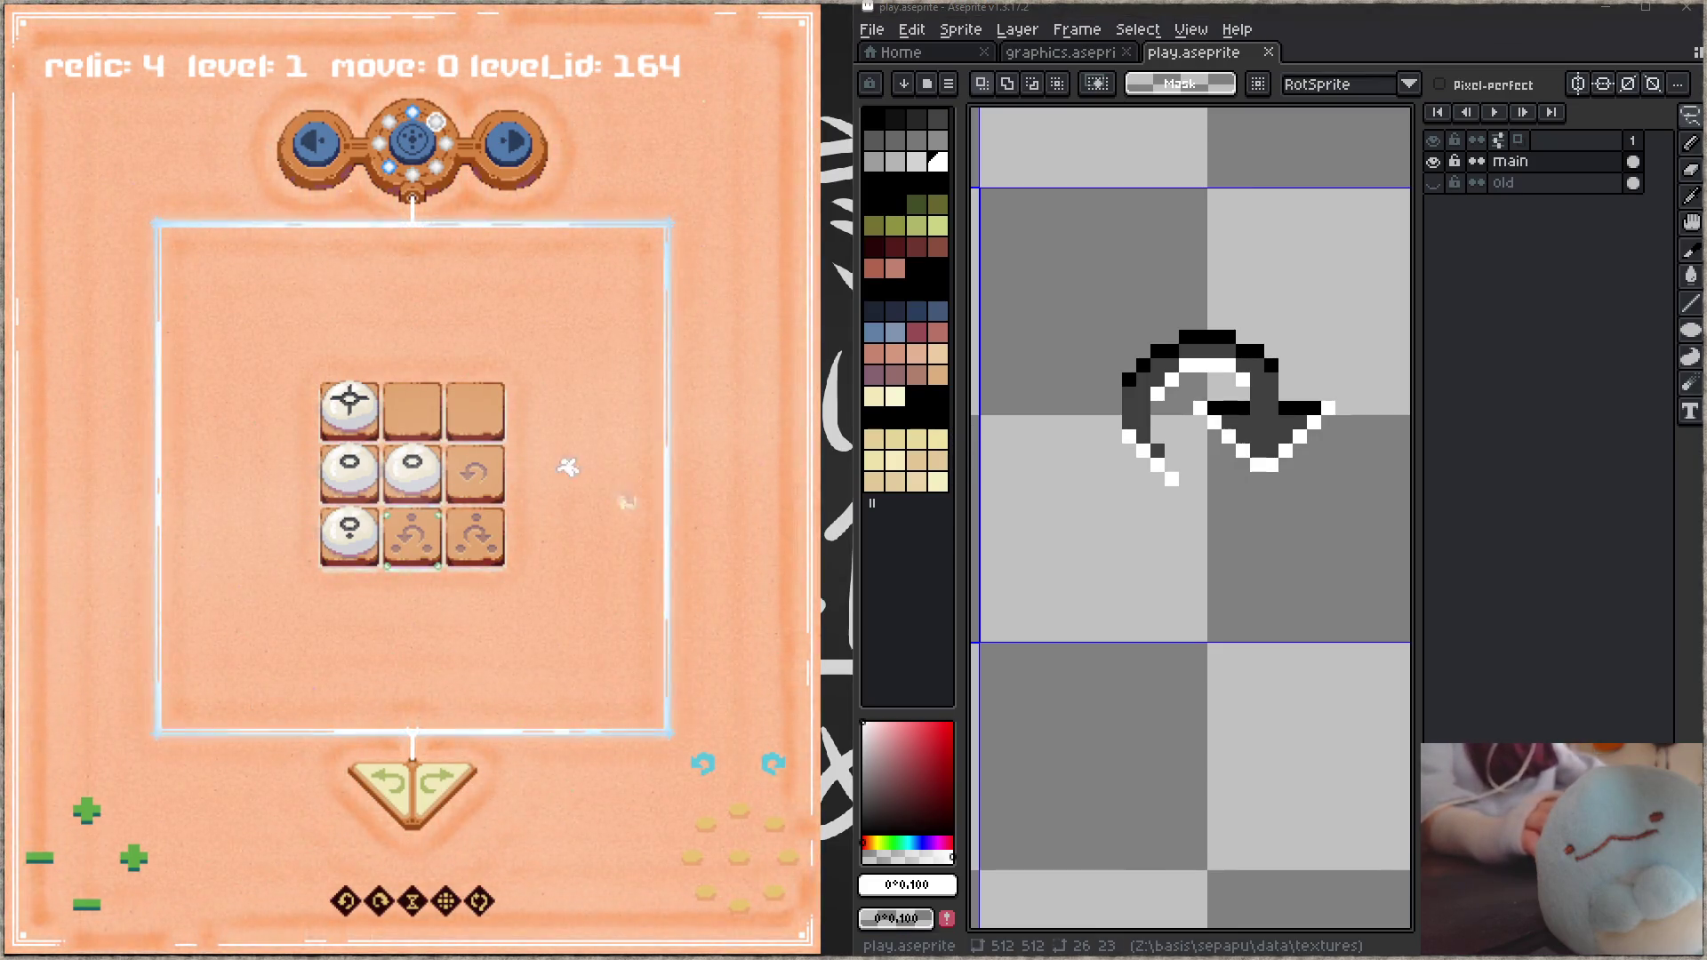
pyautogui.press('Tab')
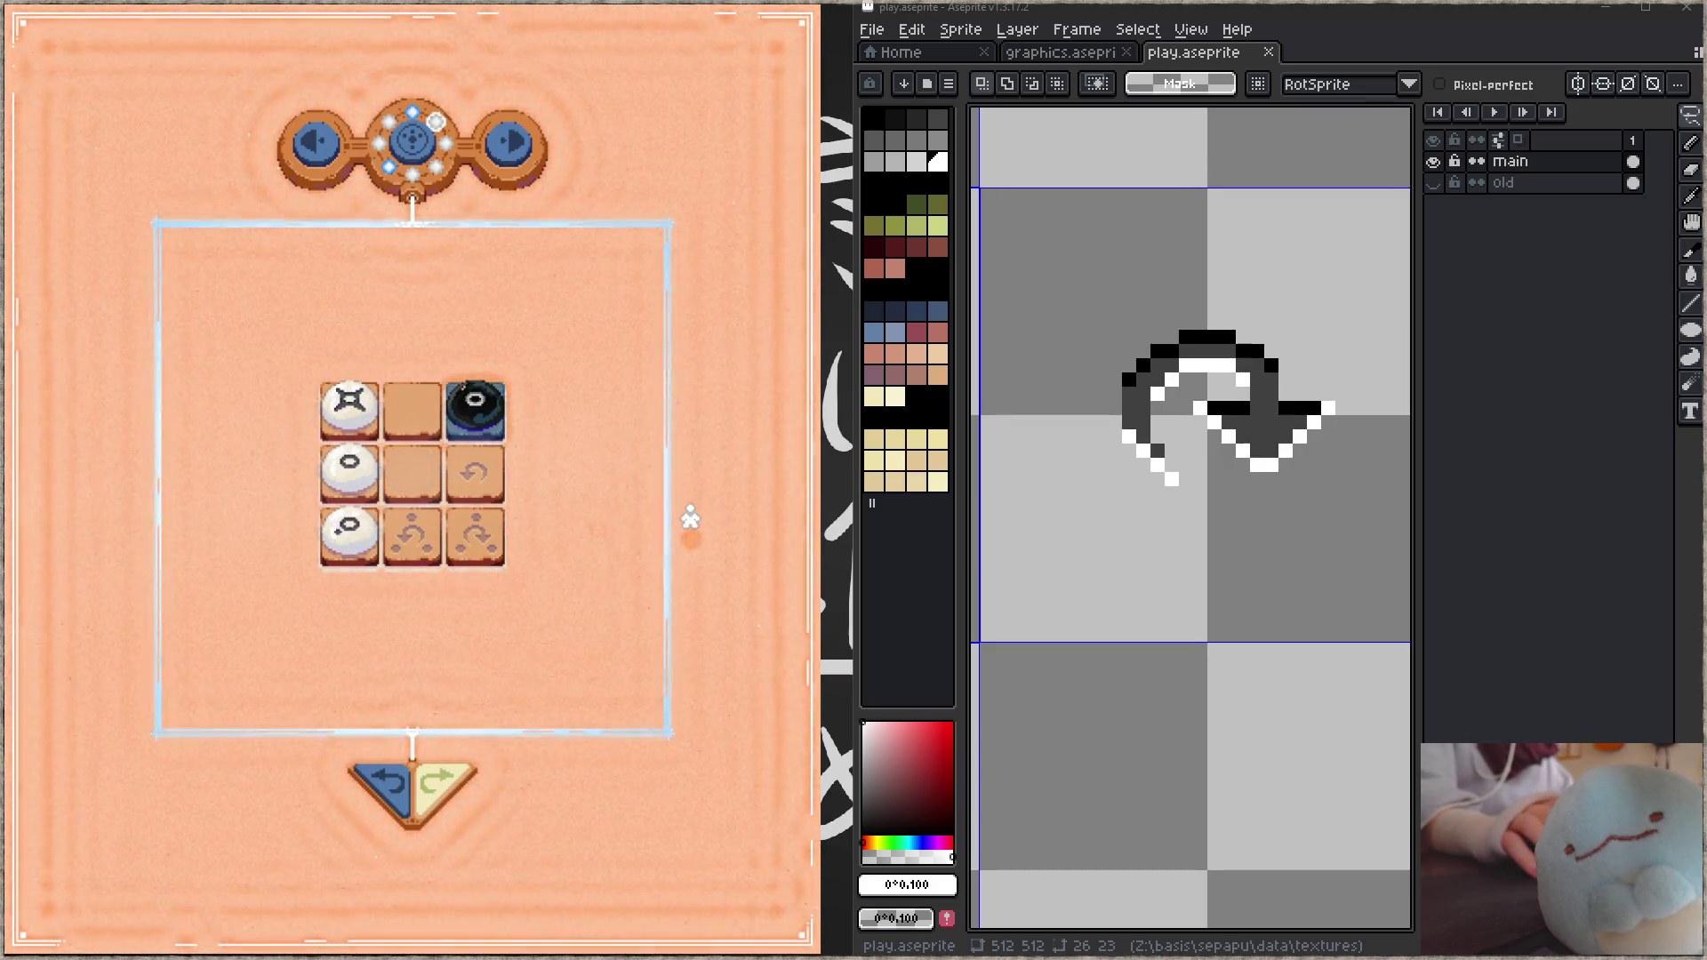
pyautogui.press('Down')
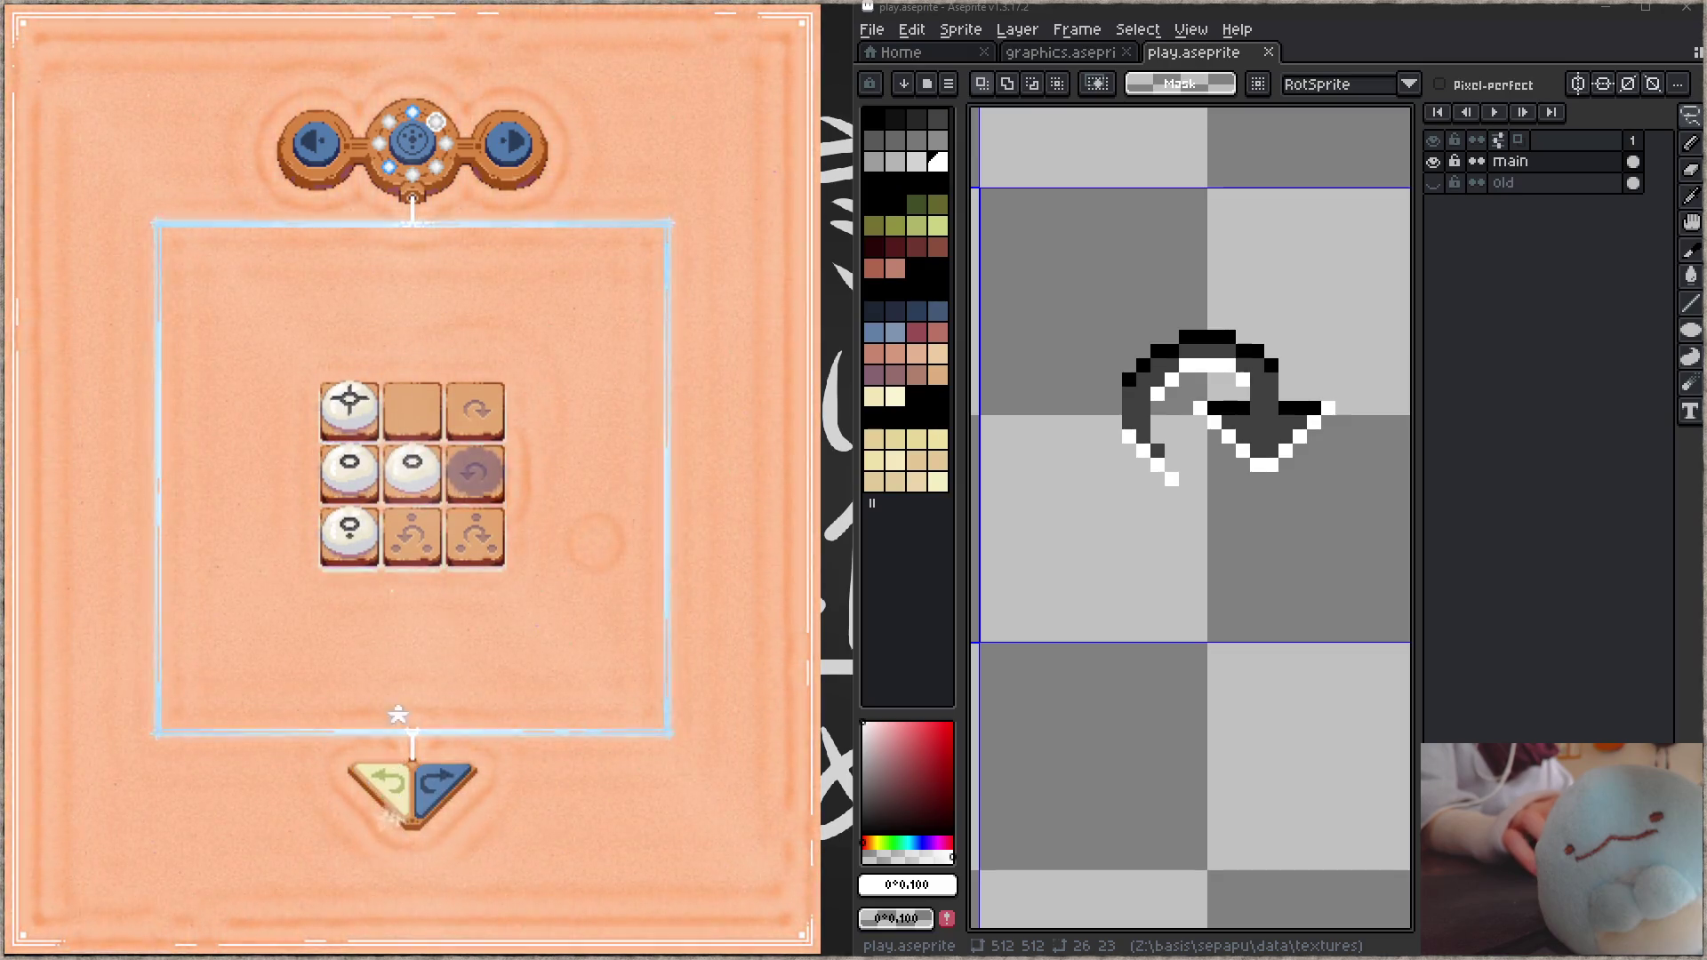
pyautogui.scroll(-3, 1139, 531)
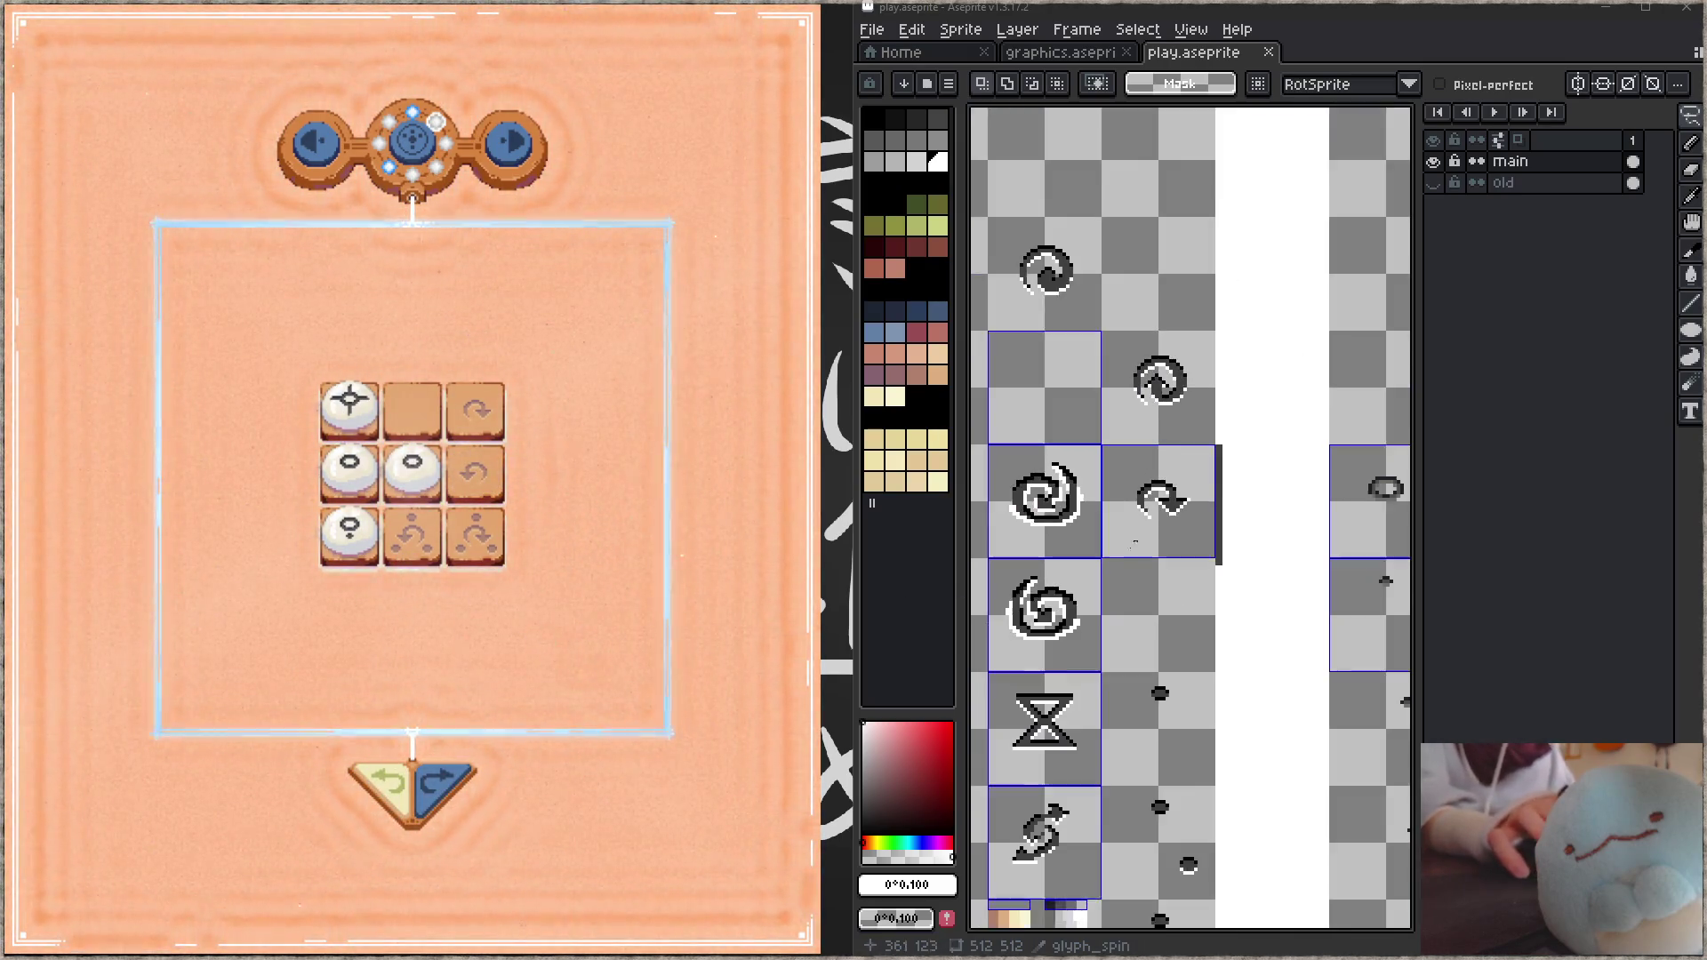
# Step: Copy the redrawn spin arrow's cell into the glyph cell above it, over the small spiral
pyautogui.scroll(-3, 1139, 531)
pyautogui.hscroll(-3, 1139, 531)
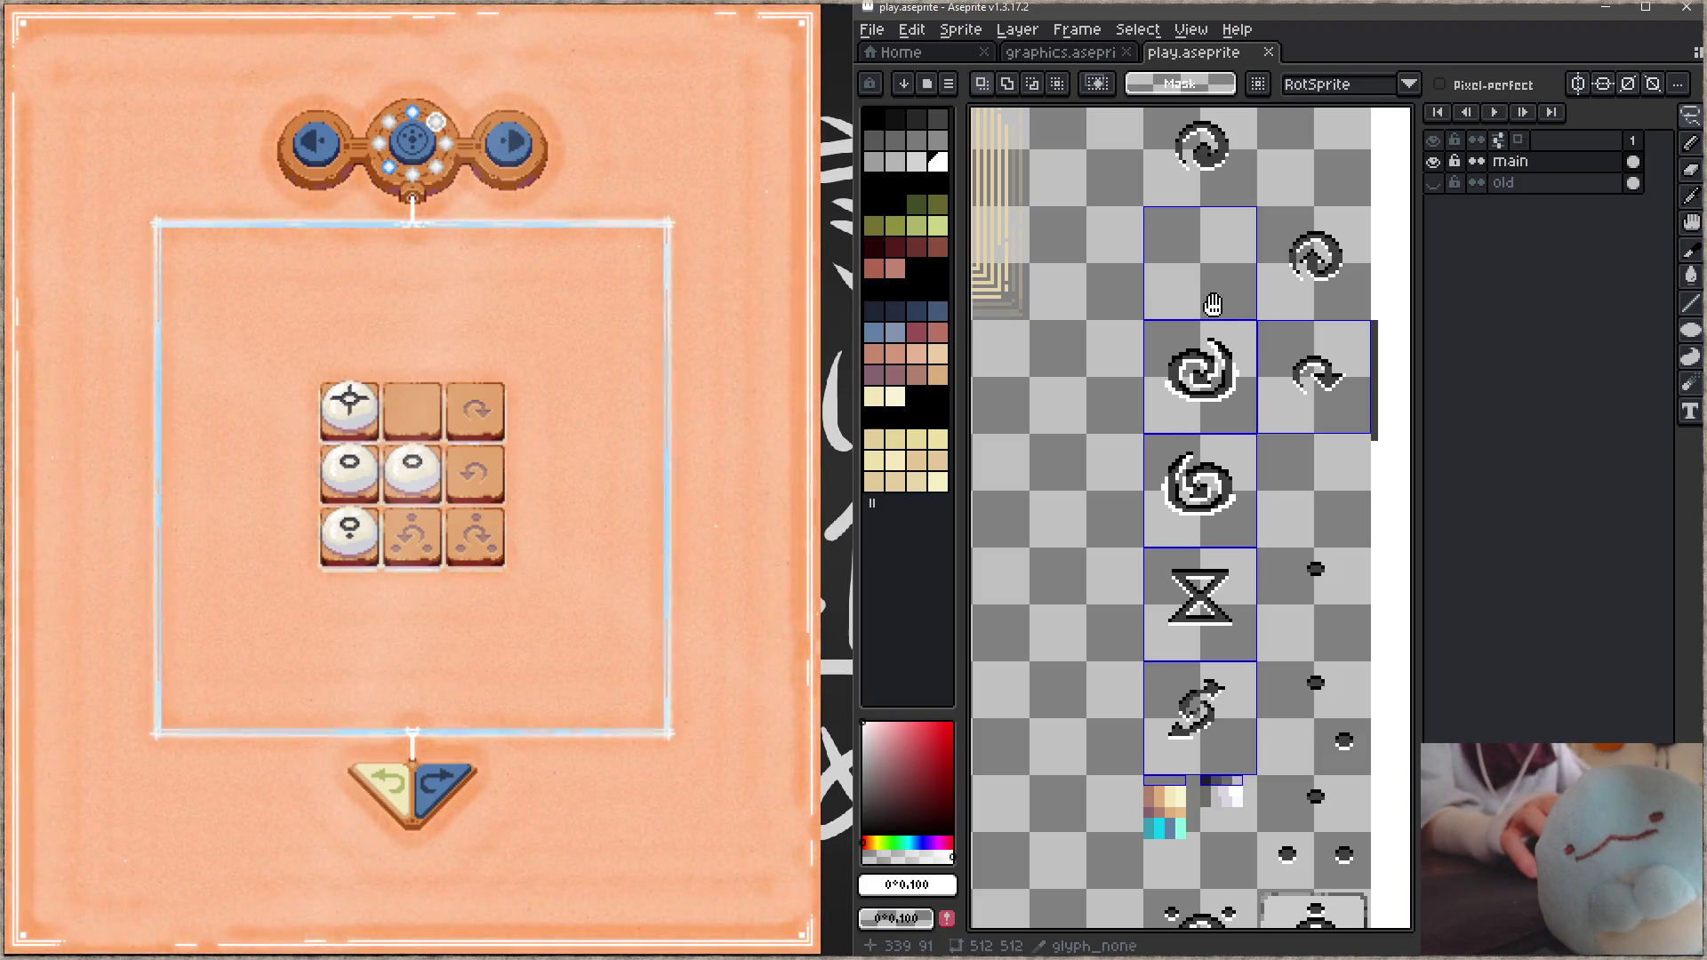
pyautogui.scroll(2, 1103, 505)
pyautogui.press('m')
pyautogui.moveTo(1103, 505)
pyautogui.mouseDown()
pyautogui.moveTo(1203, 617)
pyautogui.moveTo(1299, 652)
pyautogui.moveTo(1255, 322)
pyautogui.mouseUp()
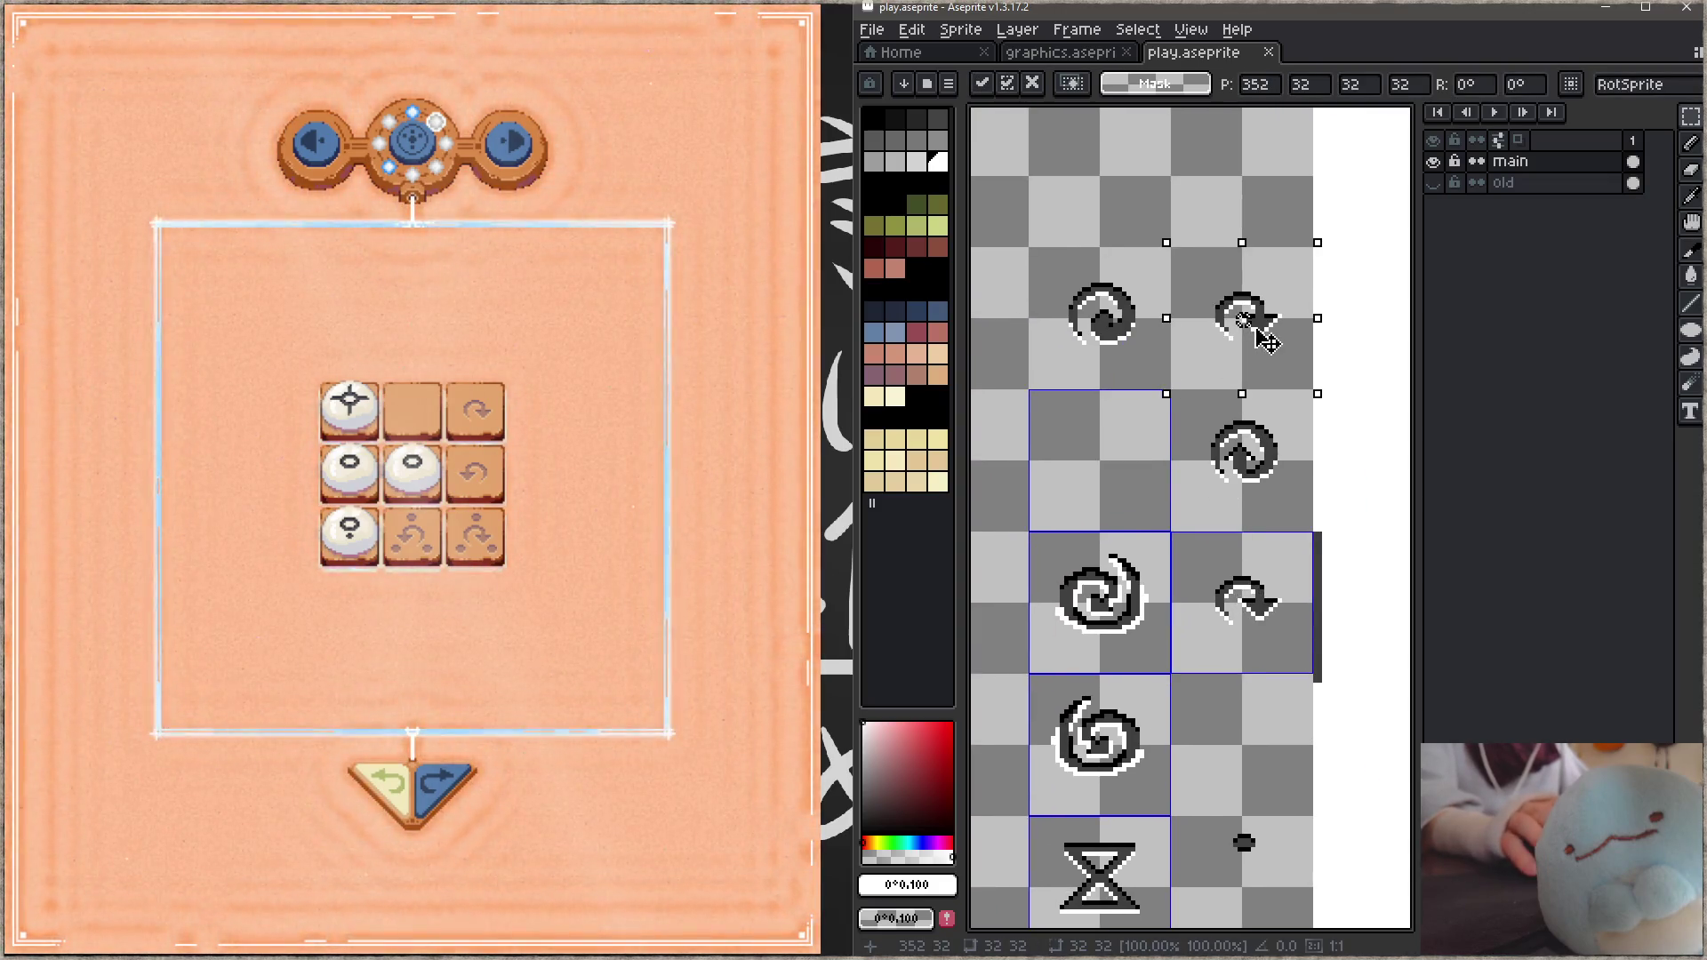
pyautogui.moveTo(1182, 542); pyautogui.dragTo(1283, 648)
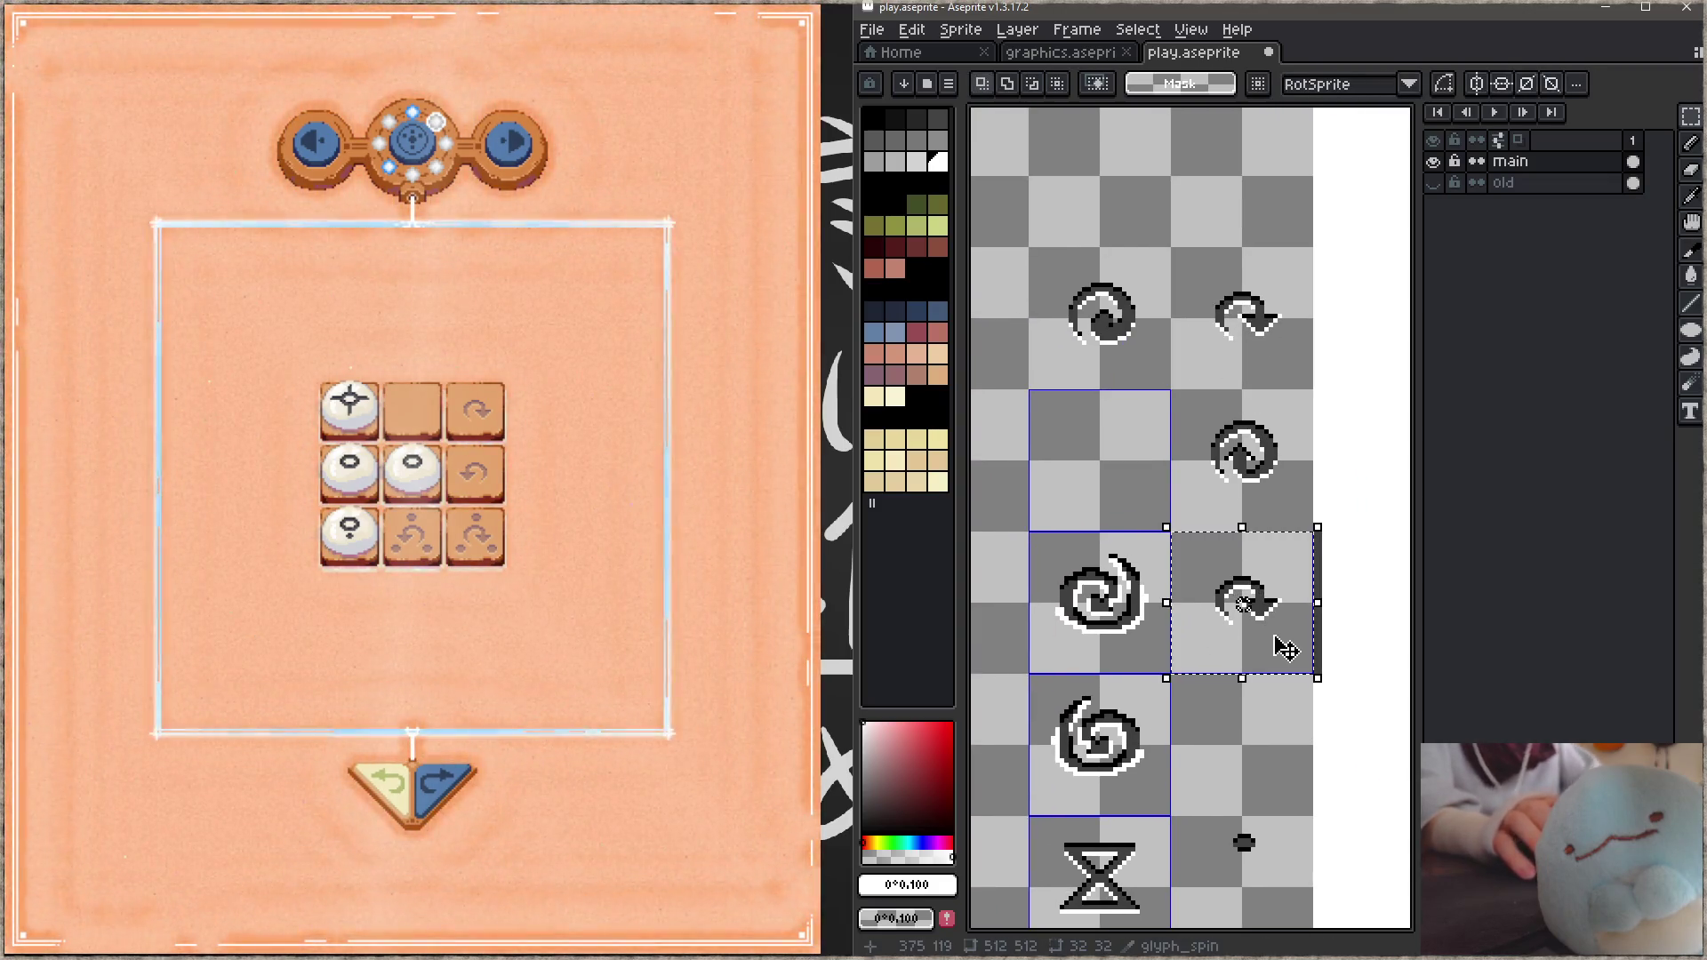
pyautogui.scroll(3, 1270, 631)
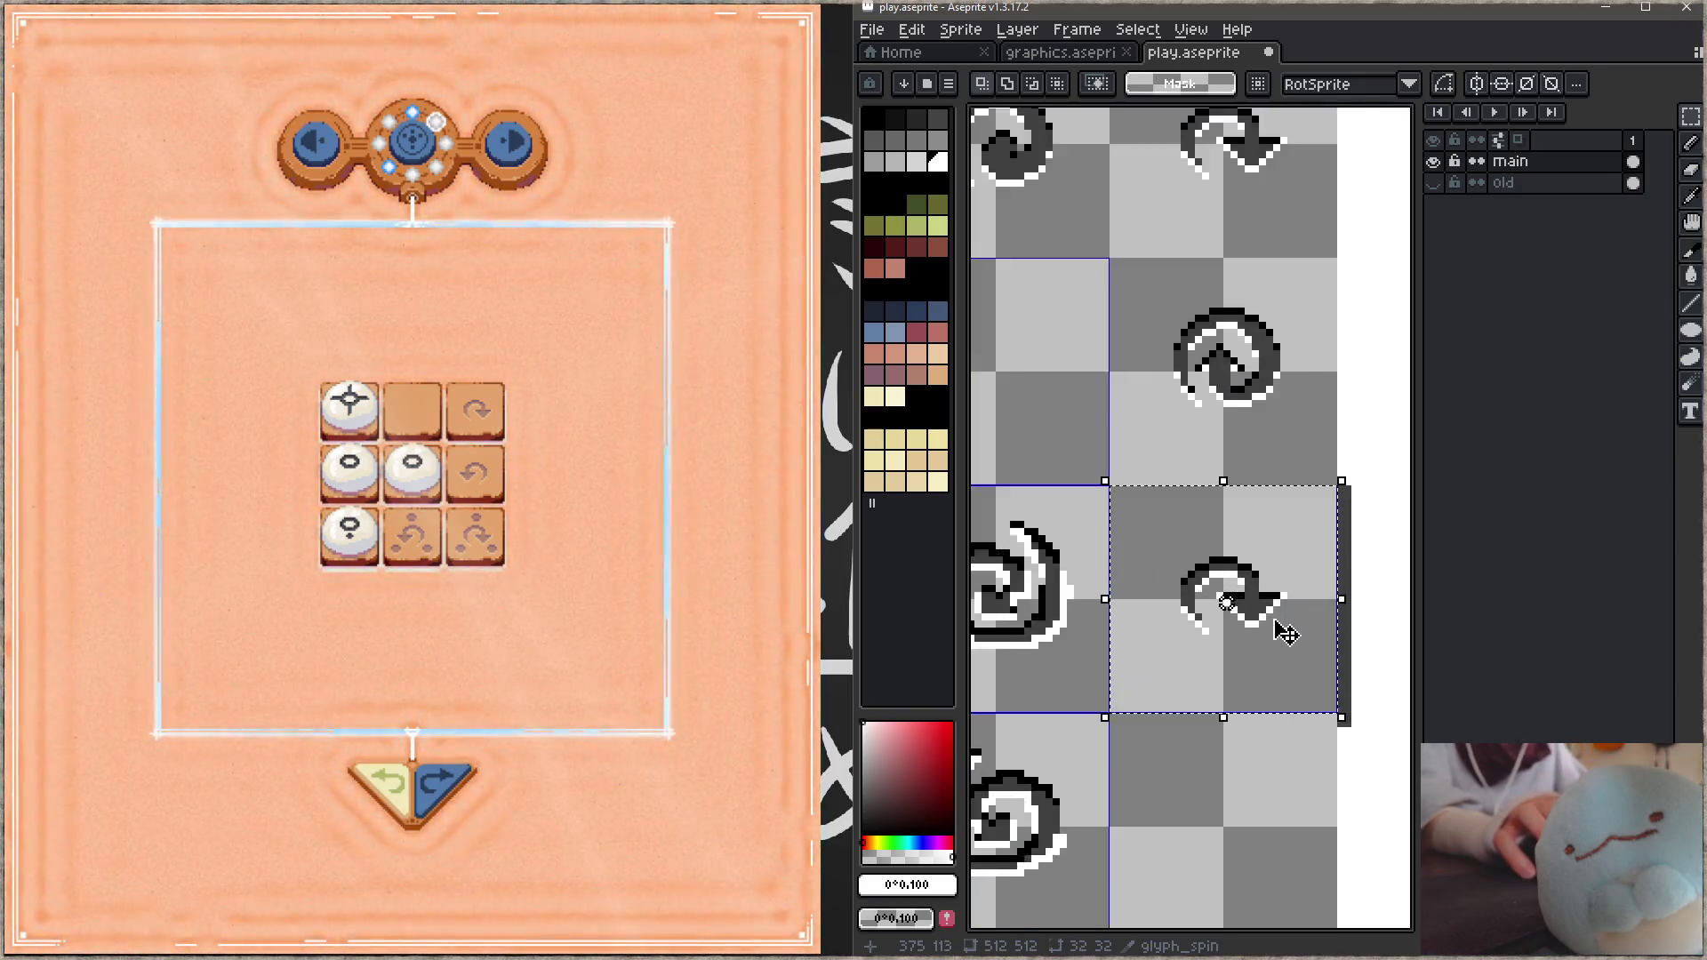
pyautogui.press('b')
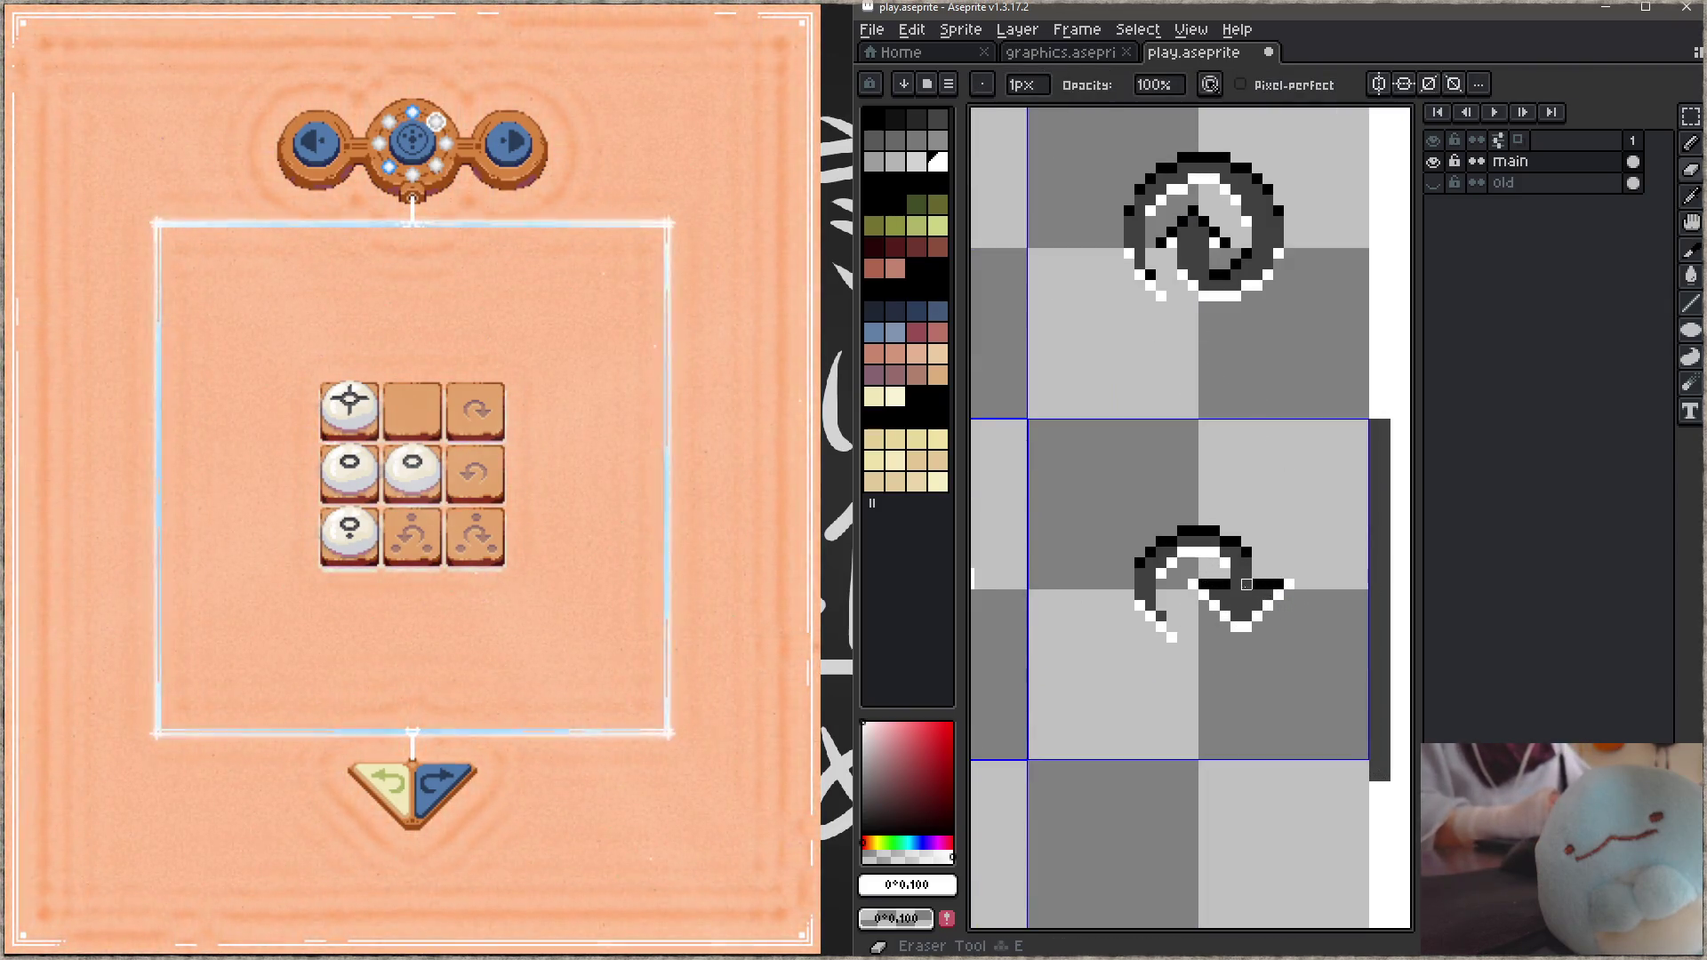
# Step: Redraw the copied arrow's tip pixels and paint two arrow pixels white, then save
pyautogui.moveTo(1278, 573); pyautogui.dragTo(1289, 584)
pyautogui.keyDown('alt'); pyautogui.click(1268, 617); pyautogui.keyUp('alt')
pyautogui.keyDown('alt'); pyautogui.click(1225, 616); pyautogui.keyUp('alt')
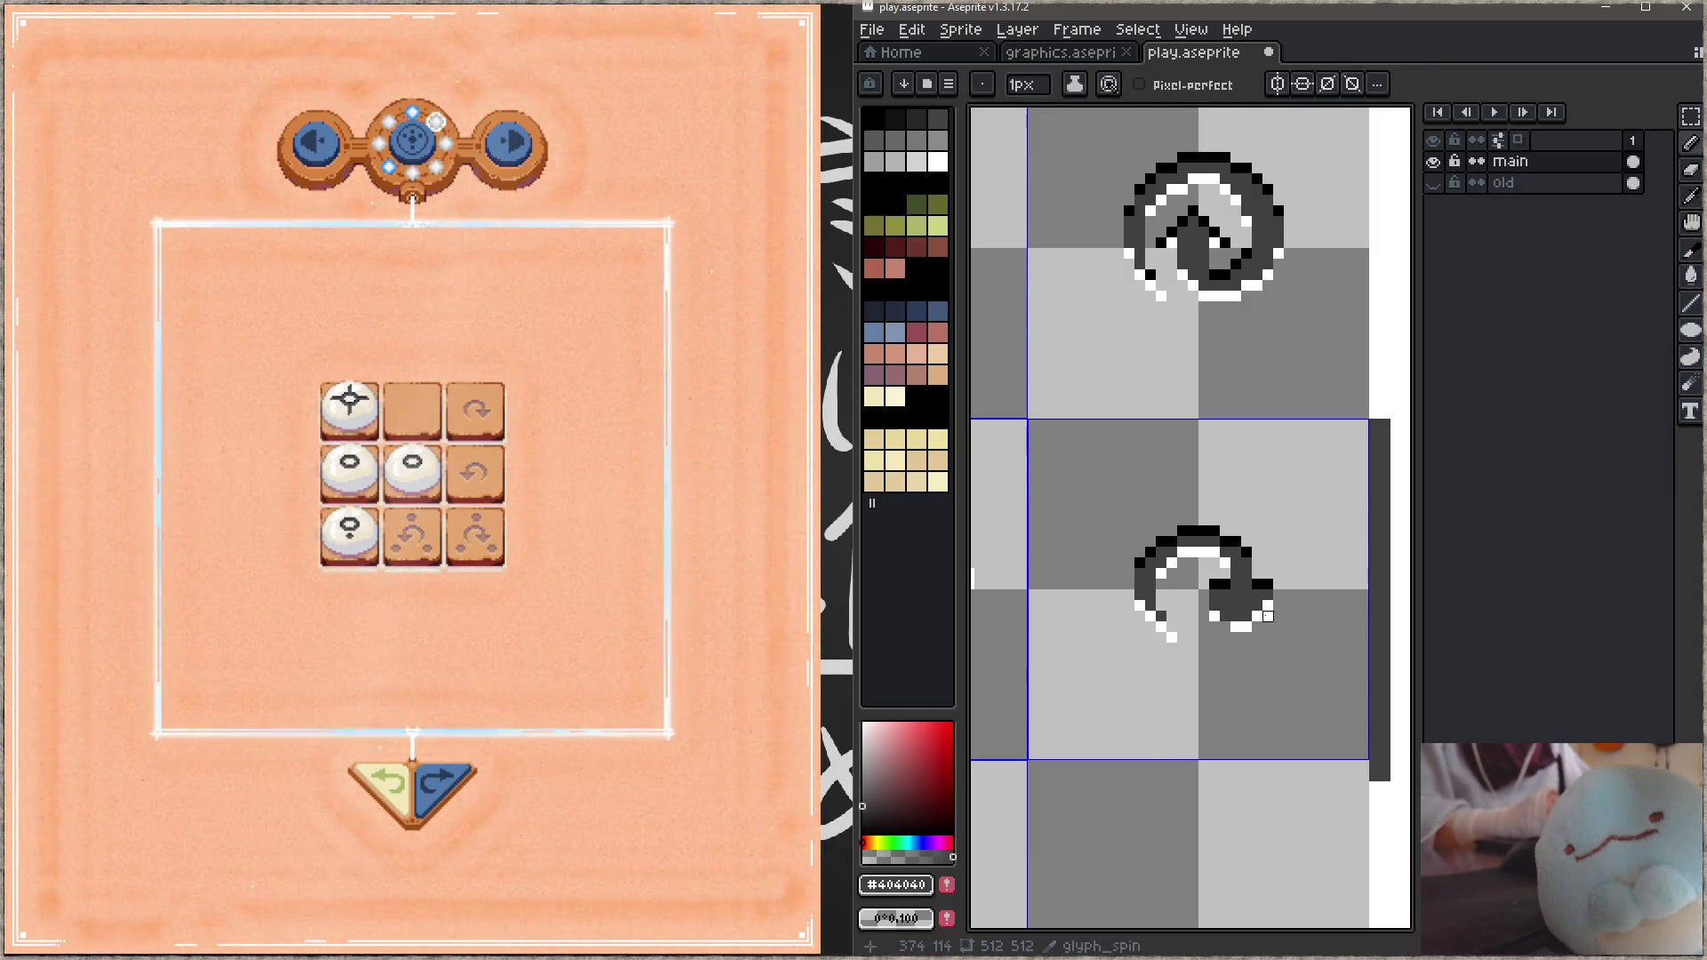
pyautogui.keyDown('alt'); pyautogui.click(1268, 606); pyautogui.keyUp('alt')
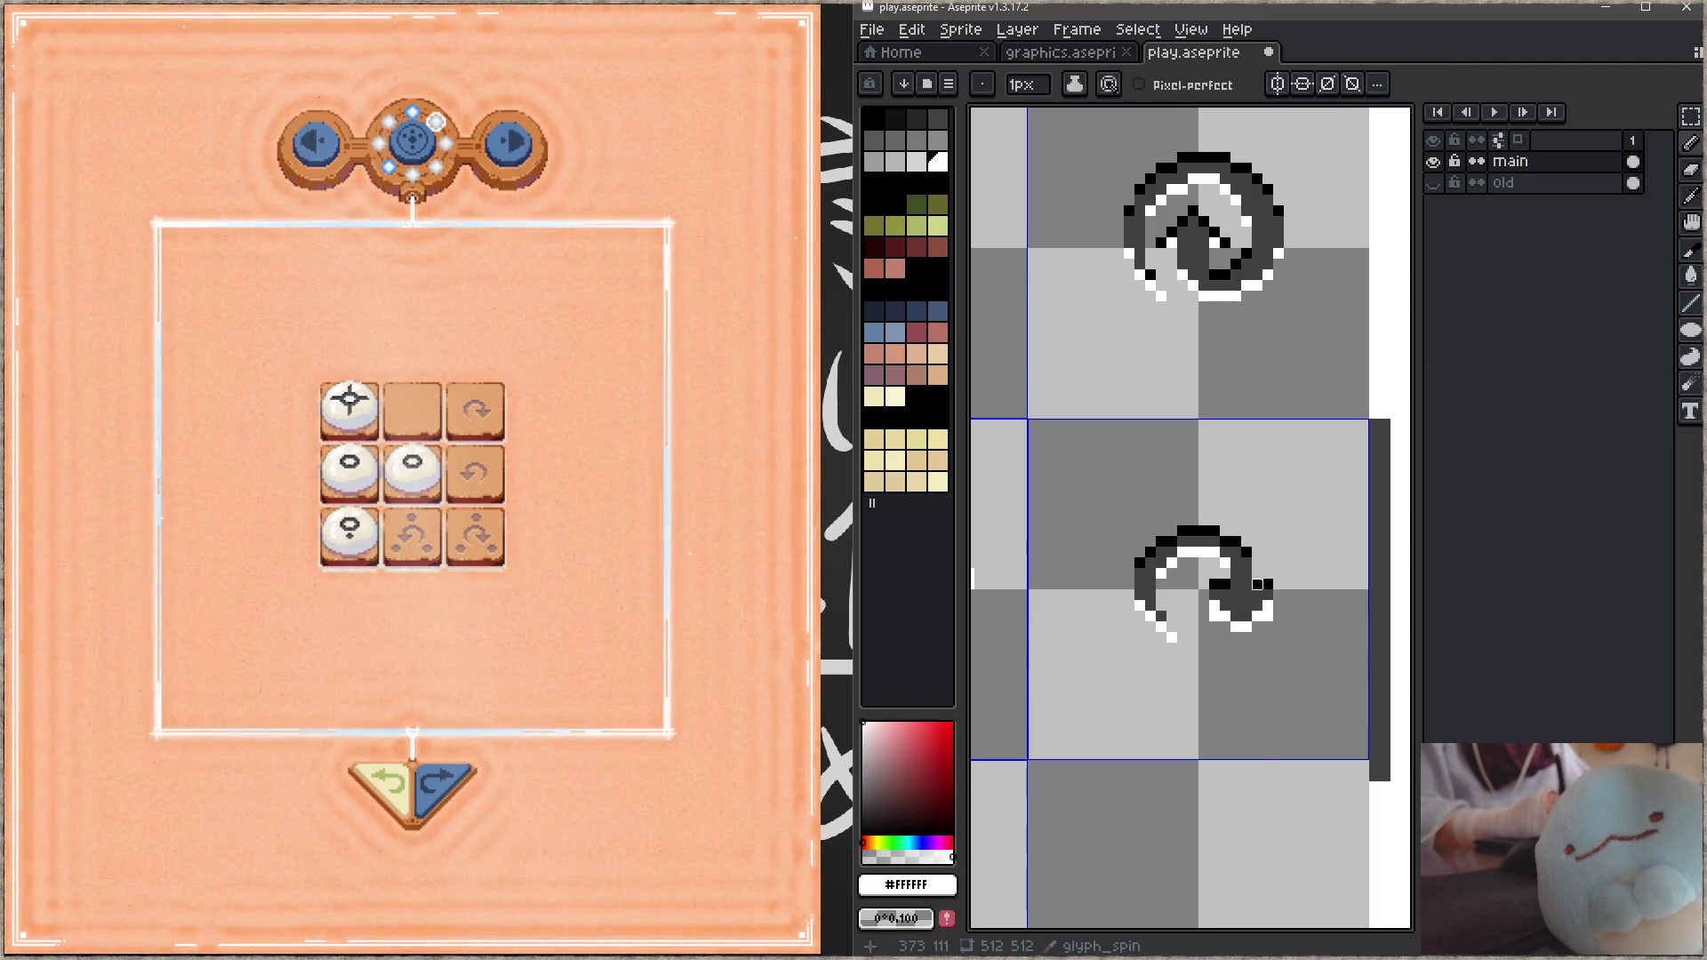
pyautogui.hotkey('ctrl', 's')
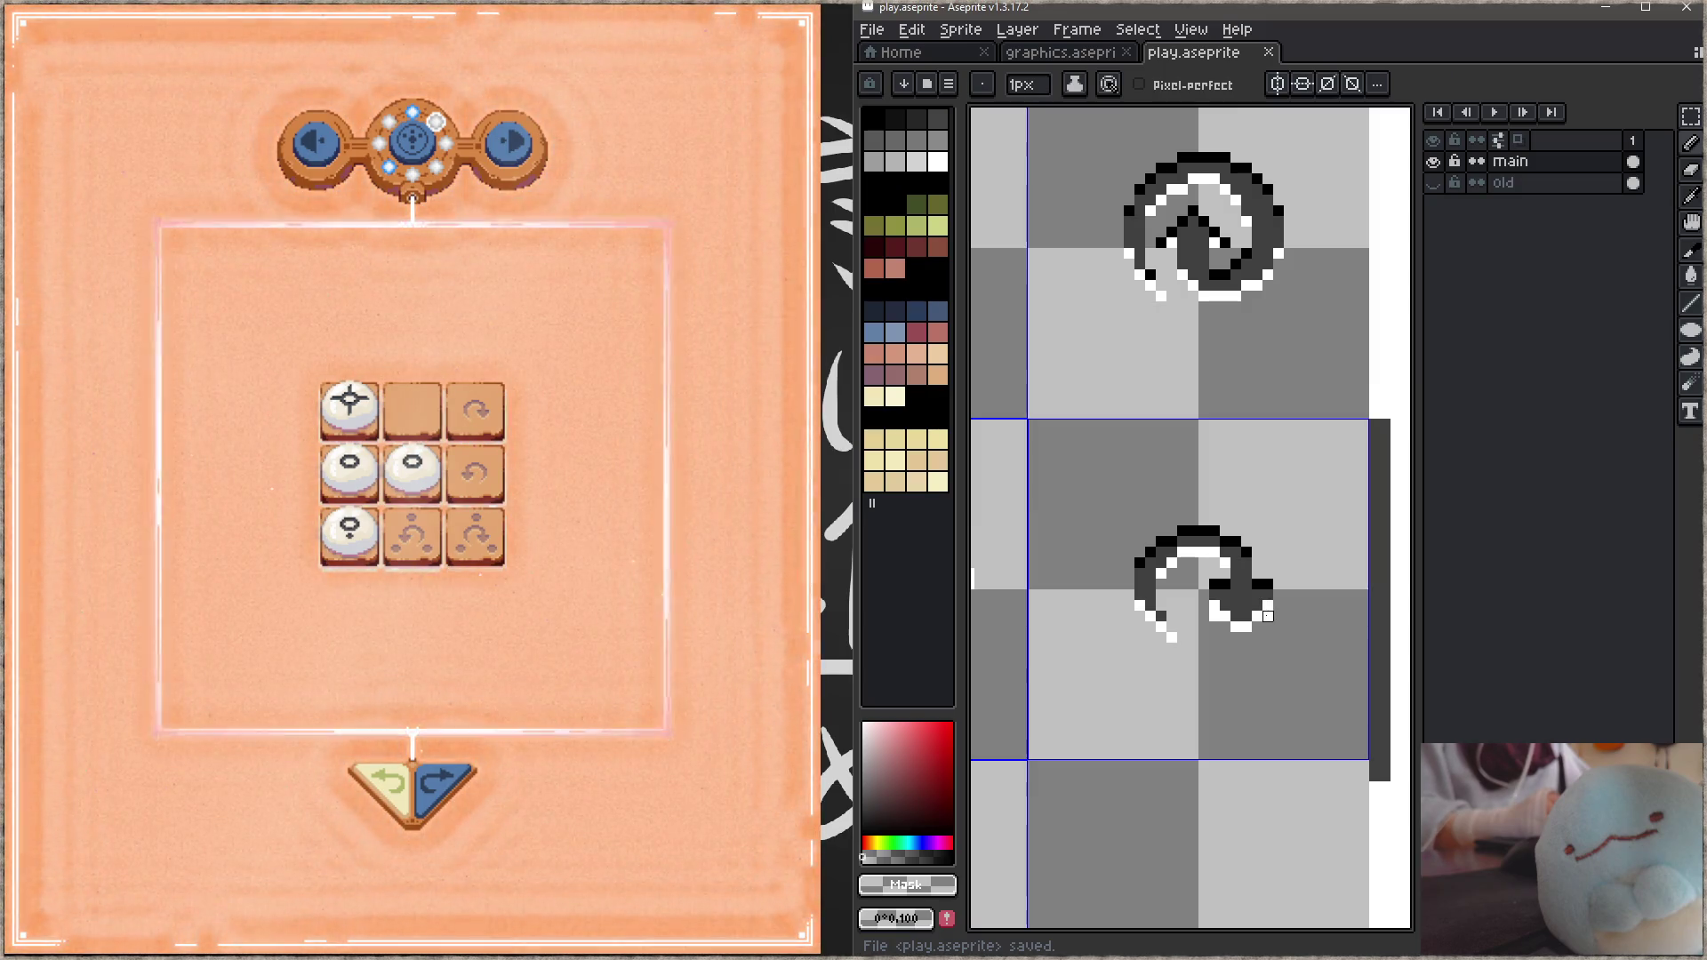
pyautogui.click(1268, 585)
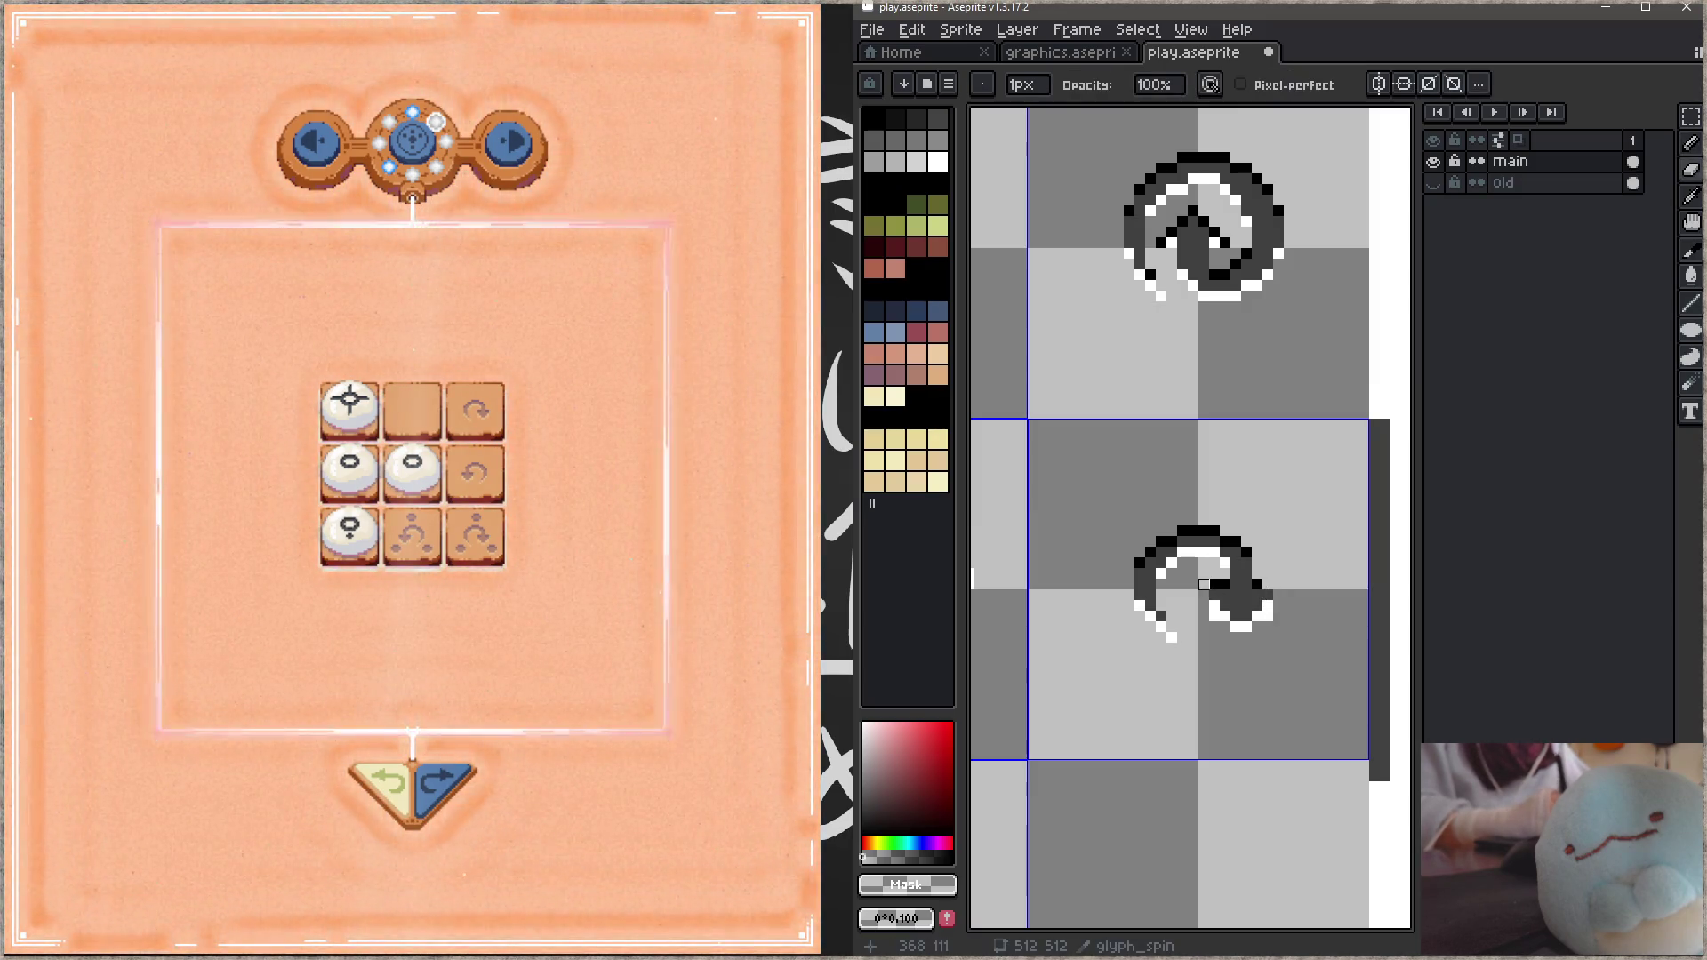
pyautogui.click(1214, 585)
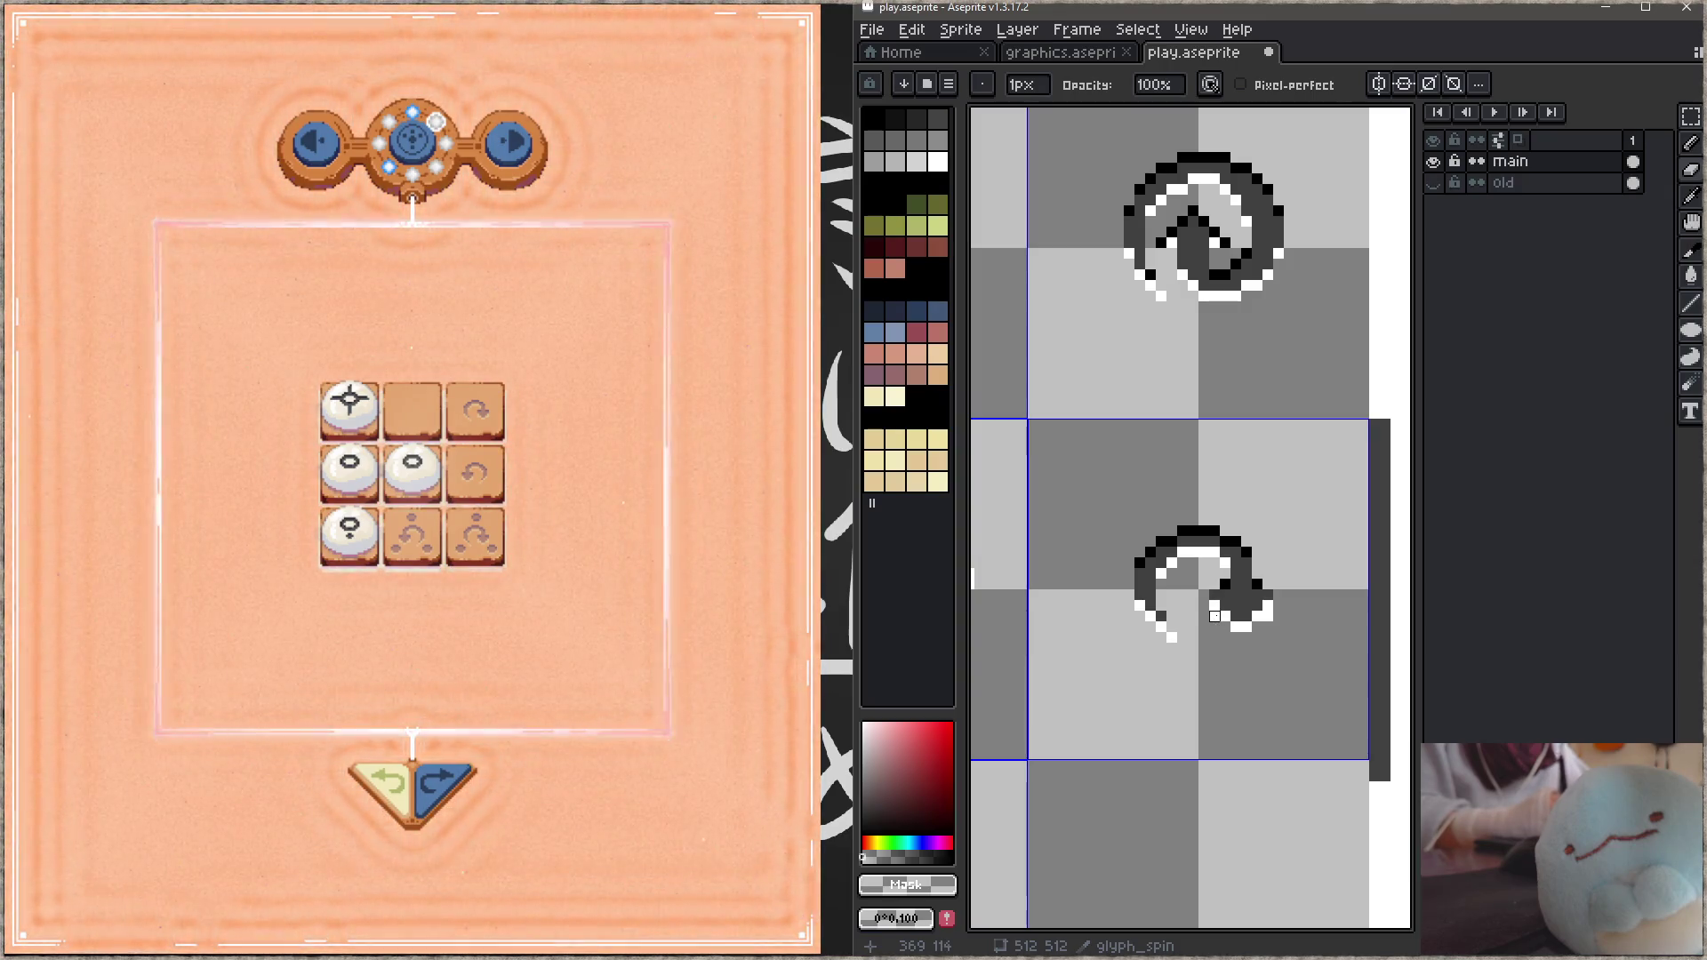
pyautogui.hotkey('ctrl', 's')
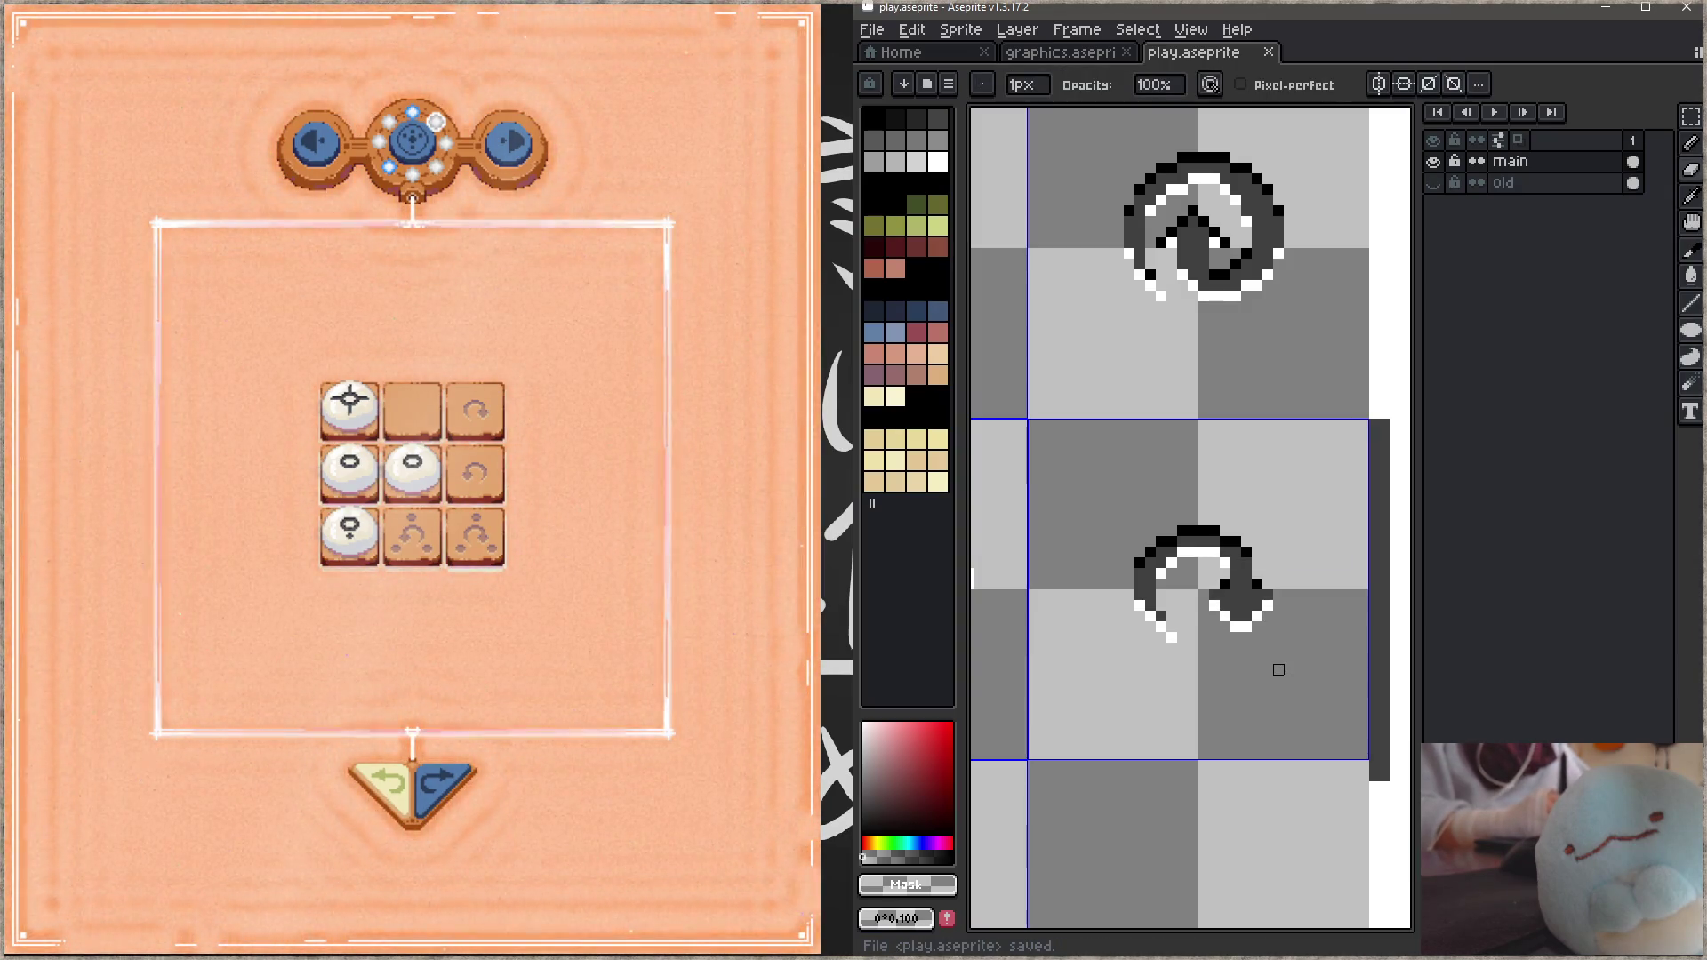
# Step: Add black pixels to the arrow's right arm, fill it and its bottom-right edge dark grey, and save
pyautogui.press('b')
pyautogui.keyDown('alt'); pyautogui.click(1272, 579); pyautogui.keyUp('alt')
pyautogui.moveTo(1257, 576)
pyautogui.mouseDown()
pyautogui.moveTo(1280, 597)
pyautogui.moveTo(1236, 638)
pyautogui.mouseUp()
pyautogui.click(1225, 574)
pyautogui.keyDown('alt'); pyautogui.click(1203, 593); pyautogui.keyUp('alt')
pyautogui.click(1257, 584)
pyautogui.keyDown('alt'); pyautogui.click(1282, 596); pyautogui.keyUp('alt')
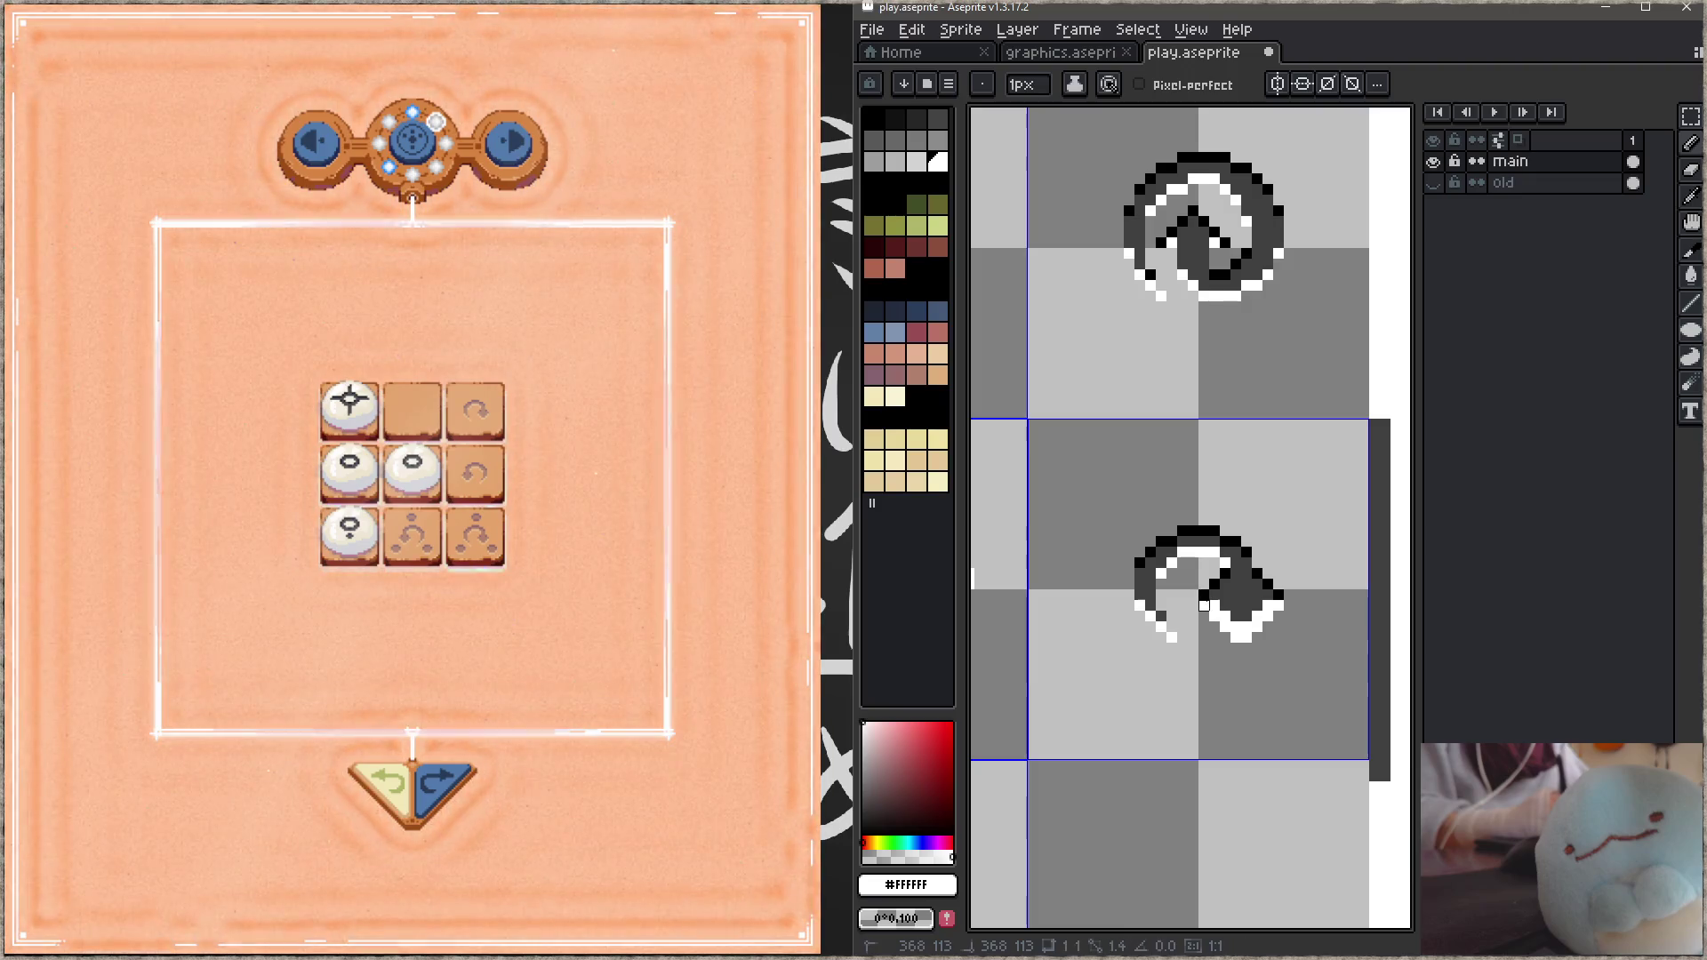
pyautogui.keyDown('alt'); pyautogui.click(1225, 615); pyautogui.keyUp('alt')
pyautogui.moveTo(1225, 615)
pyautogui.mouseDown()
pyautogui.moveTo(1237, 630)
pyautogui.moveTo(1269, 606)
pyautogui.mouseUp()
pyautogui.press('z')
pyautogui.hotkey('ctrl', 's')
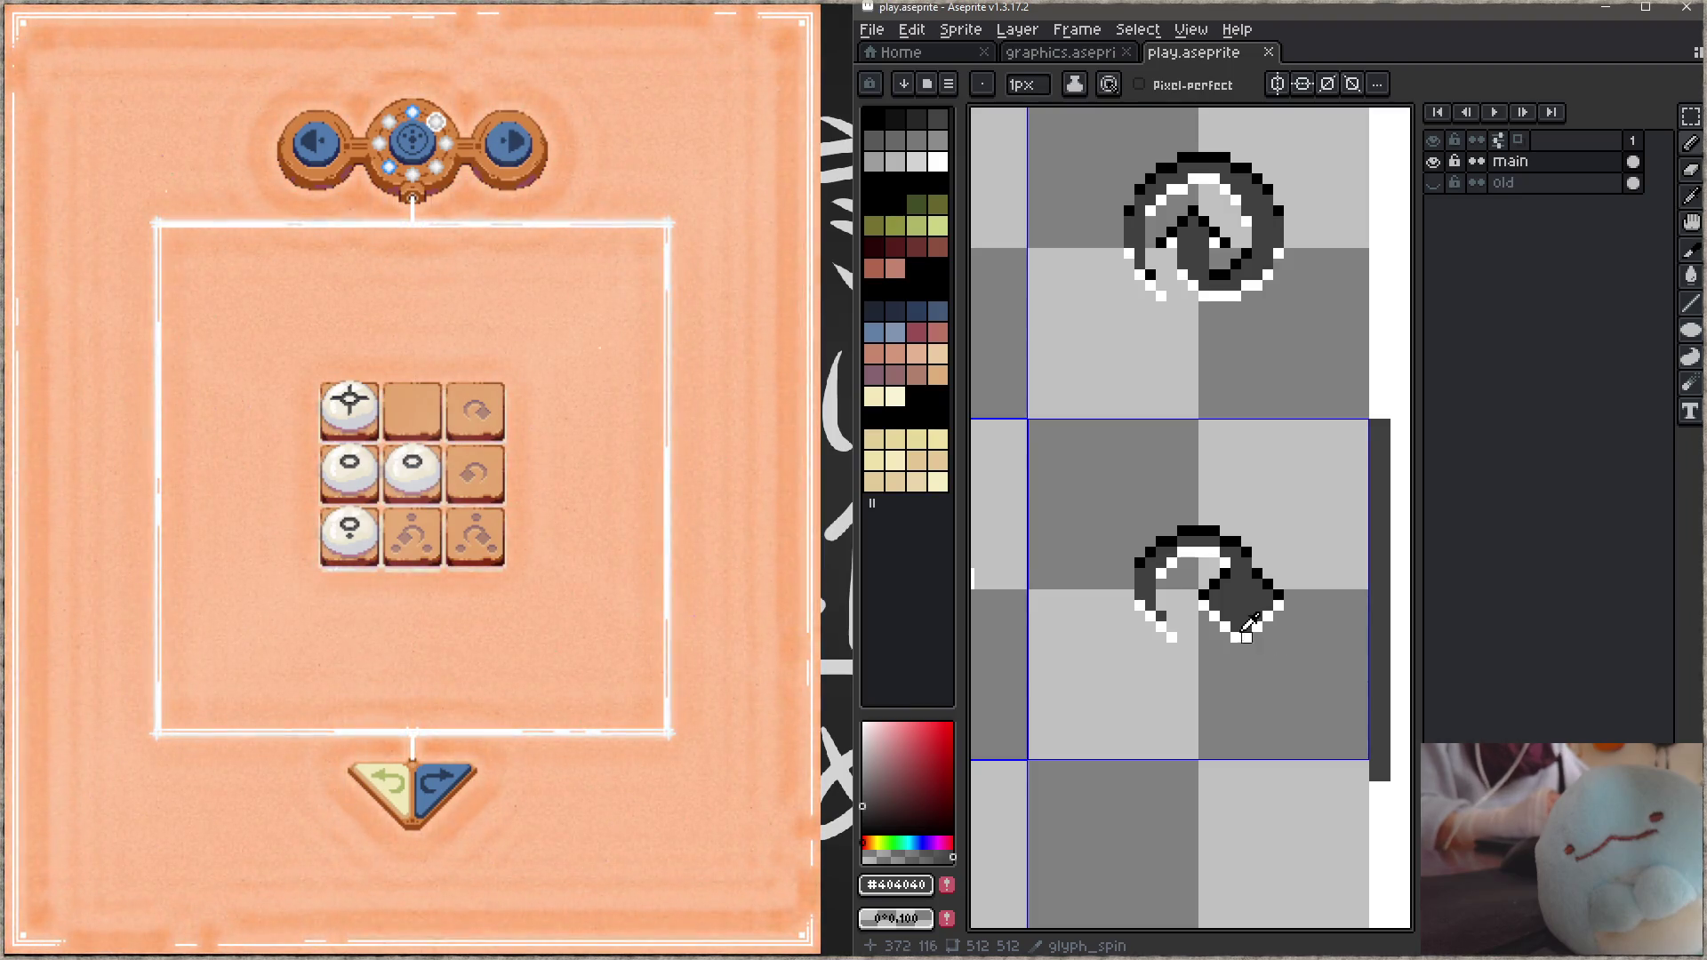
# Step: Touch up the lower glyph's bottom edge with white and dark grey #404040 pixels, saving after each fix
pyautogui.keyDown('alt'); pyautogui.click(1203, 616); pyautogui.keyUp('alt')
pyautogui.moveTo(1203, 616); pyautogui.dragTo(1267, 637)
pyautogui.hotkey('ctrl', 's')
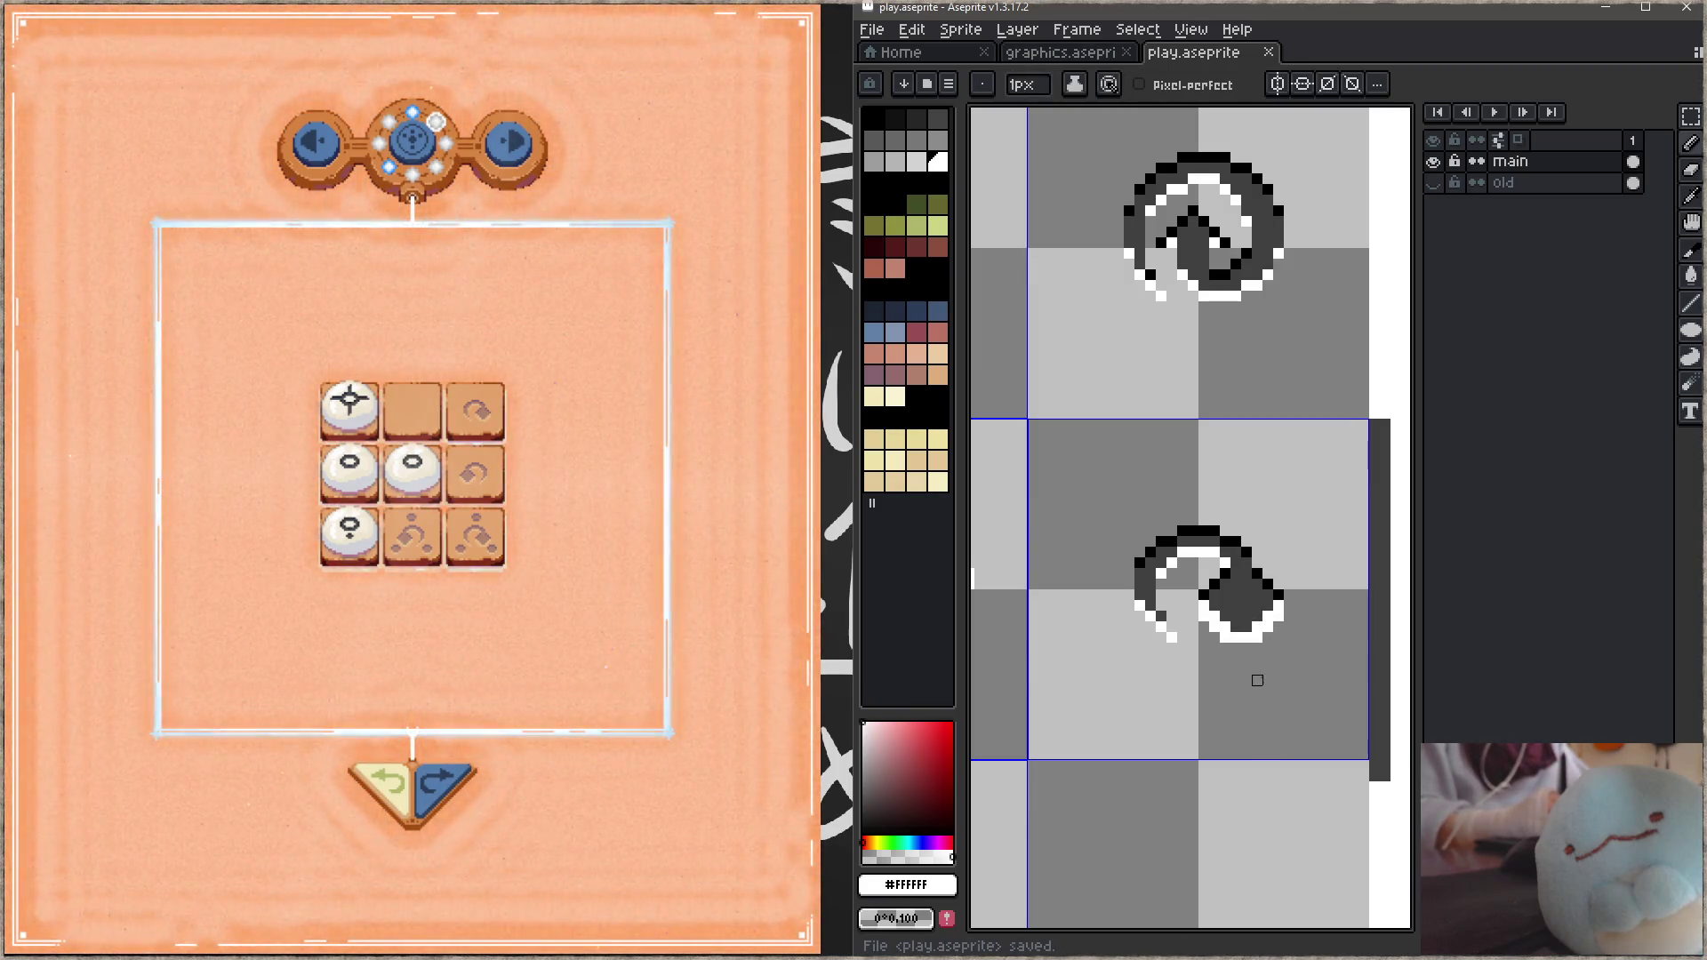
pyautogui.keyDown('alt'); pyautogui.click(1266, 609); pyautogui.keyUp('alt')
pyautogui.moveTo(1267, 625); pyautogui.dragTo(1225, 628)
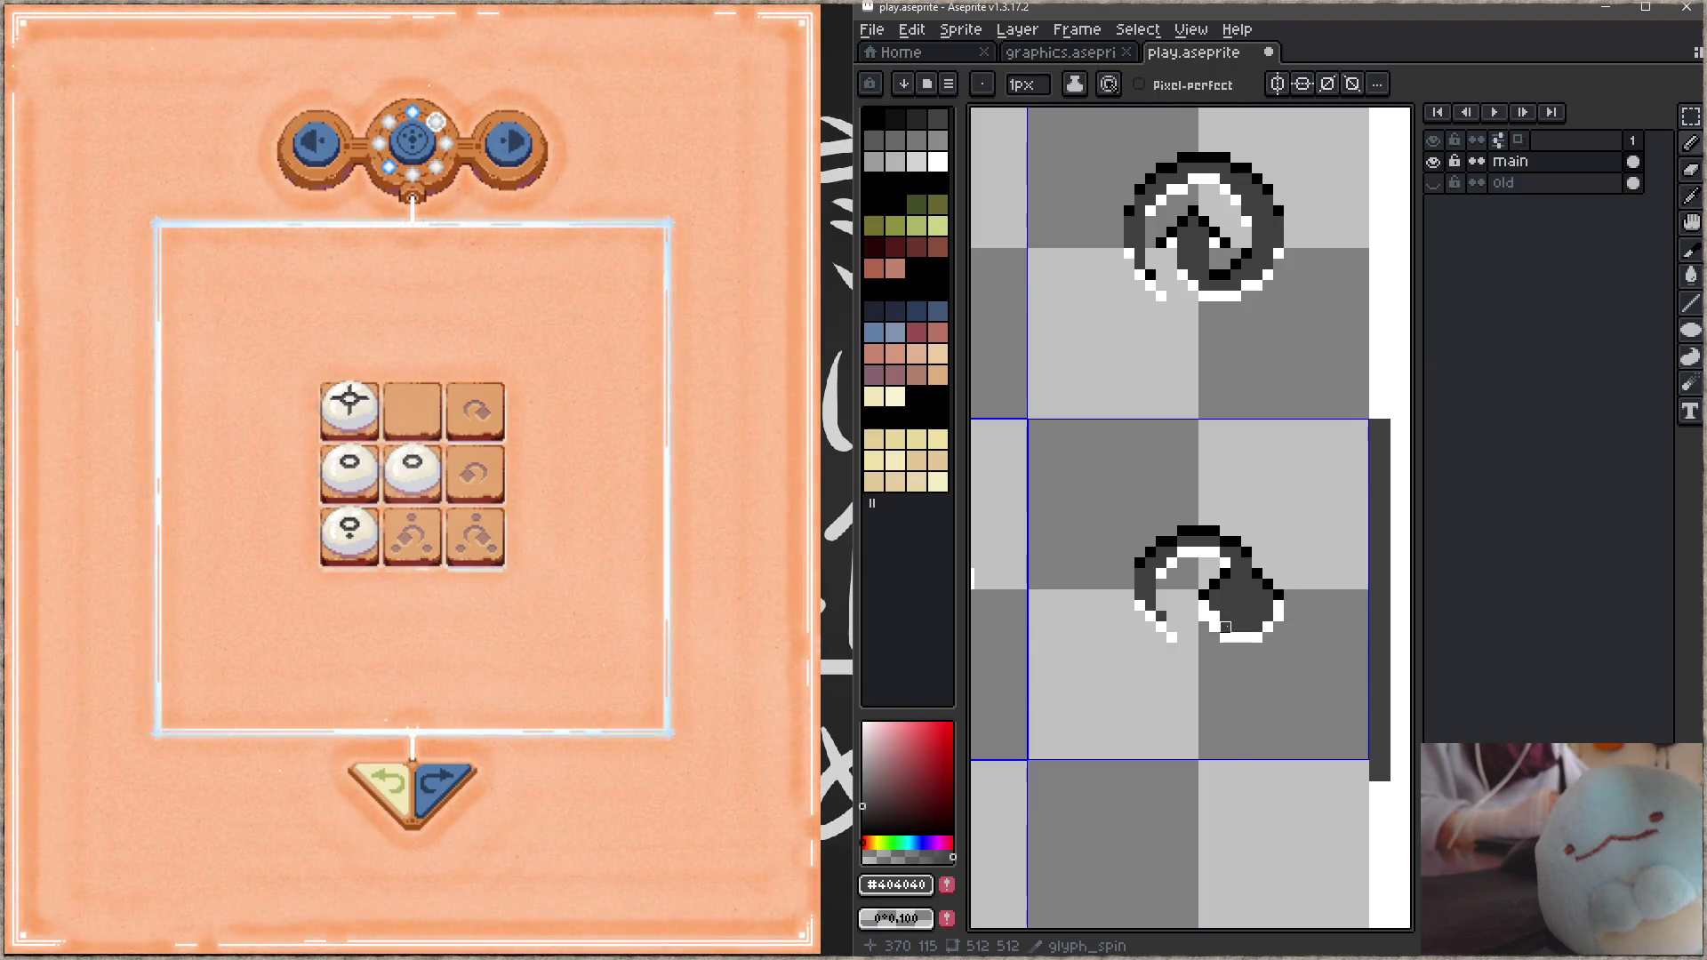
pyautogui.hotkey('ctrl', 's')
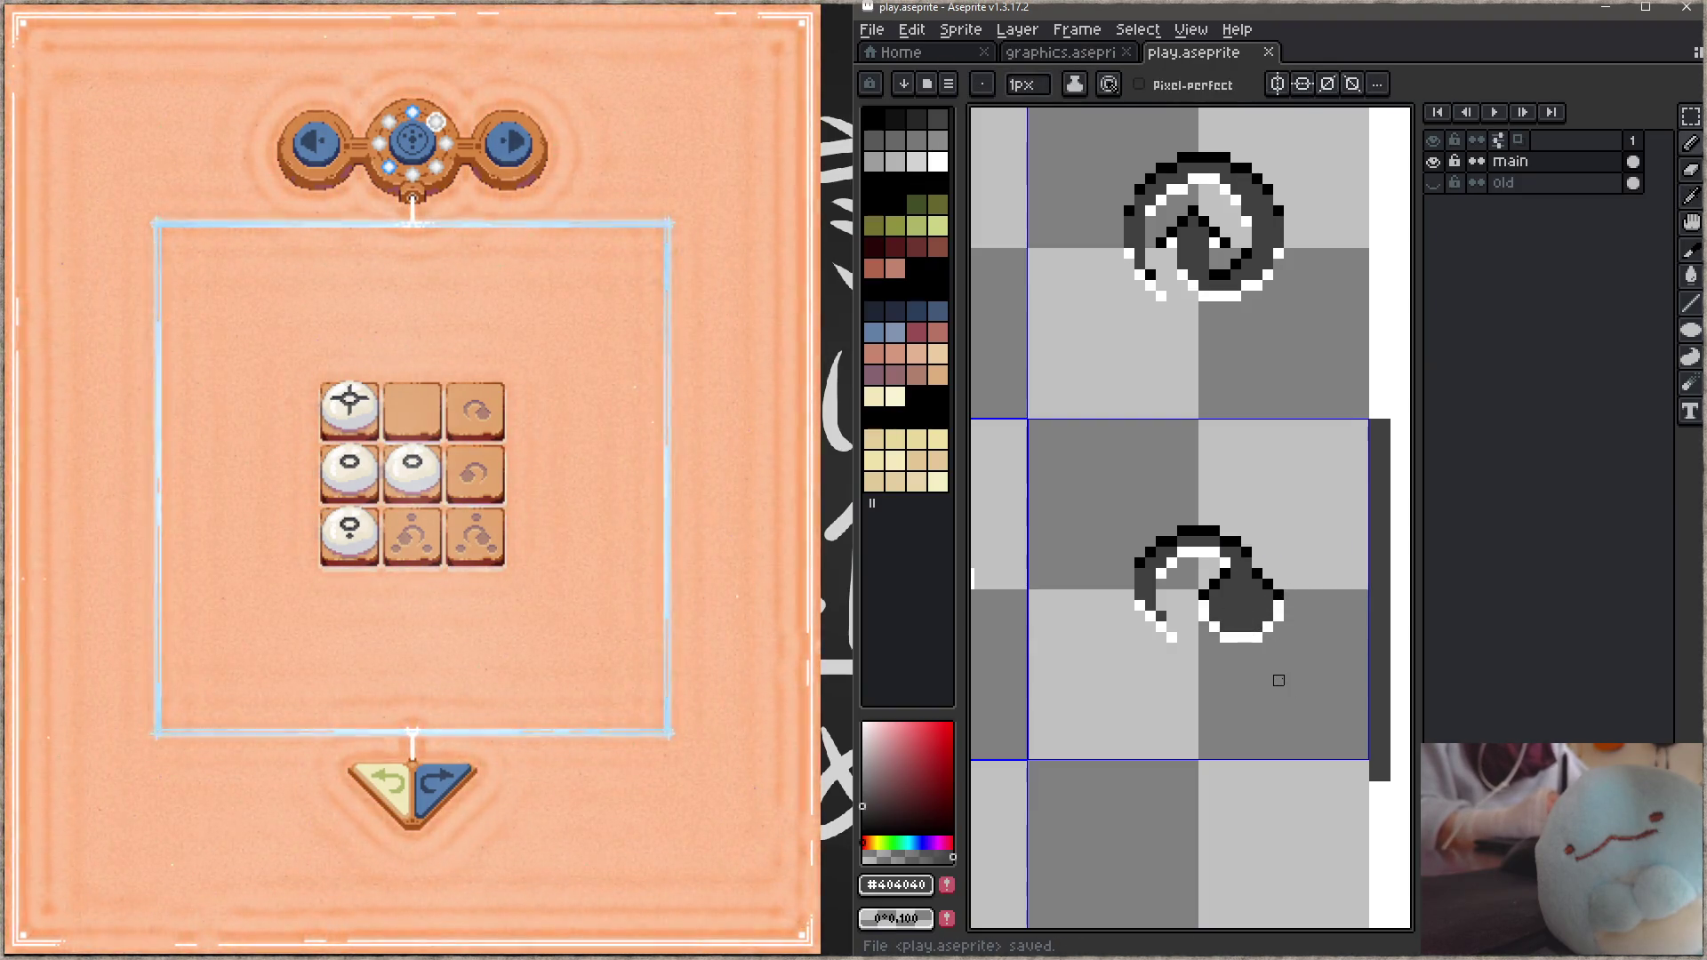
pyautogui.keyDown('alt'); pyautogui.click(1204, 594); pyautogui.keyUp('alt')
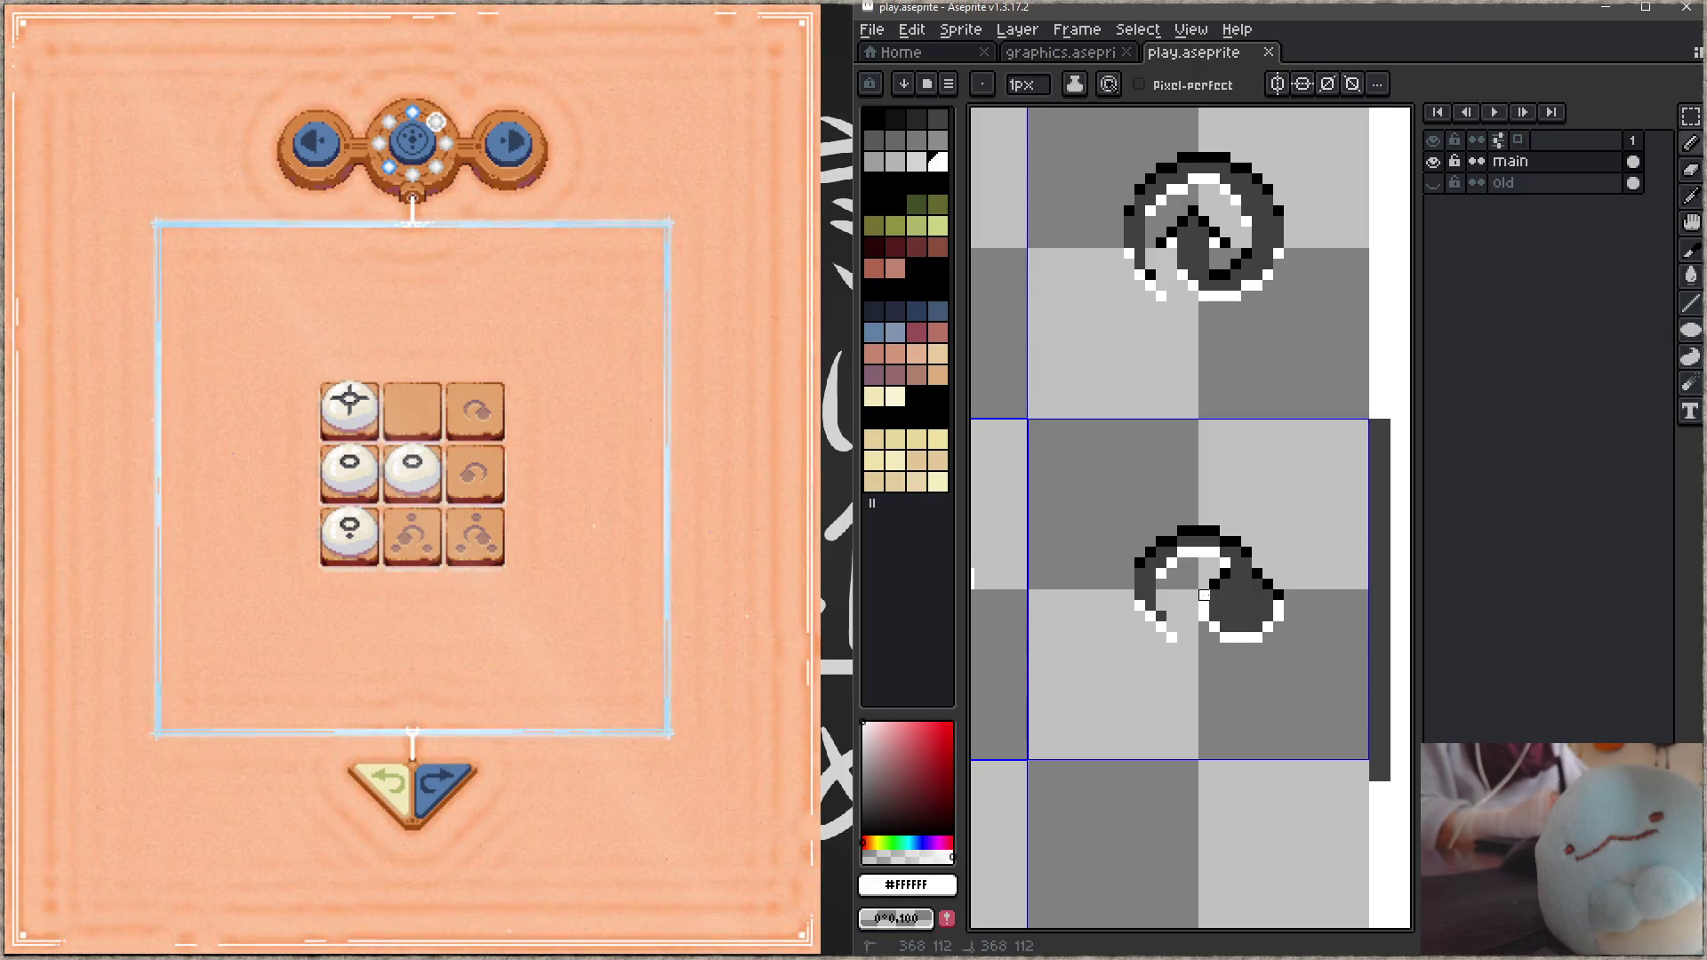
pyautogui.click(1278, 594)
pyautogui.hotkey('ctrl', 's')
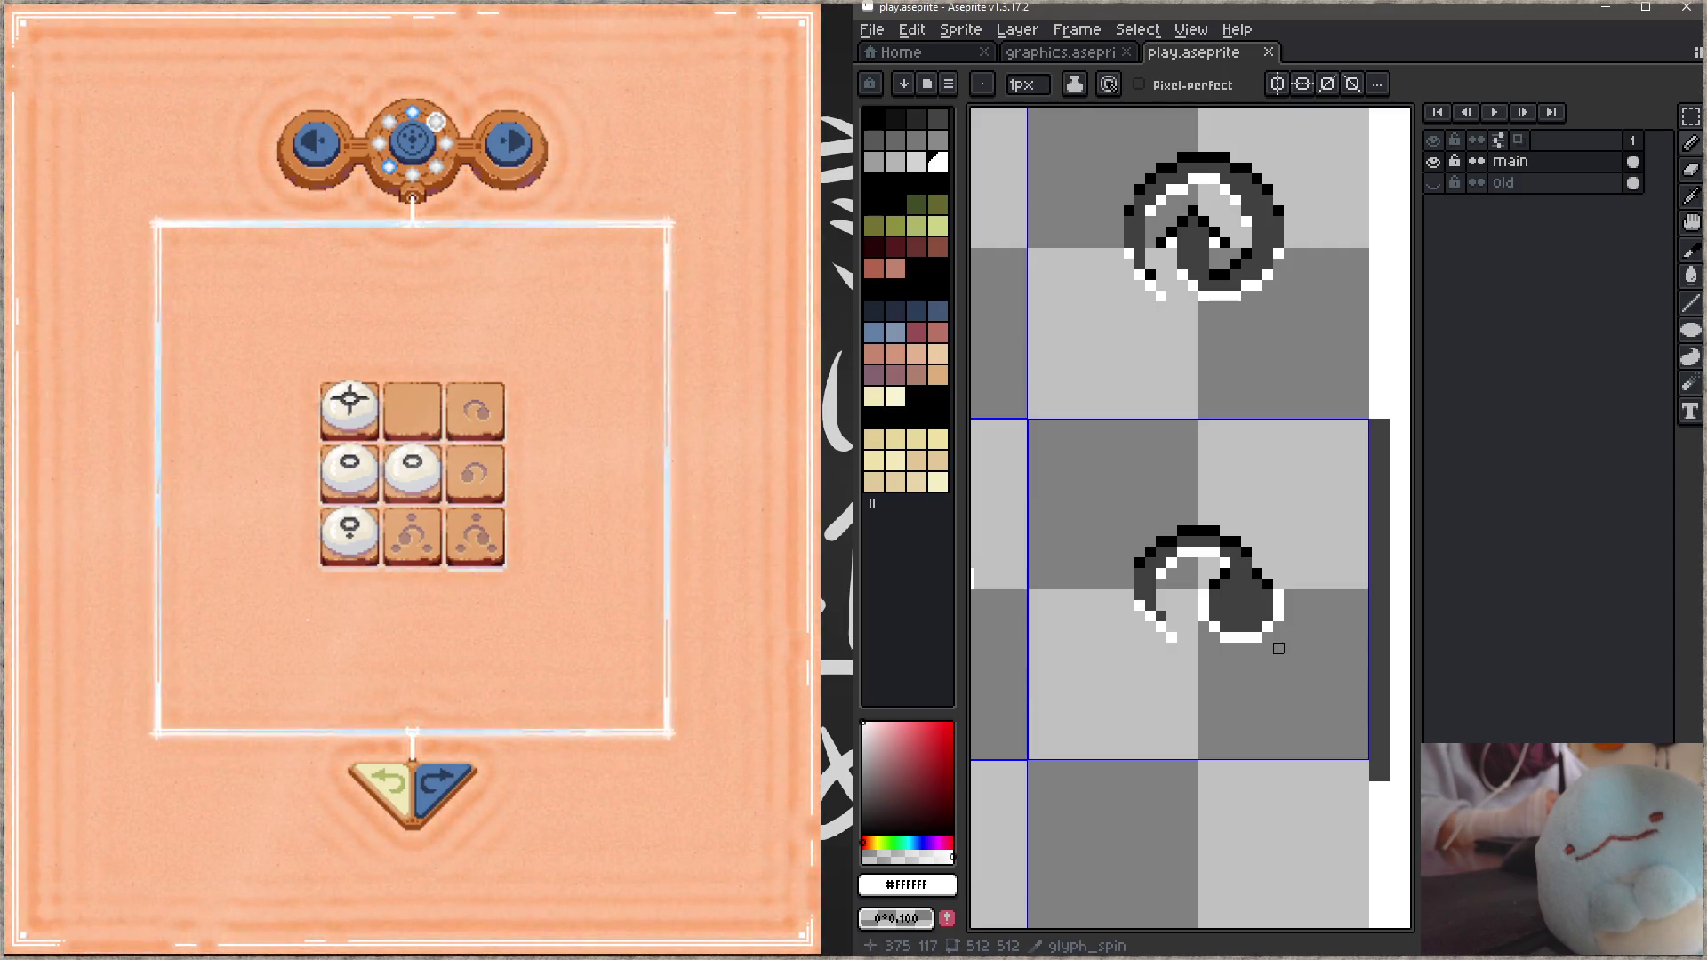
# Step: Erase the white tip of the glyph's tail, then undo back the eraser and recent pencil edits and save
pyautogui.press('e')
pyautogui.moveTo(1171, 616); pyautogui.dragTo(1183, 658)
pyautogui.hotkey('ctrl', 's')
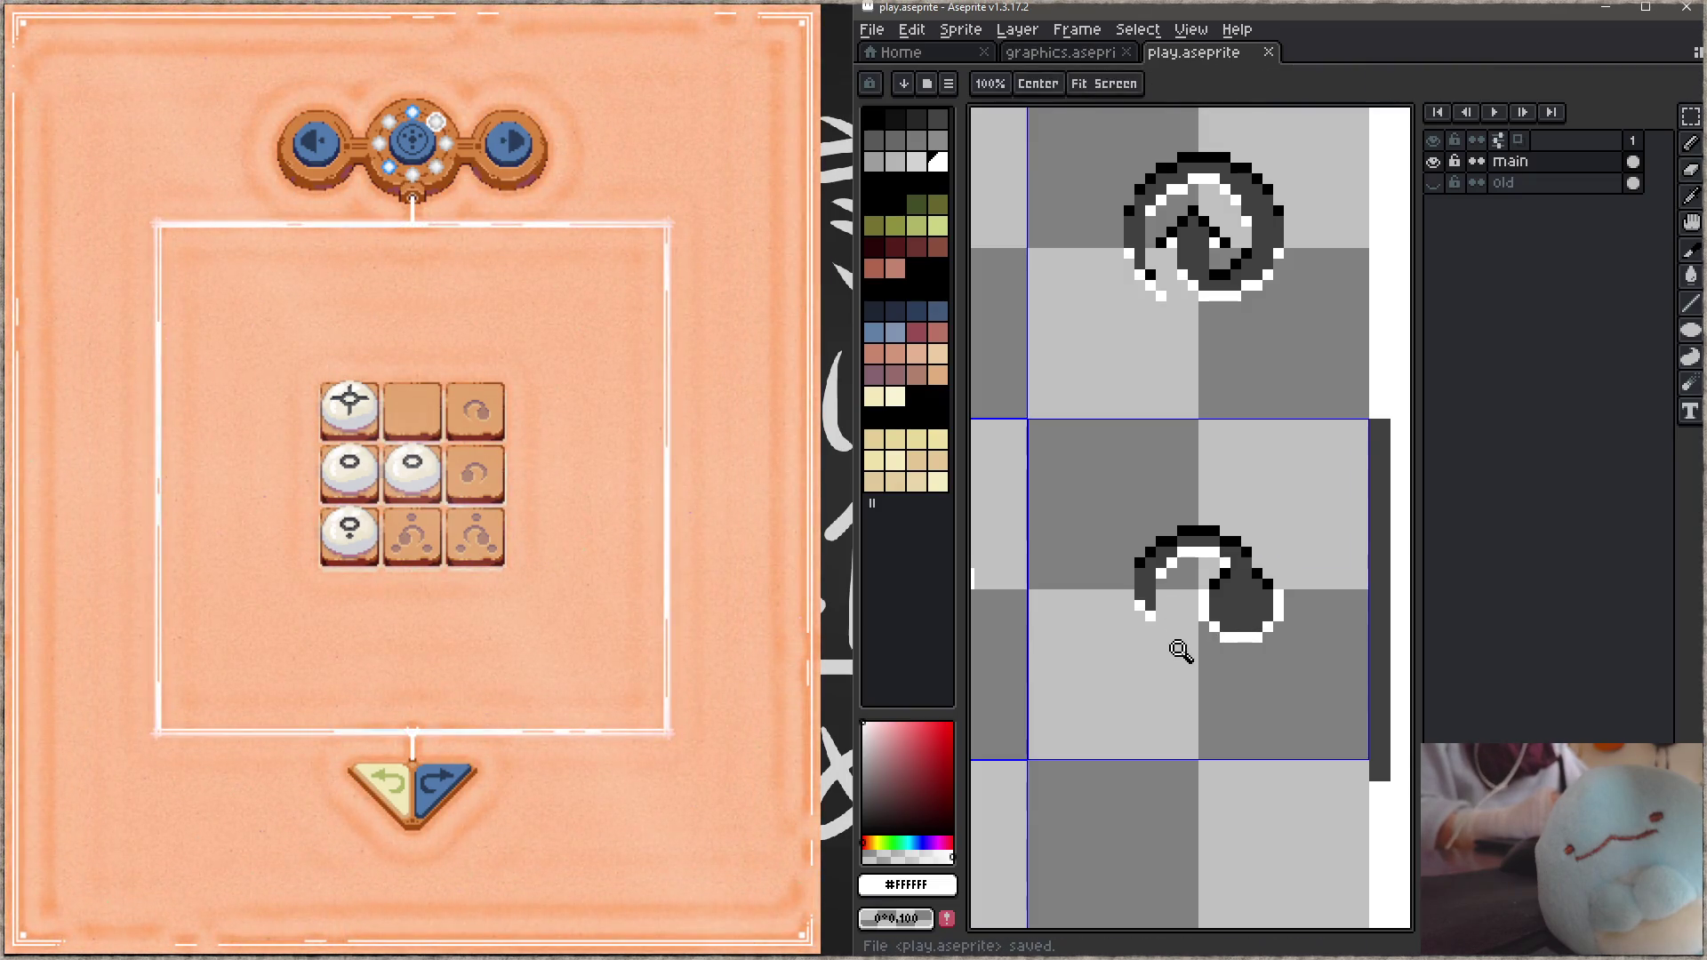
pyautogui.hotkey('ctrl', 'z')
pyautogui.press('z')
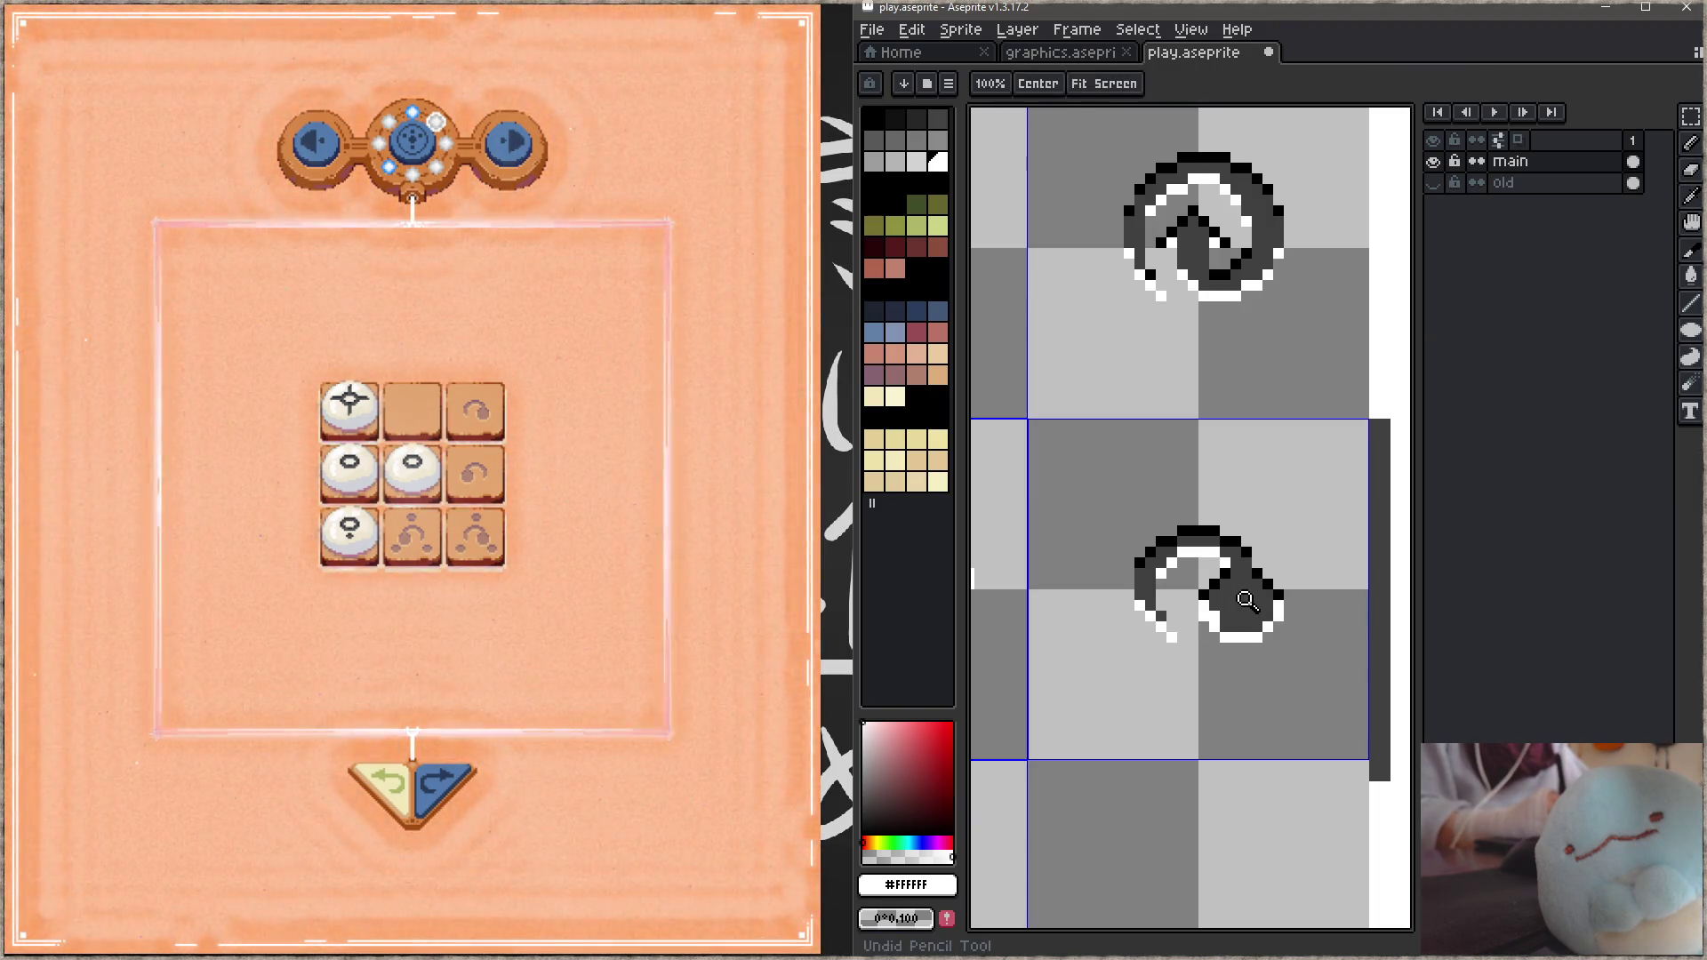
pyautogui.hotkey('ctrl', 'z')
pyautogui.hotkey('ctrl', 'z')
pyautogui.hotkey('ctrl', 'z')
pyautogui.hotkey('ctrl', 'z')
pyautogui.hotkey('ctrl', 'z')
pyautogui.hotkey('ctrl', 'z')
pyautogui.hotkey('ctrl', 'z')
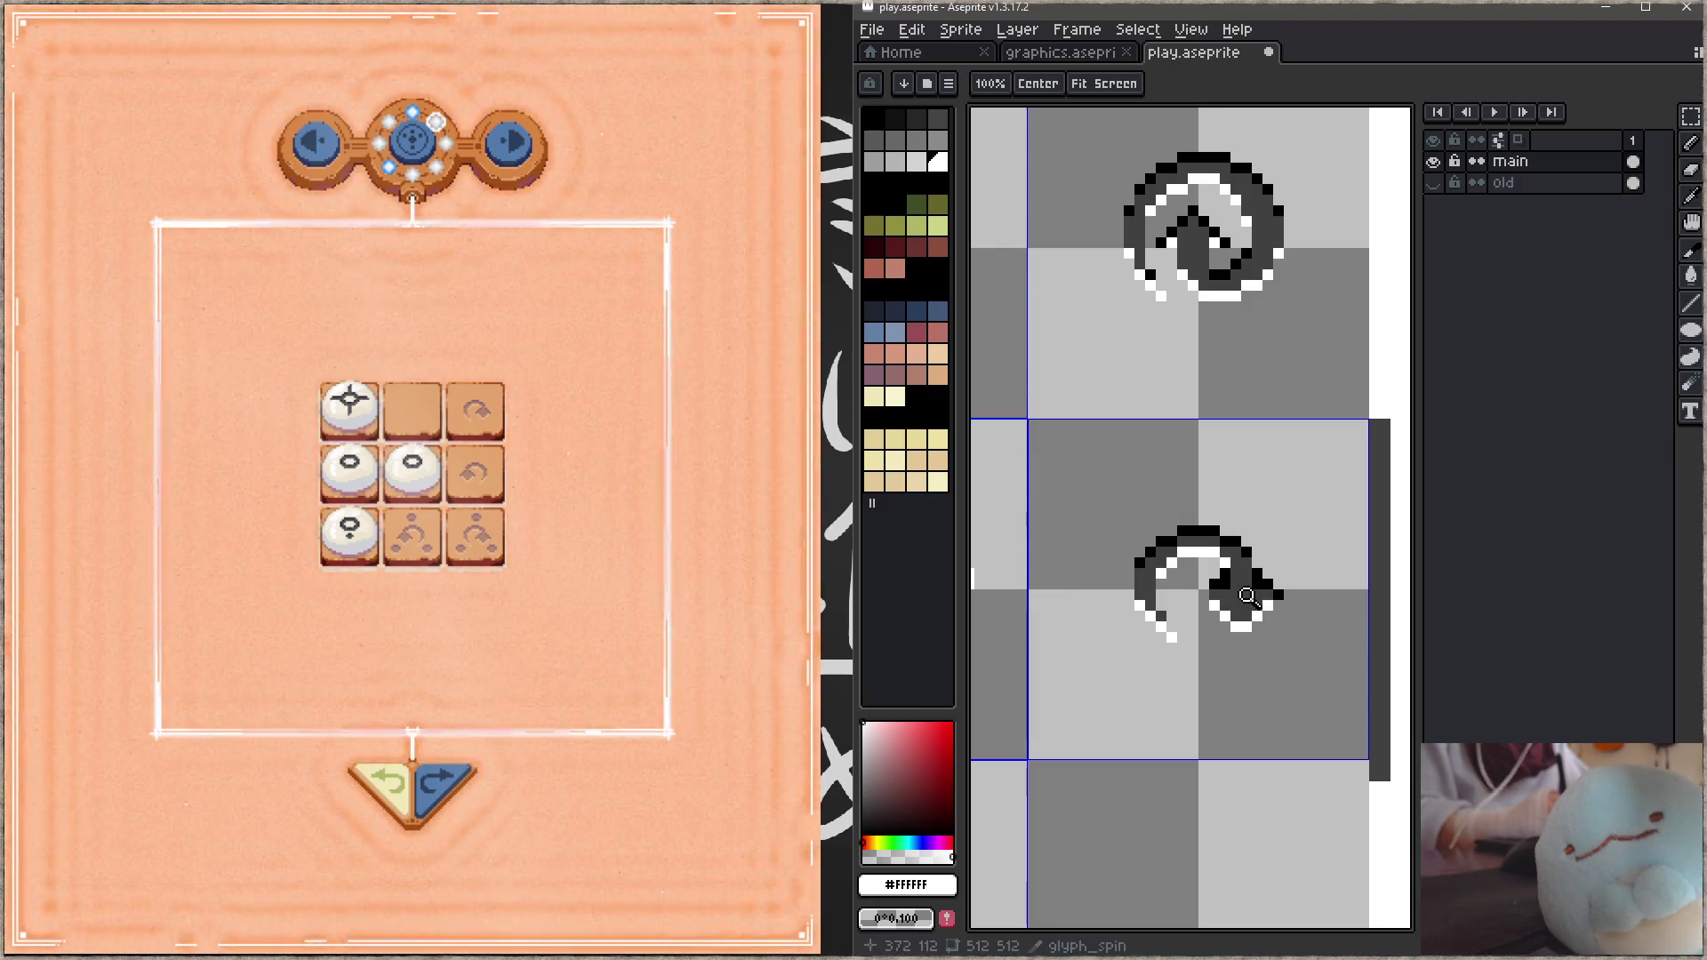
pyautogui.hotkey('ctrl', 'z')
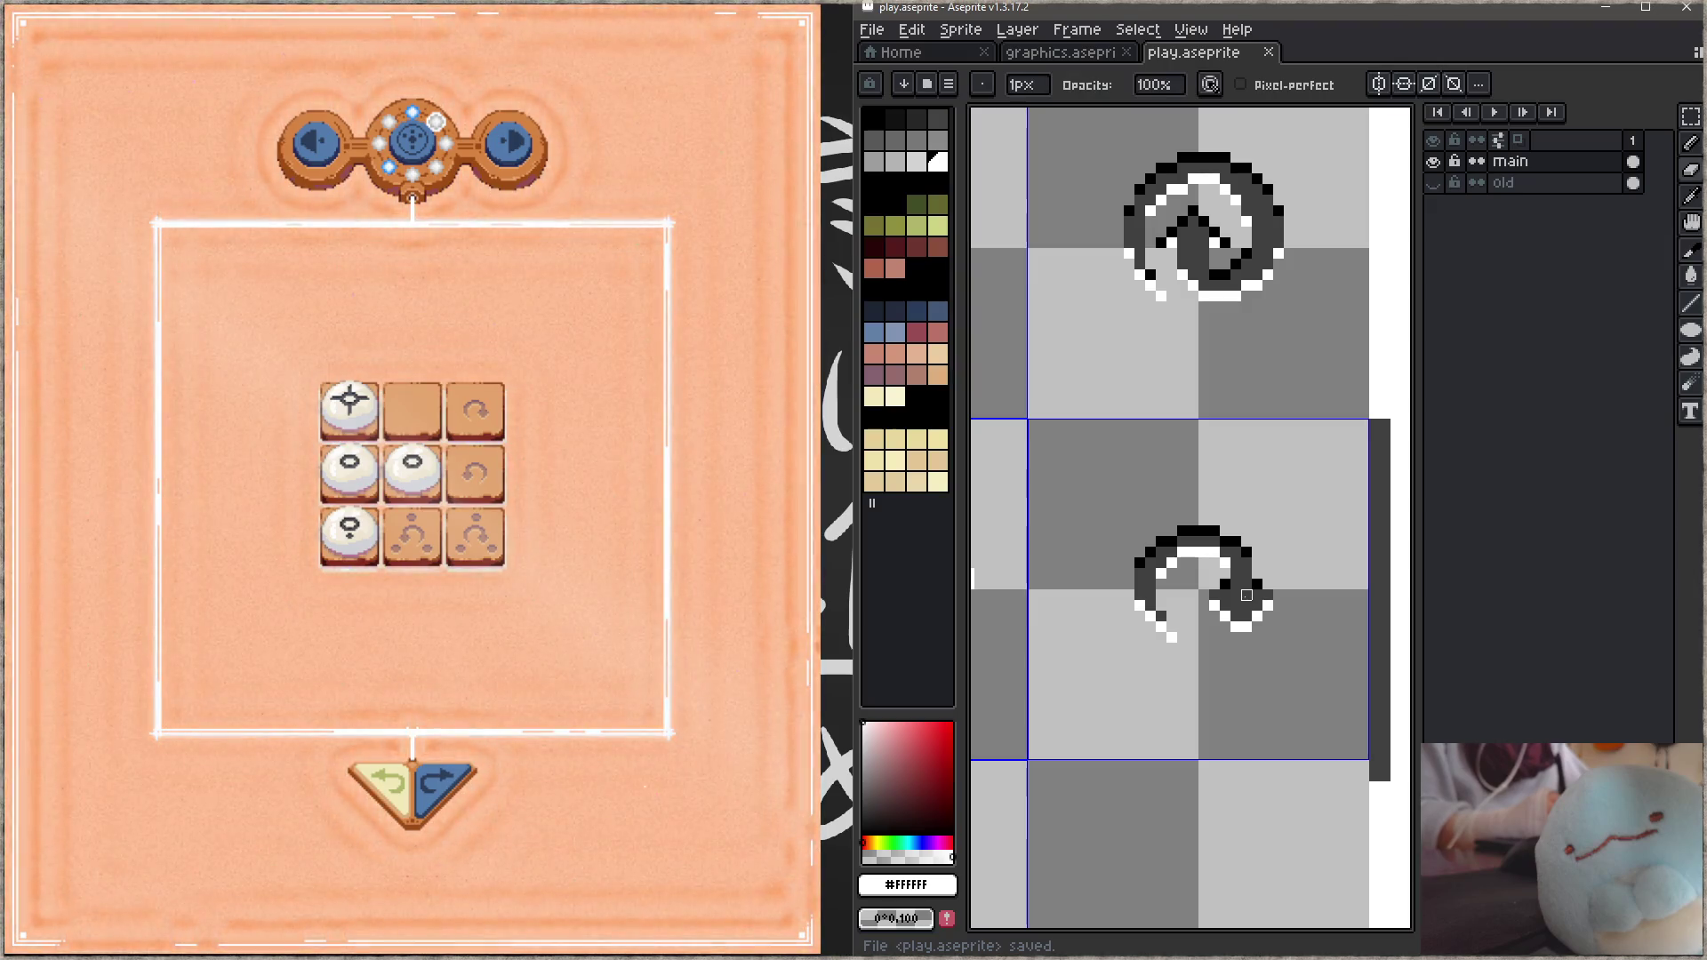
pyautogui.hotkey('ctrl', 'z')
pyautogui.hotkey('ctrl', 'z')
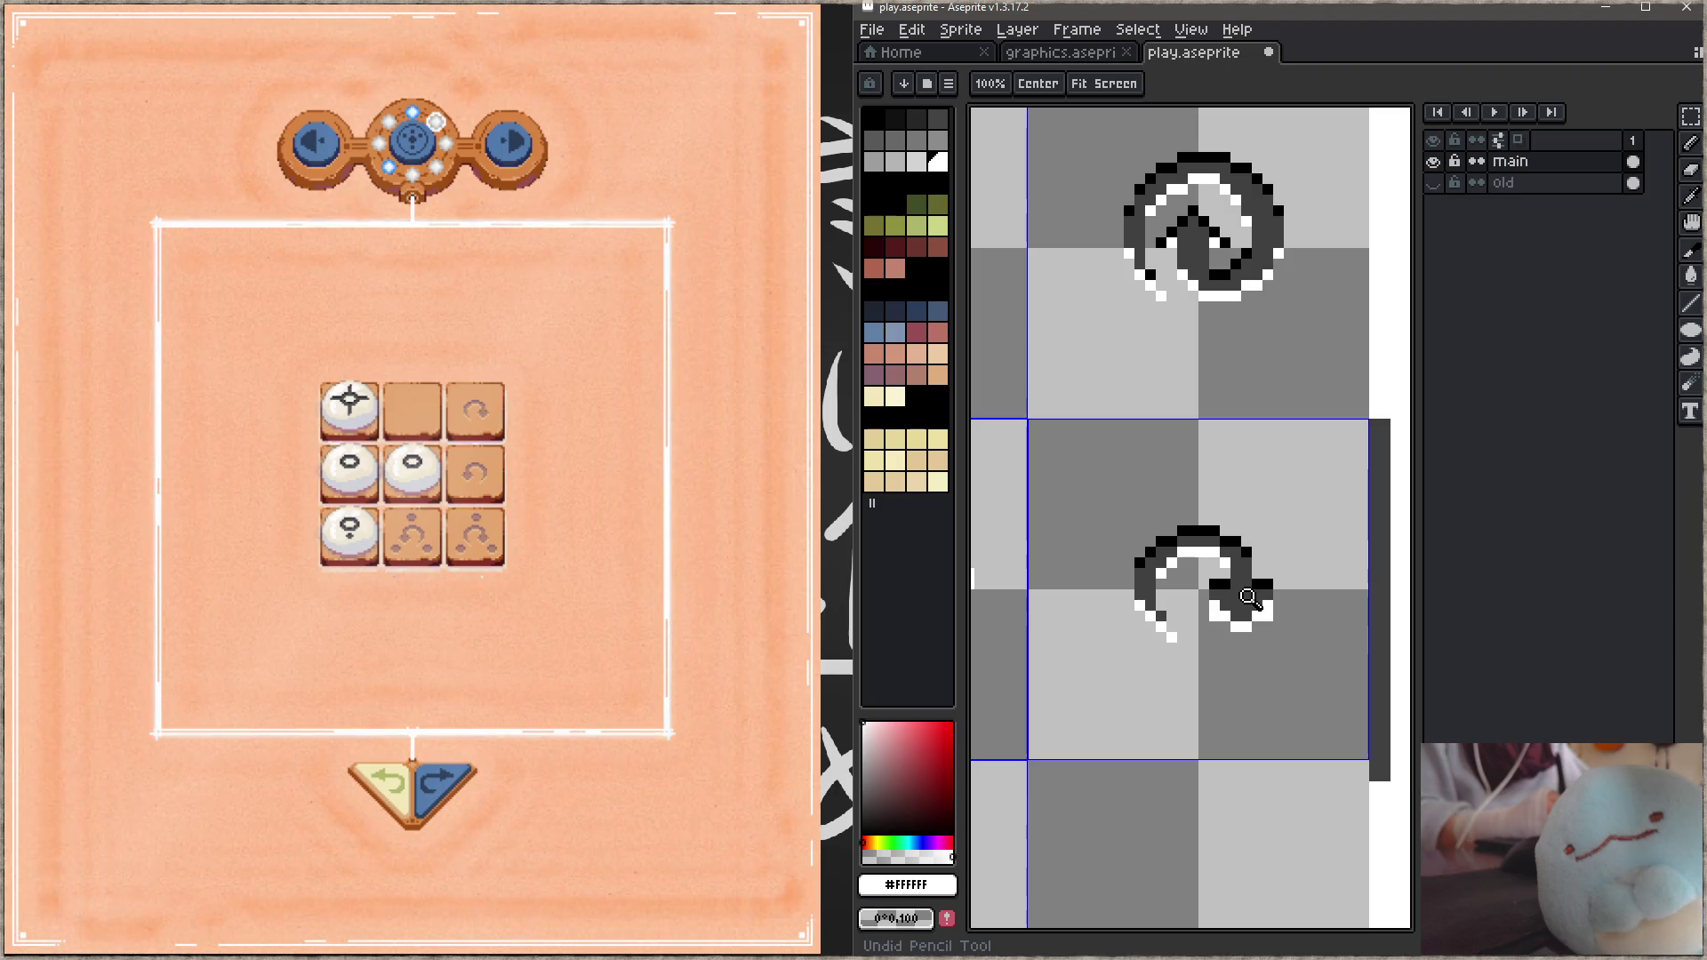
pyautogui.hotkey('ctrl', 's')
# Step: Add a dark pixel and touch up another in the glyph's tail, then save
pyautogui.click(1257, 607)
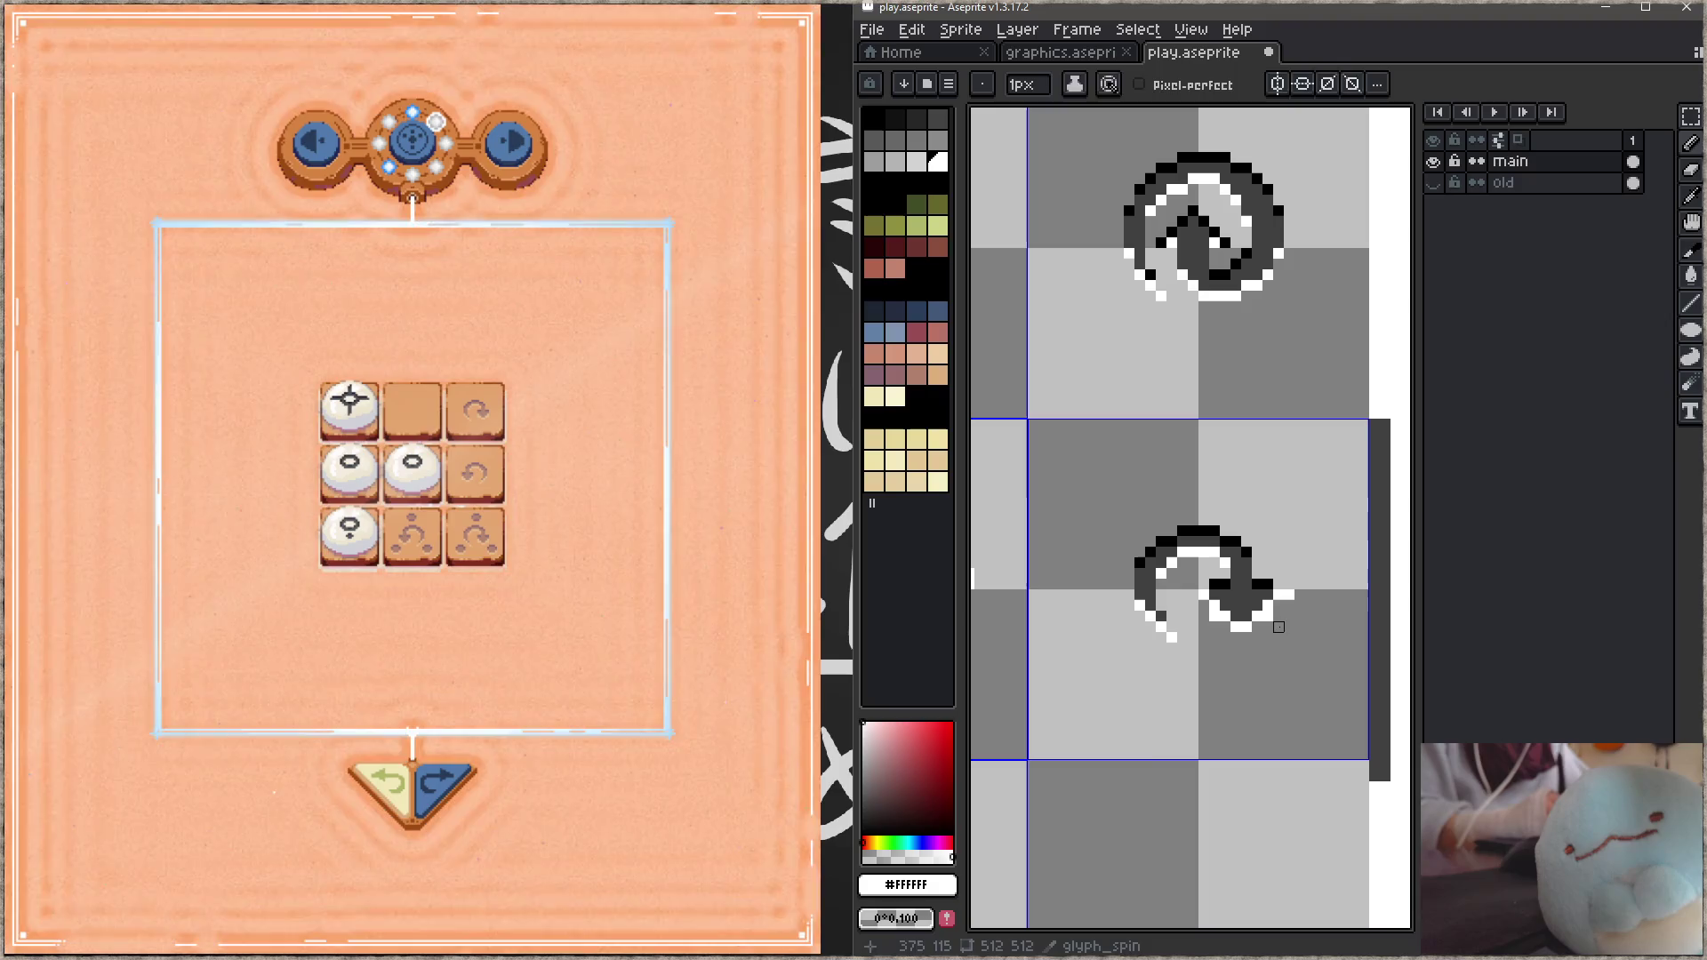
pyautogui.press('b')
pyautogui.click(1288, 585)
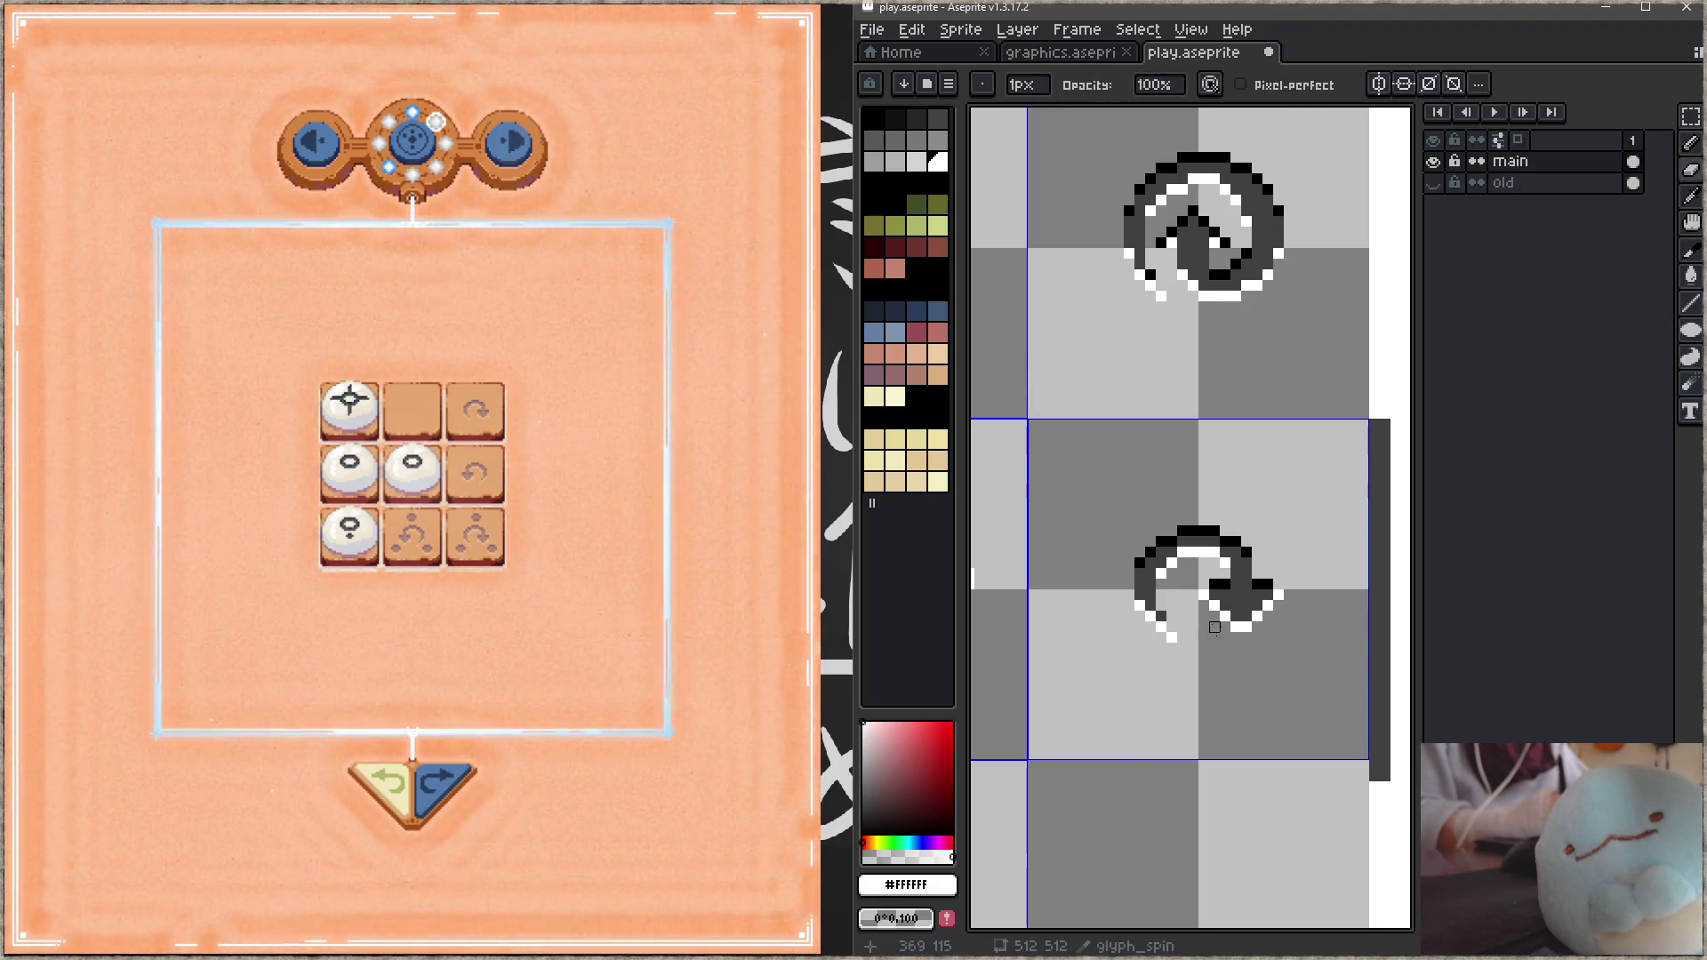
pyautogui.hotkey('ctrl', 's')
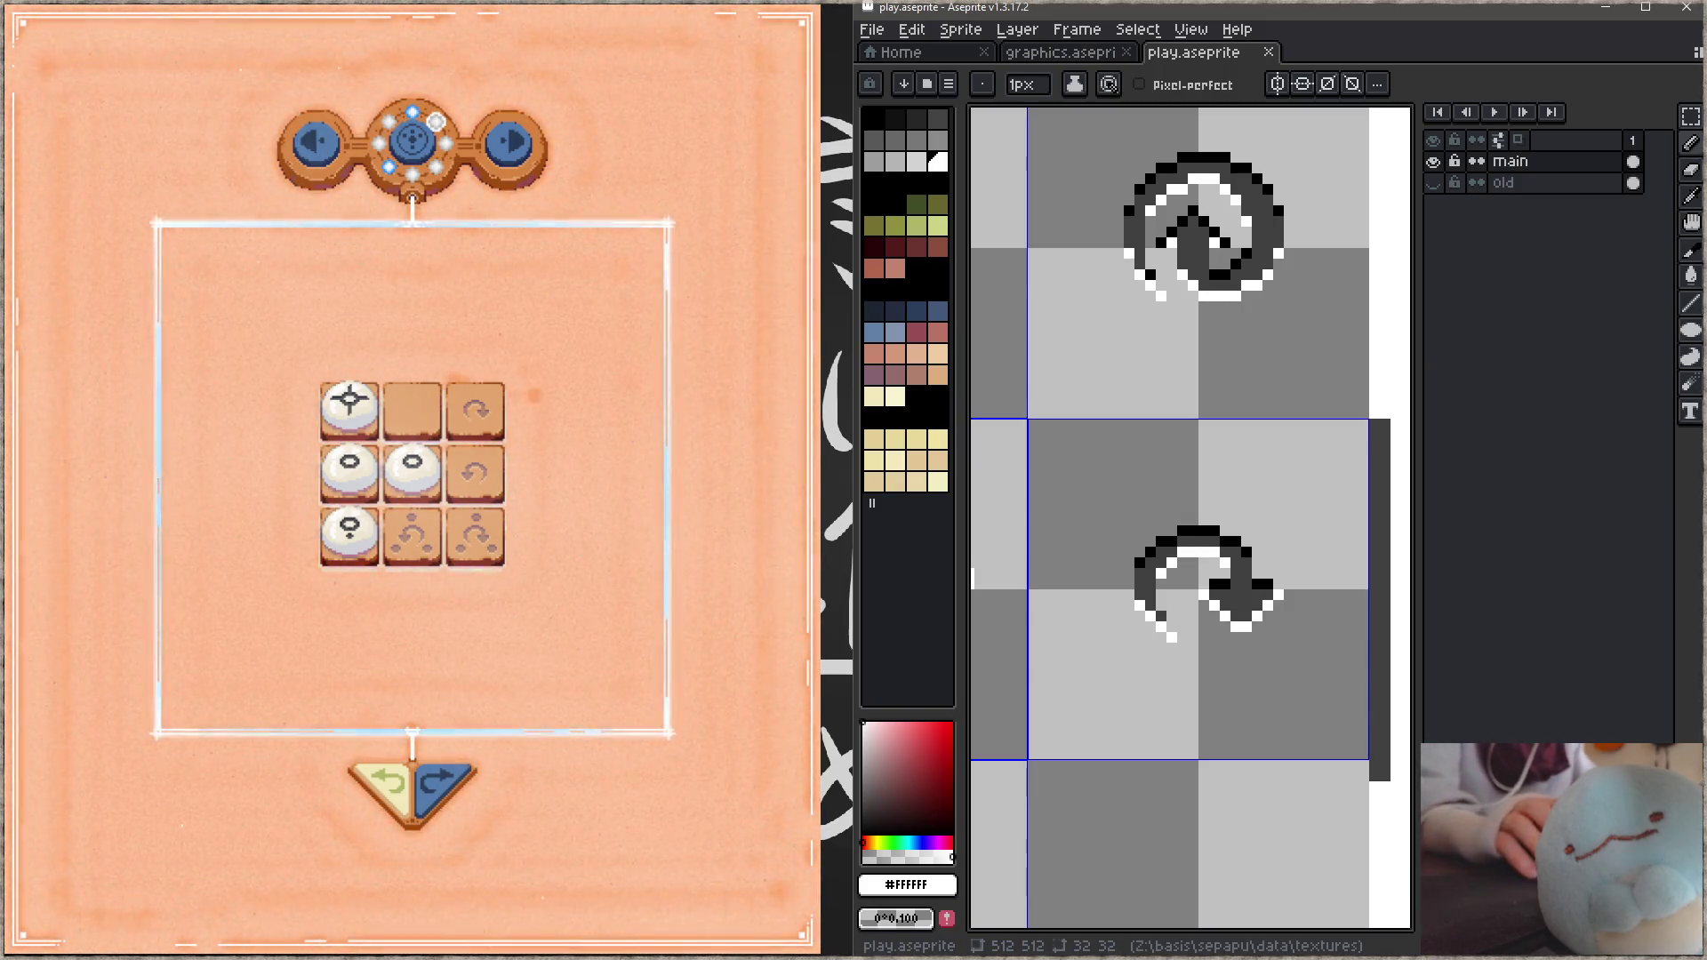
# Step: In the game, generate a new level and advance to the next one
pyautogui.click(536, 460)
pyautogui.press('r')
pyautogui.press('r')
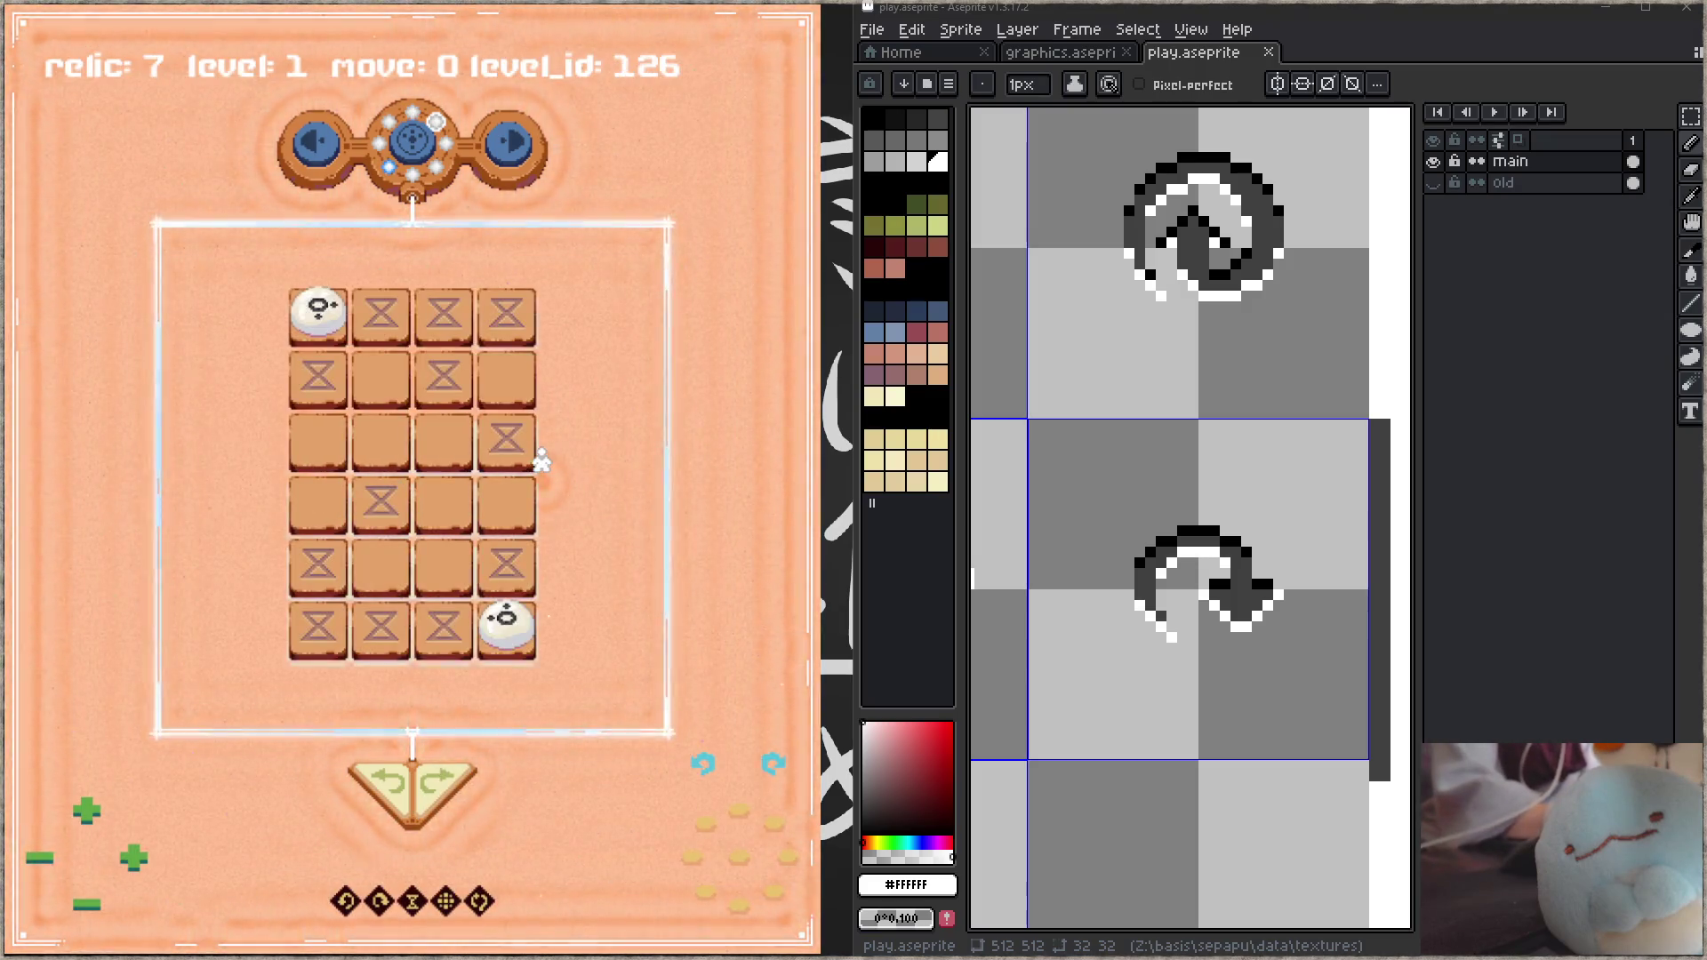
pyautogui.press('Right')
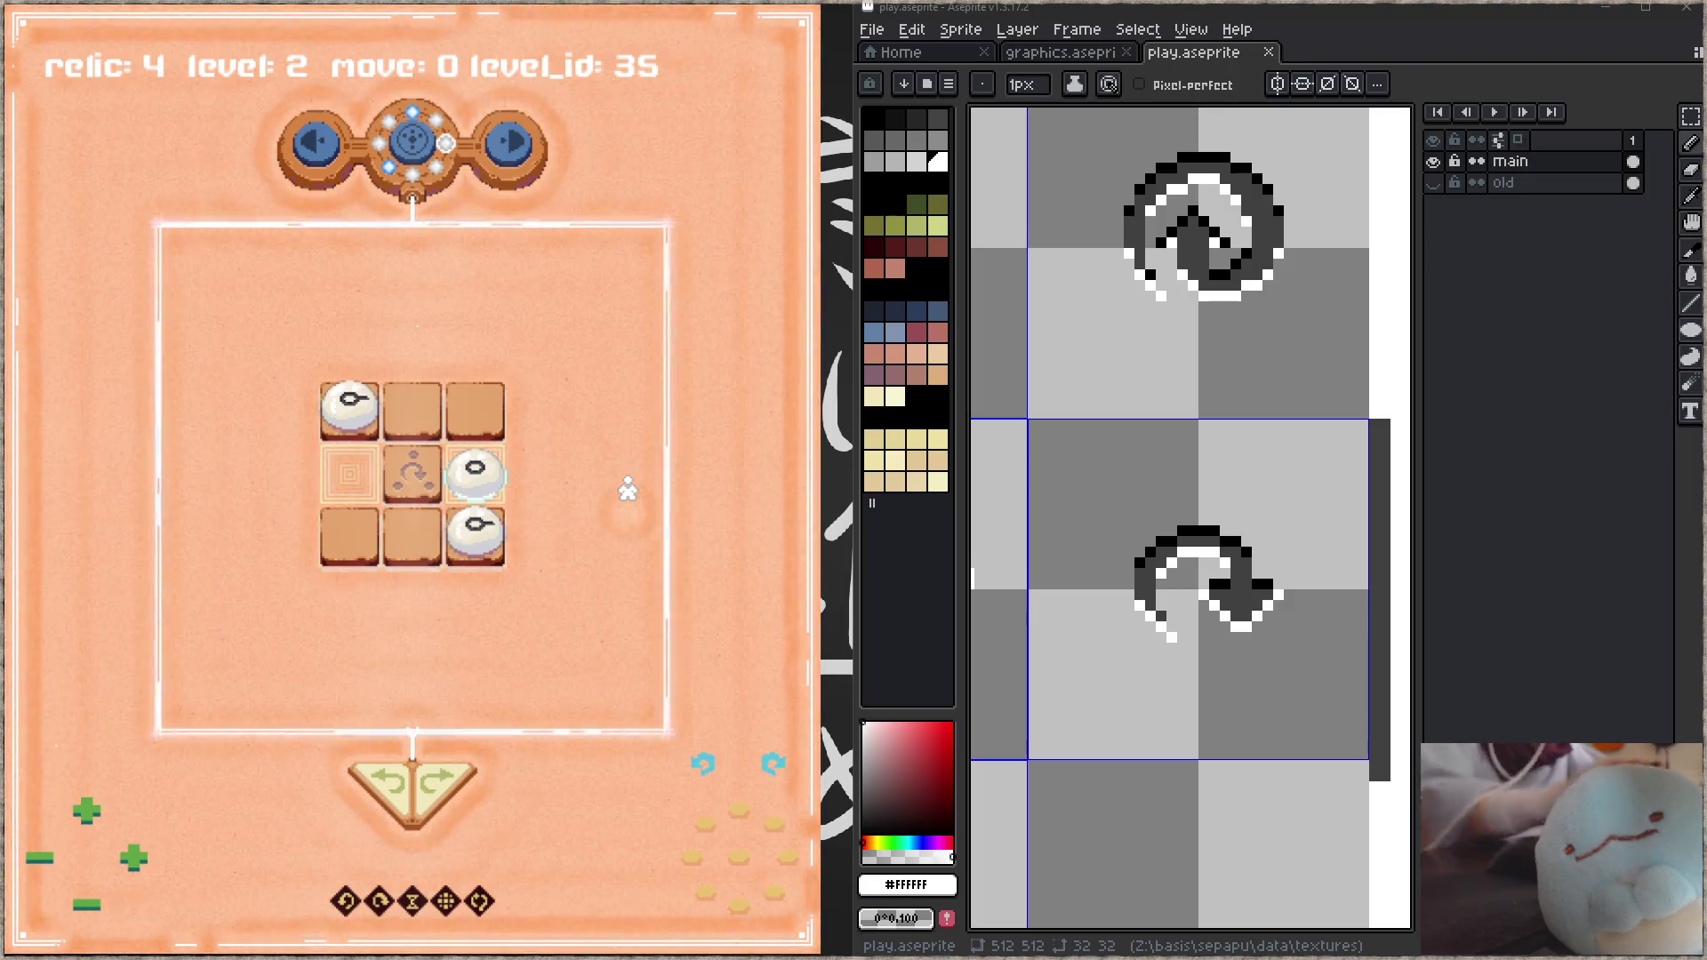
# Step: Pan and zoom the sprite sheet to the broken-stone tiles and hide the layers panel
pyautogui.scroll(-8, 1200, 440)
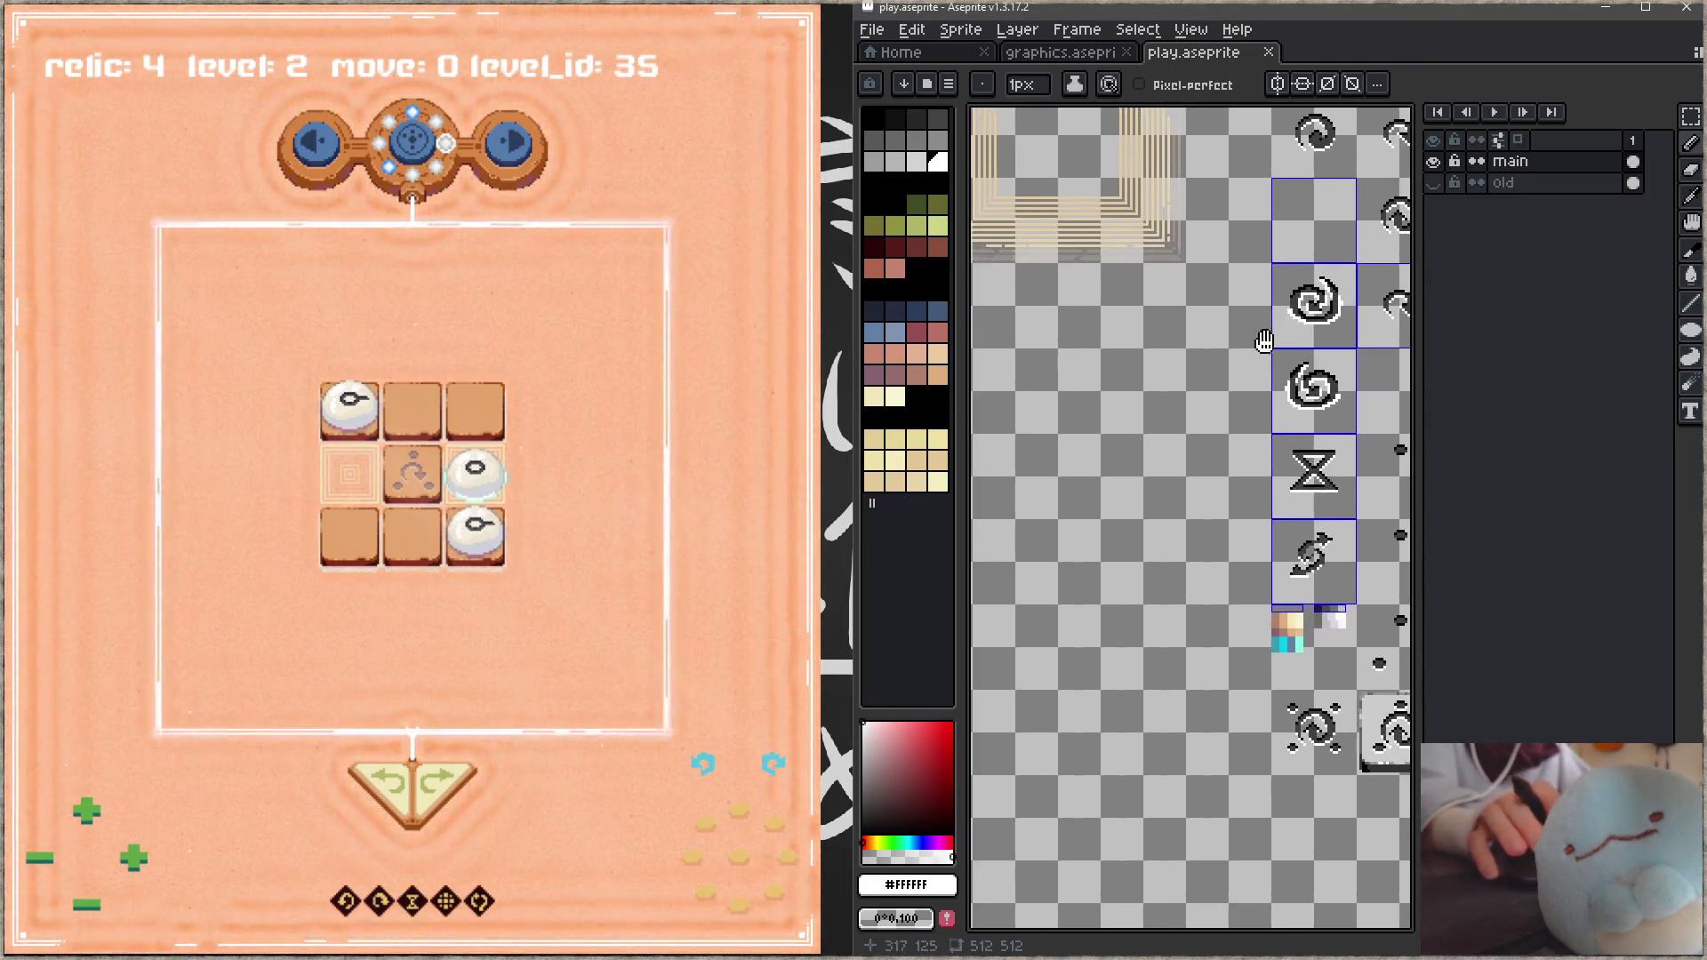
pyautogui.scroll(2, 1218, 450)
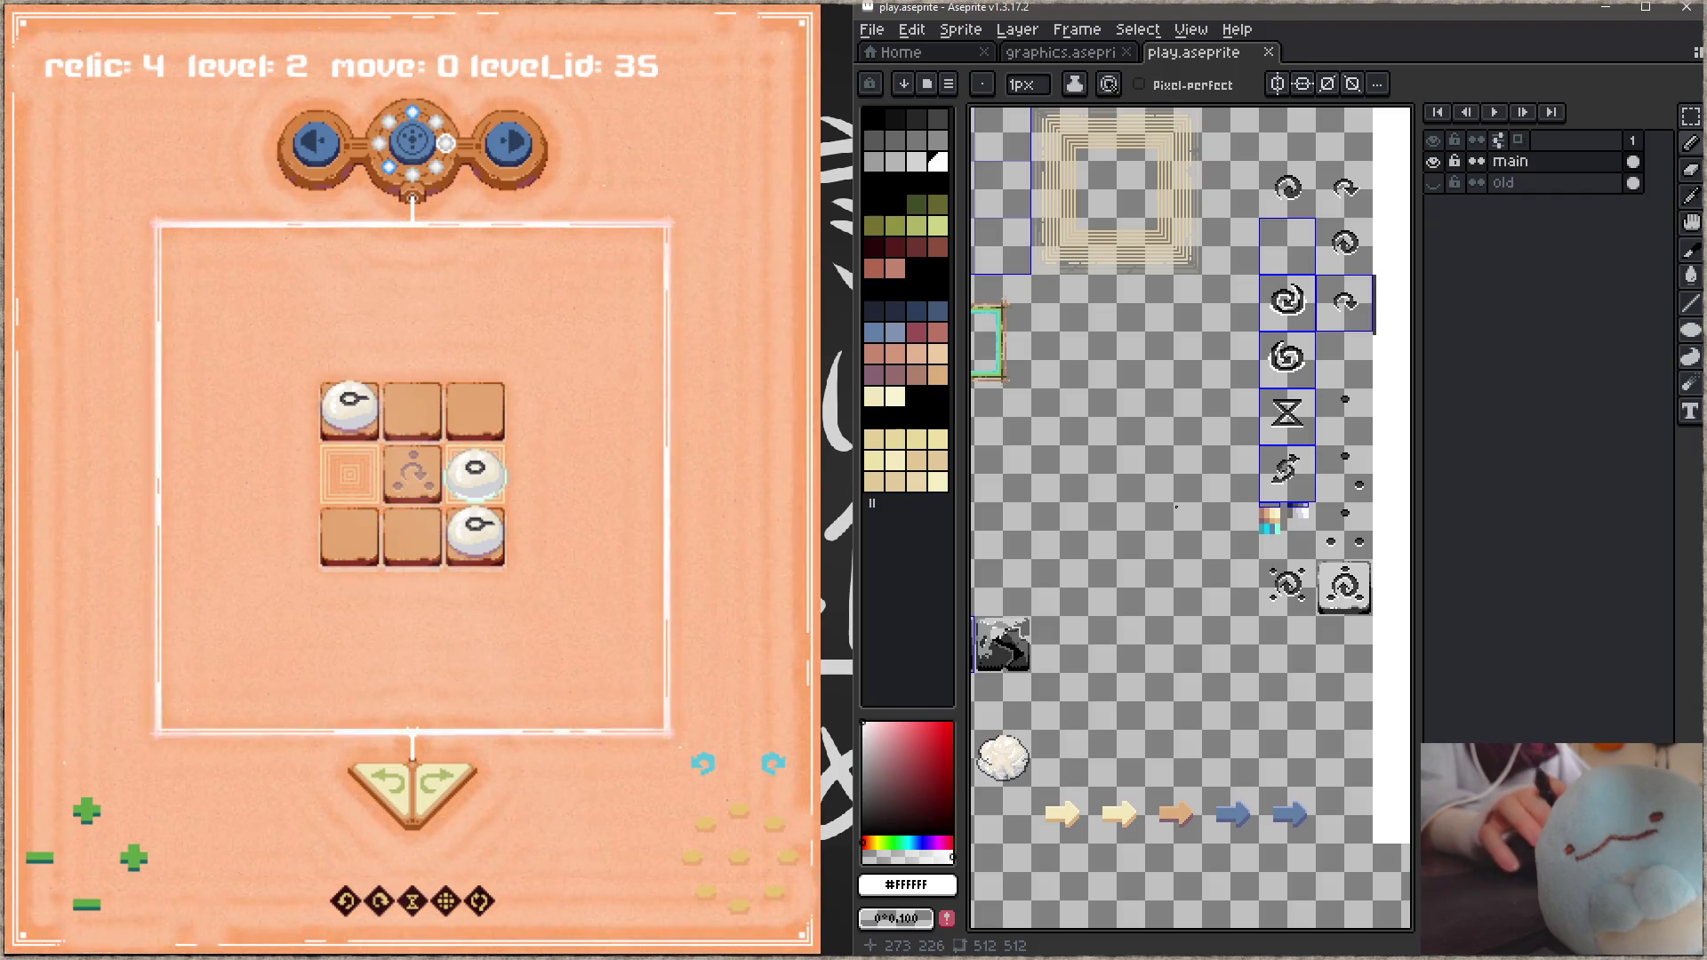
pyautogui.moveTo(1285, 668)
pyautogui.mouseDown()
pyautogui.moveTo(1295, 609)
pyautogui.moveTo(1277, 629)
pyautogui.moveTo(1003, 671)
pyautogui.moveTo(1407, 610)
pyautogui.mouseUp()
pyautogui.moveTo(1141, 405)
pyautogui.mouseDown()
pyautogui.moveTo(1195, 521)
pyautogui.moveTo(1212, 401)
pyautogui.moveTo(1240, 544)
pyautogui.mouseUp()
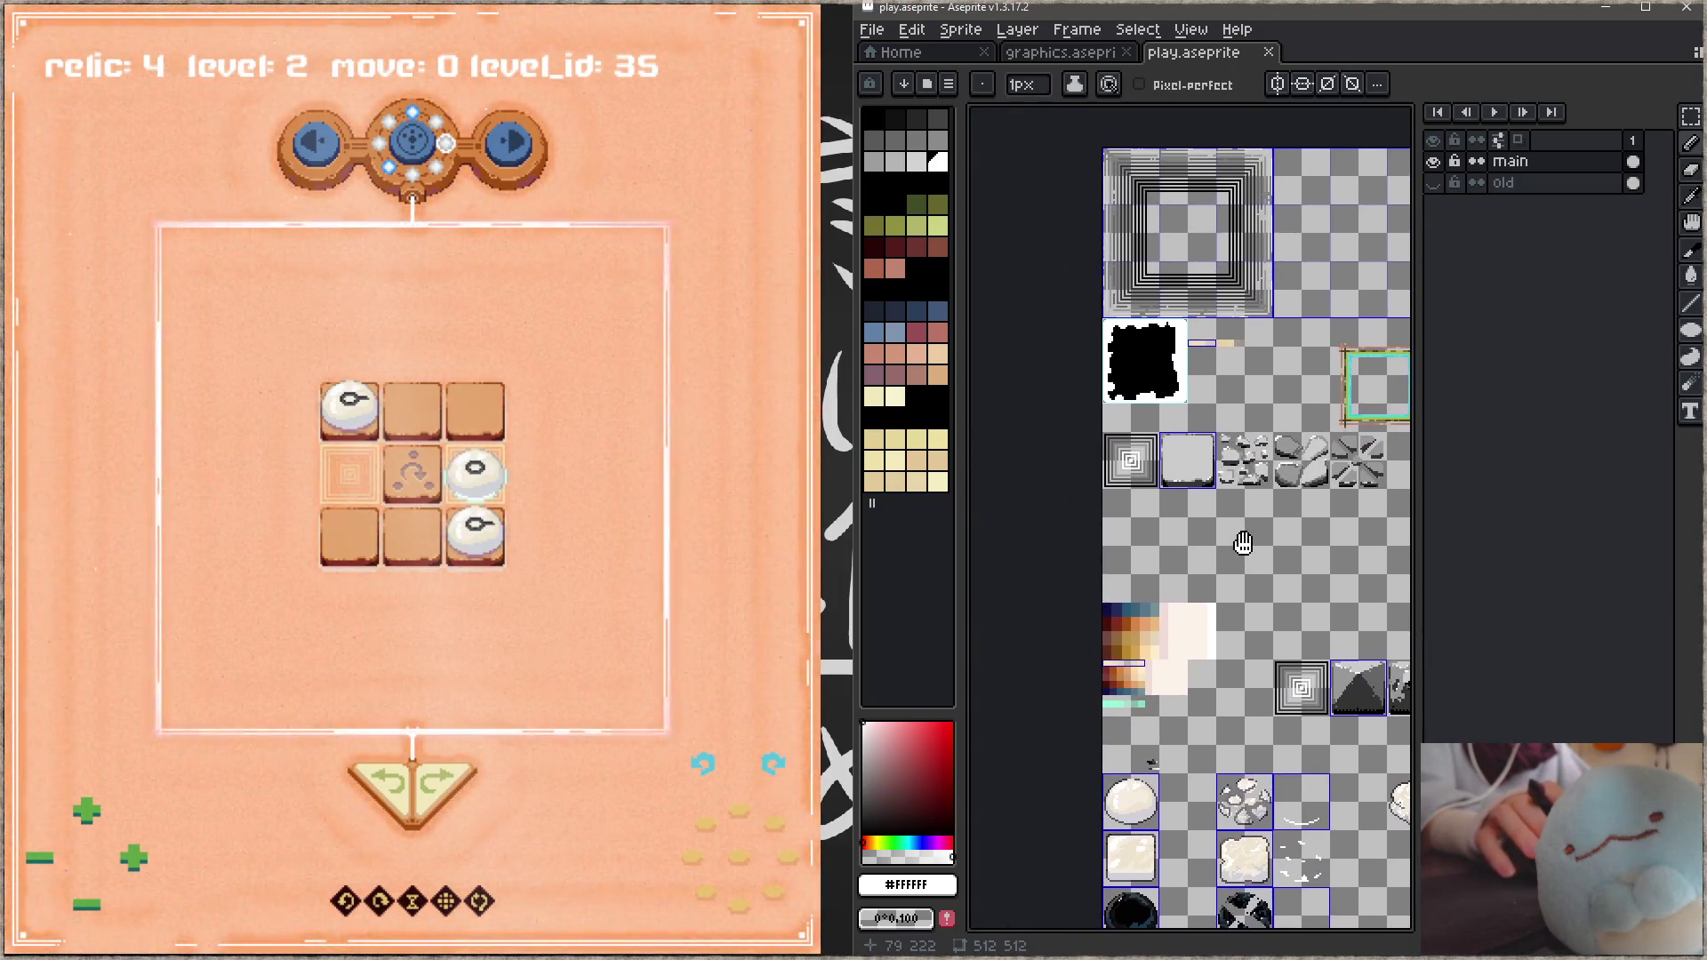
pyautogui.scroll(3, 1244, 461)
pyautogui.scroll(1, 1244, 459)
pyautogui.moveTo(1243, 459)
pyautogui.mouseDown()
pyautogui.moveTo(1206, 561)
pyautogui.moveTo(1309, 491)
pyautogui.mouseUp()
pyautogui.press('Tab')
pyautogui.scroll(1, 1205, 560)
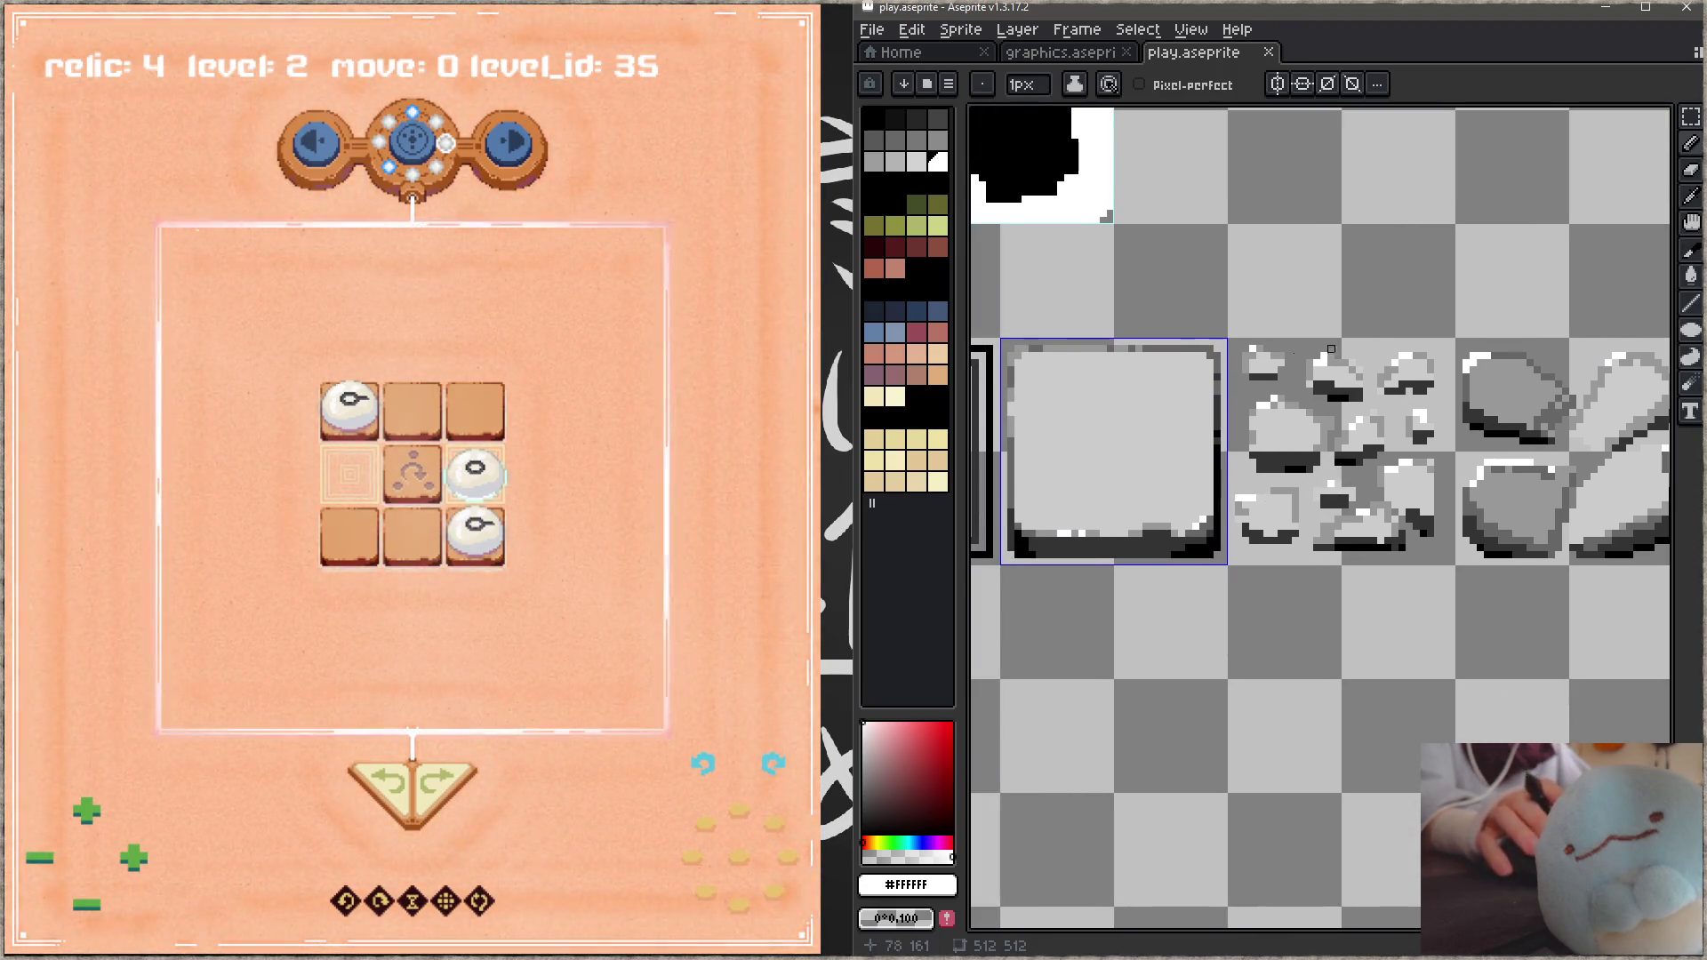
# Step: In the game, generate a fresh level, move along the whole bottom row, and undo the move
pyautogui.click(537, 347)
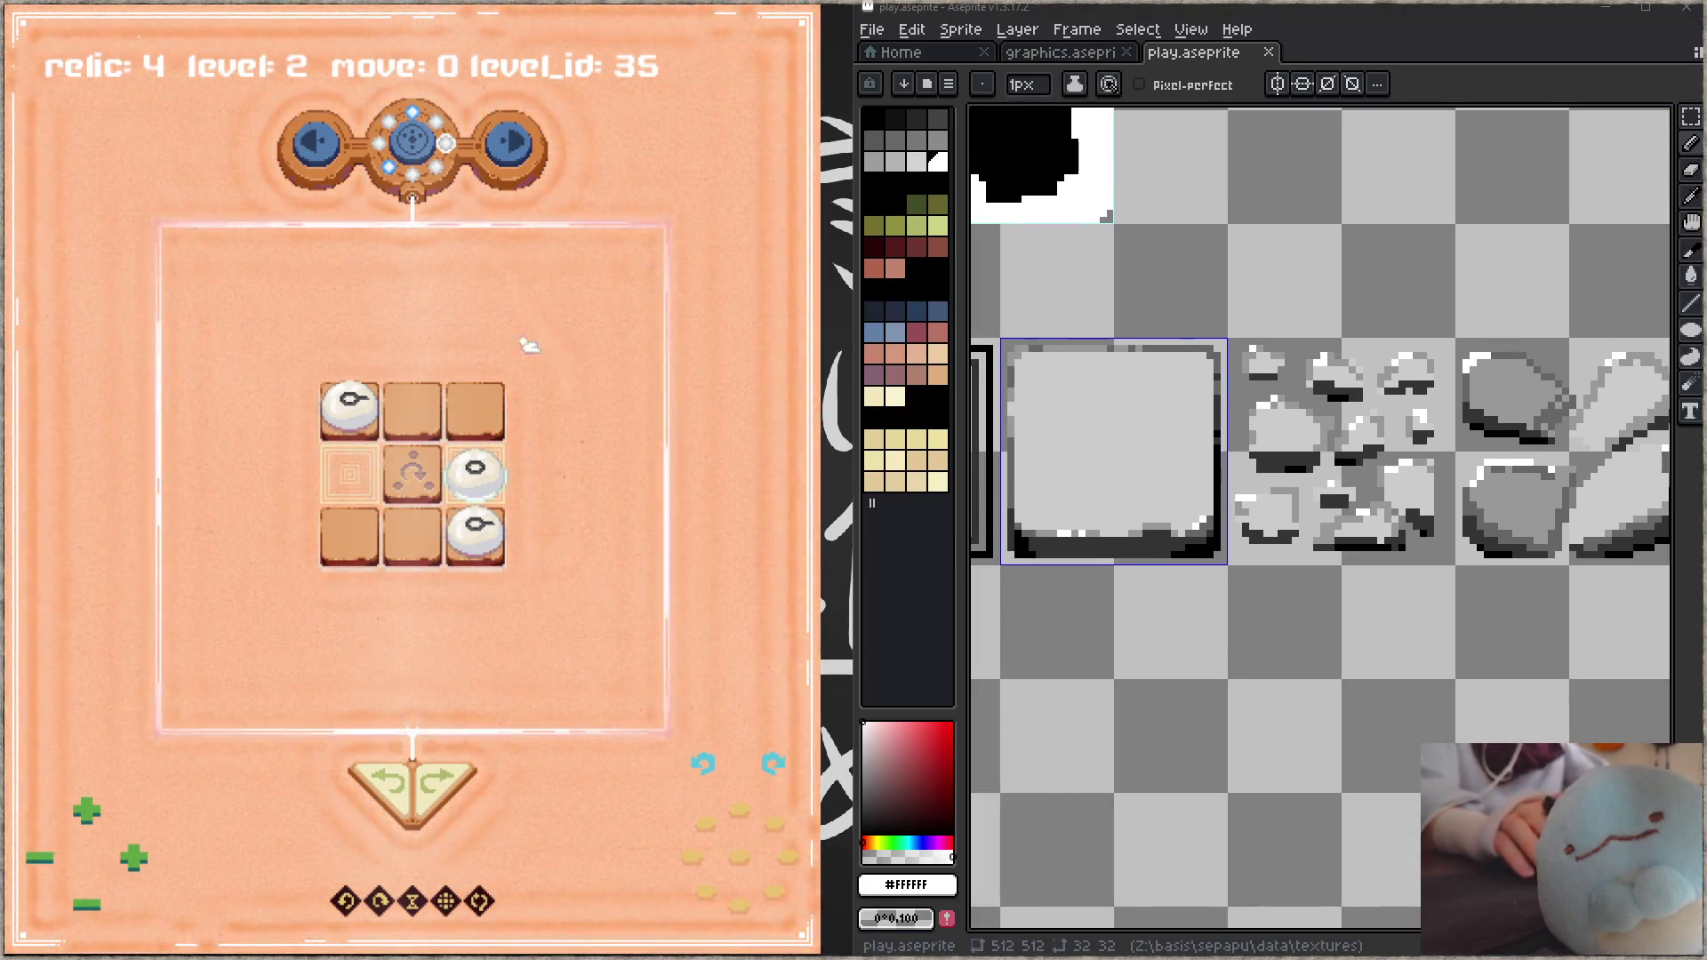
pyautogui.click(411, 146)
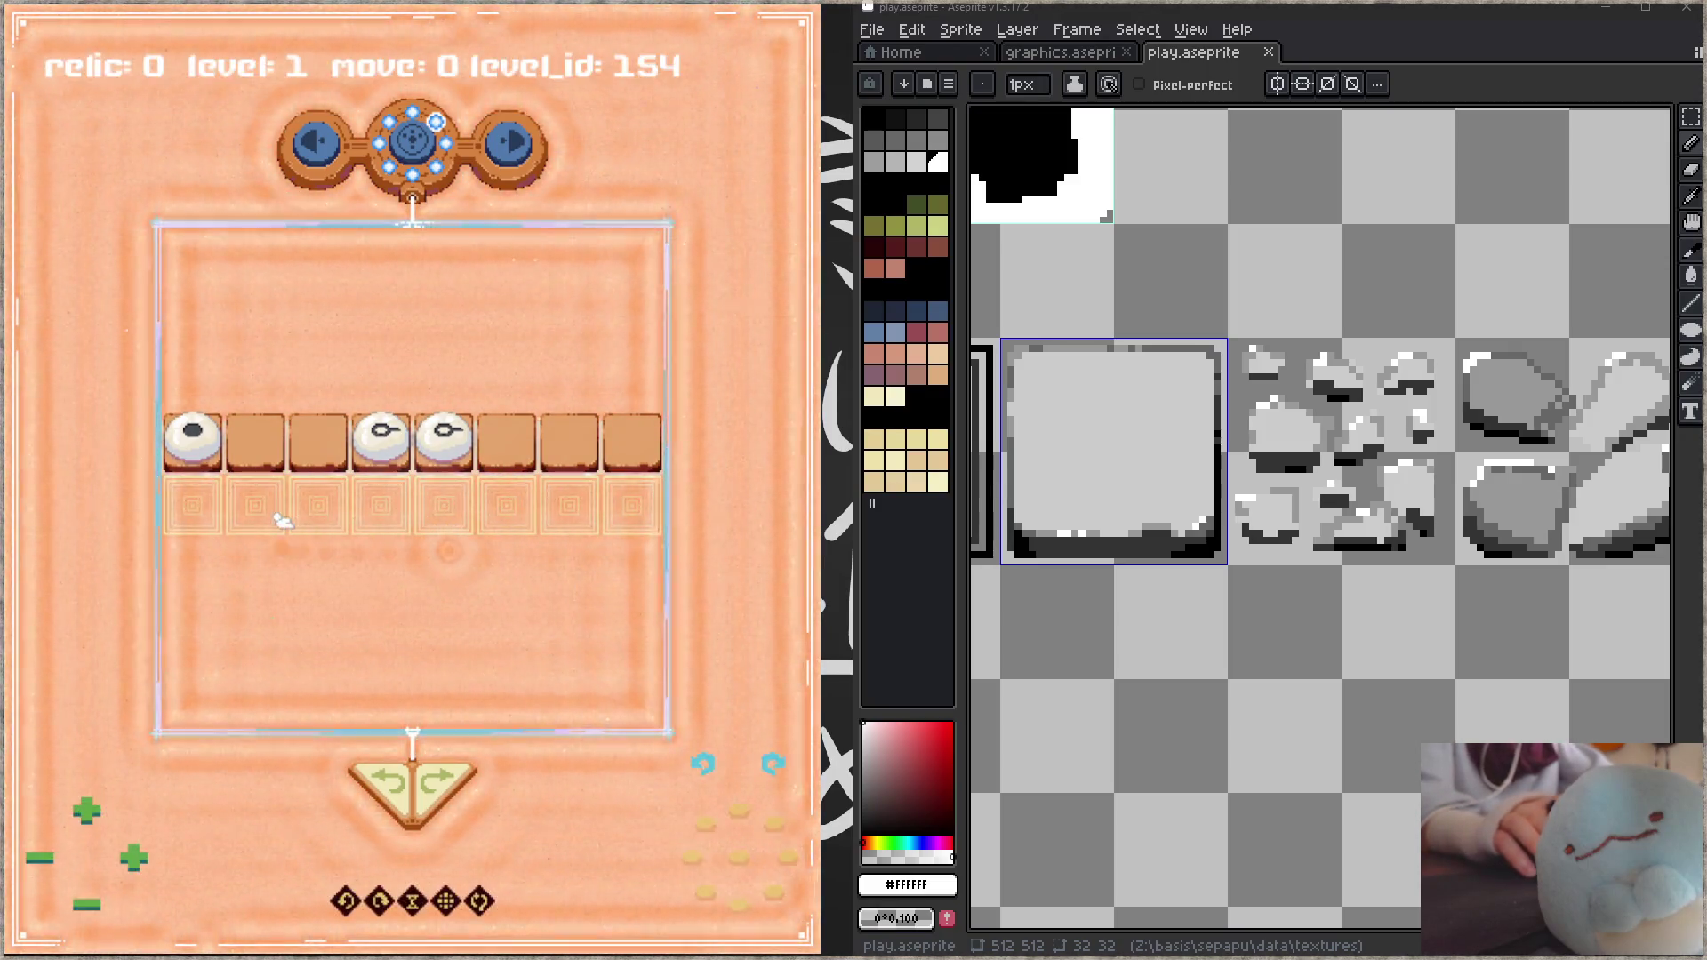
pyautogui.moveTo(317, 500); pyautogui.dragTo(652, 514)
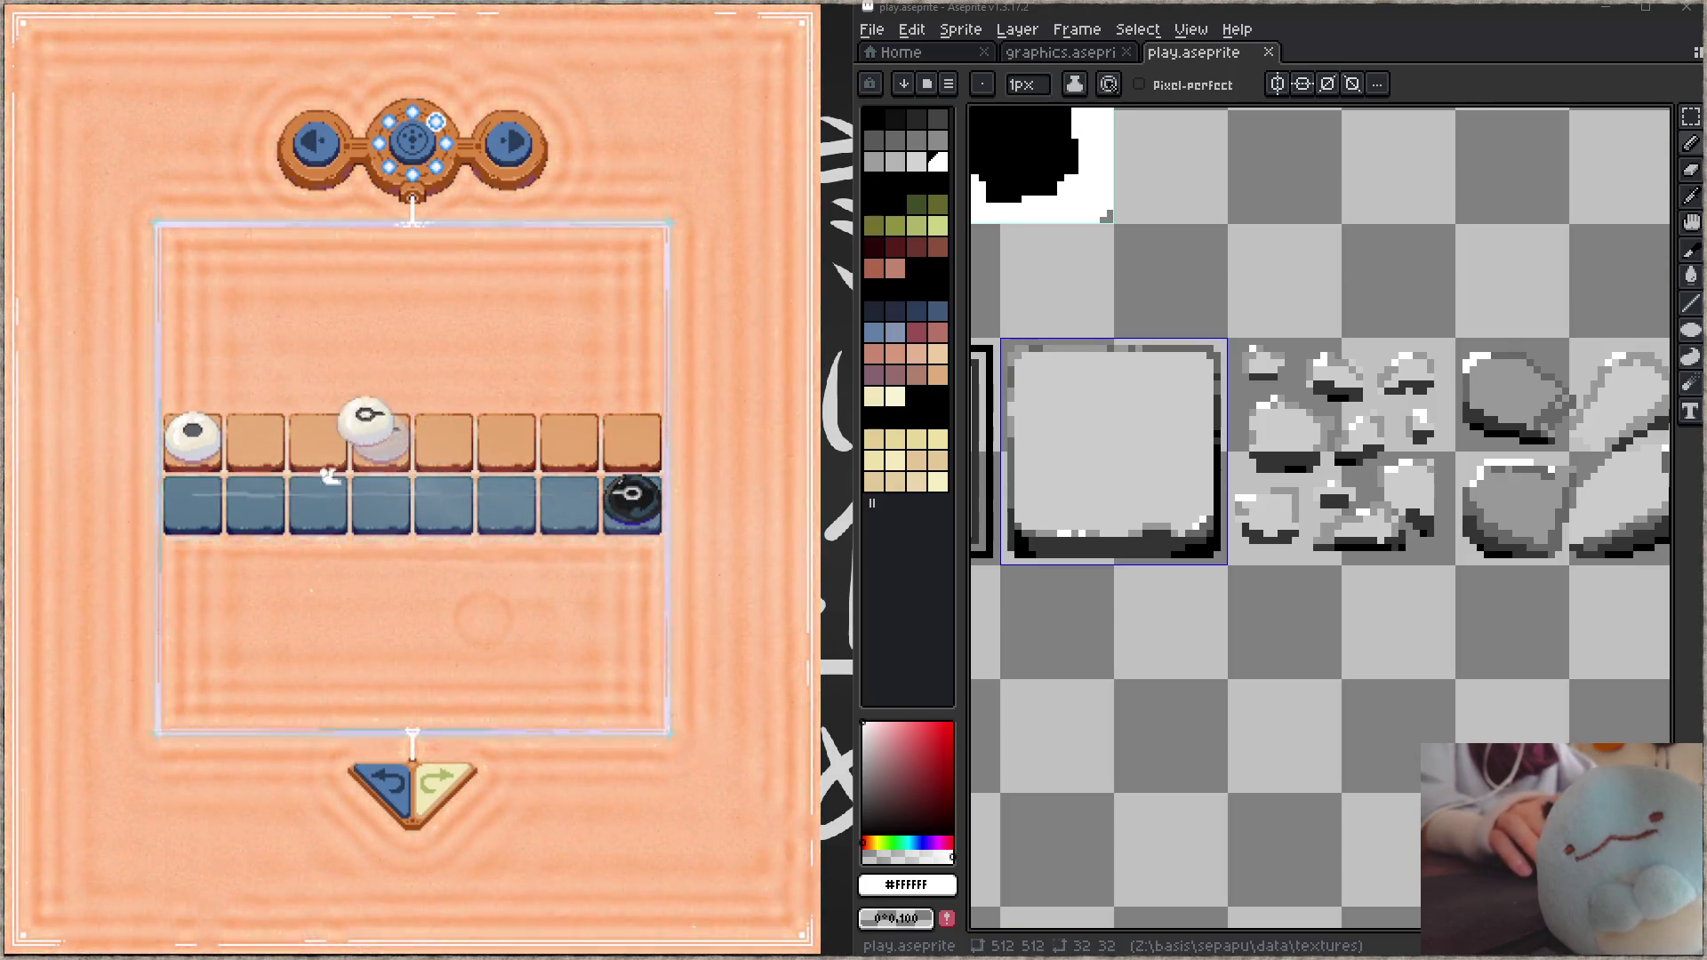
pyautogui.press('z')
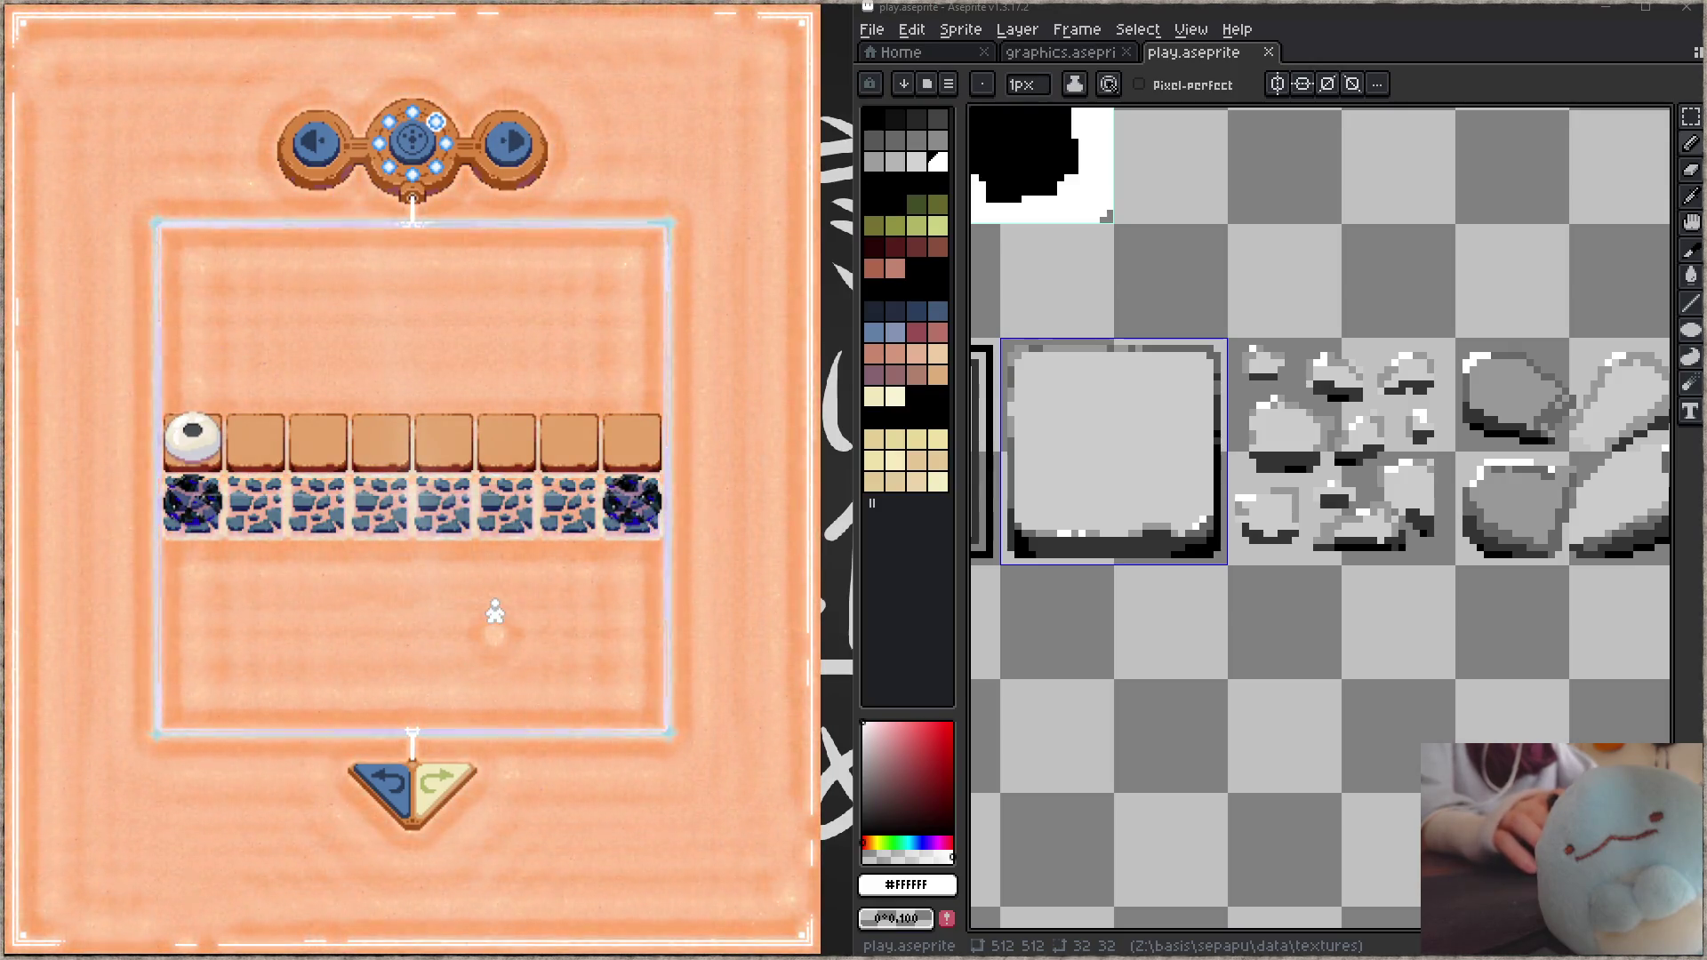
# Step: Centre the rock cluster and erase its small rocks with a 3px eraser
pyautogui.moveTo(1478, 526); pyautogui.dragTo(1424, 564)
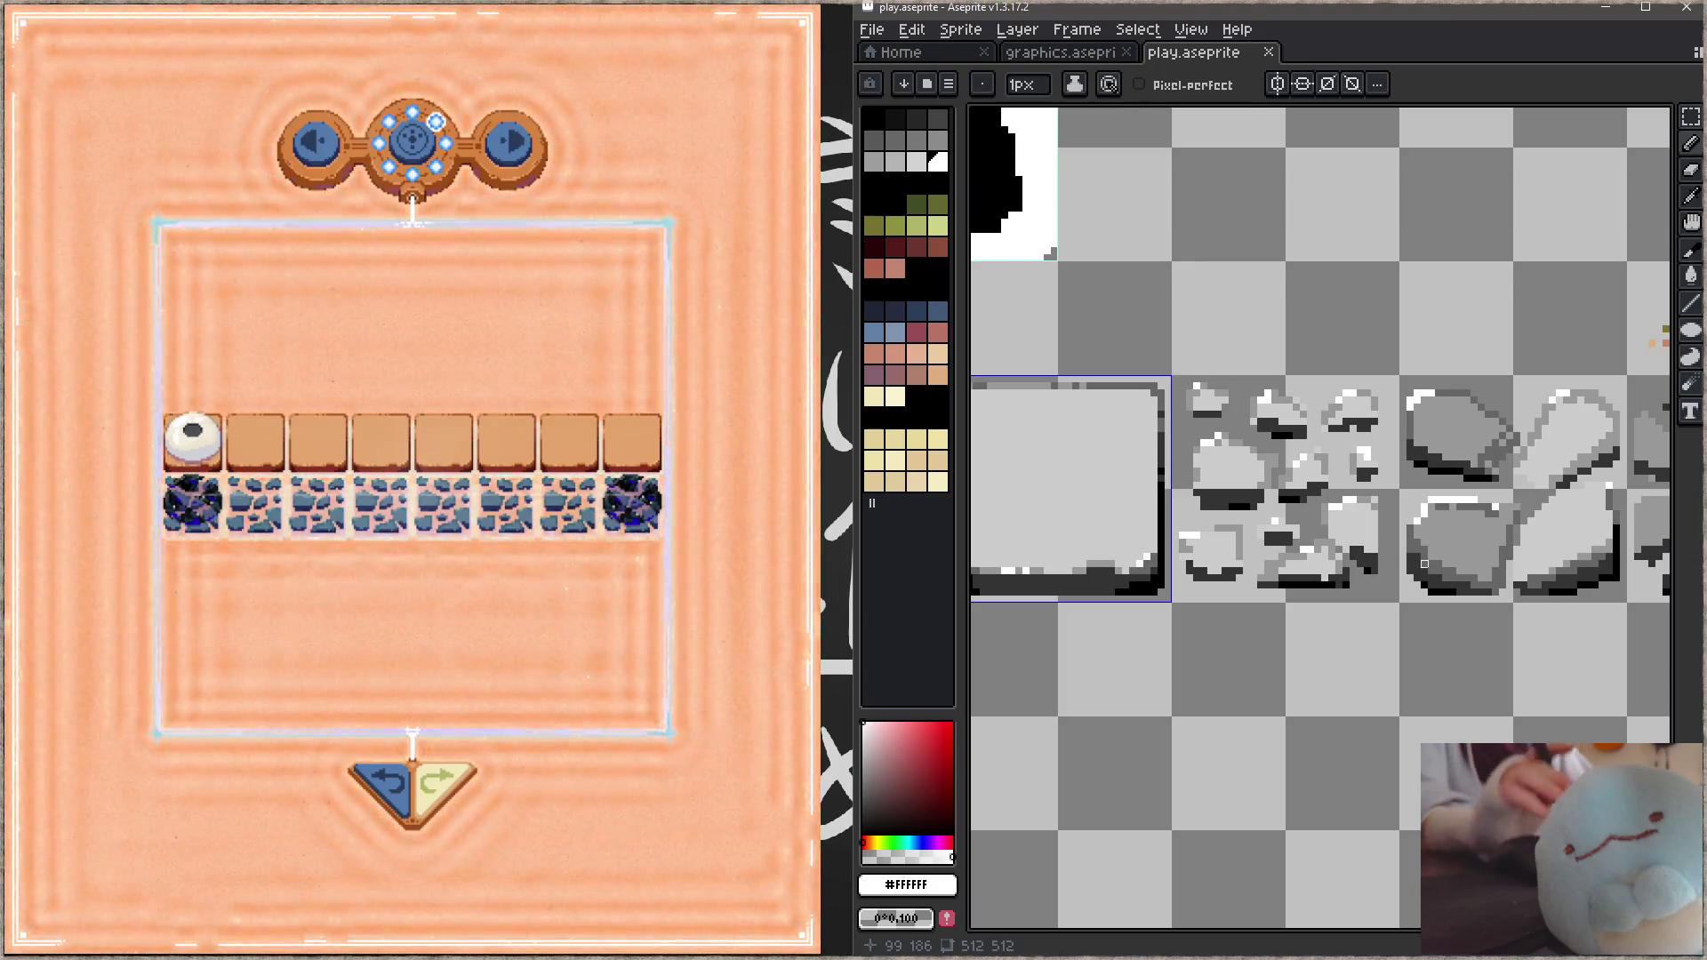
pyautogui.moveTo(1212, 446); pyautogui.dragTo(1164, 433)
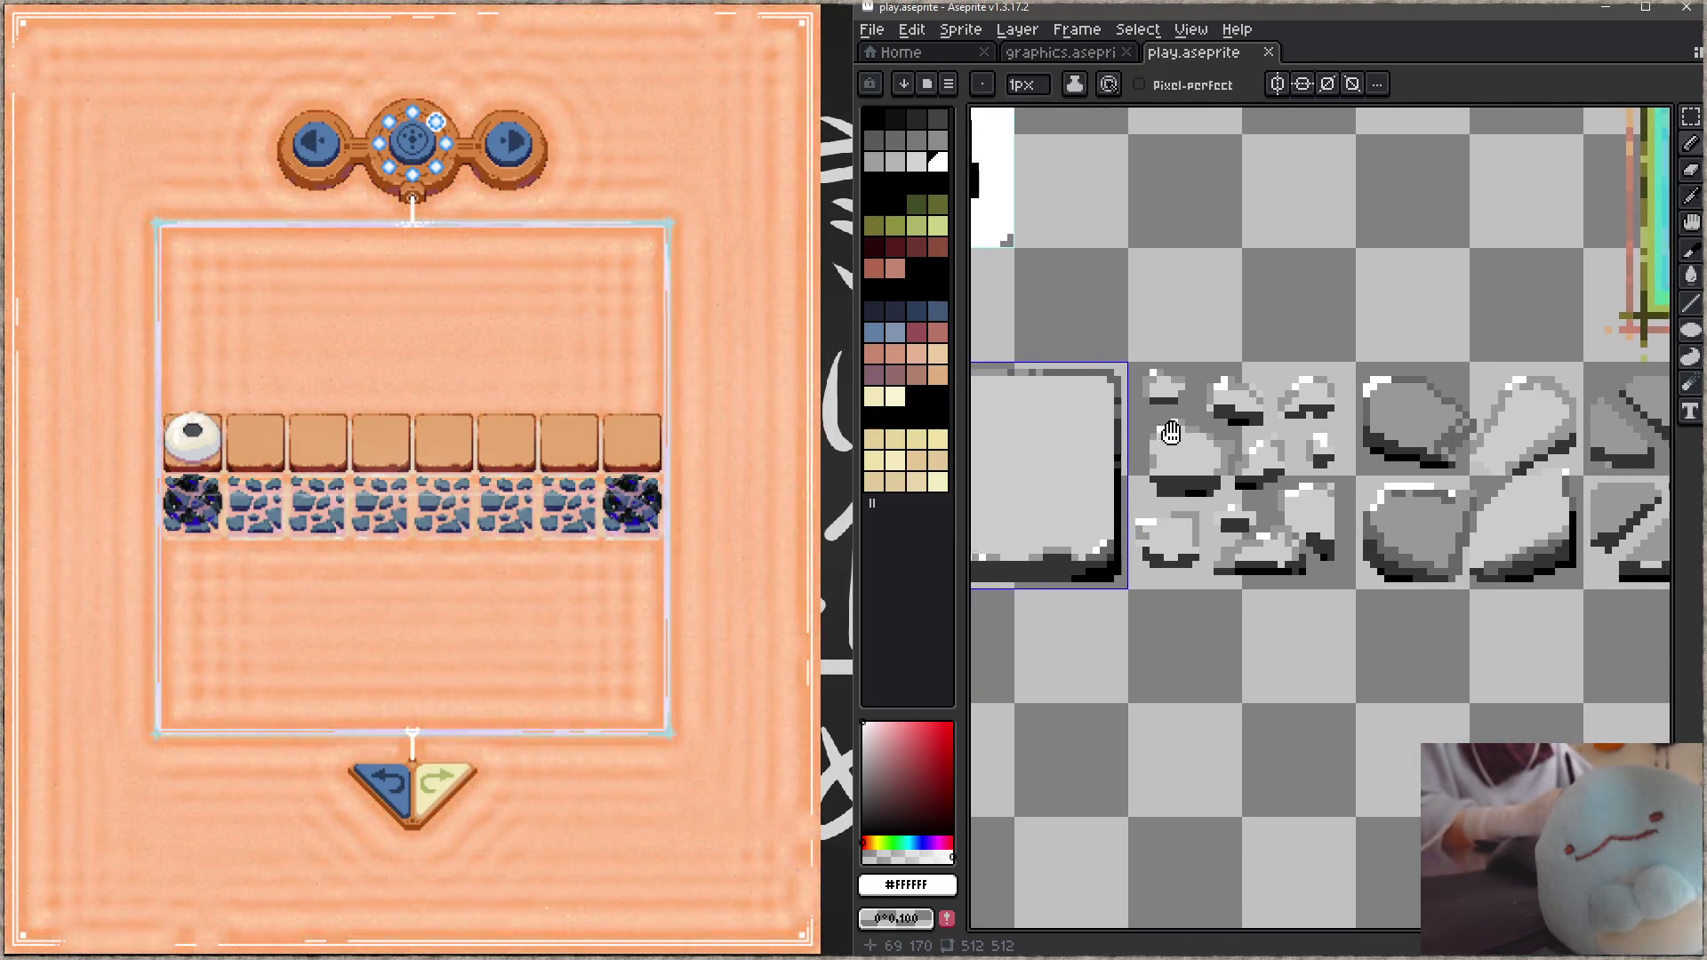
pyautogui.scroll(1, 1163, 433)
pyautogui.scroll(-1, 1206, 441)
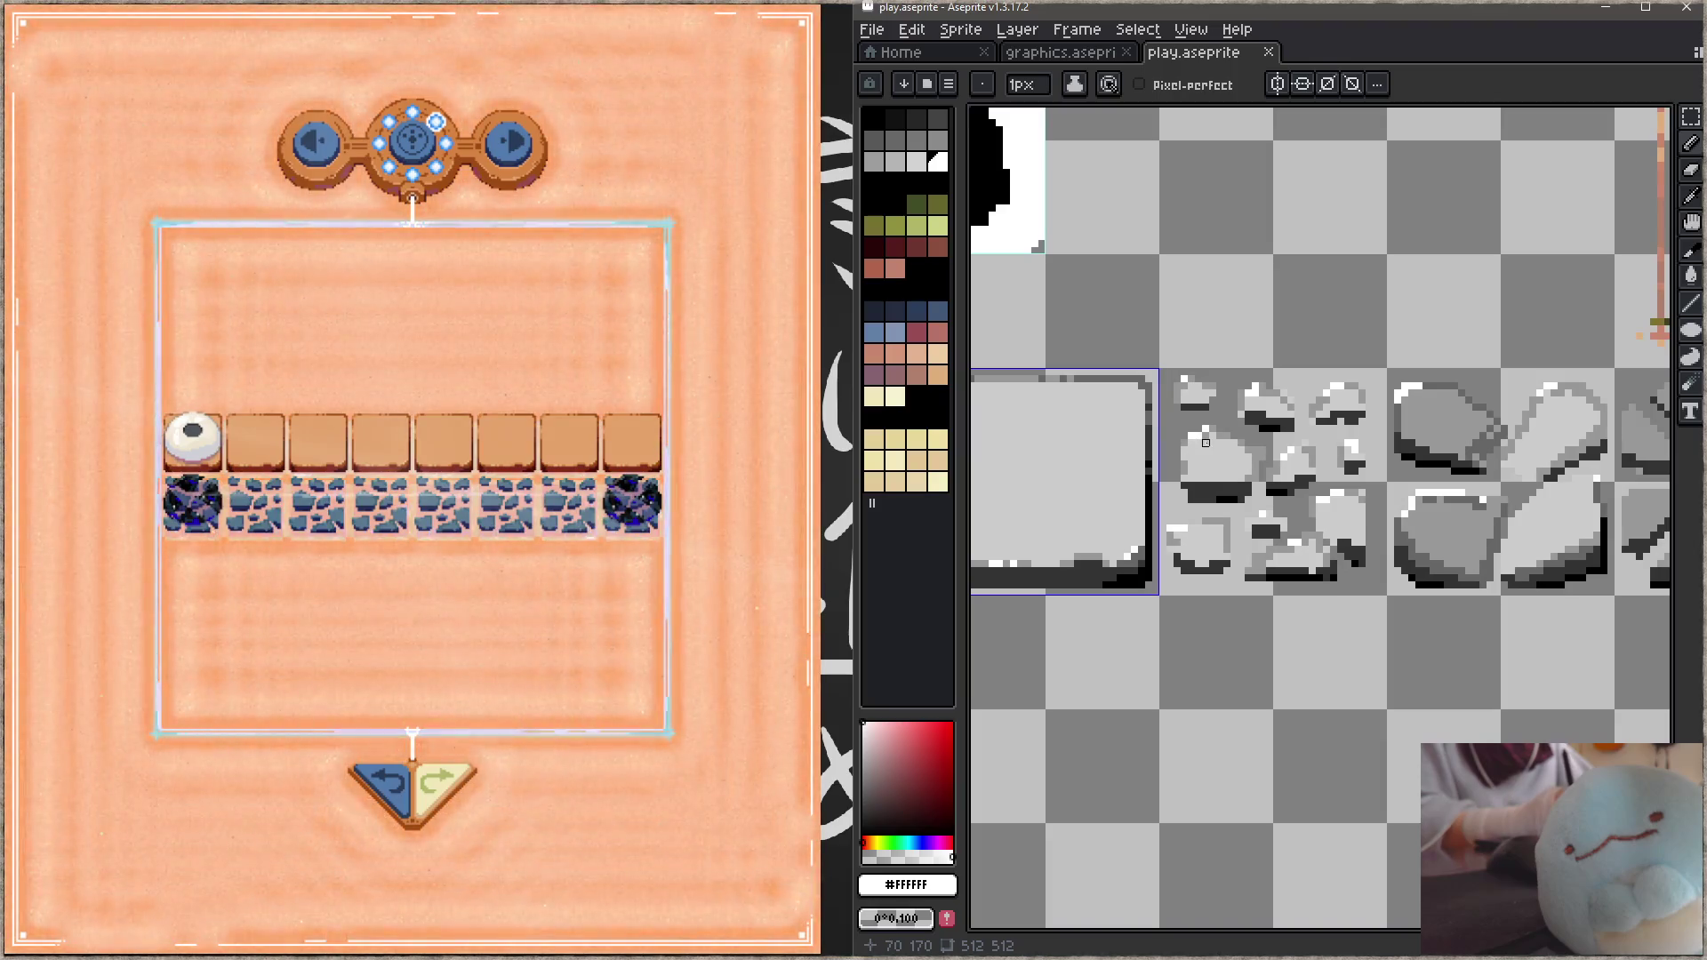
pyautogui.press('e')
pyautogui.moveTo(1197, 549)
pyautogui.mouseDown()
pyautogui.moveTo(1184, 533)
pyautogui.moveTo(1216, 533)
pyautogui.moveTo(1176, 492)
pyautogui.mouseUp()
pyautogui.moveTo(1227, 437)
pyautogui.mouseDown()
pyautogui.moveTo(1263, 561)
pyautogui.moveTo(1271, 409)
pyautogui.moveTo(1289, 569)
pyautogui.moveTo(1333, 414)
pyautogui.moveTo(1360, 560)
pyautogui.moveTo(1352, 495)
pyautogui.mouseUp()
pyautogui.press('b')
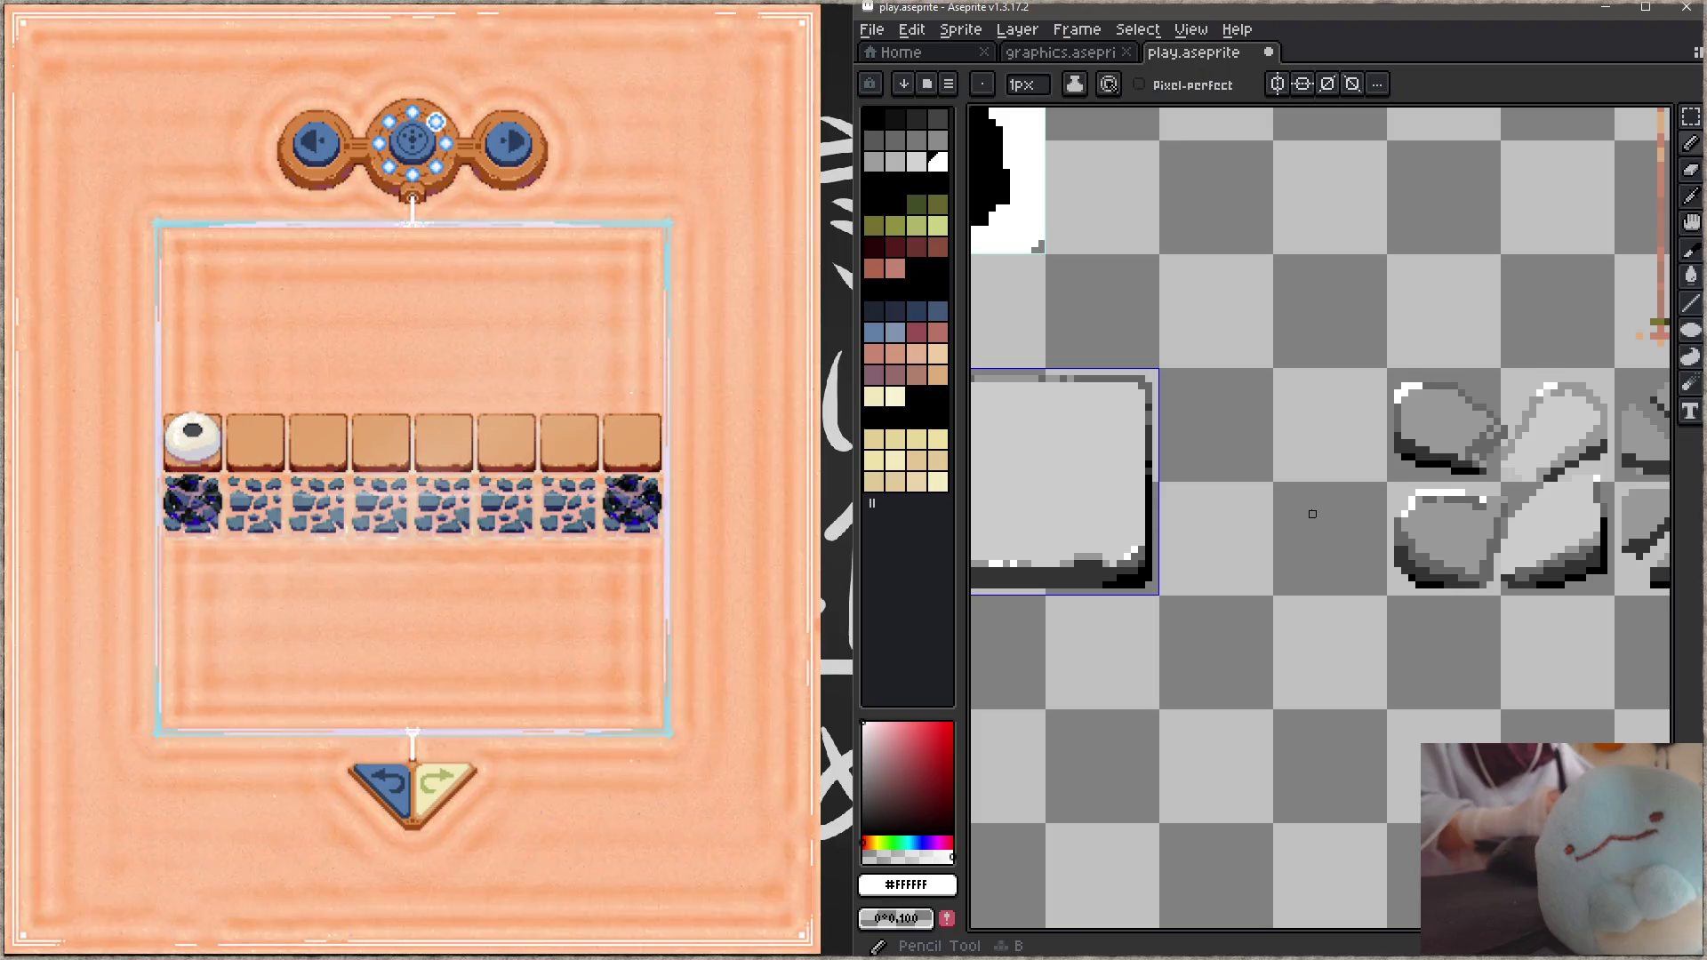
# Step: Draw light grey #CCCCCC triangles forming an X on the tile with a 3px pencil, and save
pyautogui.keyDown('alt'); pyautogui.click(1192, 450); pyautogui.keyUp('alt')
pyautogui.press('+')
pyautogui.press('+')
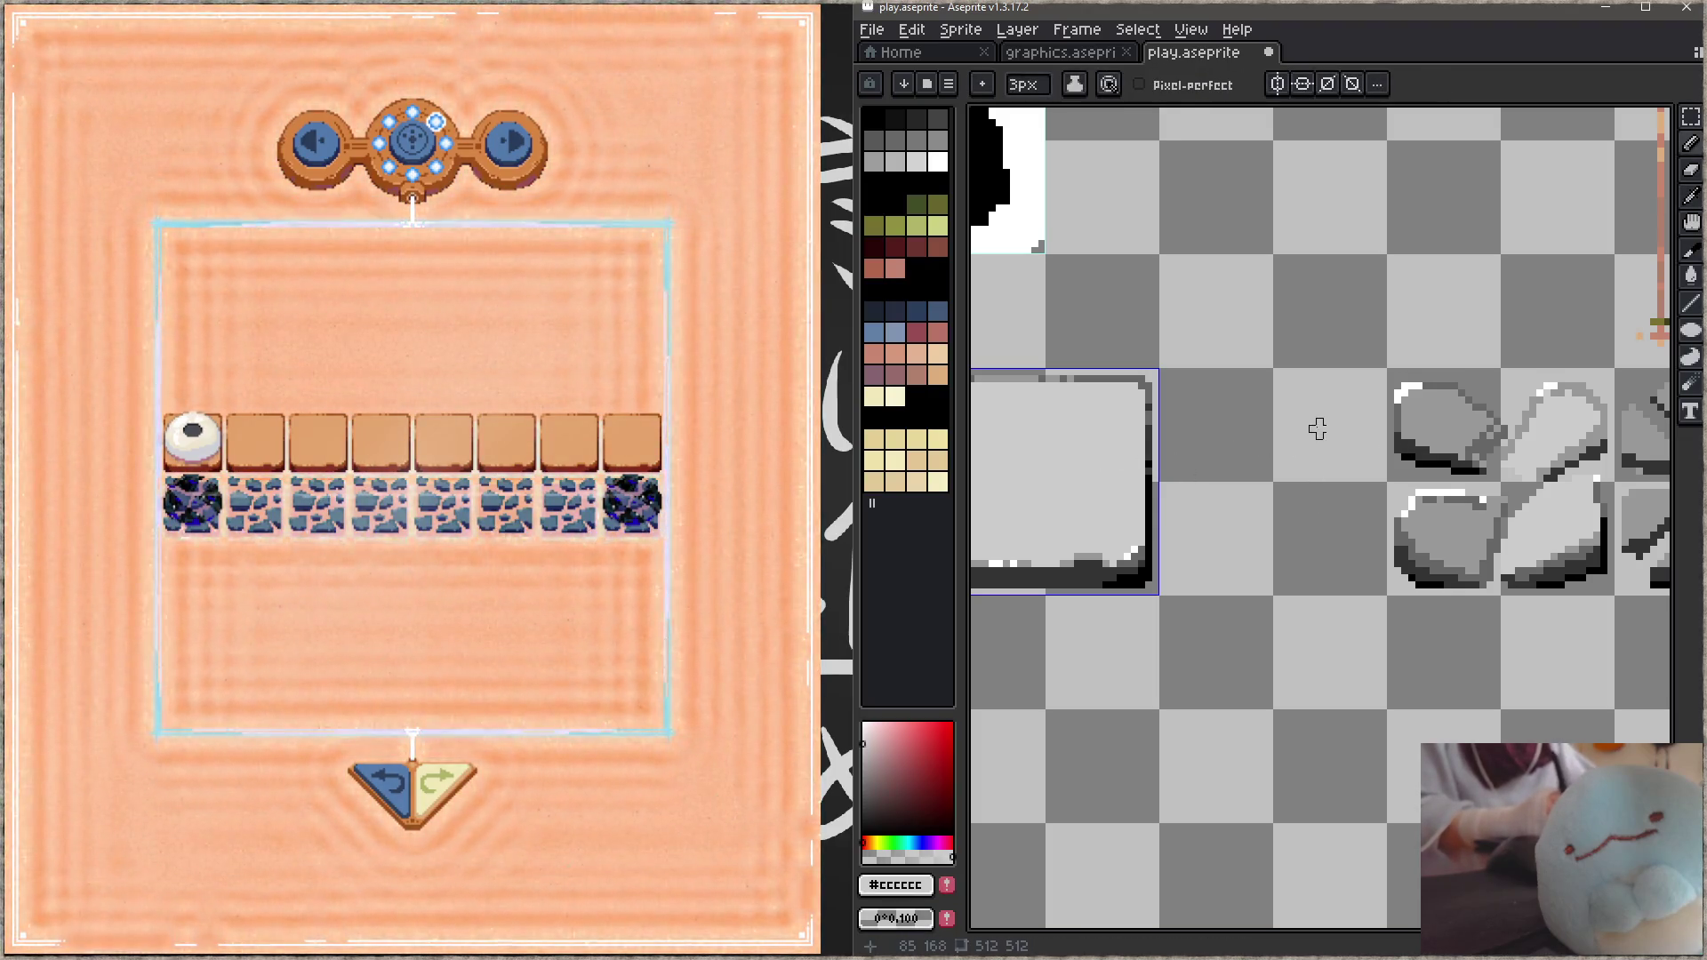
pyautogui.moveTo(1234, 396); pyautogui.dragTo(1304, 385)
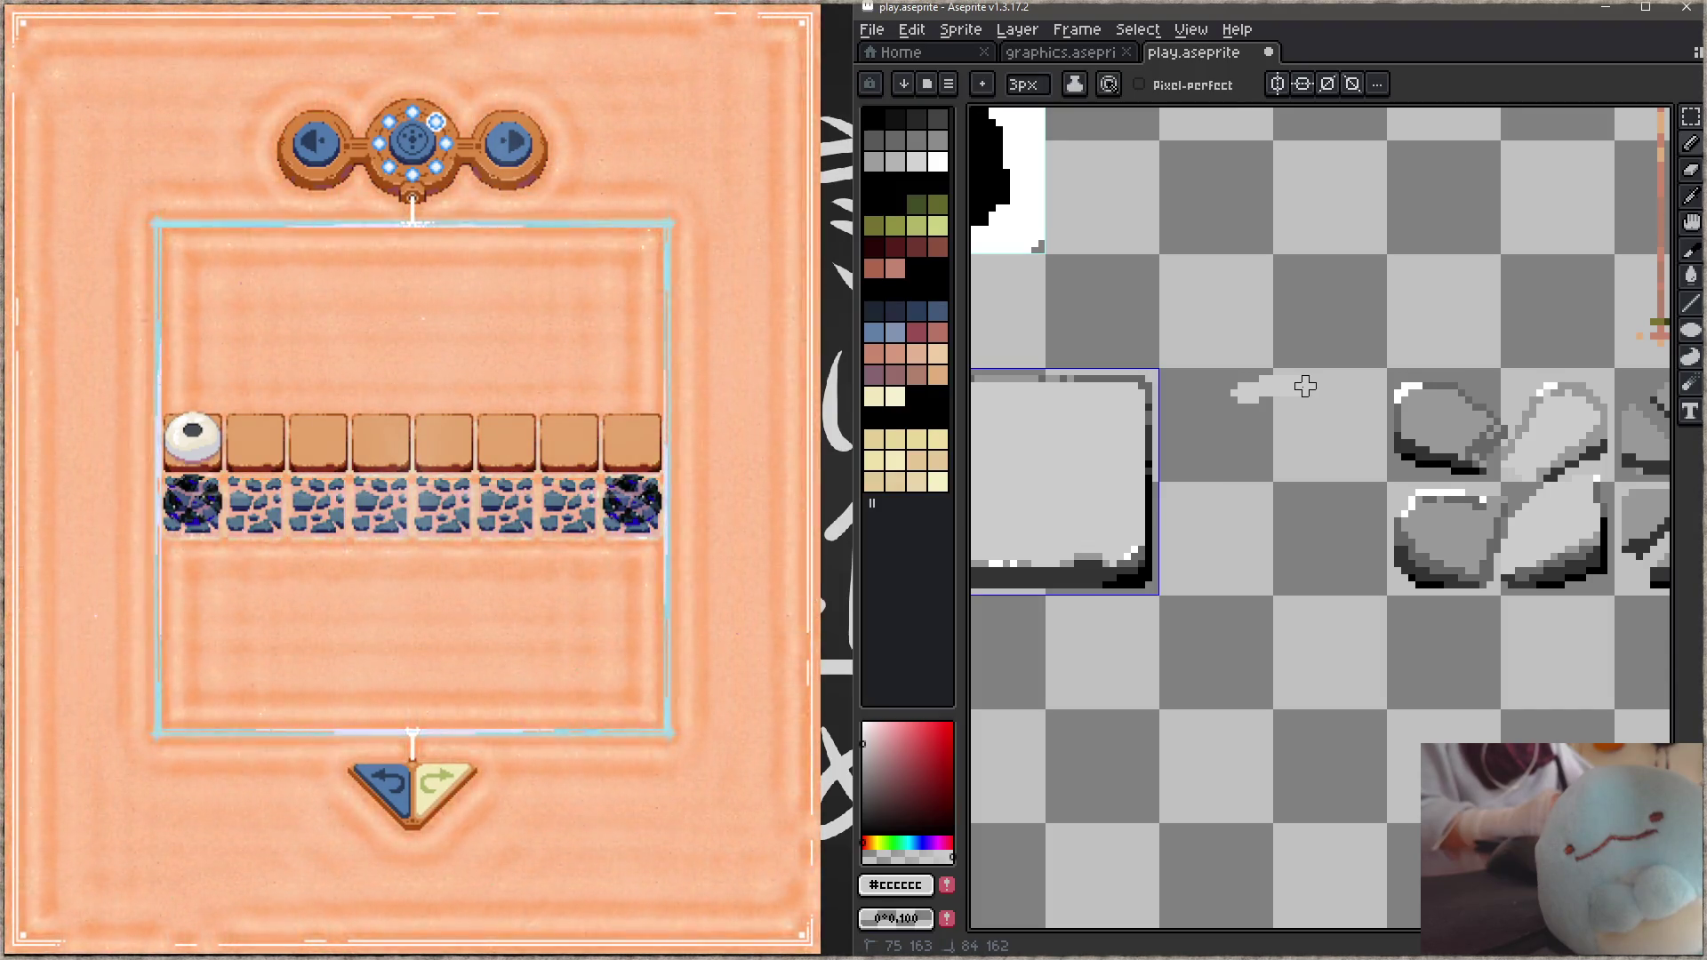
pyautogui.moveTo(1304, 385)
pyautogui.mouseDown()
pyautogui.moveTo(1325, 385)
pyautogui.moveTo(1247, 400)
pyautogui.moveTo(1293, 417)
pyautogui.moveTo(1230, 492)
pyautogui.moveTo(1079, 520)
pyautogui.moveTo(1335, 436)
pyautogui.mouseUp()
pyautogui.moveTo(1253, 373)
pyautogui.mouseDown()
pyautogui.moveTo(1192, 356)
pyautogui.moveTo(1236, 418)
pyautogui.moveTo(1174, 511)
pyautogui.moveTo(1242, 488)
pyautogui.moveTo(1320, 528)
pyautogui.moveTo(1267, 513)
pyautogui.mouseUp()
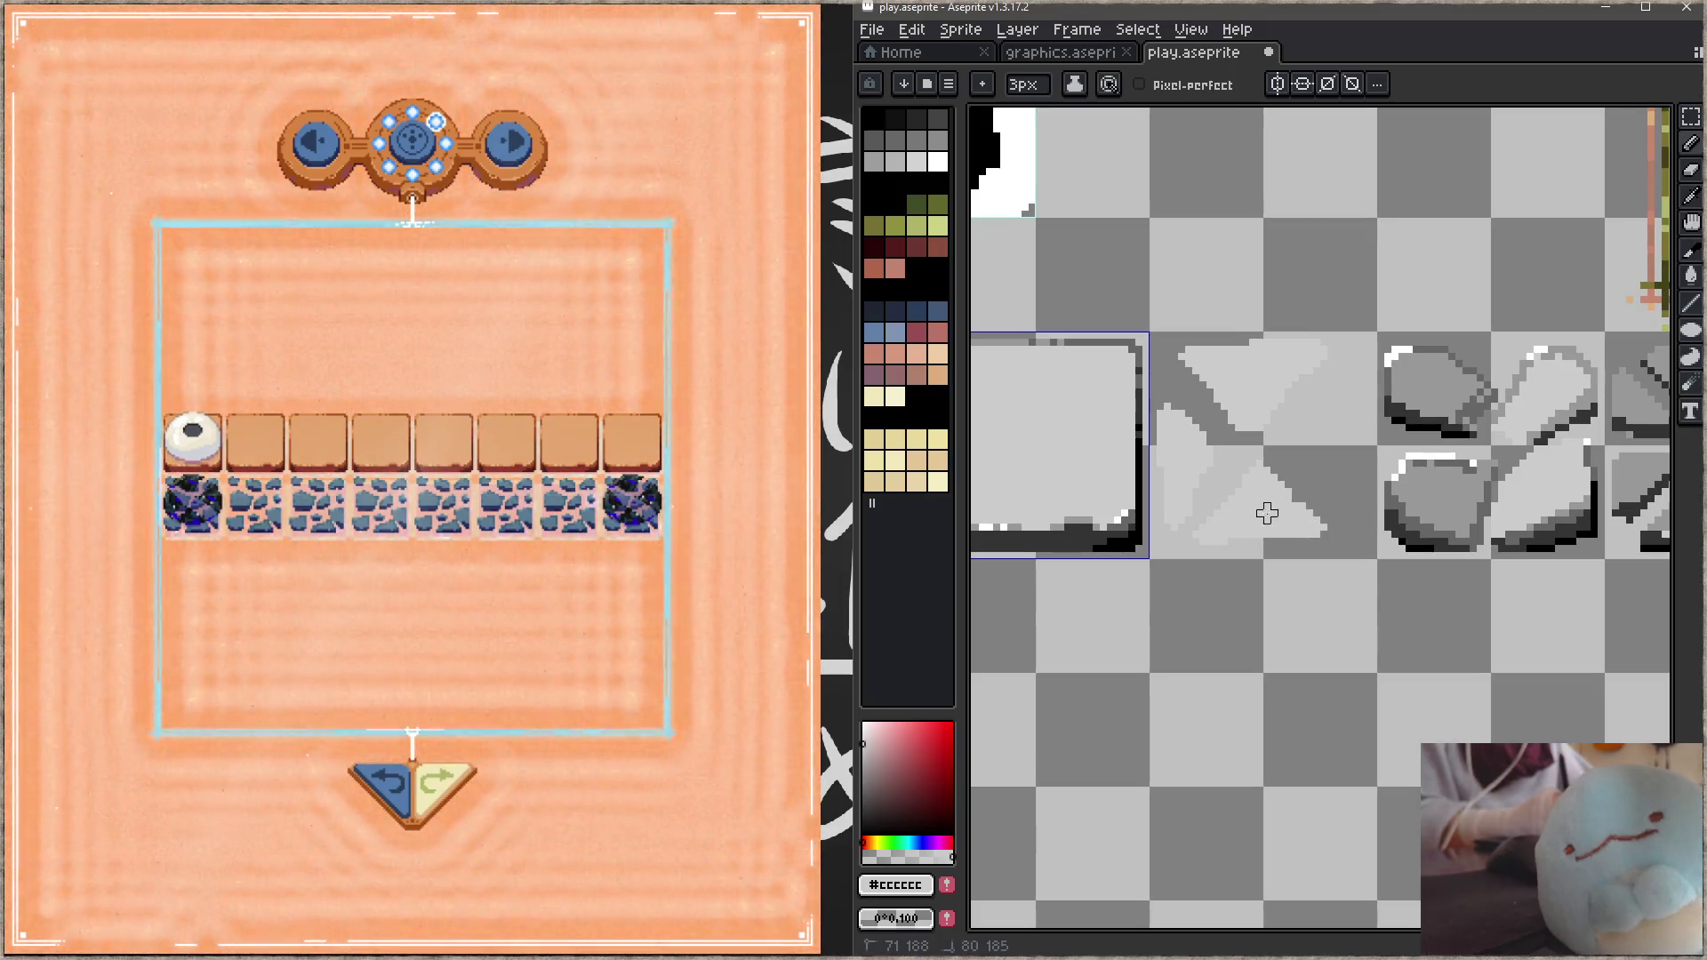
pyautogui.moveTo(1337, 392)
pyautogui.mouseDown()
pyautogui.moveTo(1356, 498)
pyautogui.moveTo(1344, 456)
pyautogui.mouseUp()
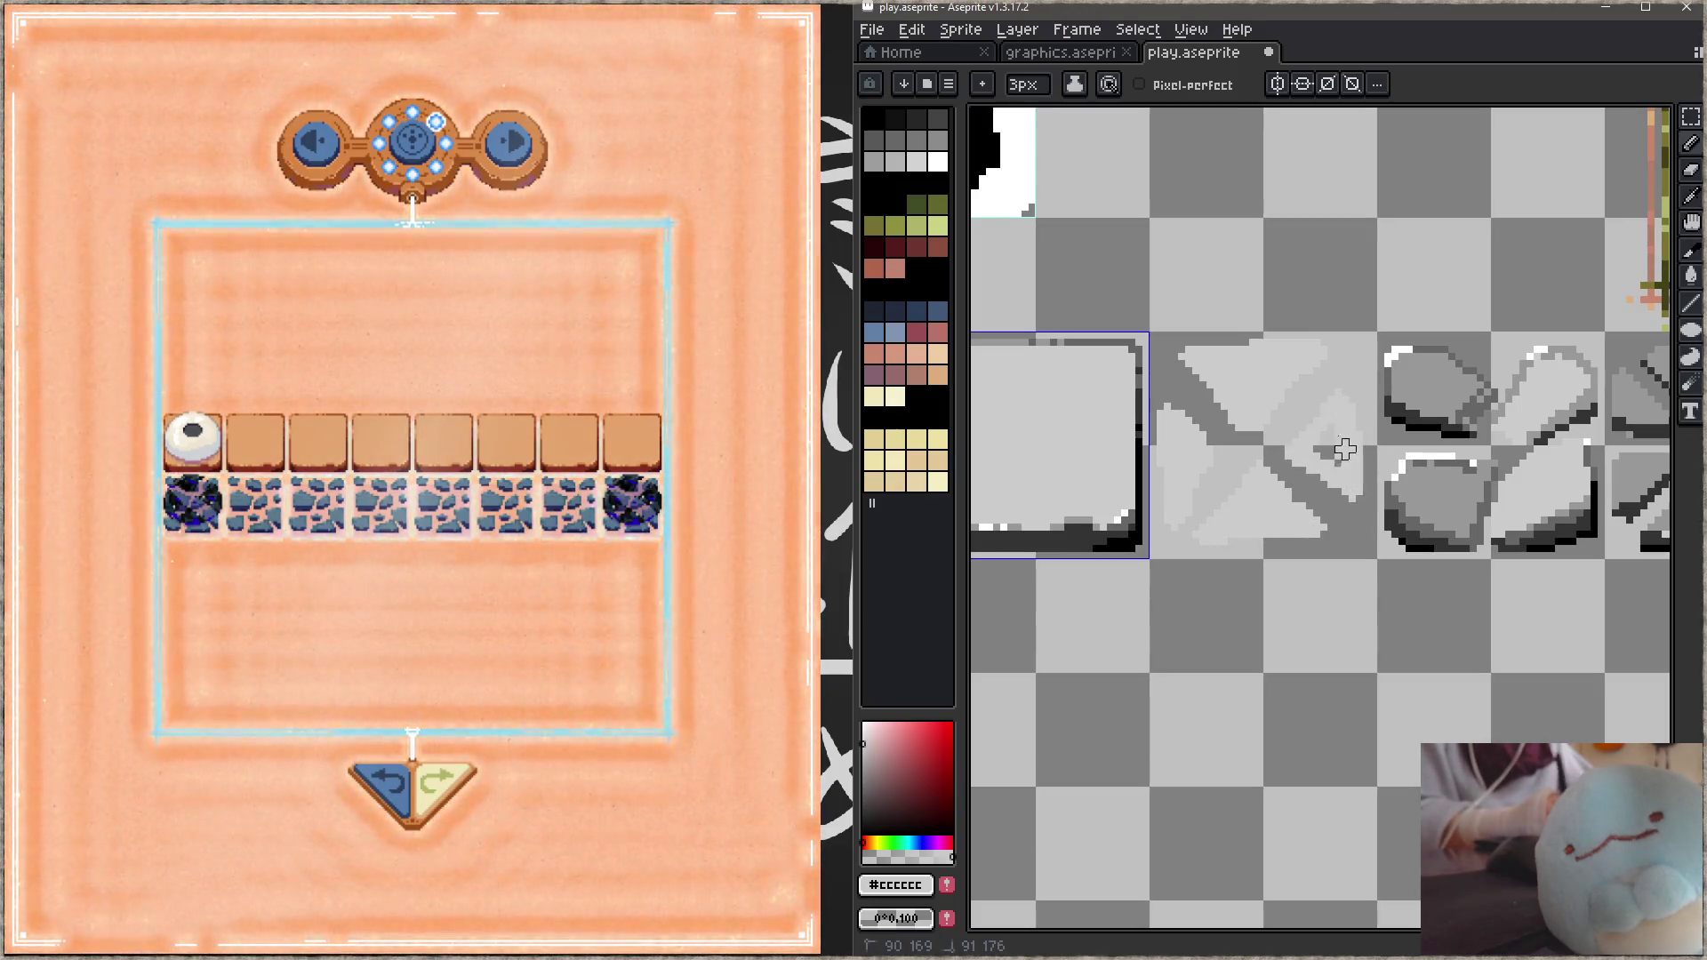
pyautogui.hotkey('ctrl', 's')
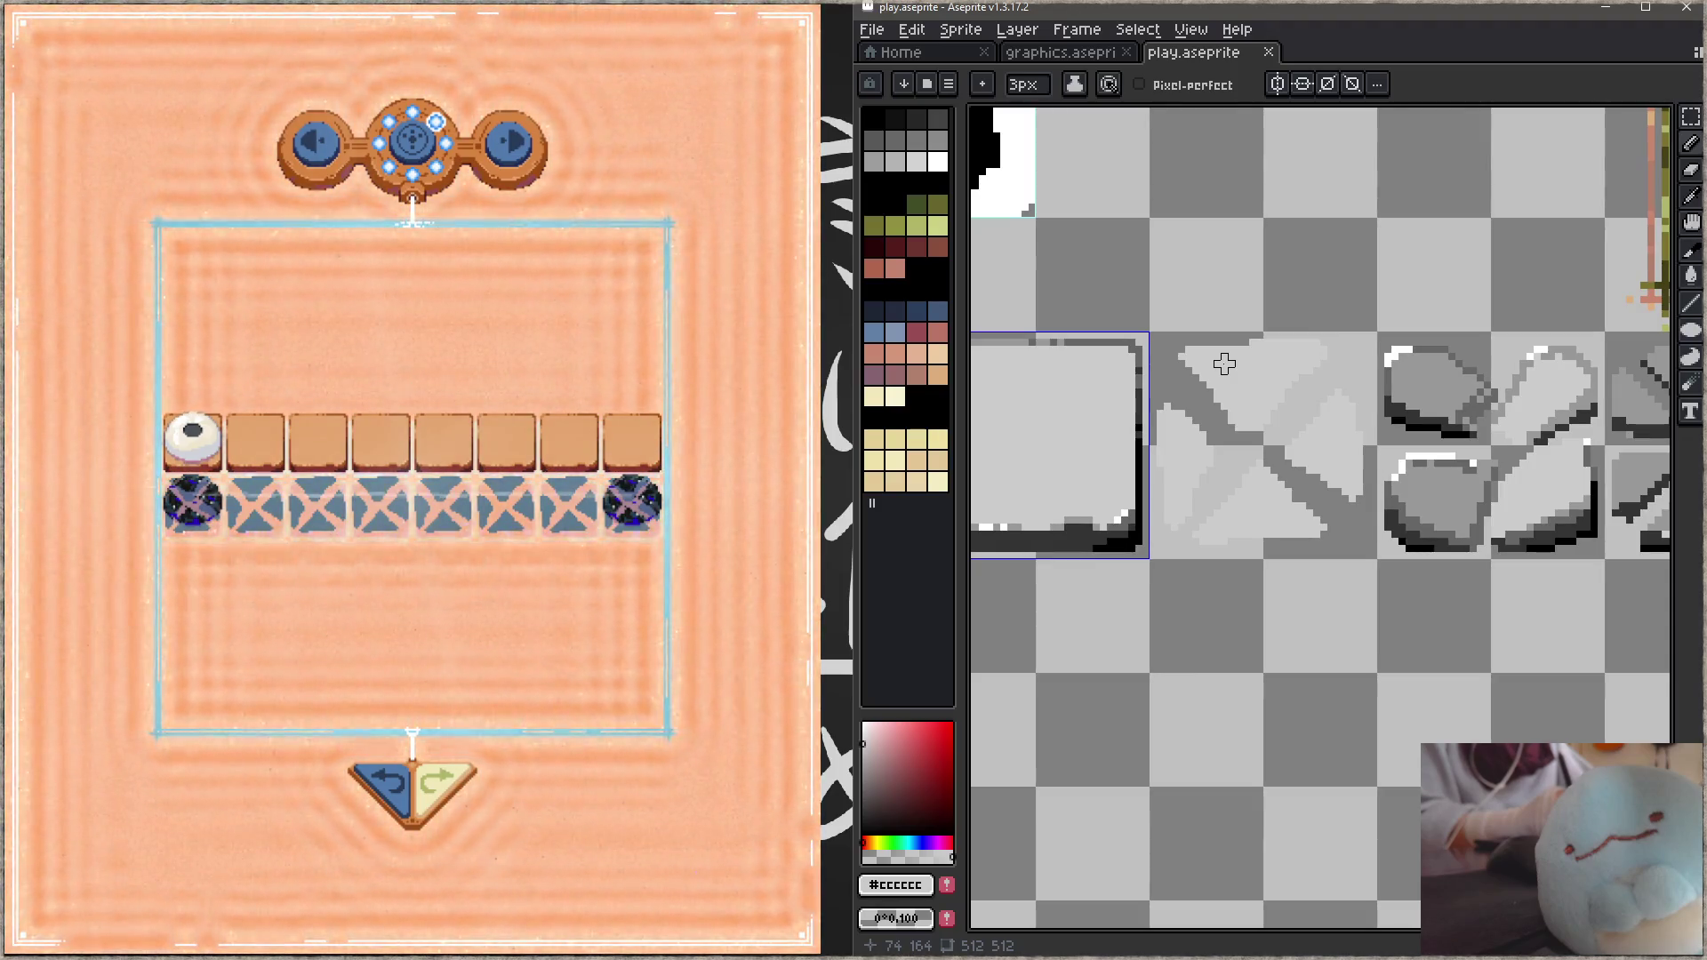
pyautogui.moveTo(1233, 422)
pyautogui.mouseDown()
pyautogui.moveTo(1375, 435)
pyautogui.moveTo(1226, 418)
pyautogui.mouseUp()
# Step: Pick dark grey #333333 and draw a 2px diagonal across the X tile, redrawing it after undoing
pyautogui.press('e')
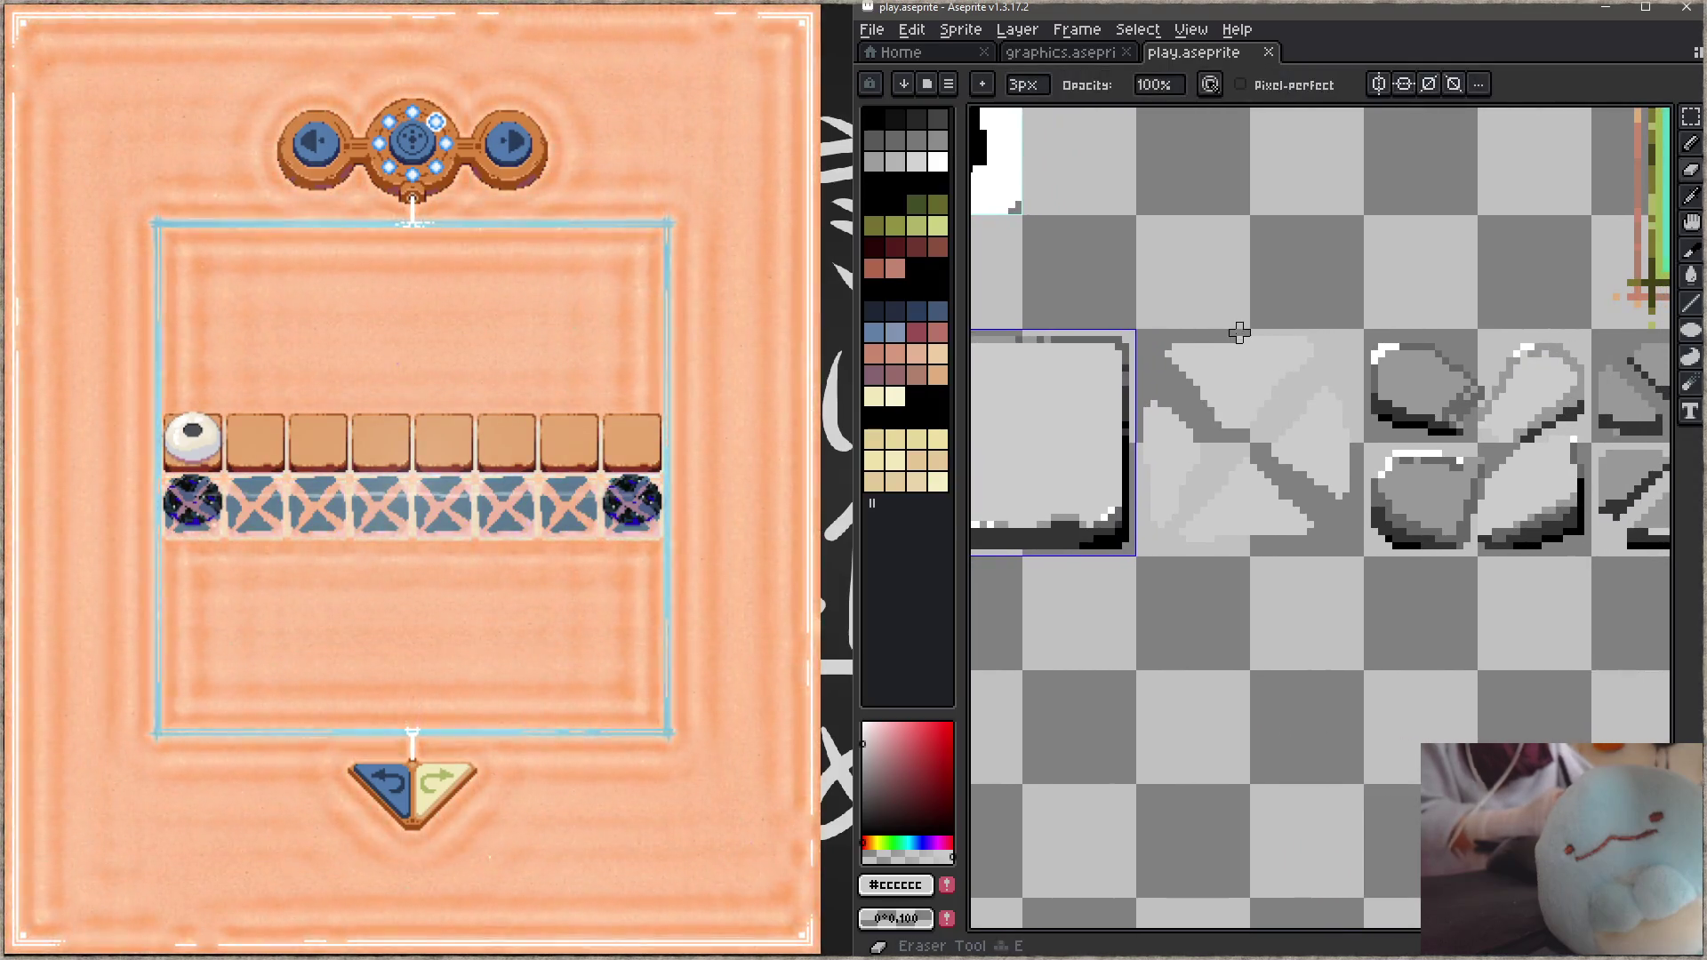
pyautogui.keyDown('alt'); pyautogui.click(1173, 433); pyautogui.keyUp('alt')
pyautogui.press('-')
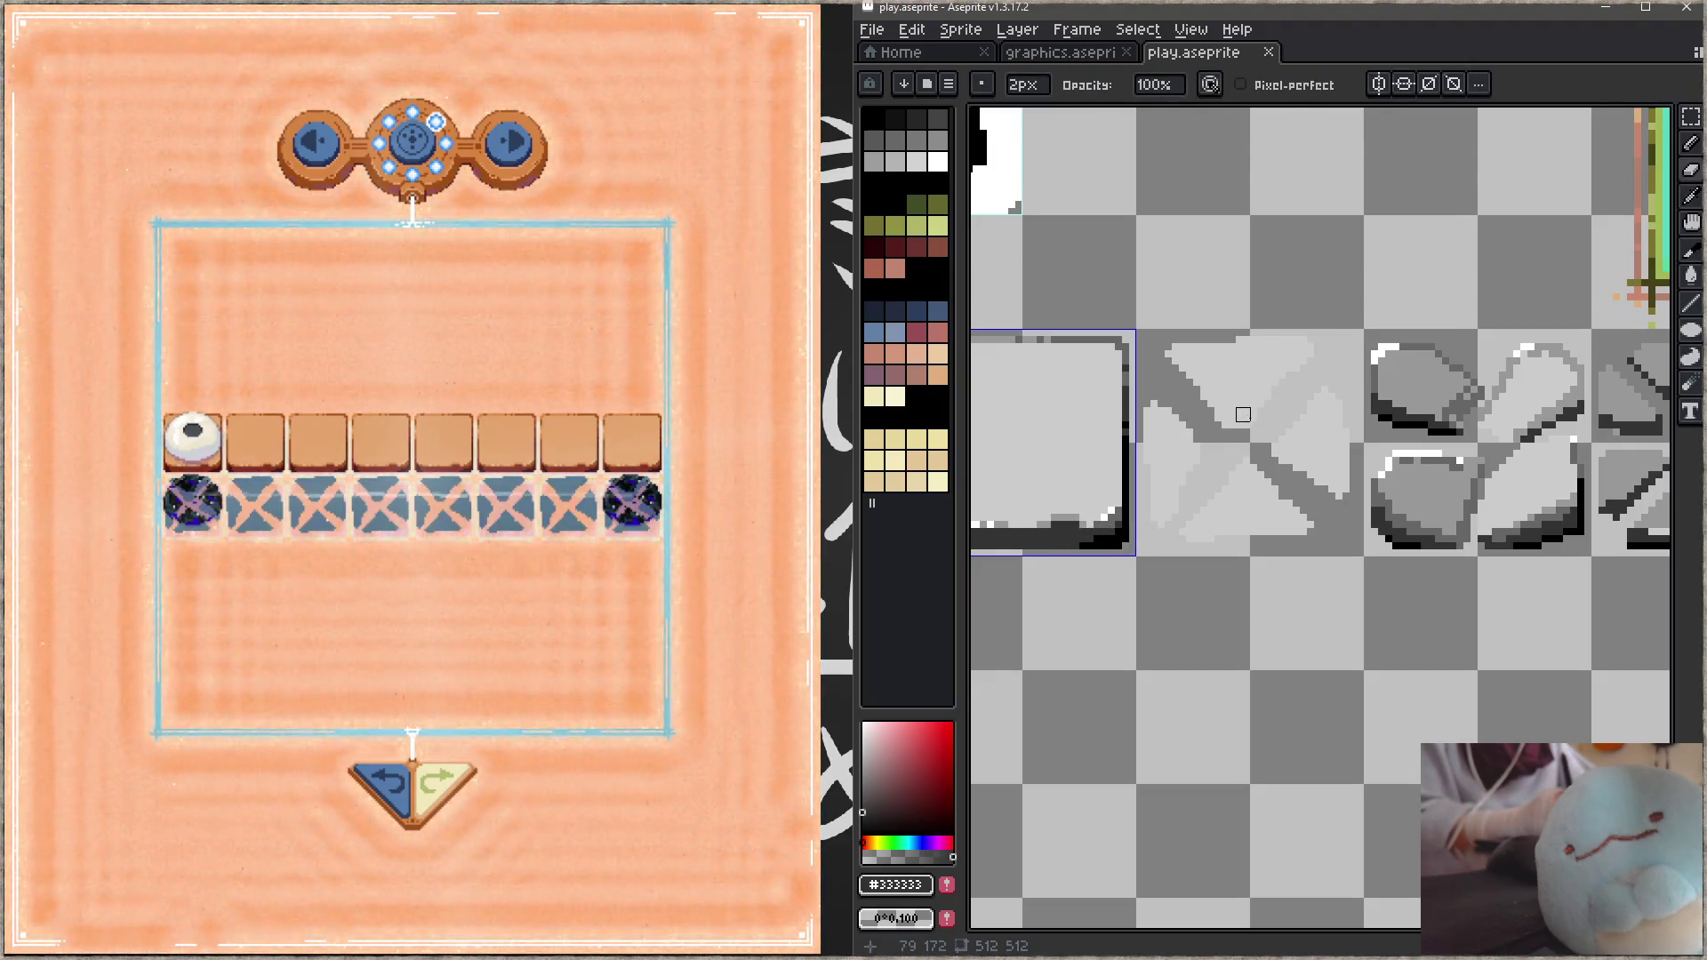
pyautogui.press('b')
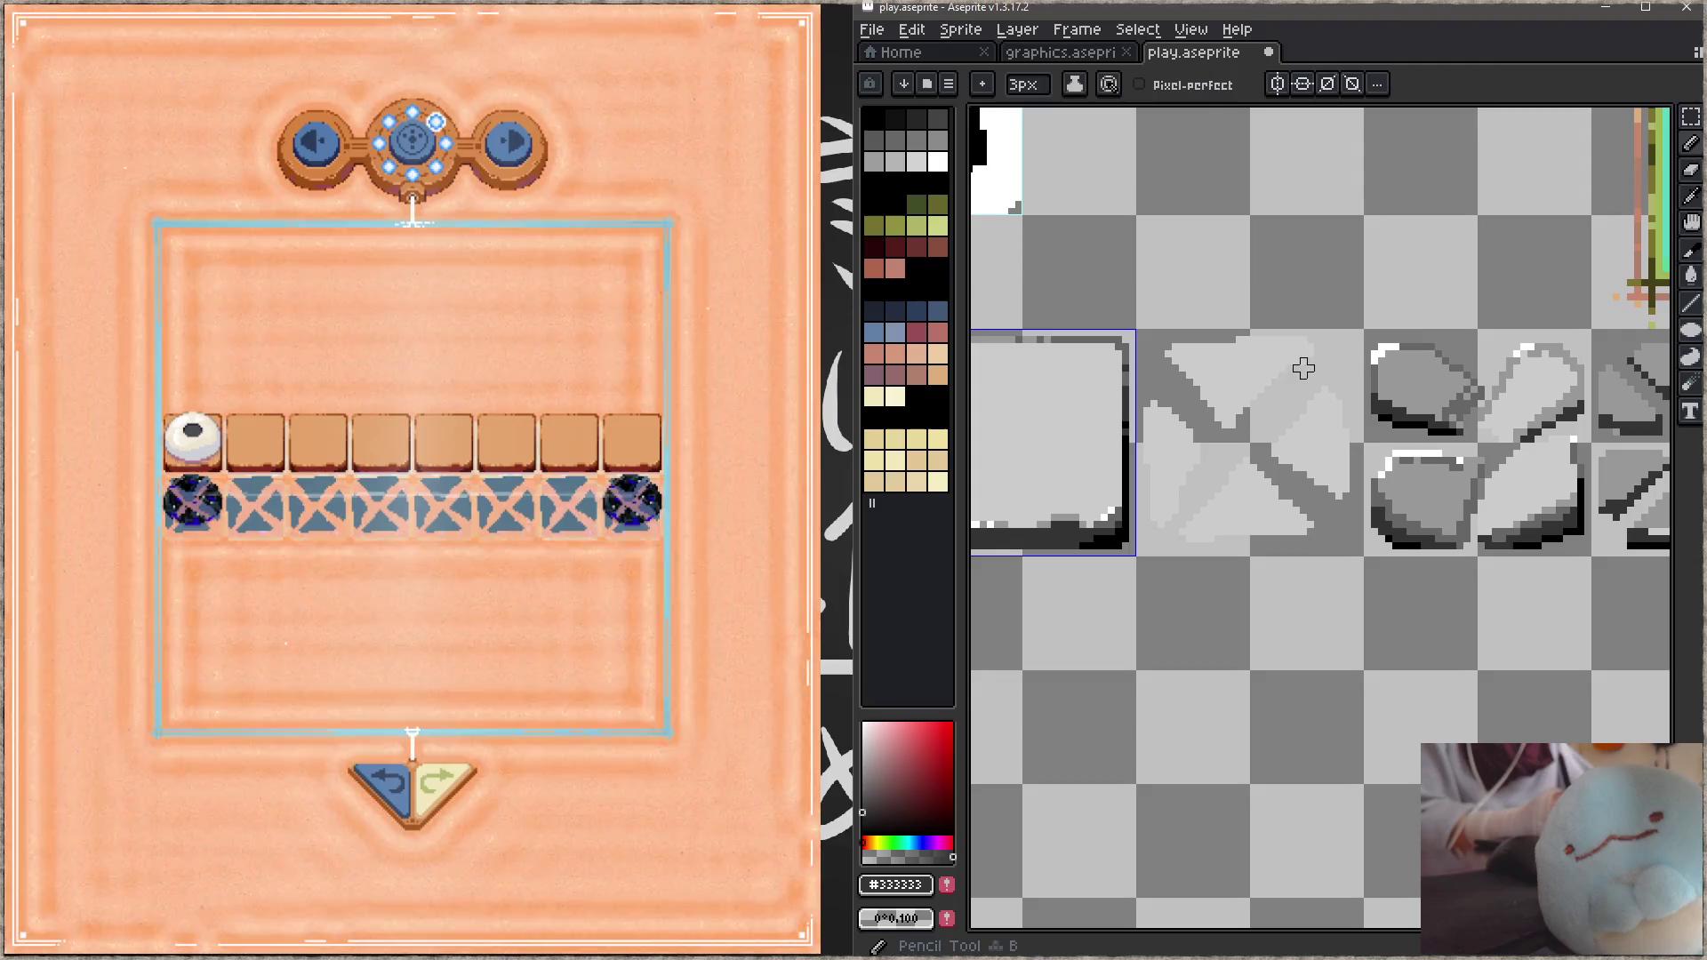
pyautogui.moveTo(1314, 360); pyautogui.dragTo(1244, 407)
pyautogui.press('-')
pyautogui.hotkey('ctrl', 'z')
pyautogui.moveTo(1307, 356); pyautogui.dragTo(1243, 414)
# Step: Add thin 1px dark strokes forming a V and a lower-left diagonal, then save
pyautogui.press('-')
pyautogui.moveTo(1173, 357)
pyautogui.mouseDown()
pyautogui.moveTo(1225, 432)
pyautogui.moveTo(1349, 491)
pyautogui.moveTo(1187, 533)
pyautogui.moveTo(1235, 527)
pyautogui.moveTo(1169, 512)
pyautogui.moveTo(1154, 489)
pyautogui.mouseUp()
pyautogui.keyDown('alt'); pyautogui.click(1168, 499); pyautogui.keyUp('alt')
pyautogui.keyDown('alt'); pyautogui.click(1175, 500); pyautogui.keyUp('alt')
pyautogui.moveTo(1200, 458); pyautogui.dragTo(1174, 495)
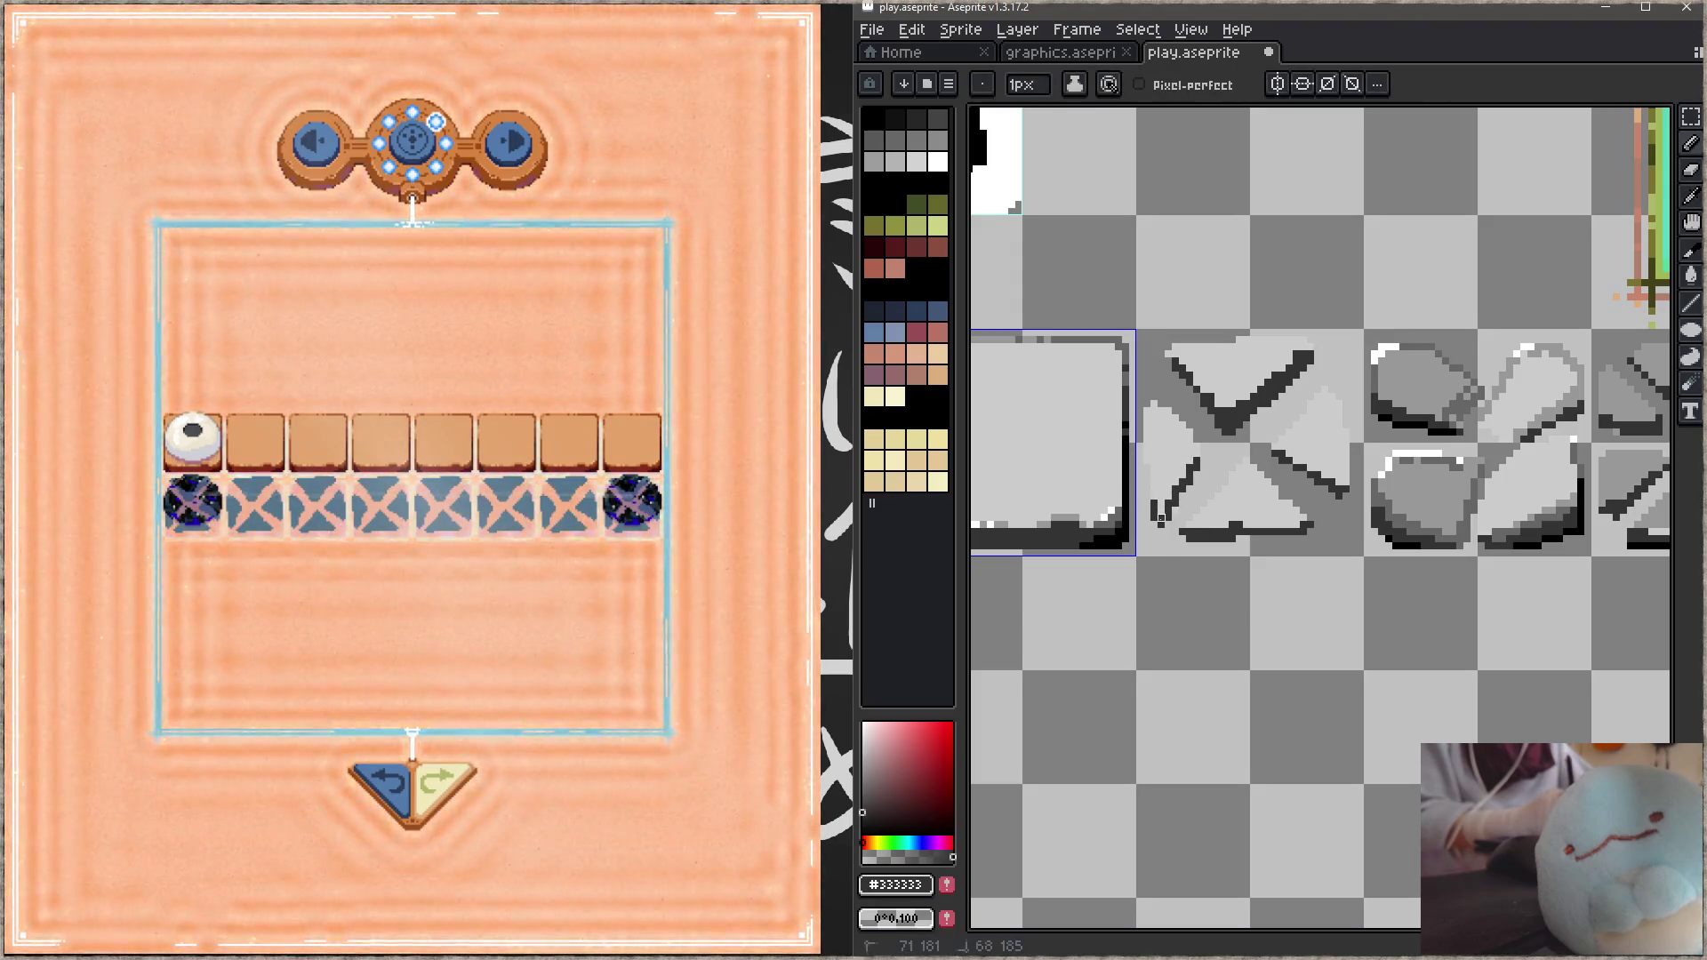
pyautogui.hotkey('ctrl', 's')
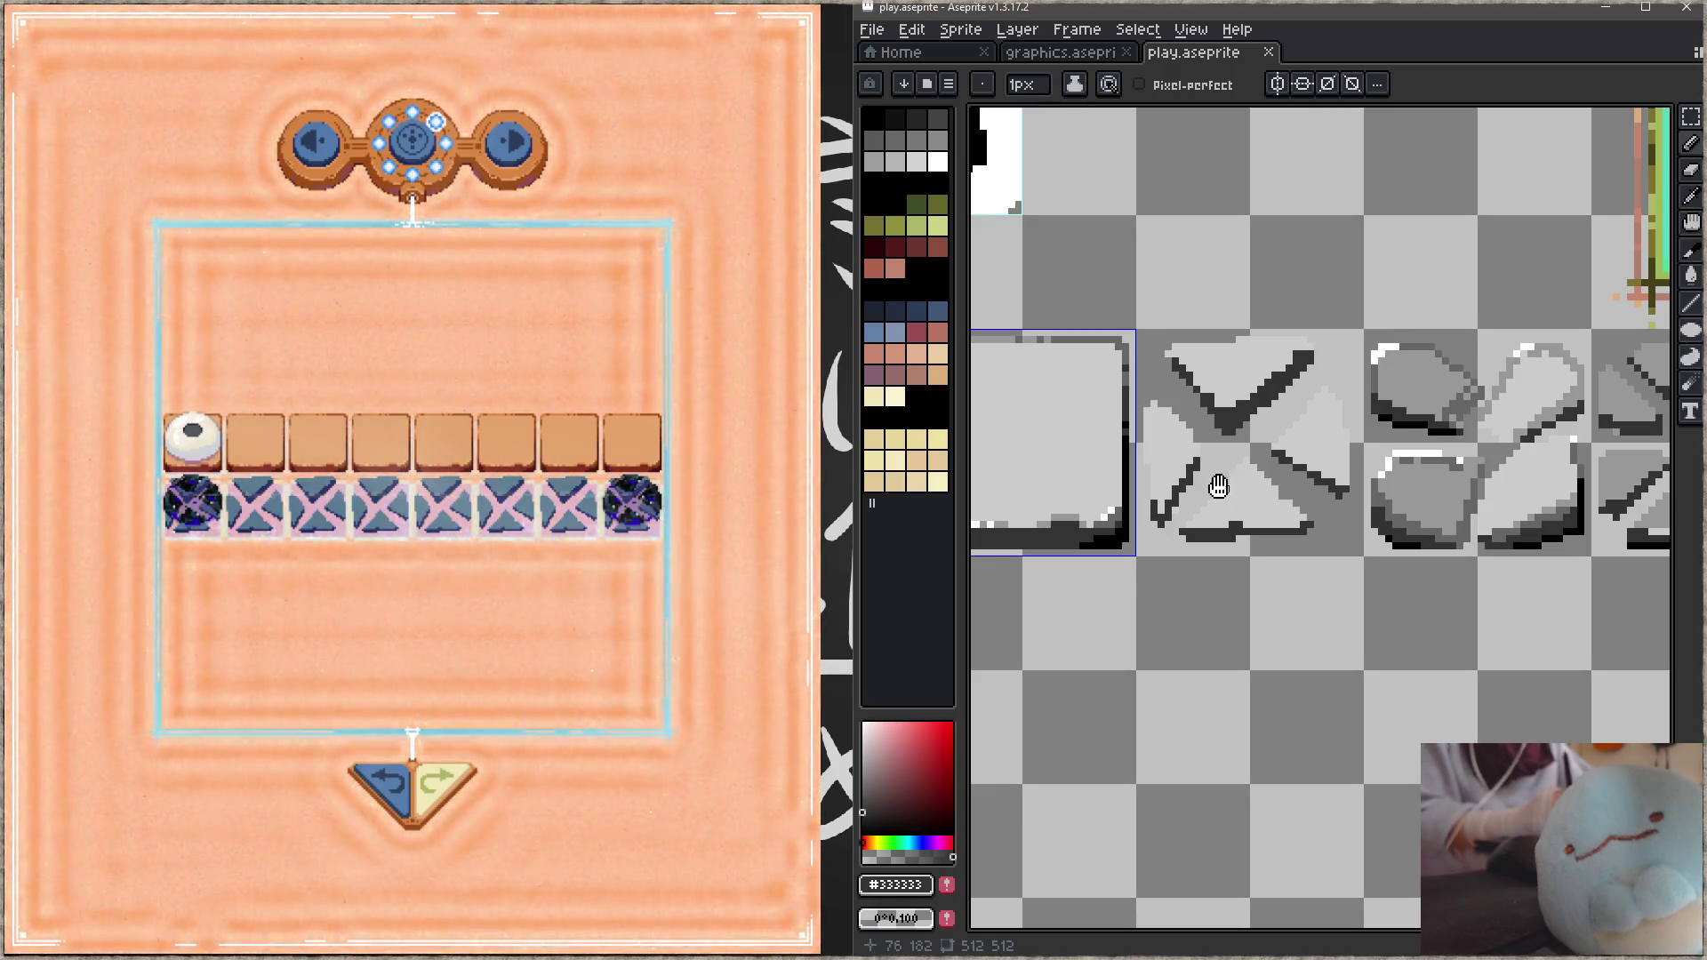
pyautogui.hscroll(-3, 1232, 489)
# Step: Delete the sketched X tile and drop a copy of the plain square tile into its cell
pyautogui.press('m')
pyautogui.moveTo(1291, 398); pyautogui.dragTo(1409, 533)
pyautogui.press('Delete')
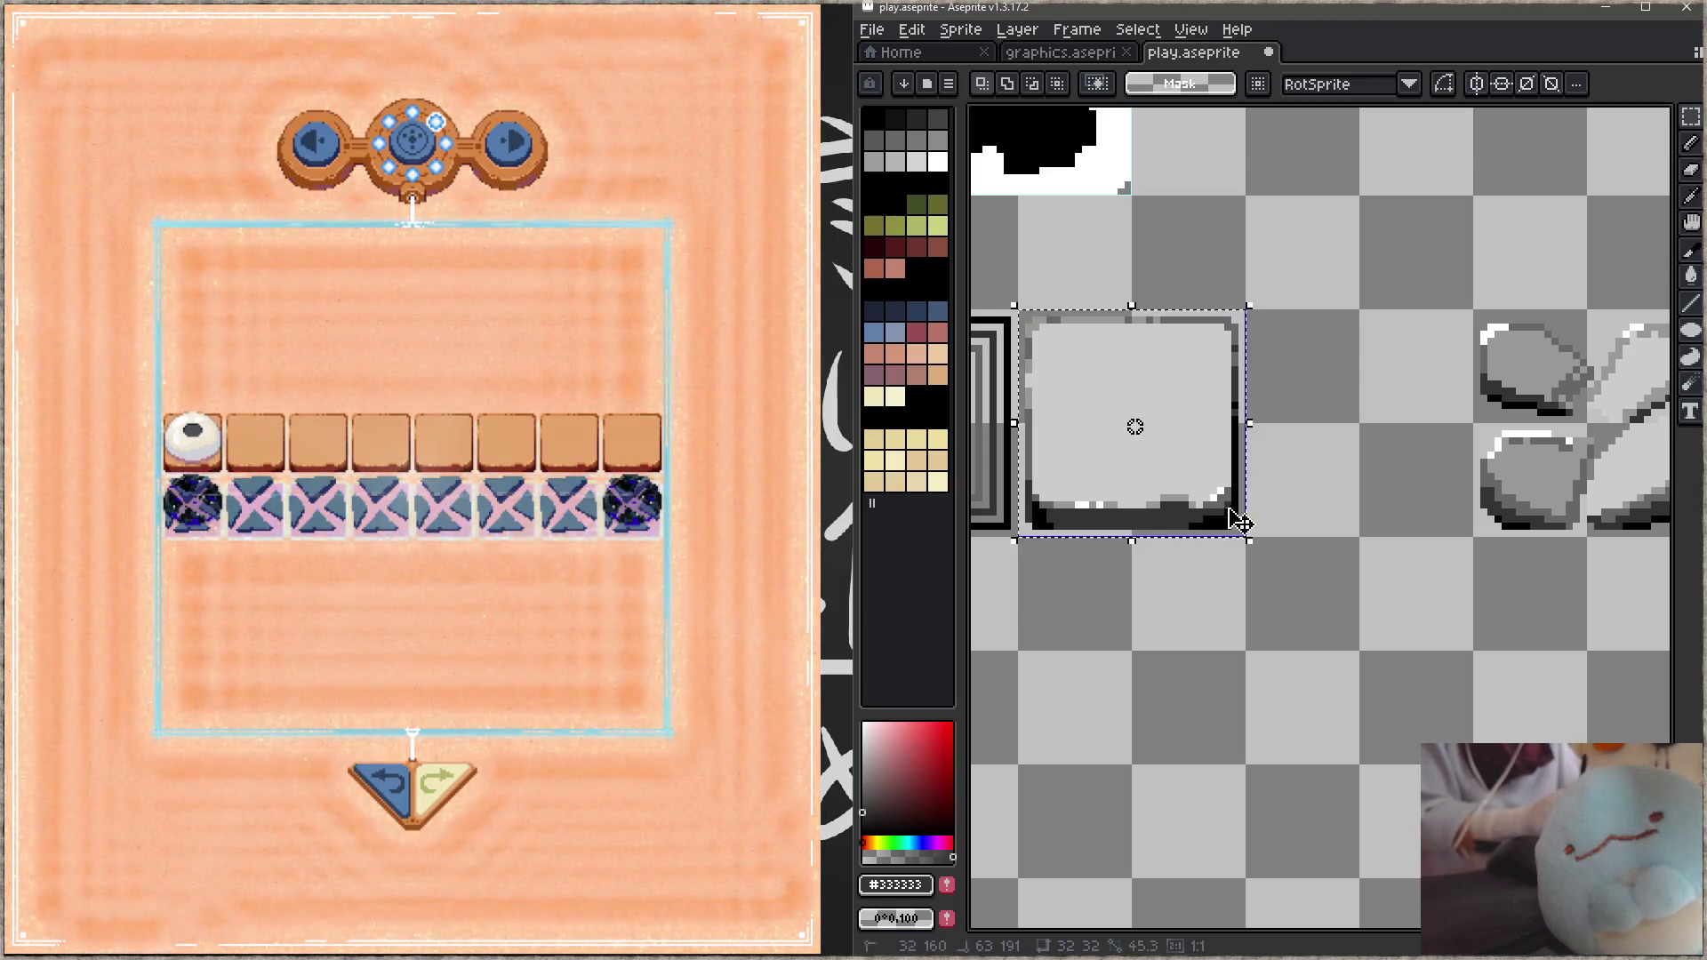
pyautogui.moveTo(1180, 495); pyautogui.dragTo(1420, 489)
pyautogui.moveTo(1364, 438); pyautogui.dragTo(1307, 495)
pyautogui.press('Return')
# Step: Draw pencil diagonals from corner to corner across the copied tile and save
pyautogui.press('b')
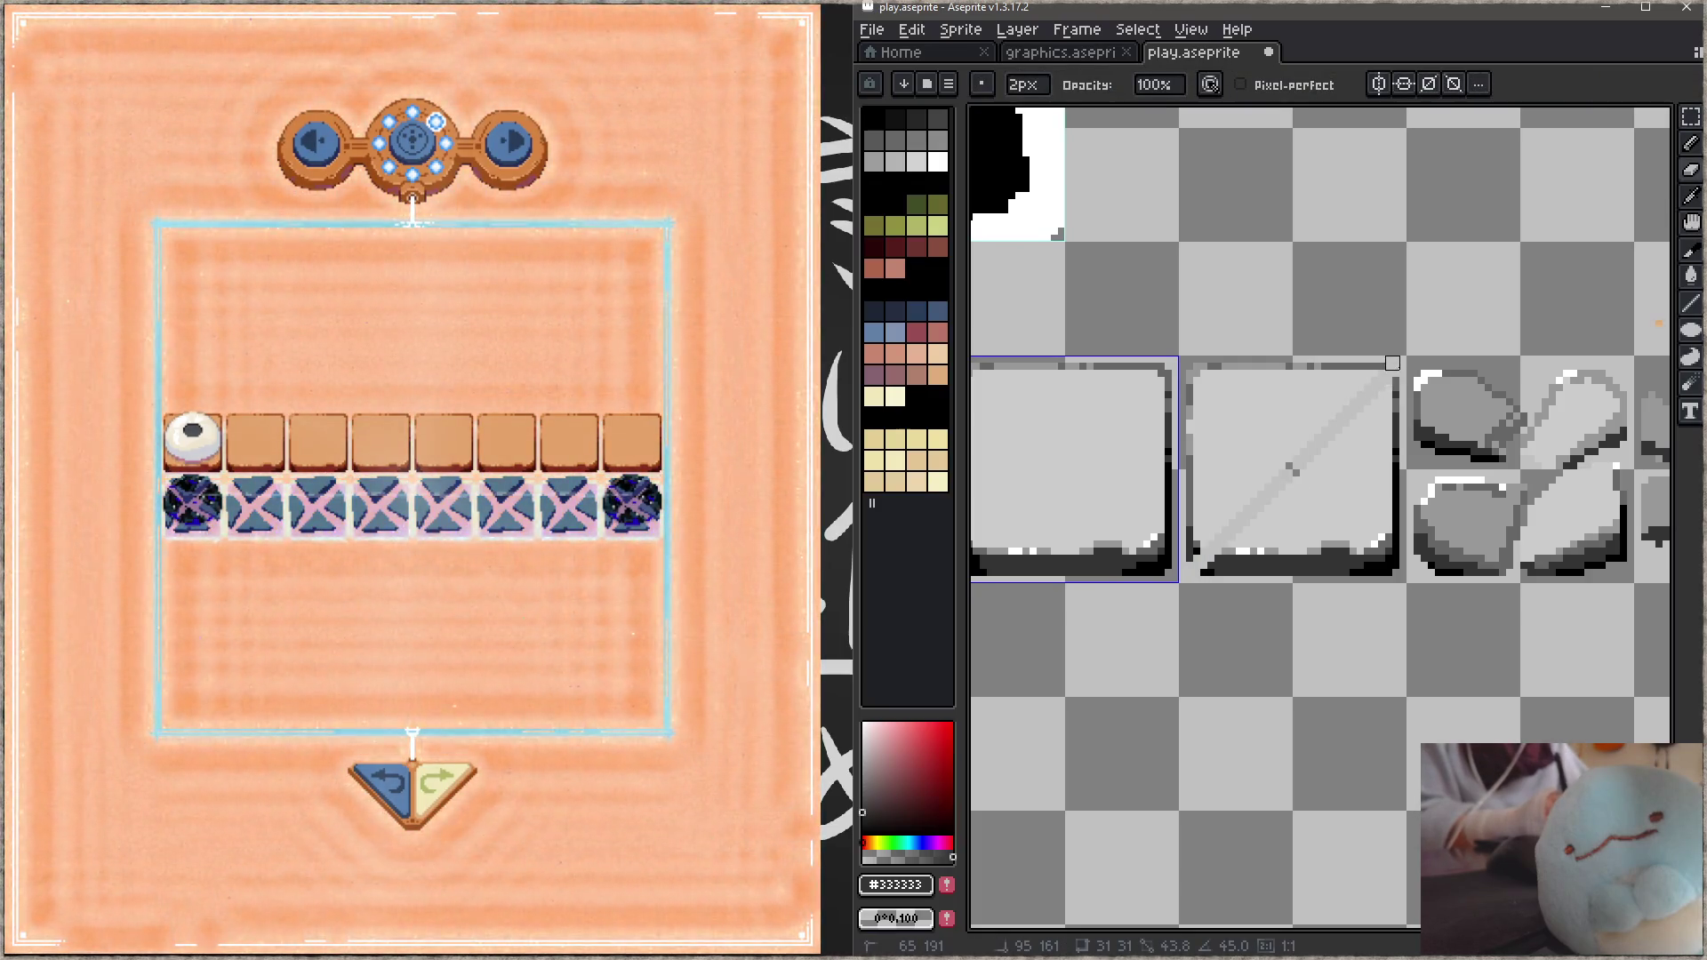
pyautogui.keyDown('shift'); pyautogui.click(1392, 363); pyautogui.keyUp('shift')
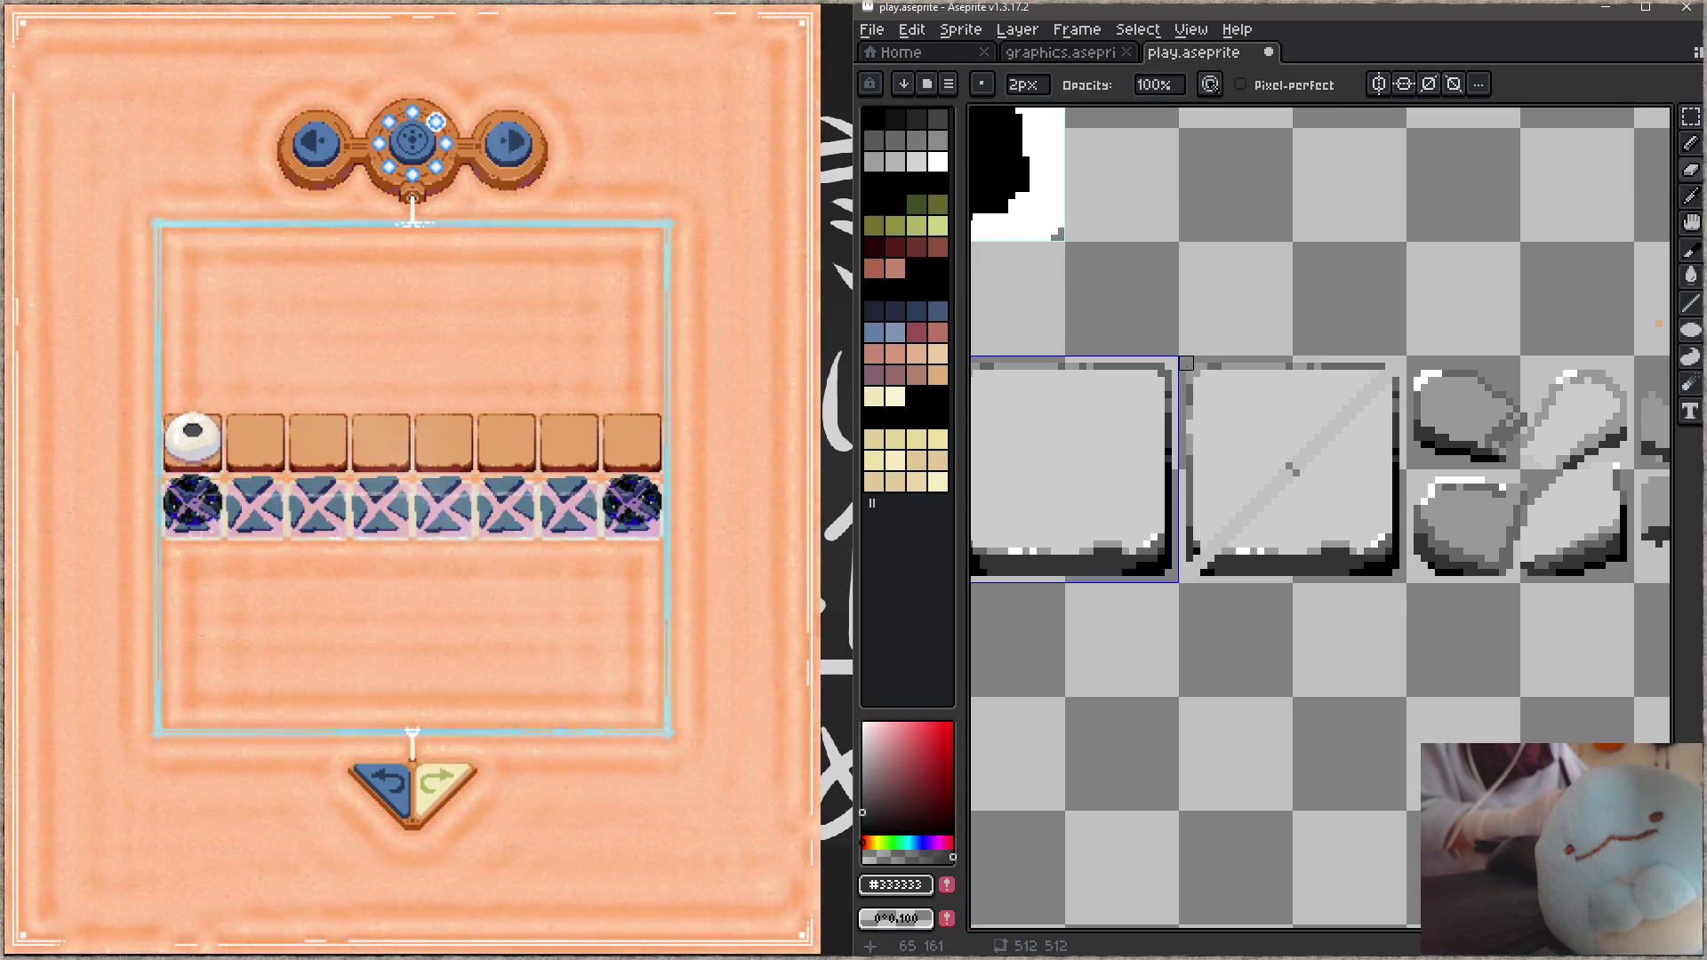
pyautogui.click(1191, 368)
pyautogui.keyDown('shift'); pyautogui.click(1383, 565); pyautogui.keyUp('shift')
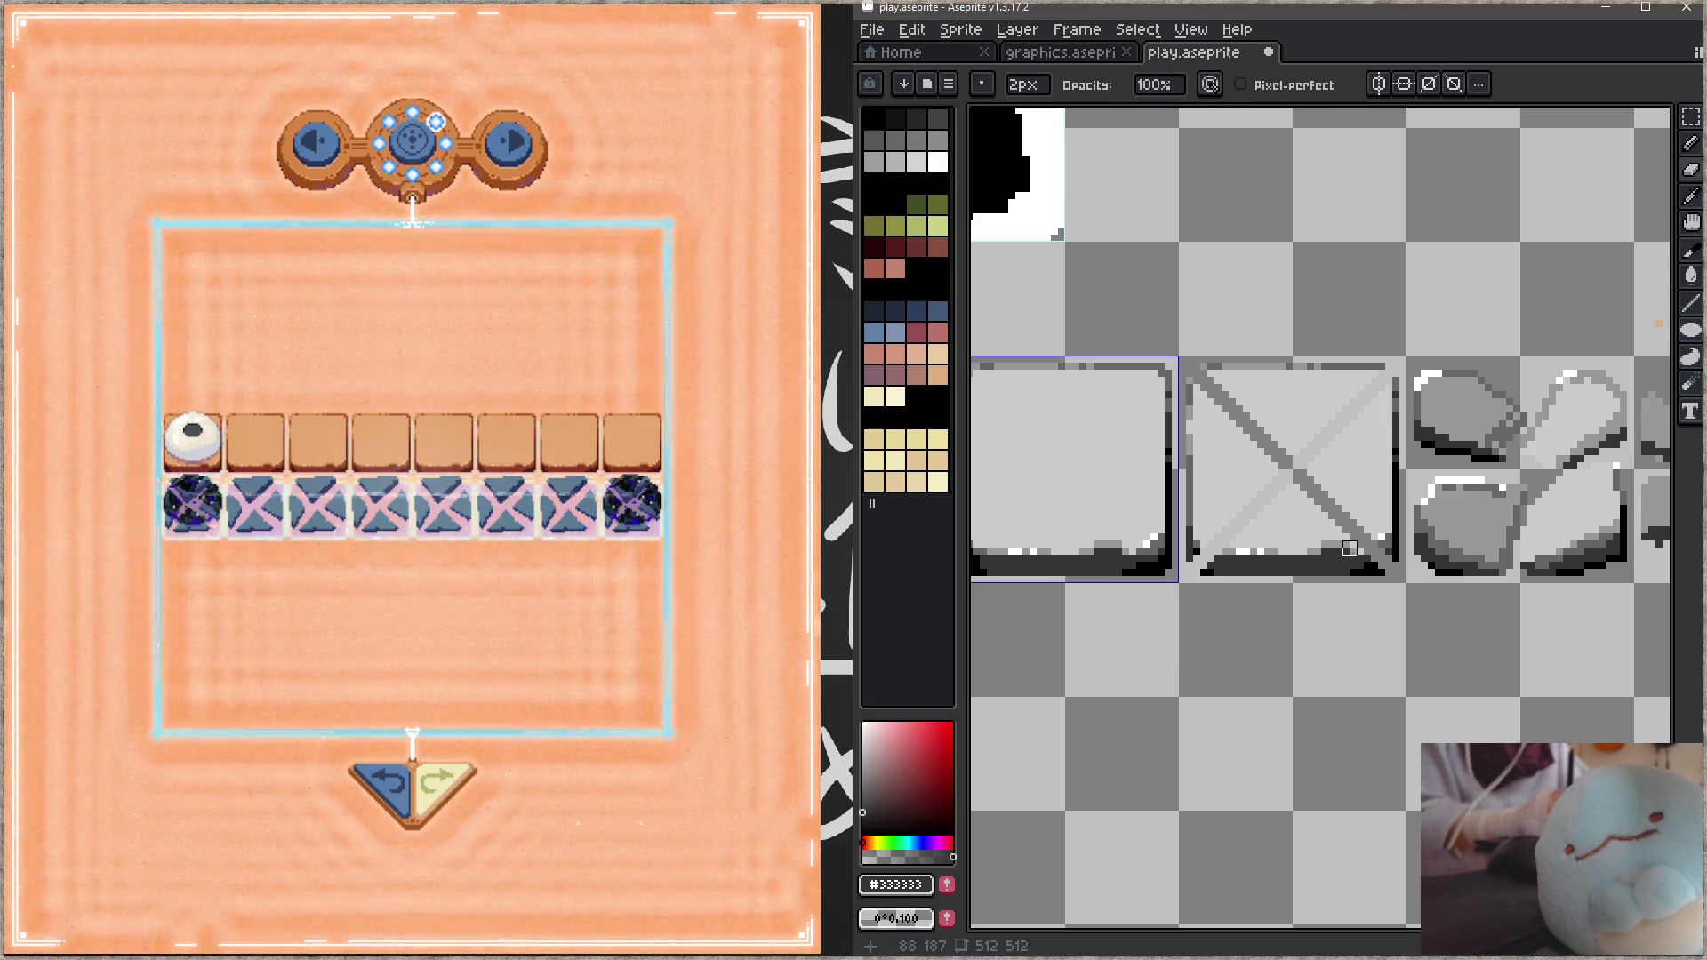
pyautogui.hotkey('ctrl', 's')
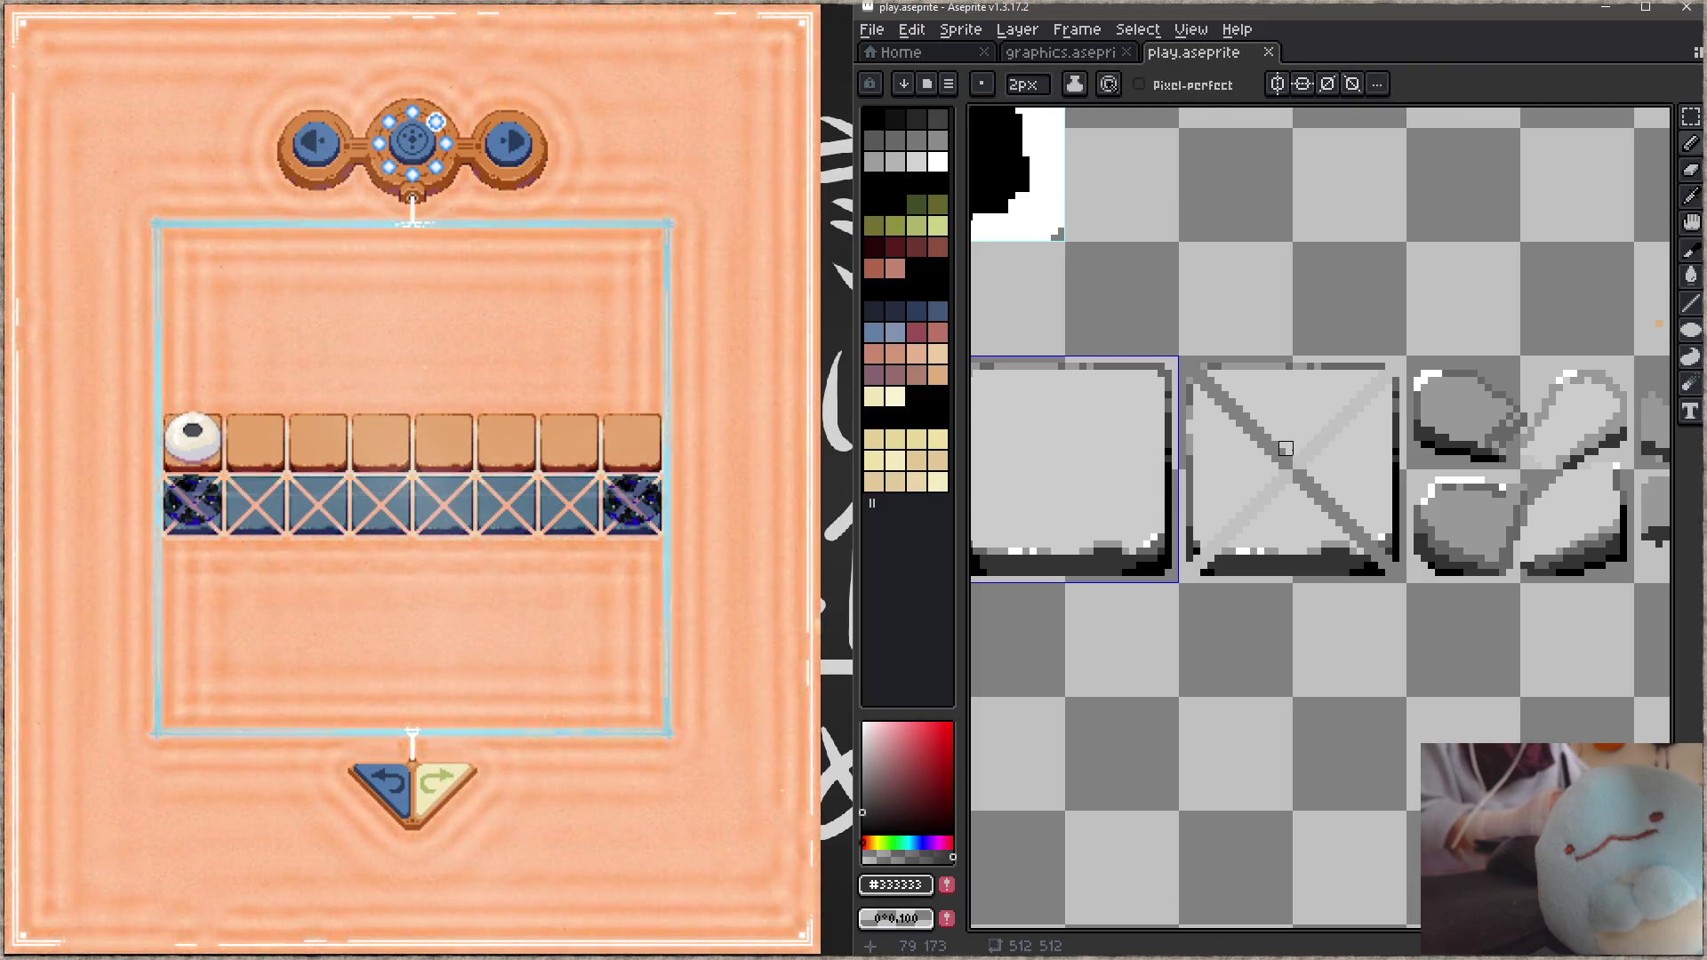
pyautogui.moveTo(1292, 448); pyautogui.dragTo(1377, 367)
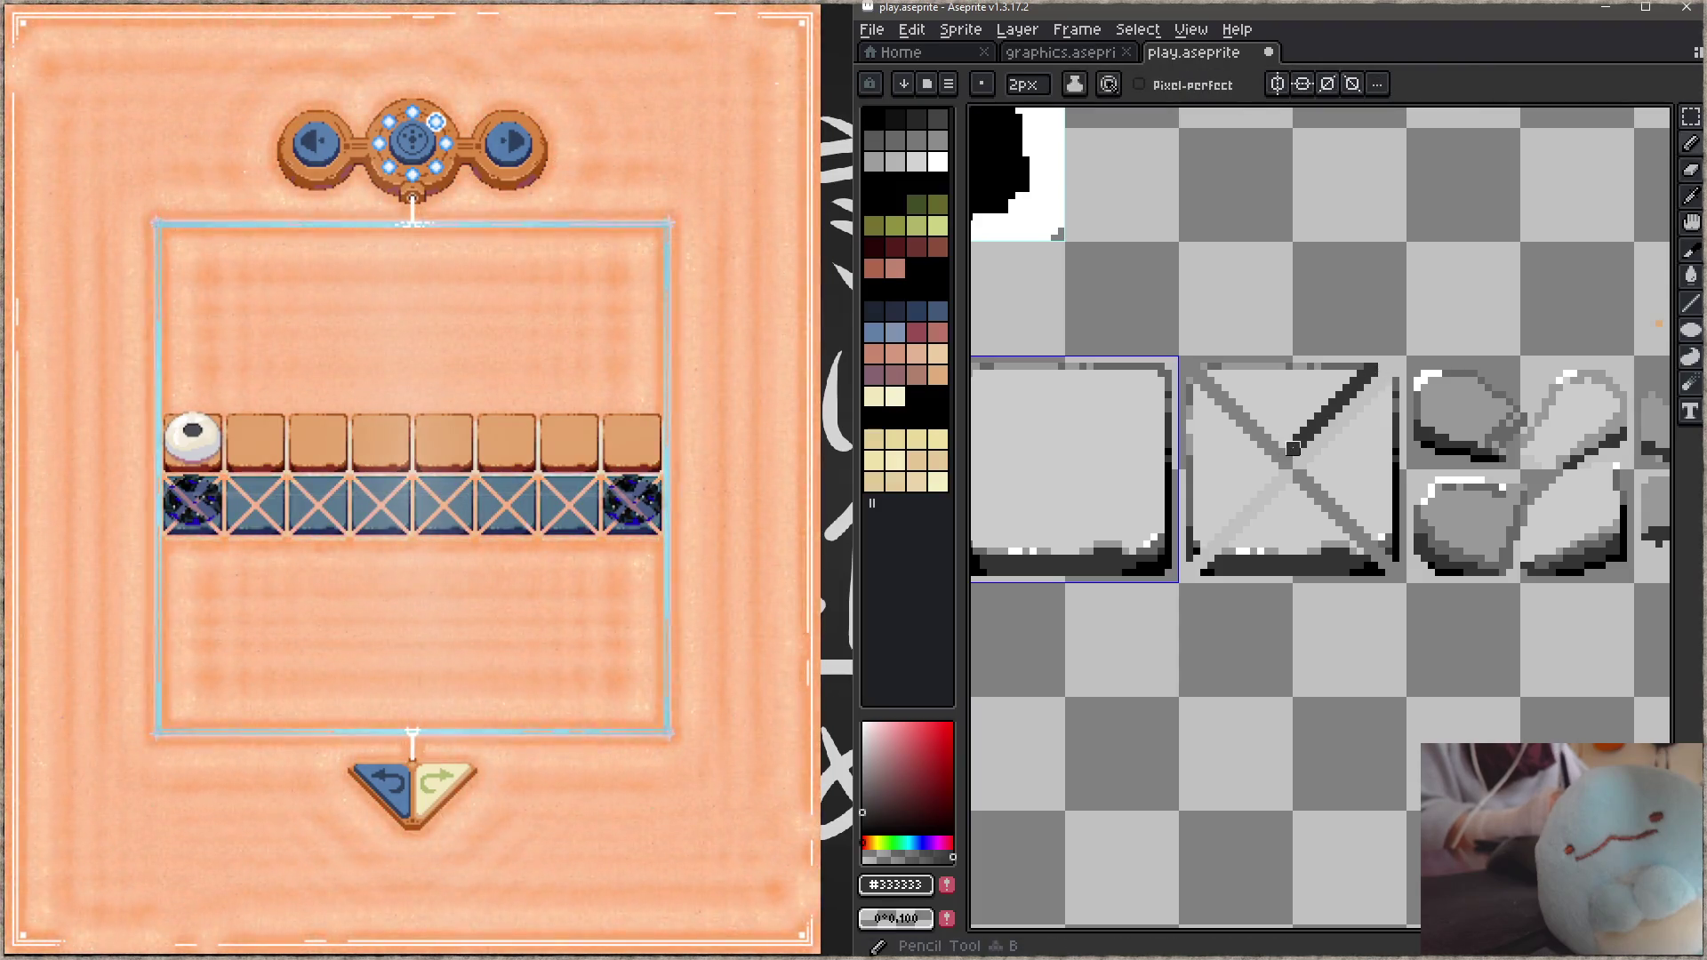
# Step: Thicken the tile's dark diagonals toward the top-left and bottom-right corners
pyautogui.moveTo(1286, 442); pyautogui.dragTo(1200, 363)
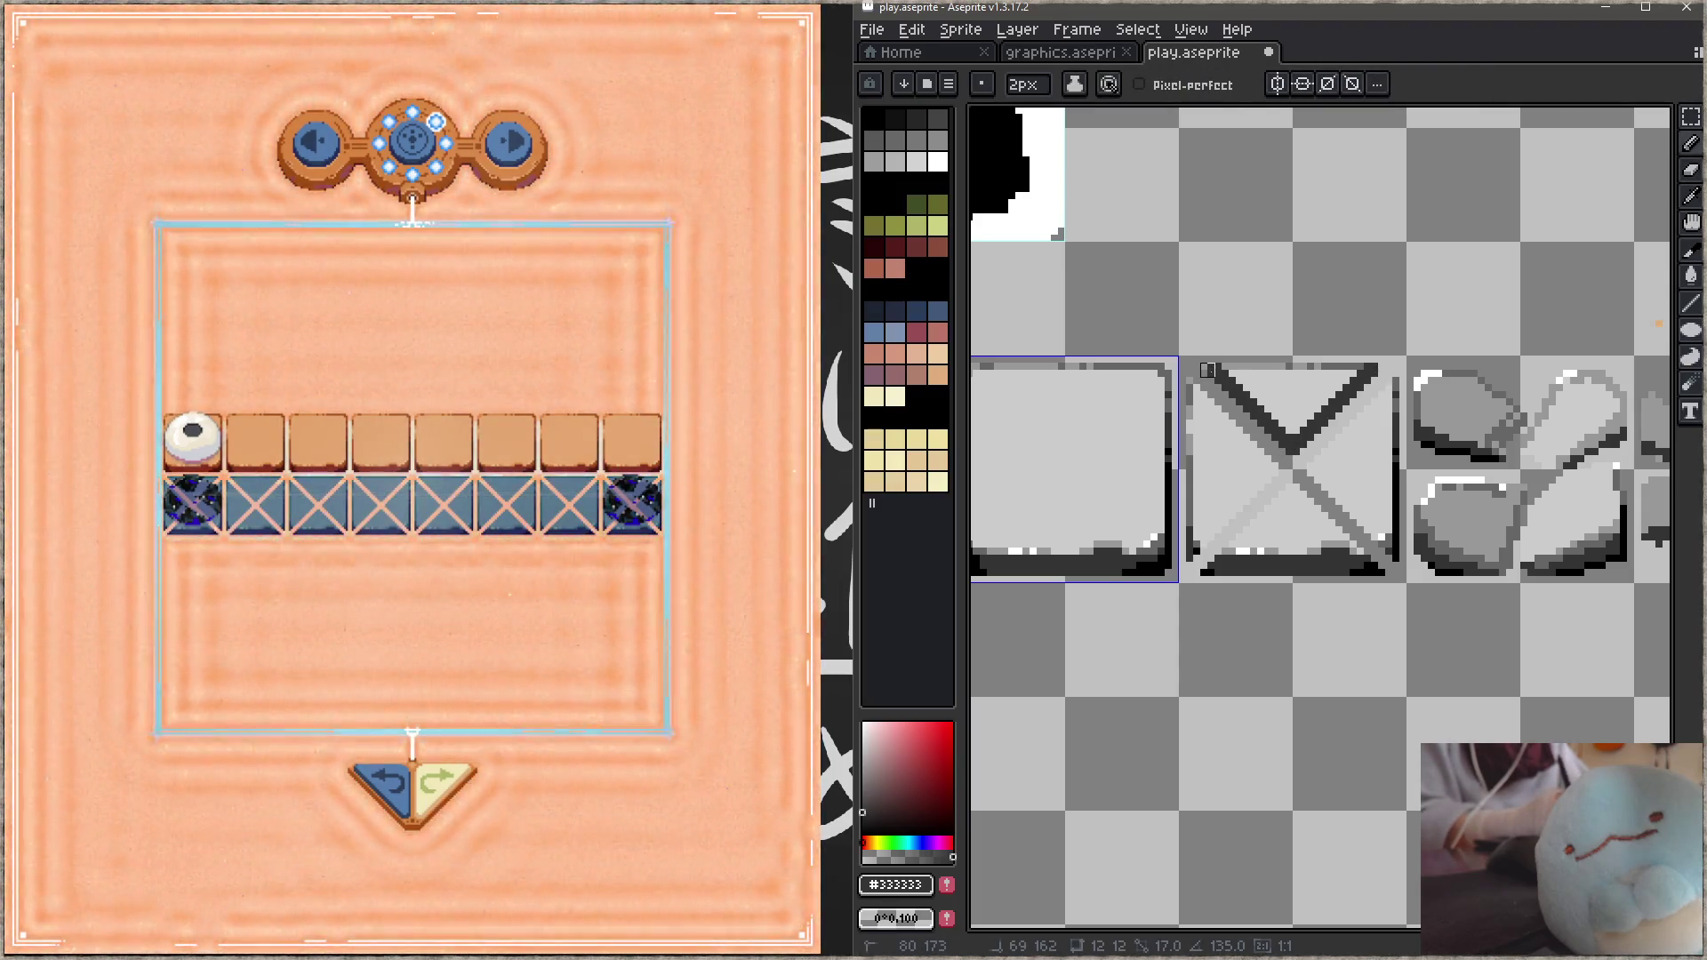
pyautogui.press('e')
pyautogui.press('l')
pyautogui.moveTo(1194, 547)
pyautogui.mouseDown()
pyautogui.moveTo(1278, 477)
pyautogui.moveTo(1194, 548)
pyautogui.mouseUp()
pyautogui.hotkey('ctrl', 'z')
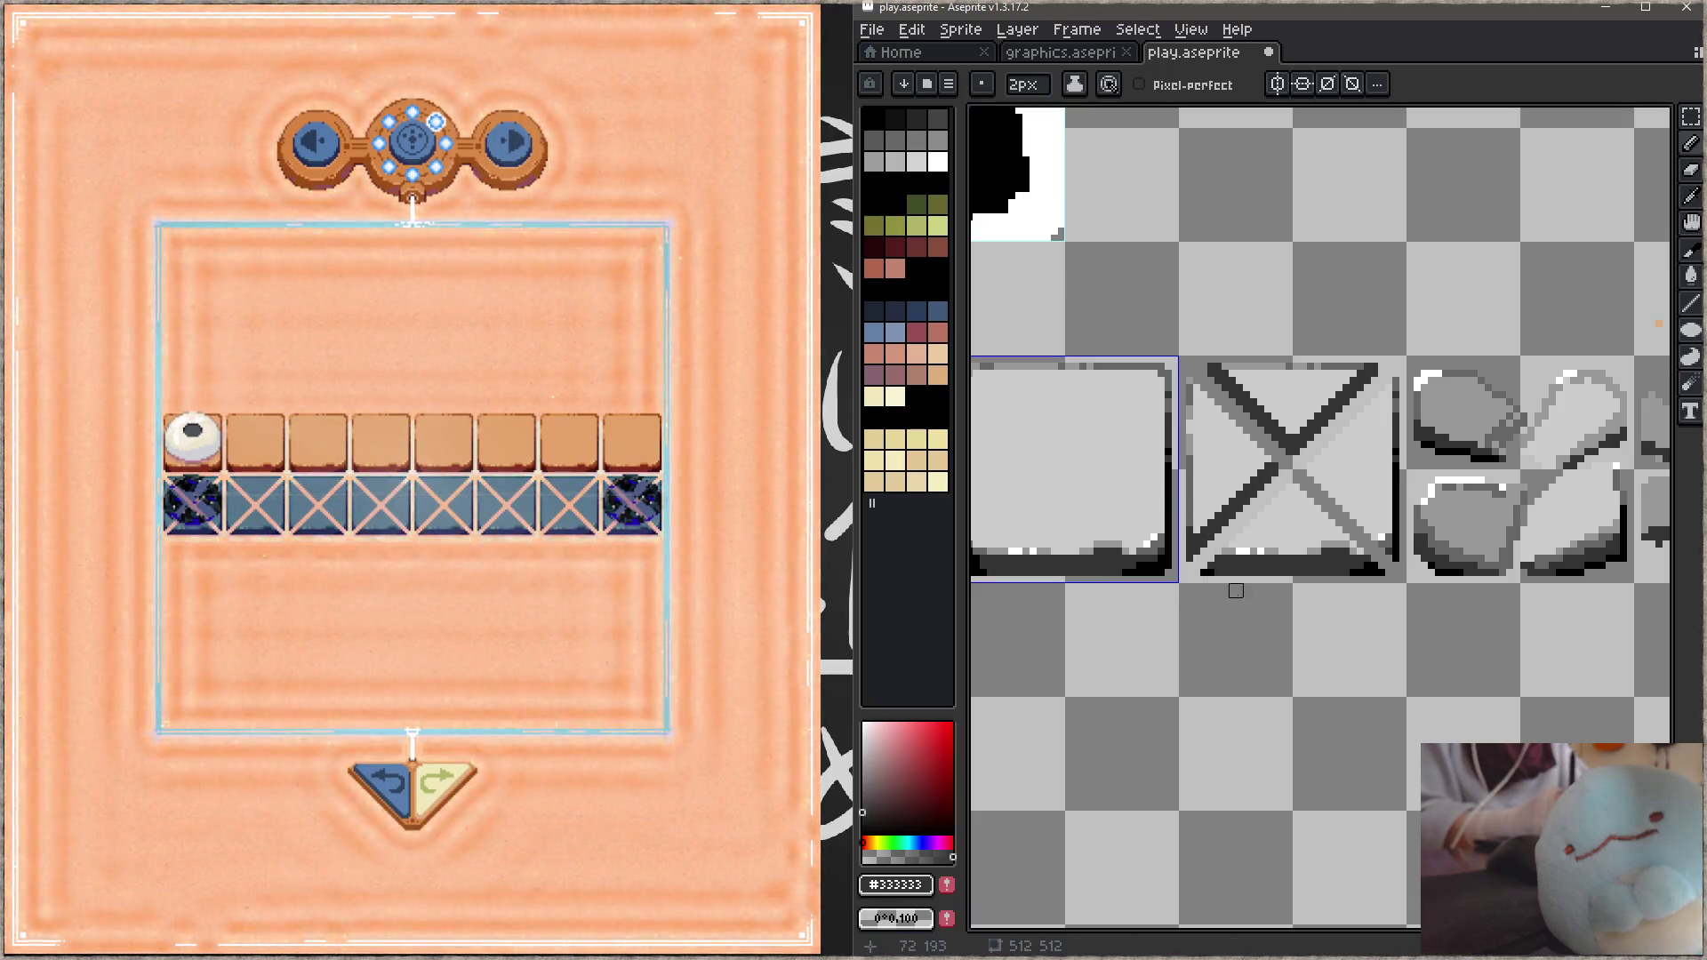
pyautogui.press('e')
pyautogui.press('b')
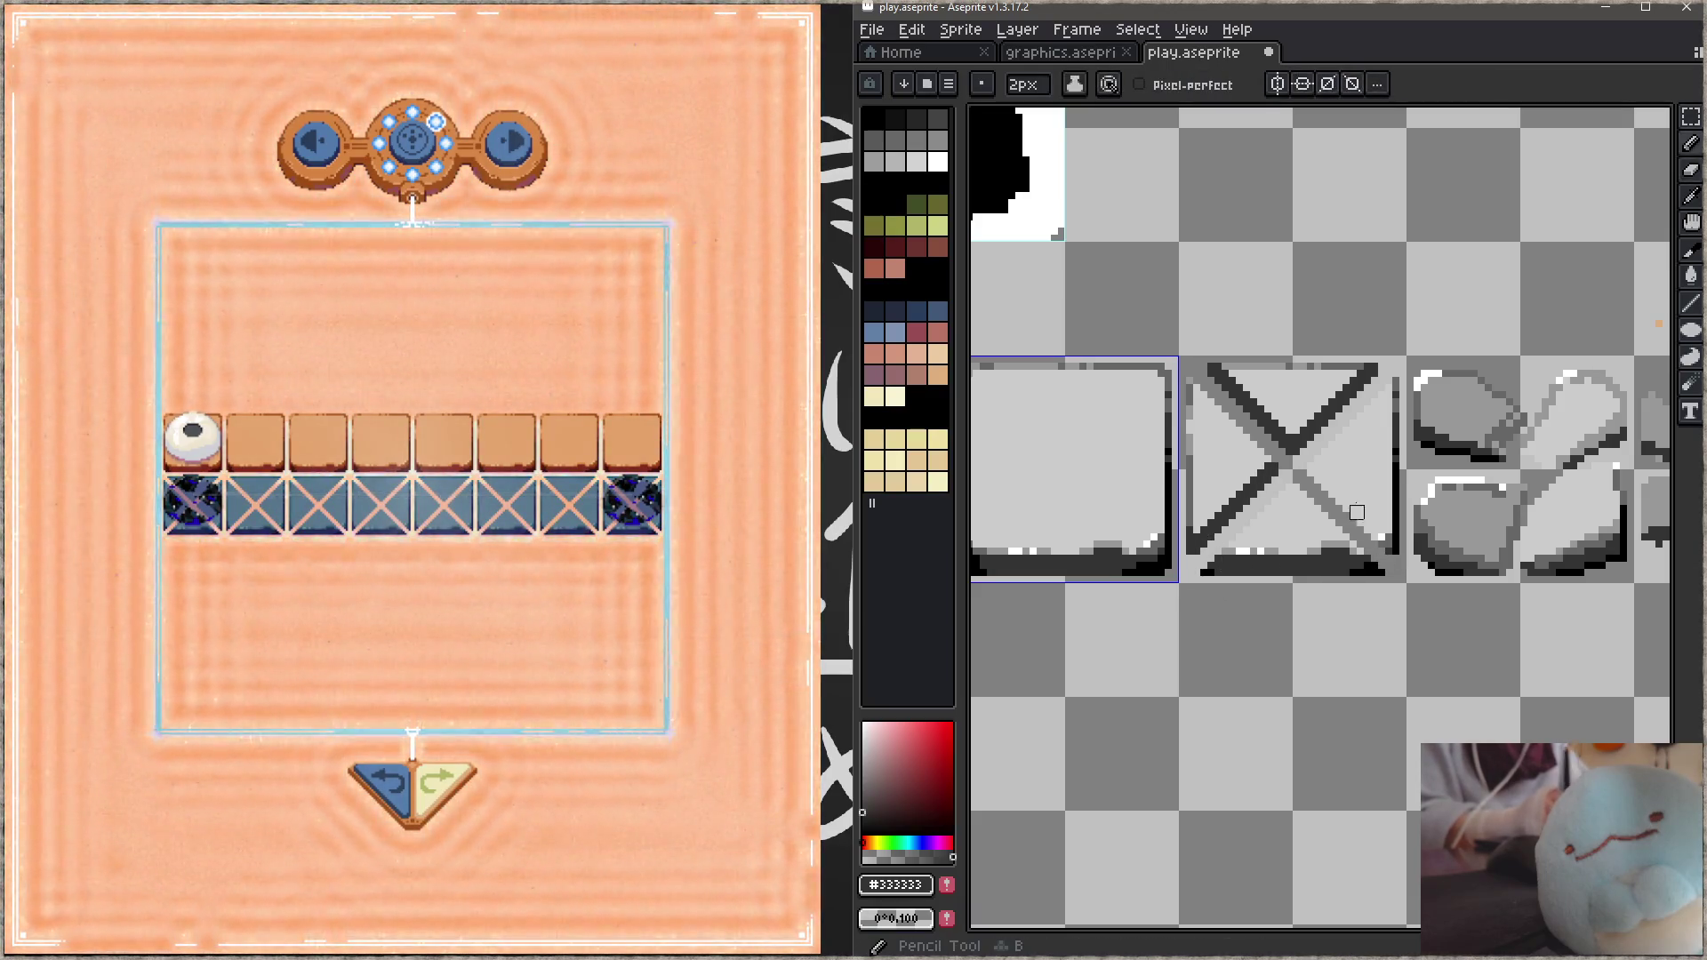
pyautogui.moveTo(1321, 470); pyautogui.dragTo(1390, 555)
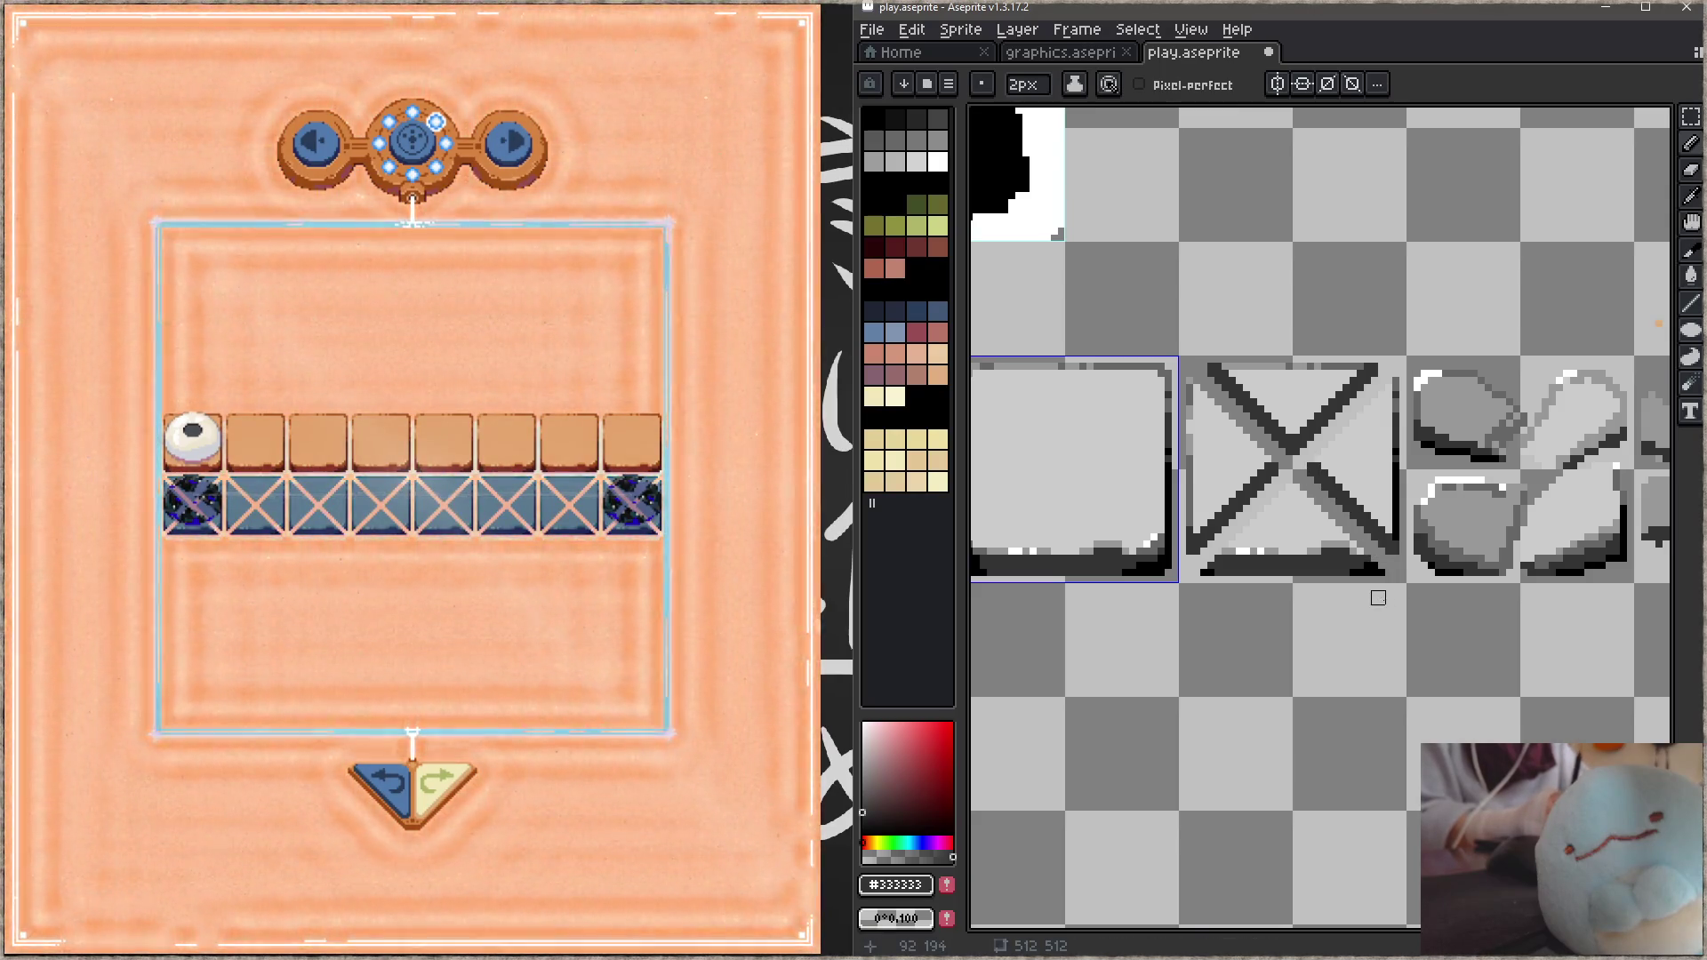
# Step: Erase stray dark pixels at the bottom edge and top corners, saving the sheet
pyautogui.press('e')
pyautogui.moveTo(1217, 569); pyautogui.dragTo(1210, 576)
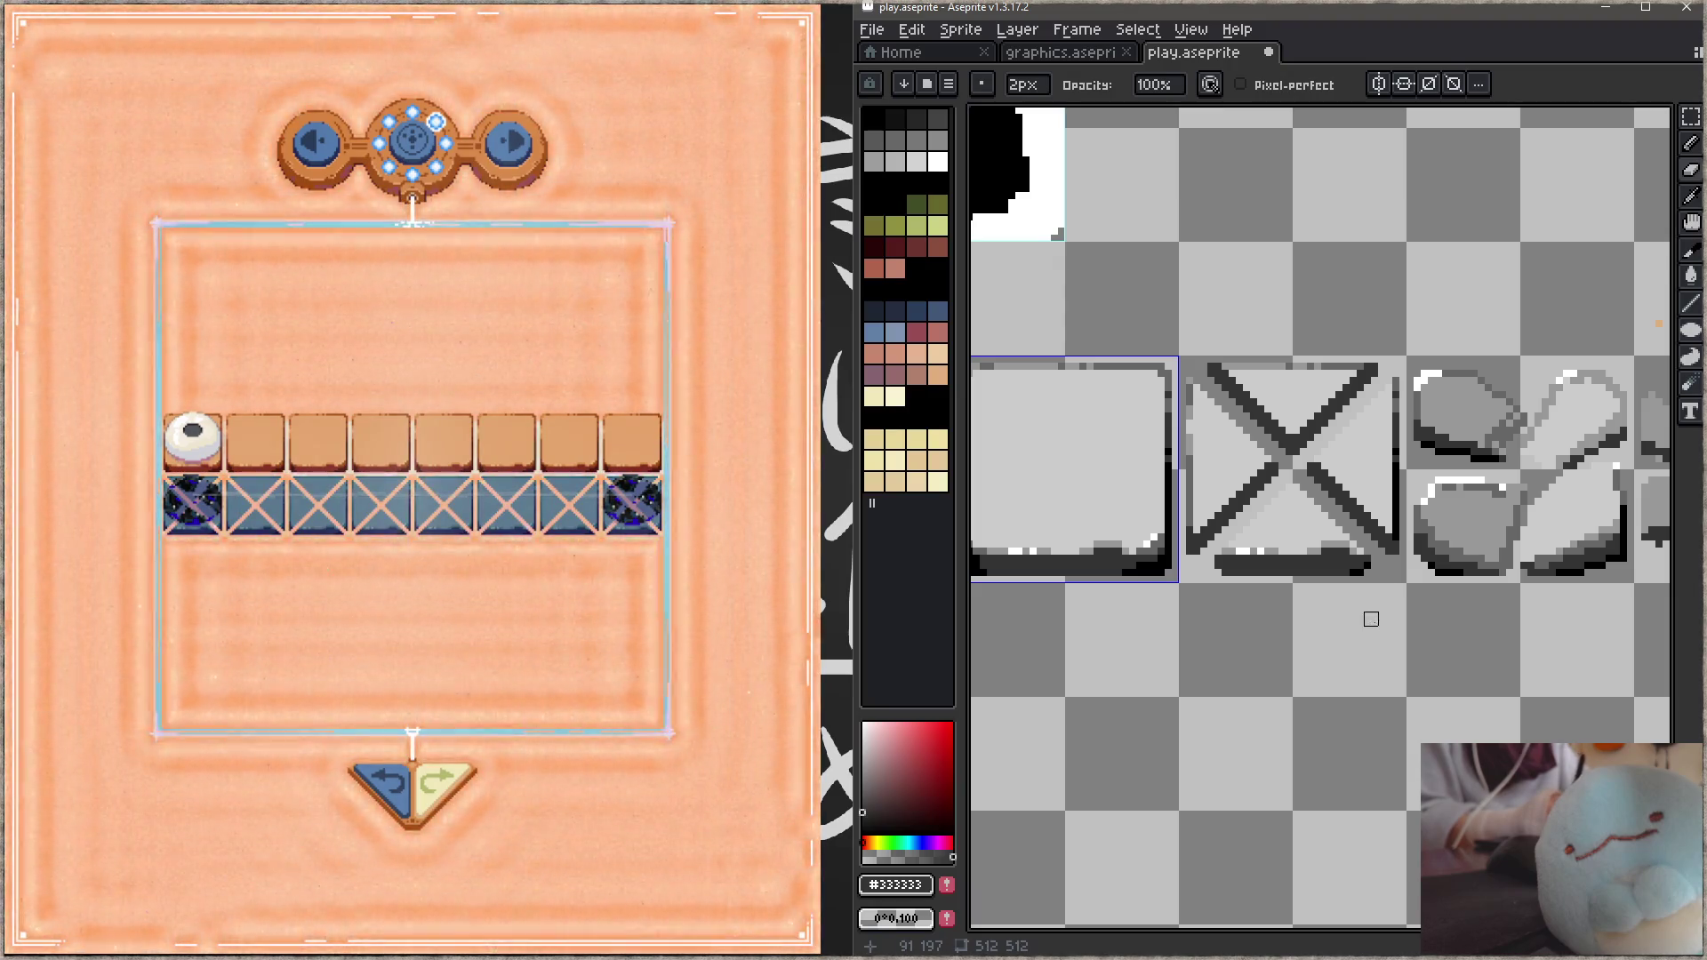
pyautogui.hotkey('ctrl', 's')
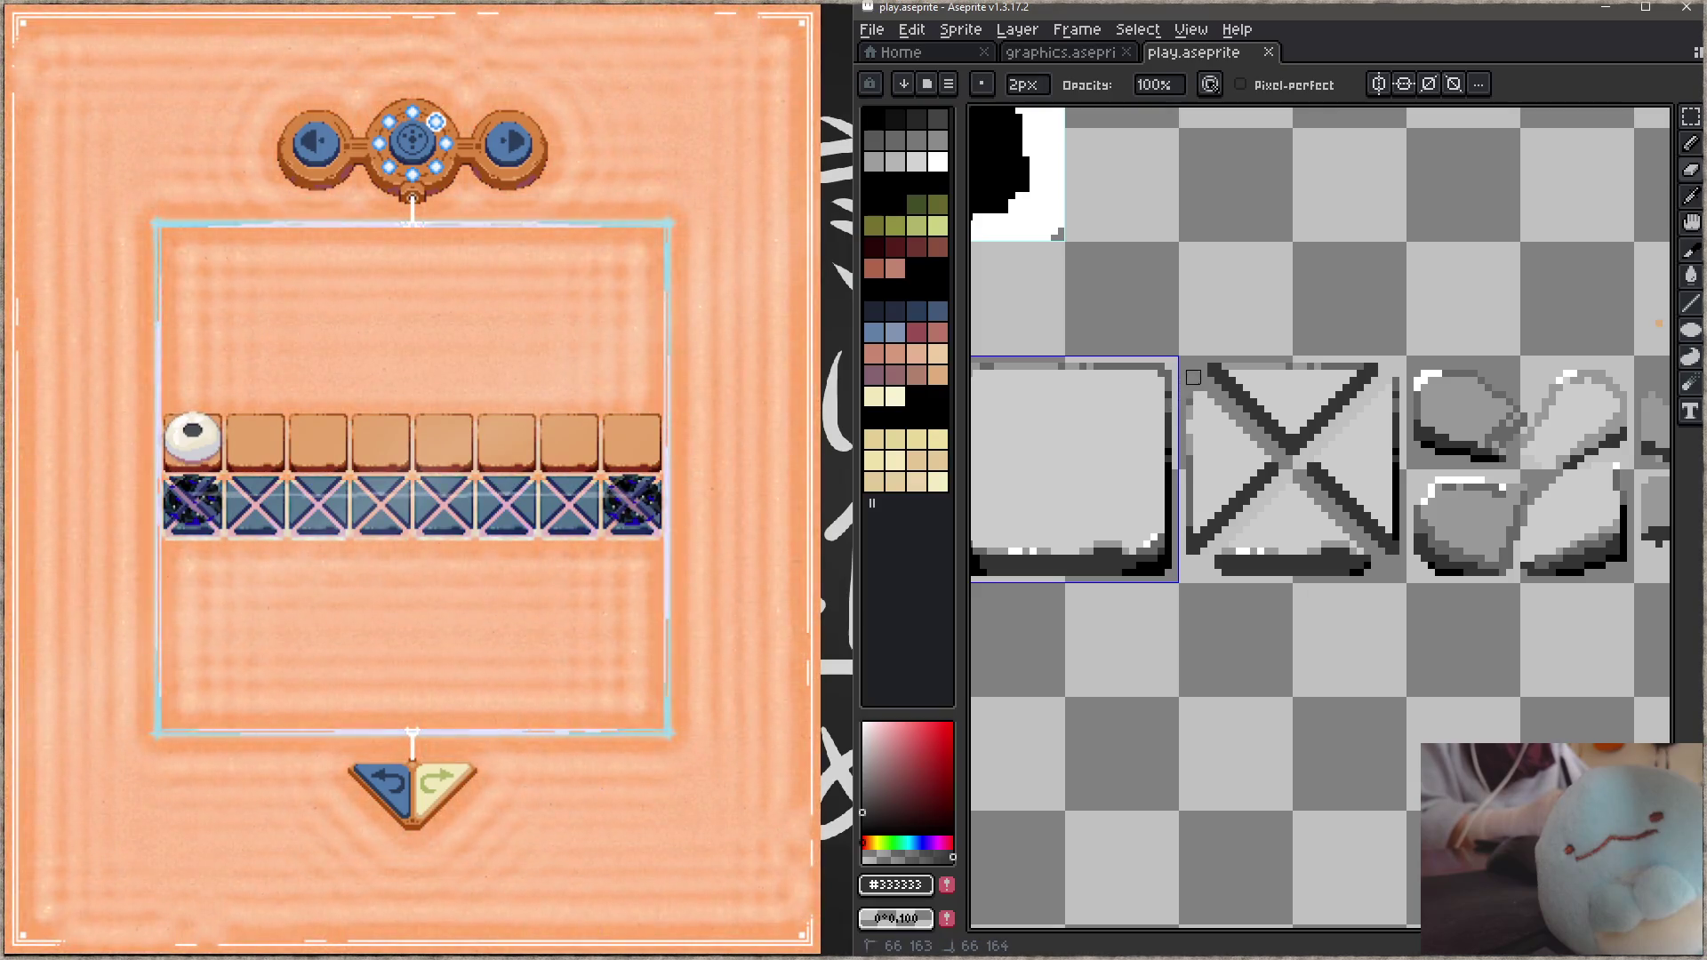
pyautogui.click(1193, 377)
pyautogui.click(1385, 377)
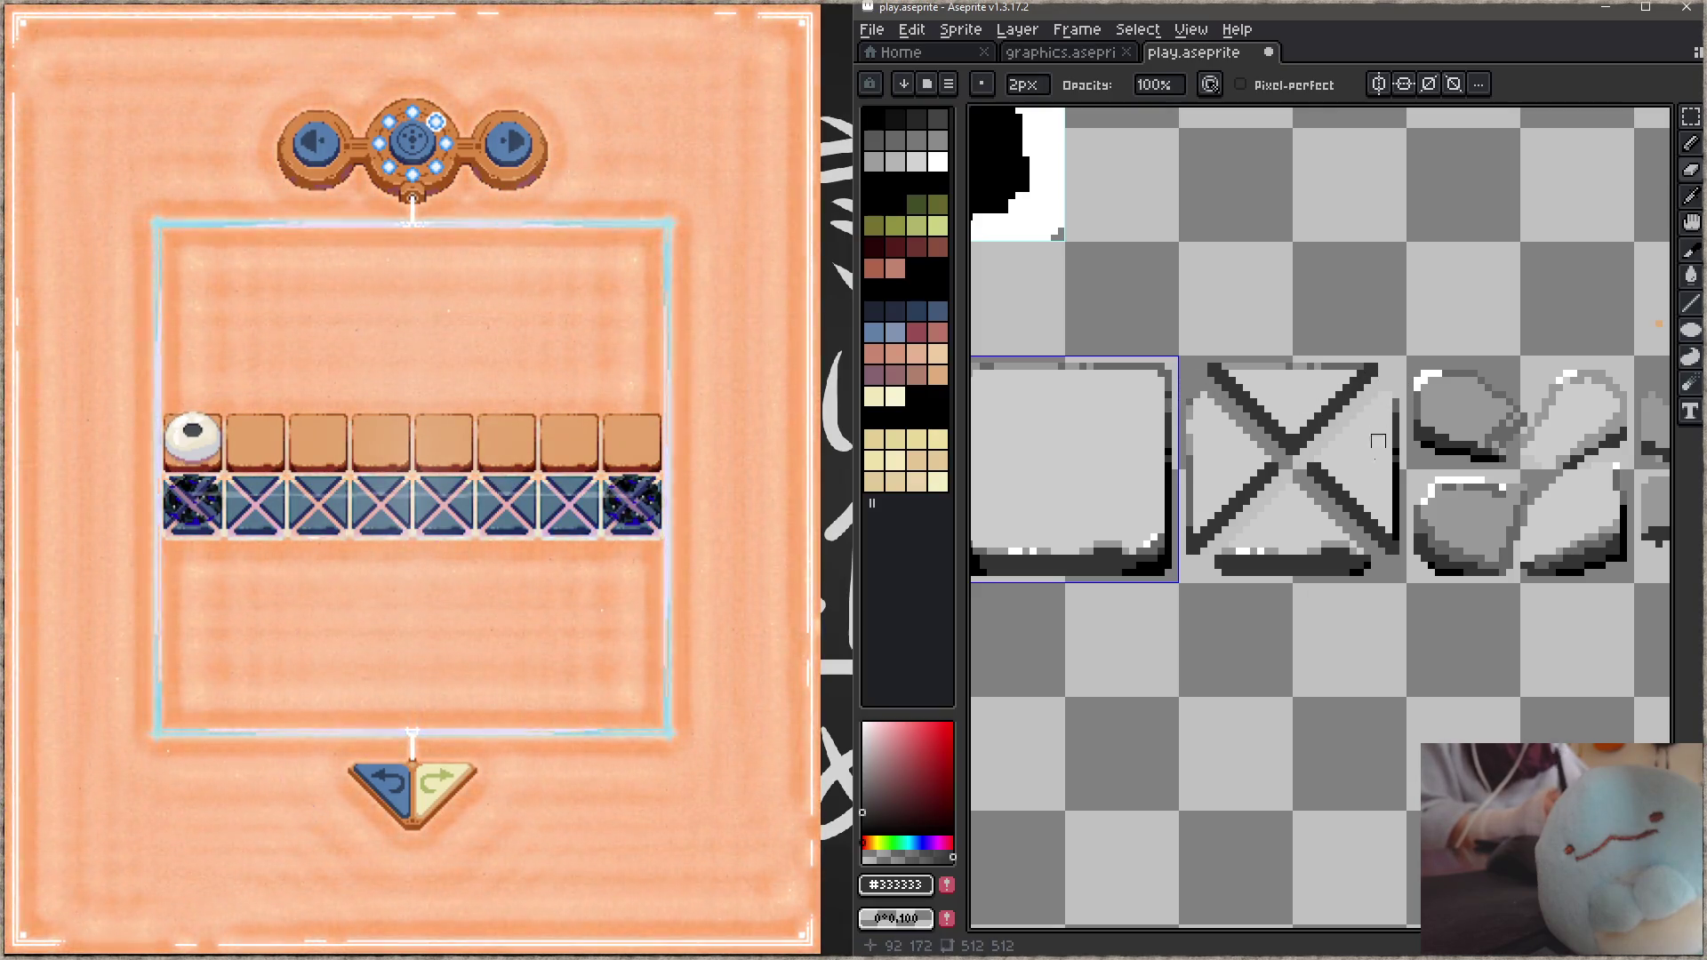
pyautogui.hotkey('ctrl', 's')
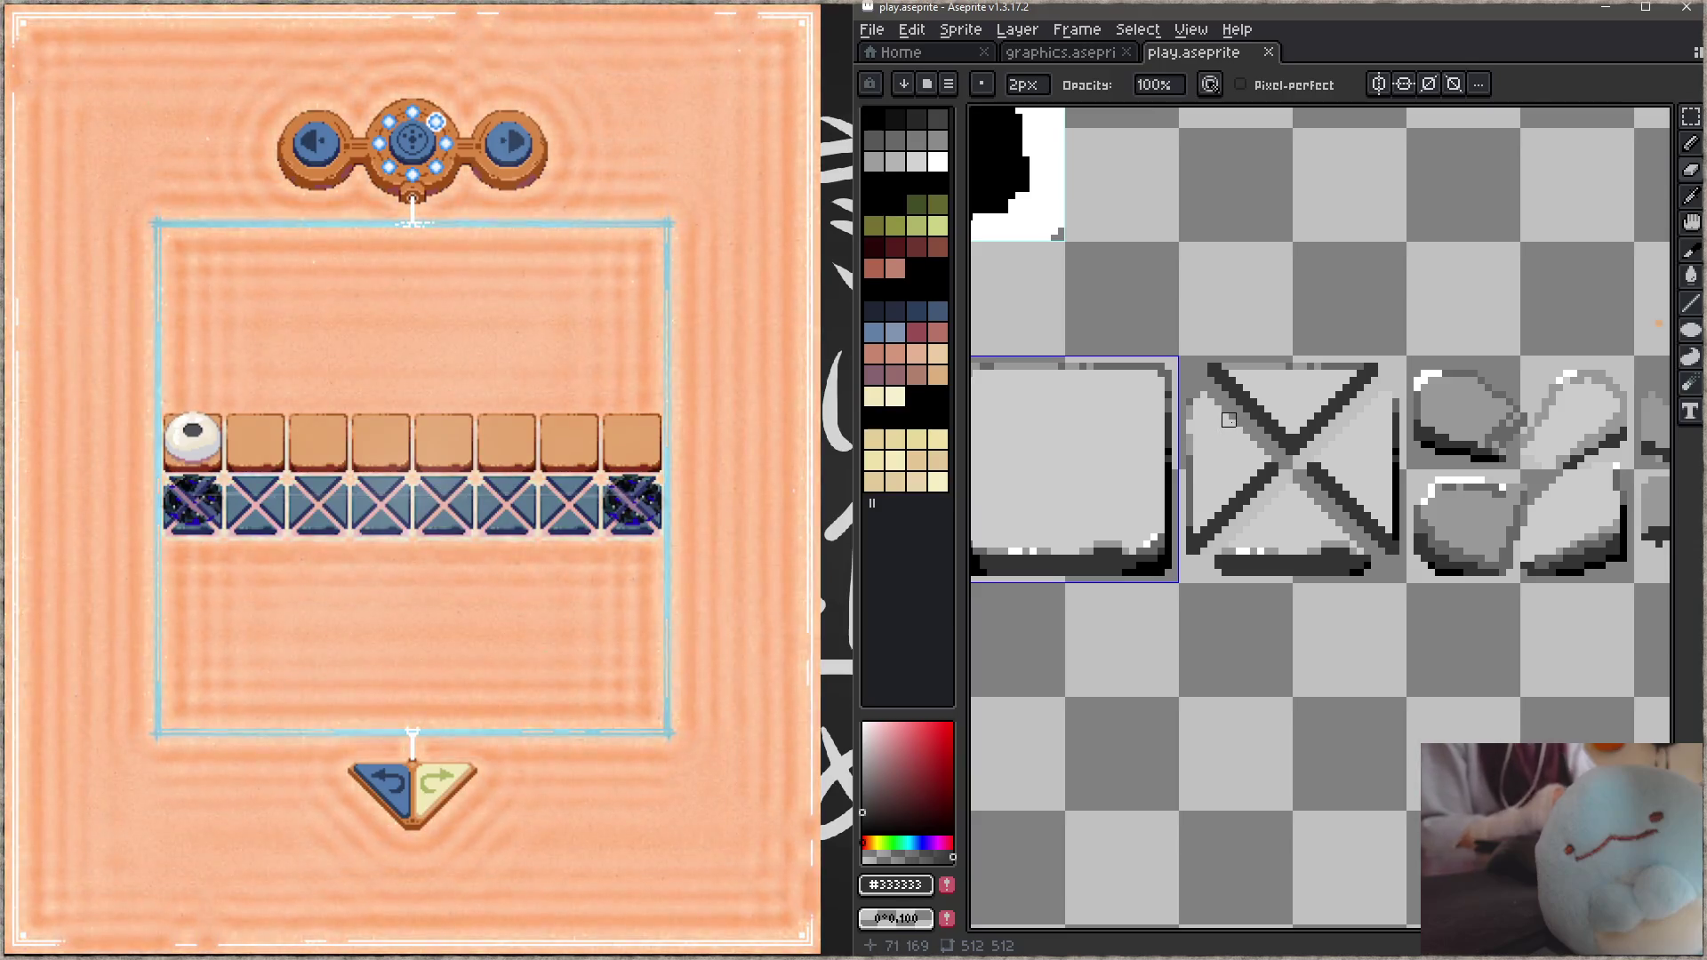
# Step: Delete the crossed tile, copy the broken-stone tile one tile left over it, and save
pyautogui.press('m')
pyautogui.moveTo(1093, 394)
pyautogui.mouseDown()
pyautogui.moveTo(1256, 590)
pyautogui.moveTo(1305, 617)
pyautogui.mouseUp()
pyautogui.press('Delete')
pyautogui.moveTo(1317, 394); pyautogui.dragTo(1545, 621)
pyautogui.keyDown('ctrl'); pyautogui.moveTo(1475, 569); pyautogui.dragTo(1250, 569); pyautogui.keyUp('ctrl')
pyautogui.hotkey('ctrl', 'd')
pyautogui.hotkey('ctrl', 's')
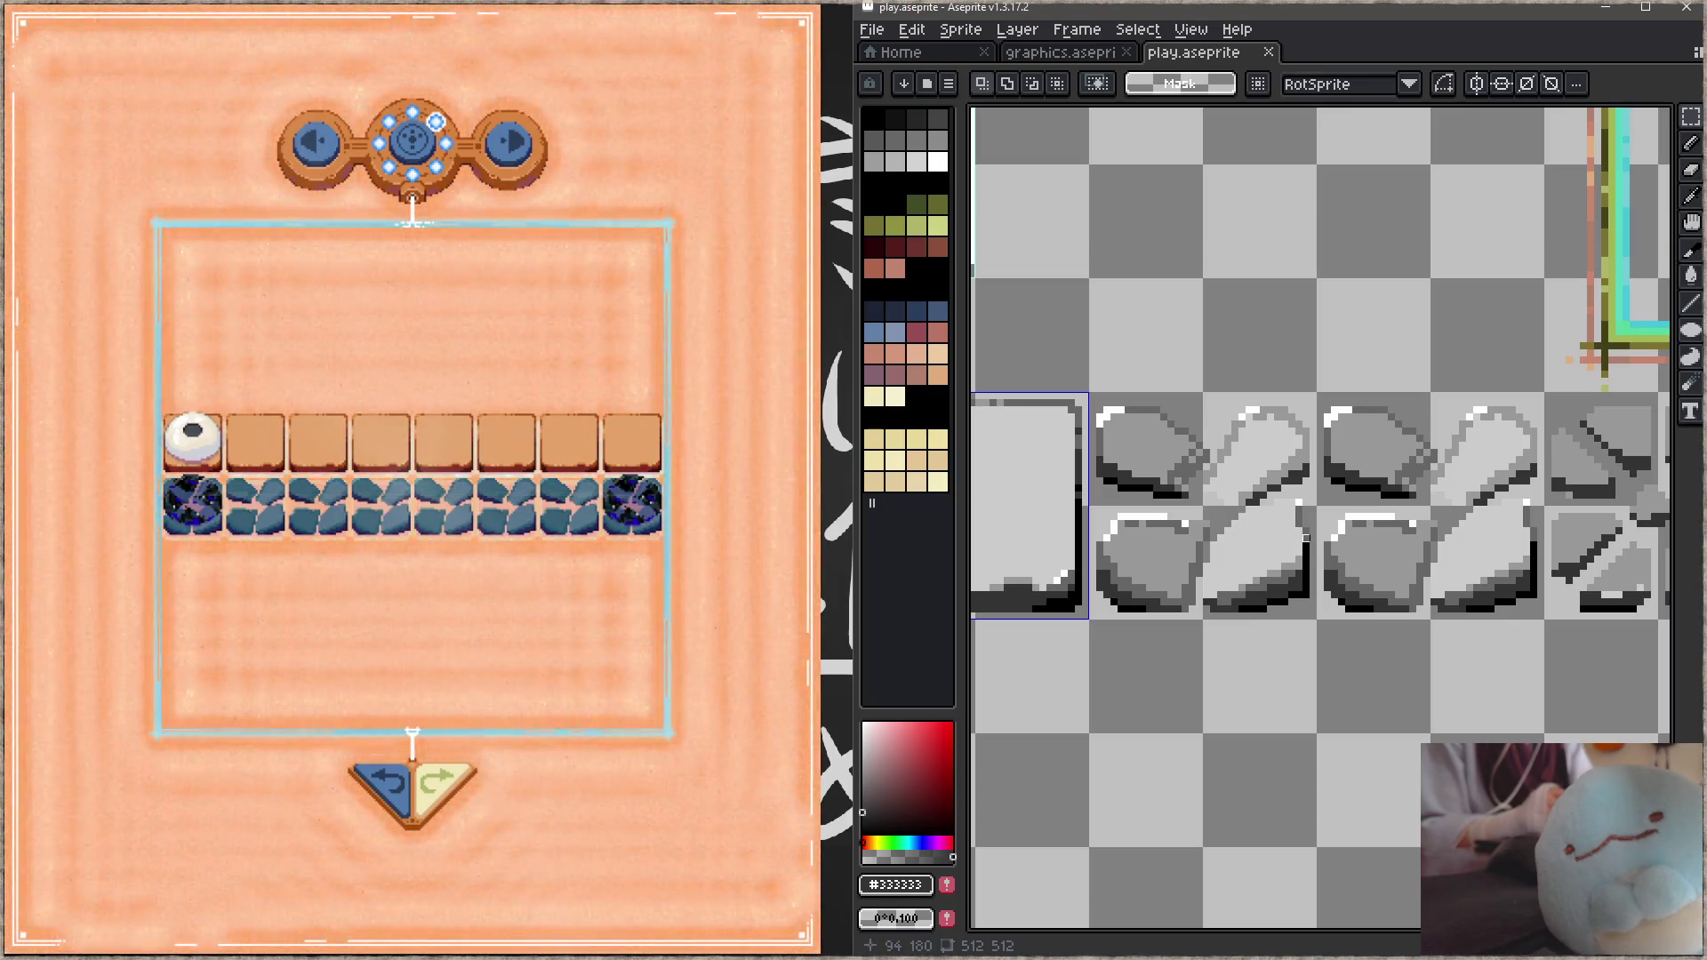
# Step: Touch up the stone tile with dark pixels and 1px grey #666666/#999999 details, then save
pyautogui.press('b')
pyautogui.click(1203, 577)
pyautogui.moveTo(1210, 598); pyautogui.dragTo(1222, 613)
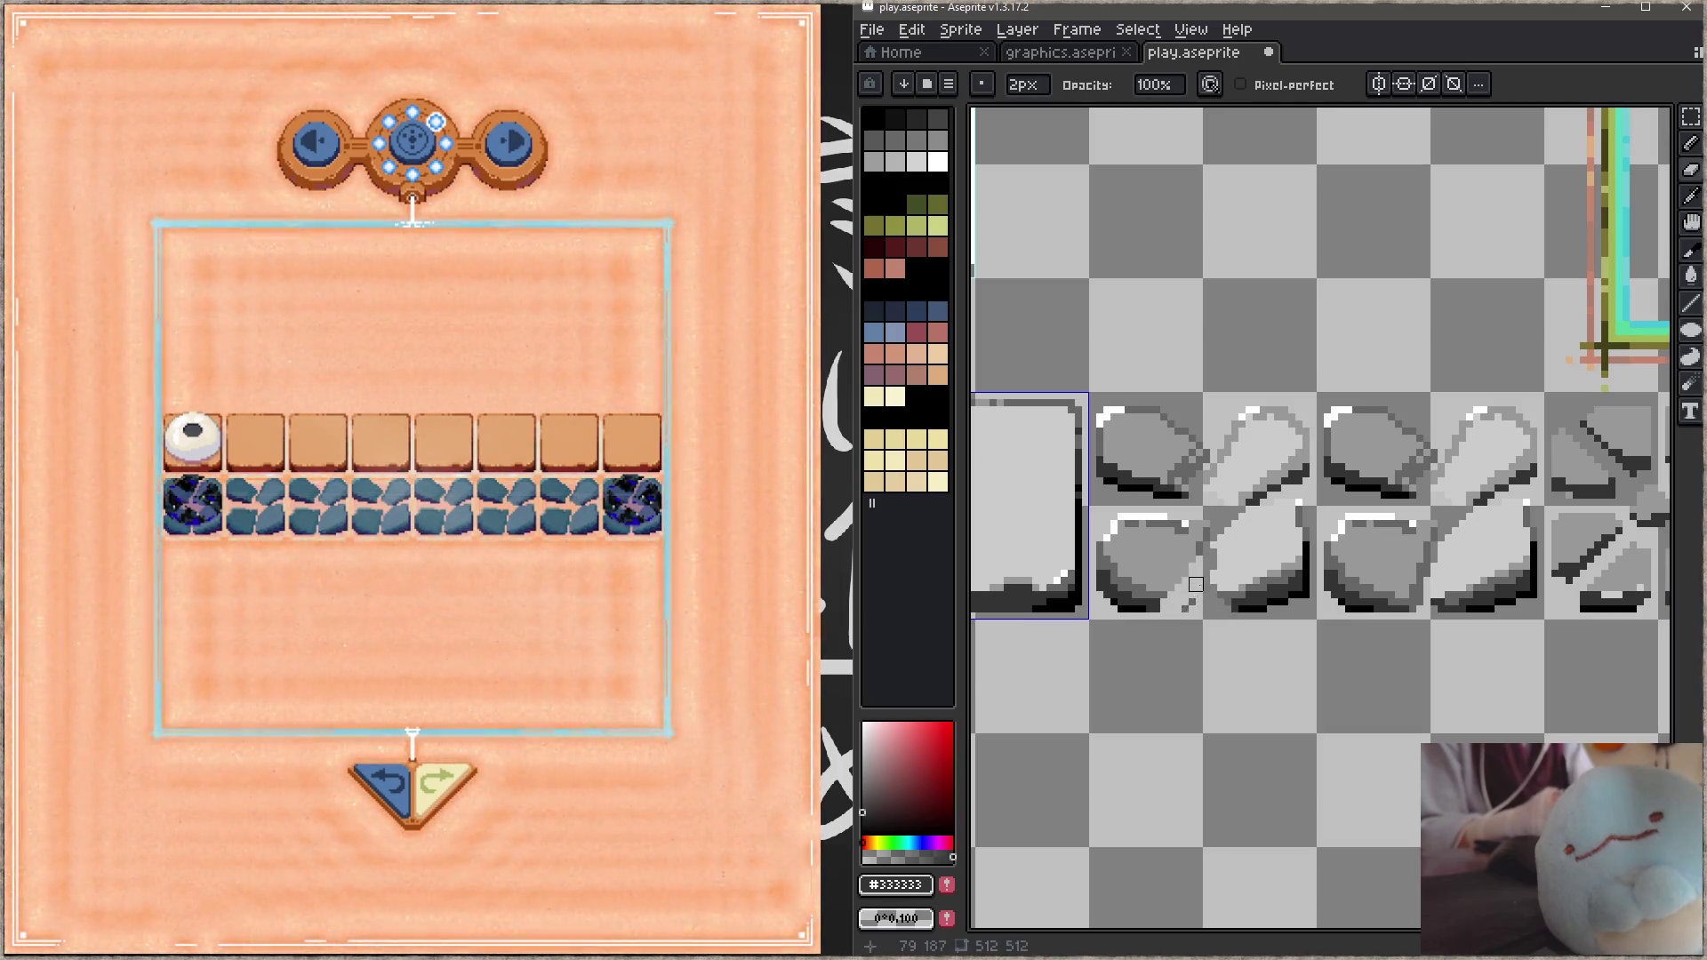
pyautogui.press('-')
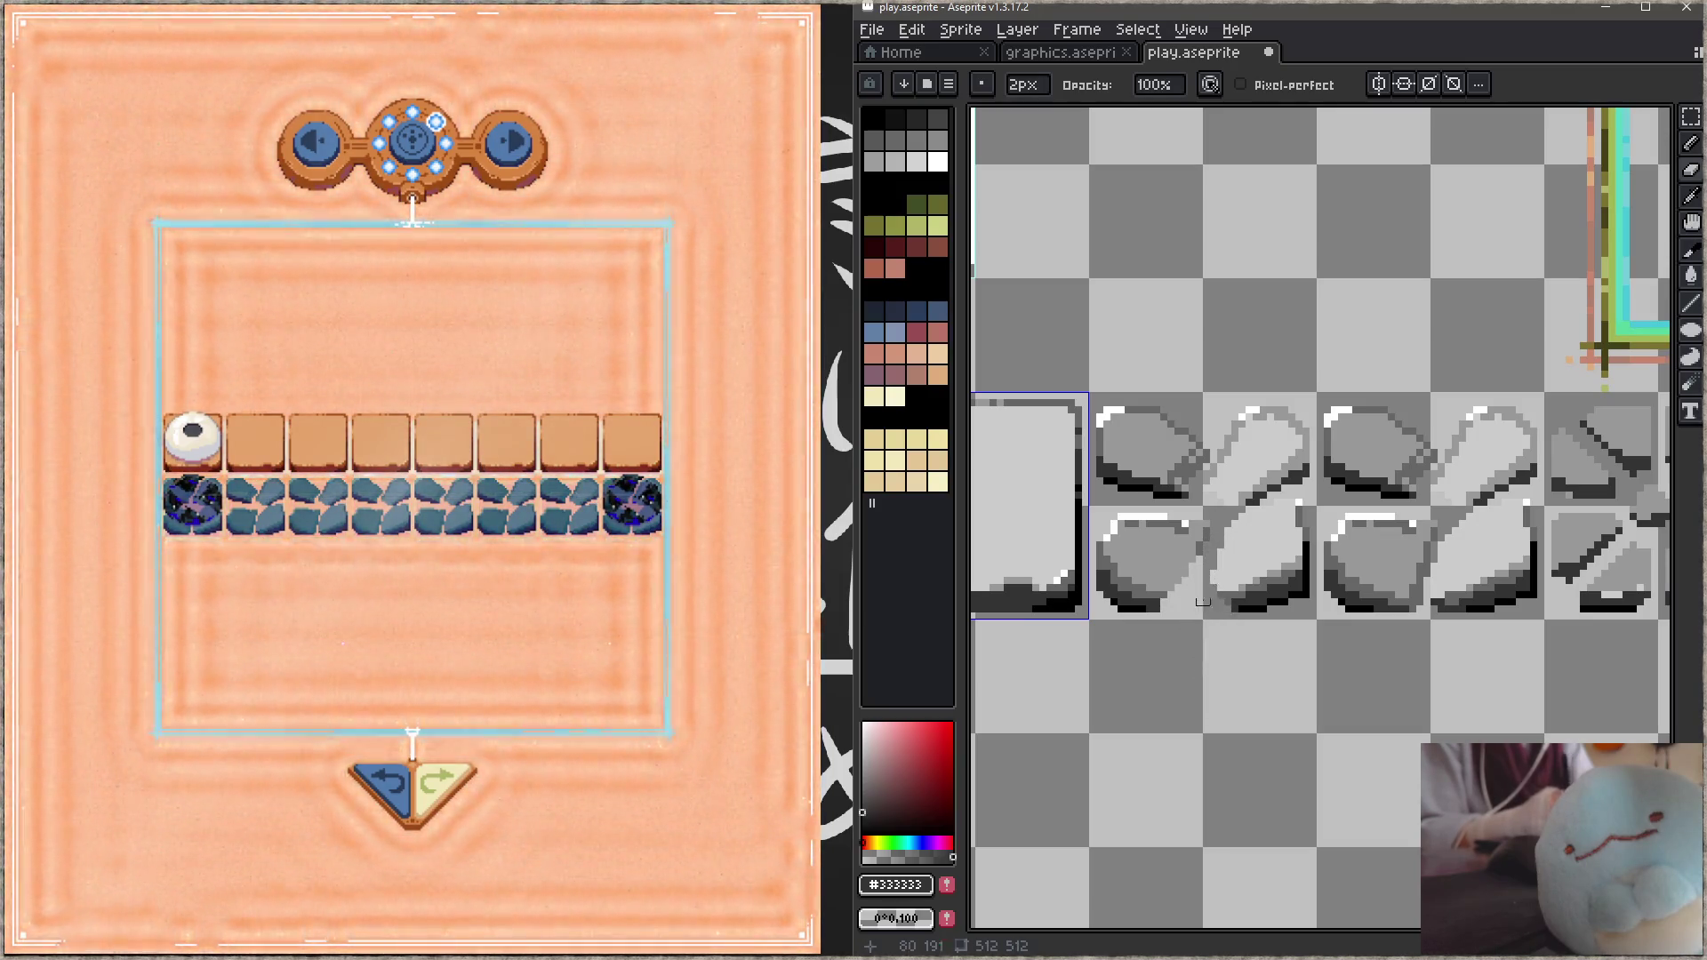
pyautogui.keyDown('alt'); pyautogui.click(1192, 566); pyautogui.keyUp('alt')
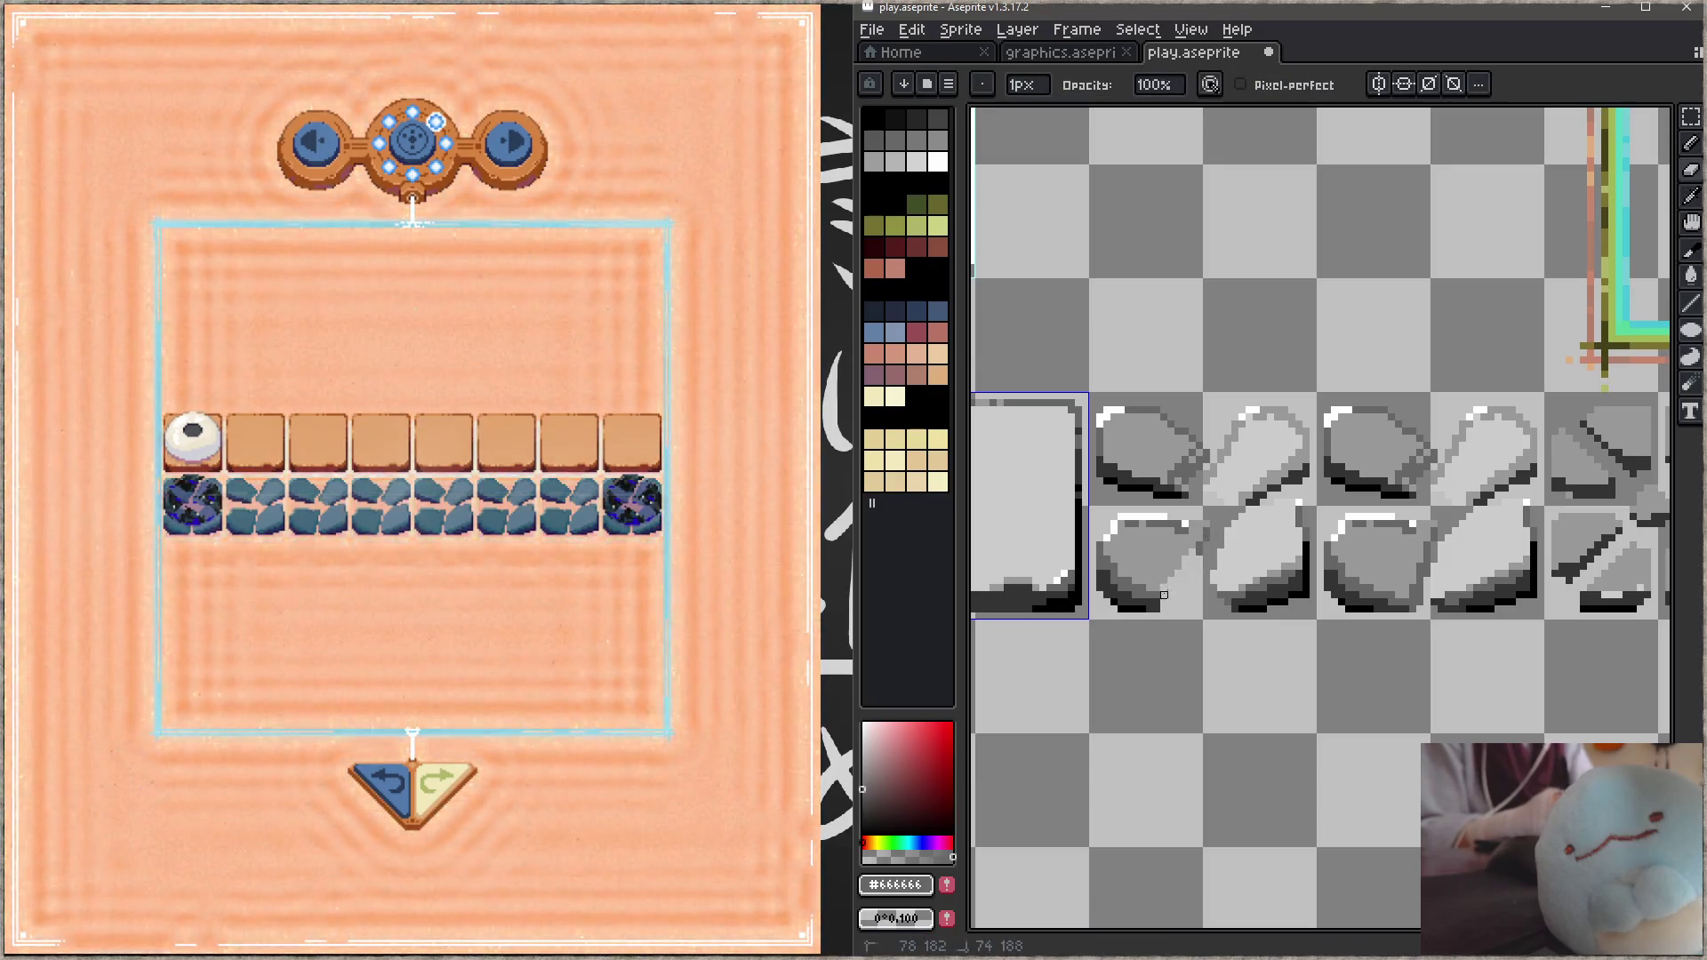
pyautogui.press('e')
pyautogui.keyDown('alt'); pyautogui.click(1174, 578); pyautogui.keyUp('alt')
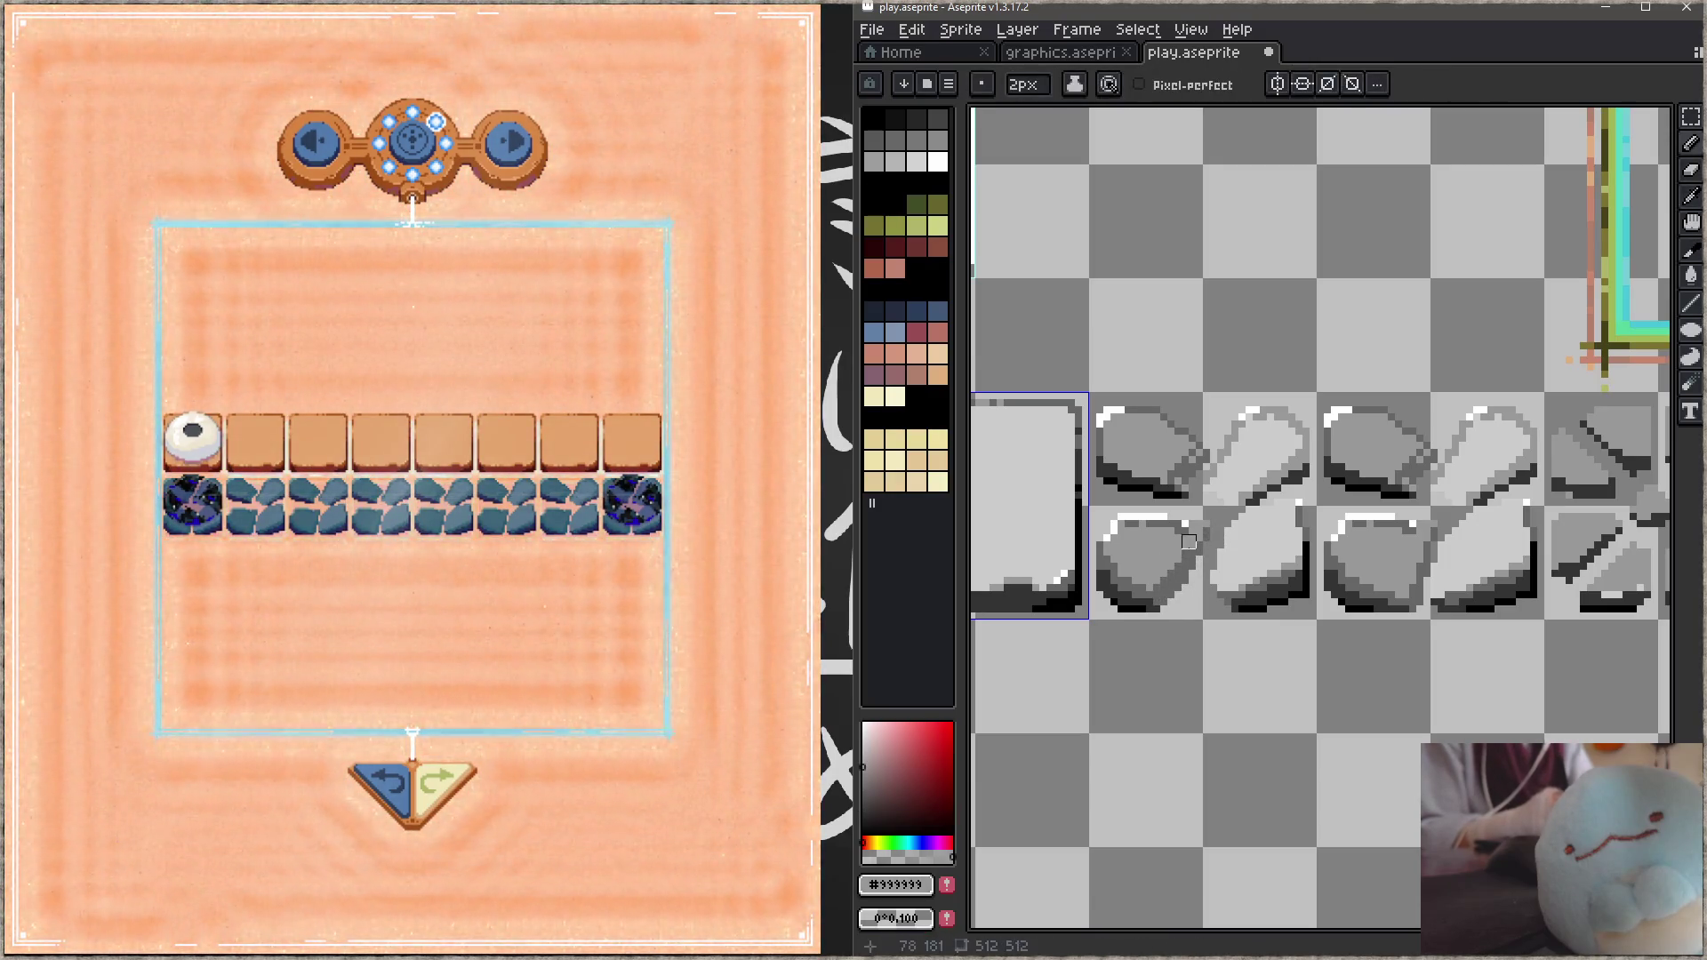
pyautogui.press('-')
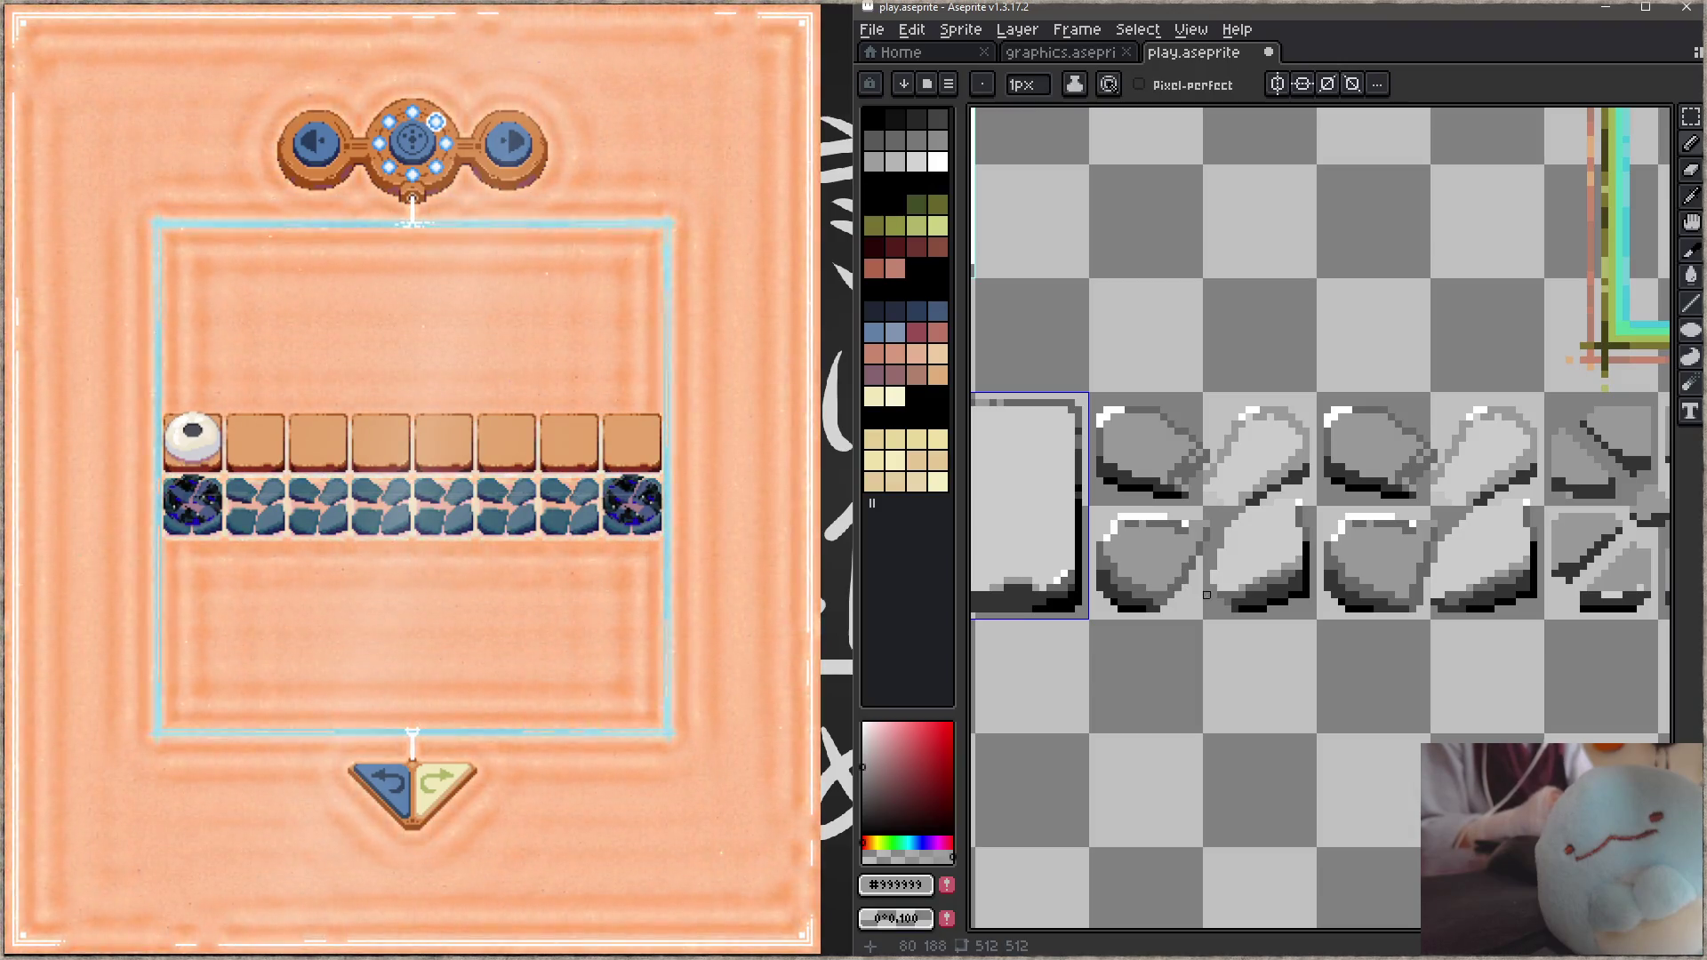
pyautogui.press('b')
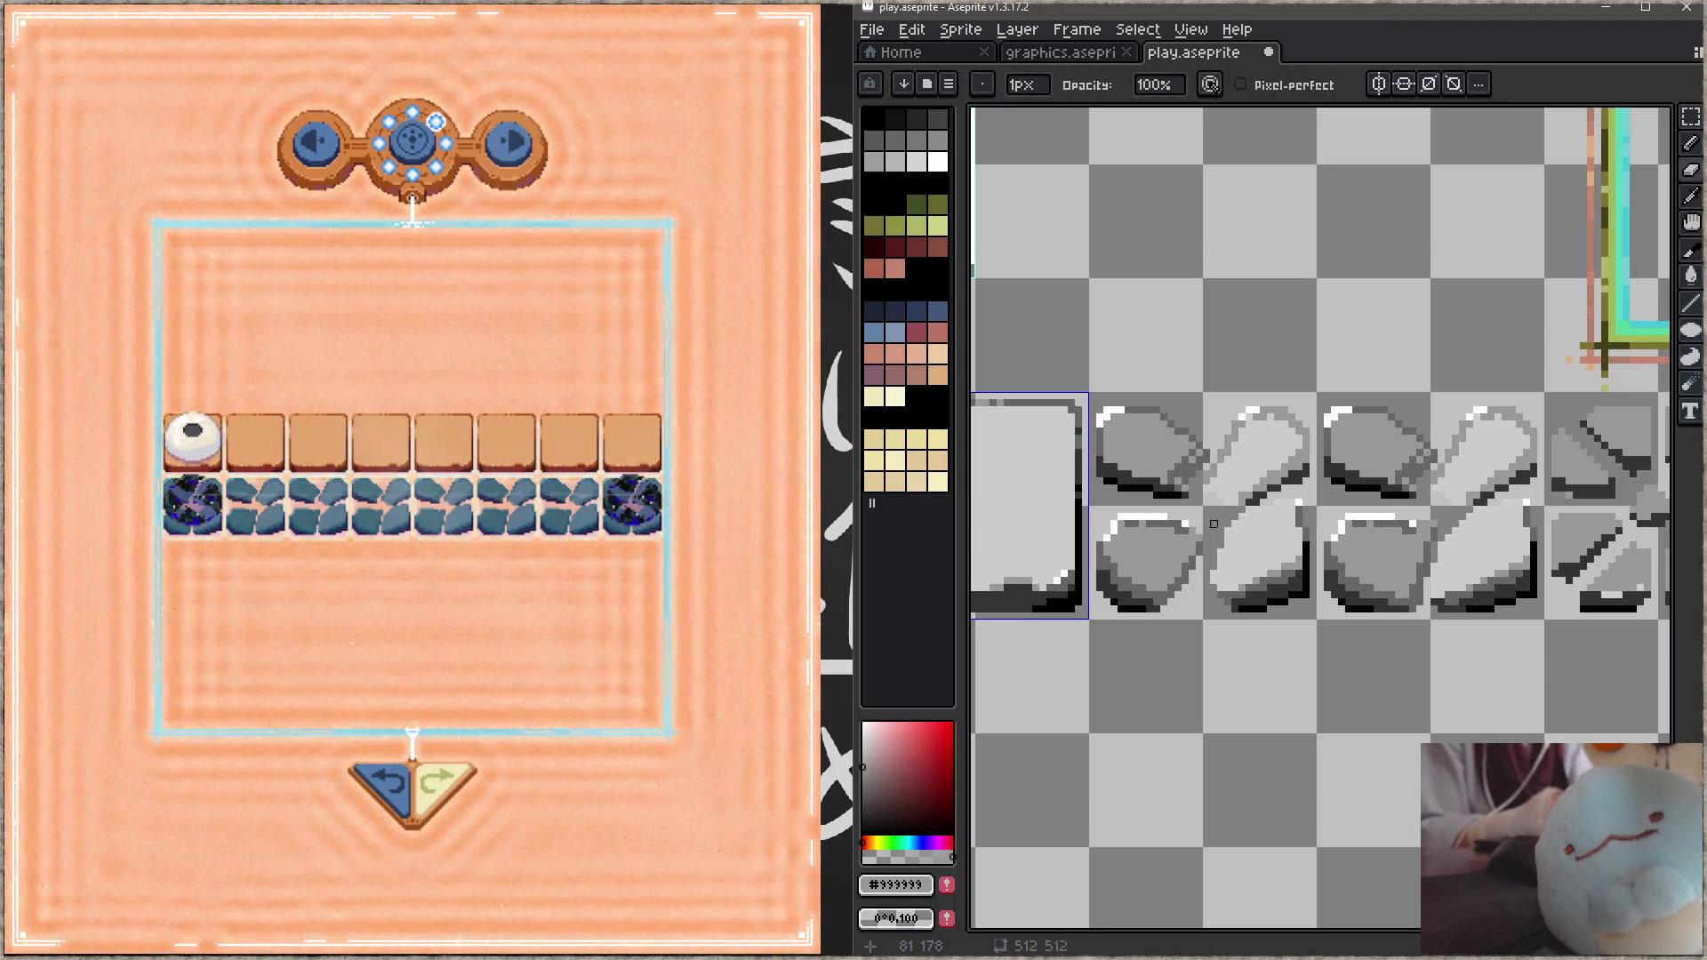
pyautogui.hotkey('ctrl', 's')
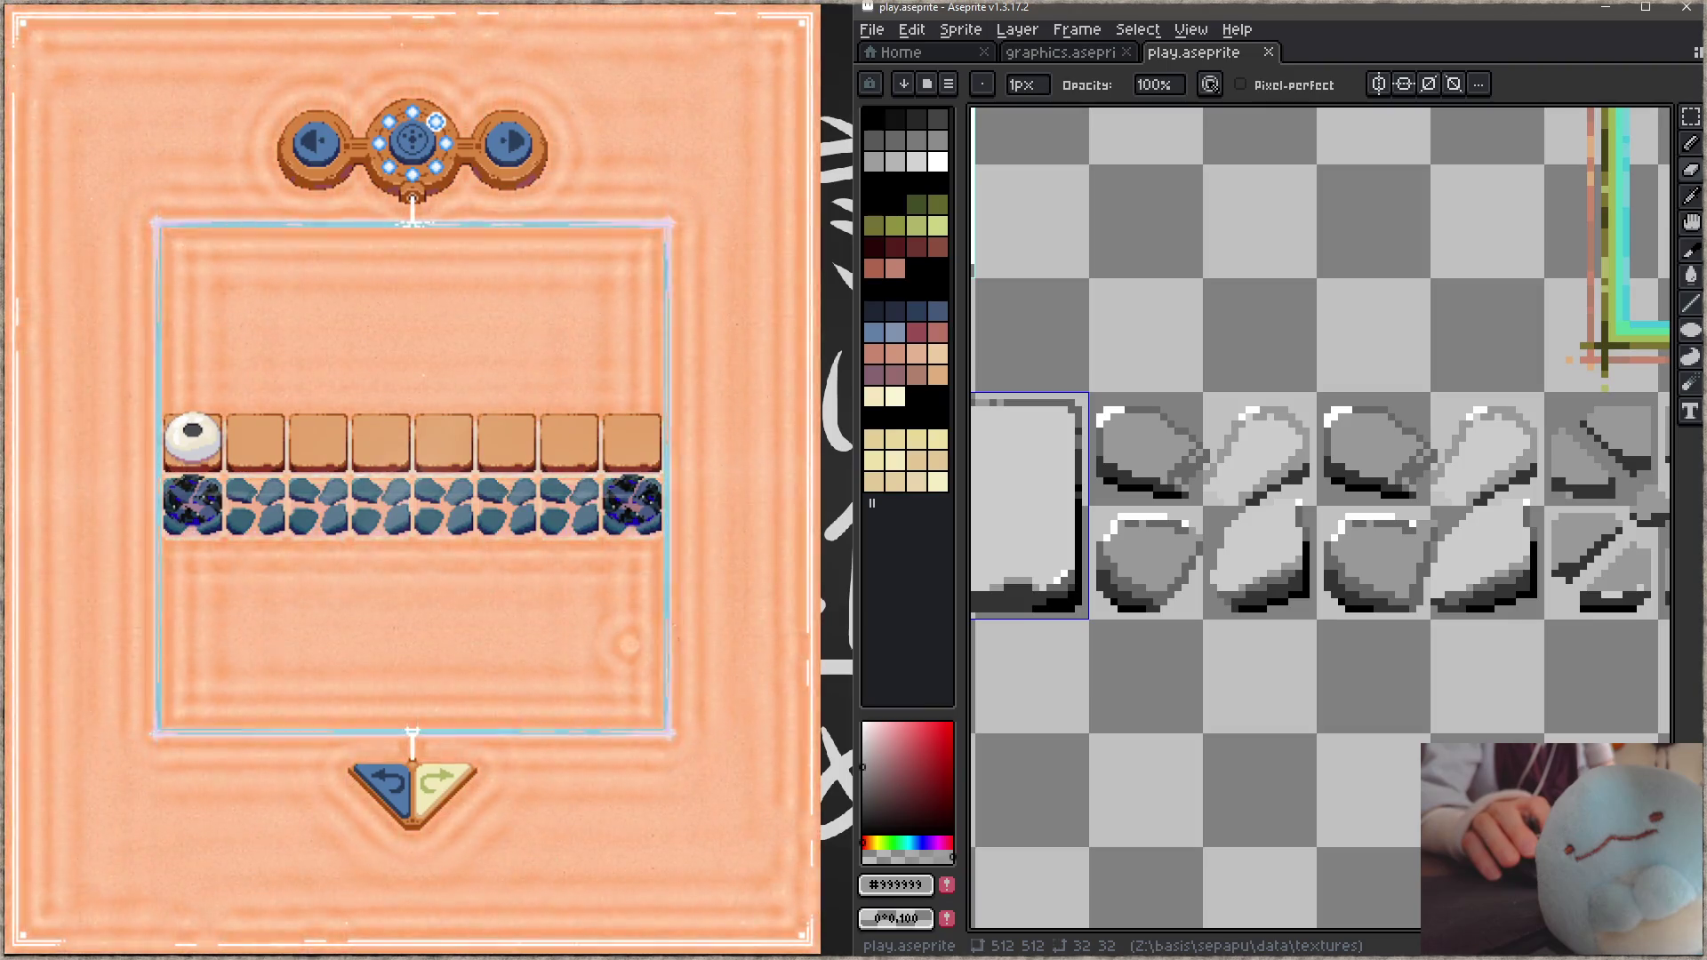
pyautogui.click(381, 784)
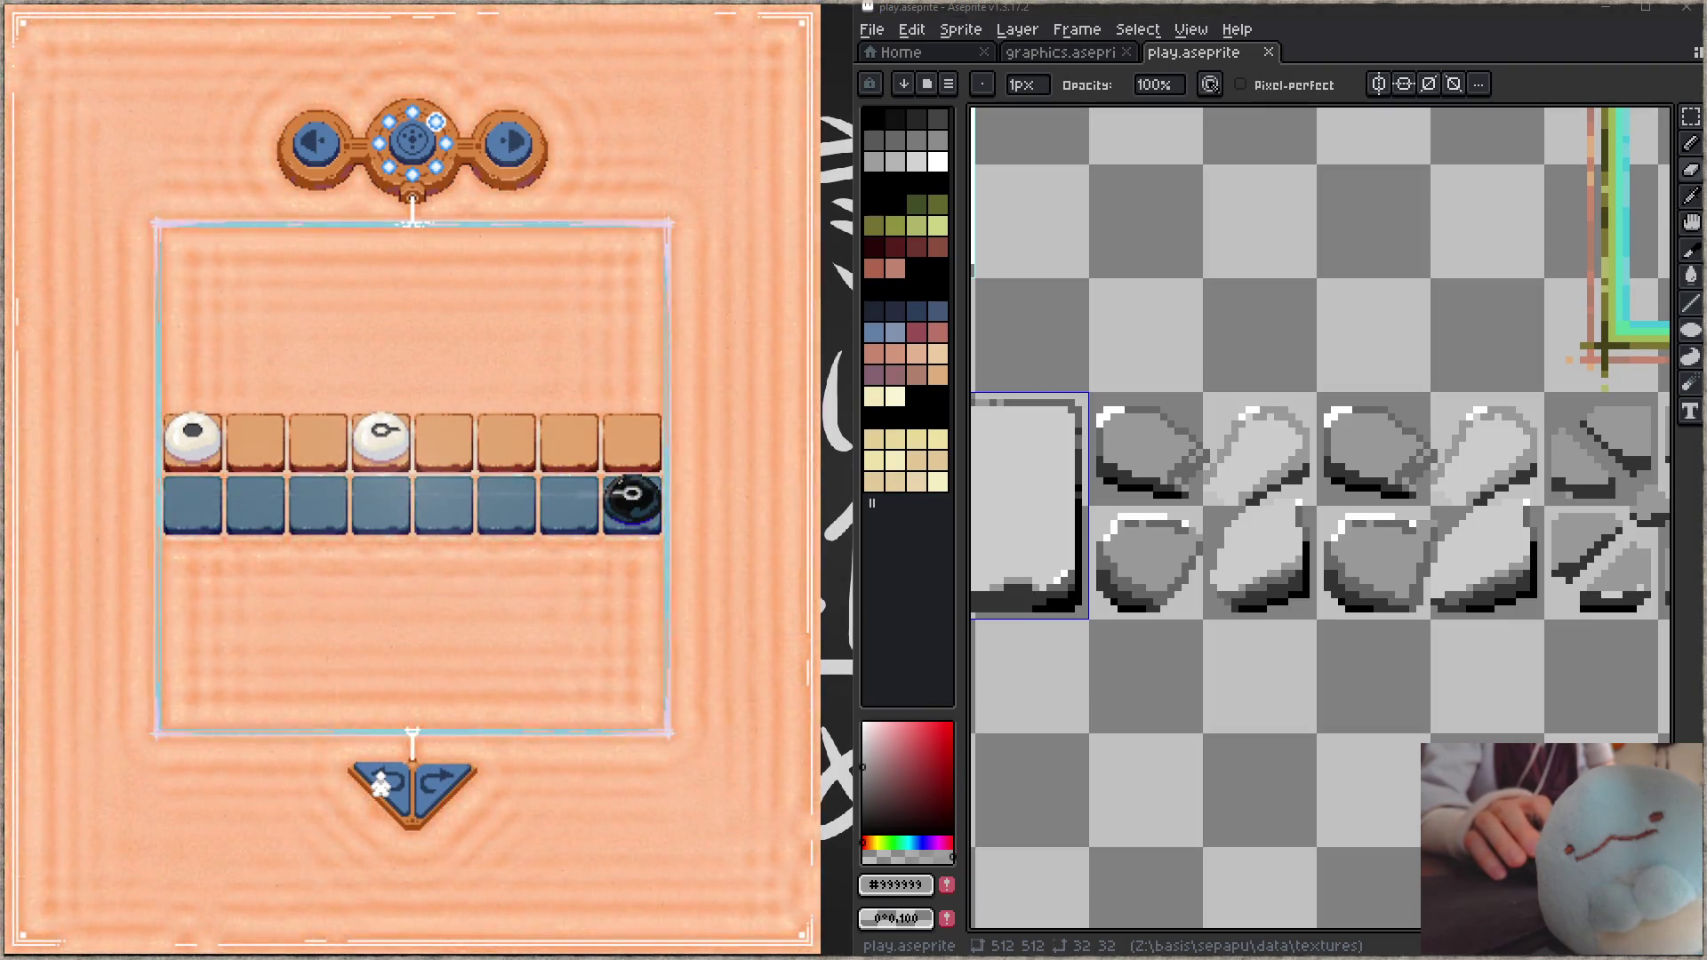
pyautogui.moveTo(382, 440); pyautogui.dragTo(222, 513)
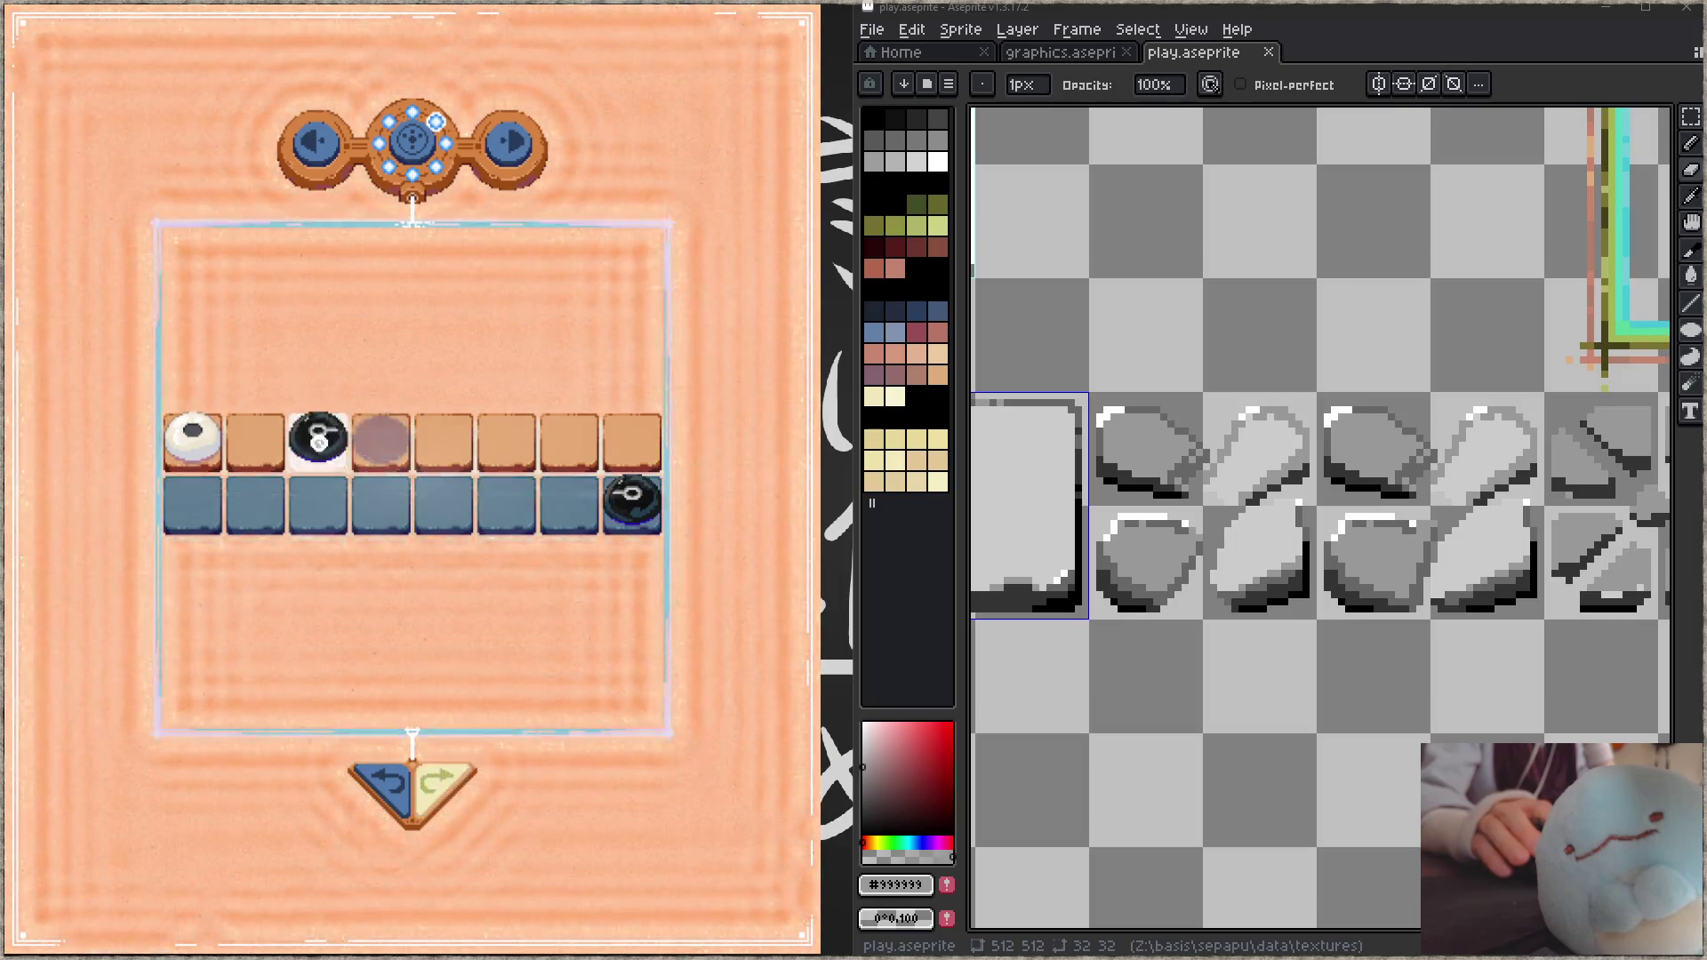
pyautogui.click(319, 442)
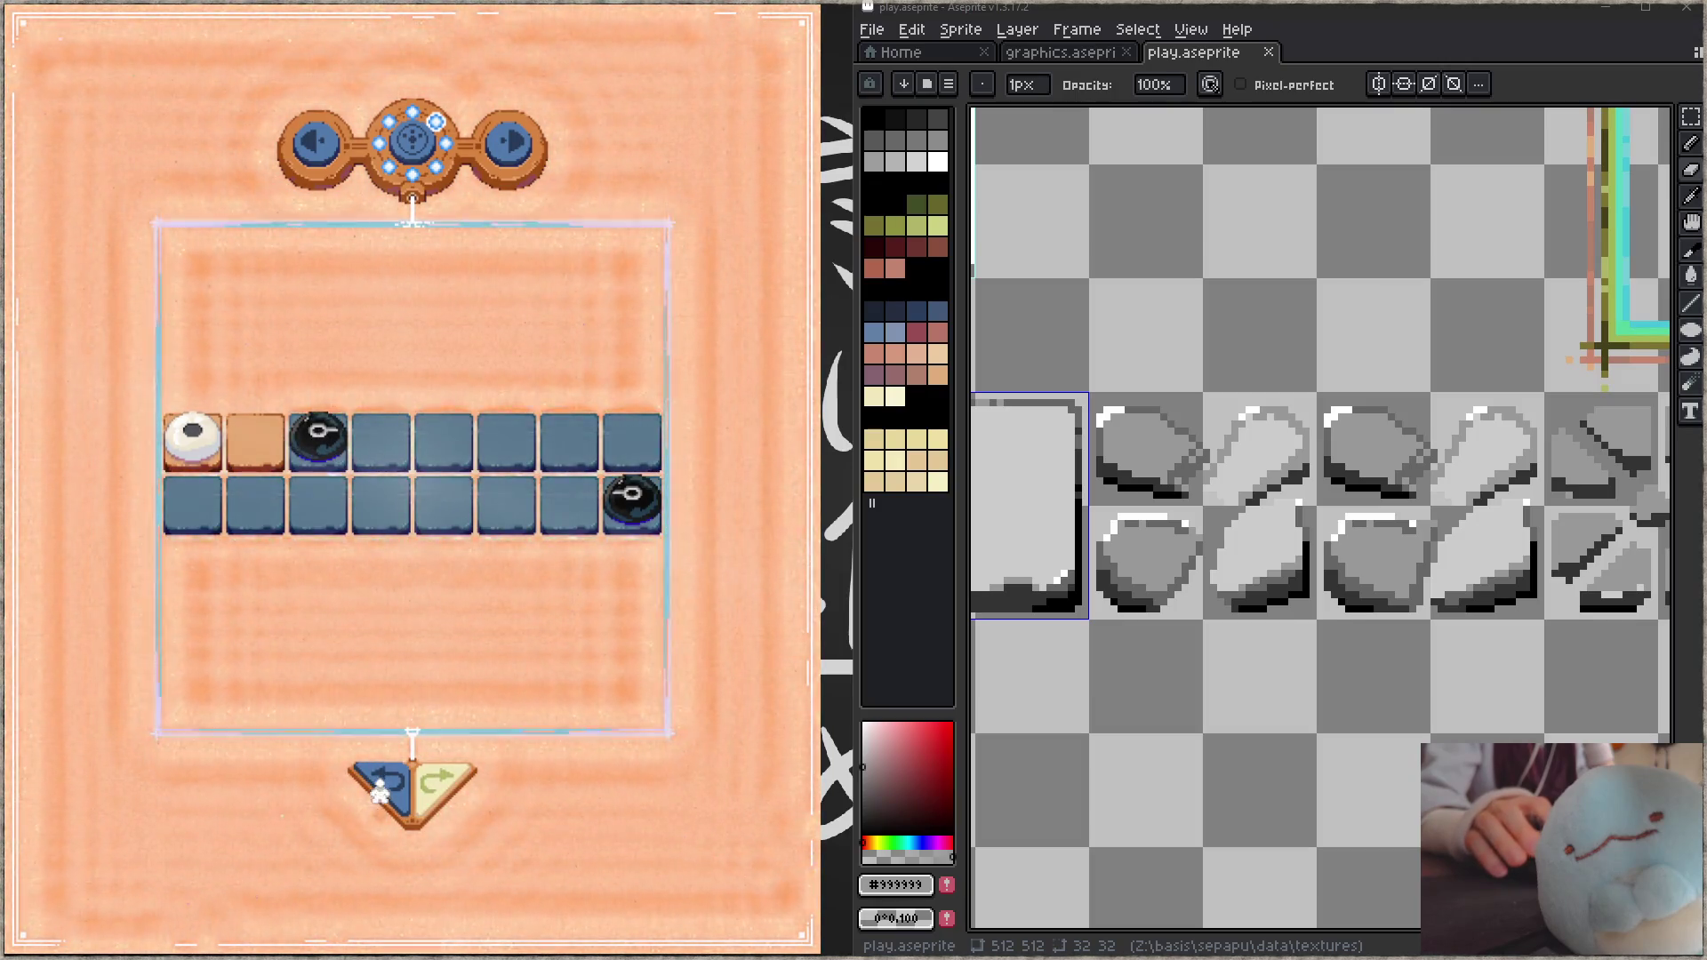
pyautogui.click(380, 789)
pyautogui.click(245, 490)
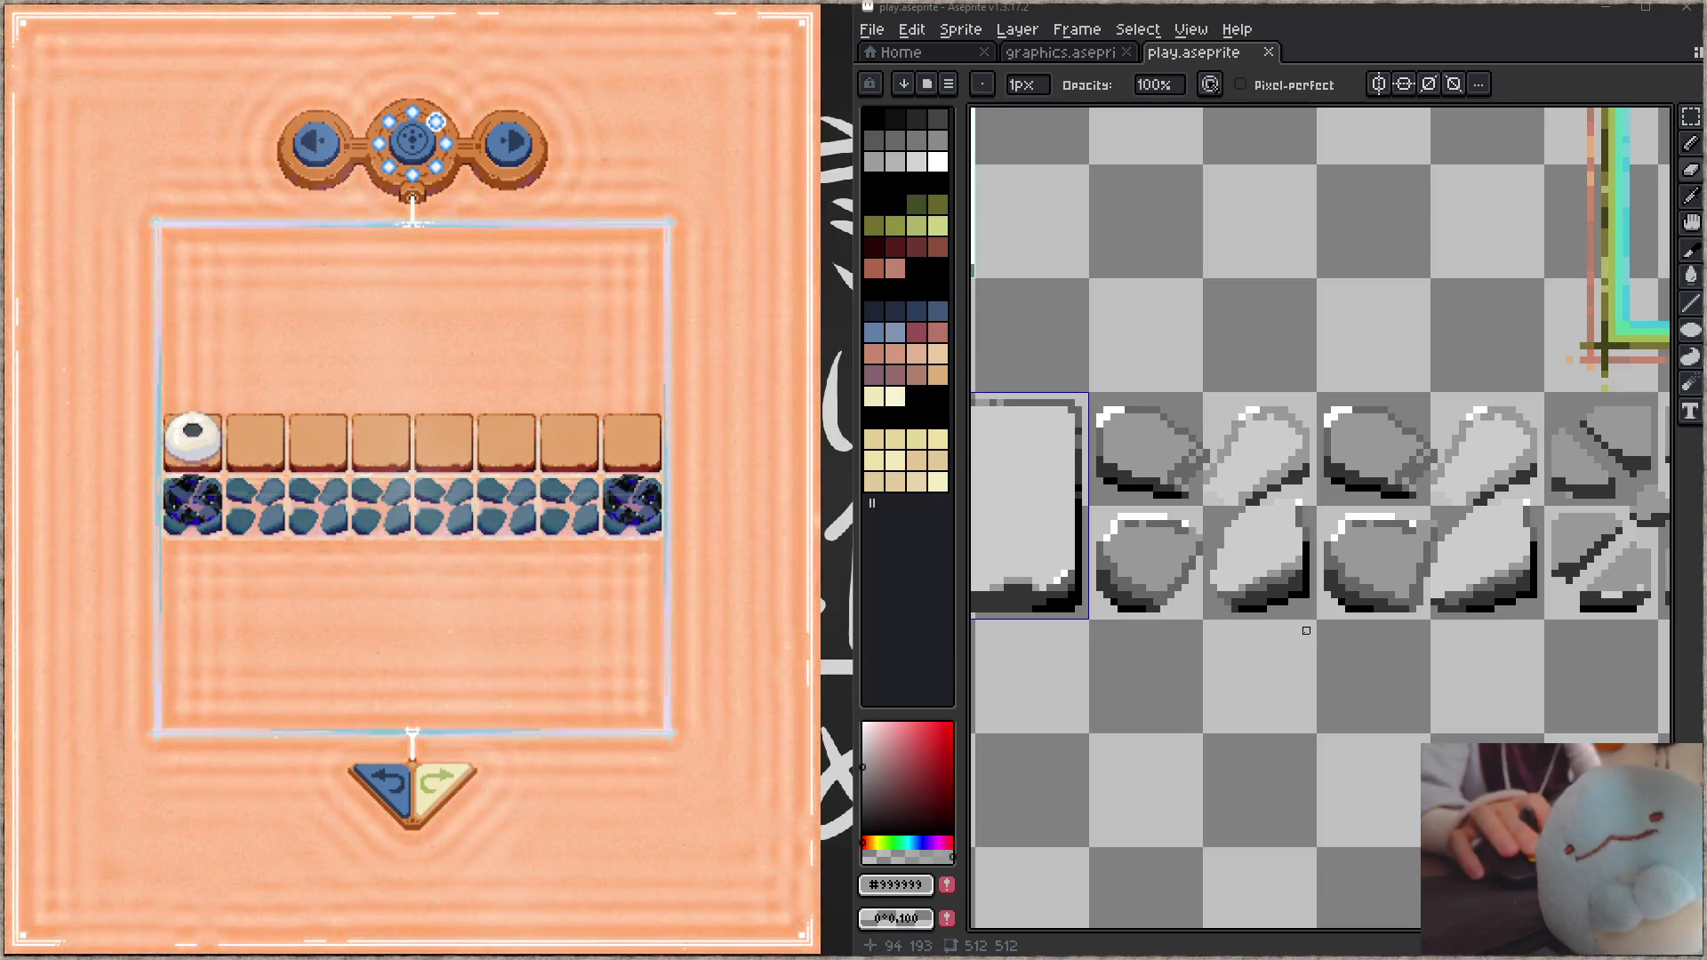
# Step: Move the mint colour strip down to free space beneath the dark-blue ramp row
pyautogui.scroll(-3, 1306, 640)
pyautogui.moveTo(1229, 723)
pyautogui.mouseDown()
pyautogui.moveTo(1215, 525)
pyautogui.moveTo(1265, 457)
pyautogui.moveTo(1266, 583)
pyautogui.mouseUp()
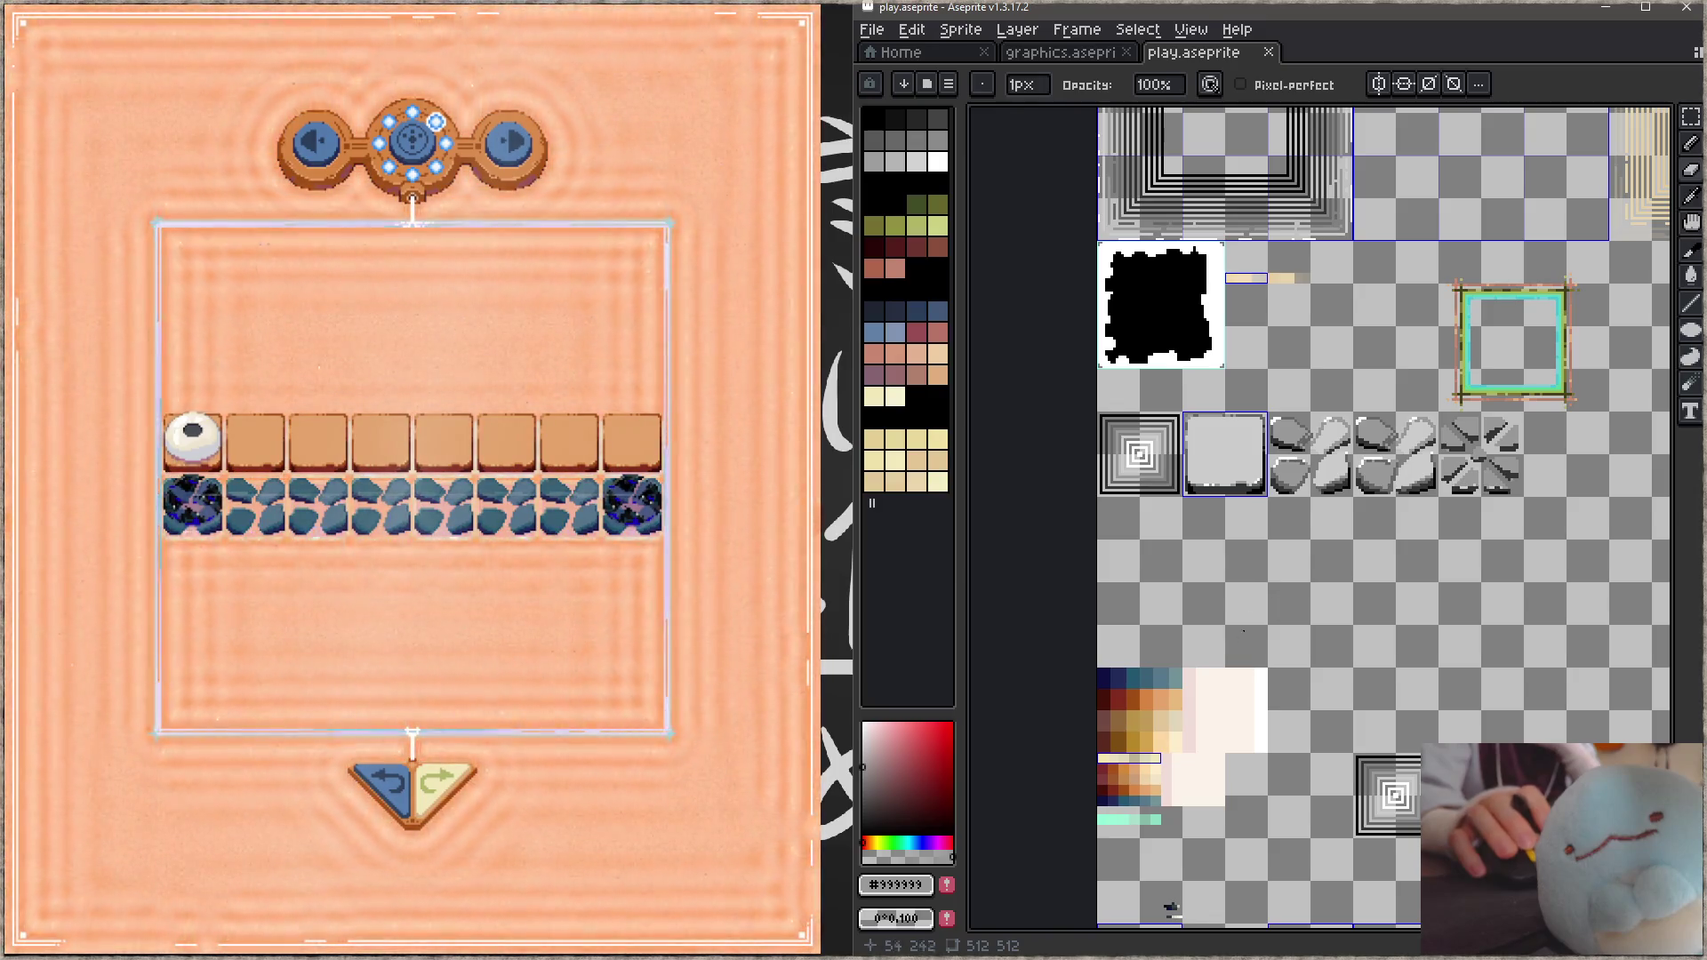
pyautogui.scroll(1, 1154, 758)
pyautogui.moveTo(1155, 758)
pyautogui.mouseDown()
pyautogui.moveTo(1236, 623)
pyautogui.moveTo(1328, 622)
pyautogui.mouseUp()
pyautogui.scroll(3, 1319, 630)
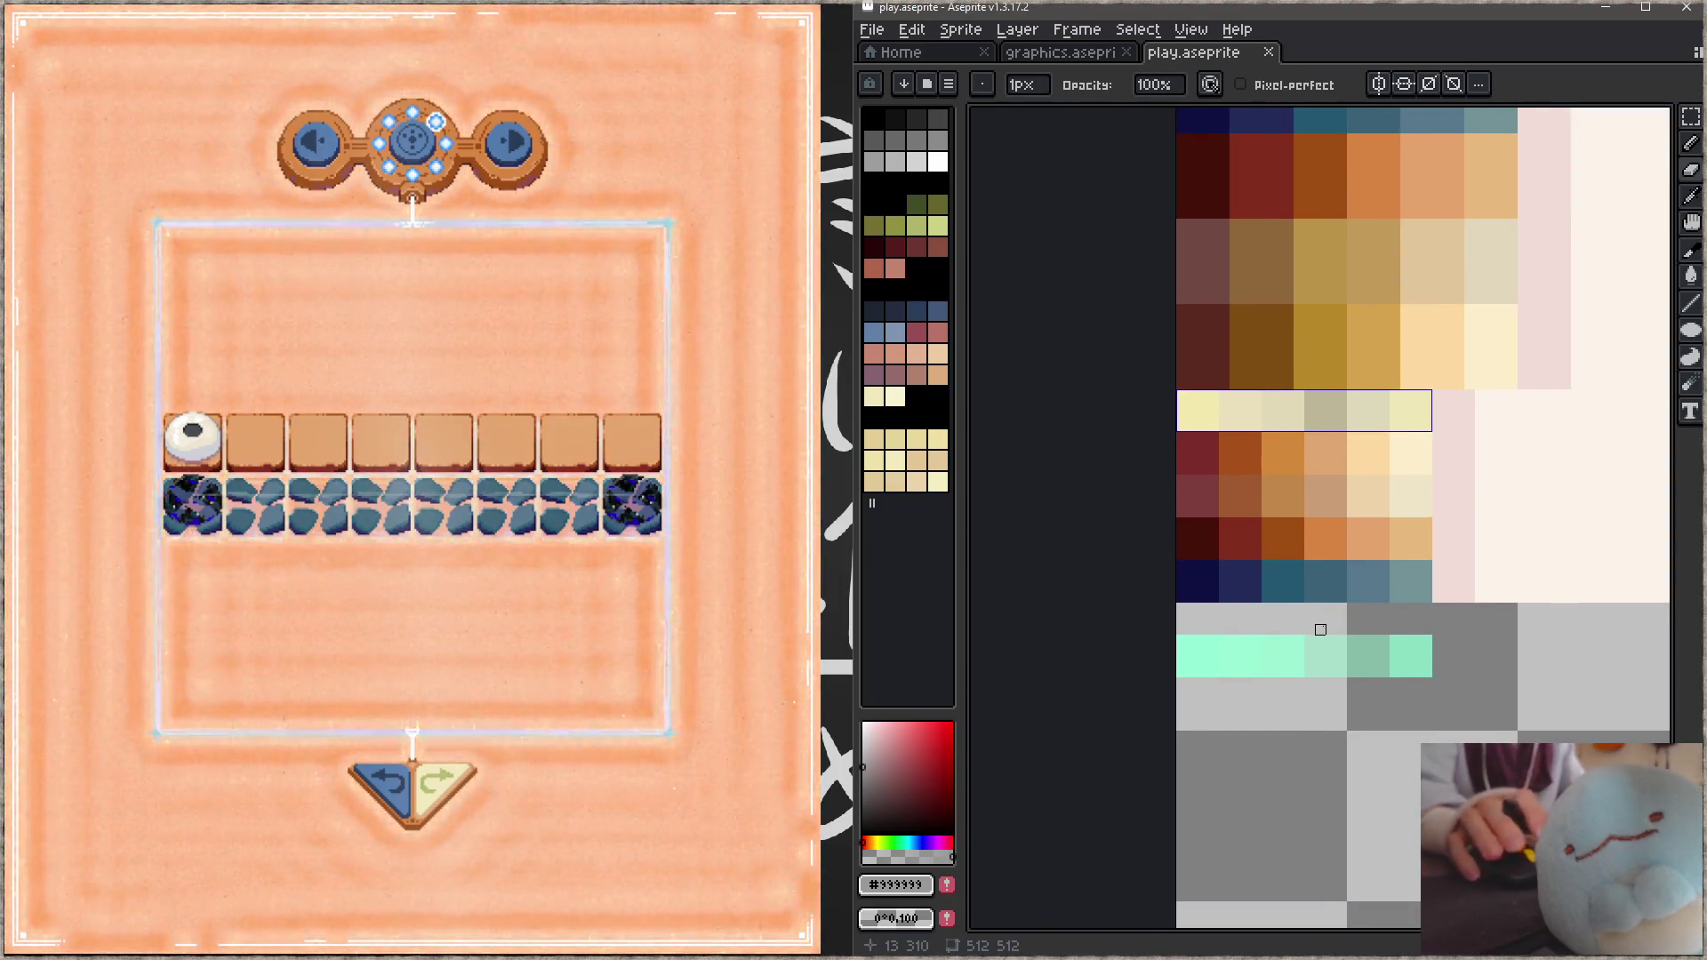
pyautogui.press('m')
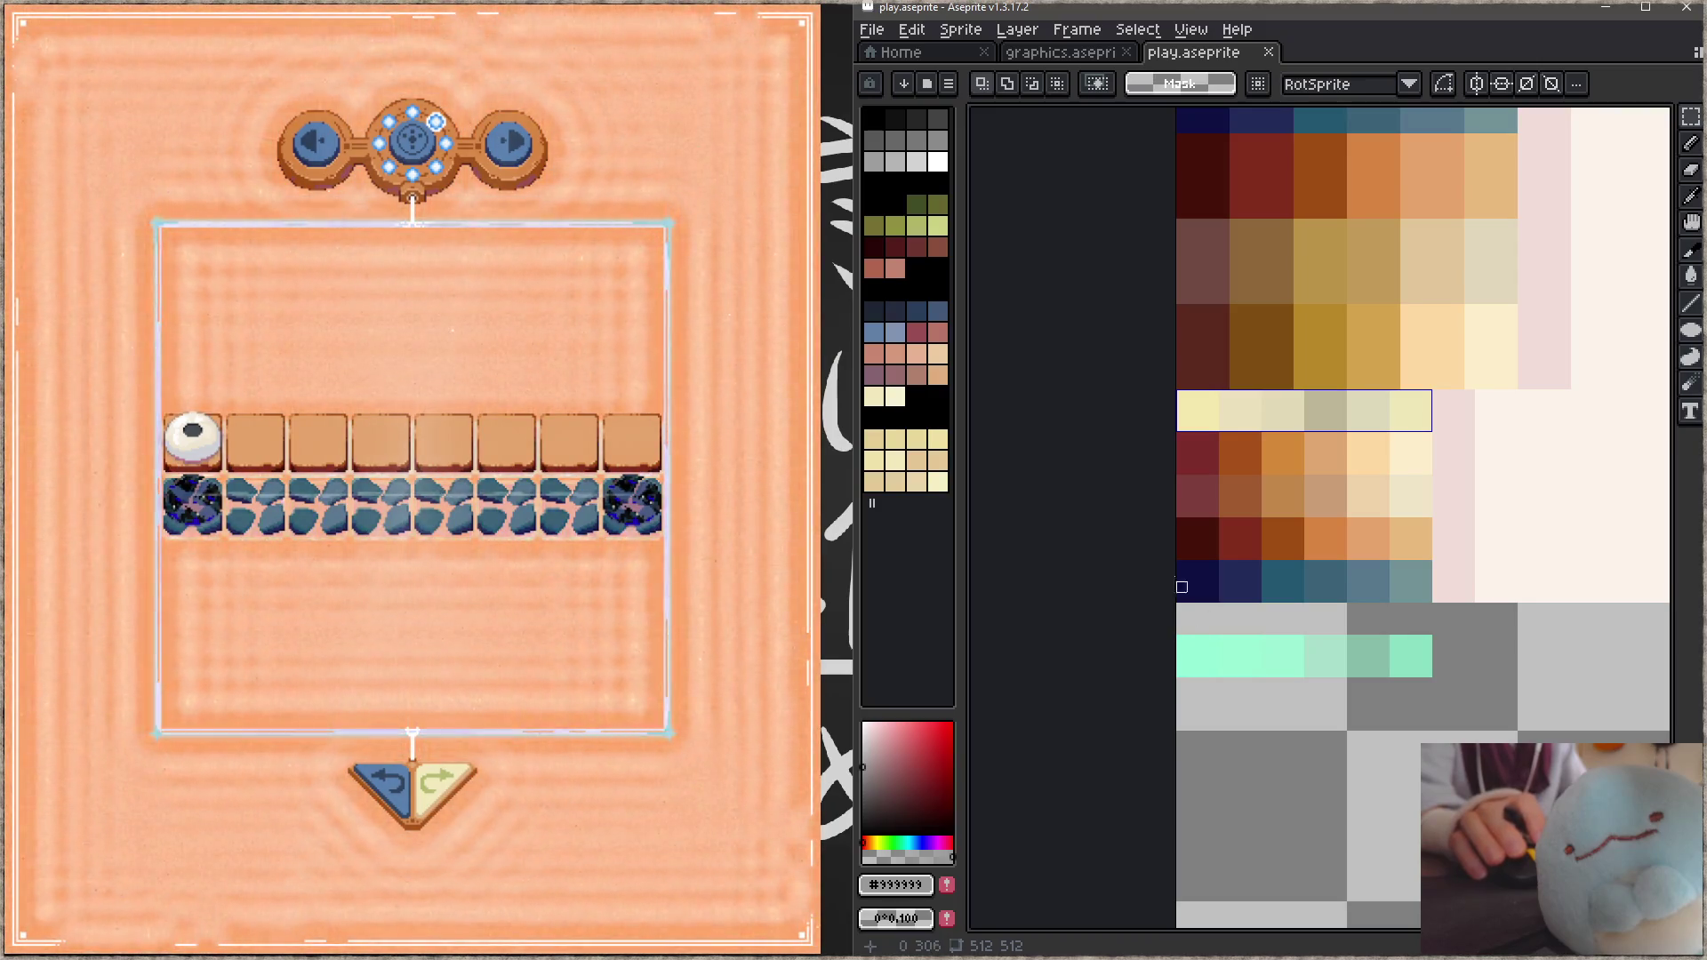
pyautogui.moveTo(1181, 638); pyautogui.dragTo(1427, 672)
pyautogui.moveTo(1227, 667); pyautogui.dragTo(1232, 722)
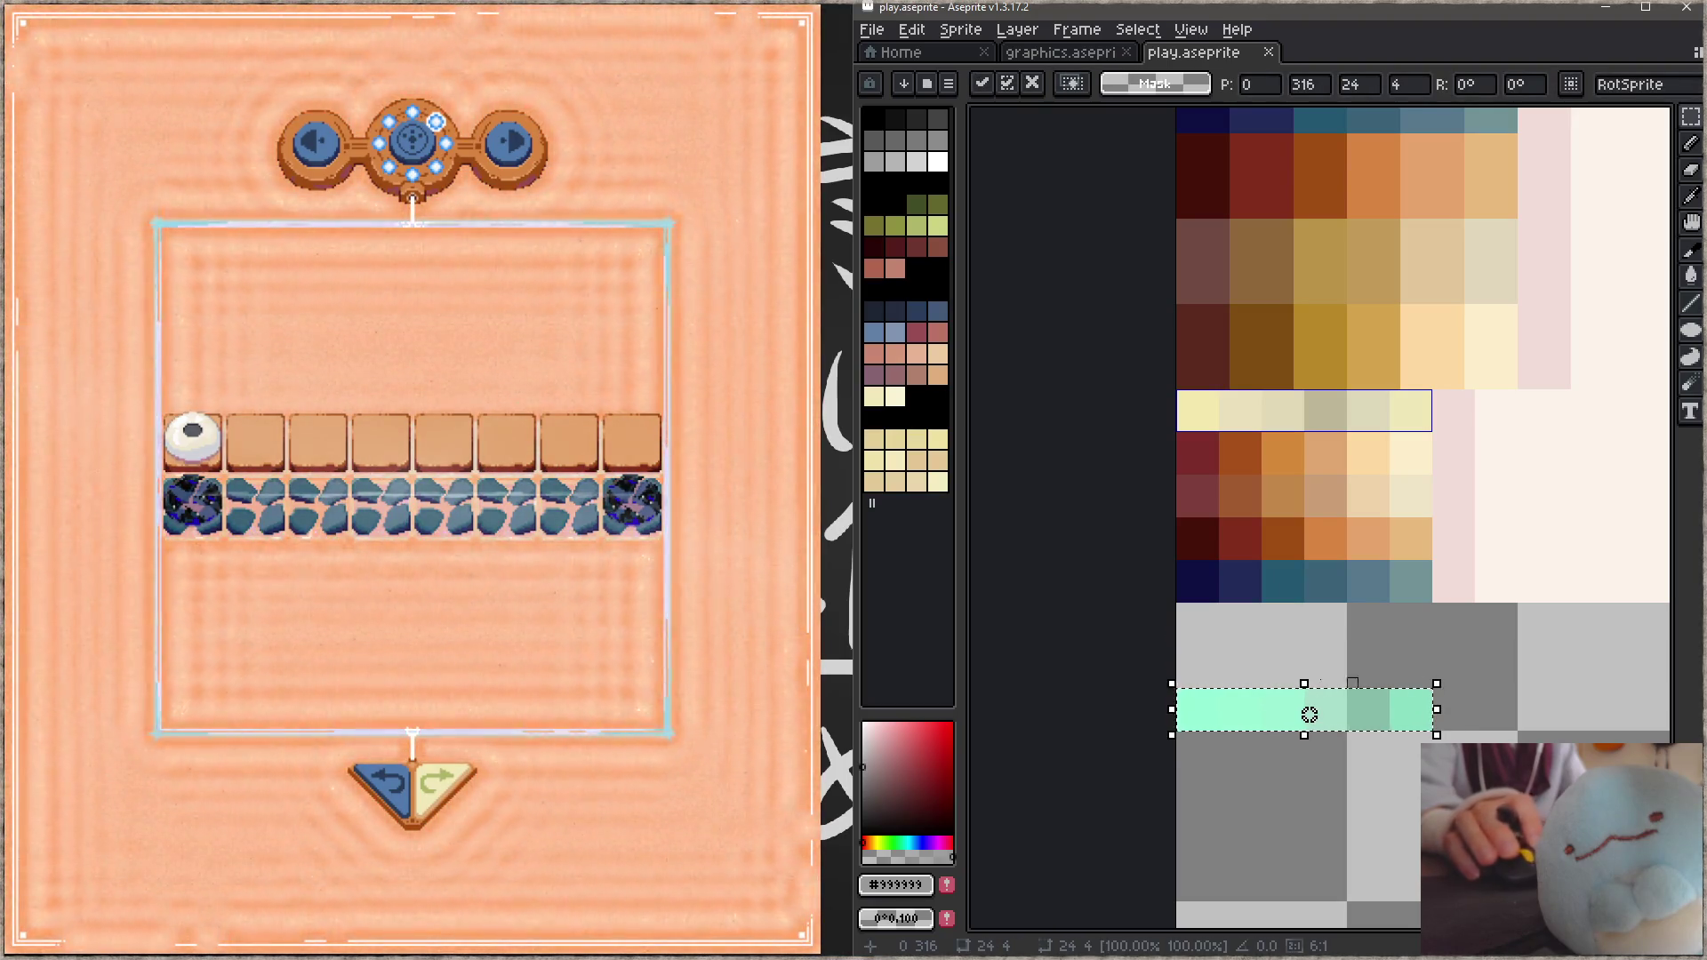
pyautogui.click(1224, 672)
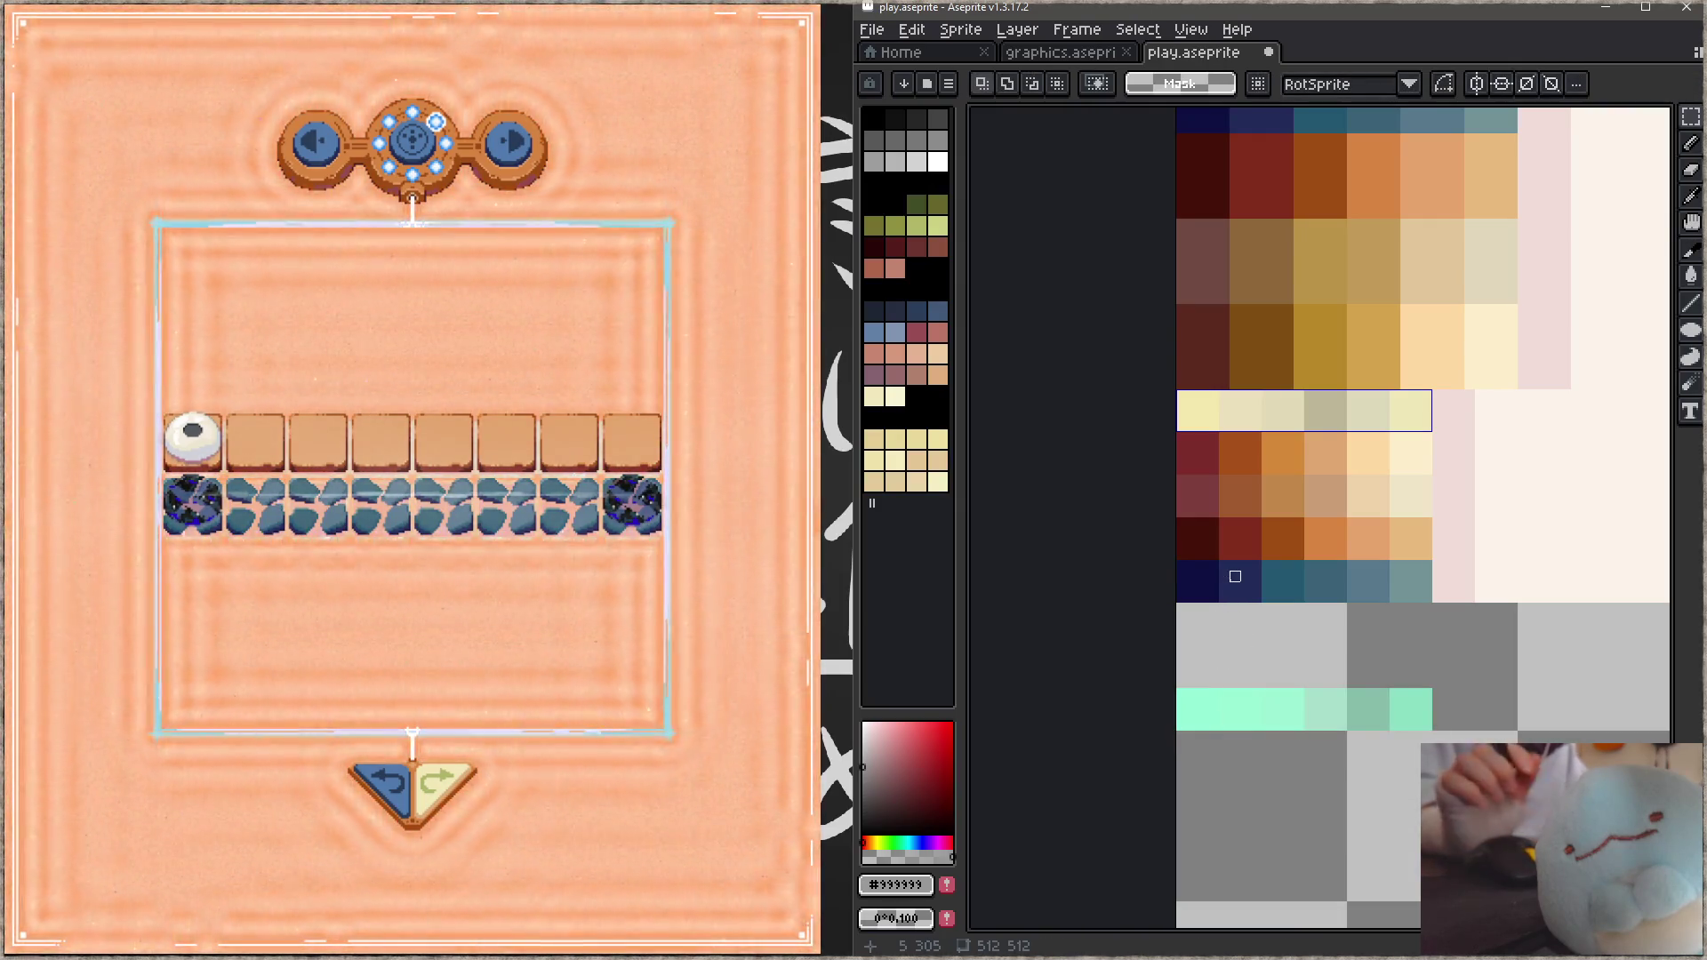
# Step: Place a copy of the dark-blue ramp row directly below the original and select it
pyautogui.moveTo(1181, 563); pyautogui.dragTo(1427, 597)
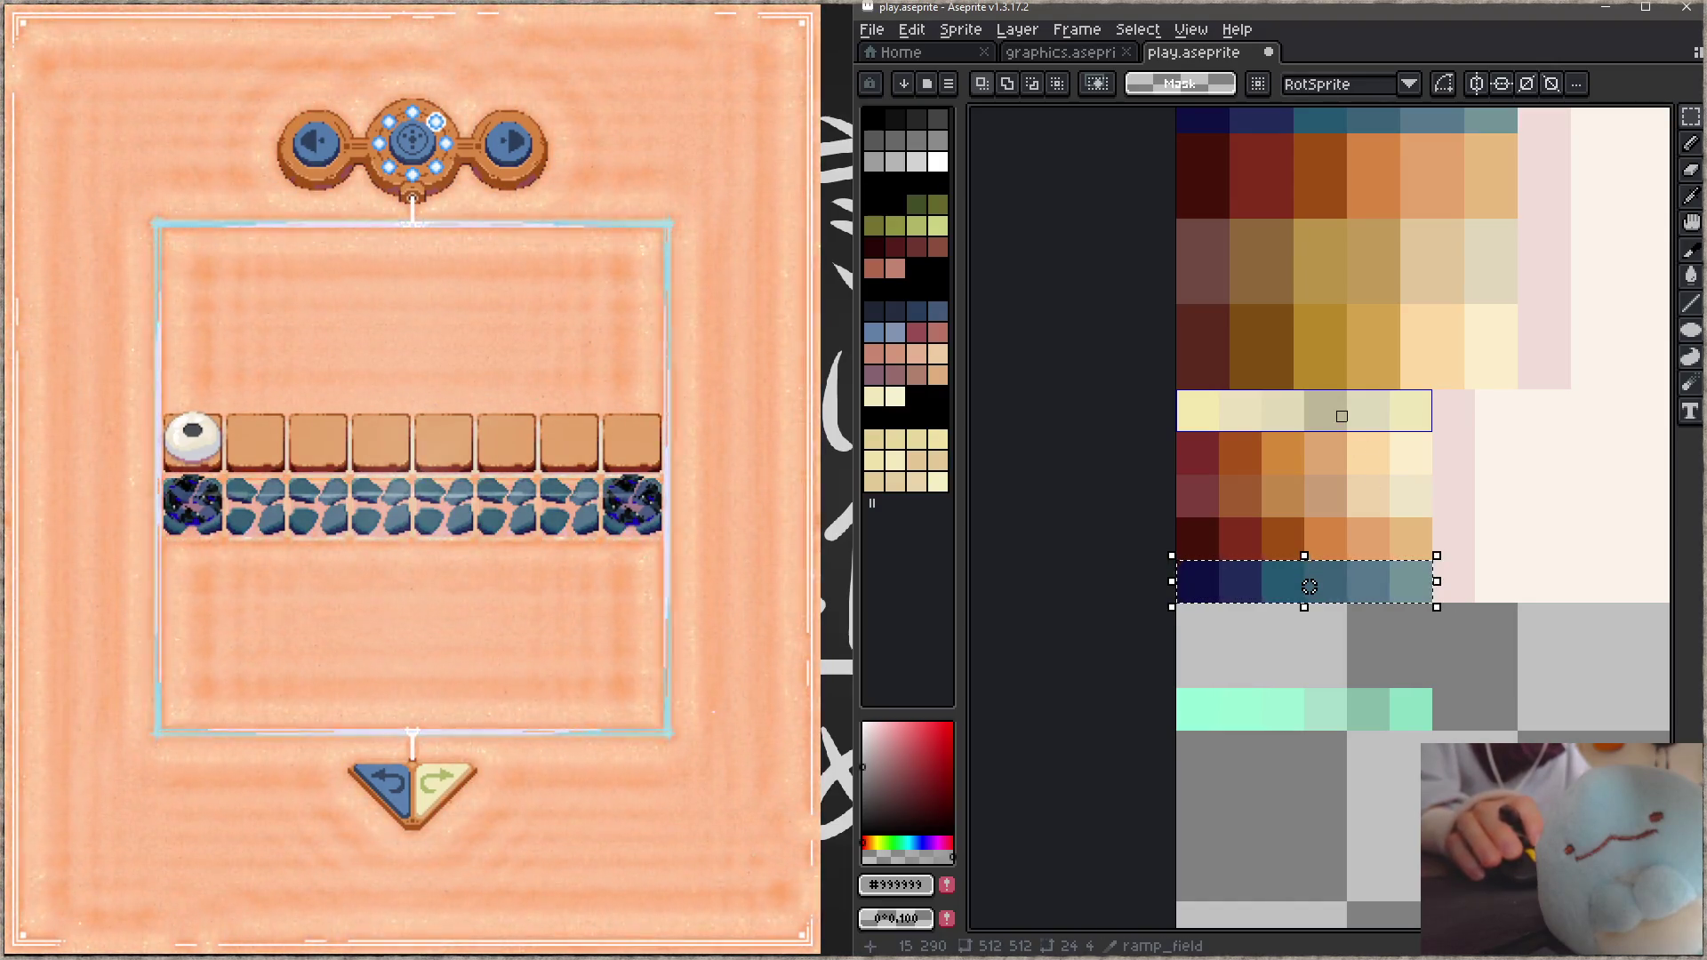
pyautogui.hotkey('shift', 'c')
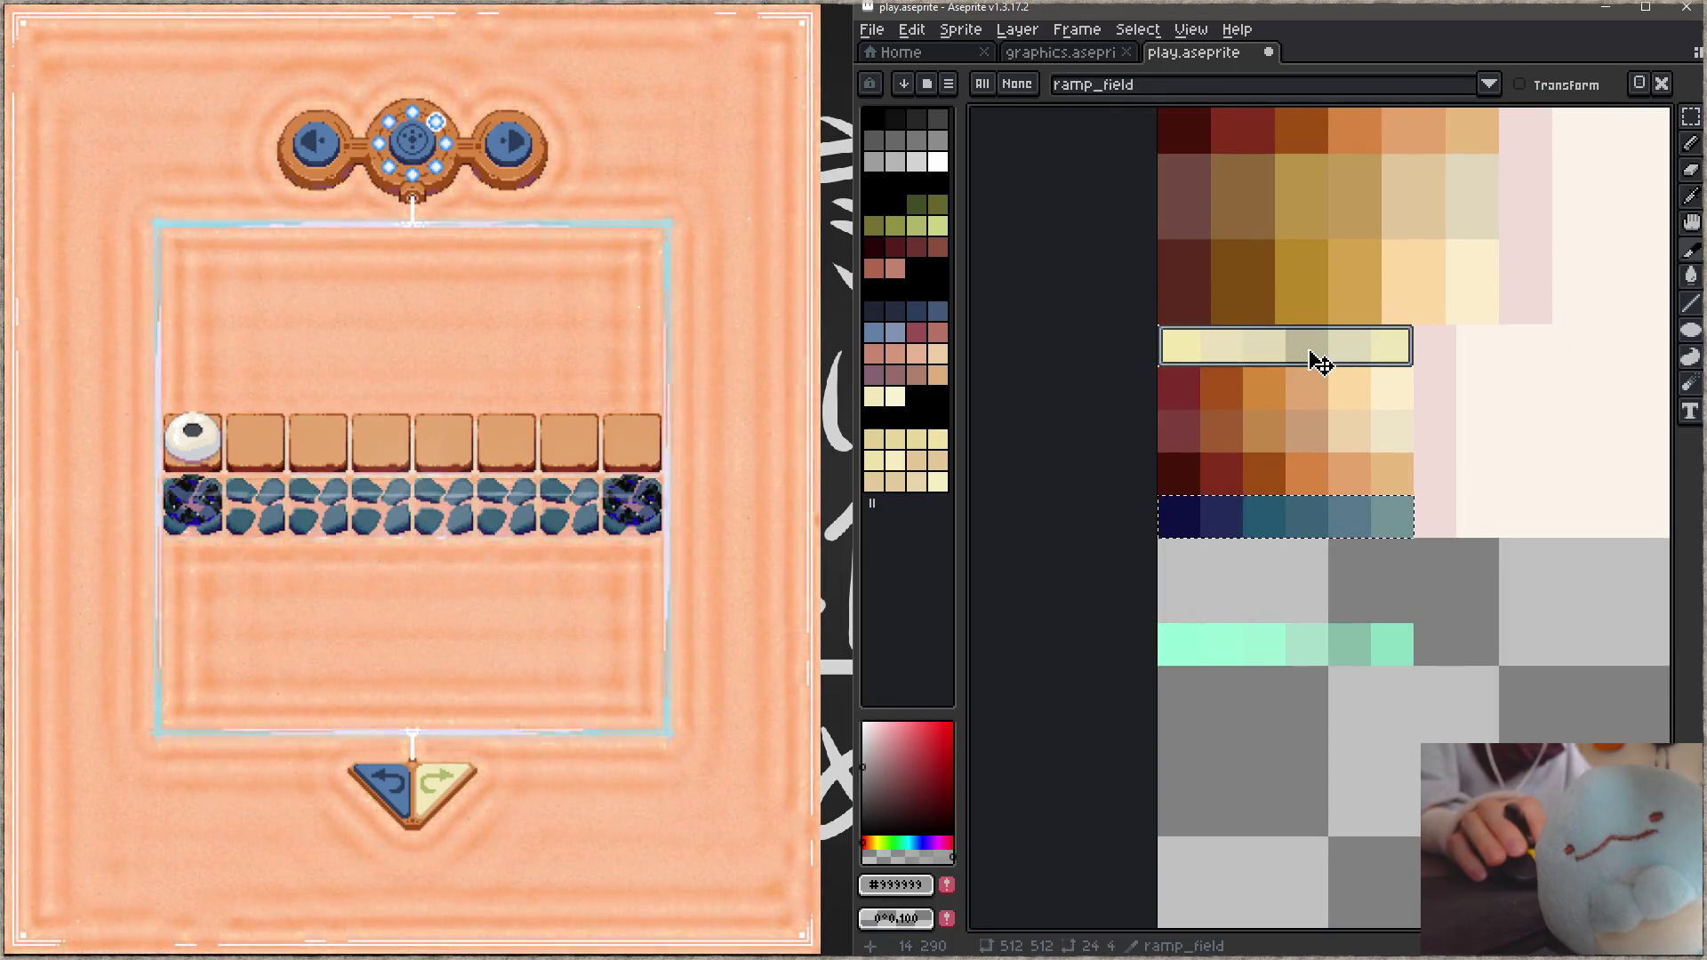
pyautogui.moveTo(1280, 569)
pyautogui.mouseDown()
pyautogui.moveTo(1304, 633)
pyautogui.moveTo(1276, 658)
pyautogui.moveTo(1276, 632)
pyautogui.mouseUp()
pyautogui.click(1192, 572)
pyautogui.moveTo(1184, 563); pyautogui.dragTo(1435, 600)
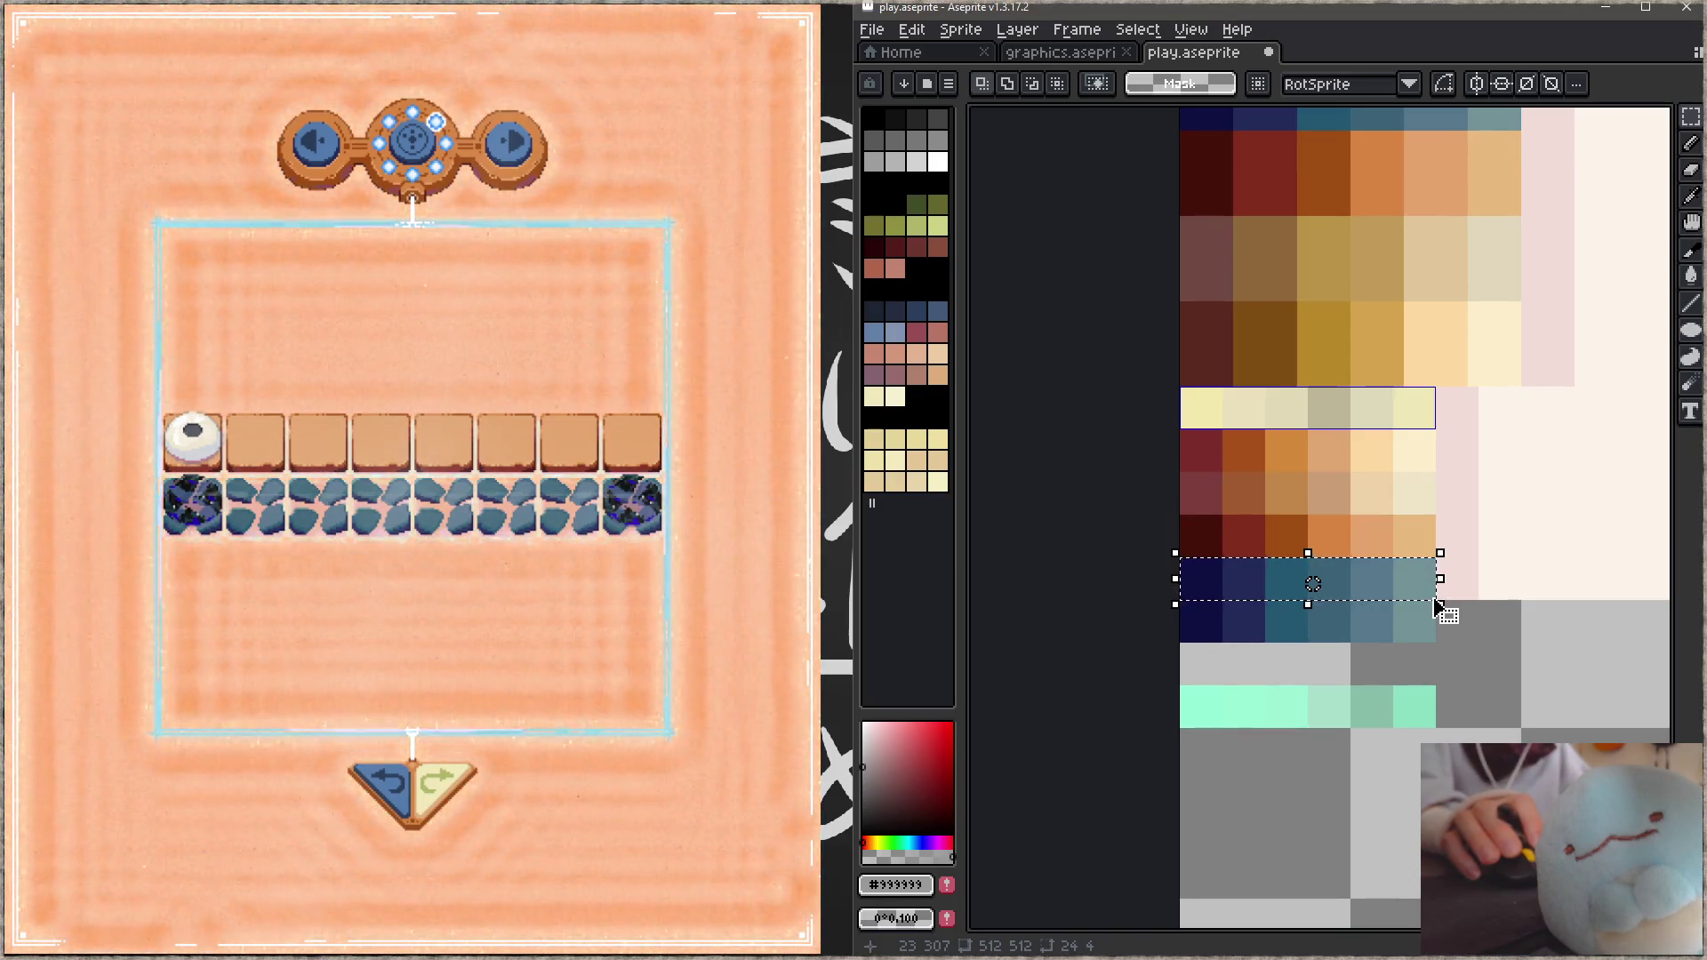
# Step: Shift the copied row's hue toward crimson-pink with saturation 55 via Hue/Saturation
pyautogui.hotkey('ctrl', 'u')
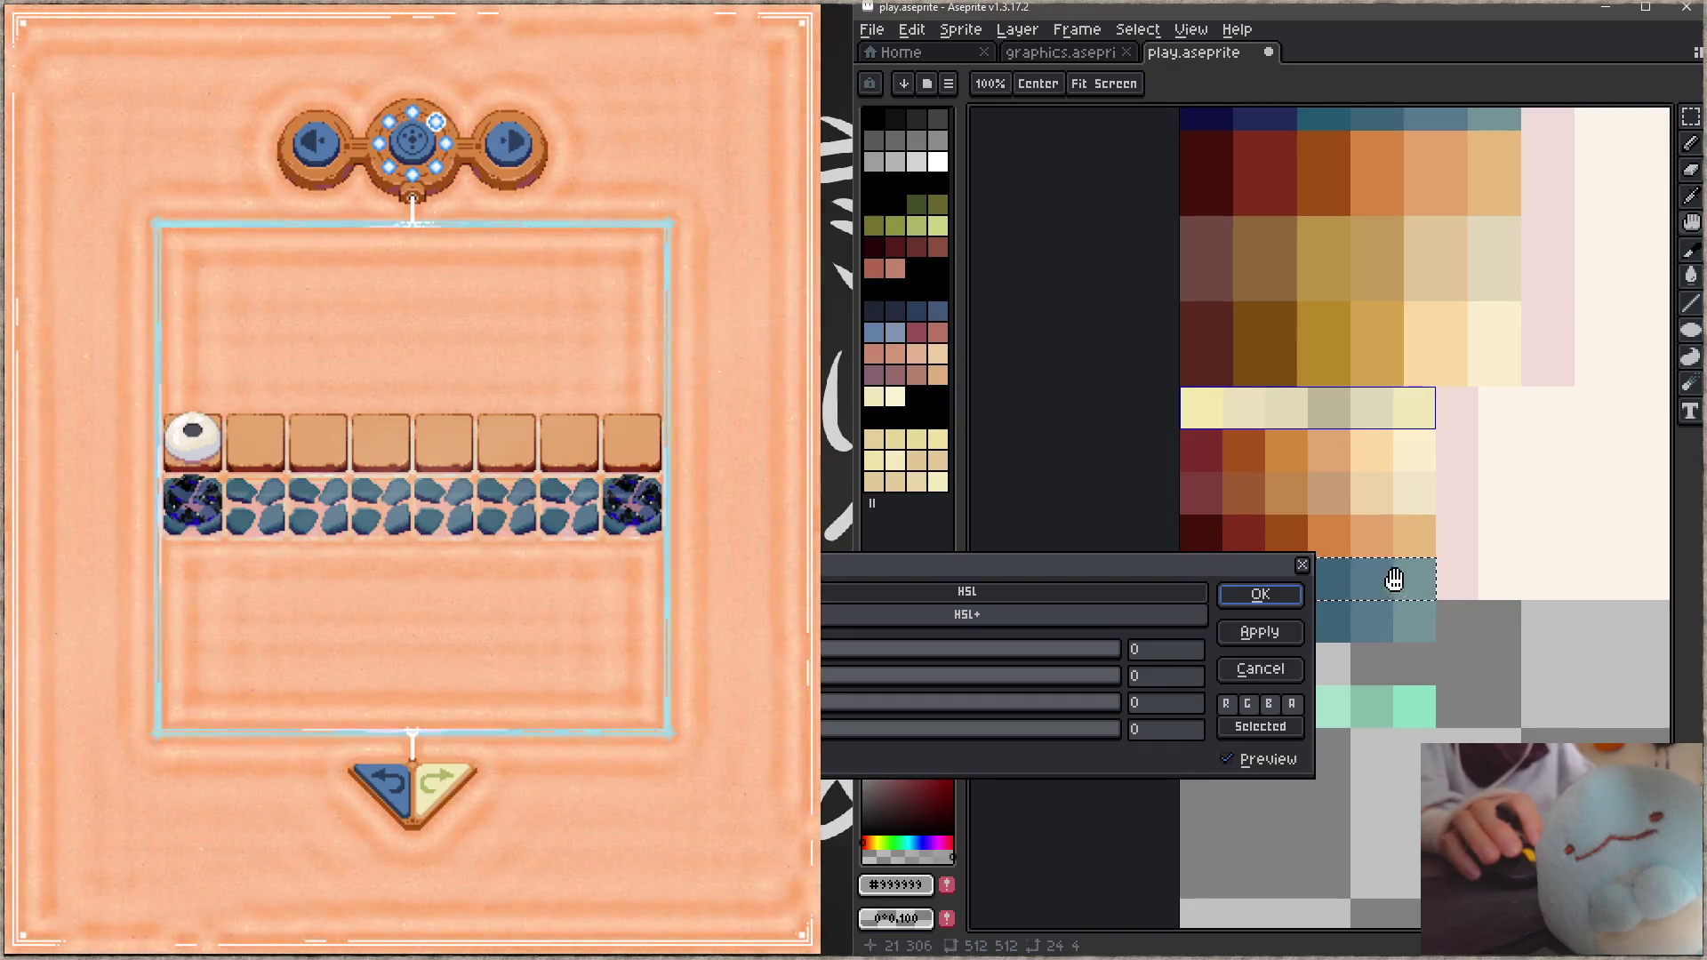
pyautogui.moveTo(782, 649)
pyautogui.mouseDown()
pyautogui.moveTo(1017, 655)
pyautogui.moveTo(945, 662)
pyautogui.mouseUp()
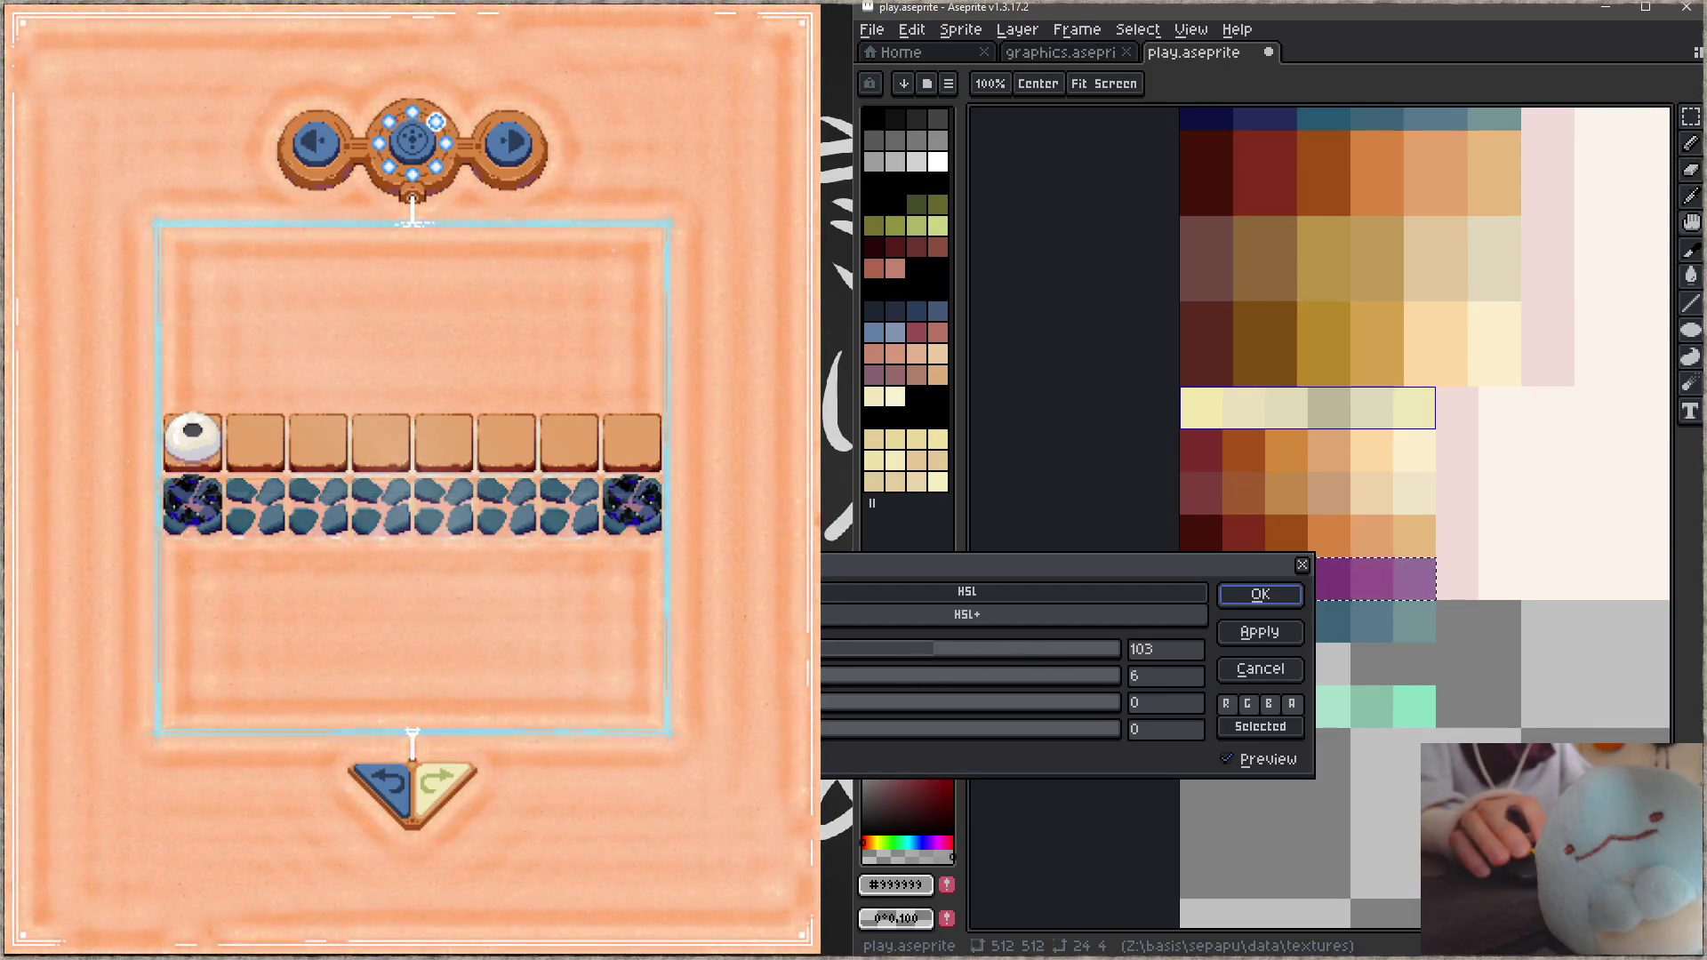
pyautogui.click(896, 676)
pyautogui.moveTo(907, 655)
pyautogui.mouseDown()
pyautogui.moveTo(862, 655)
pyautogui.moveTo(1022, 658)
pyautogui.mouseUp()
pyautogui.click(925, 677)
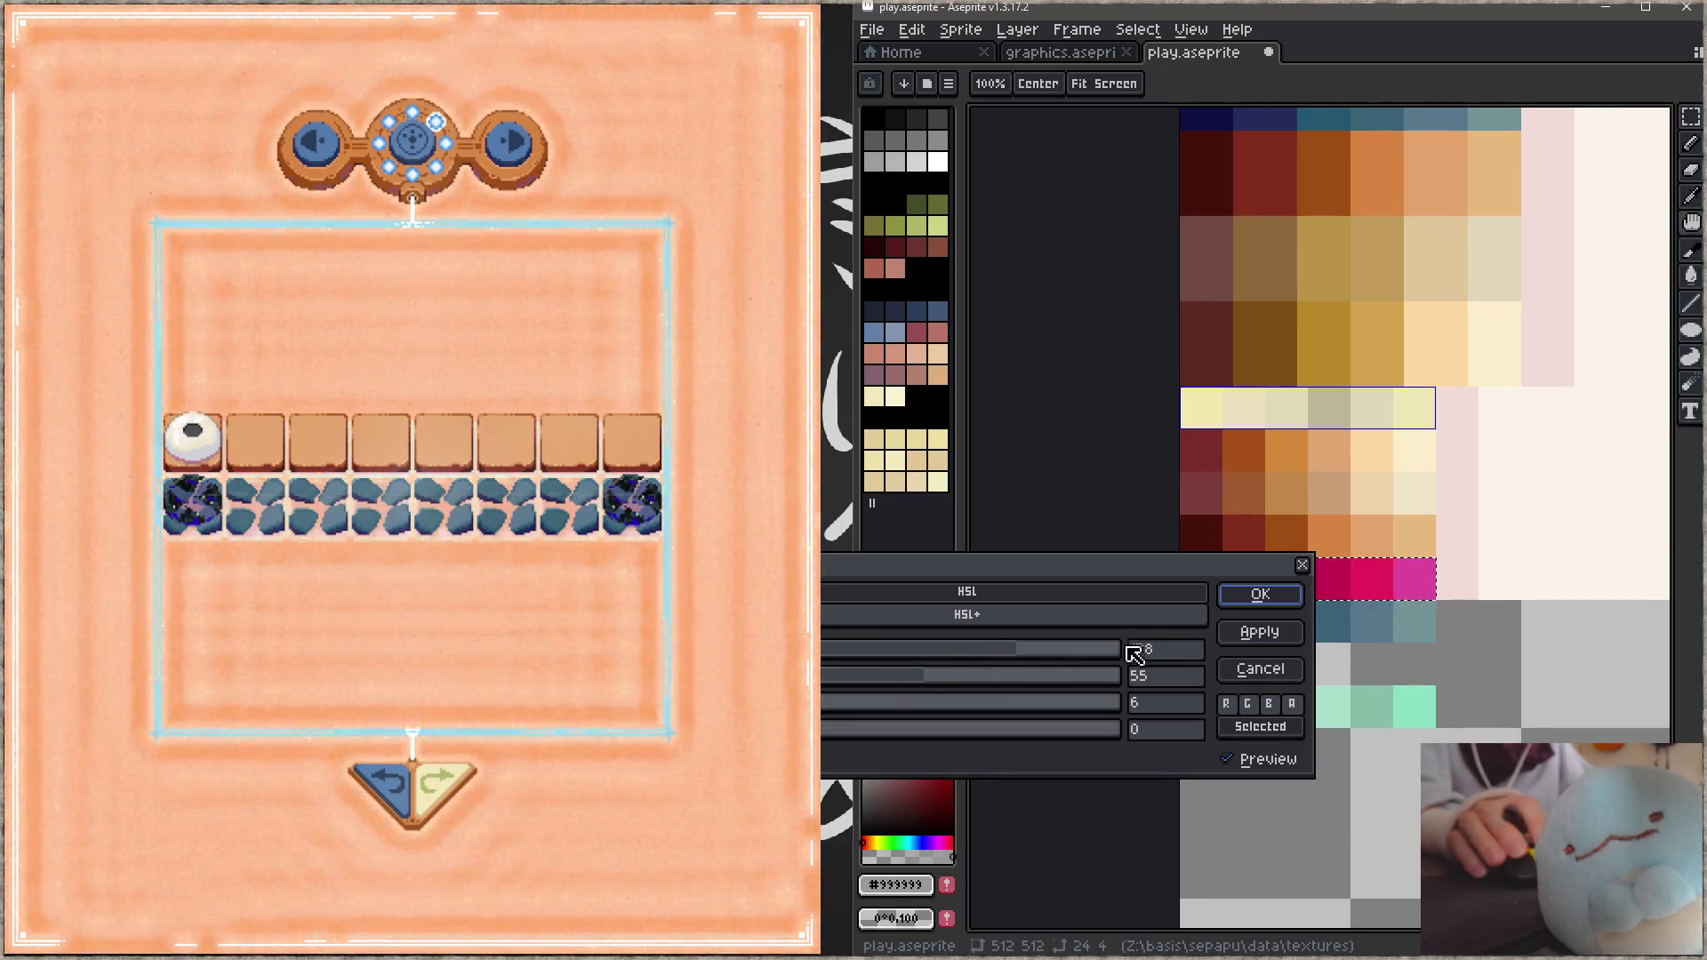
pyautogui.click(1258, 595)
# Step: Deselect and save the recoloured sheet, then undo a move on the game board
pyautogui.scroll(-1, 1312, 584)
pyautogui.hotkey('ctrl', 'd')
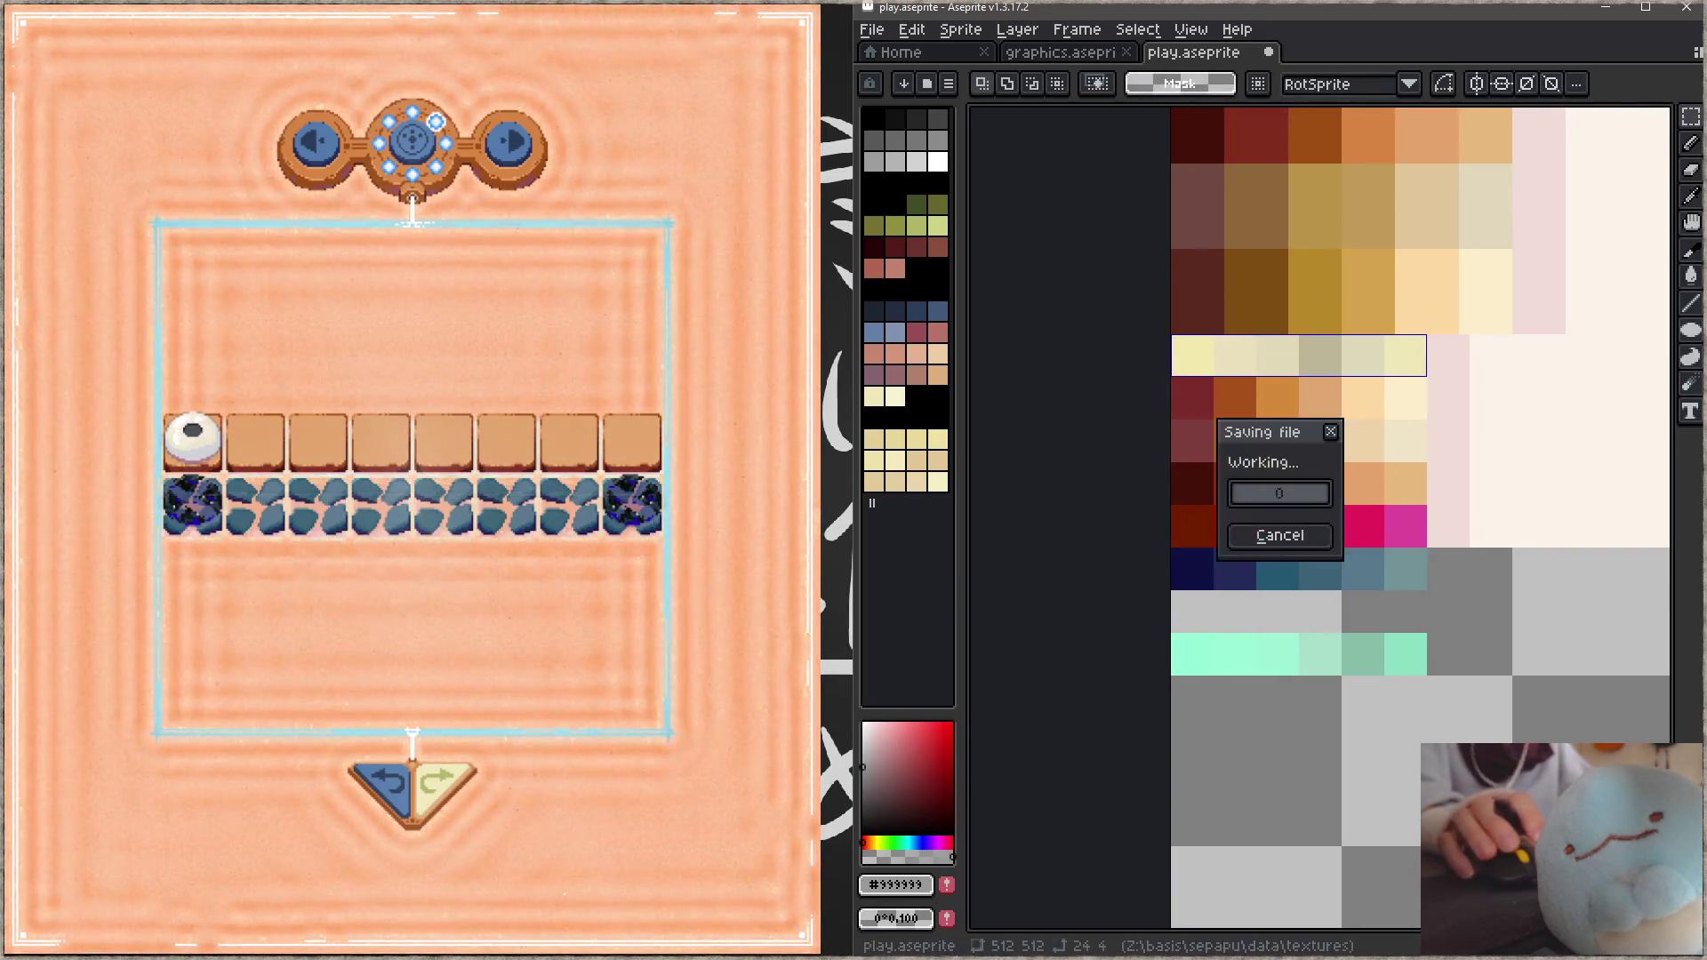
pyautogui.hotkey('ctrl', 's')
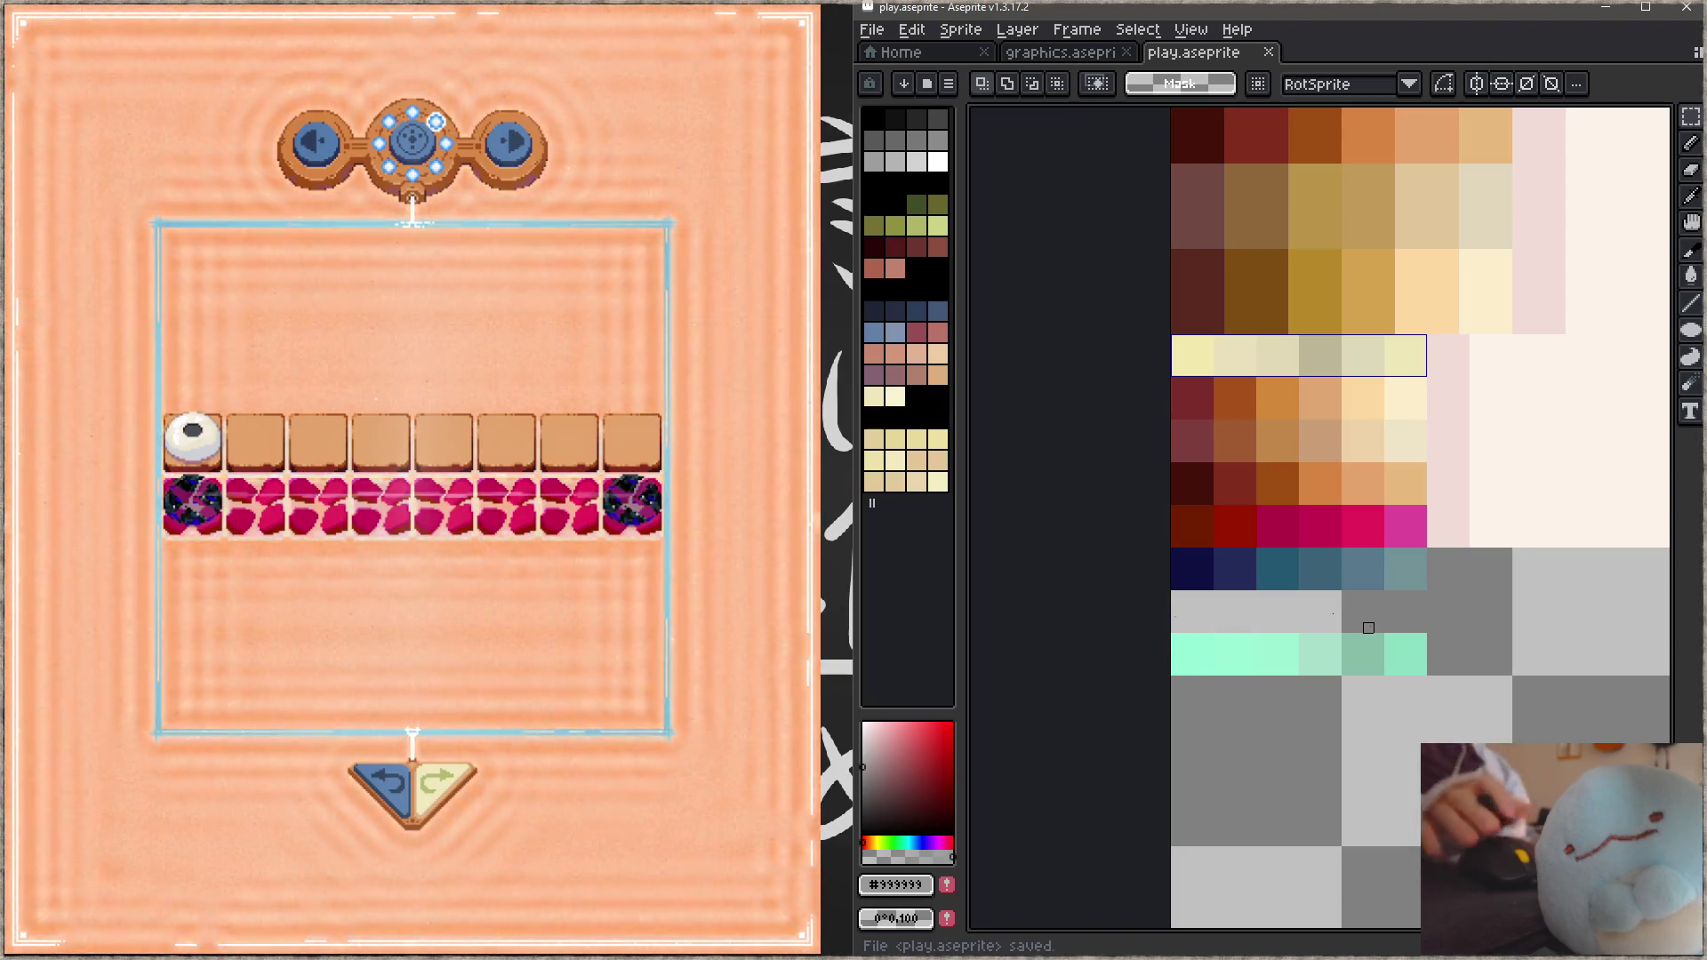
pyautogui.click(392, 789)
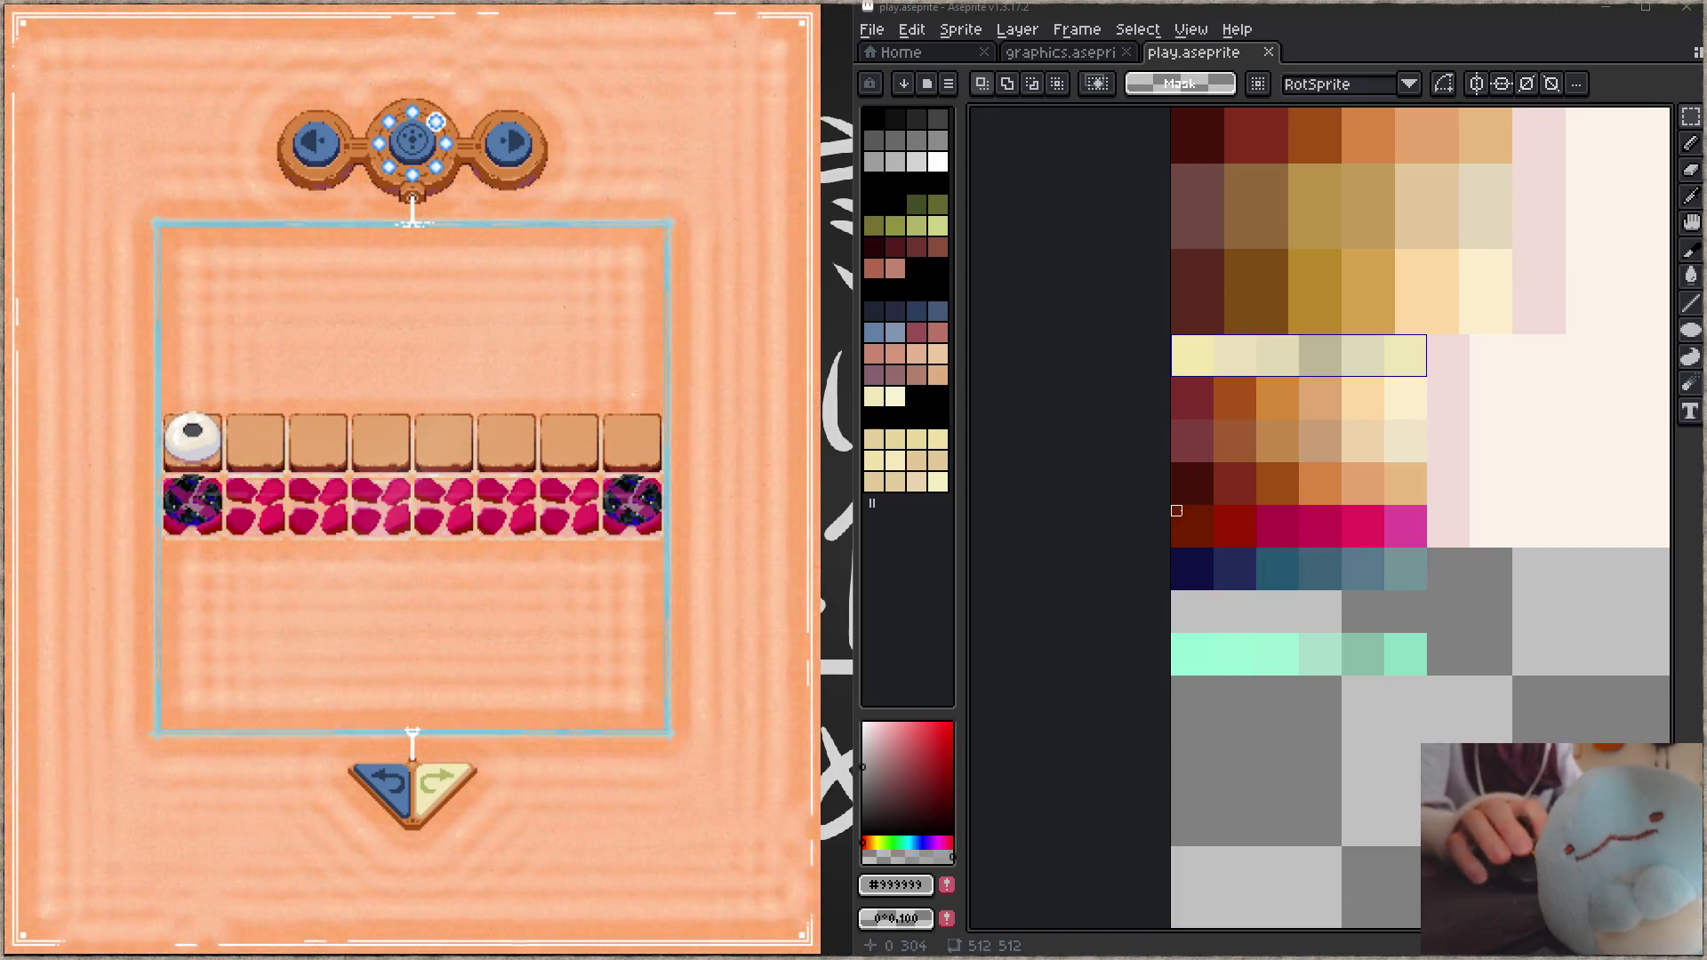
# Step: Turn the pink ramp row muted purple with hue -60 and lowered saturation, then save
pyautogui.moveTo(1175, 506); pyautogui.dragTo(1411, 553)
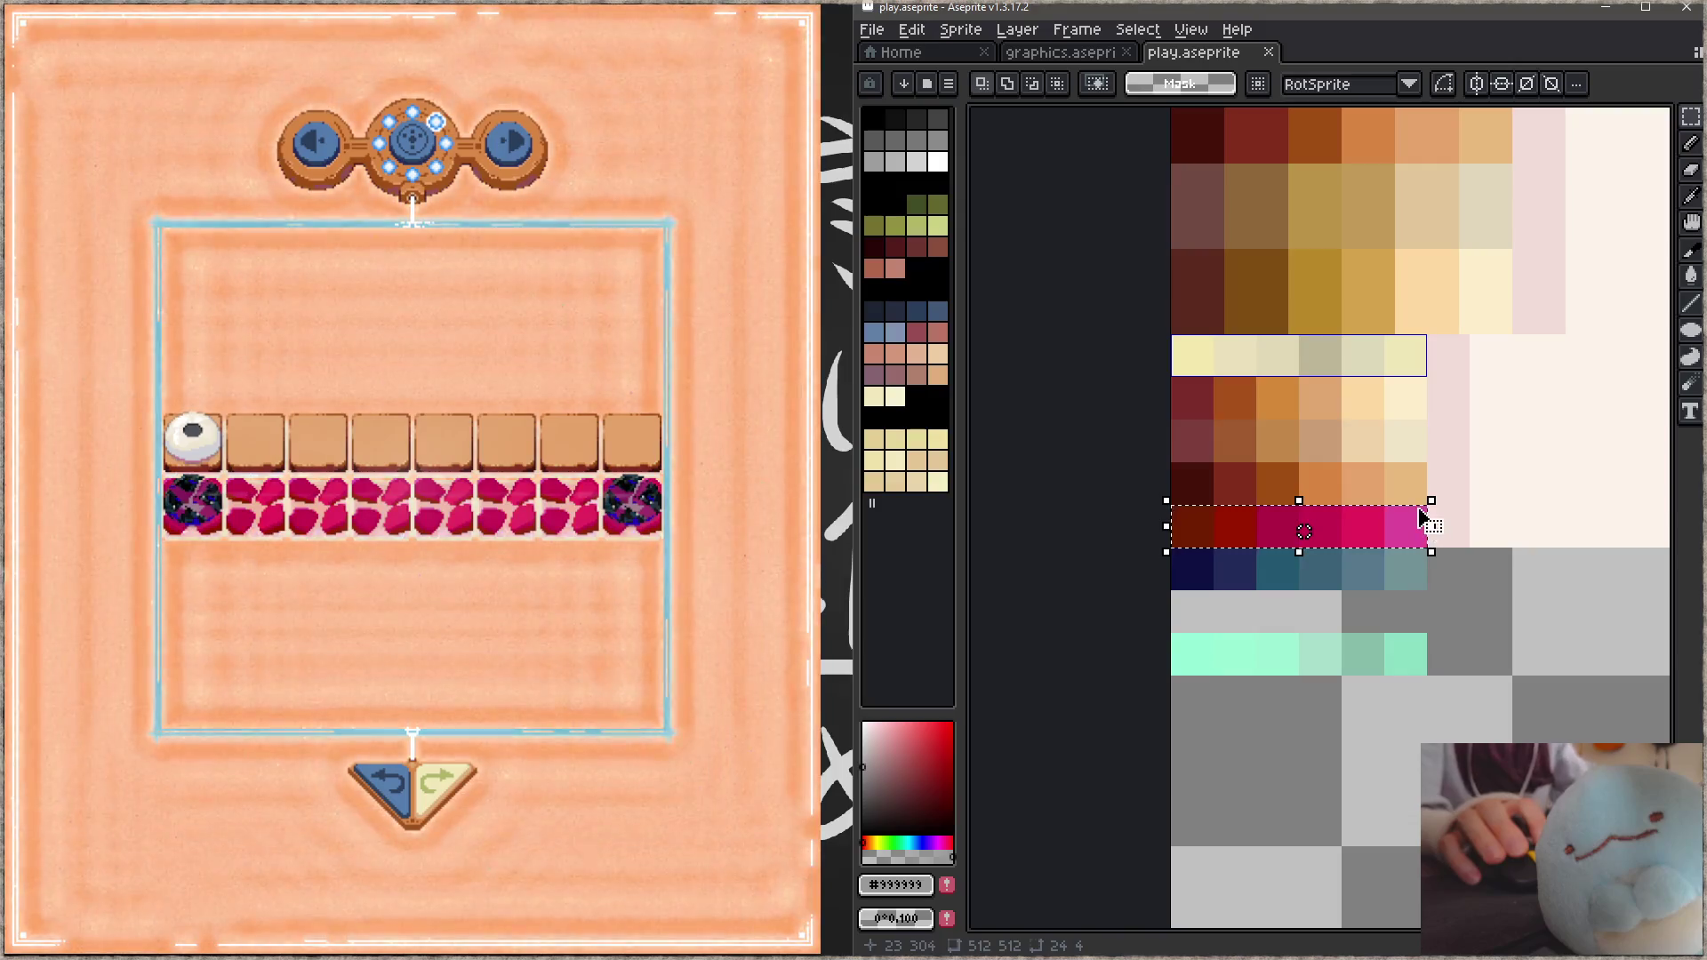
pyautogui.hotkey('ctrl', 'u')
pyautogui.write('-42')
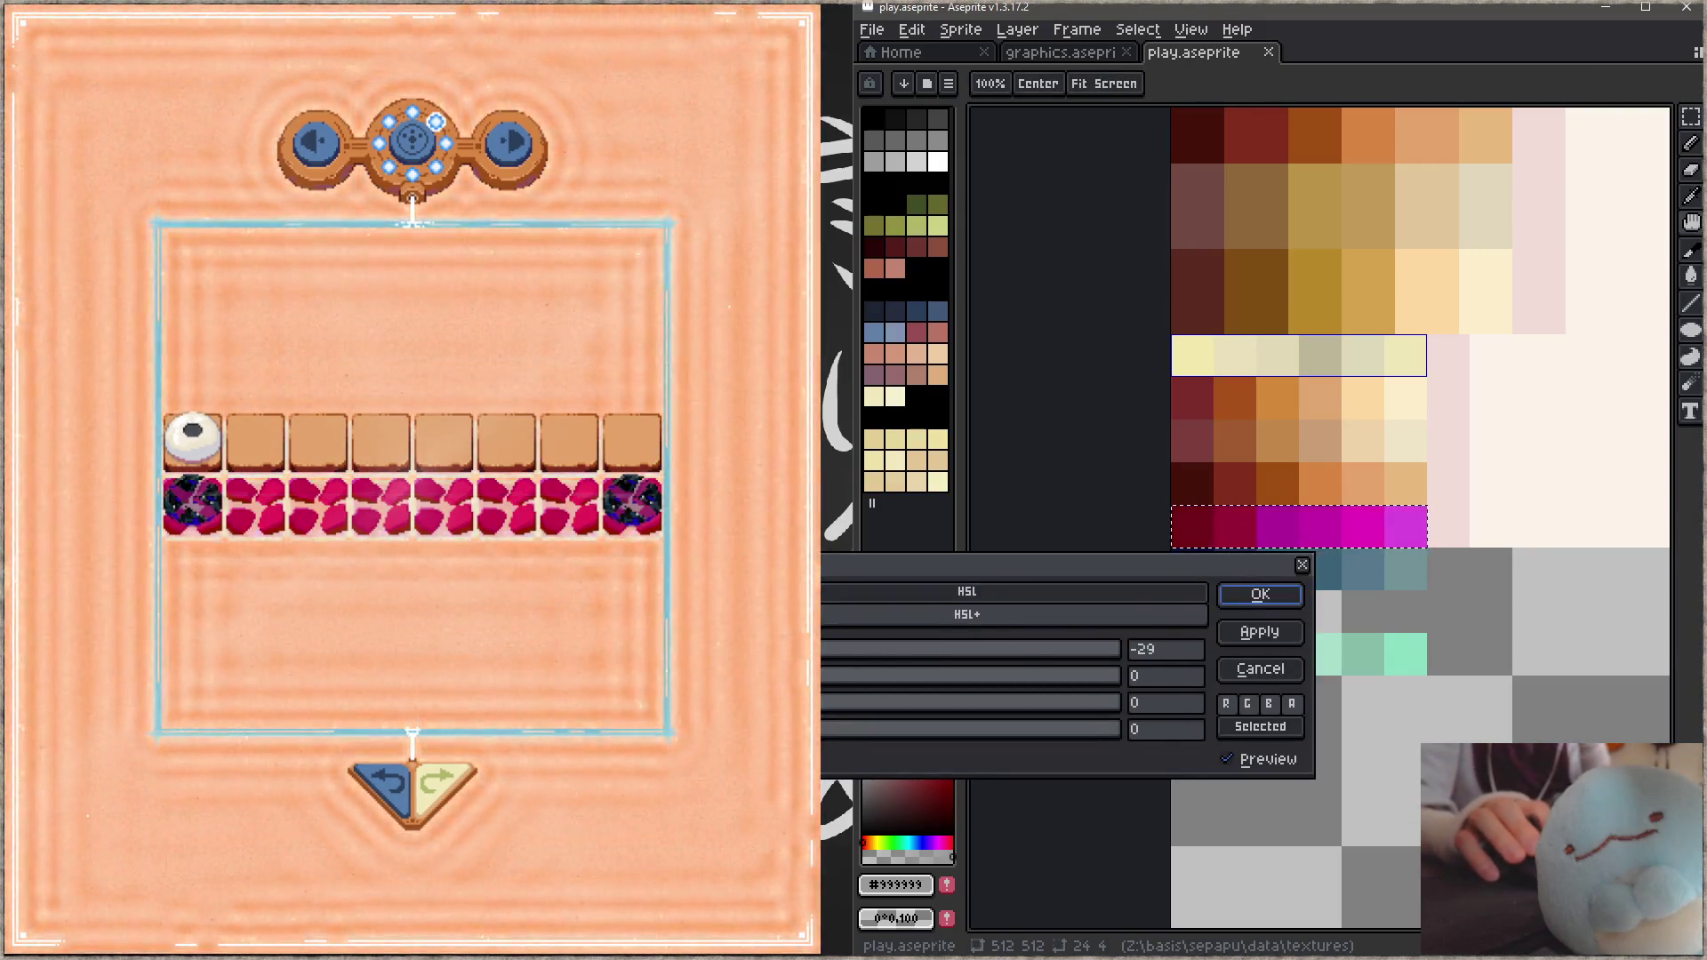
pyautogui.press('BackSpace')
pyautogui.press('BackSpace')
pyautogui.write('60')
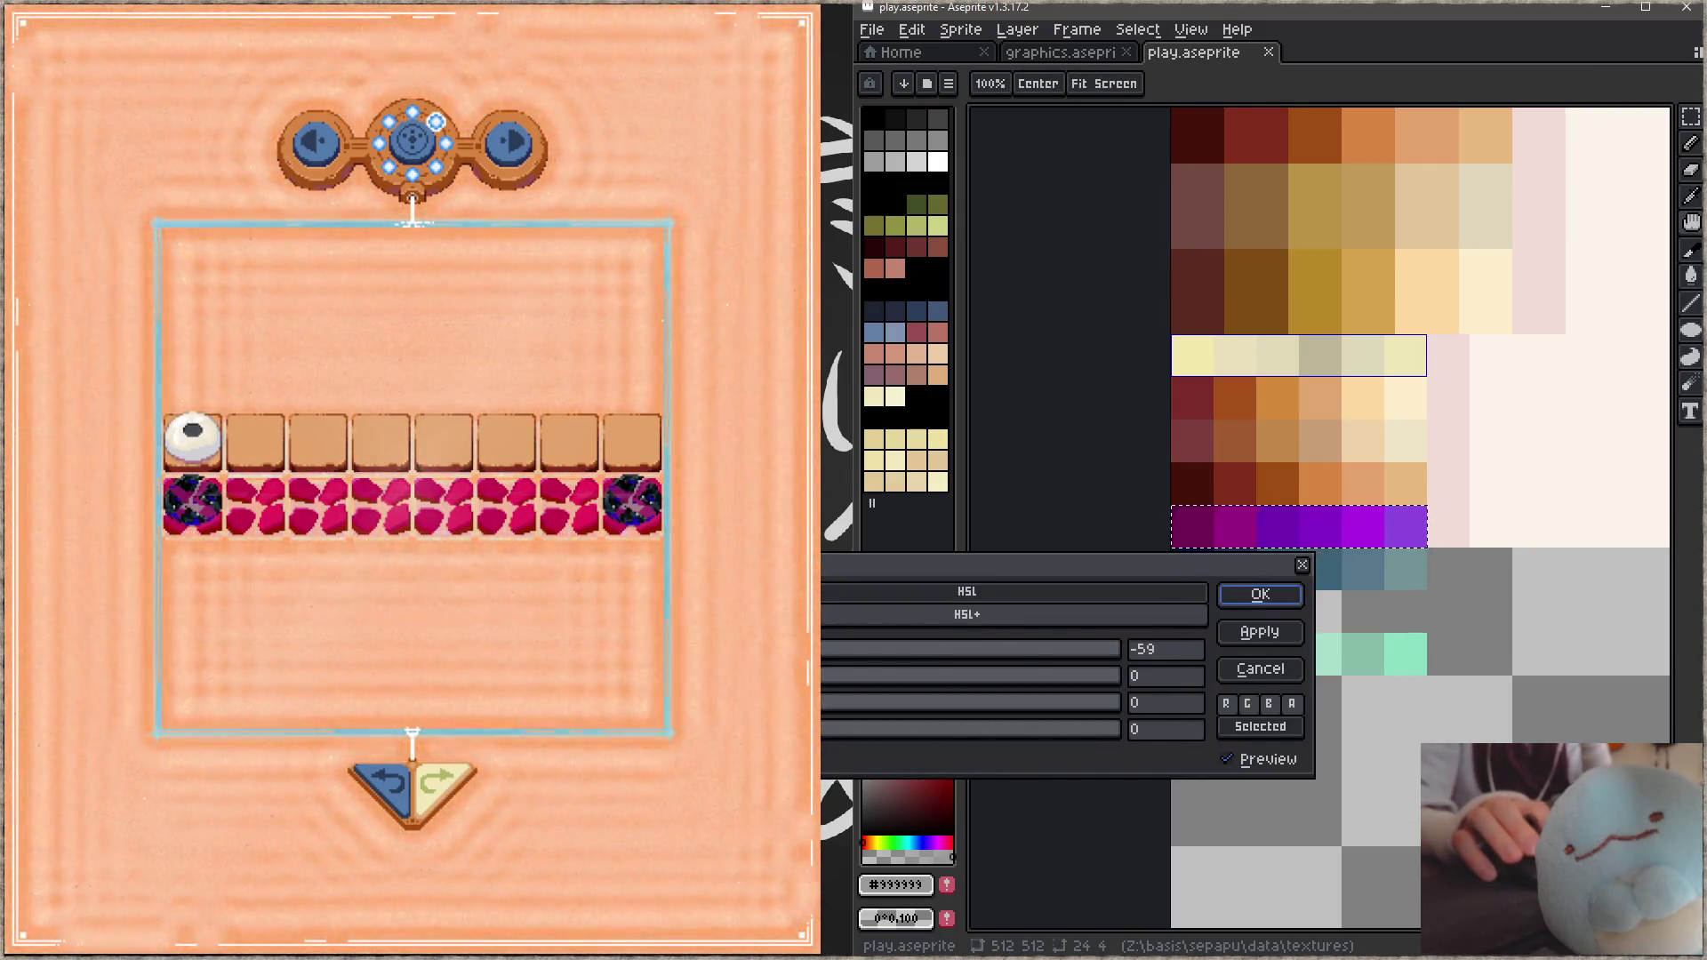
pyautogui.write('-73')
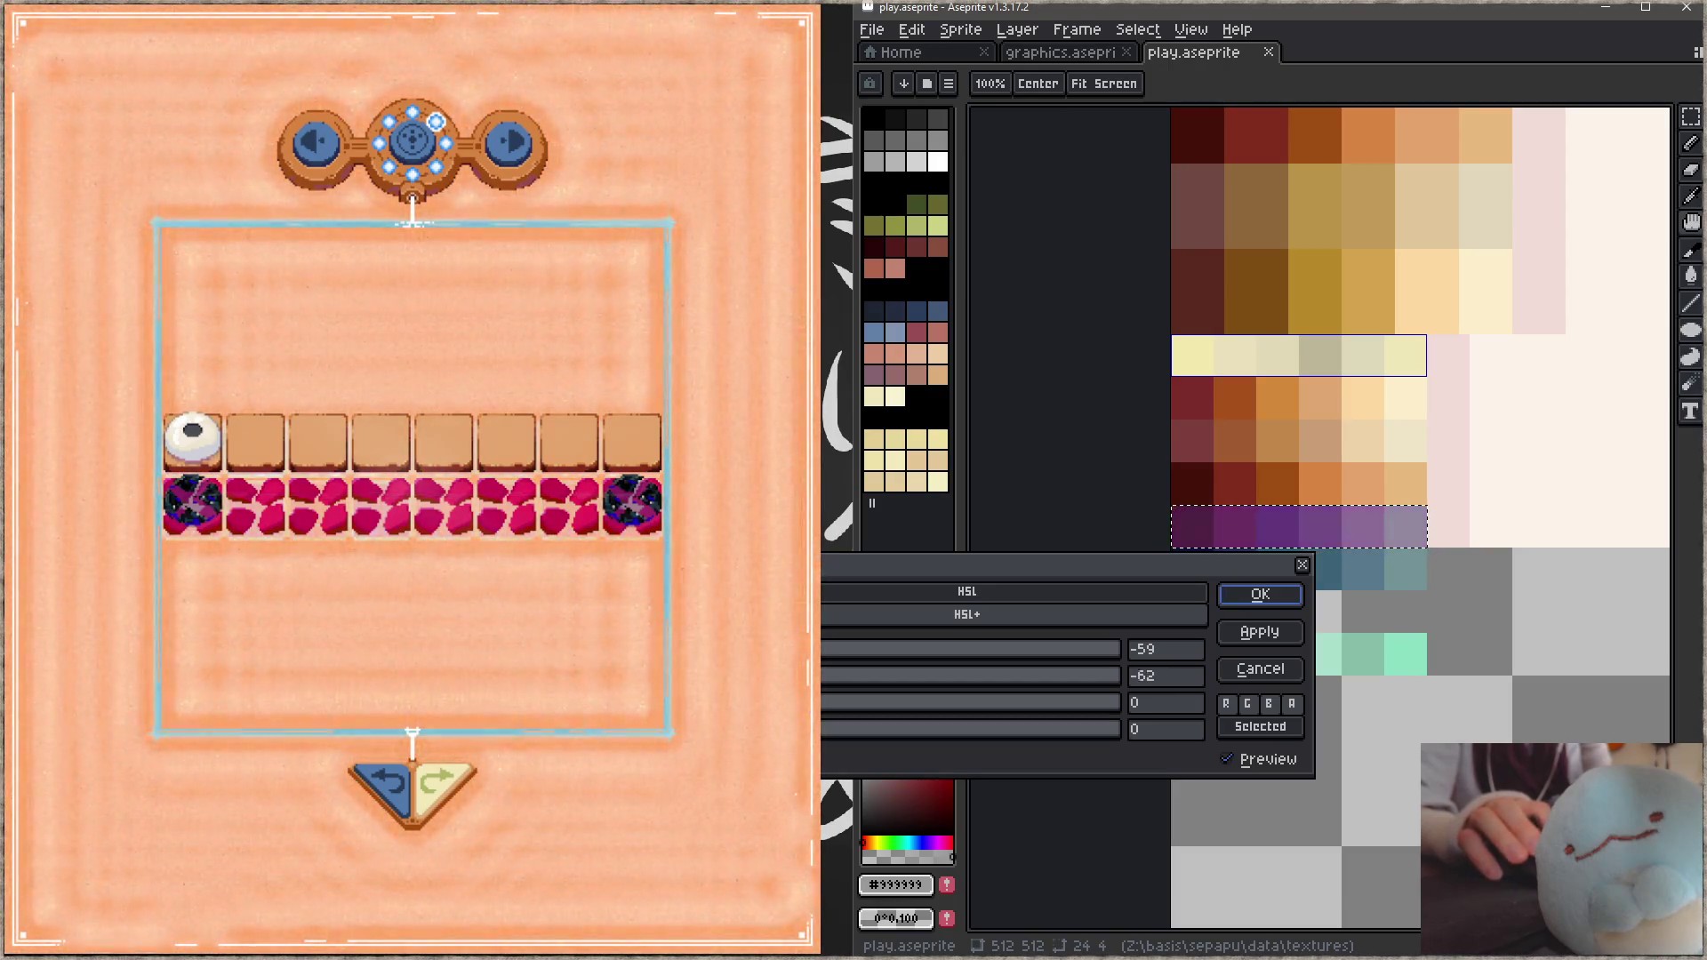
pyautogui.click(1260, 595)
pyautogui.hotkey('ctrl', 's')
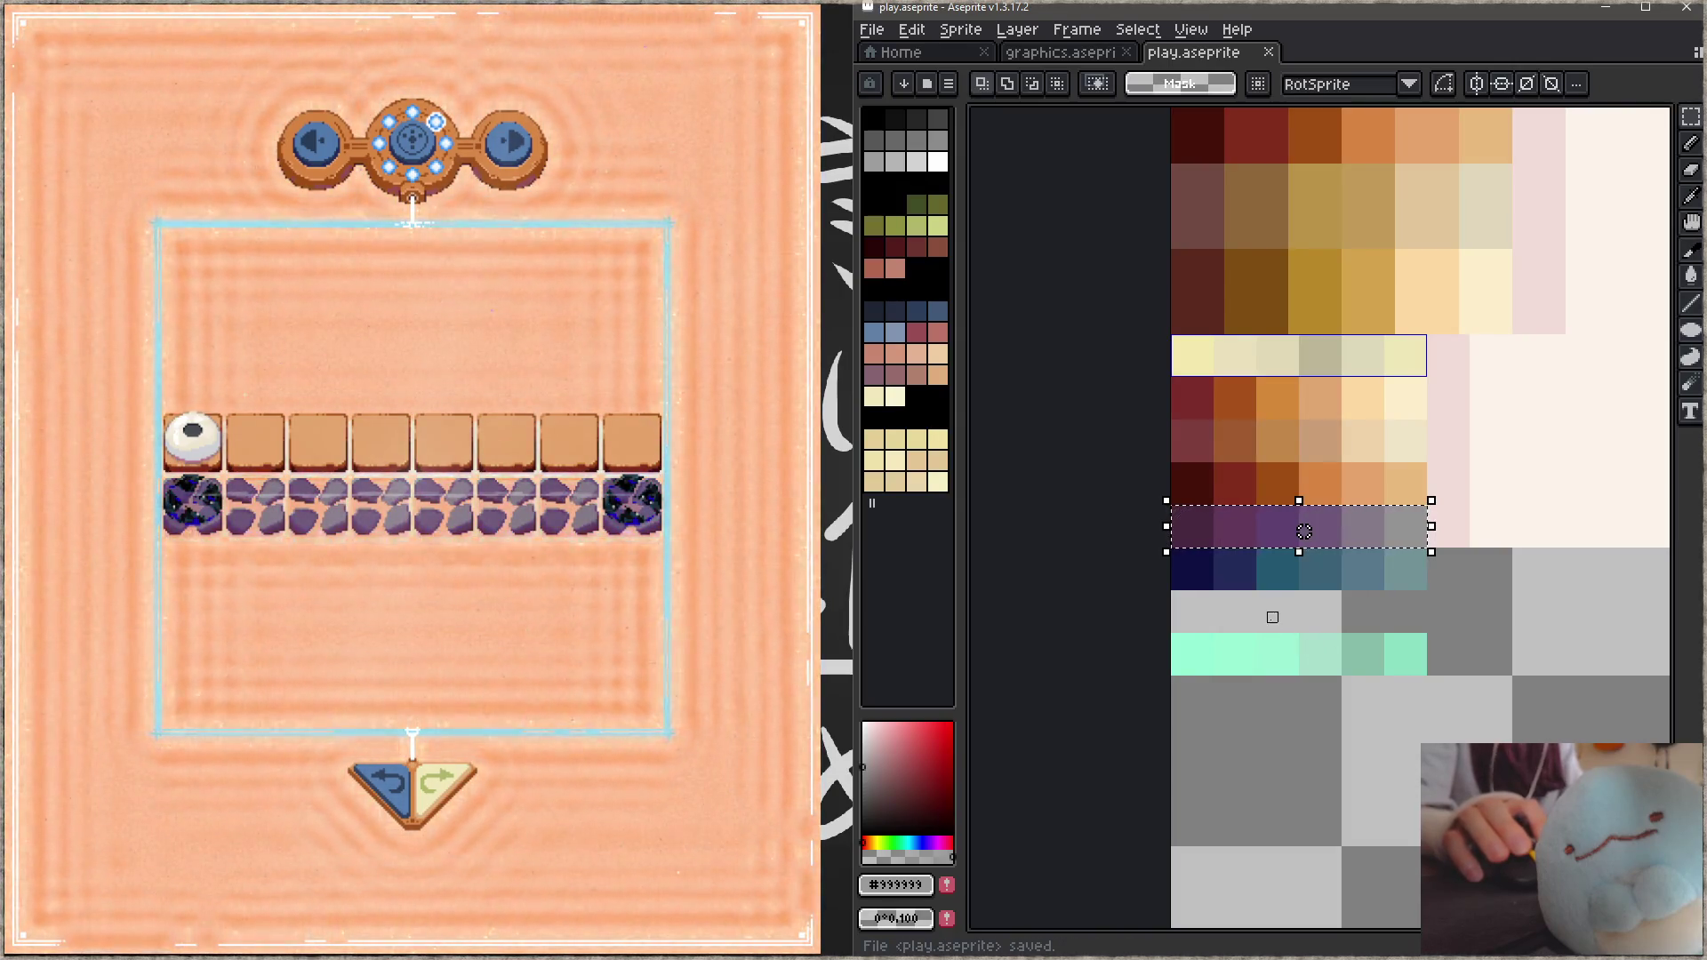
# Step: Darken the purple row with lightness -11 and save
pyautogui.hotkey('ctrl', 'u')
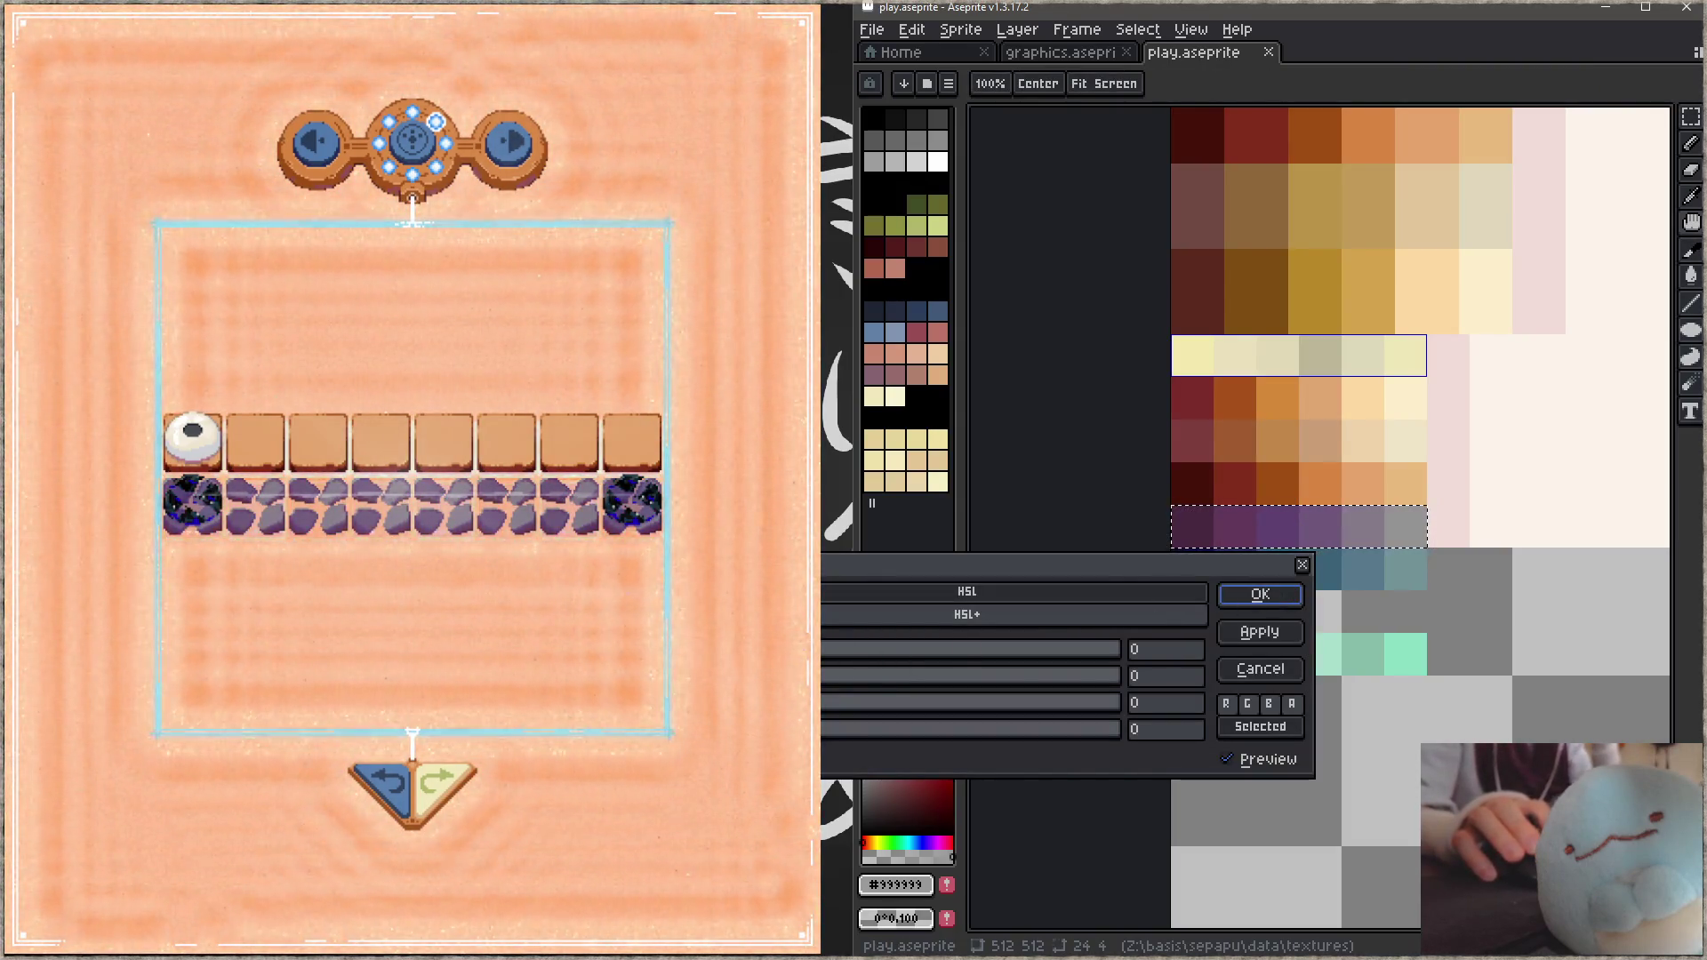
pyautogui.write('-11')
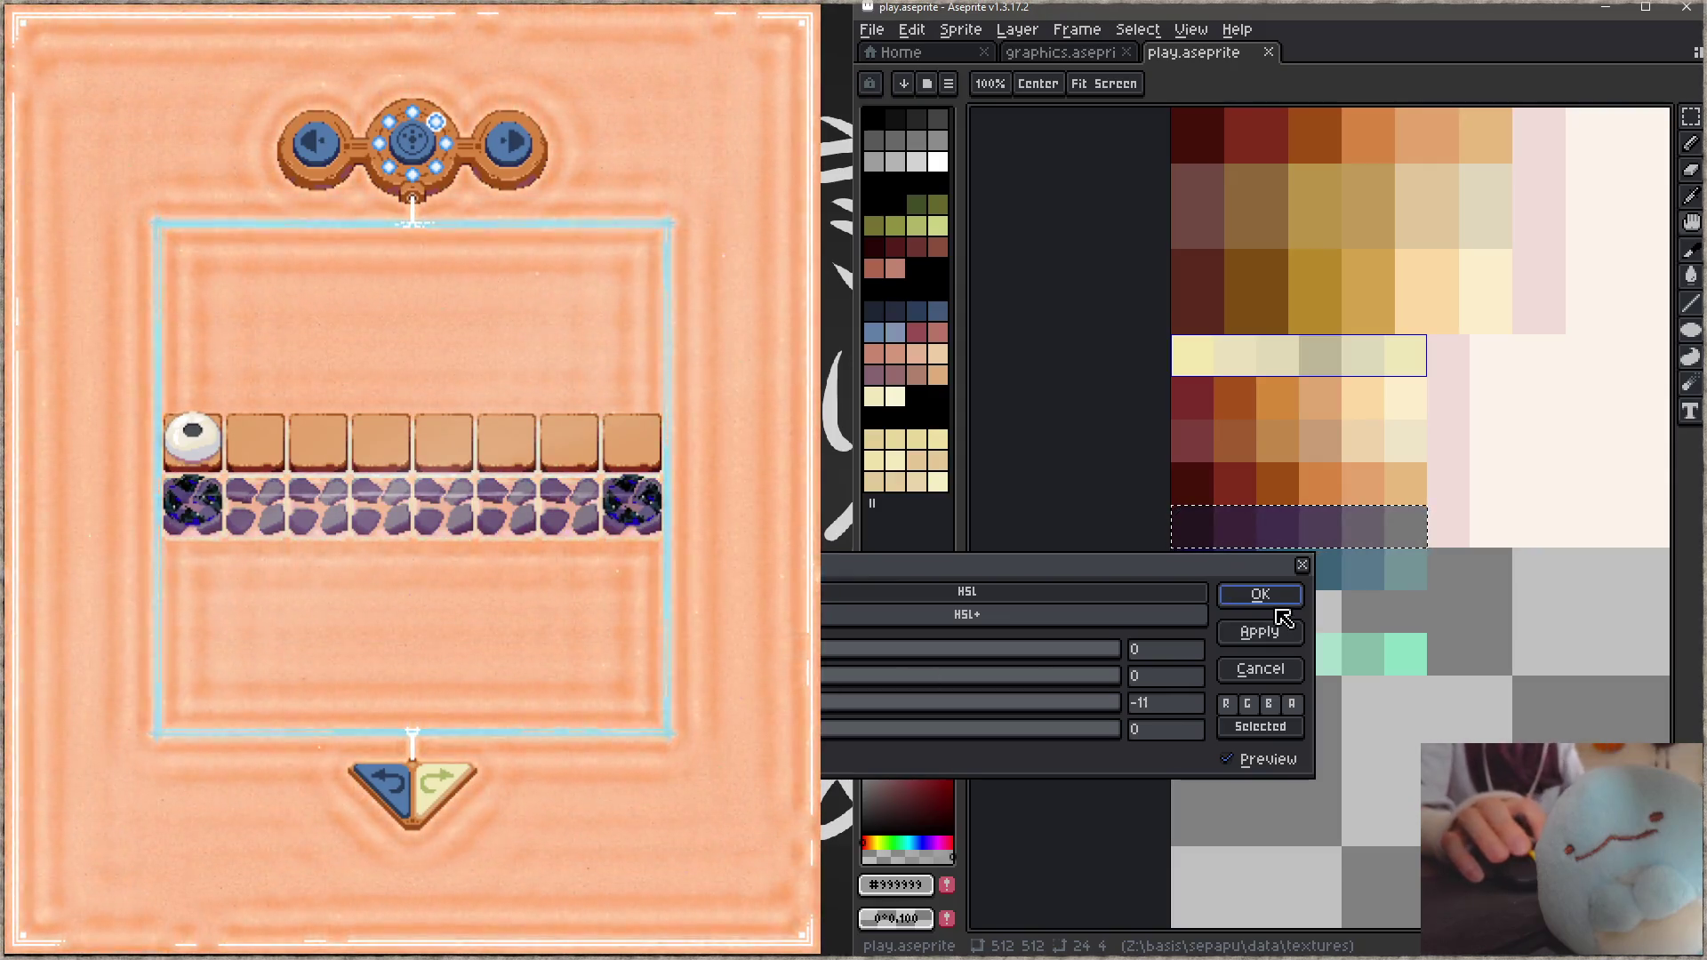
pyautogui.click(1259, 595)
pyautogui.hotkey('ctrl', 's')
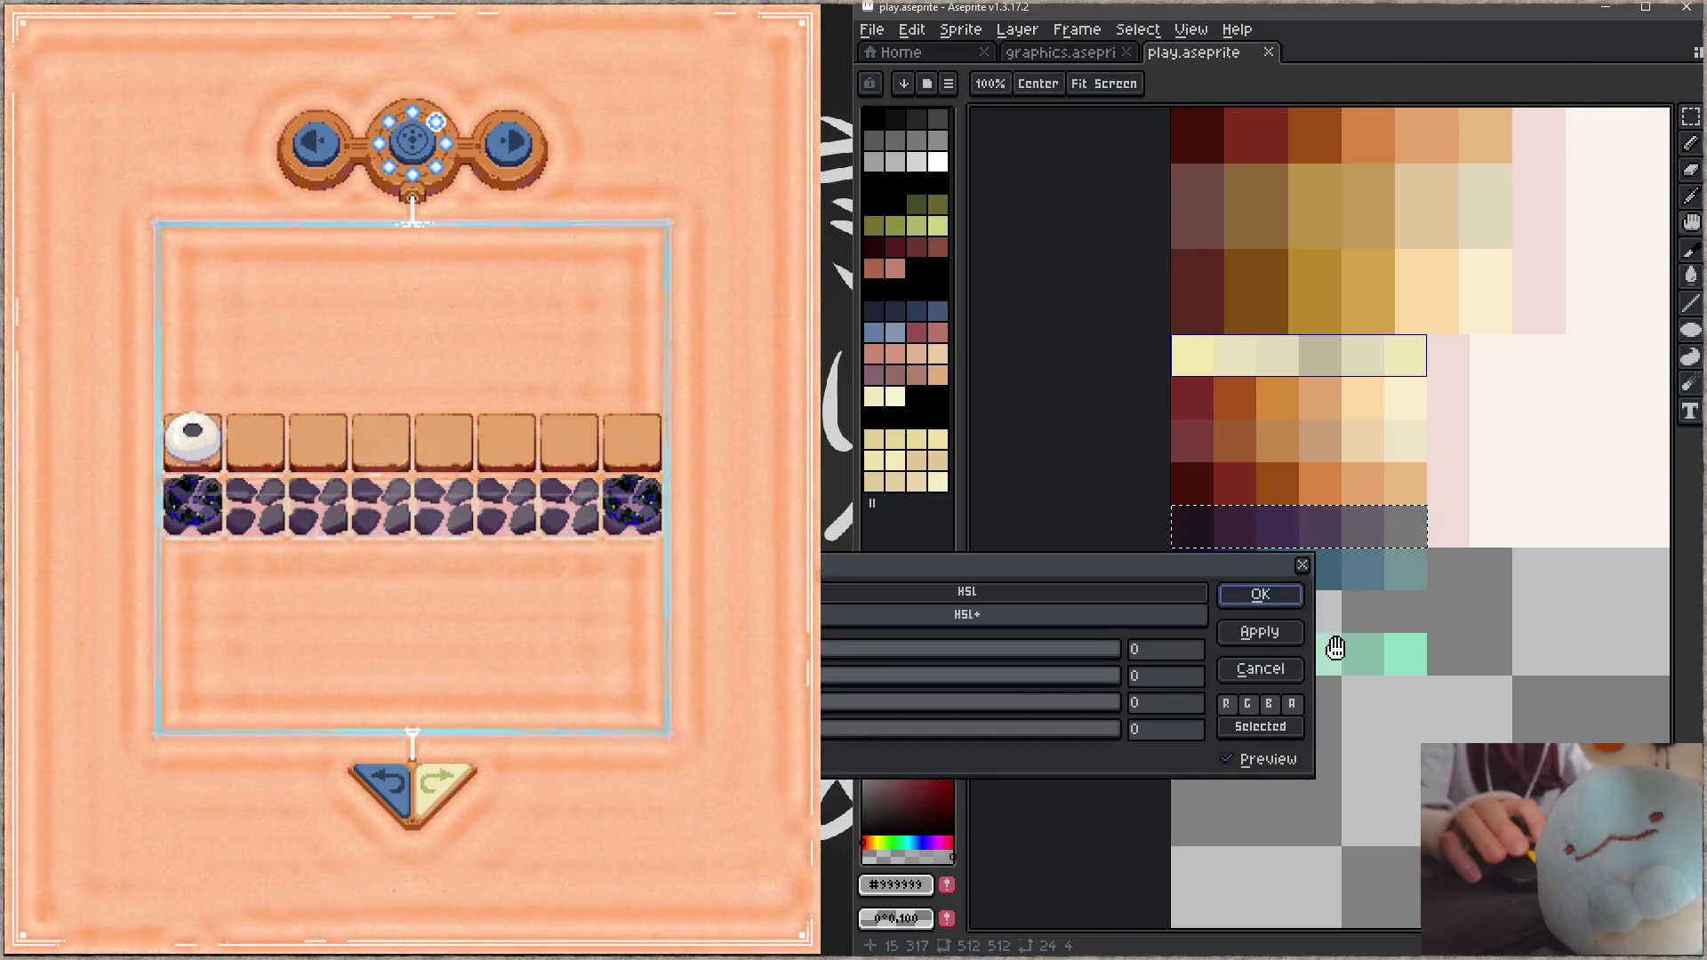
# Step: Lower the row's alpha by 32 so it fades, and save
pyautogui.hotkey('ctrl', 'u')
pyautogui.write('-32')
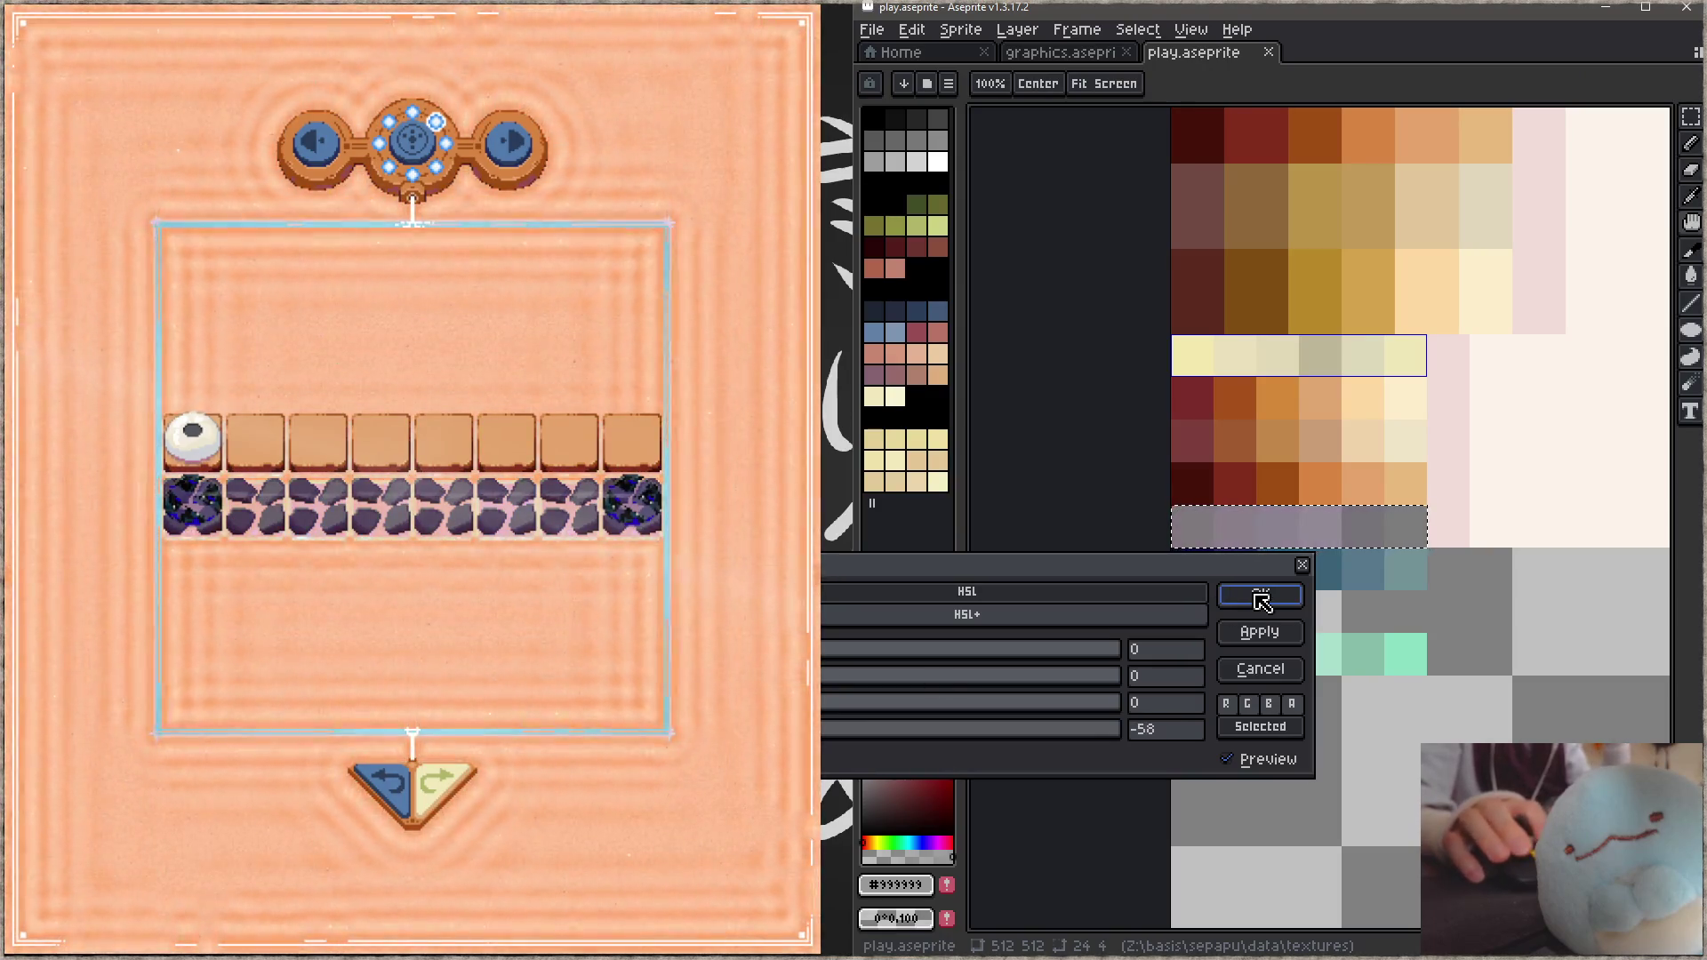
pyautogui.click(1244, 596)
pyautogui.hotkey('ctrl', 's')
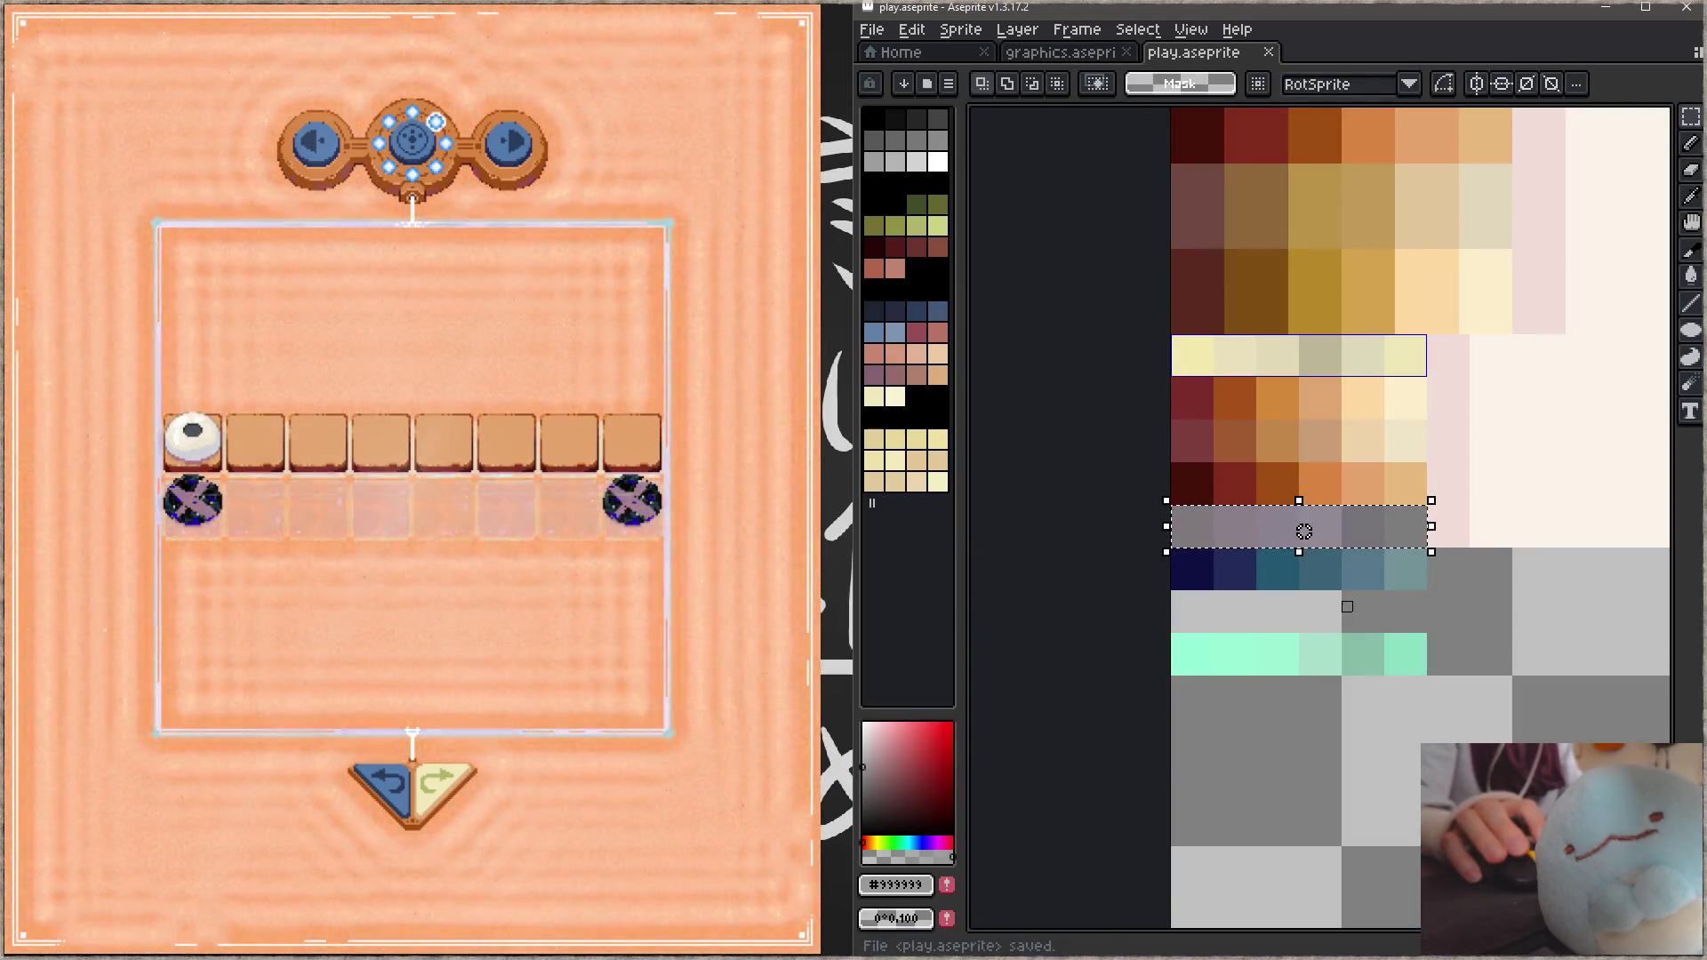
# Step: Undo the faded version and recolour the ramp row to saturated deep violet, then save
pyautogui.hotkey('ctrl', 'z')
pyautogui.hotkey('ctrl', 's')
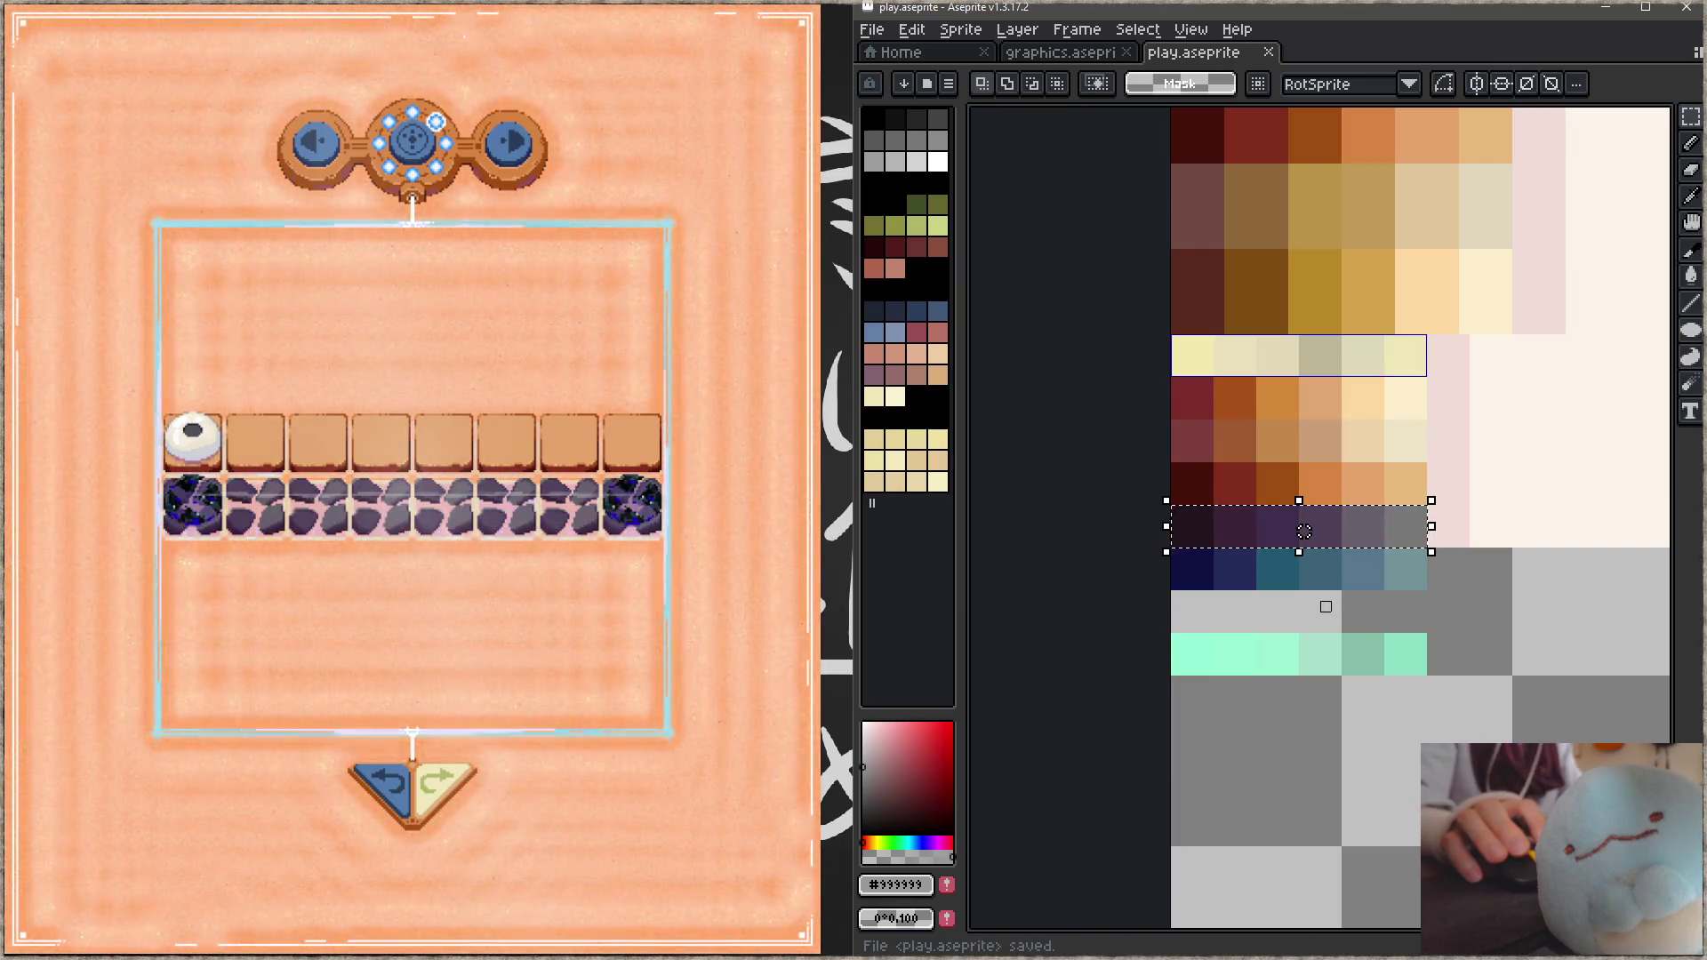
pyautogui.hotkey('ctrl', 'u')
pyautogui.moveTo(876, 658)
pyautogui.mouseDown()
pyautogui.moveTo(900, 661)
pyautogui.moveTo(828, 667)
pyautogui.mouseUp()
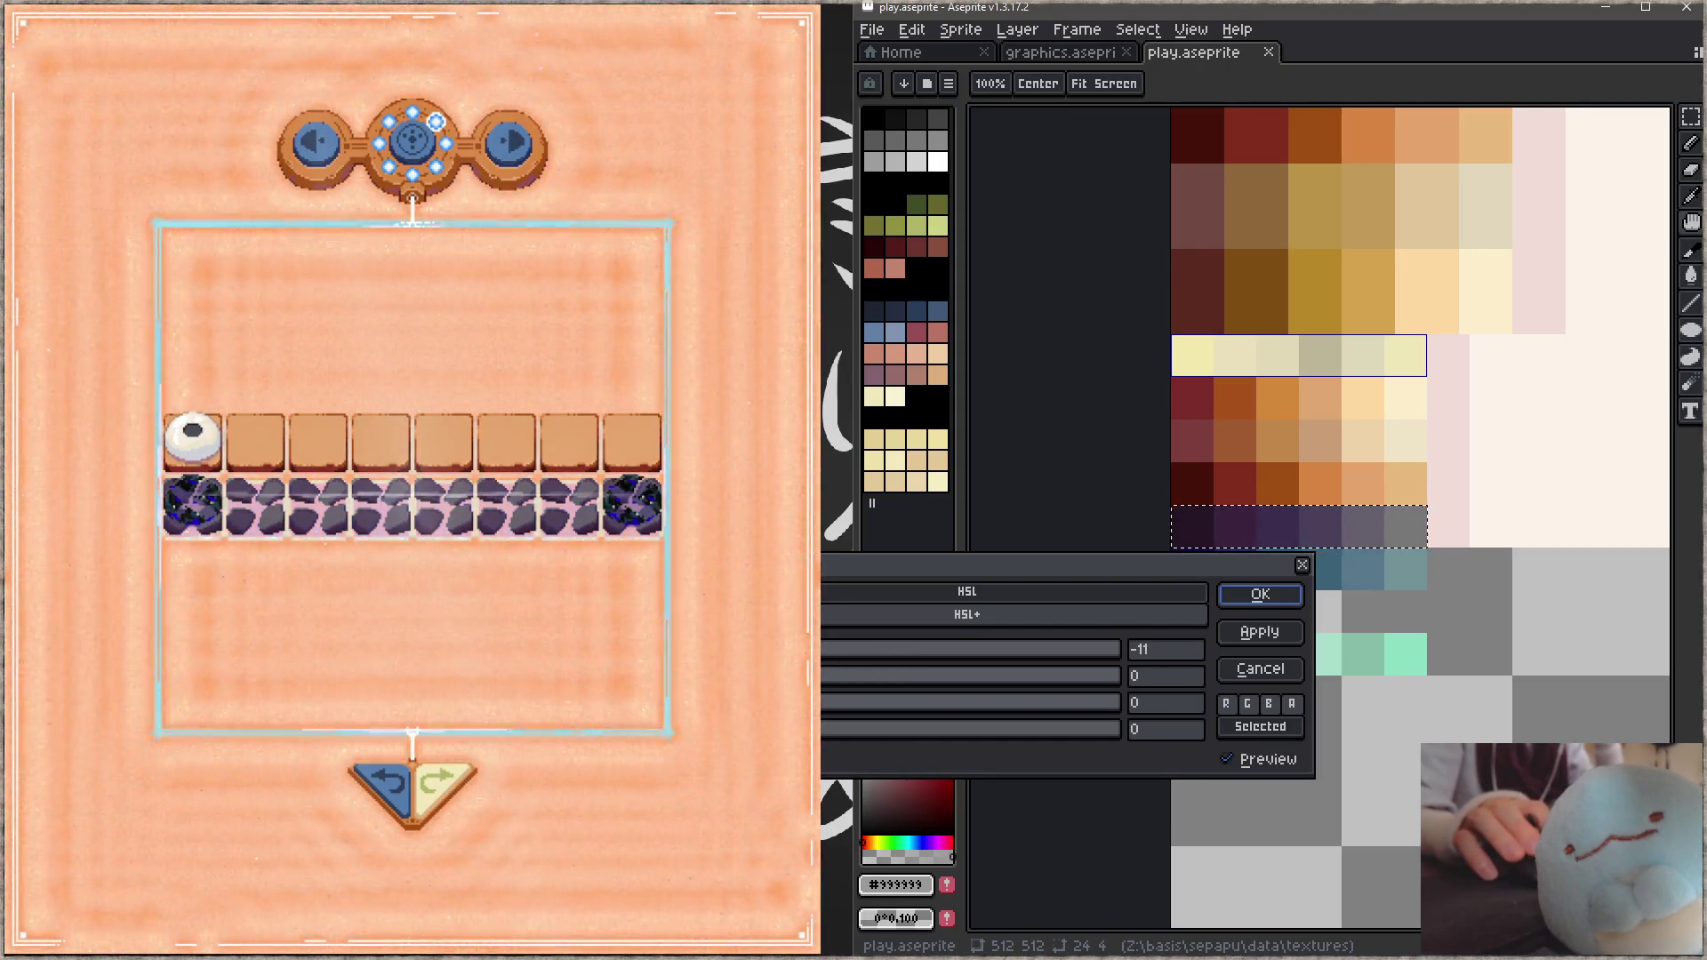
pyautogui.click(835, 684)
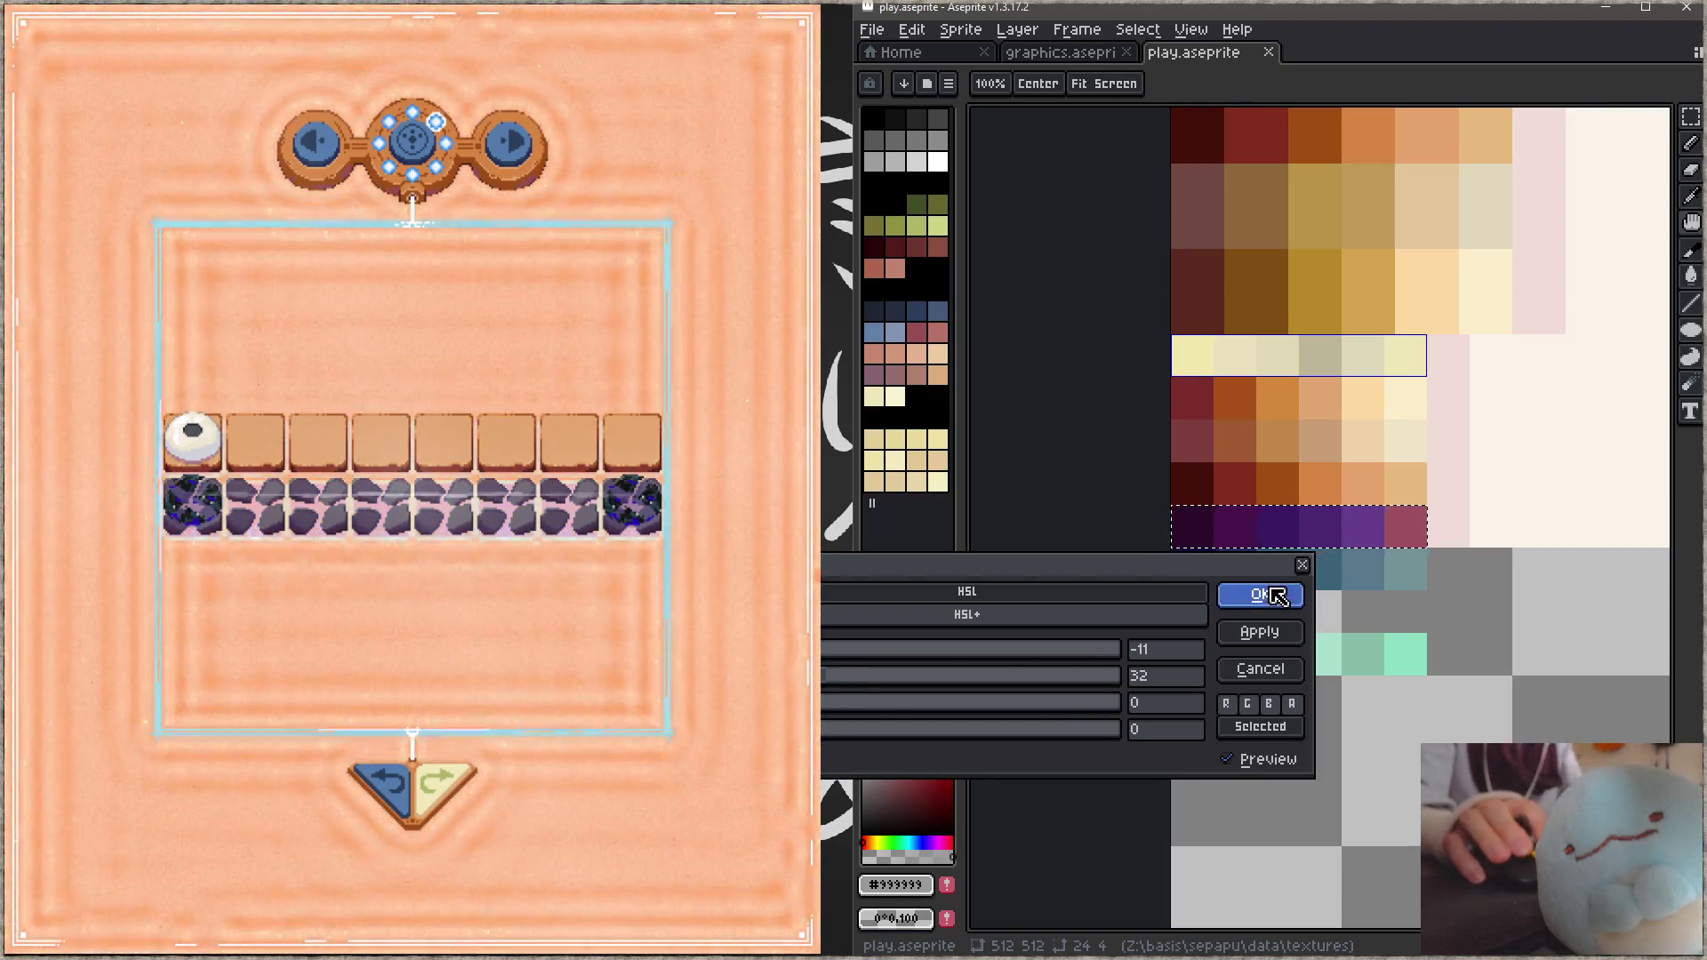
pyautogui.click(1259, 594)
pyautogui.hotkey('ctrl', 's')
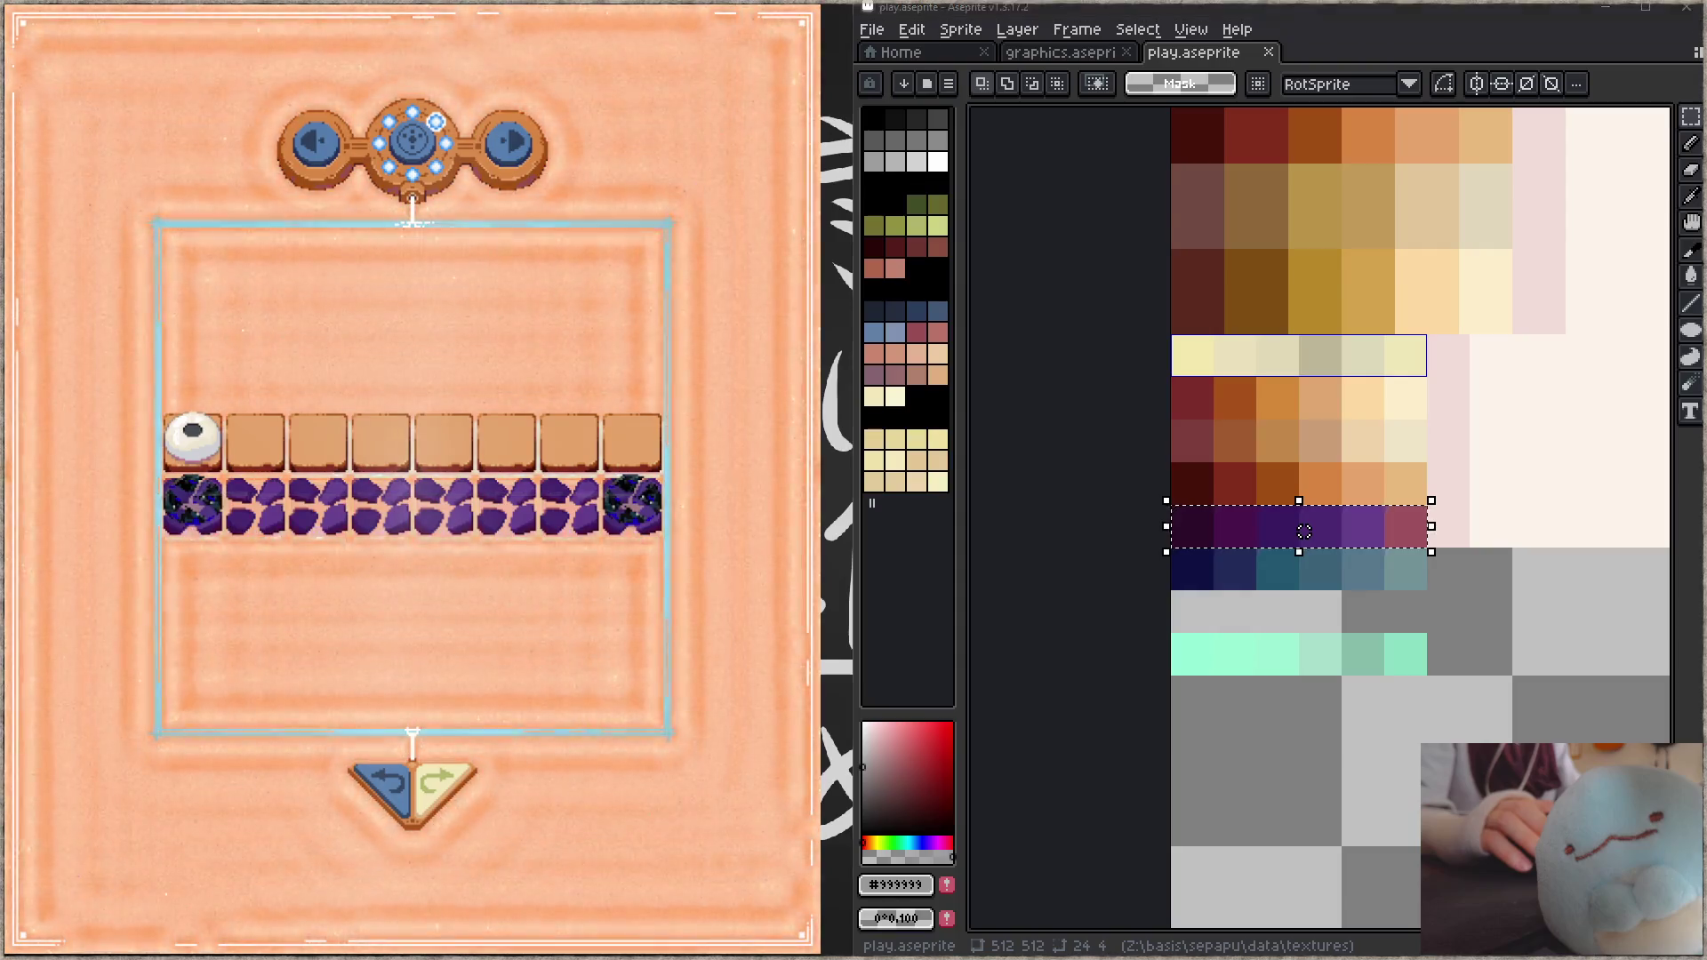
pyautogui.hotkey('alt', 'Tab')
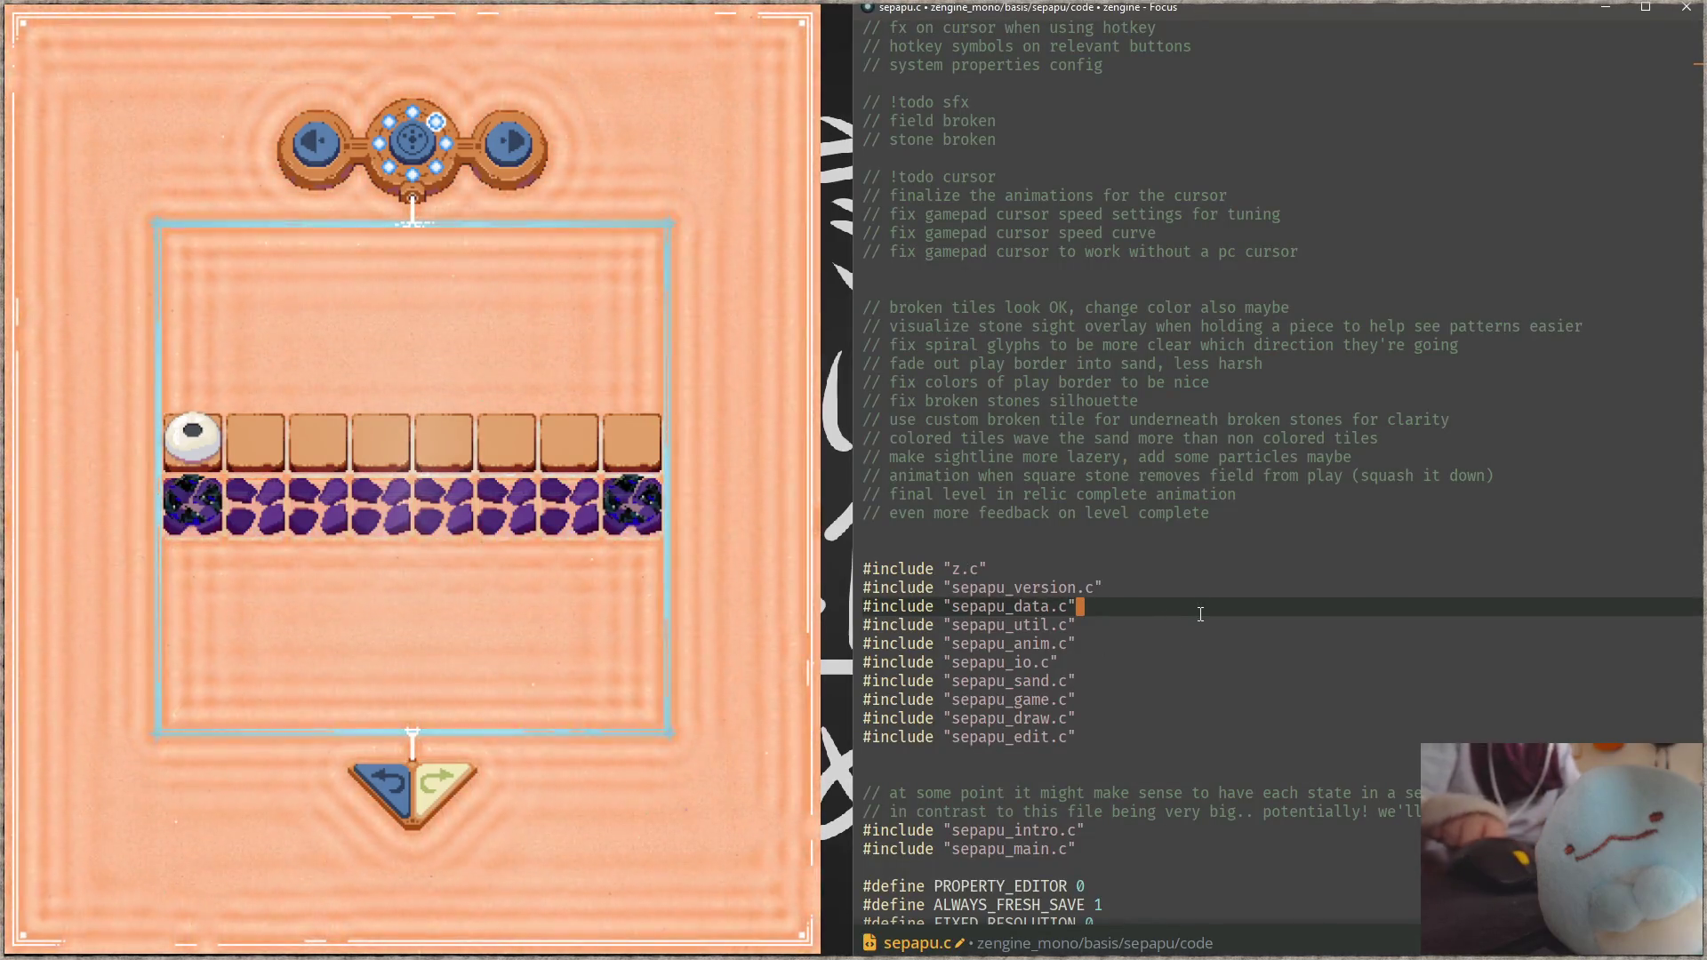
# Step: Find the draw_field definition with project search and read through it
pyautogui.hotkey('ctrl', 'shift', 'f')
pyautogui.write('draw')
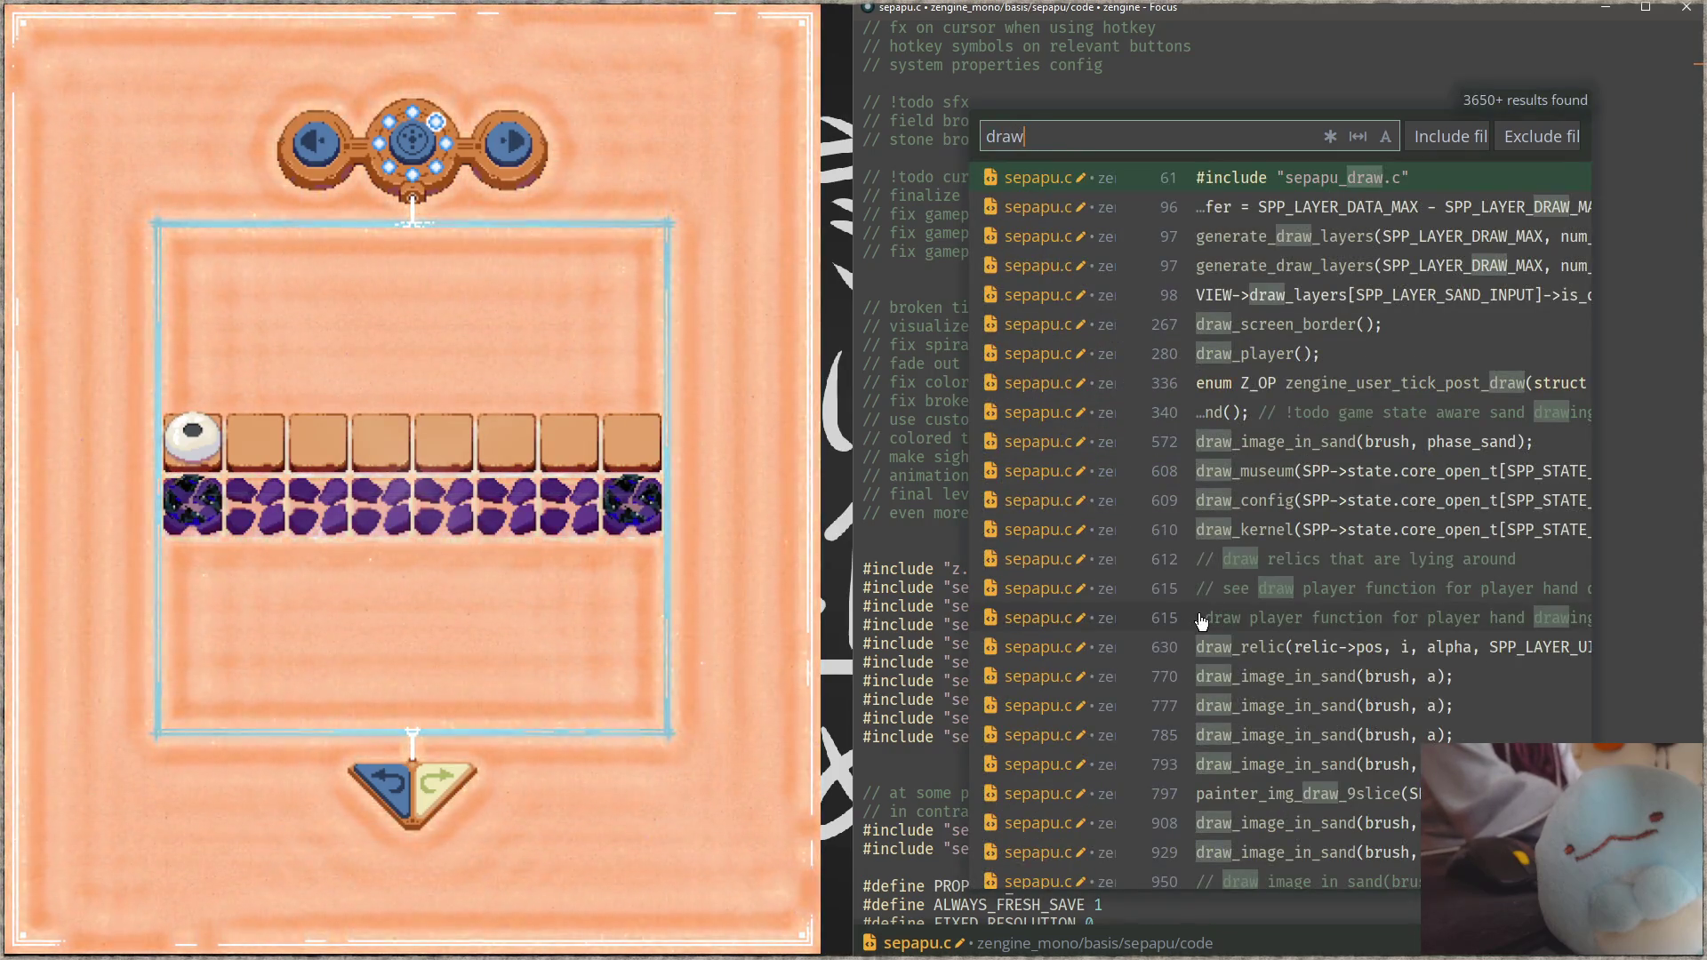
pyautogui.write('_field')
pyautogui.press('Return')
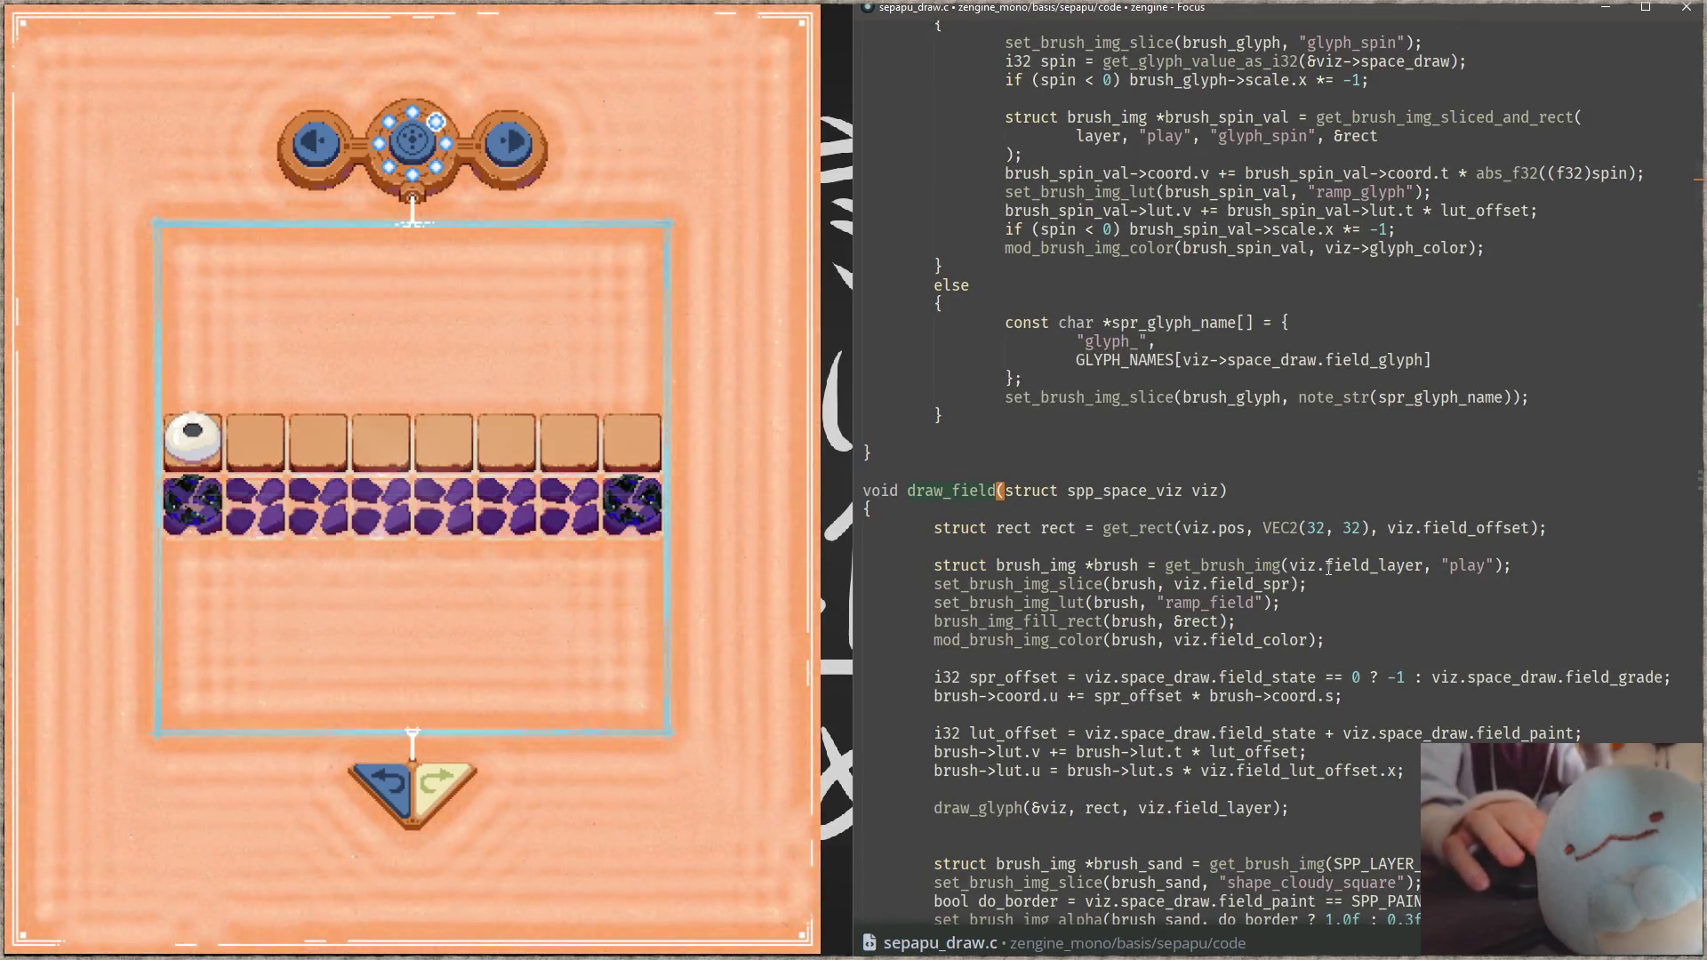
pyautogui.scroll(-2, 1236, 560)
pyautogui.scroll(-2, 1238, 555)
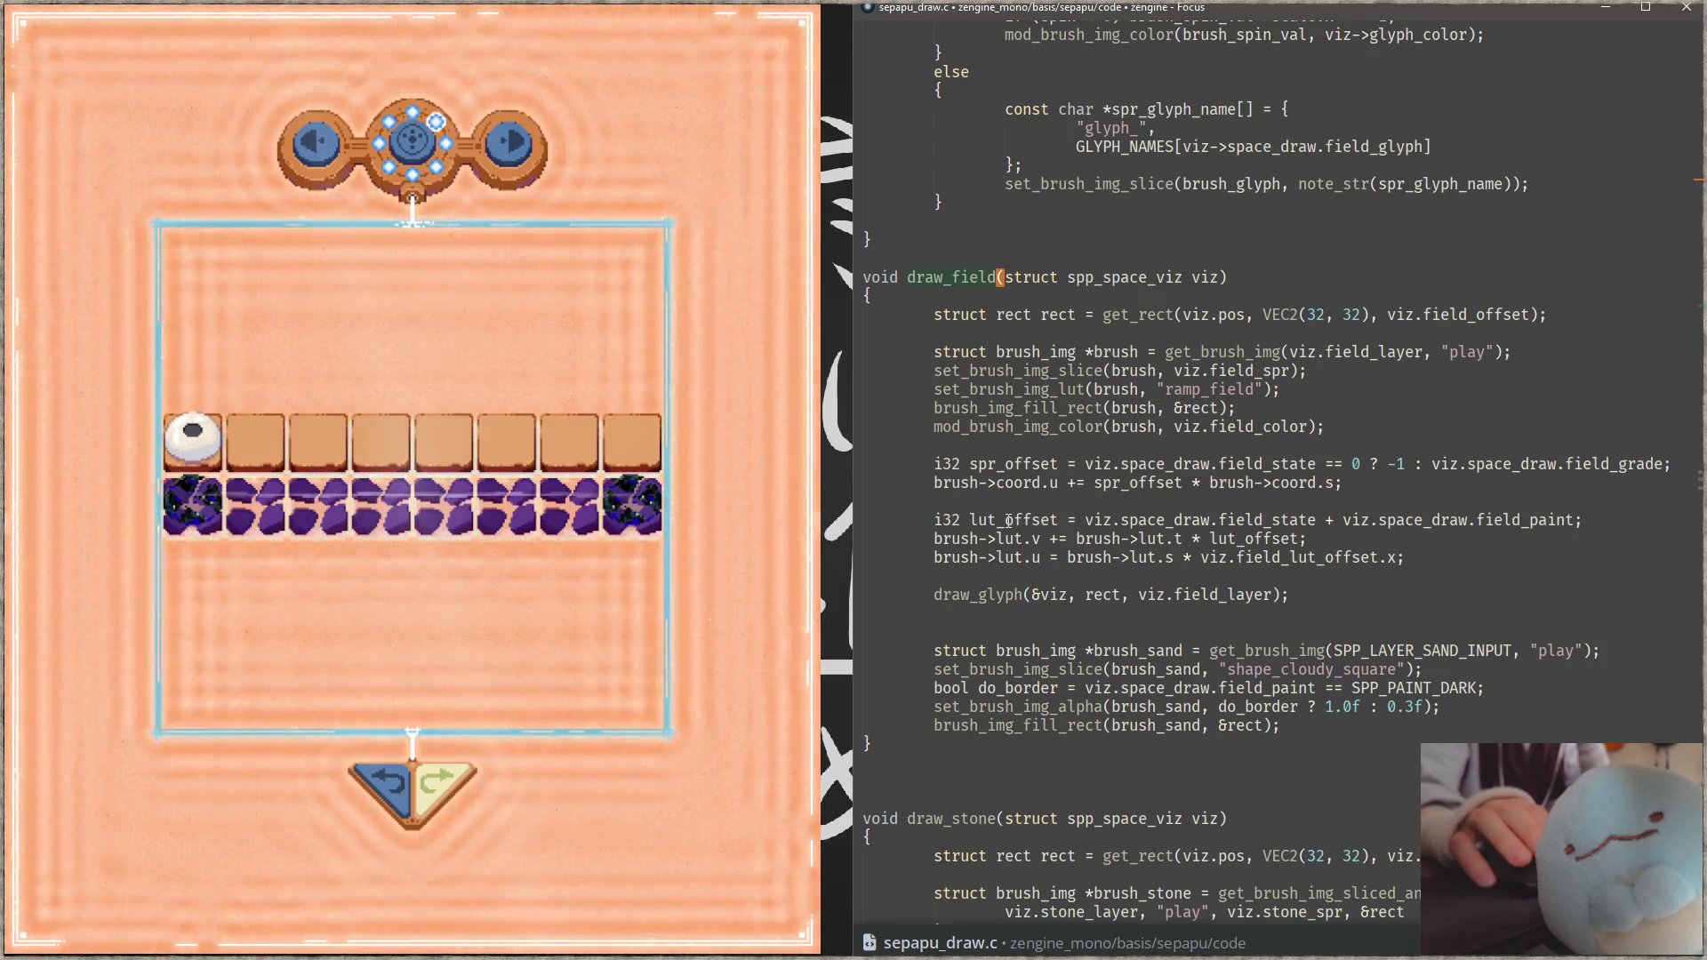
# Step: Look up uses of lut_offset and field_lut_offset, then go to light_space's paint animation call
pyautogui.click(1057, 519)
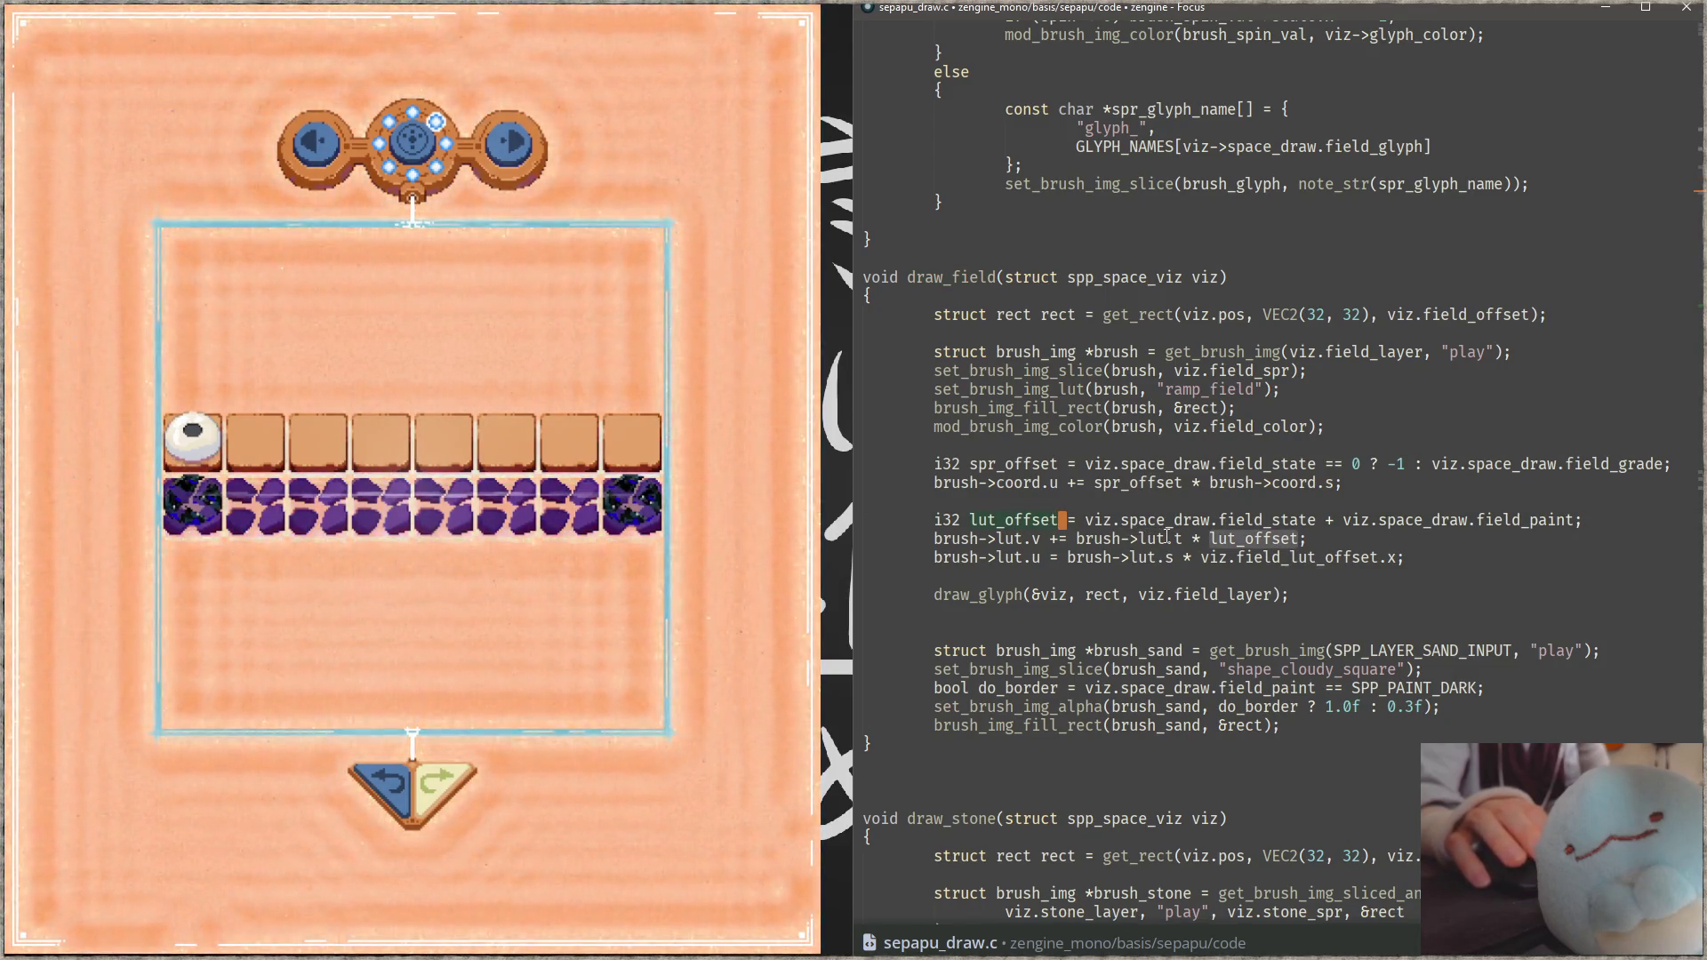
pyautogui.doubleClick(1312, 558)
pyautogui.hotkey('ctrl', 'shift', 'f')
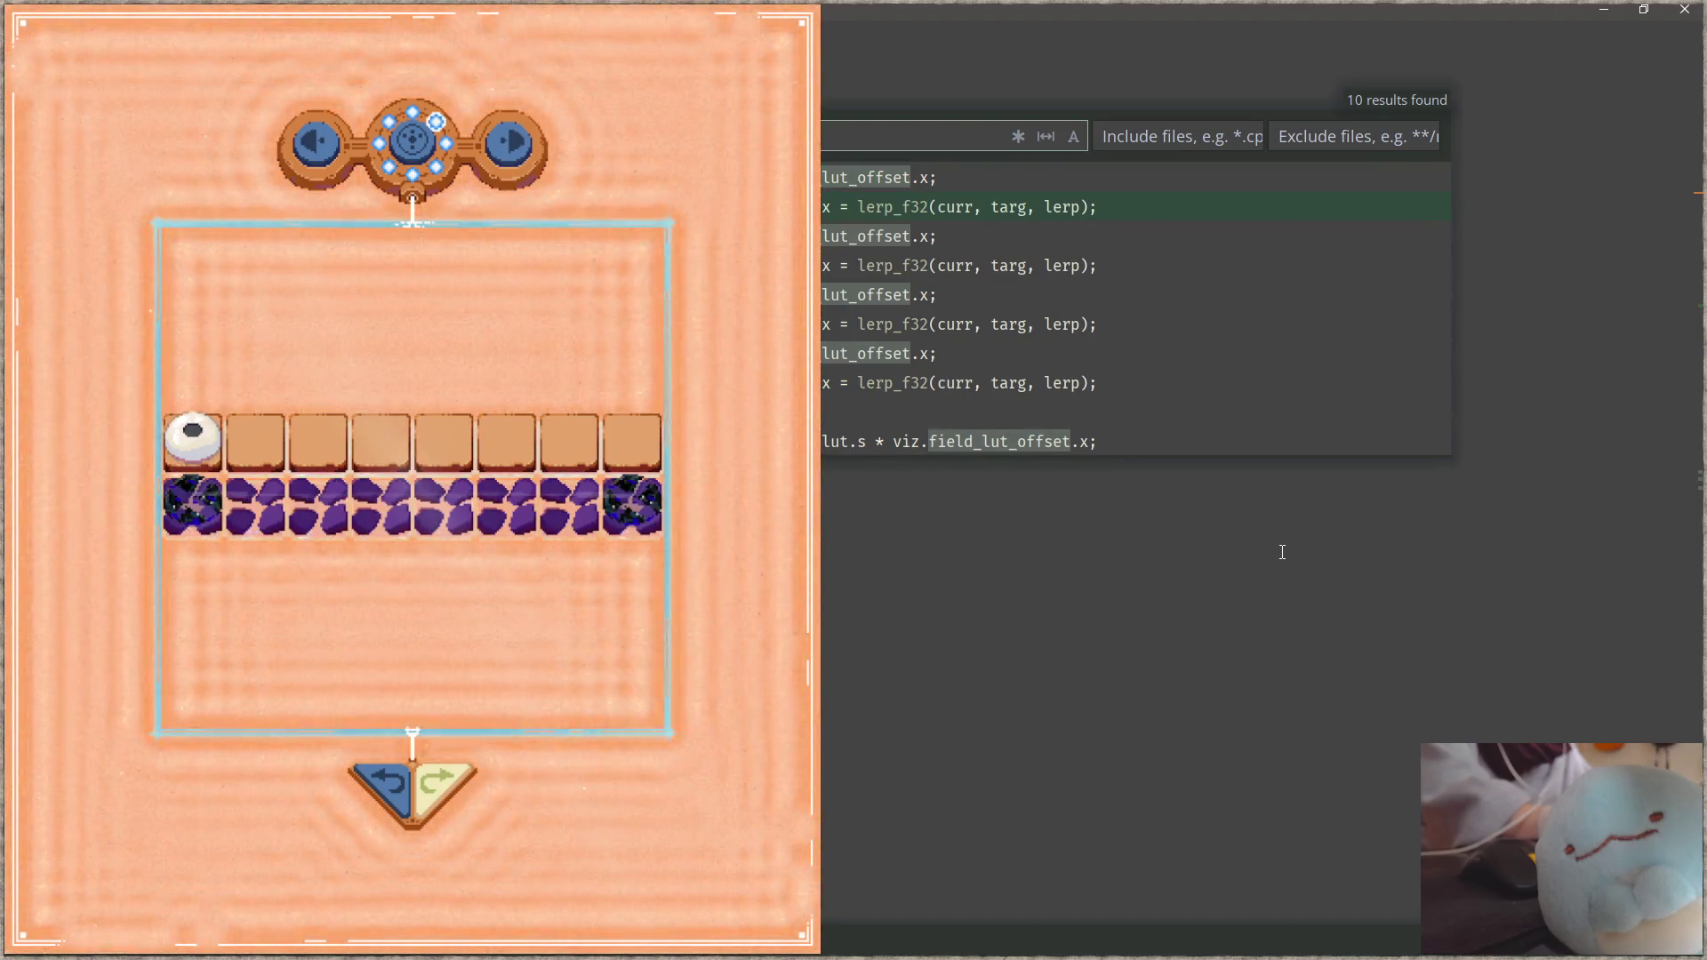
pyautogui.press('Escape')
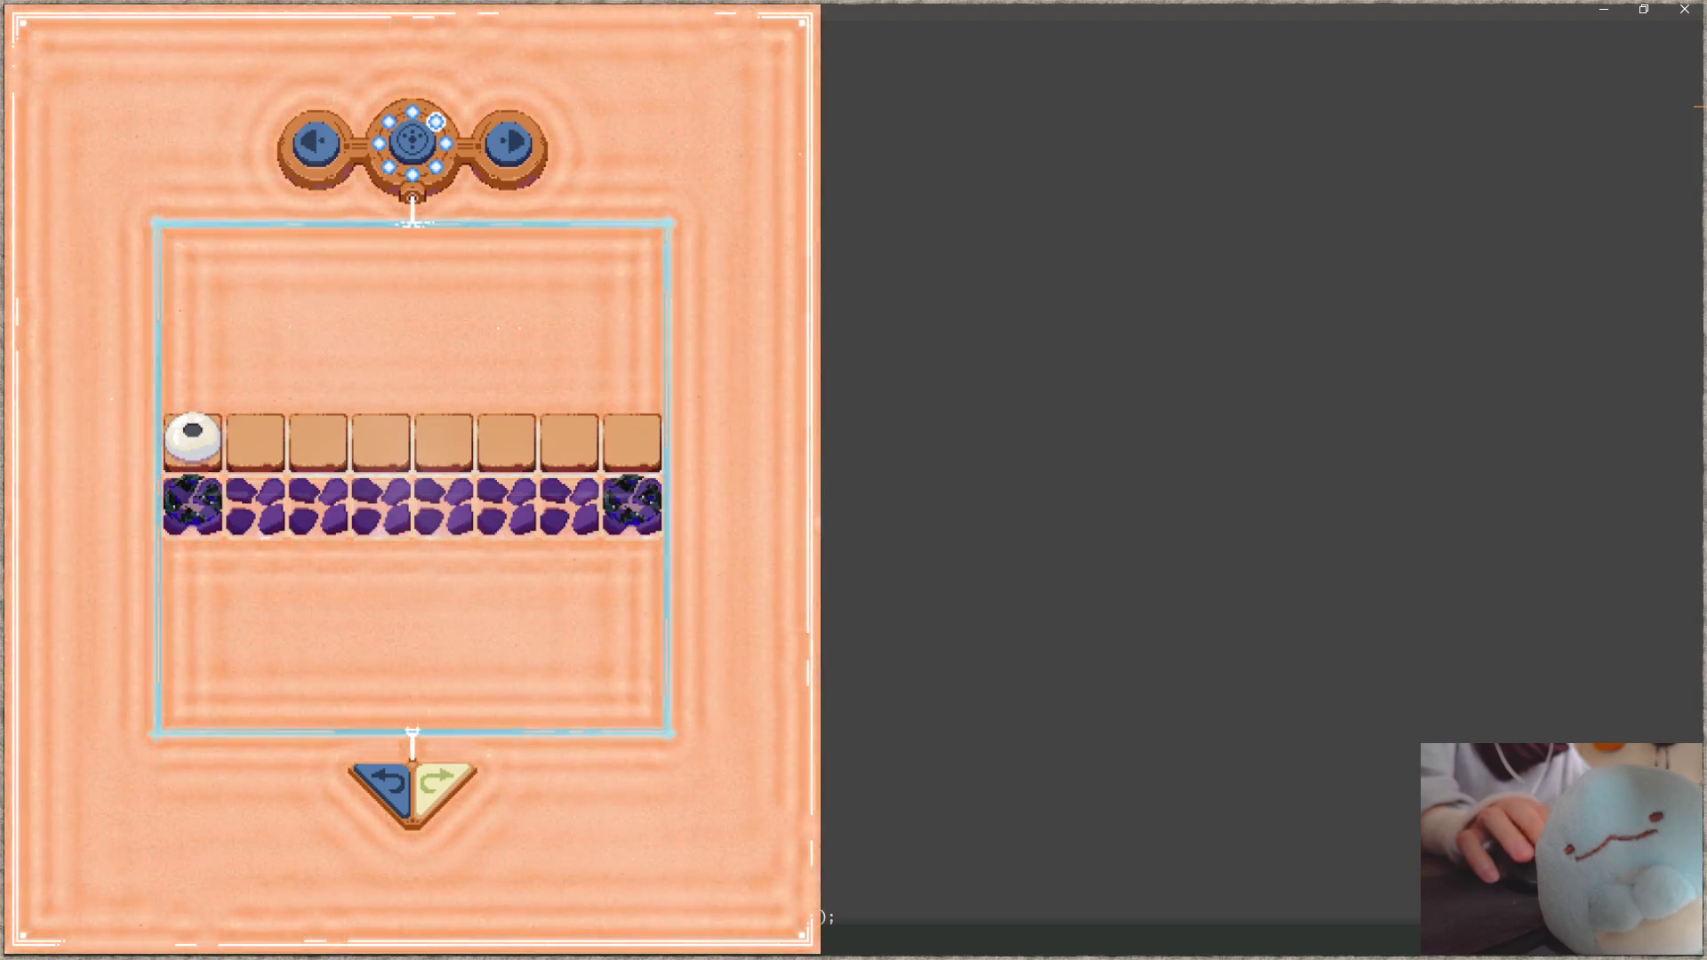
pyautogui.scroll(-3, 1120, 480)
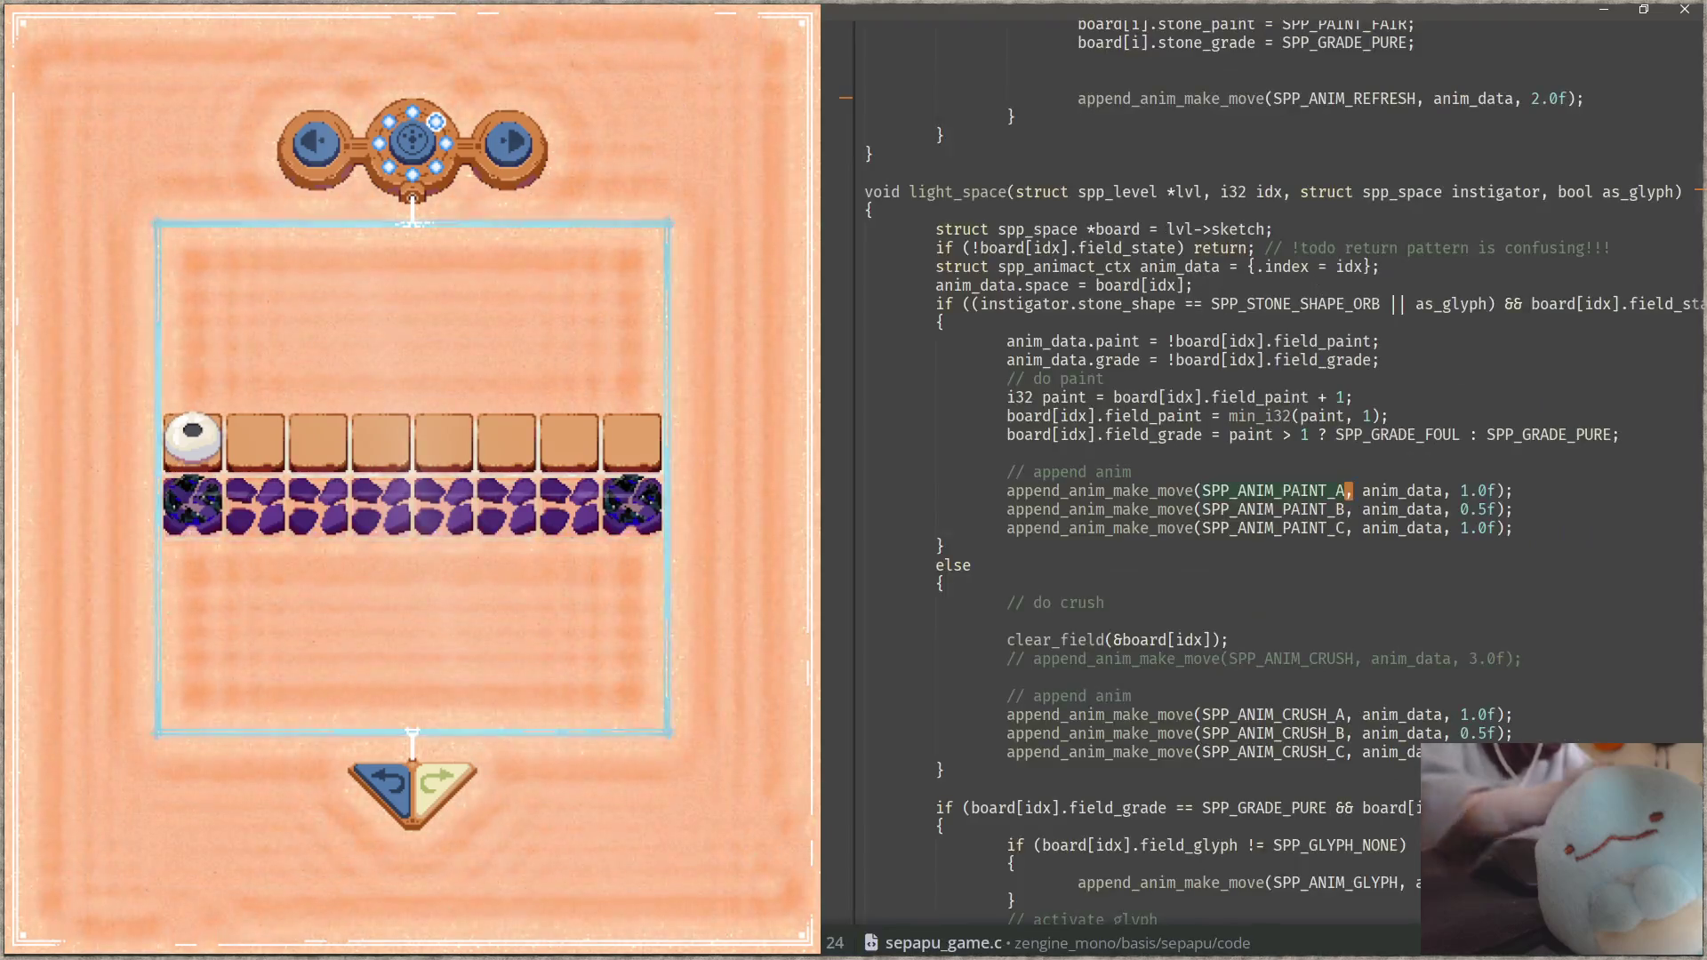
pyautogui.click(1383, 490)
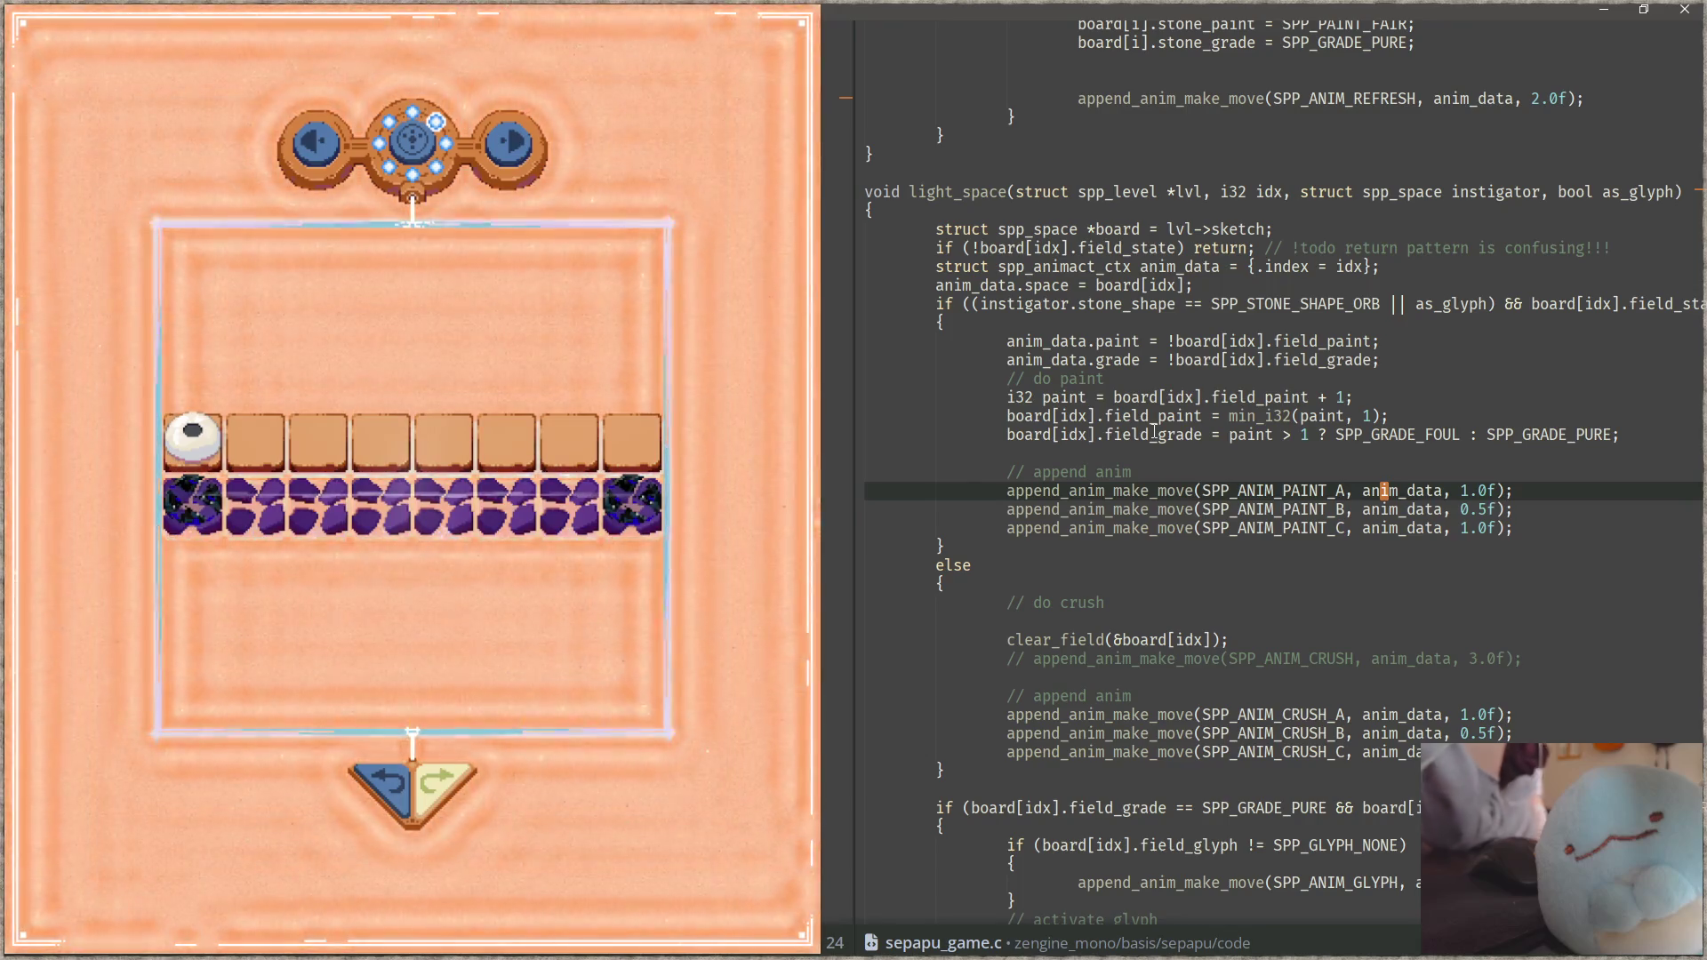
pyautogui.click(1163, 577)
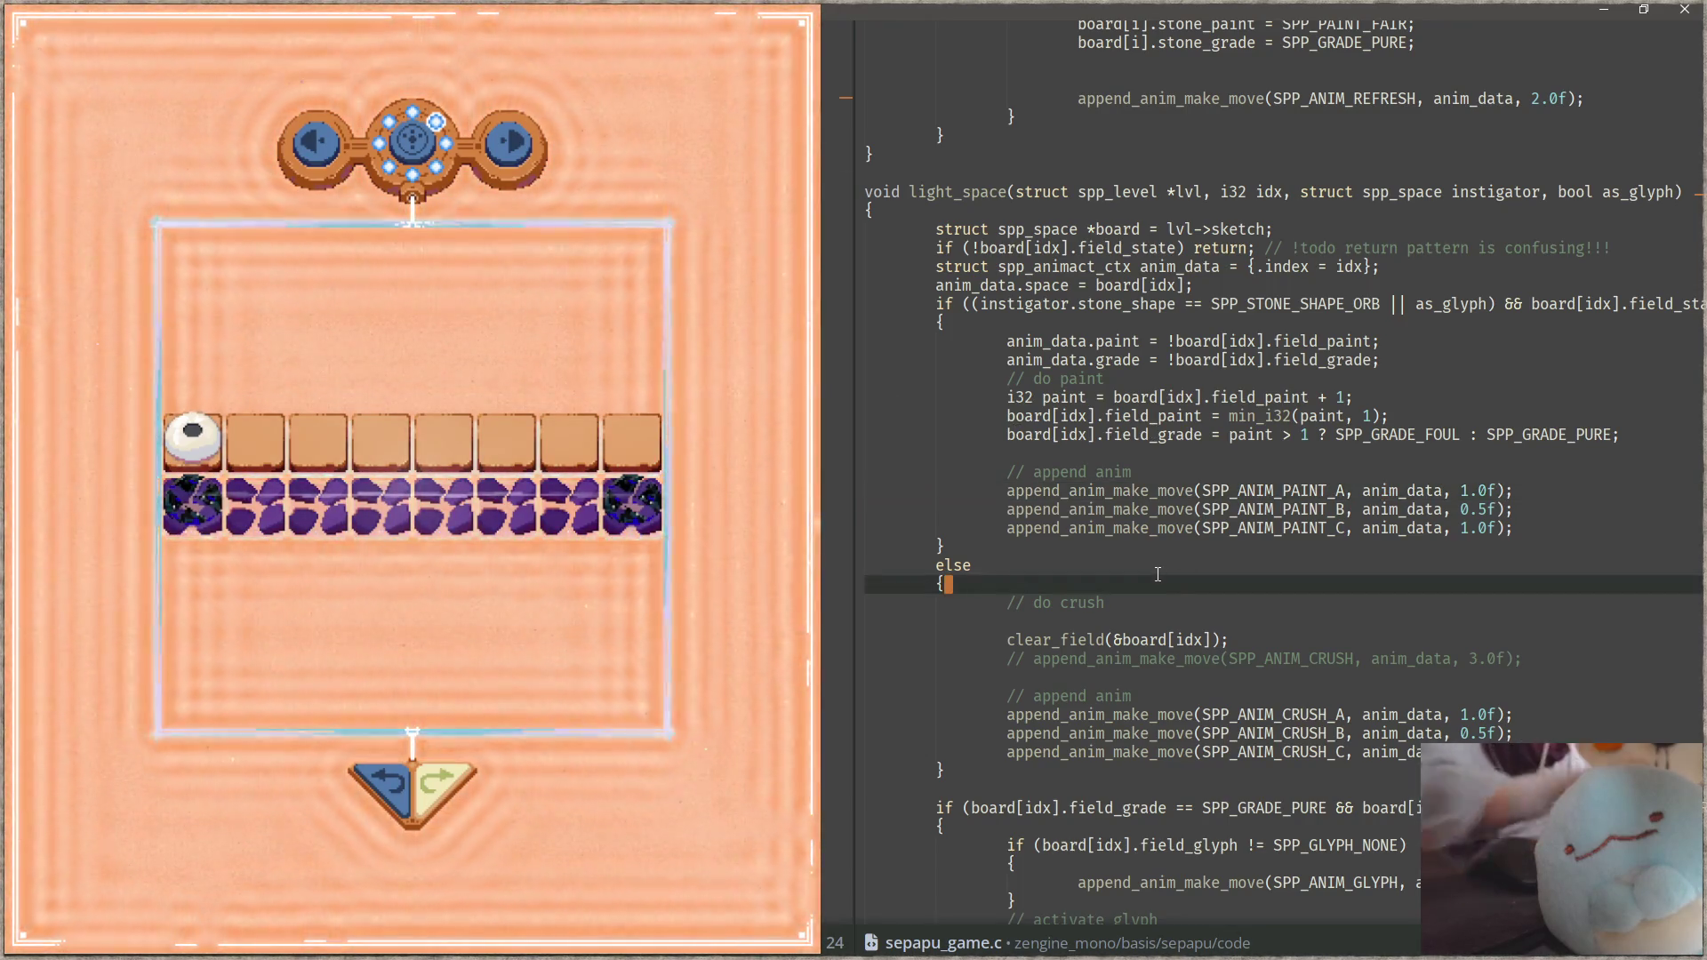
# Step: Jump to draw_field in sepapu_draw.c via project search
pyautogui.hotkey('ctrl', 'alt', 'p')
pyautogui.hotkey('ctrl', 'shift', 'f')
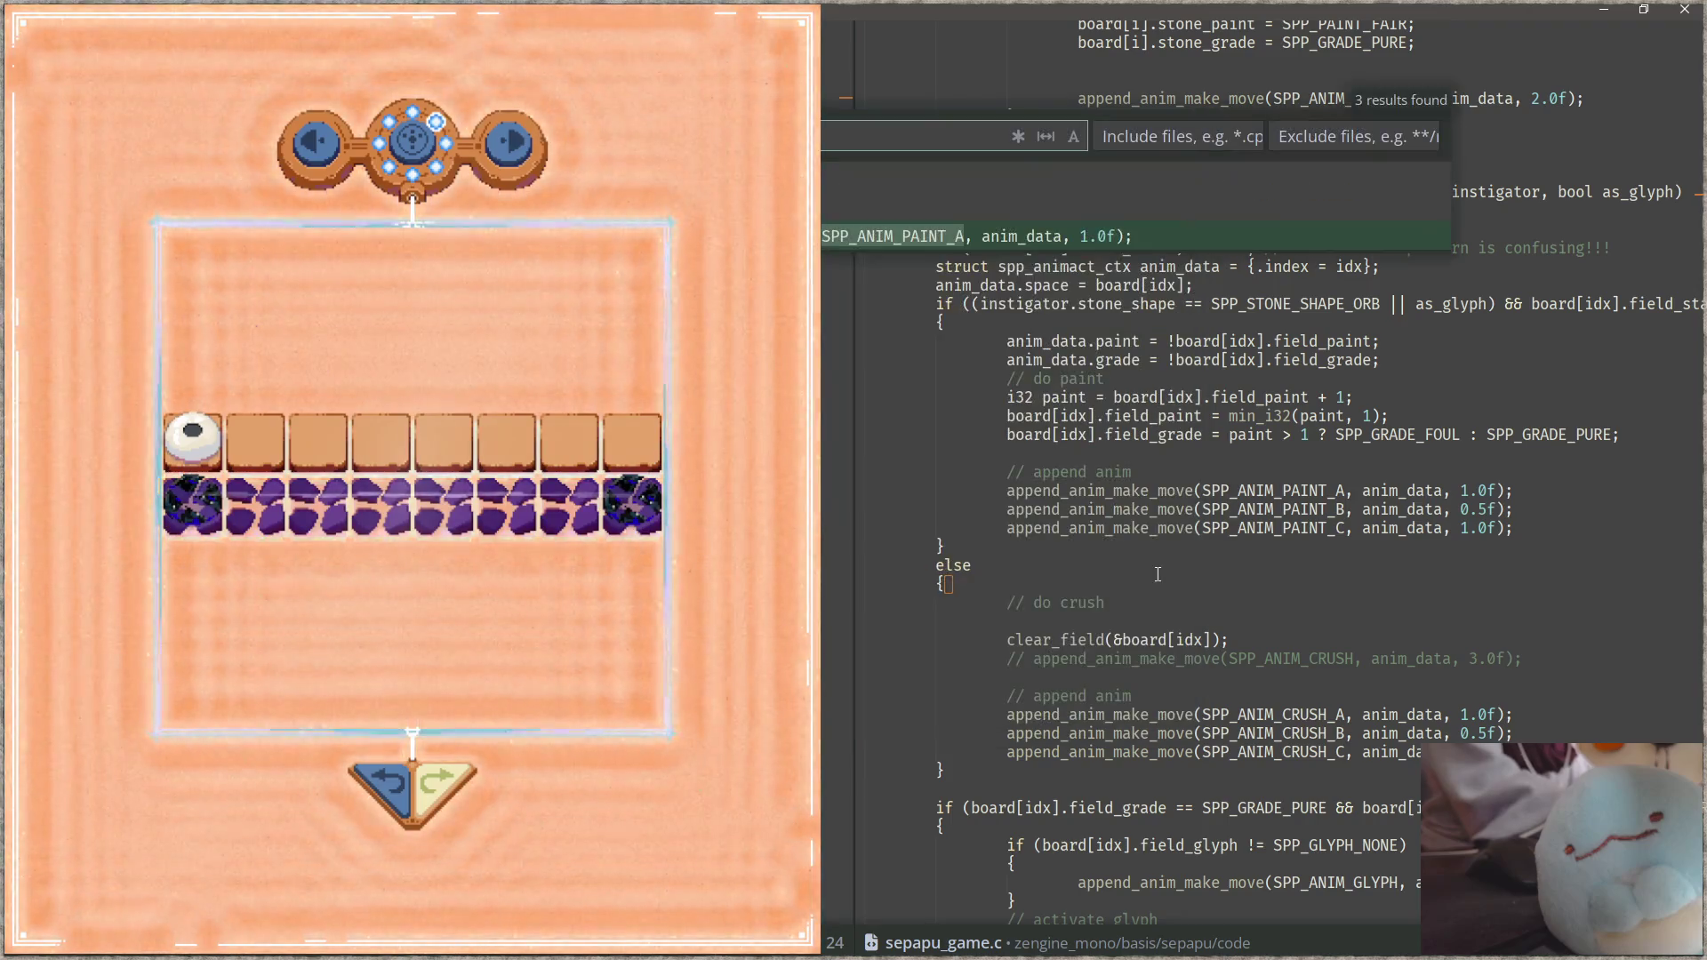
pyautogui.write('eld')
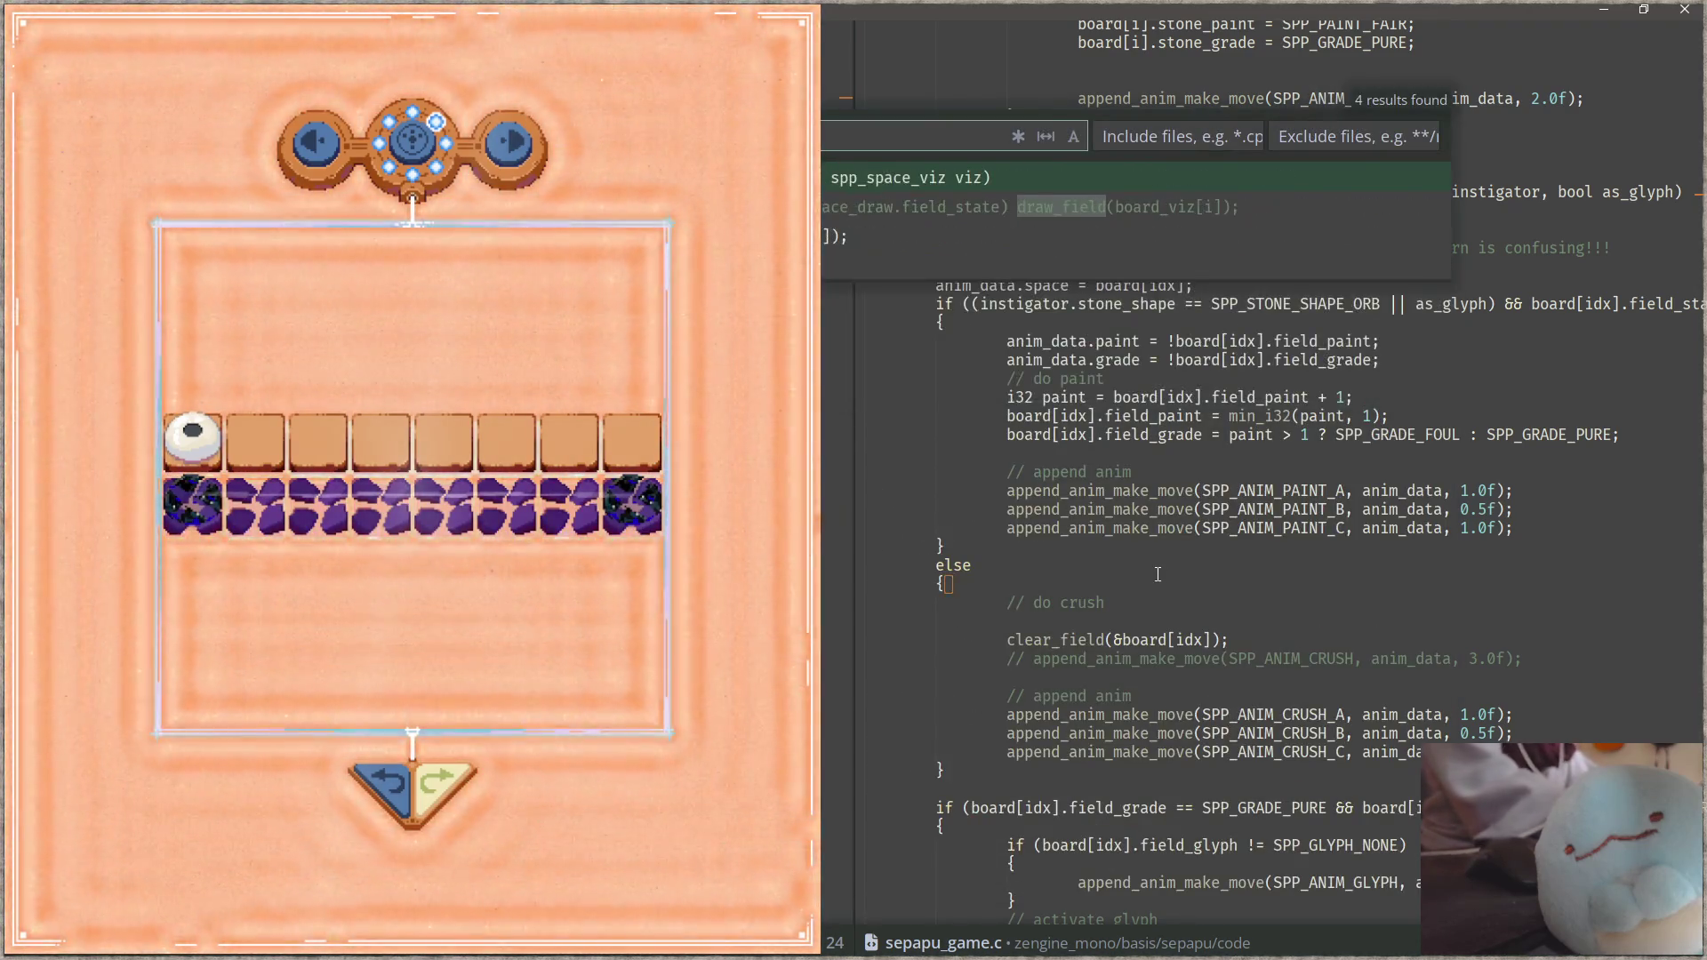
pyautogui.press('Return')
pyautogui.scroll(-2, 1223, 570)
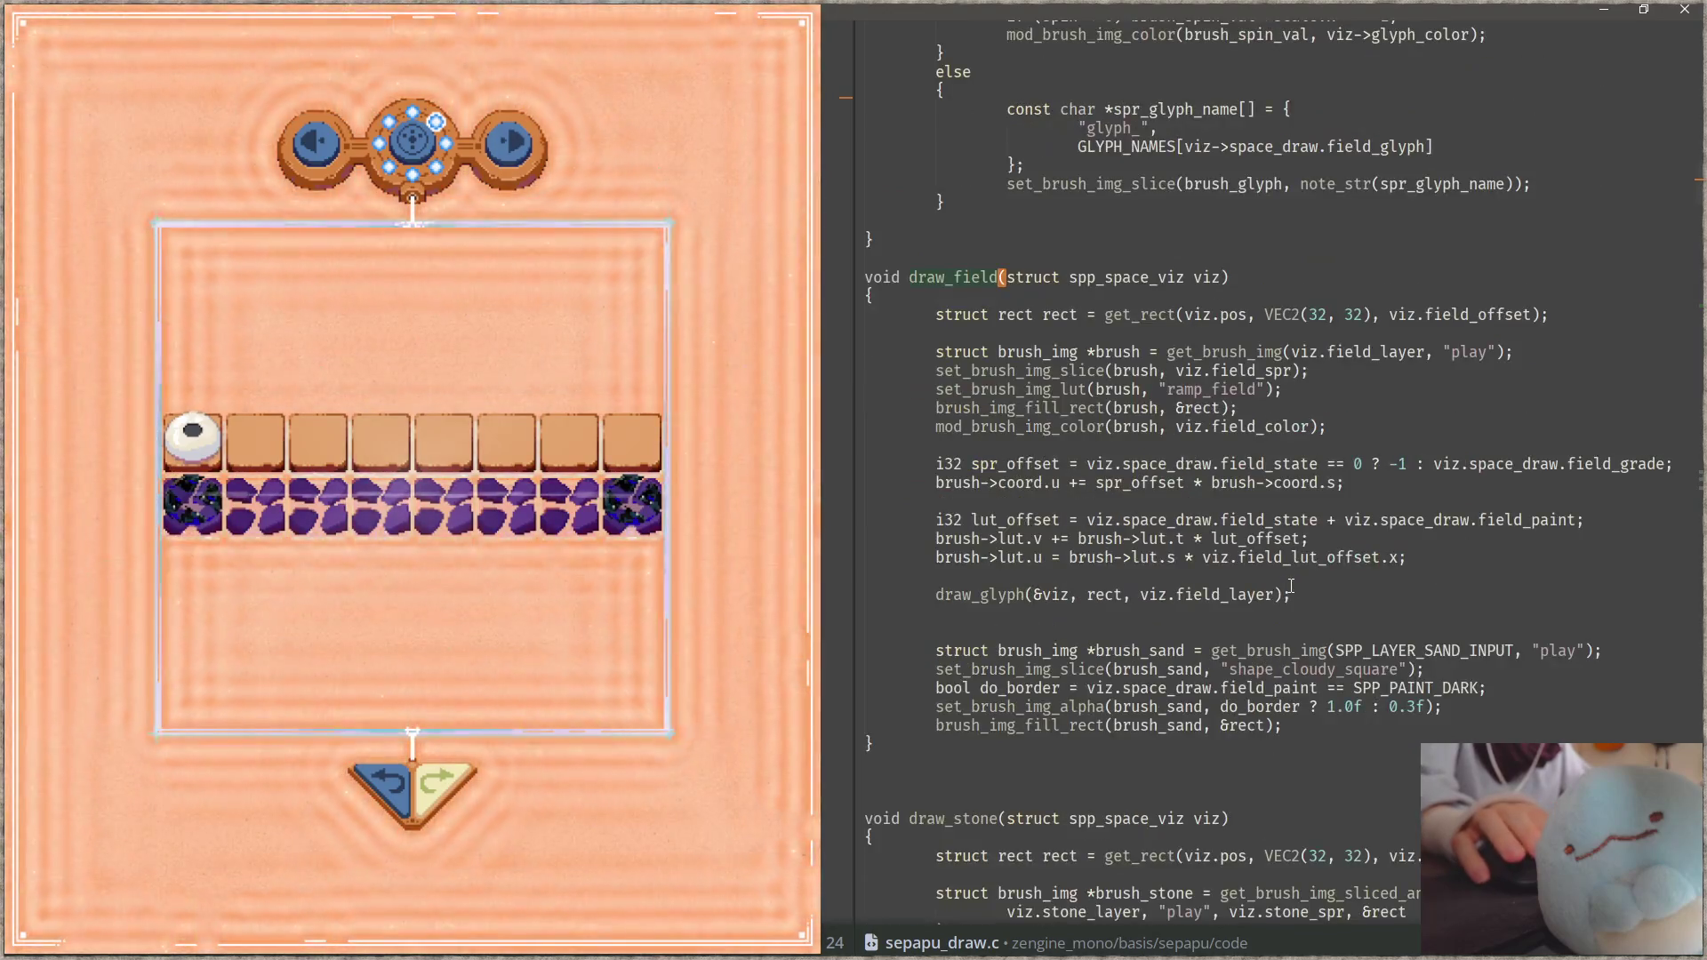
# Step: Add an if block testing viz field_grade > 0 below the lut.u assignment
pyautogui.click(1438, 560)
pyautogui.press('Return')
pyautogui.write('if (')
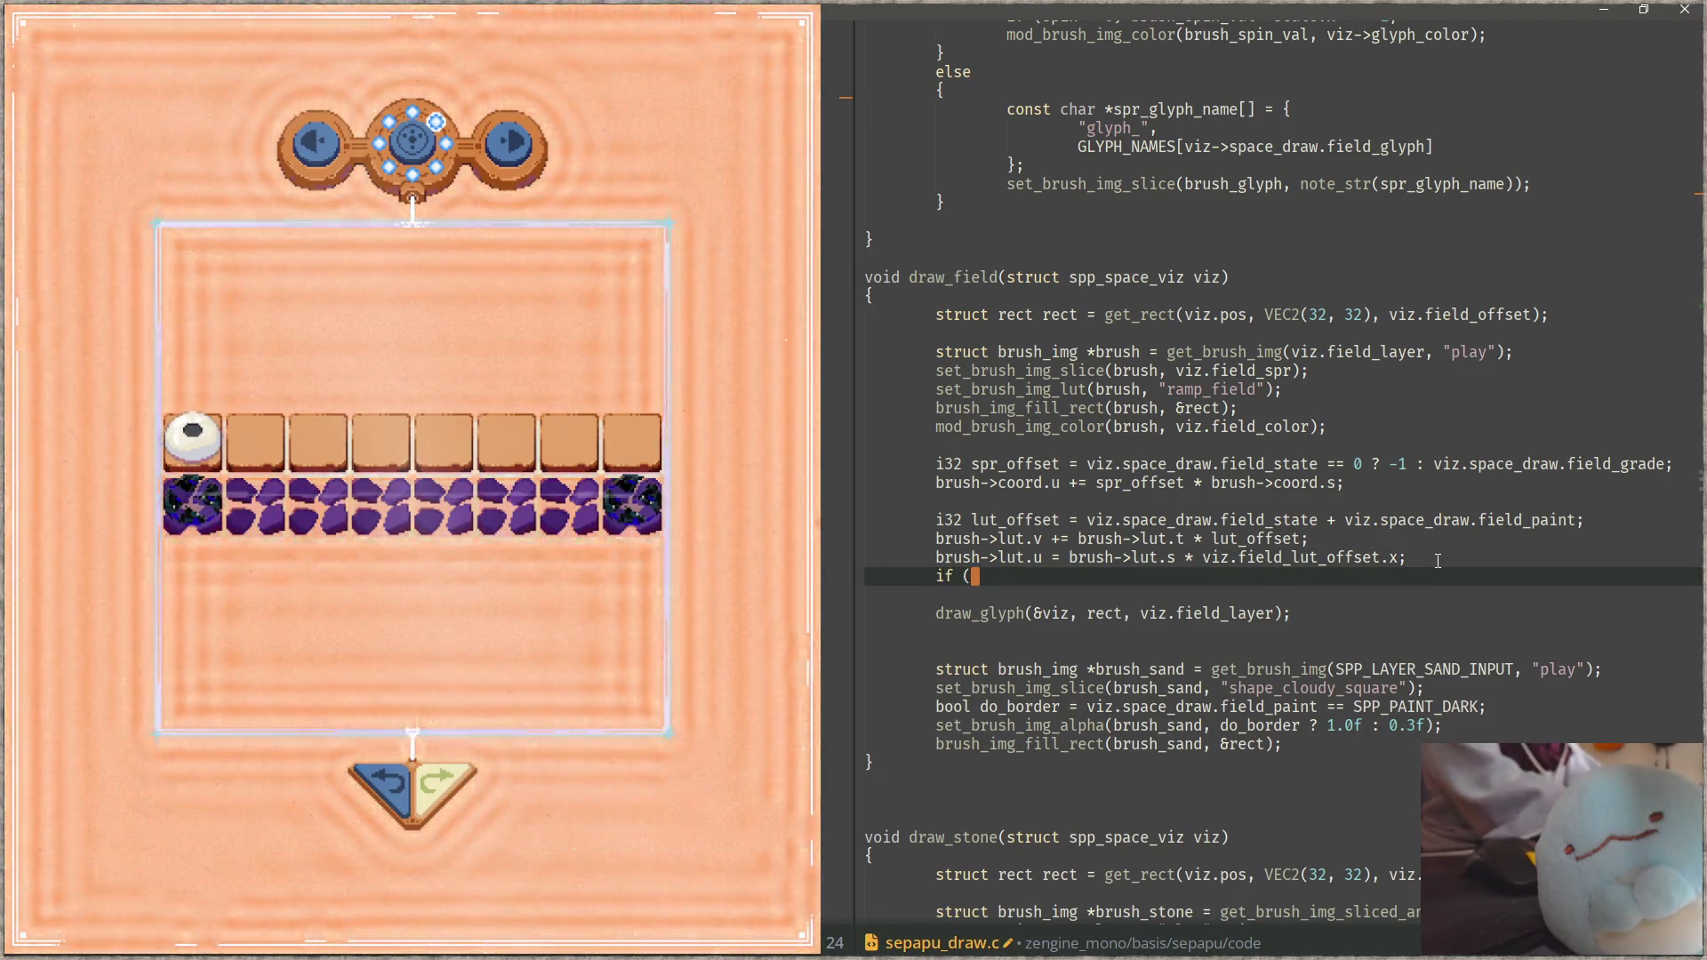
pyautogui.write('vi')
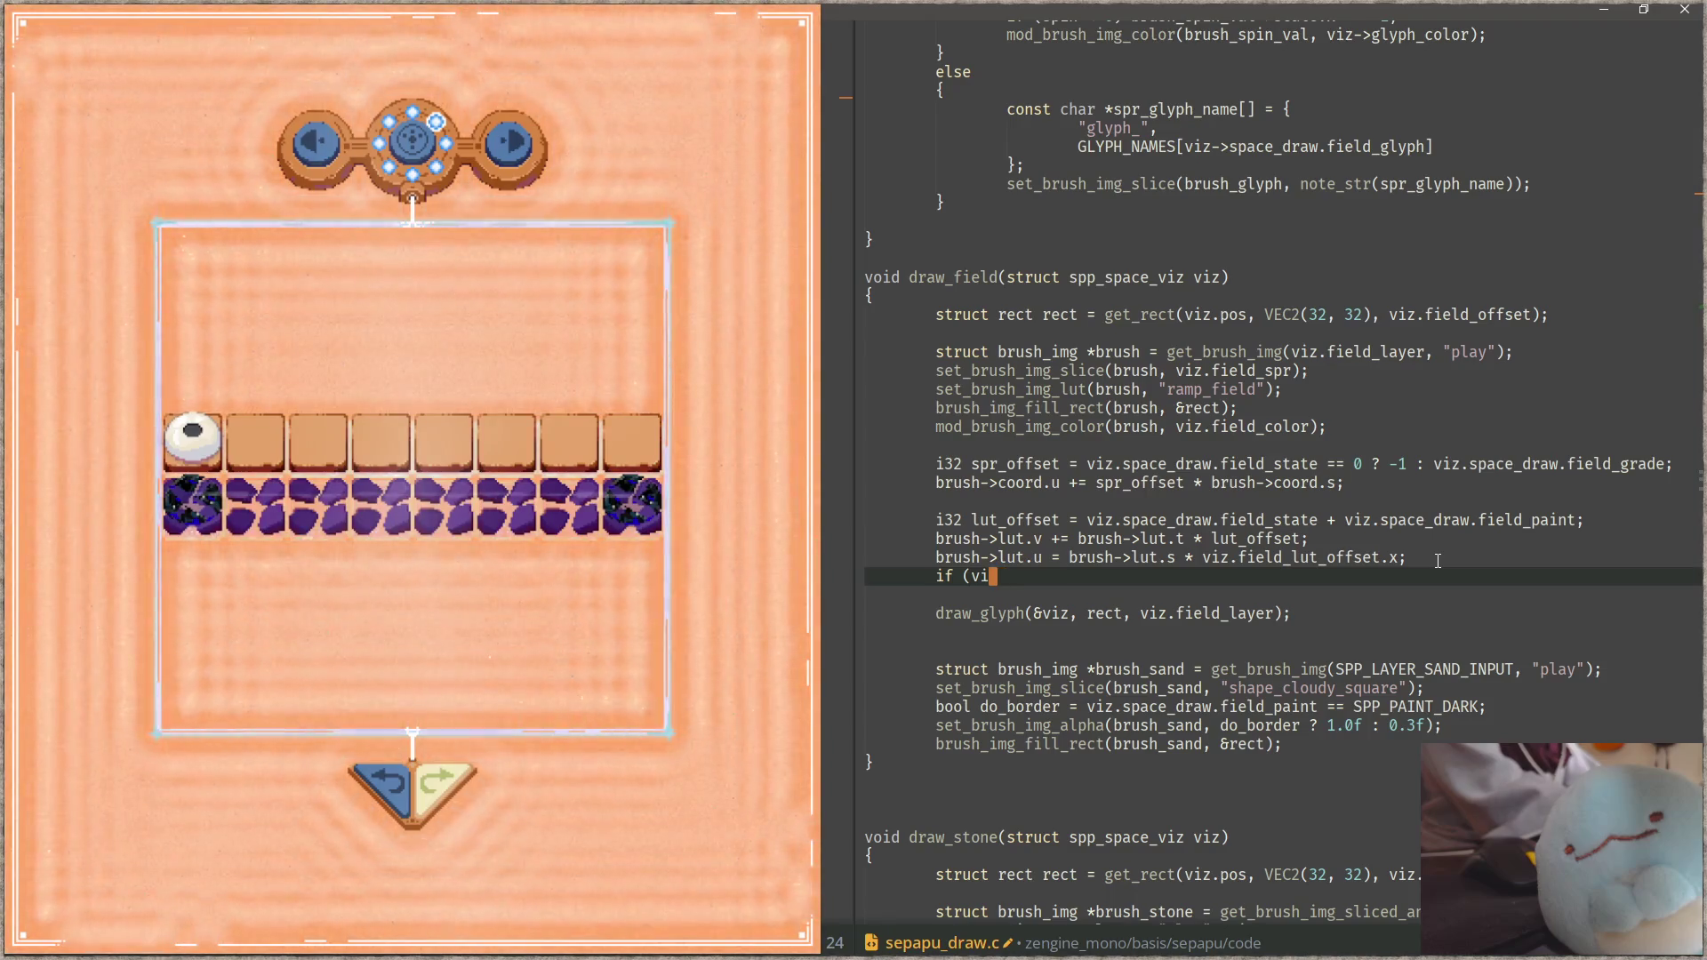
pyautogui.write('z.space')
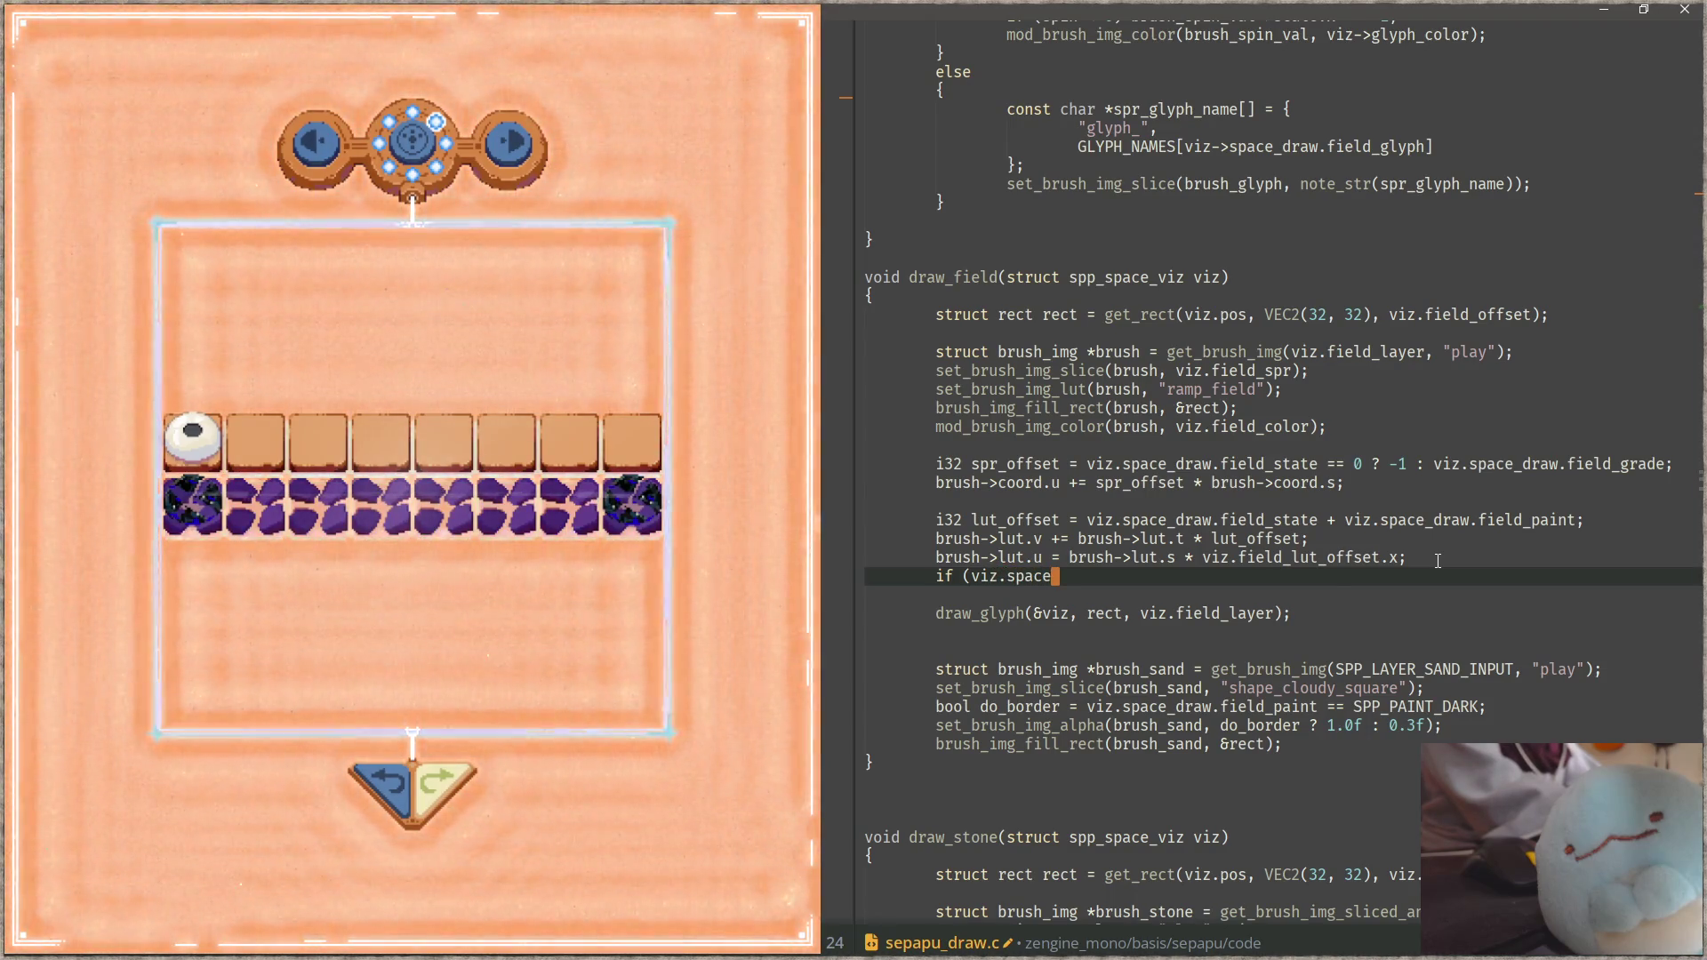
pyautogui.press('BackSpace')
pyautogui.press('BackSpace')
pyautogui.press('BackSpace')
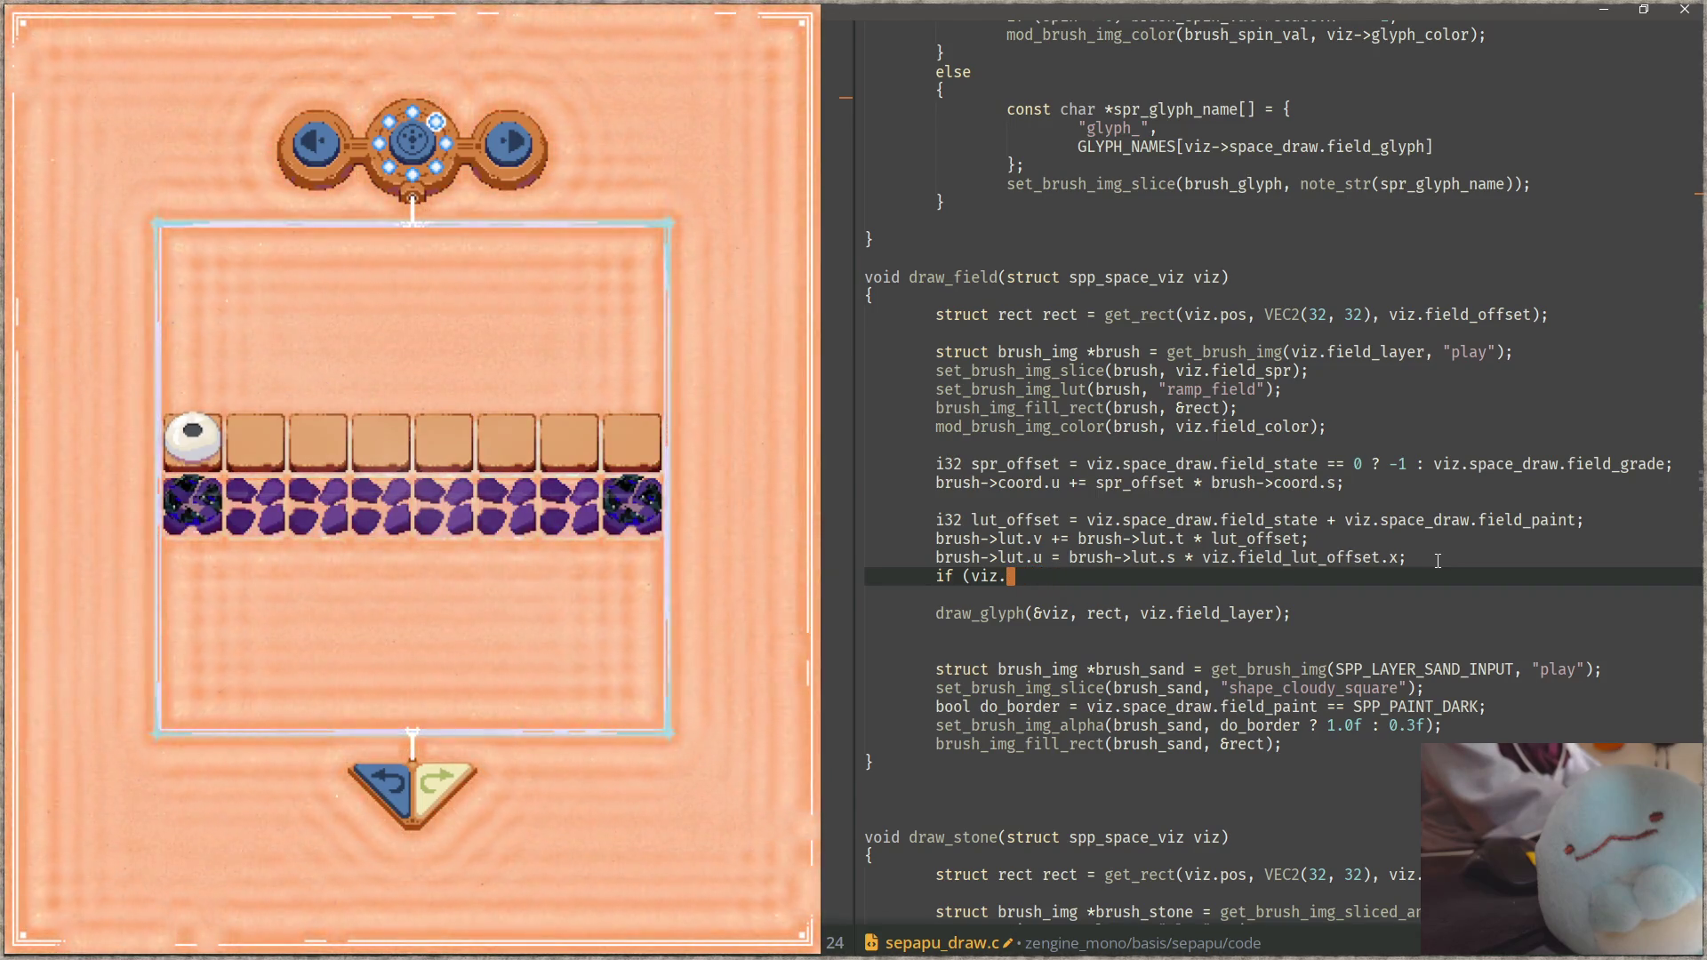
pyautogui.write('field_')
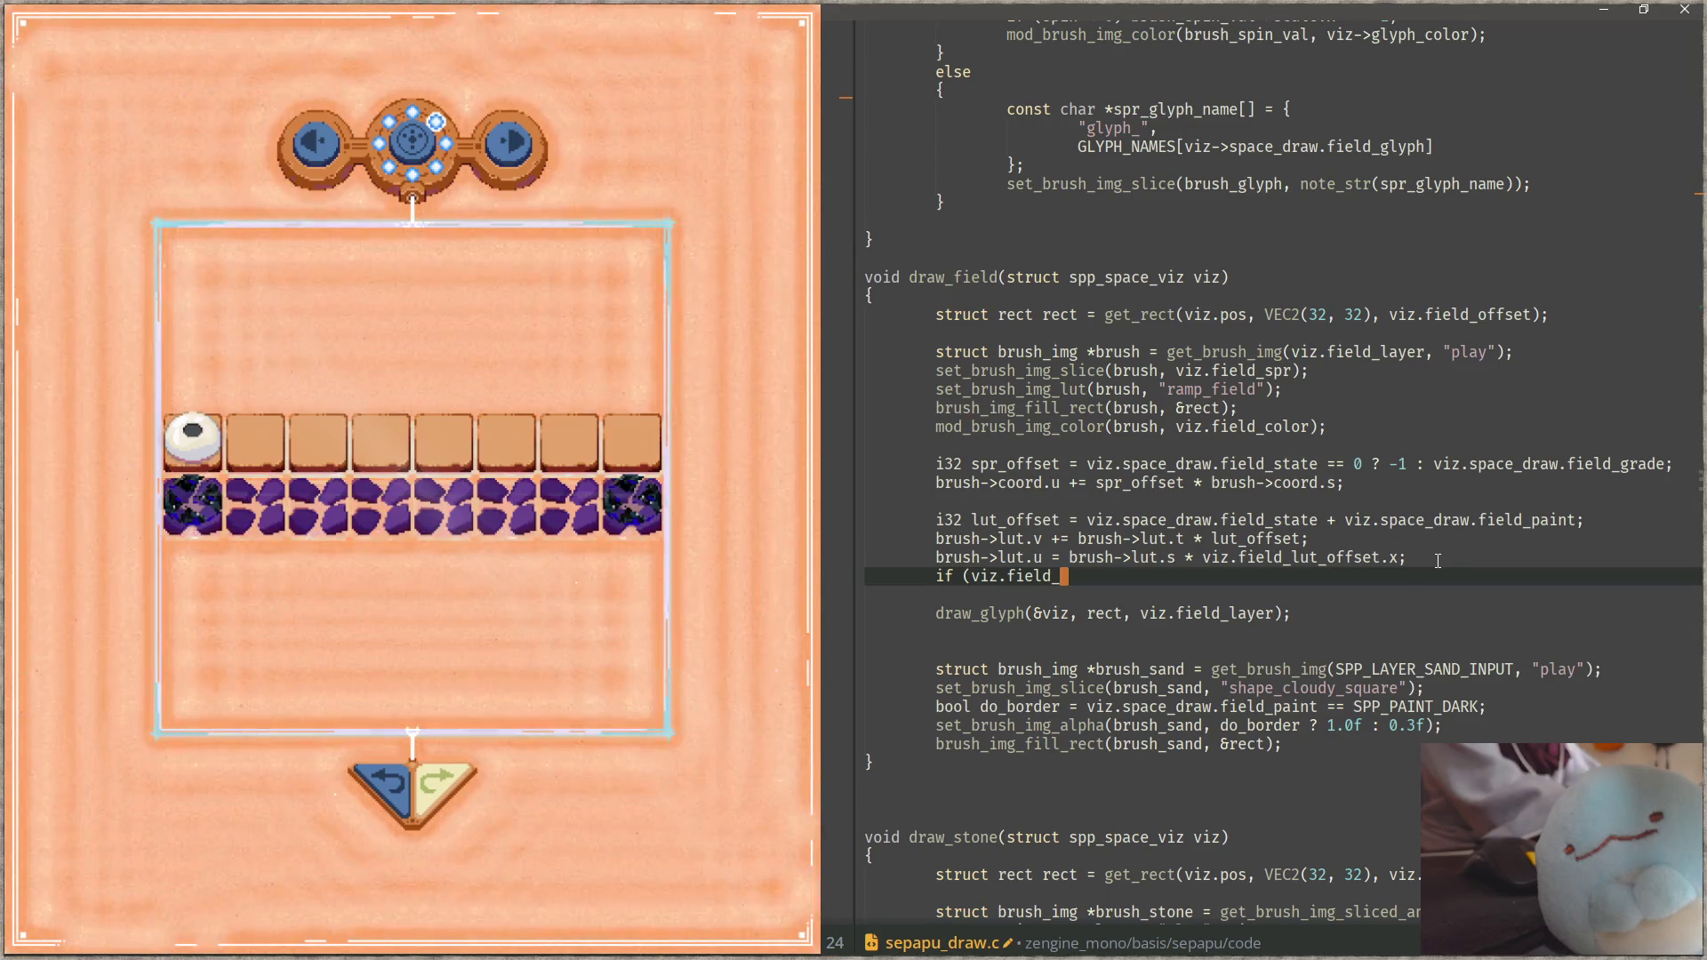
pyautogui.write('grade')
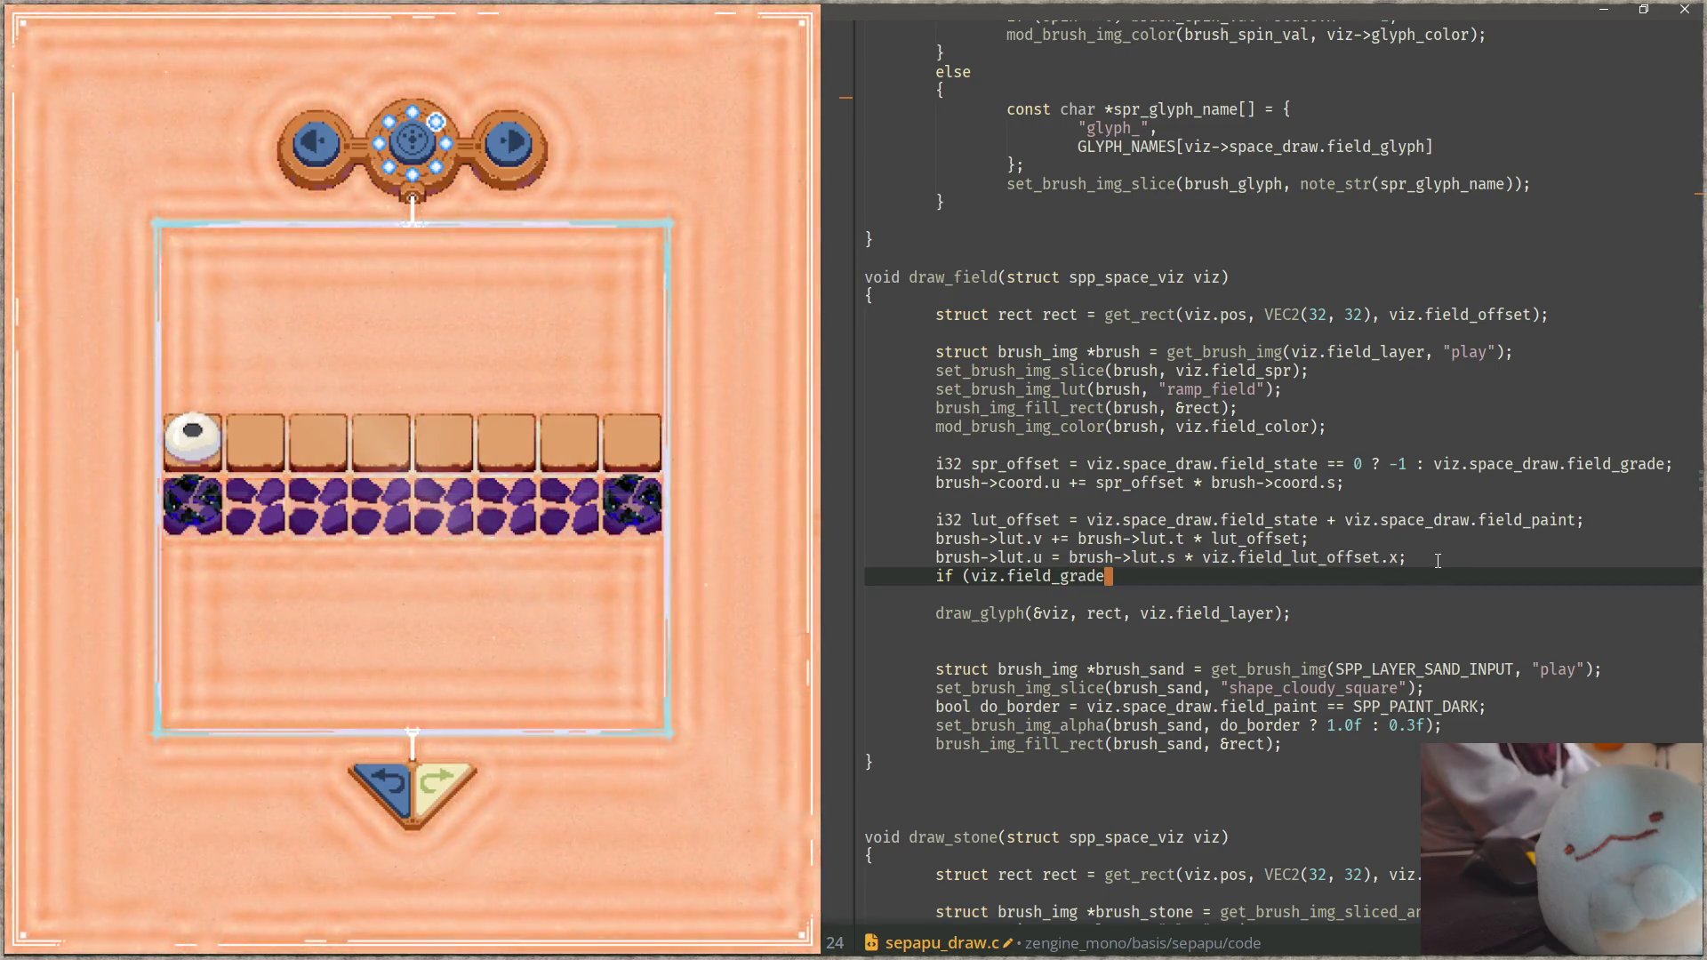
pyautogui.write(' > 0)')
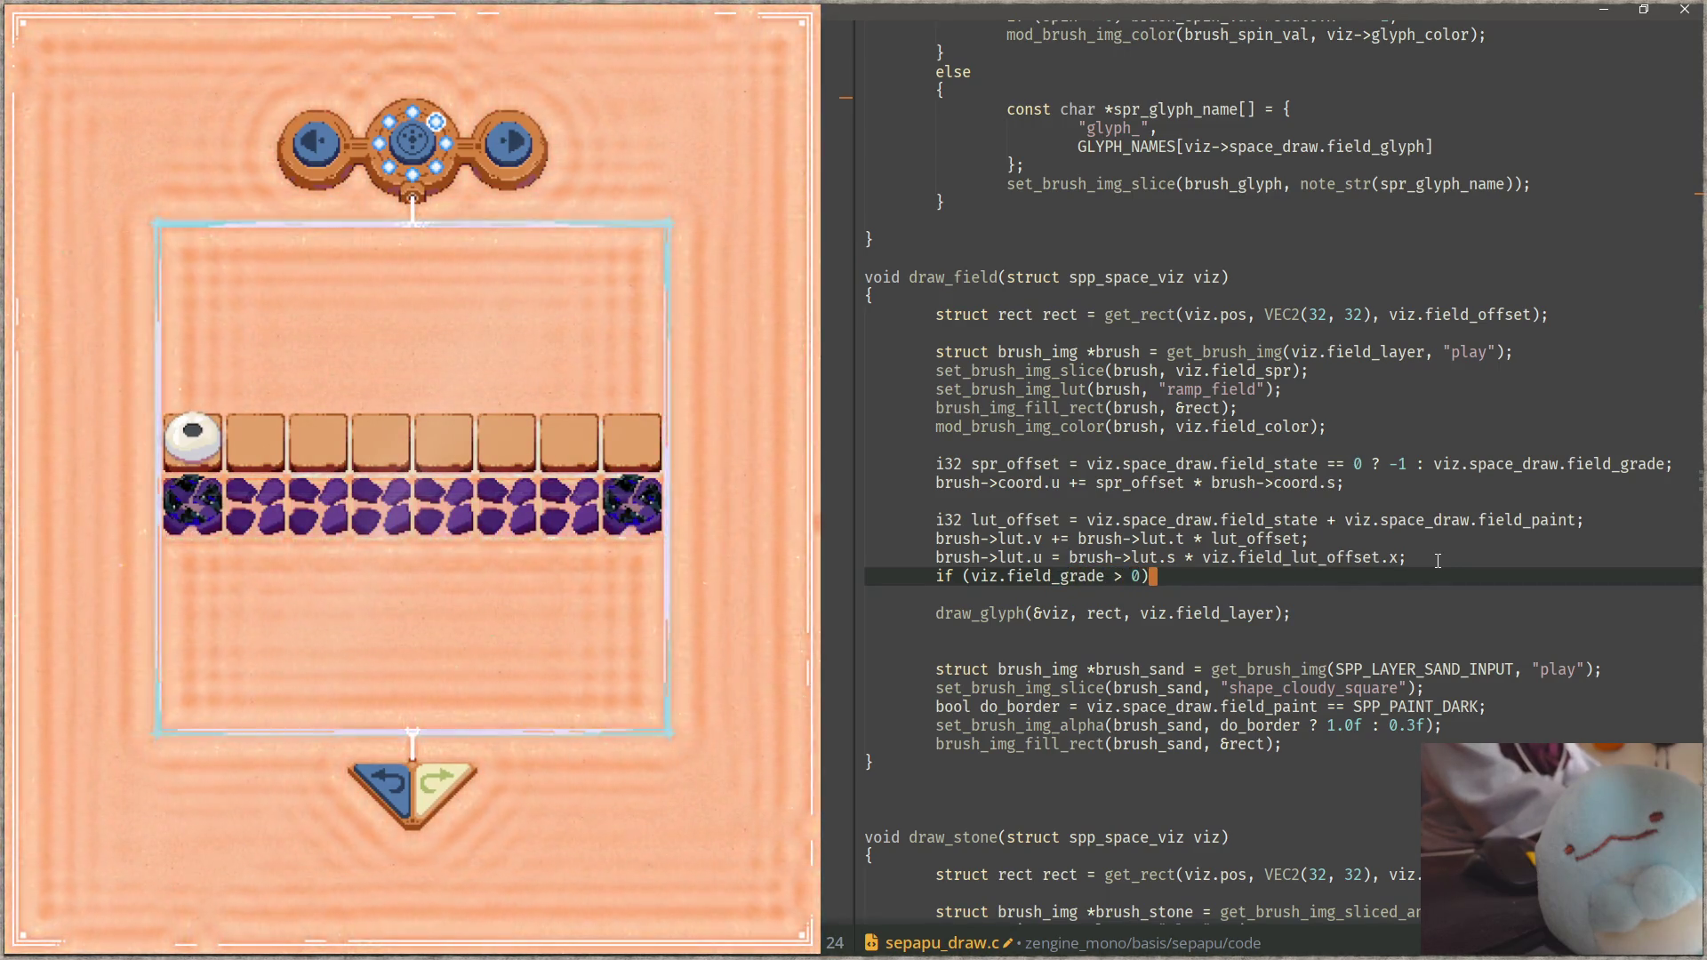
pyautogui.press('Return')
pyautogui.write('{')
pyautogui.press('Return')
pyautogui.write('}')
pyautogui.press('Up')
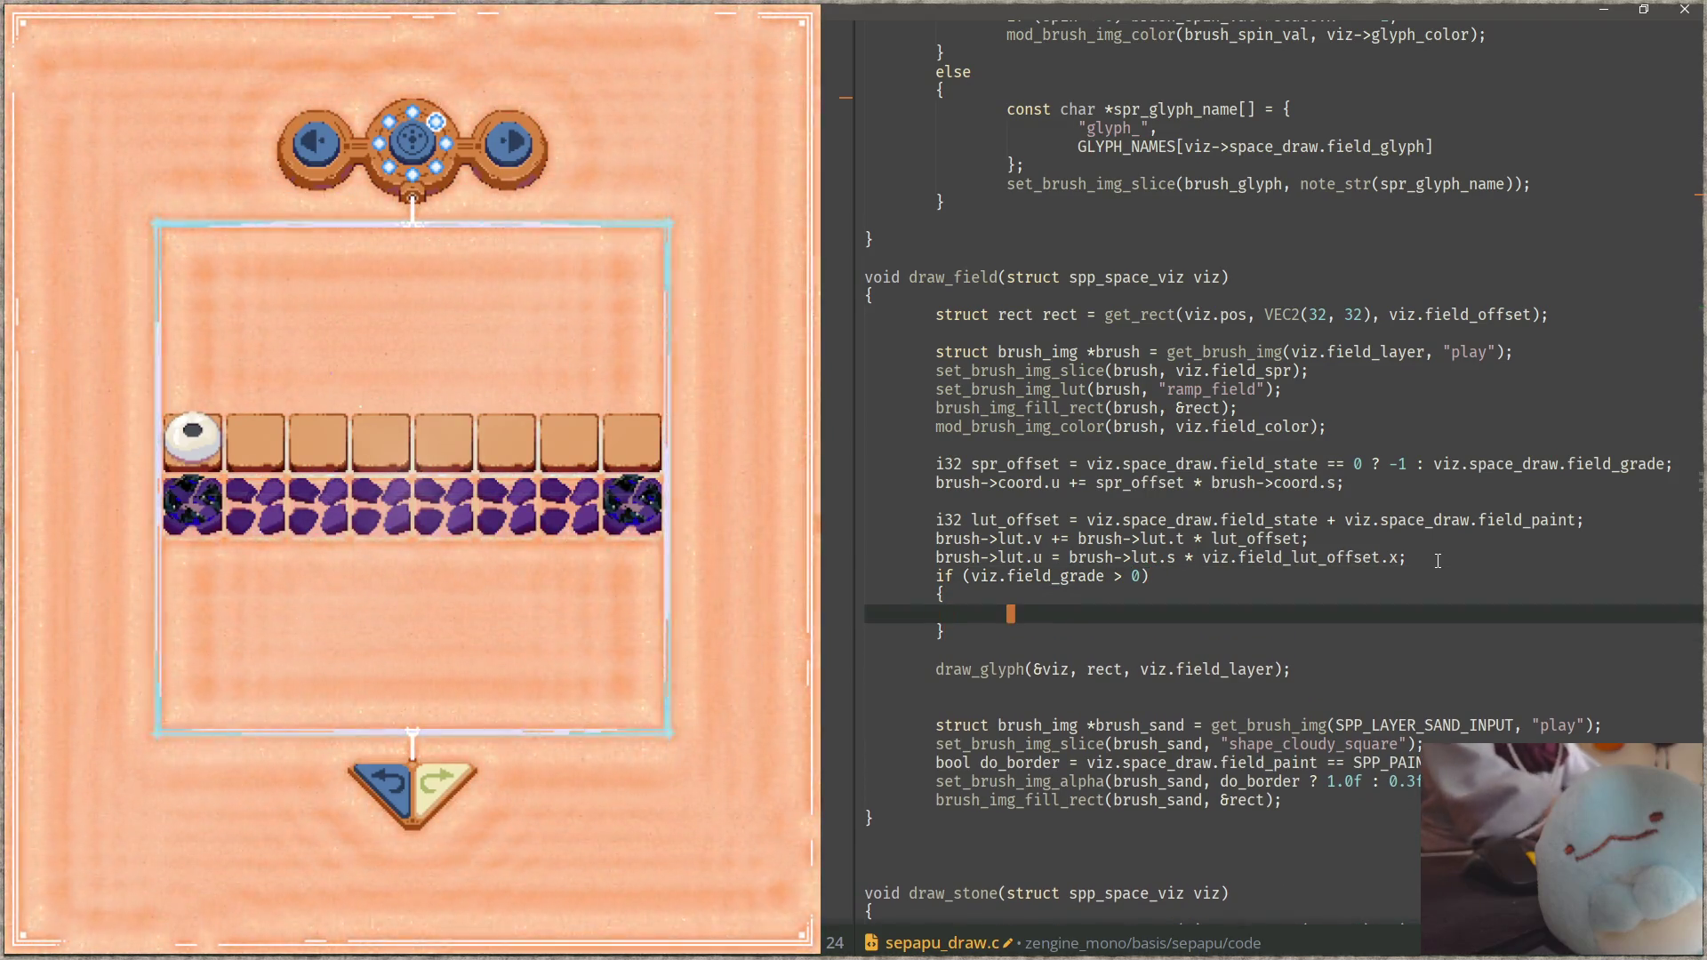
# Step: Fill the block with 'brush->lut.y += brush->lut.s;' and save sepapu_draw.c
pyautogui.write('brush->')
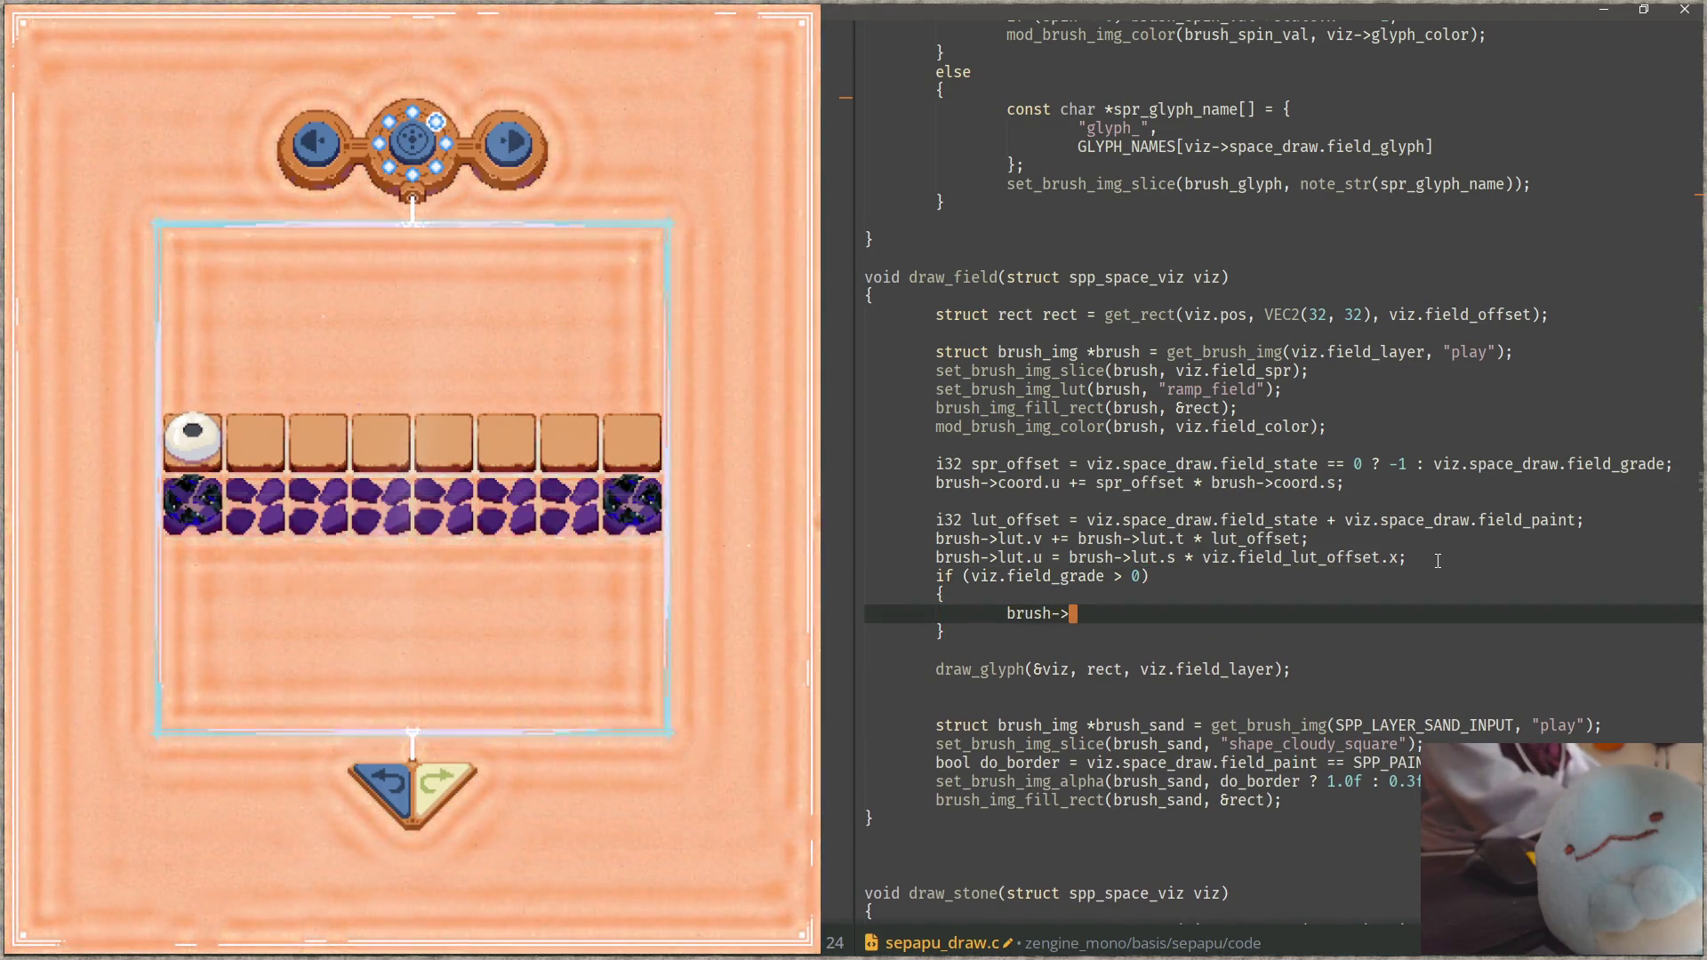
pyautogui.write('lut.y ')
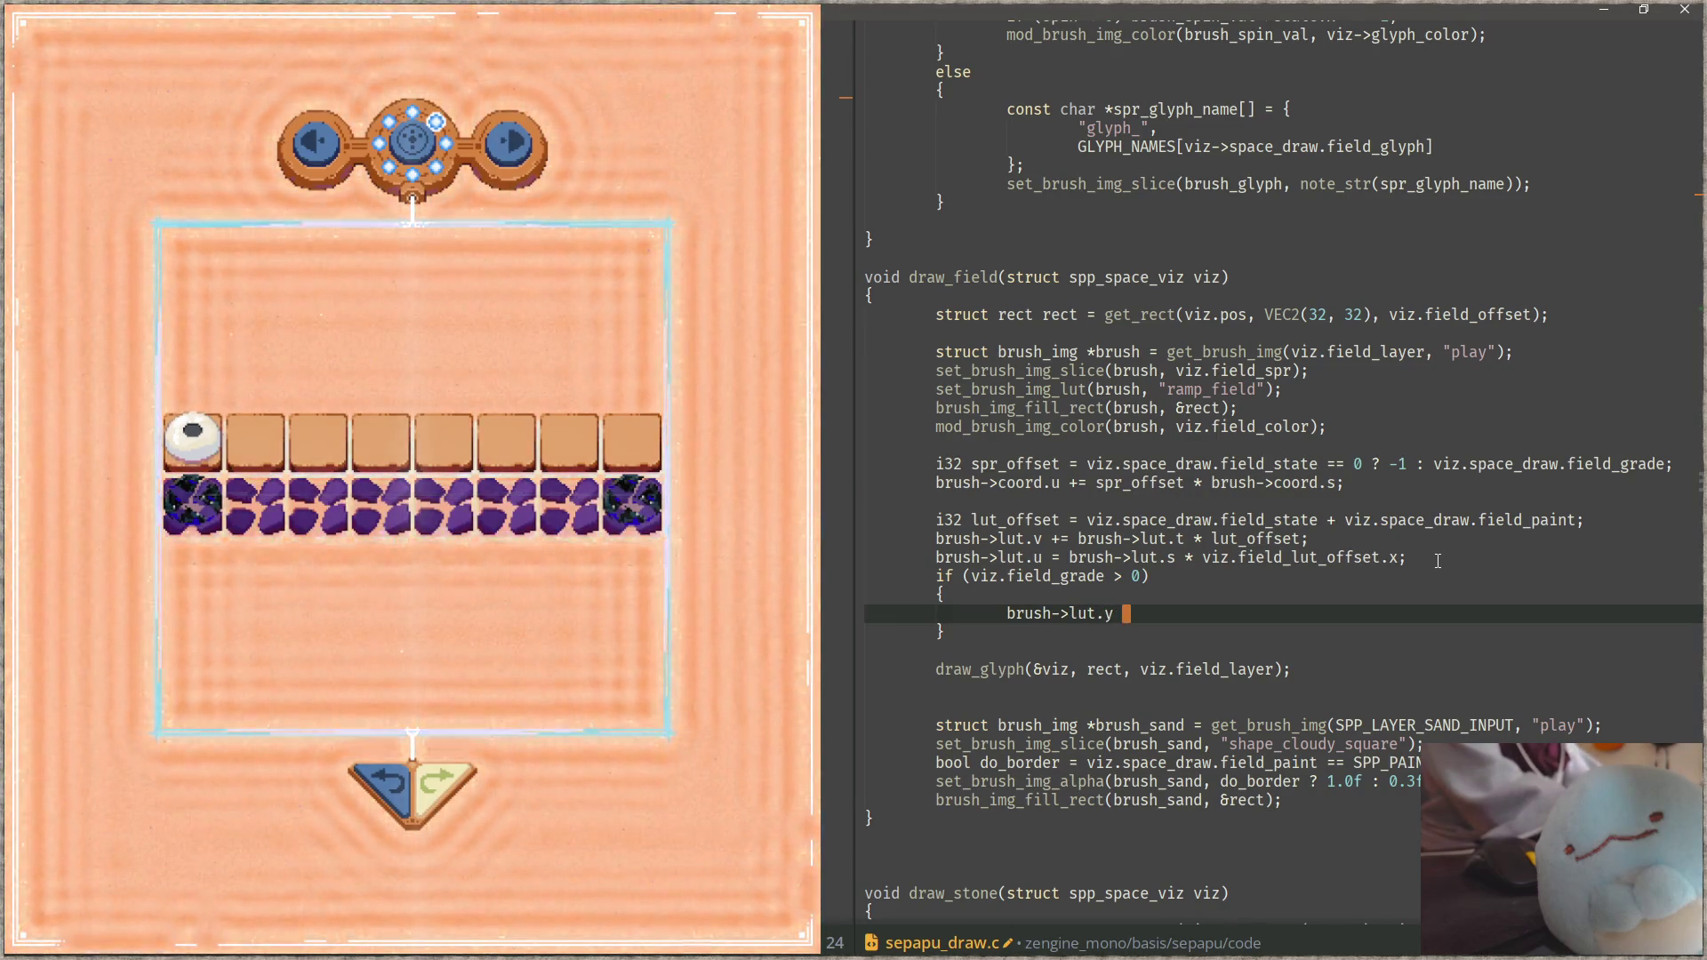
pyautogui.write('+=')
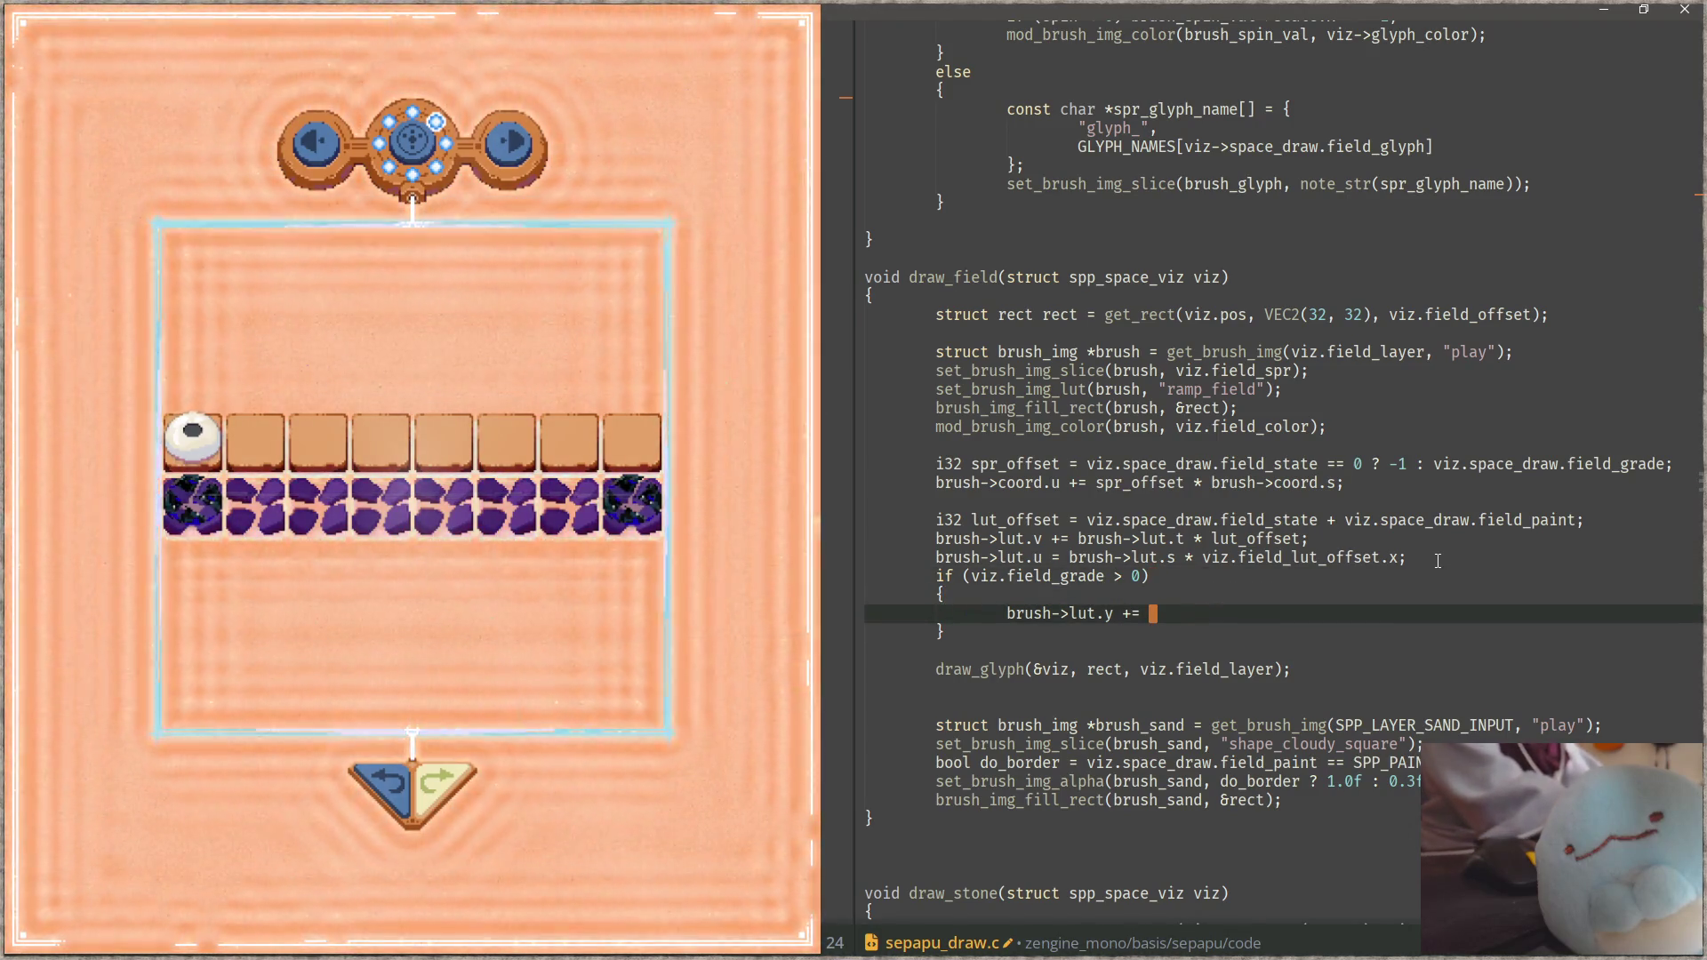
pyautogui.write(' brush->l')
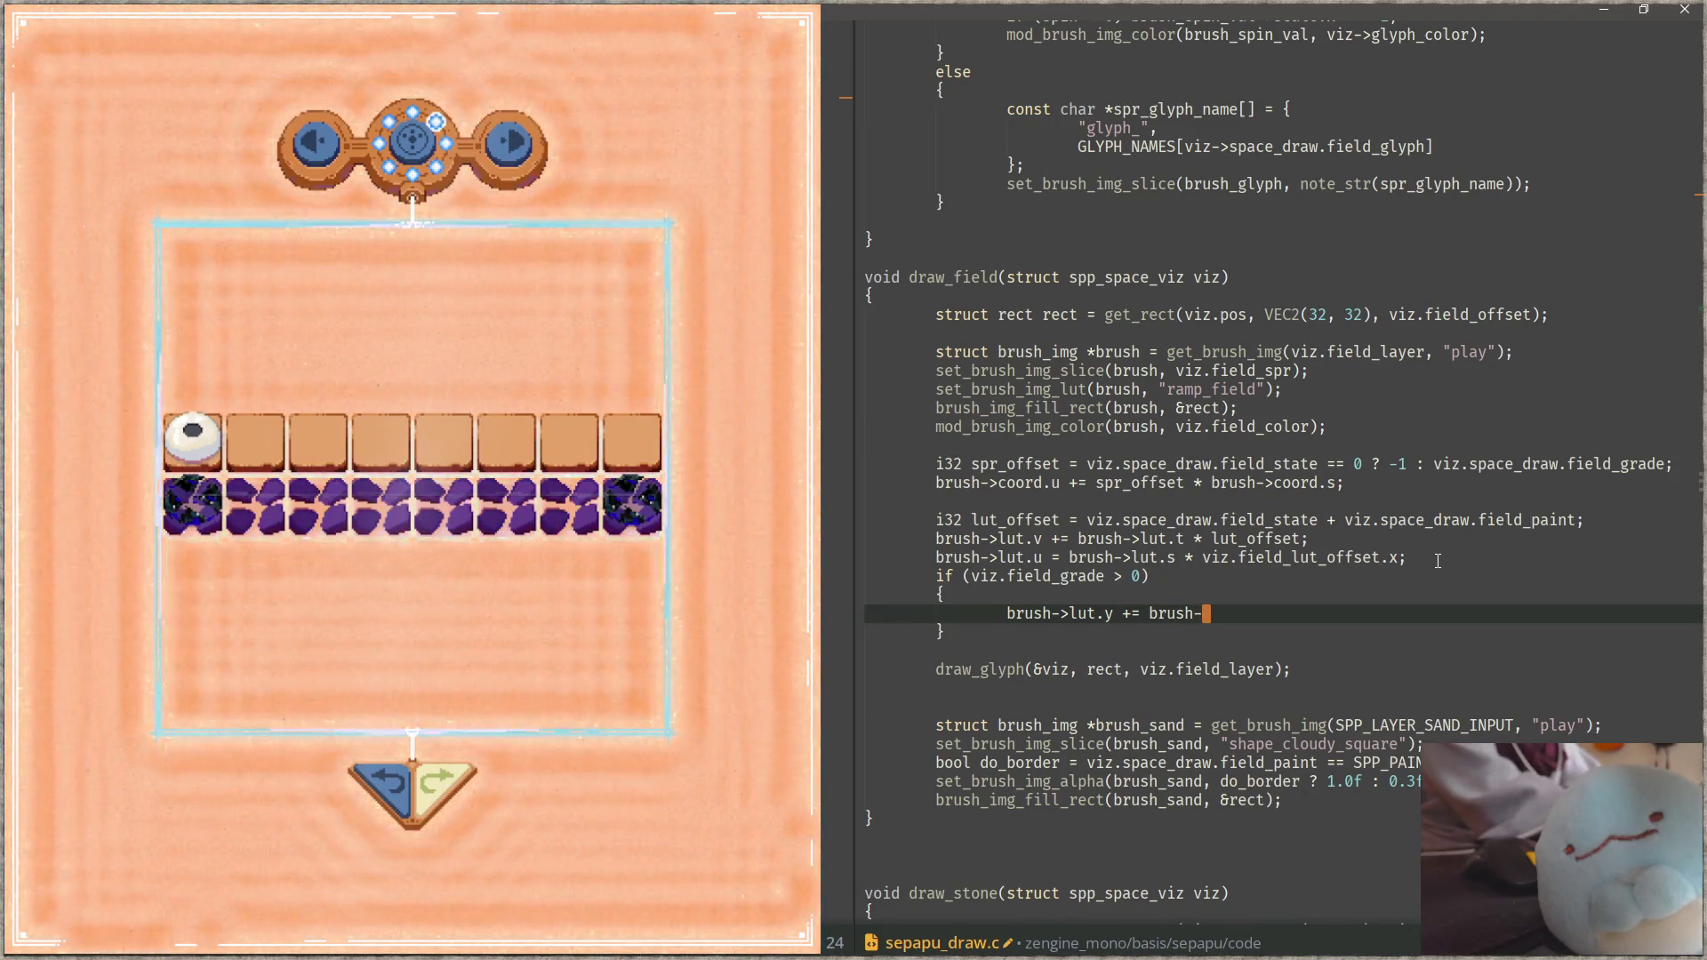
pyautogui.write('ut.s;')
pyautogui.hotkey('ctrl', 's')
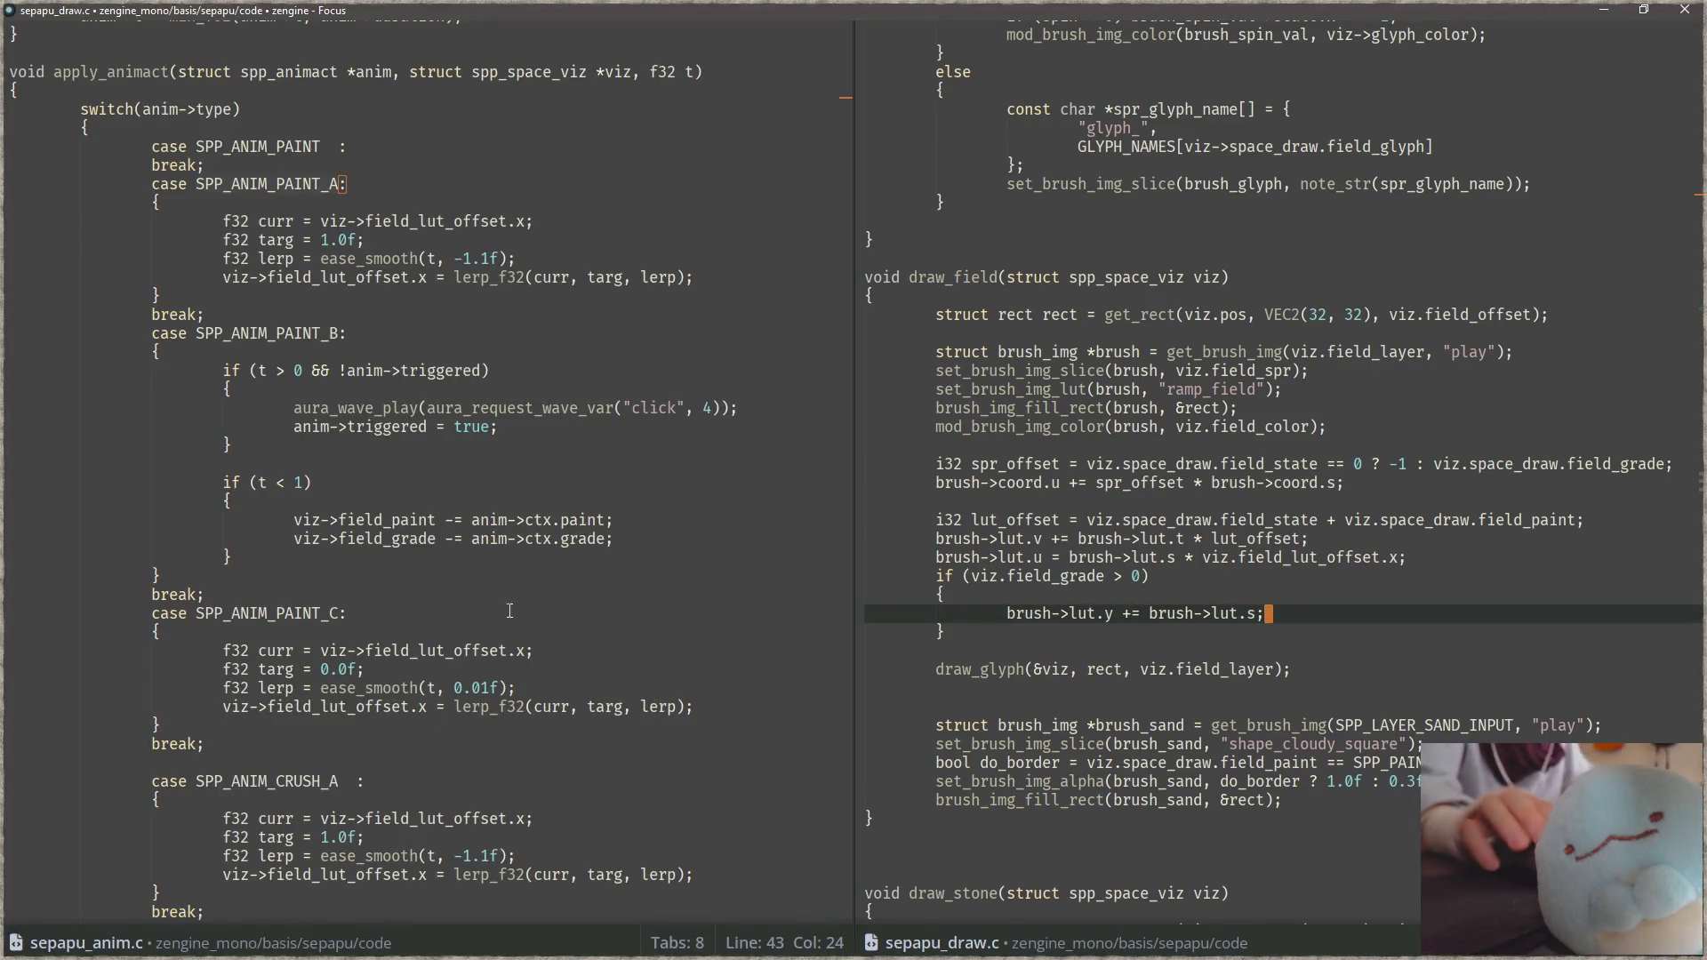
pyautogui.click(1231, 613)
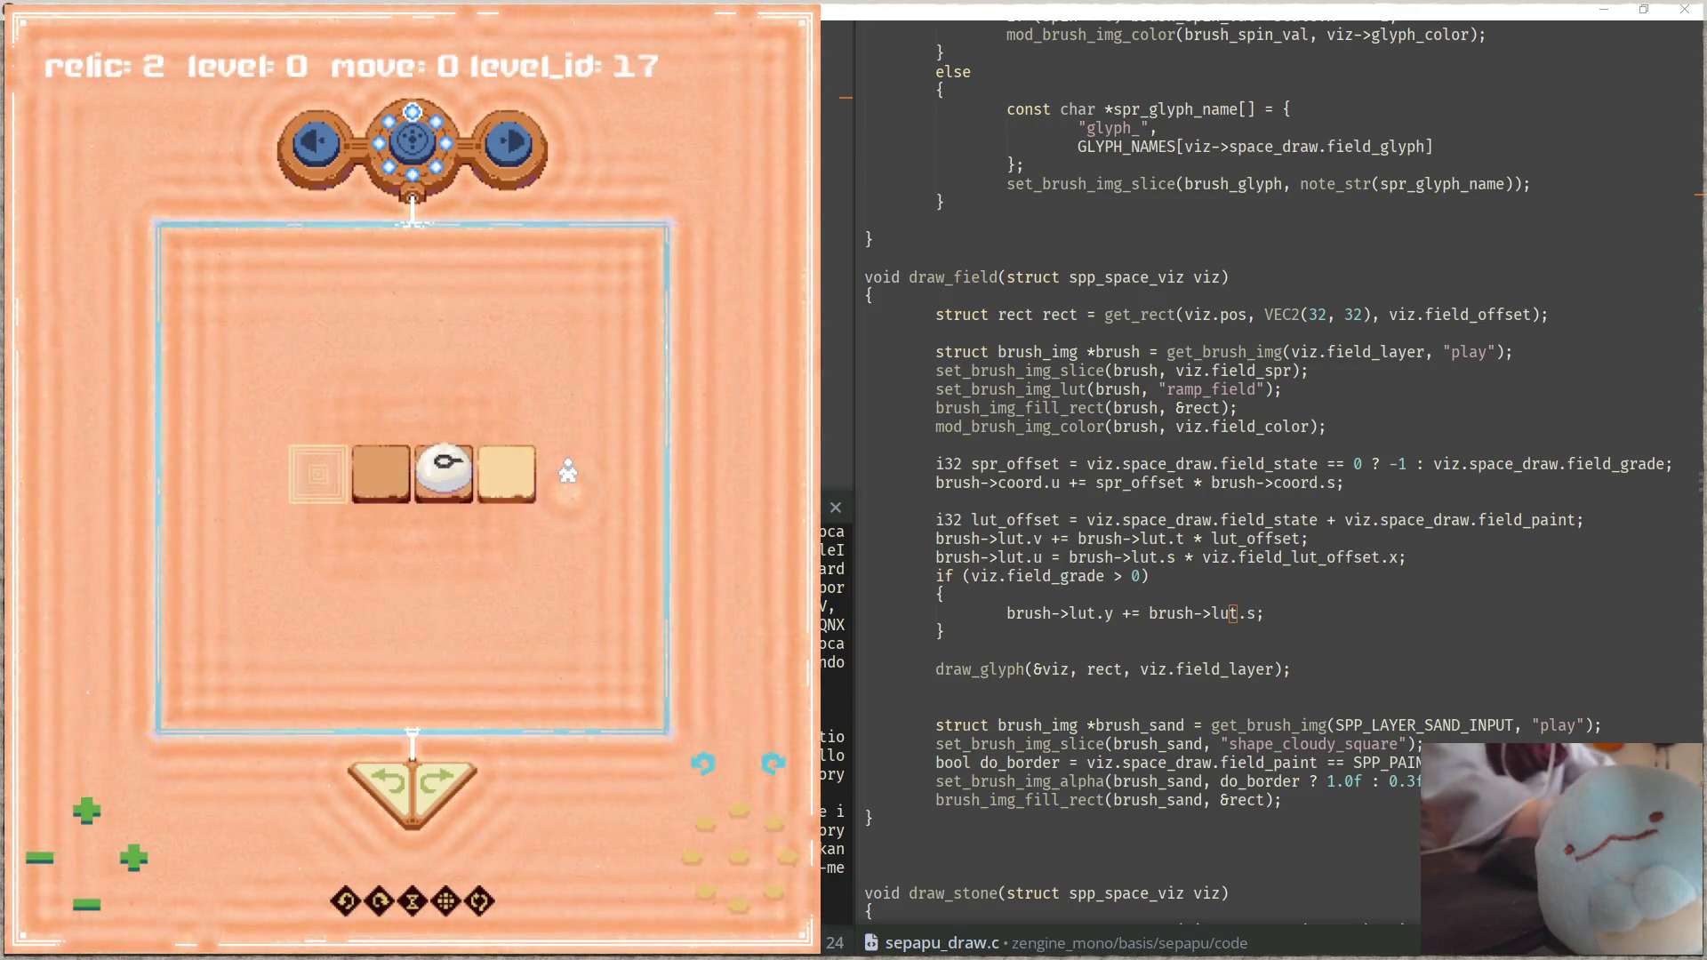
# Step: Toggle the debug HUD, advance to level 129, and drag the white stone along the bottom row
pyautogui.press('Tab')
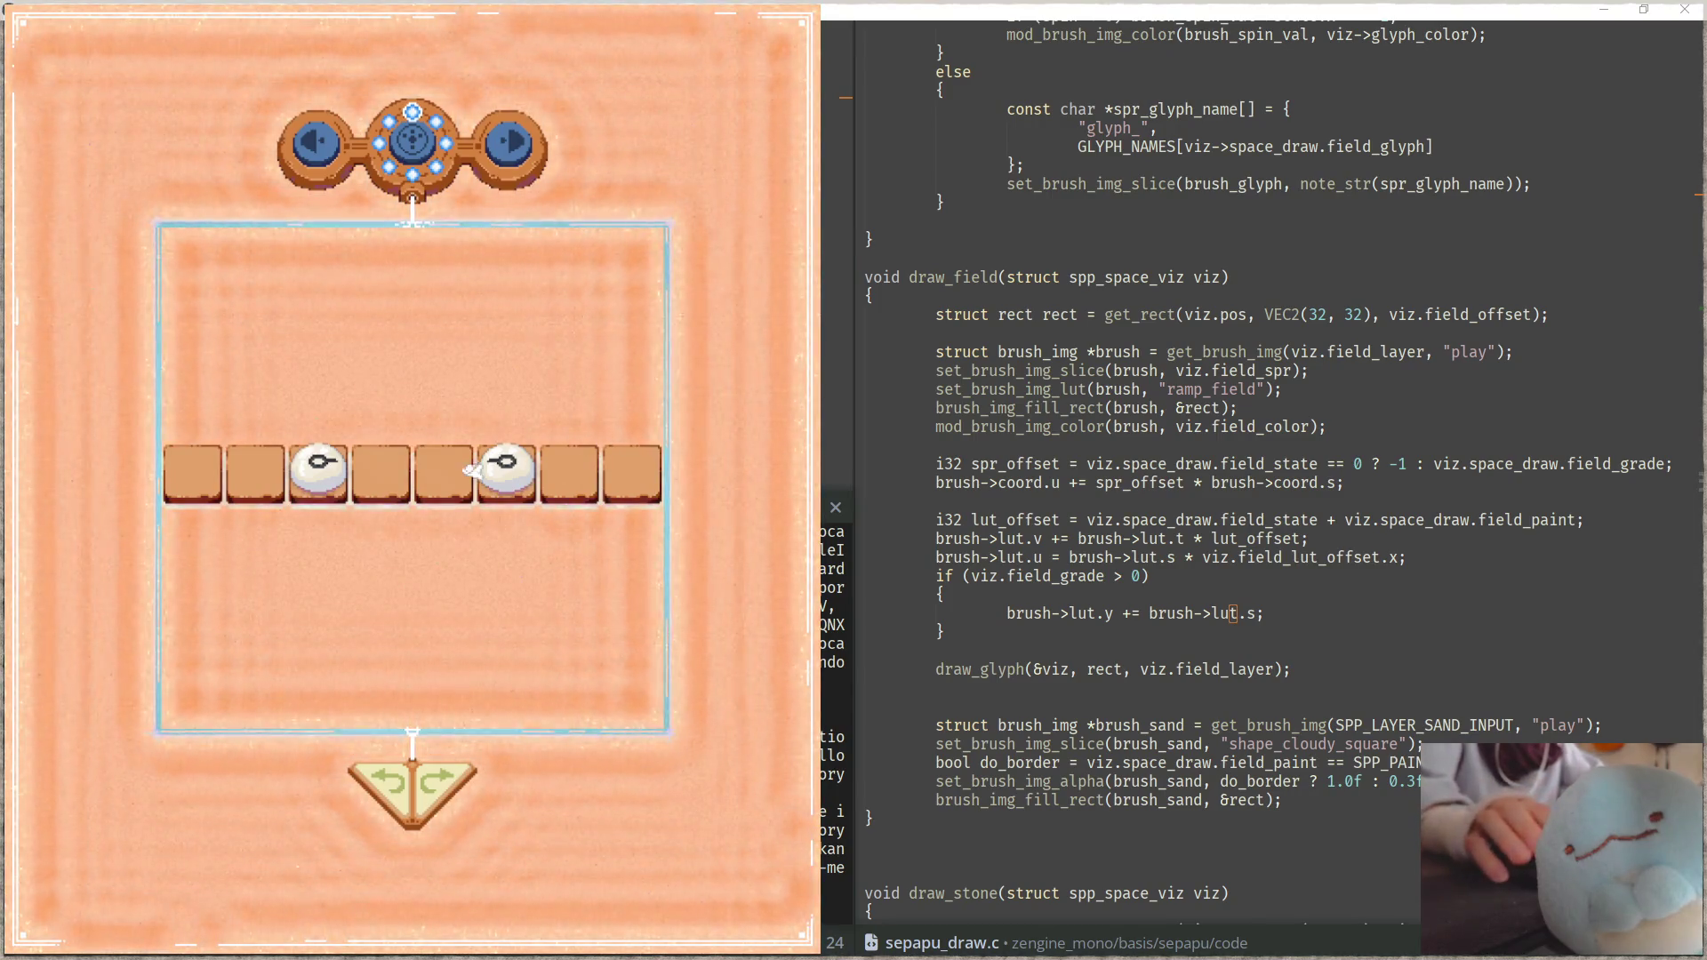
pyautogui.press('Tab')
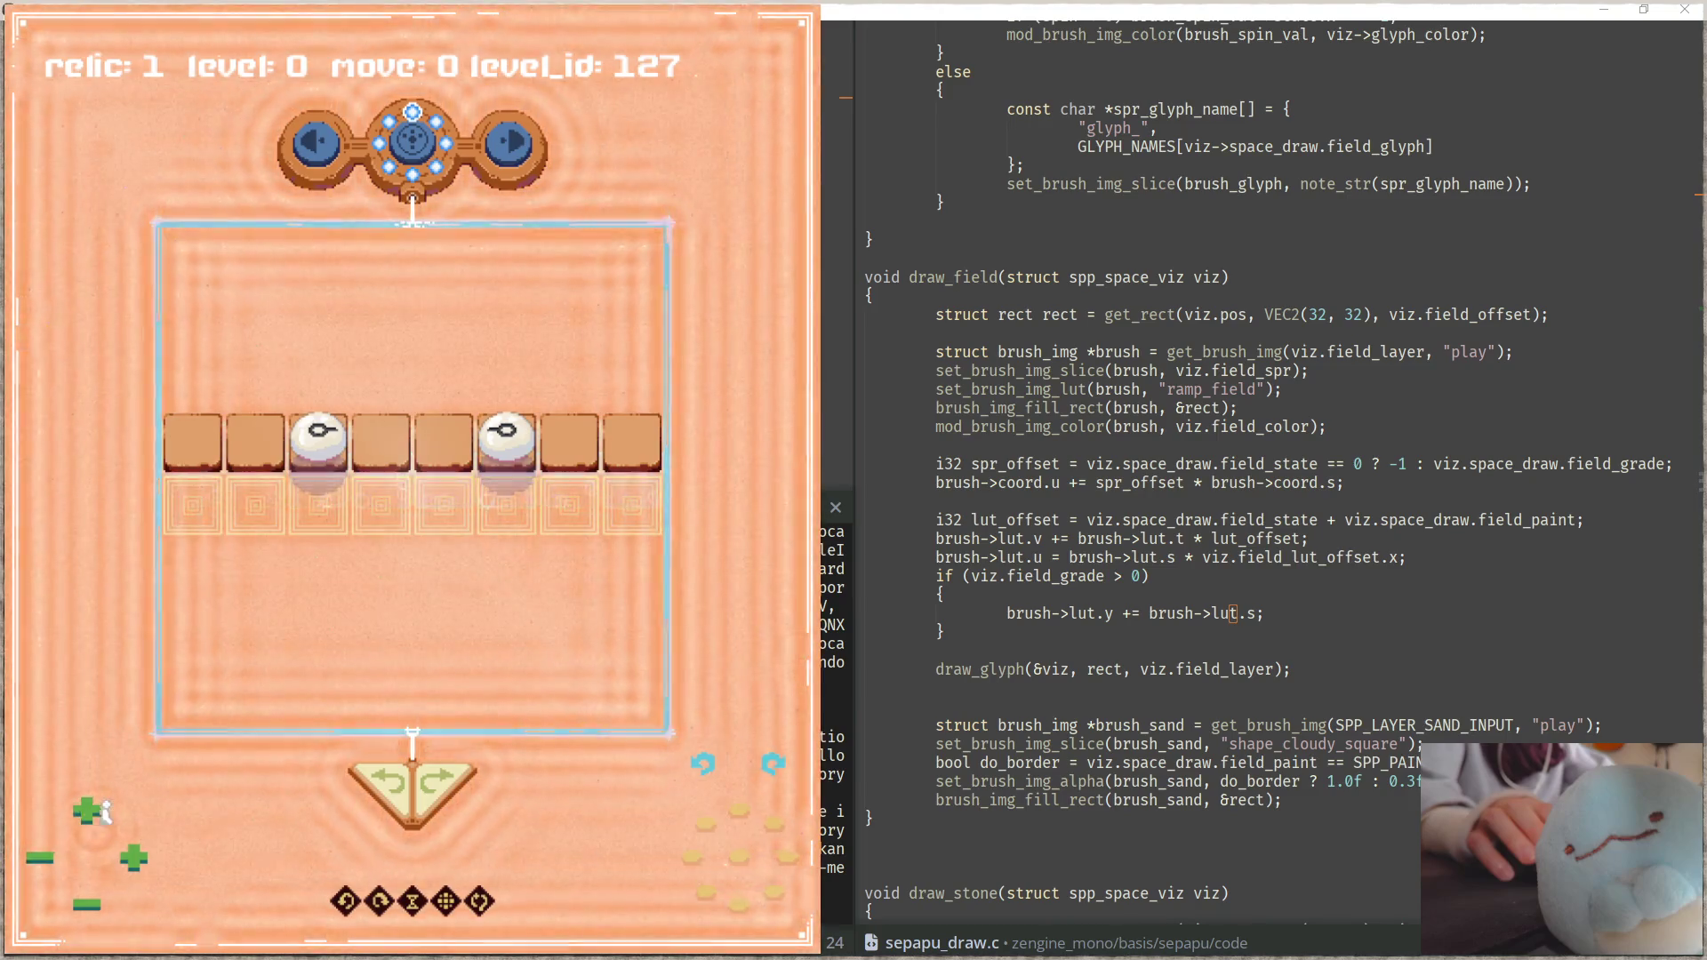
pyautogui.press('Right')
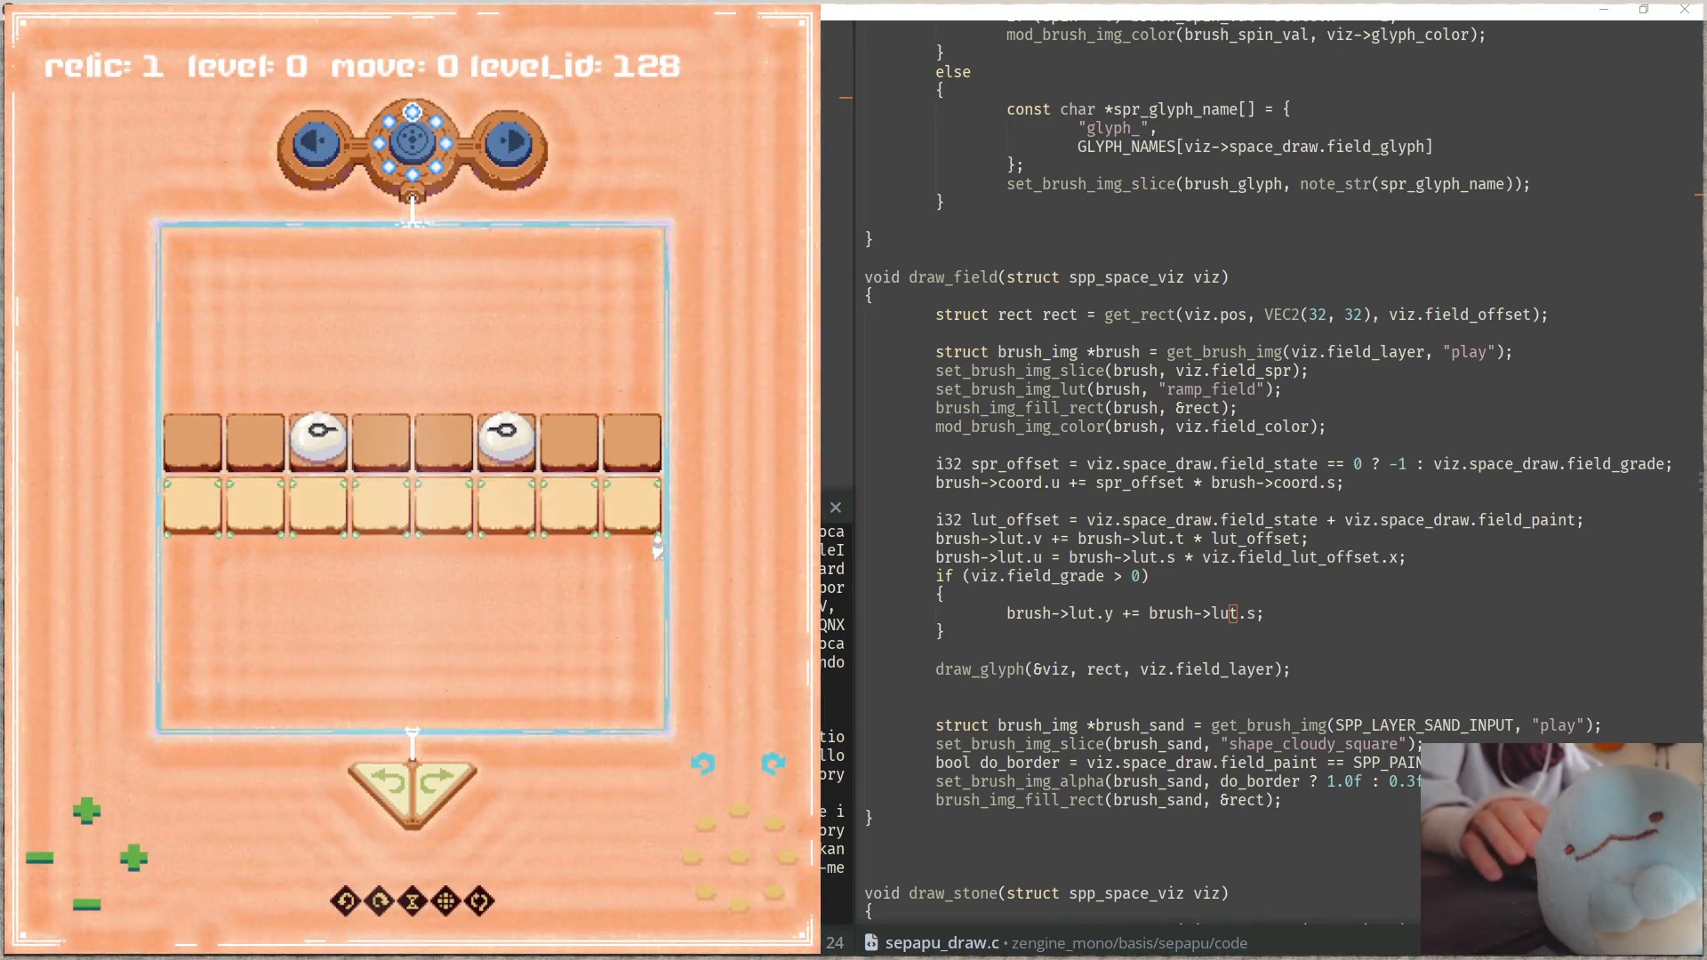
pyautogui.press('Right')
pyautogui.press('Tab')
pyautogui.moveTo(595, 505); pyautogui.dragTo(202, 505)
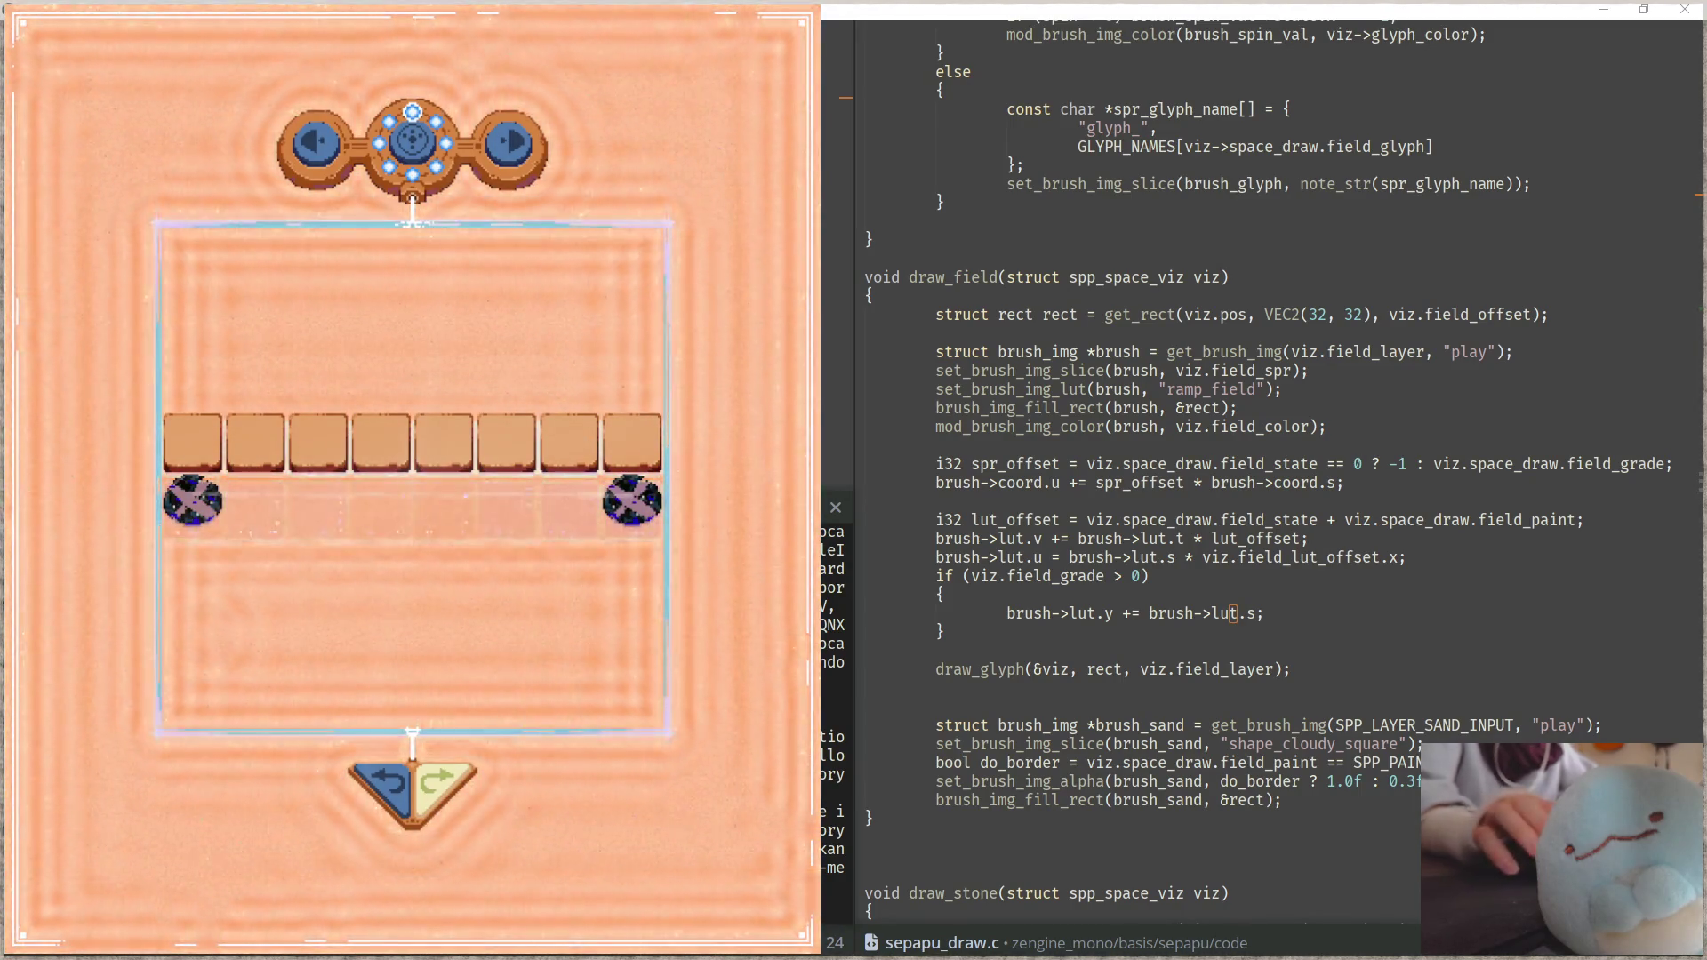
pyautogui.hotkey('alt', 'Tab')
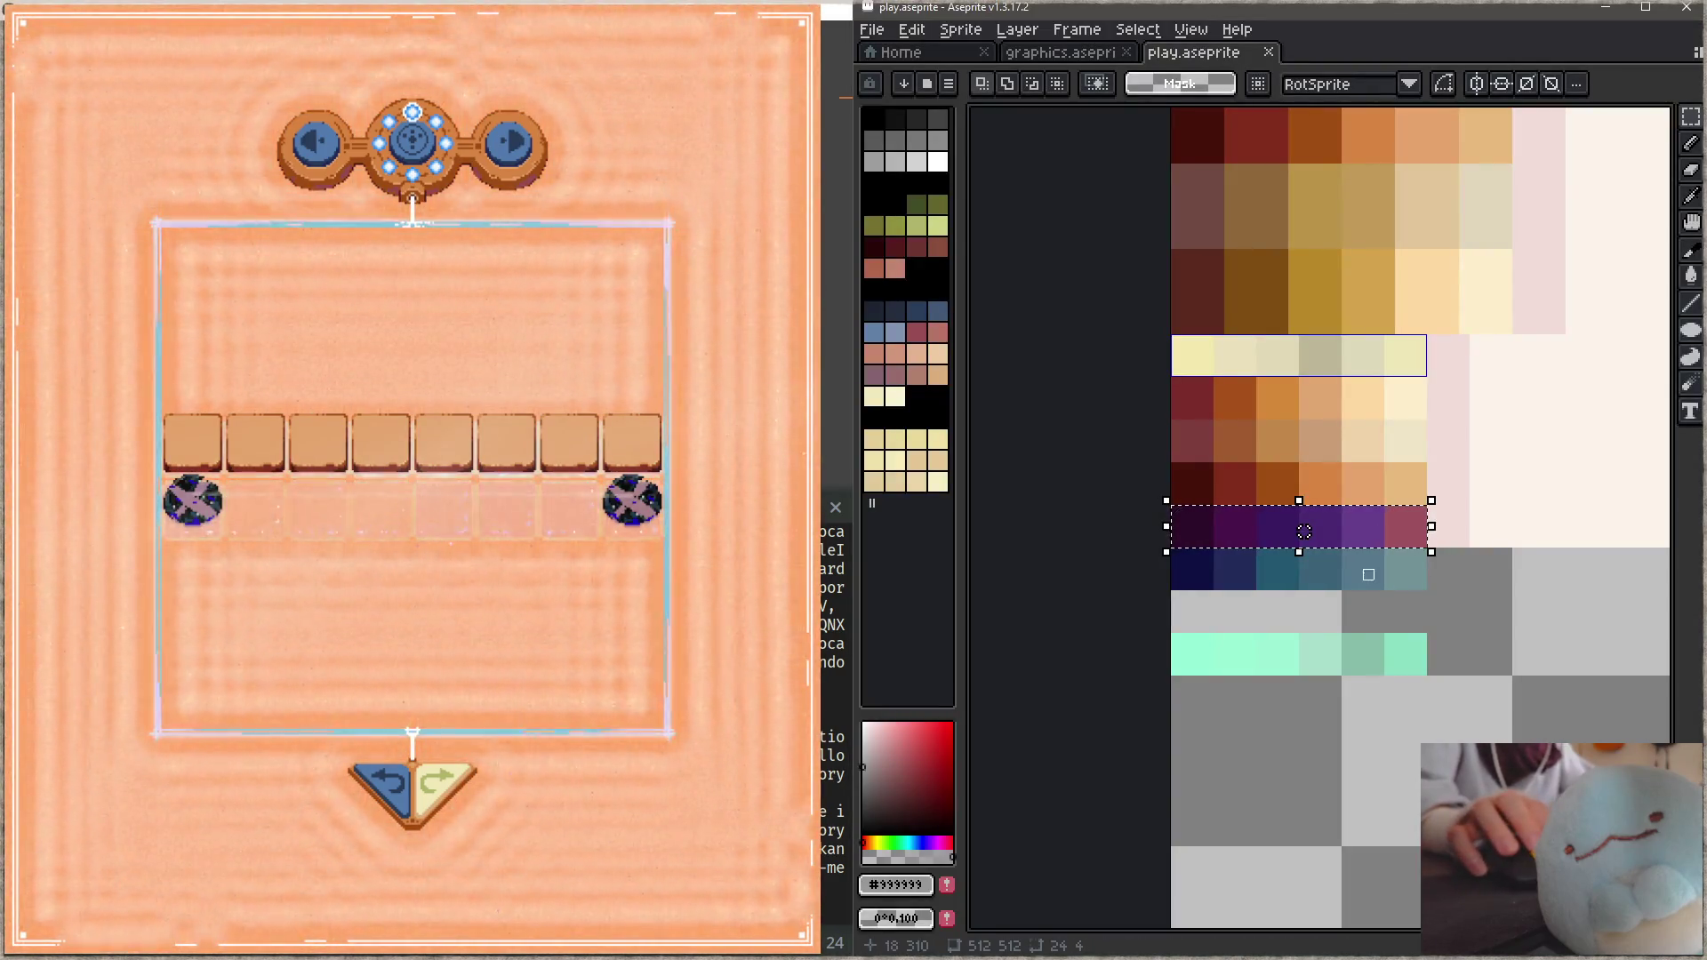
# Step: Move the purple ramp row below the navy-teal row and save play.aseprite
pyautogui.hotkey('ctrl', 'd')
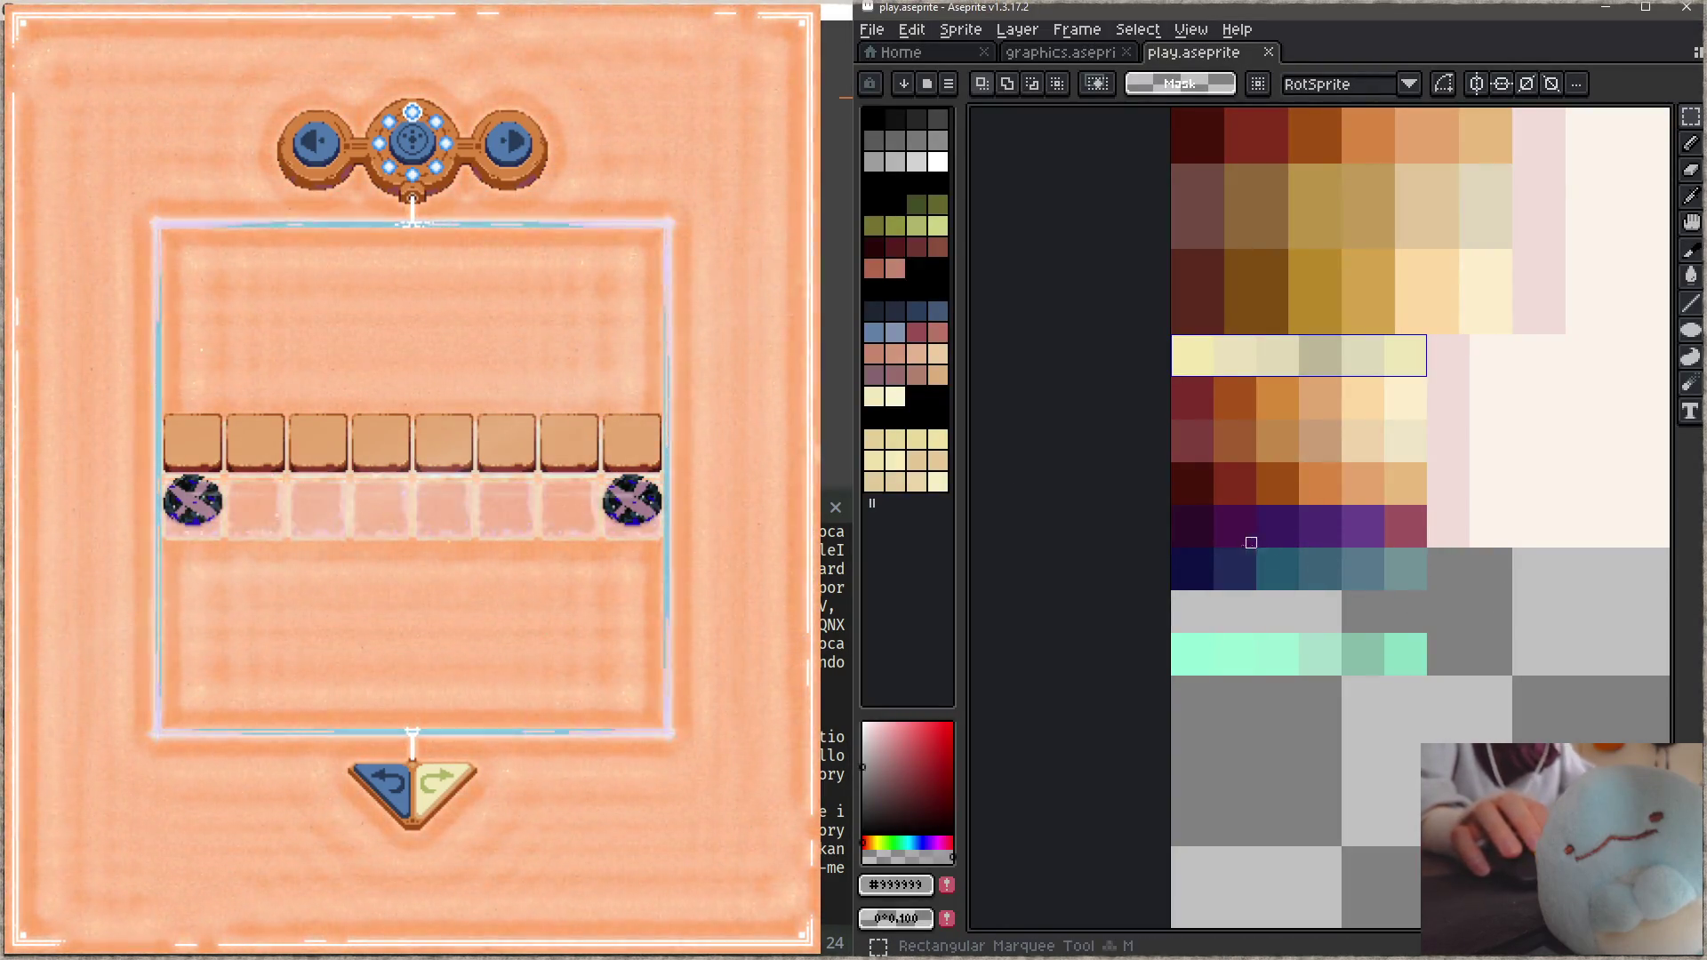
pyautogui.moveTo(1174, 550)
pyautogui.mouseDown()
pyautogui.moveTo(1433, 597)
pyautogui.moveTo(1632, 589)
pyautogui.mouseUp()
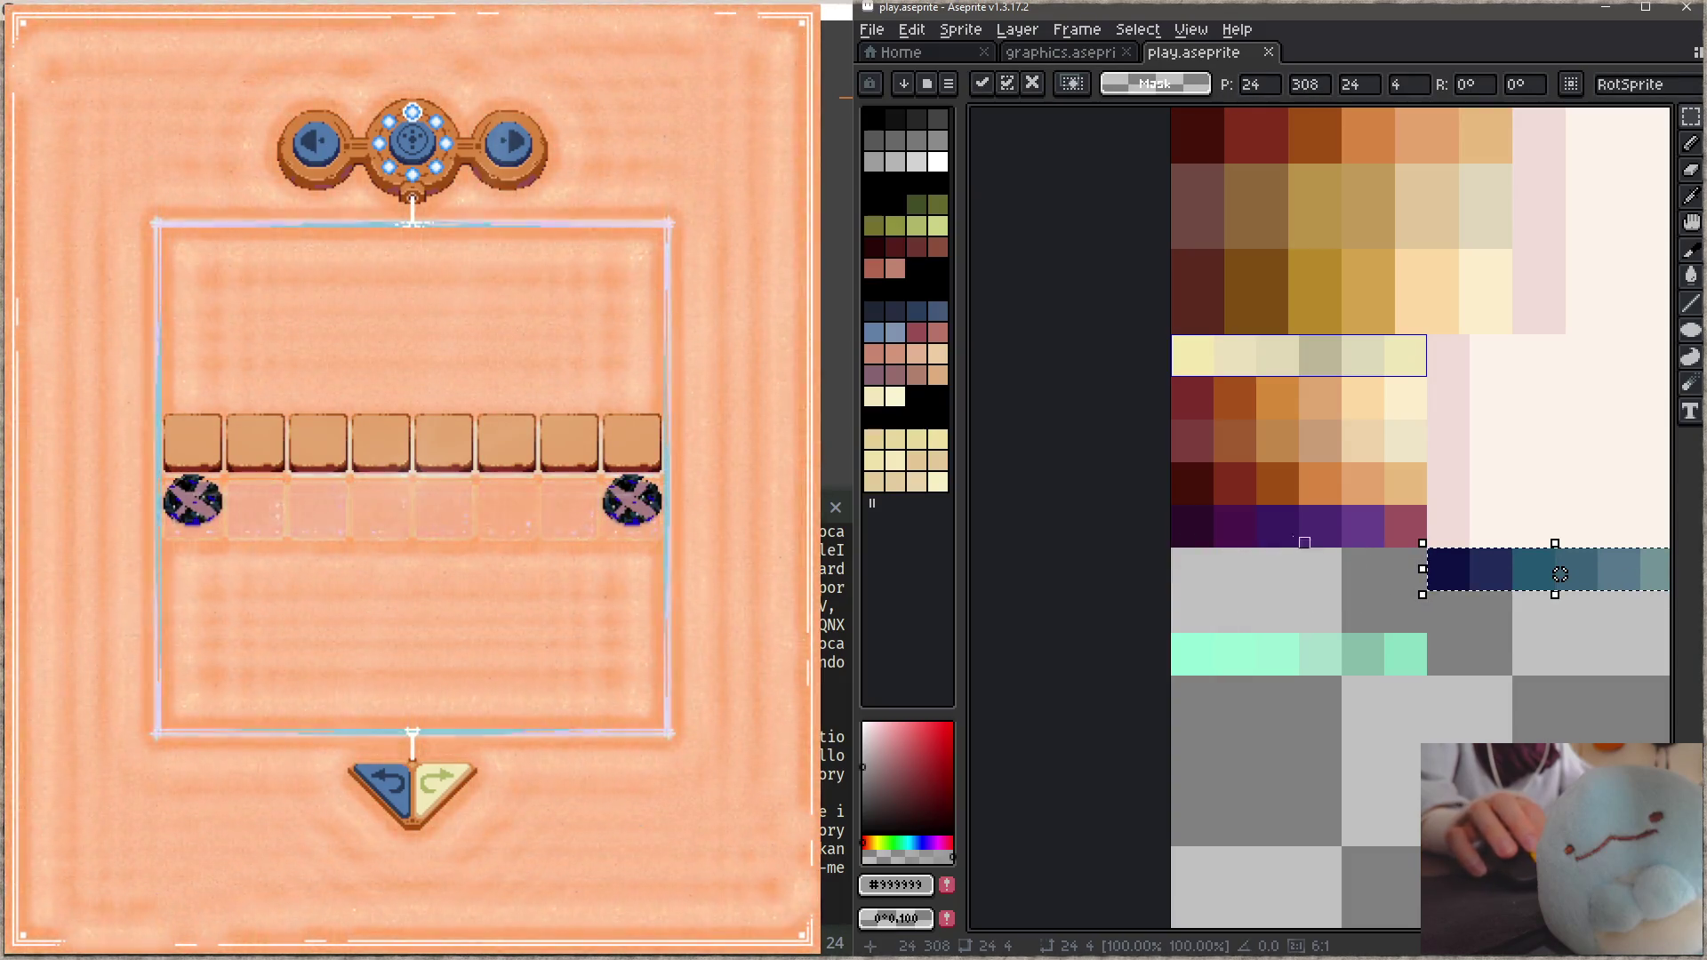
pyautogui.moveTo(1187, 512)
pyautogui.mouseDown()
pyautogui.moveTo(1413, 539)
pyautogui.moveTo(1357, 610)
pyautogui.moveTo(1367, 629)
pyautogui.mouseUp()
pyautogui.click(1459, 564)
pyautogui.moveTo(1428, 549)
pyautogui.mouseDown()
pyautogui.moveTo(1600, 573)
pyautogui.moveTo(1276, 563)
pyautogui.moveTo(1321, 543)
pyautogui.moveTo(1465, 552)
pyautogui.mouseUp()
pyautogui.click(1463, 550)
pyautogui.hotkey('ctrl', 's')
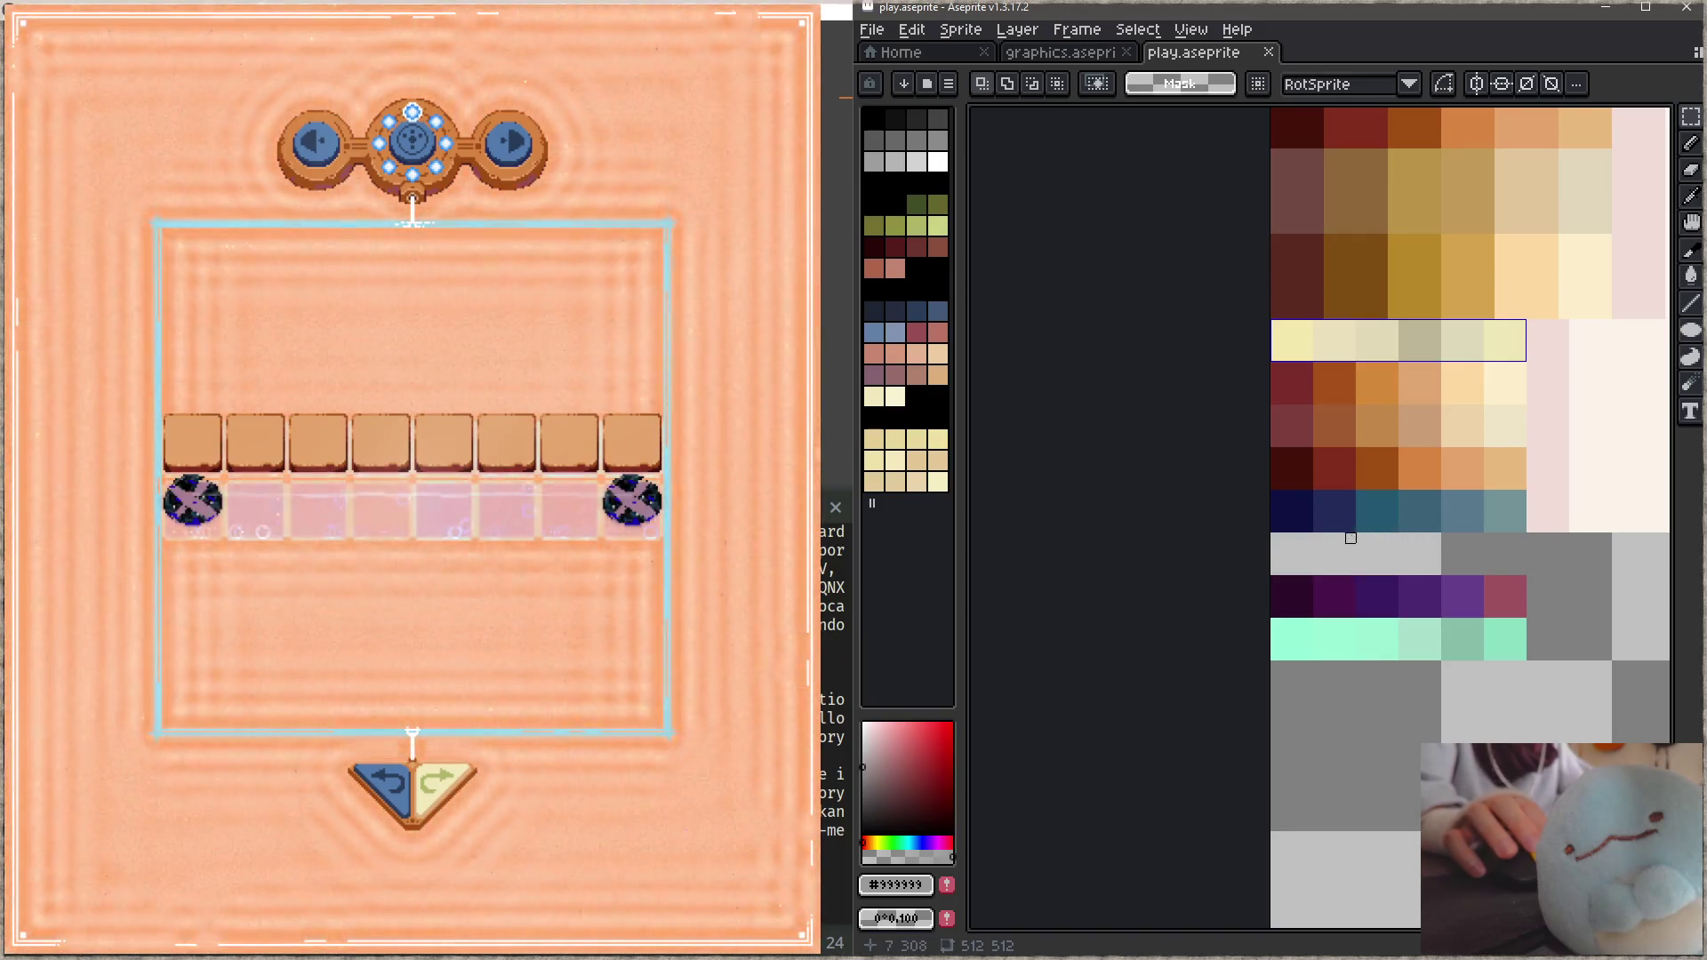
# Step: Pick the pink from the purple row's end and paint a pink line across the band, then save
pyautogui.press('b')
pyautogui.keyDown('alt'); pyautogui.click(1512, 587); pyautogui.keyUp('alt')
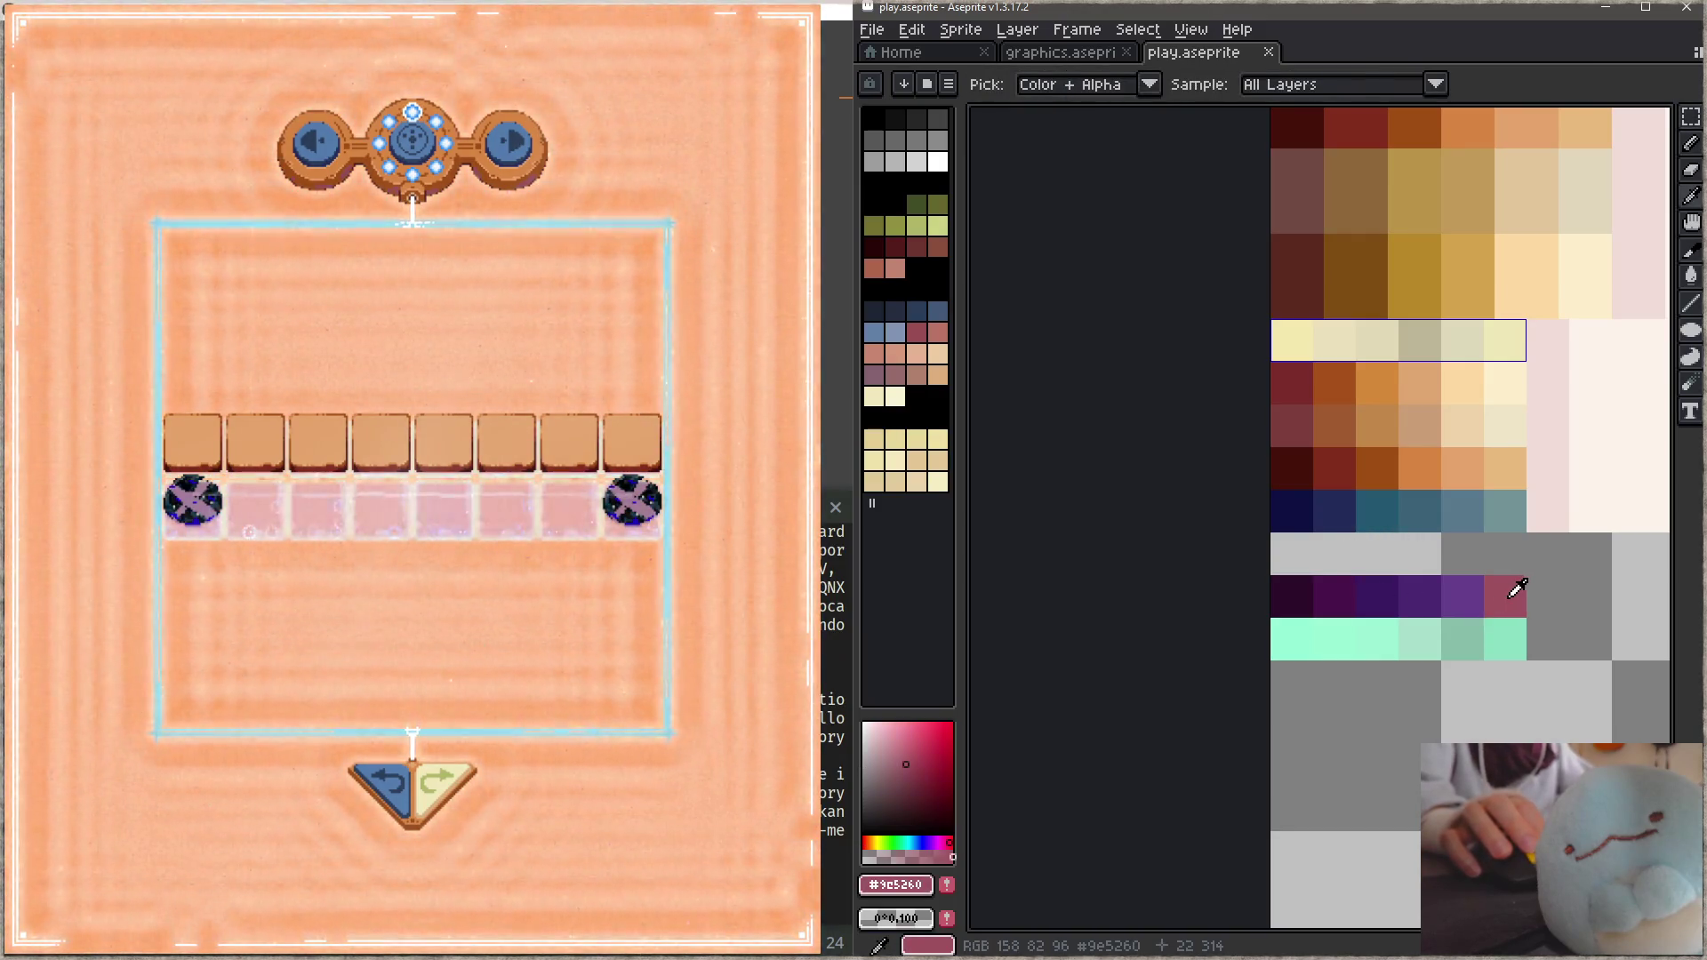
pyautogui.scroll(-2, 1472, 591)
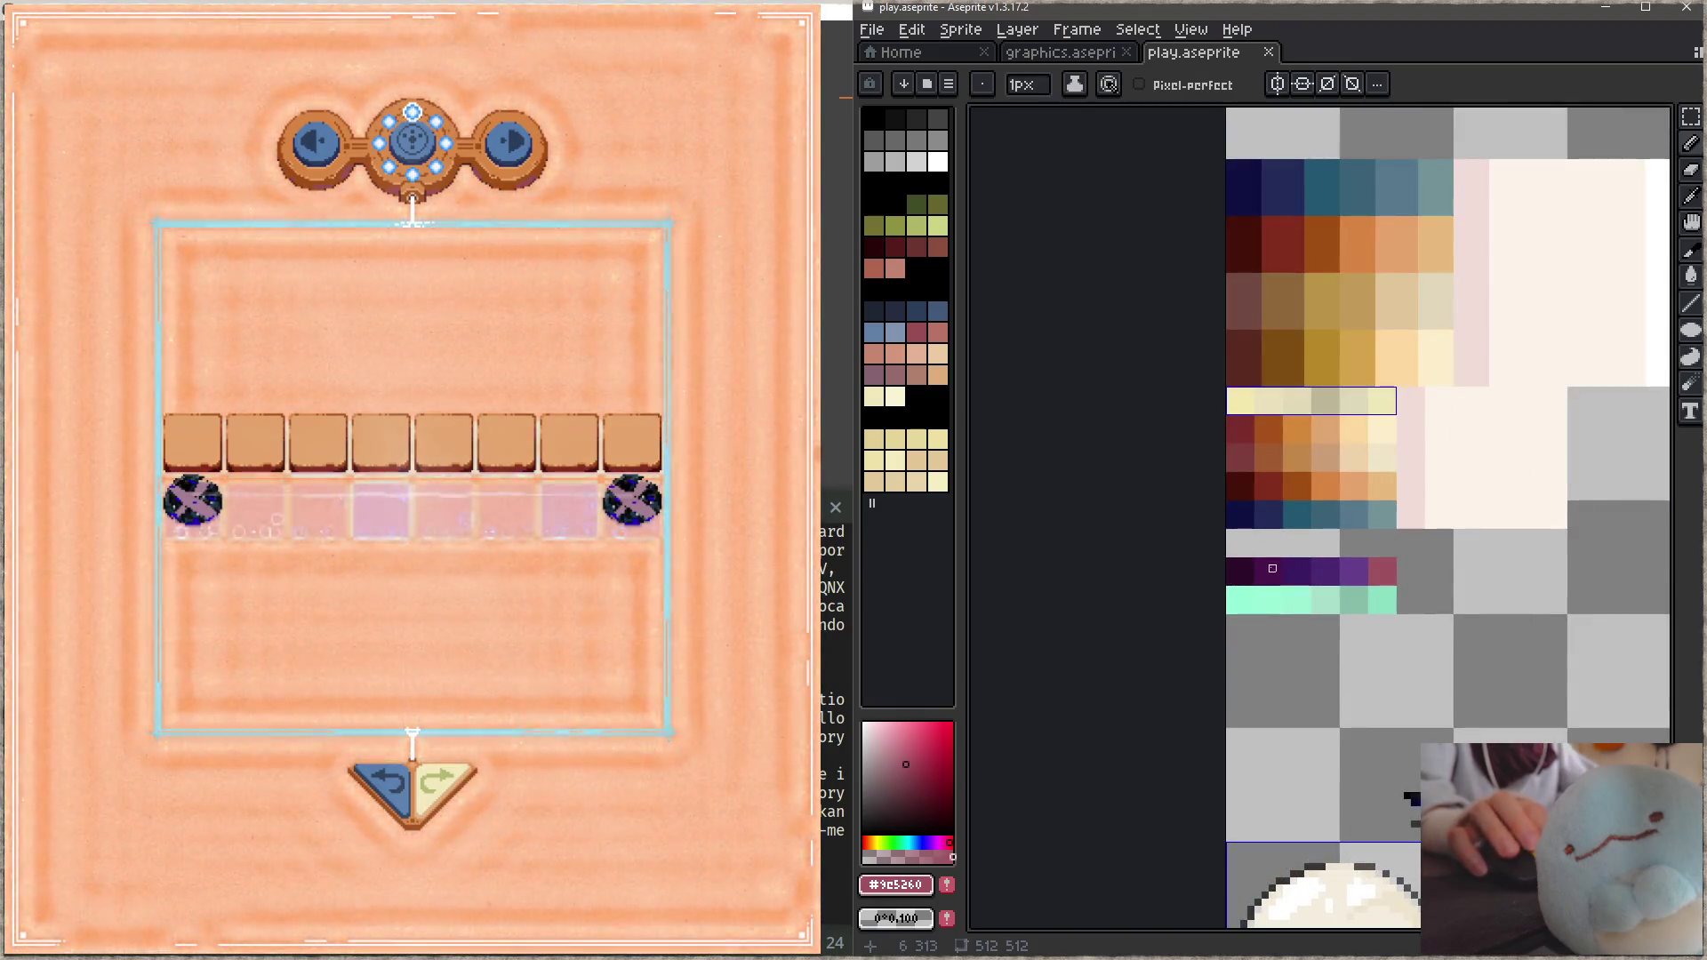
pyautogui.scroll(3, 1253, 543)
pyautogui.press('+')
pyautogui.press('+')
pyautogui.press('+')
pyautogui.click(1189, 499)
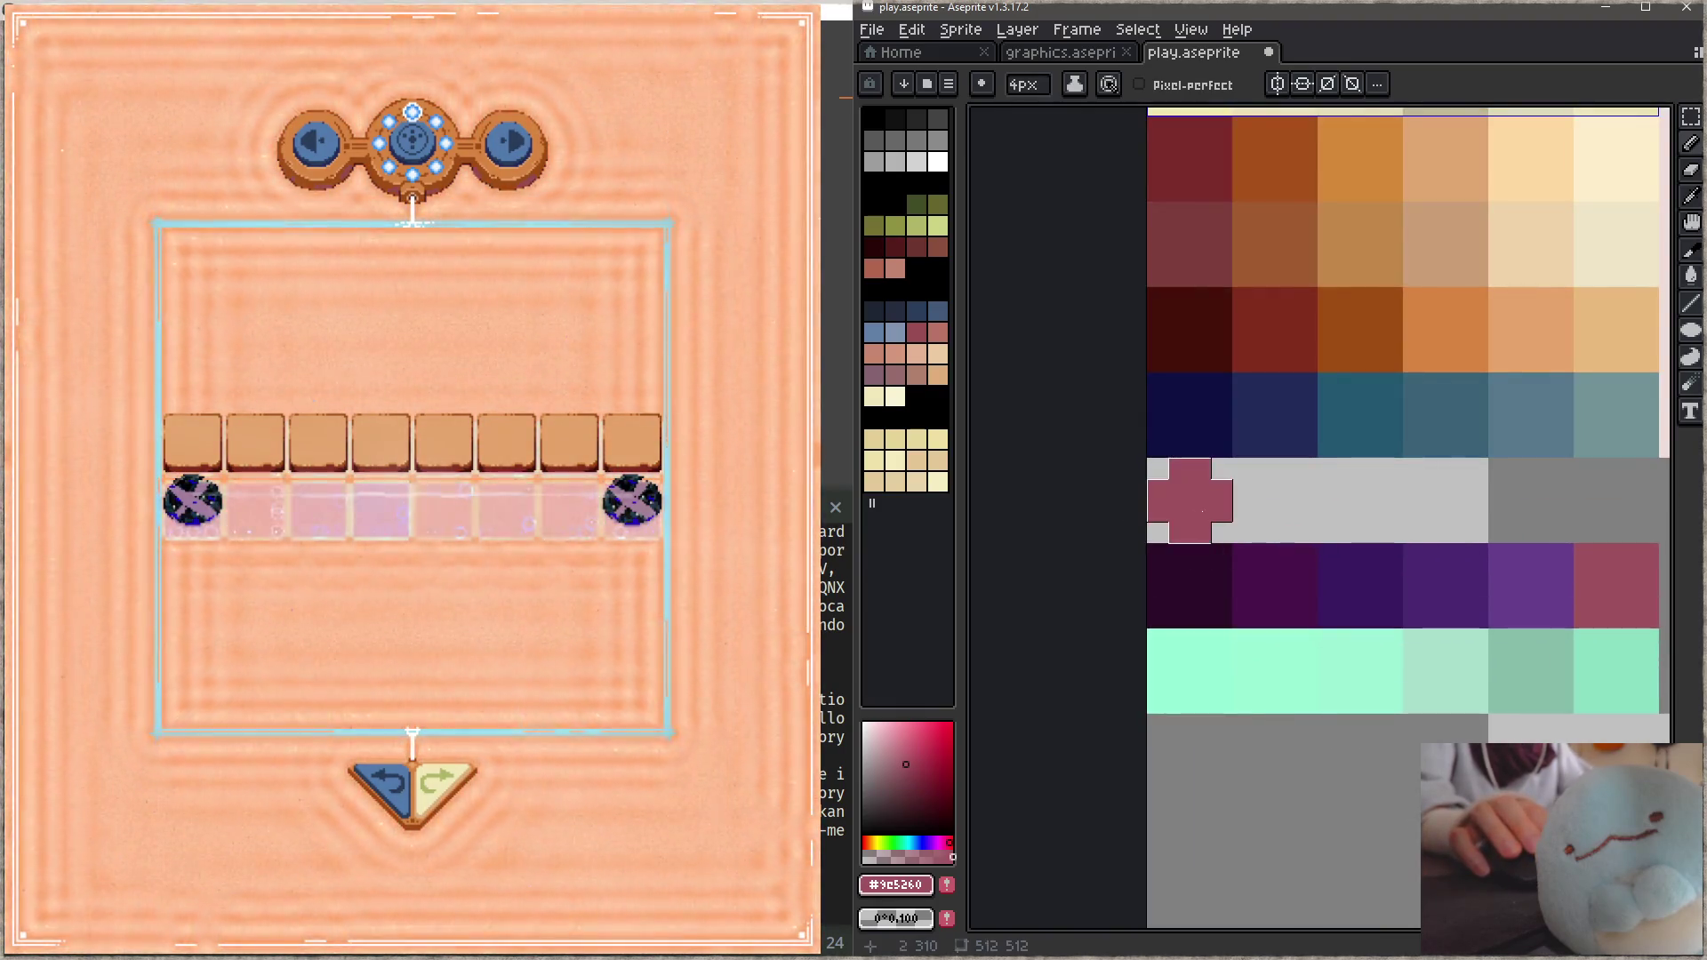
pyautogui.keyDown('shift'); pyautogui.click(1573, 485); pyautogui.keyUp('shift')
pyautogui.keyDown('shift'); pyautogui.click(1616, 499); pyautogui.keyUp('shift')
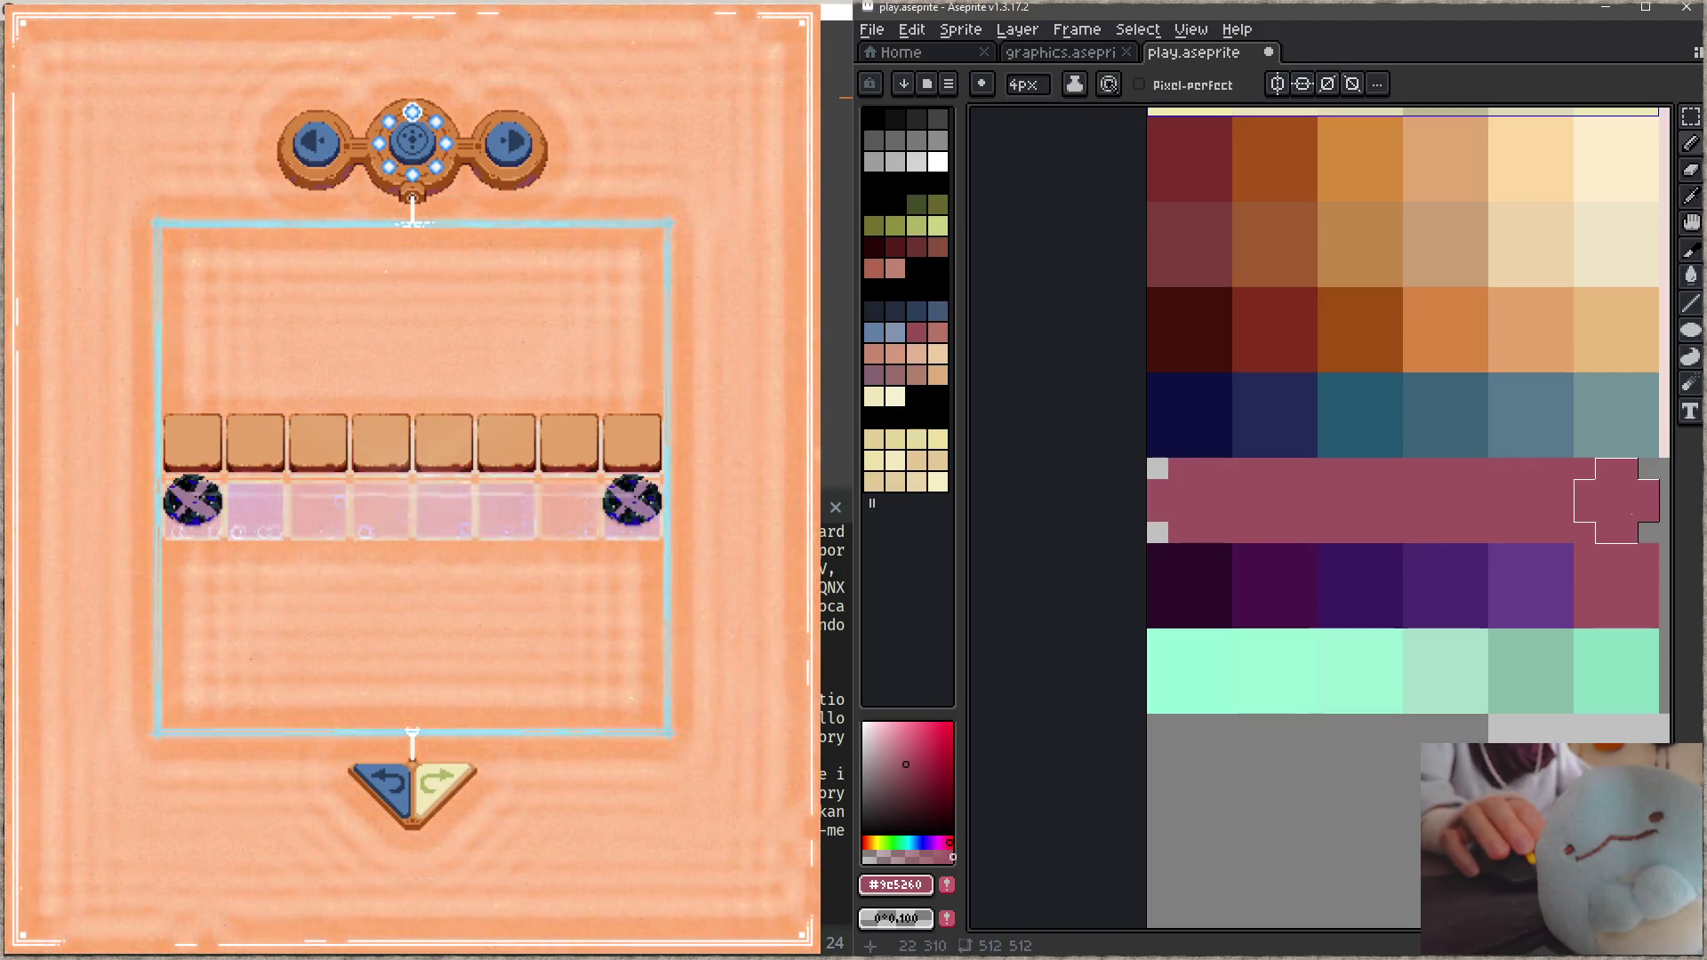
pyautogui.press('z')
pyautogui.hotkey('ctrl', 's')
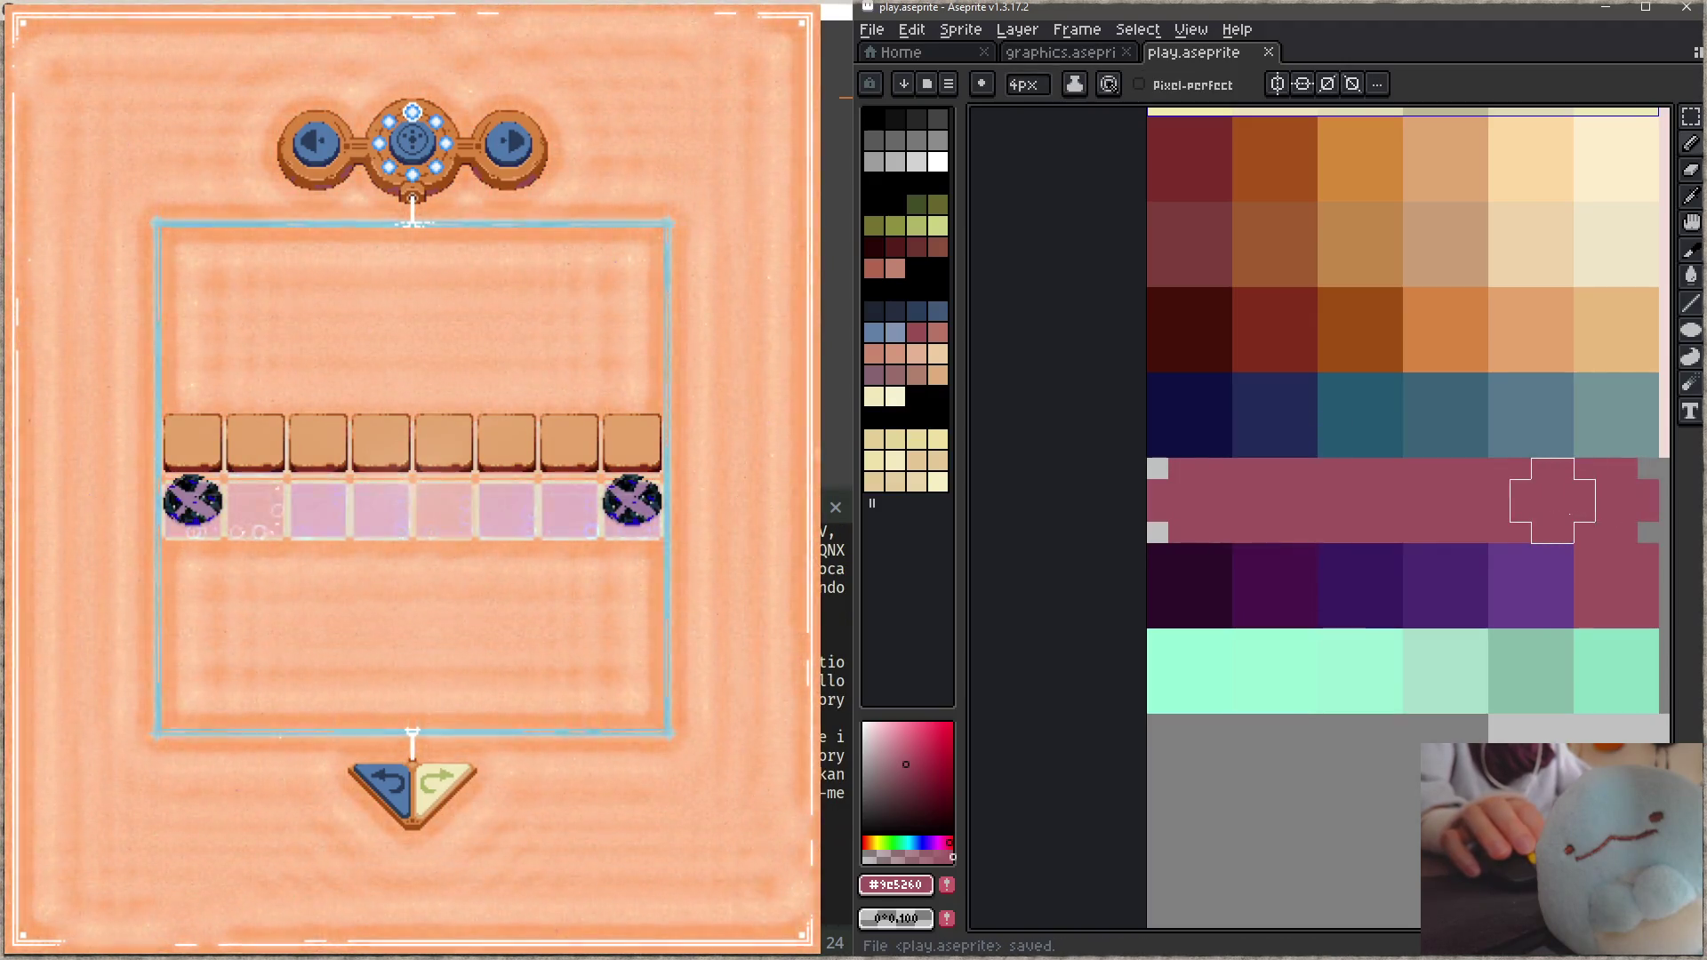
# Step: Paint a large pink shape in the empty area, save to preview it in-game, then undo it
pyautogui.scroll(-2, 1461, 488)
pyautogui.moveTo(1461, 488)
pyautogui.mouseDown()
pyautogui.moveTo(1310, 604)
pyautogui.moveTo(1342, 436)
pyautogui.mouseUp()
pyautogui.moveTo(1292, 569)
pyautogui.mouseDown()
pyautogui.moveTo(1257, 609)
pyautogui.moveTo(1143, 617)
pyautogui.moveTo(1355, 677)
pyautogui.mouseUp()
pyautogui.hotkey('ctrl', 's')
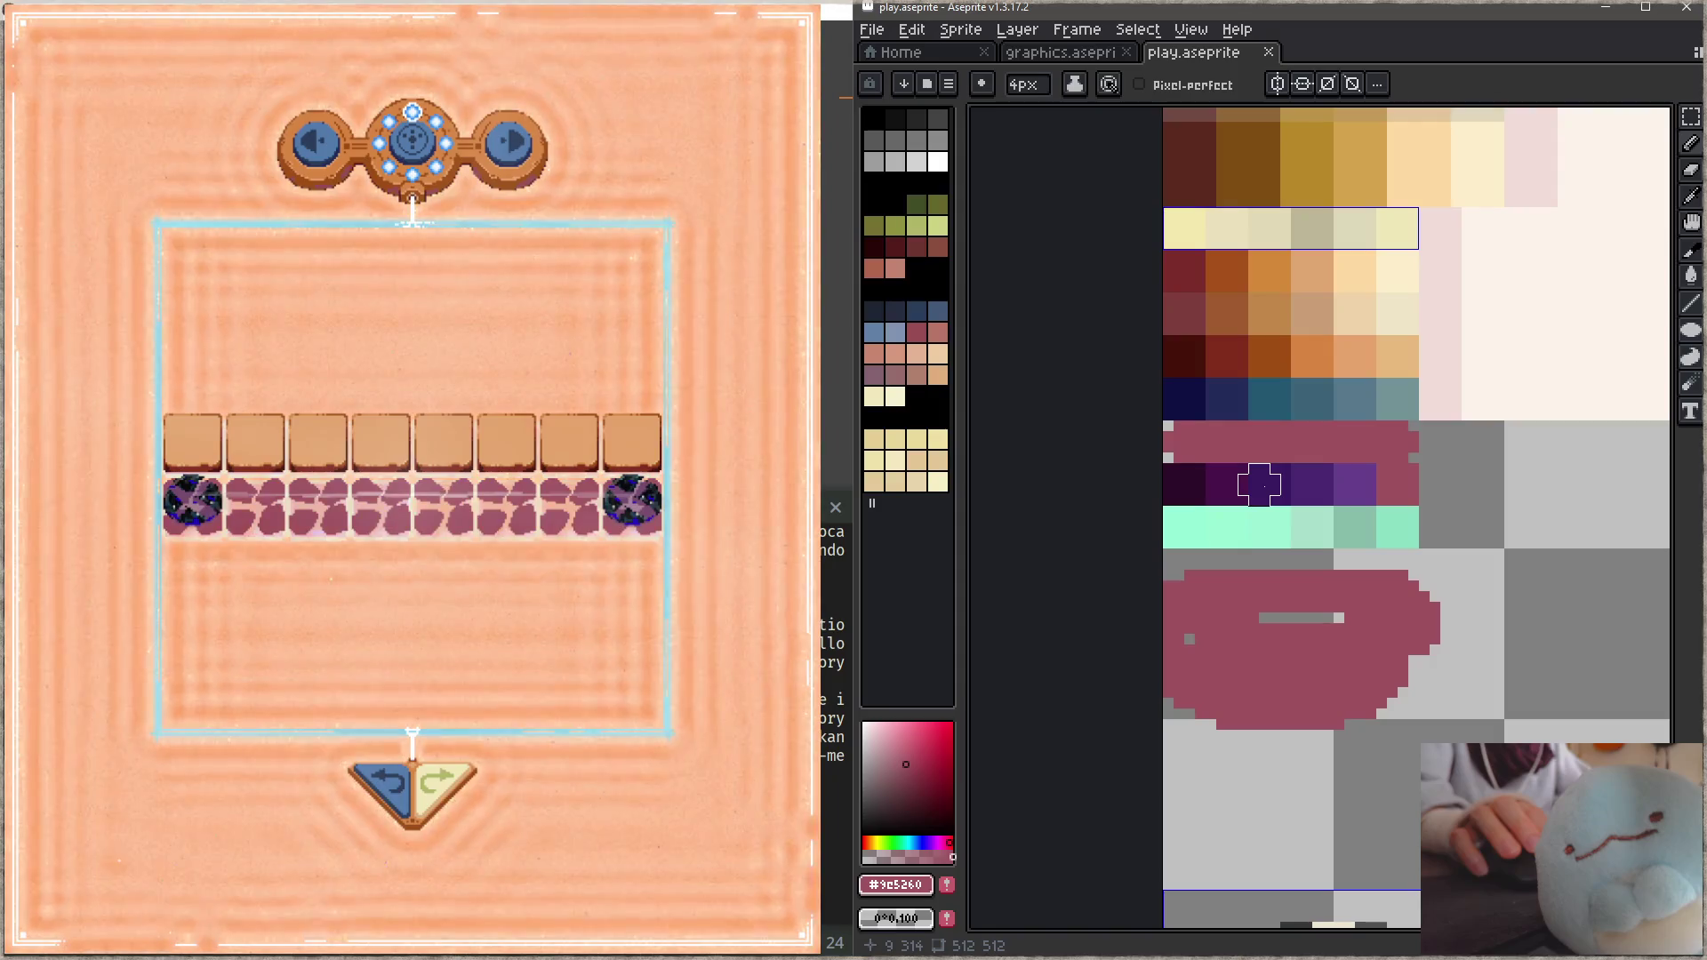
pyautogui.hotkey('ctrl', 'z')
pyautogui.hotkey('ctrl', 'z')
pyautogui.hotkey('ctrl', 'z')
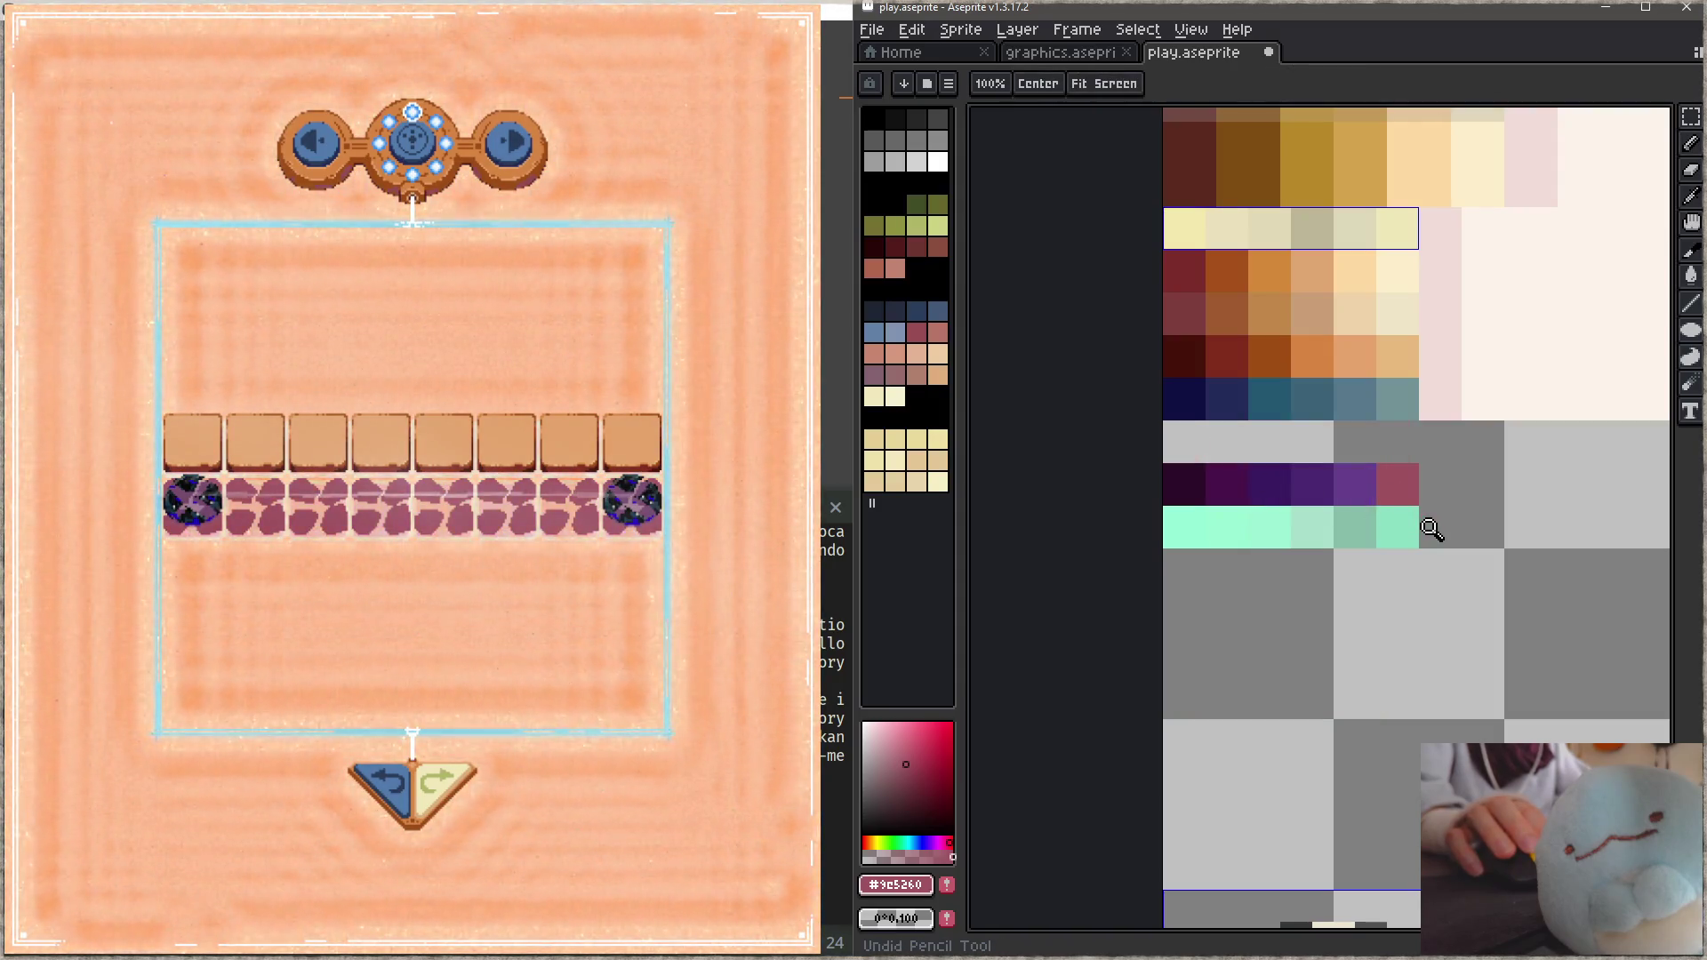
# Step: Save the reverted sprite sheet and close the code editor's build output panel
pyautogui.hotkey('ctrl', 's')
pyautogui.hotkey('alt', 'Tab')
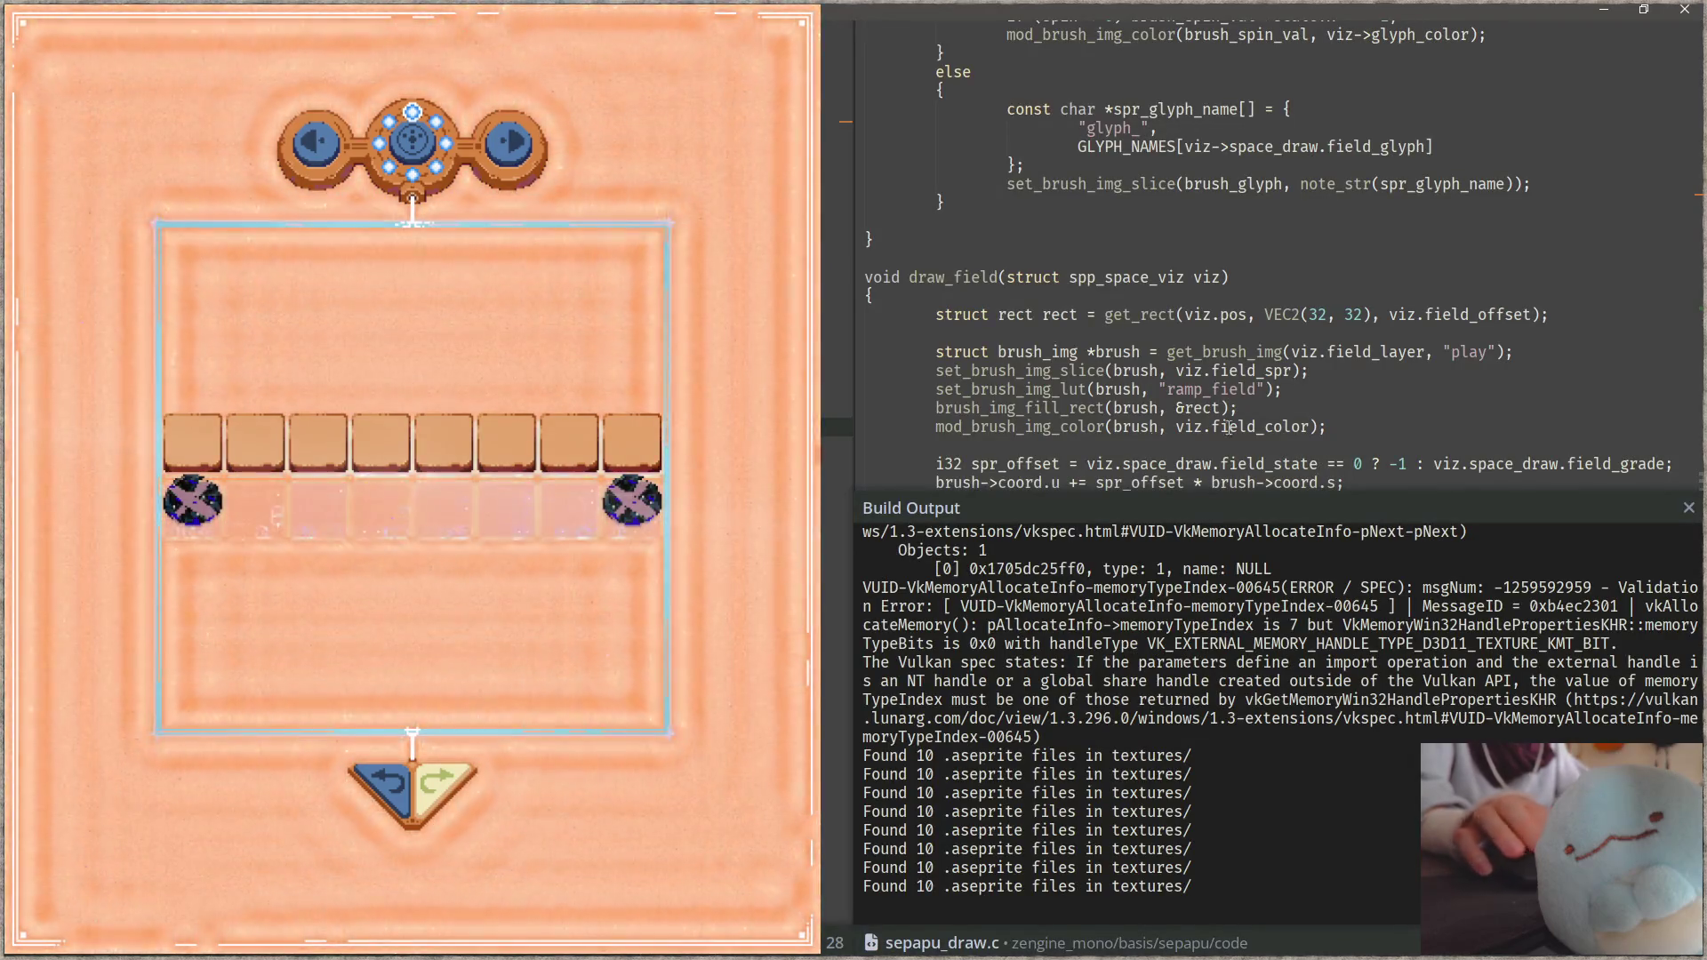
pyautogui.press('Escape')
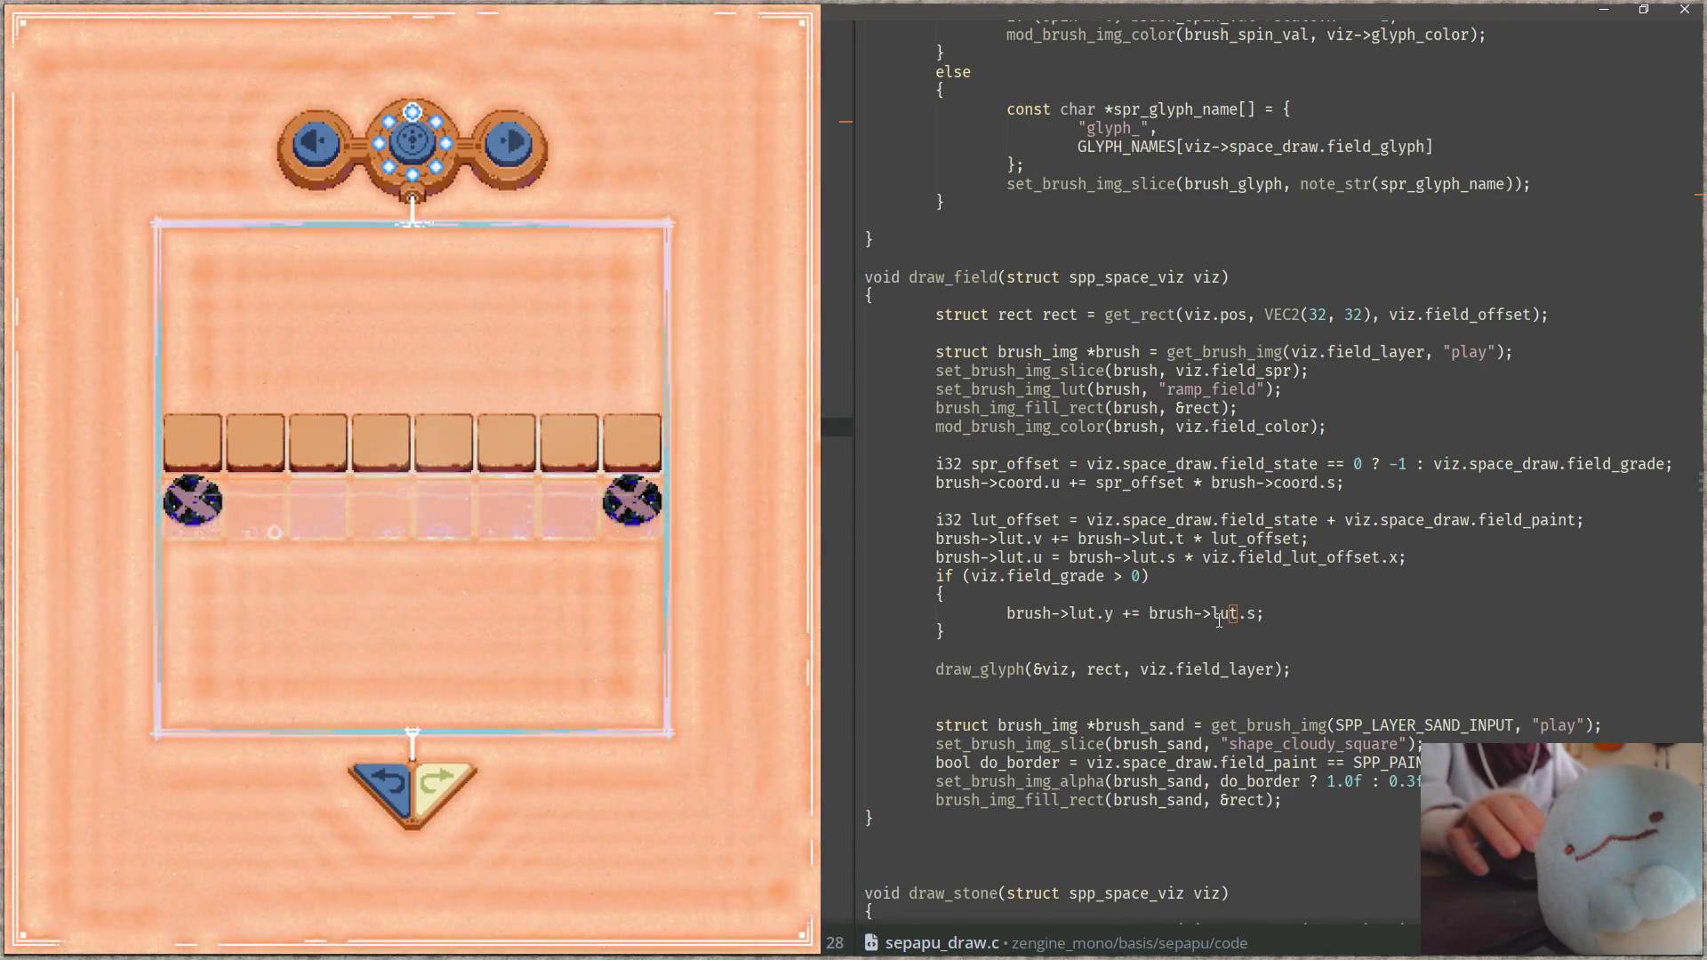
# Step: Change brush->lut.y to brush->lut.v in the grade offset line, save sepapu_draw.c, and close the game
pyautogui.click(1108, 613)
pyautogui.write('u')
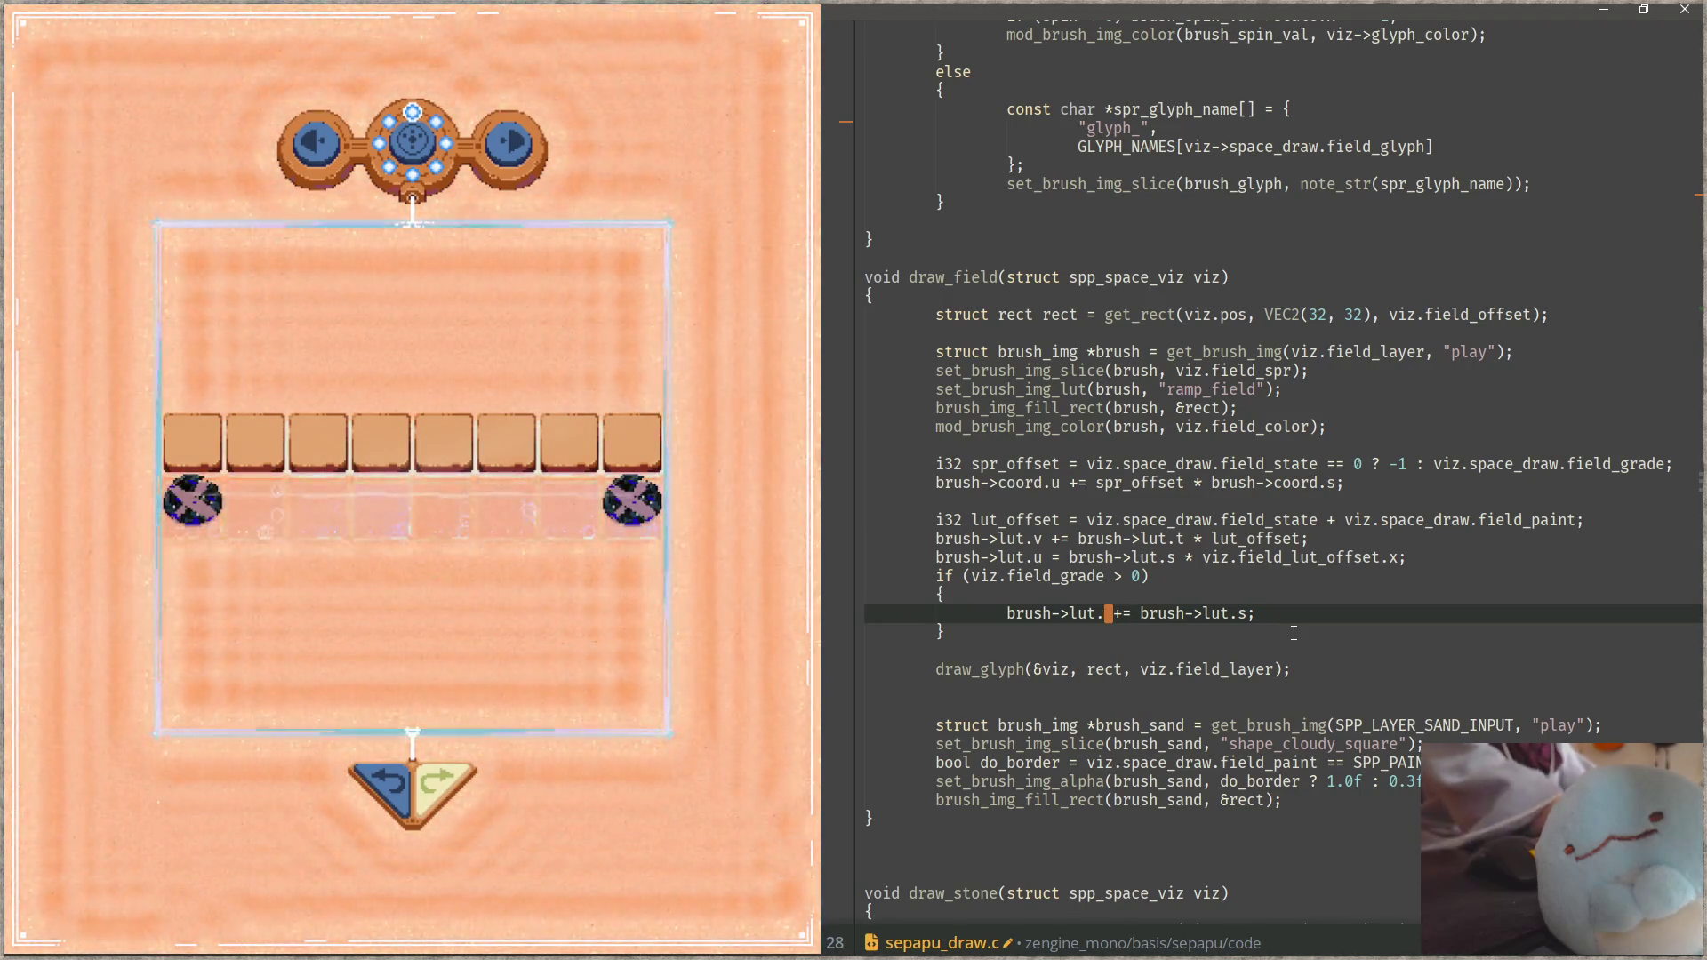
pyautogui.press('BackSpace')
pyautogui.write('v')
pyautogui.hotkey('ctrl', 's')
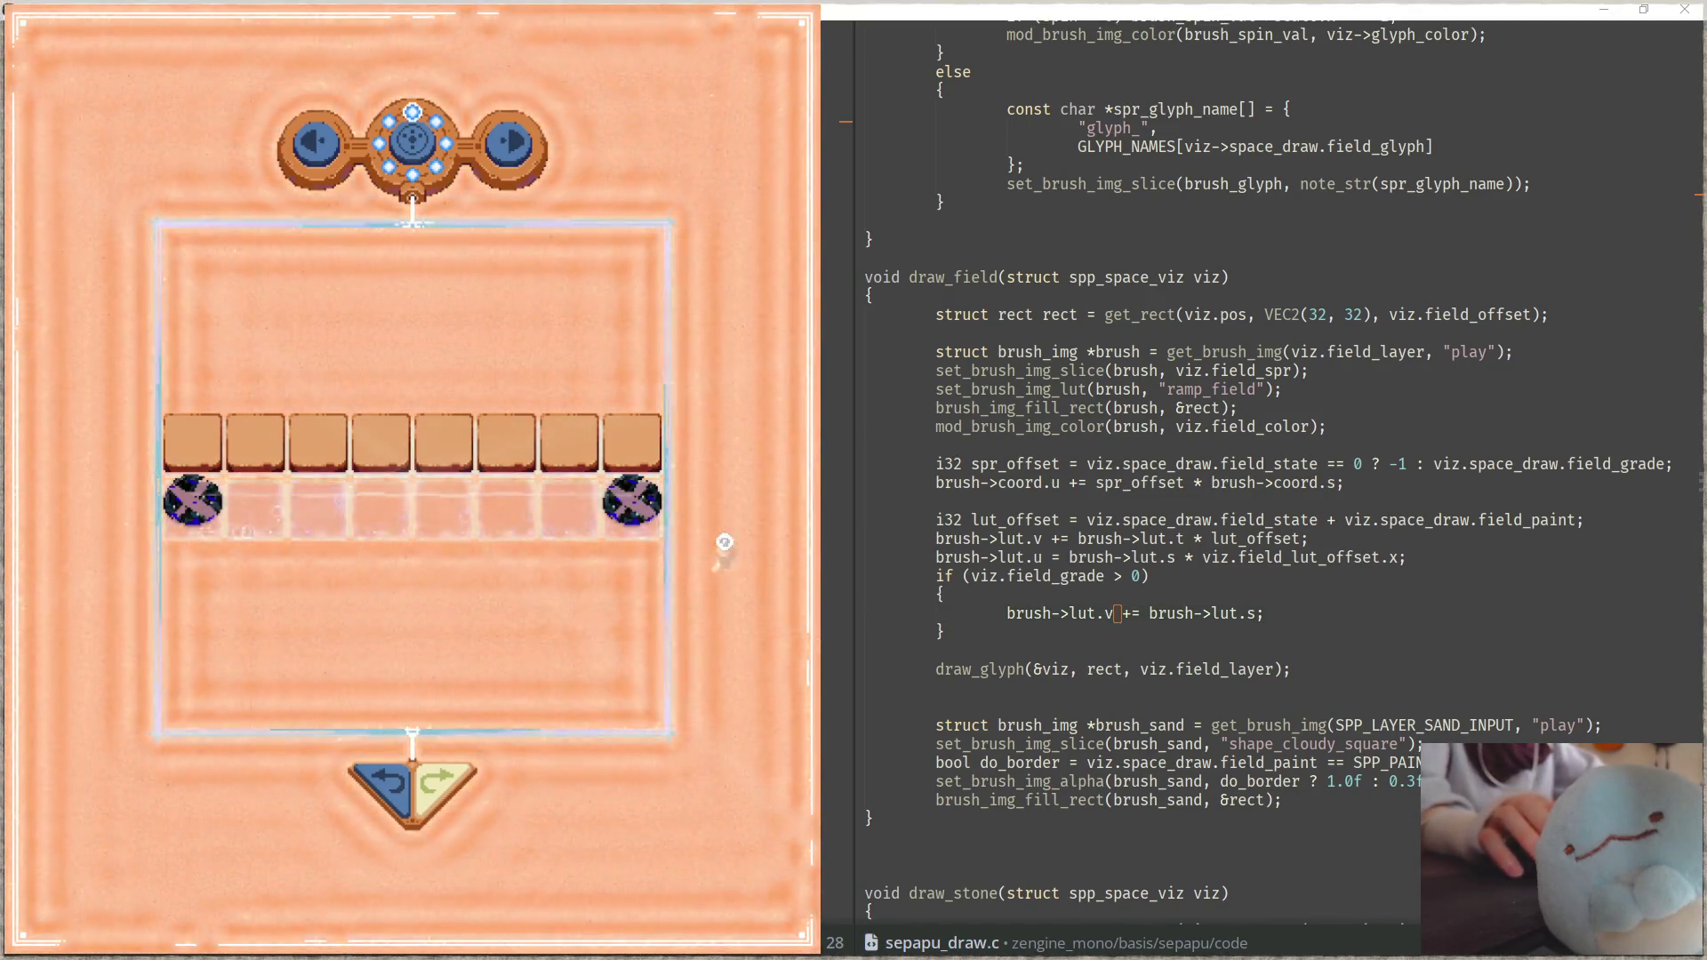
pyautogui.press('Escape')
pyautogui.click(1396, 496)
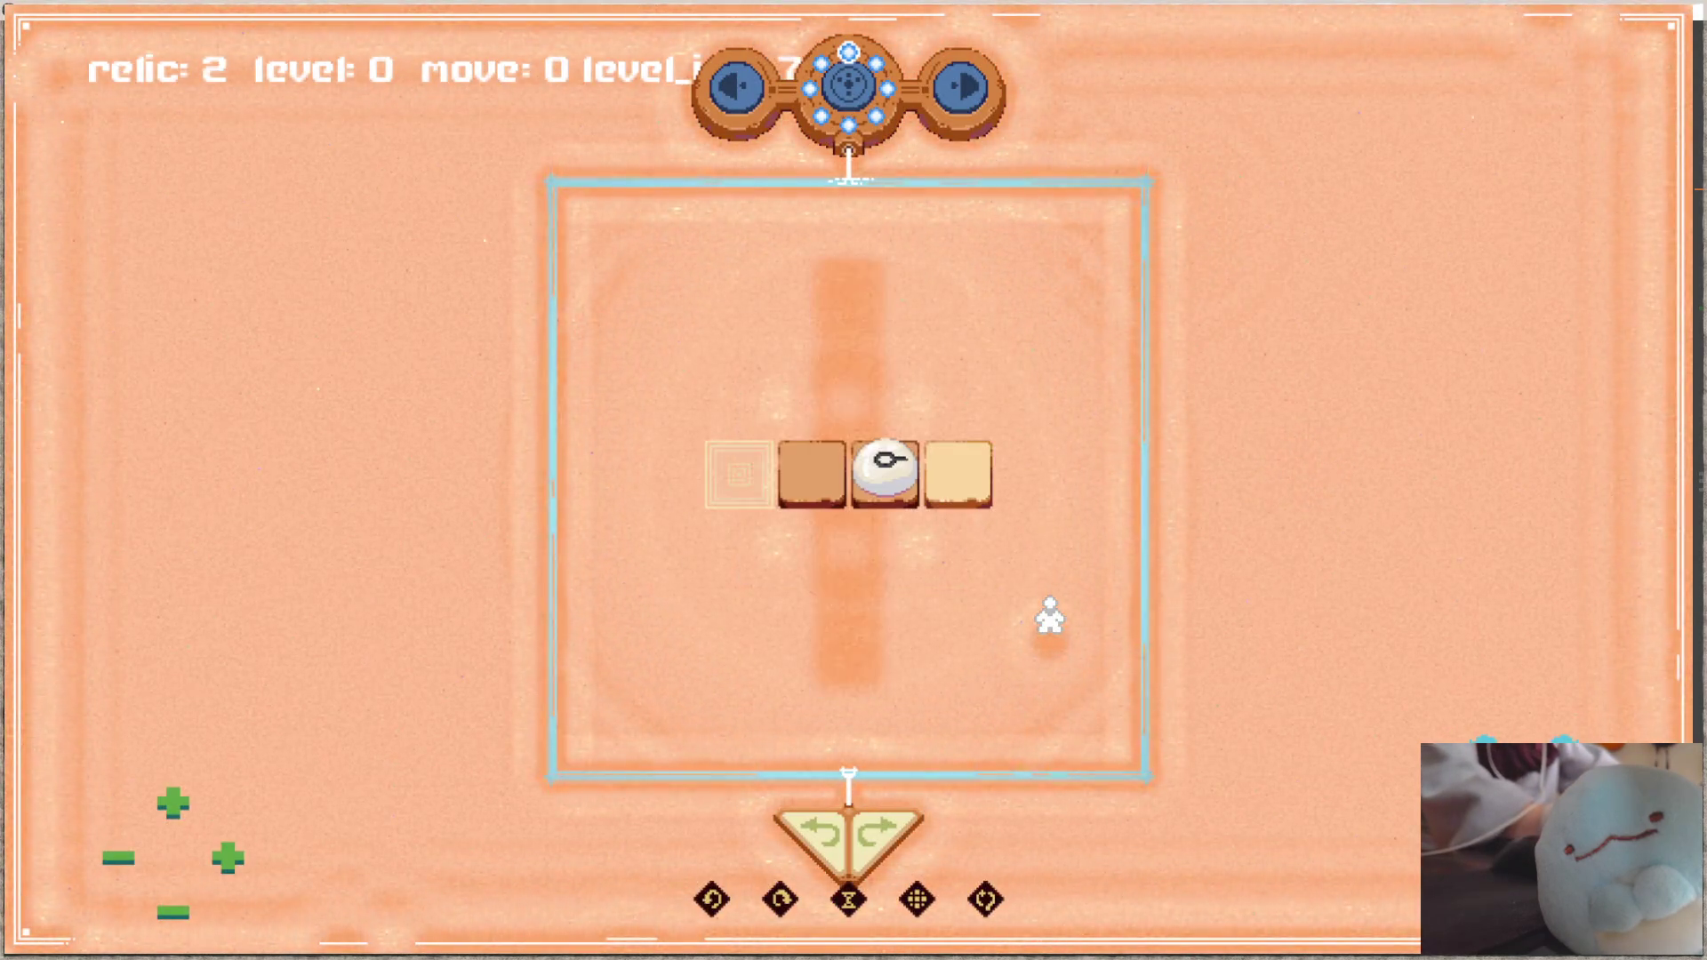
# Step: Return to the two-row level, drop the held stone bottom-right, and pick up the white stone
pyautogui.press('Right')
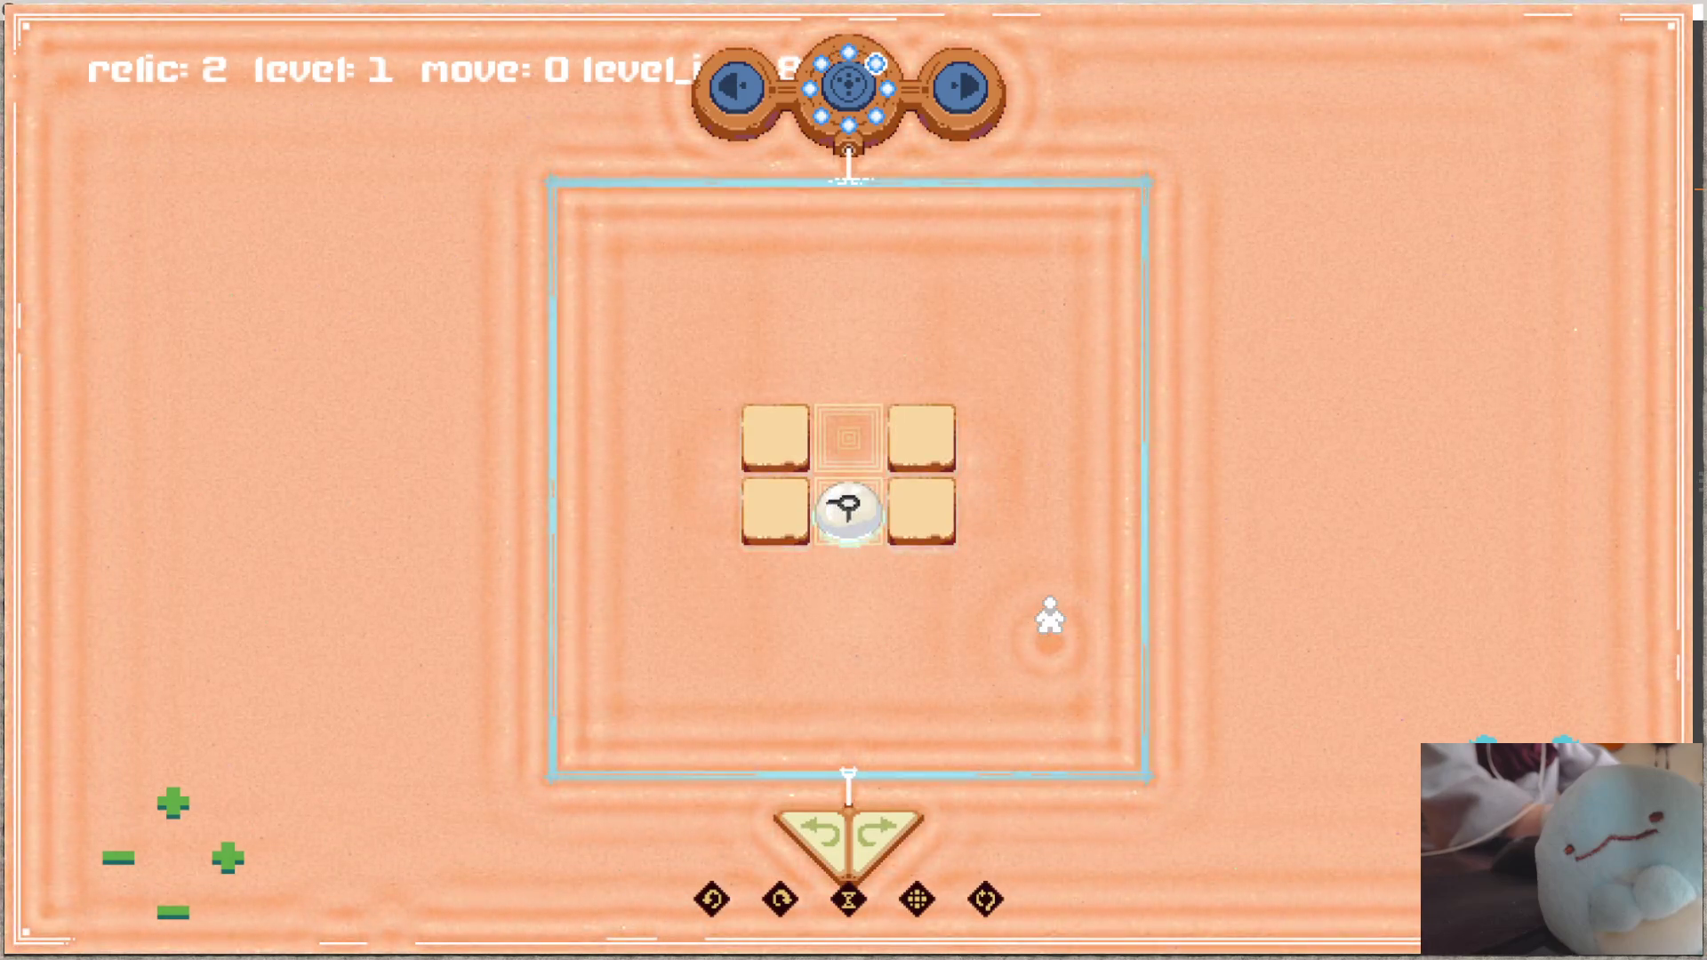
pyautogui.press('Left')
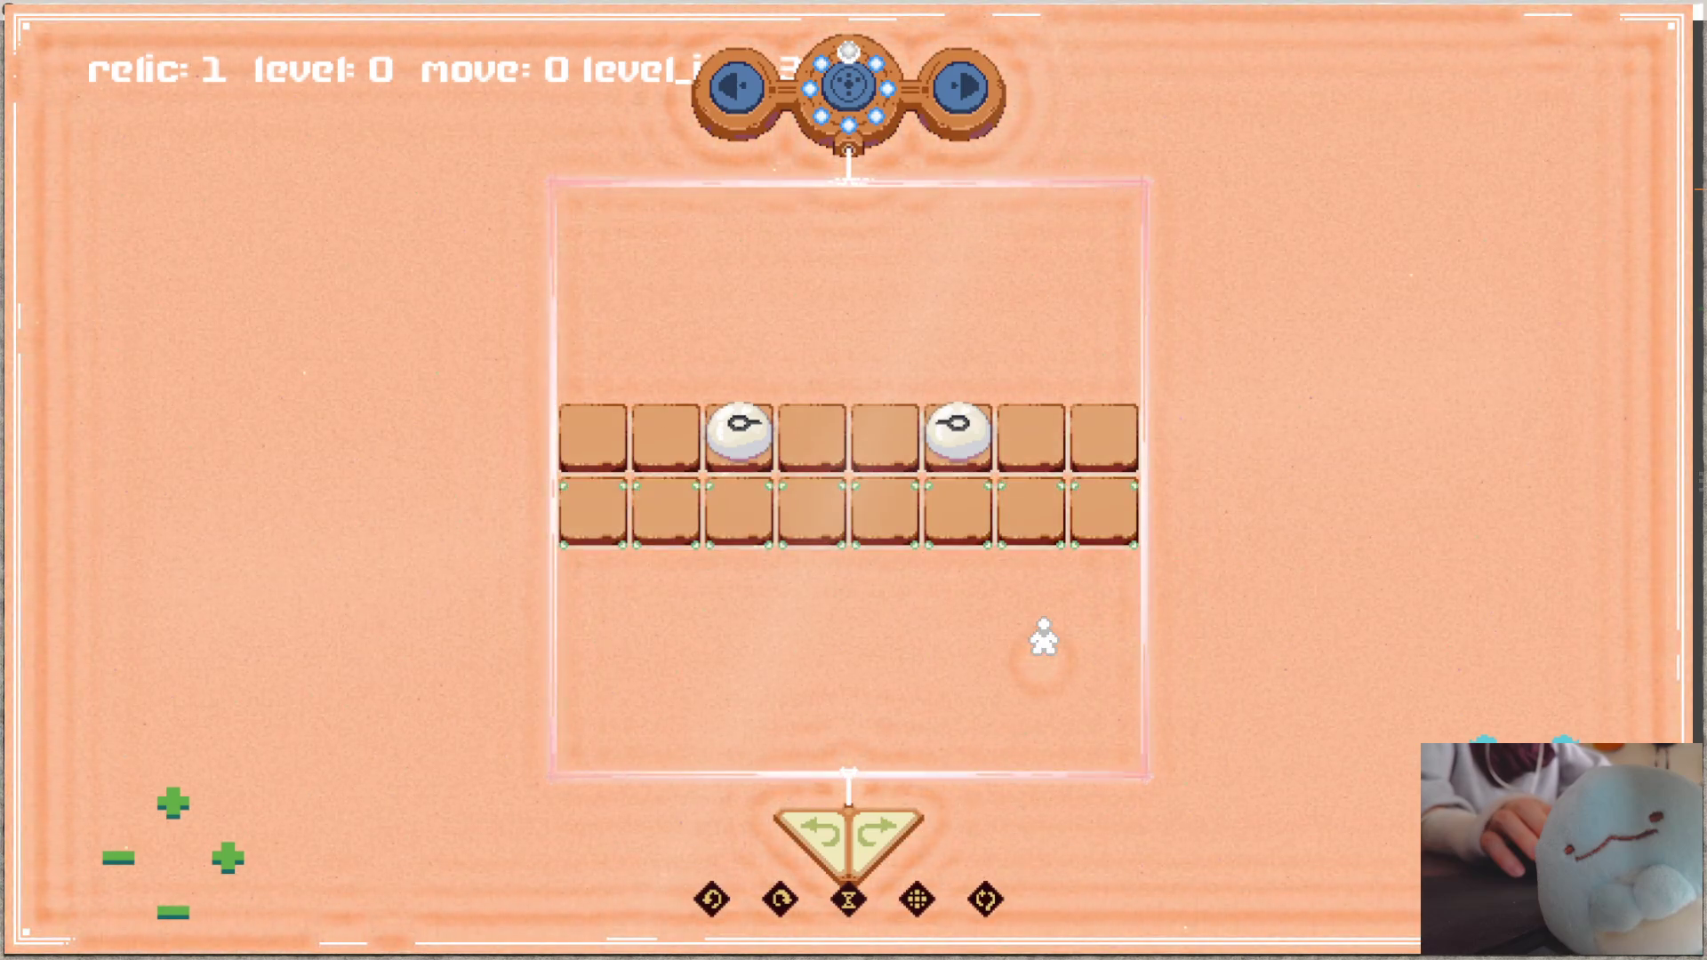
pyautogui.click(1122, 519)
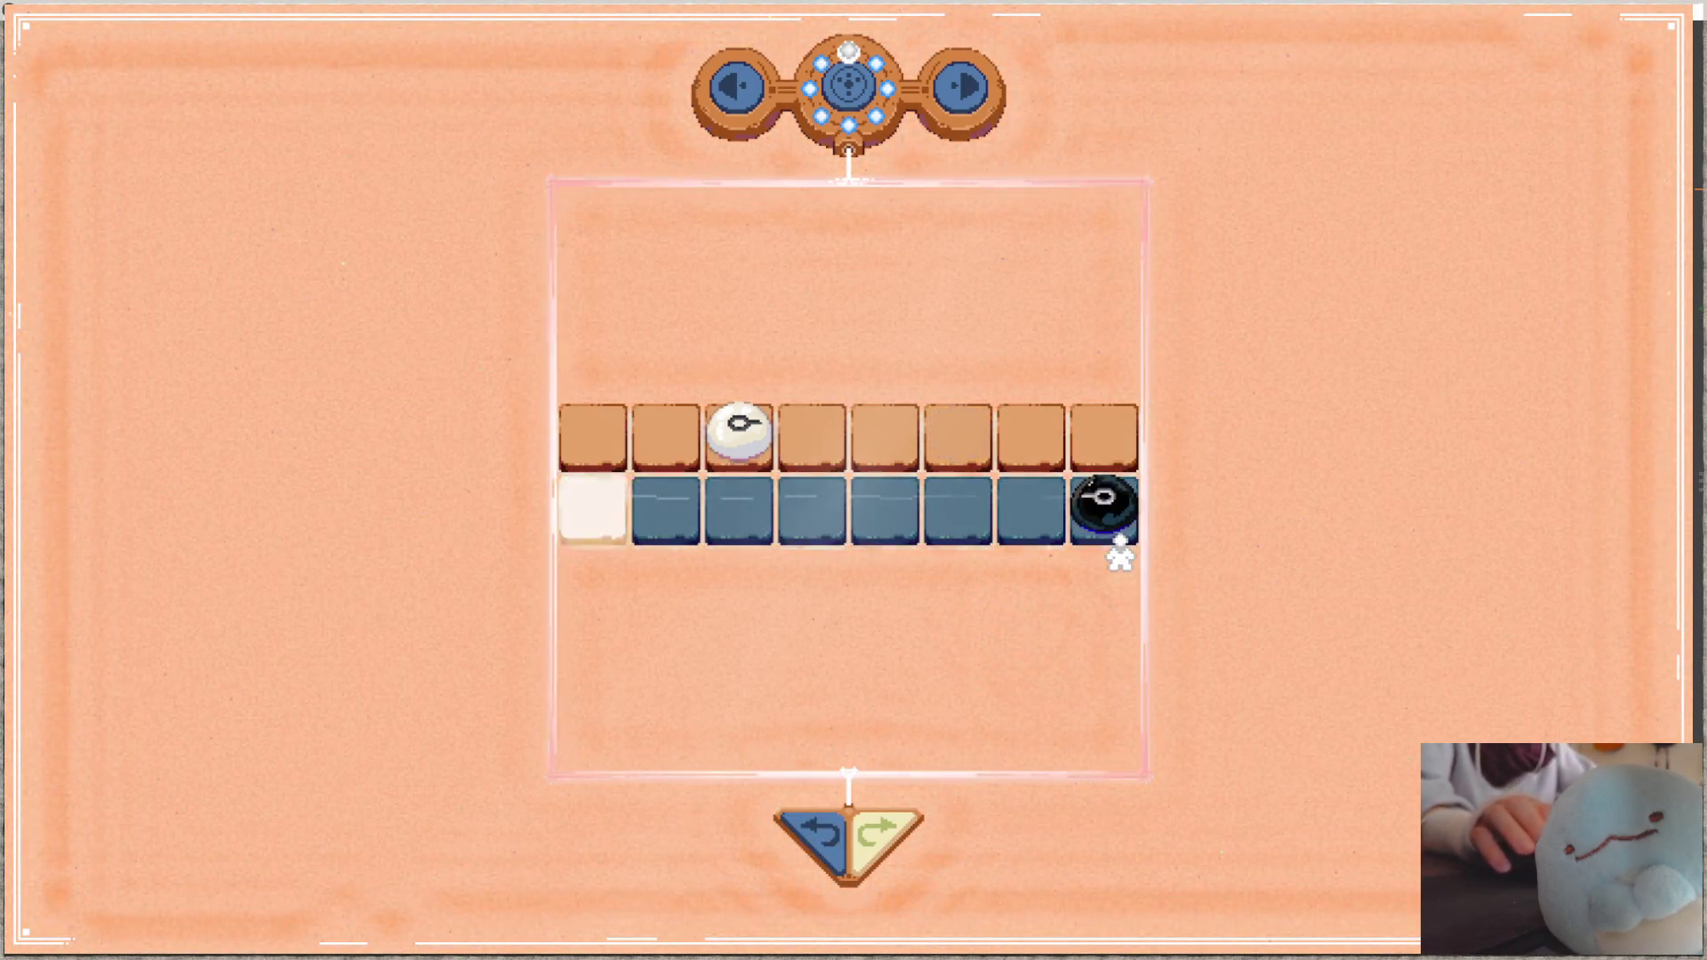
pyautogui.click(711, 416)
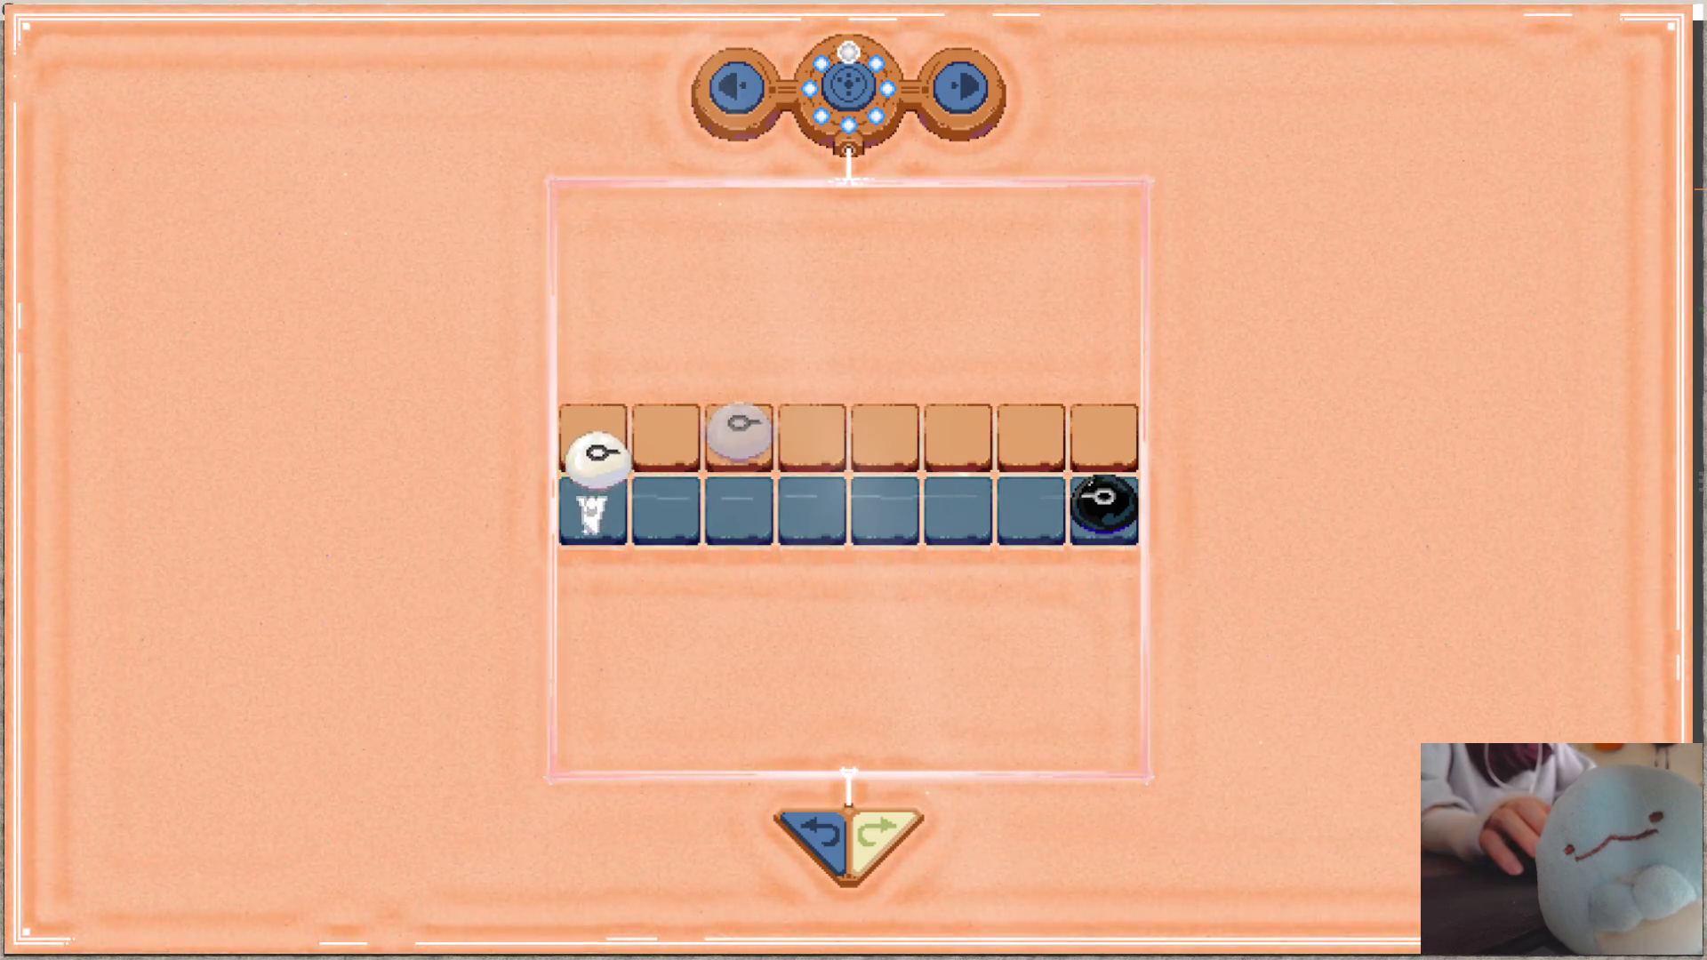
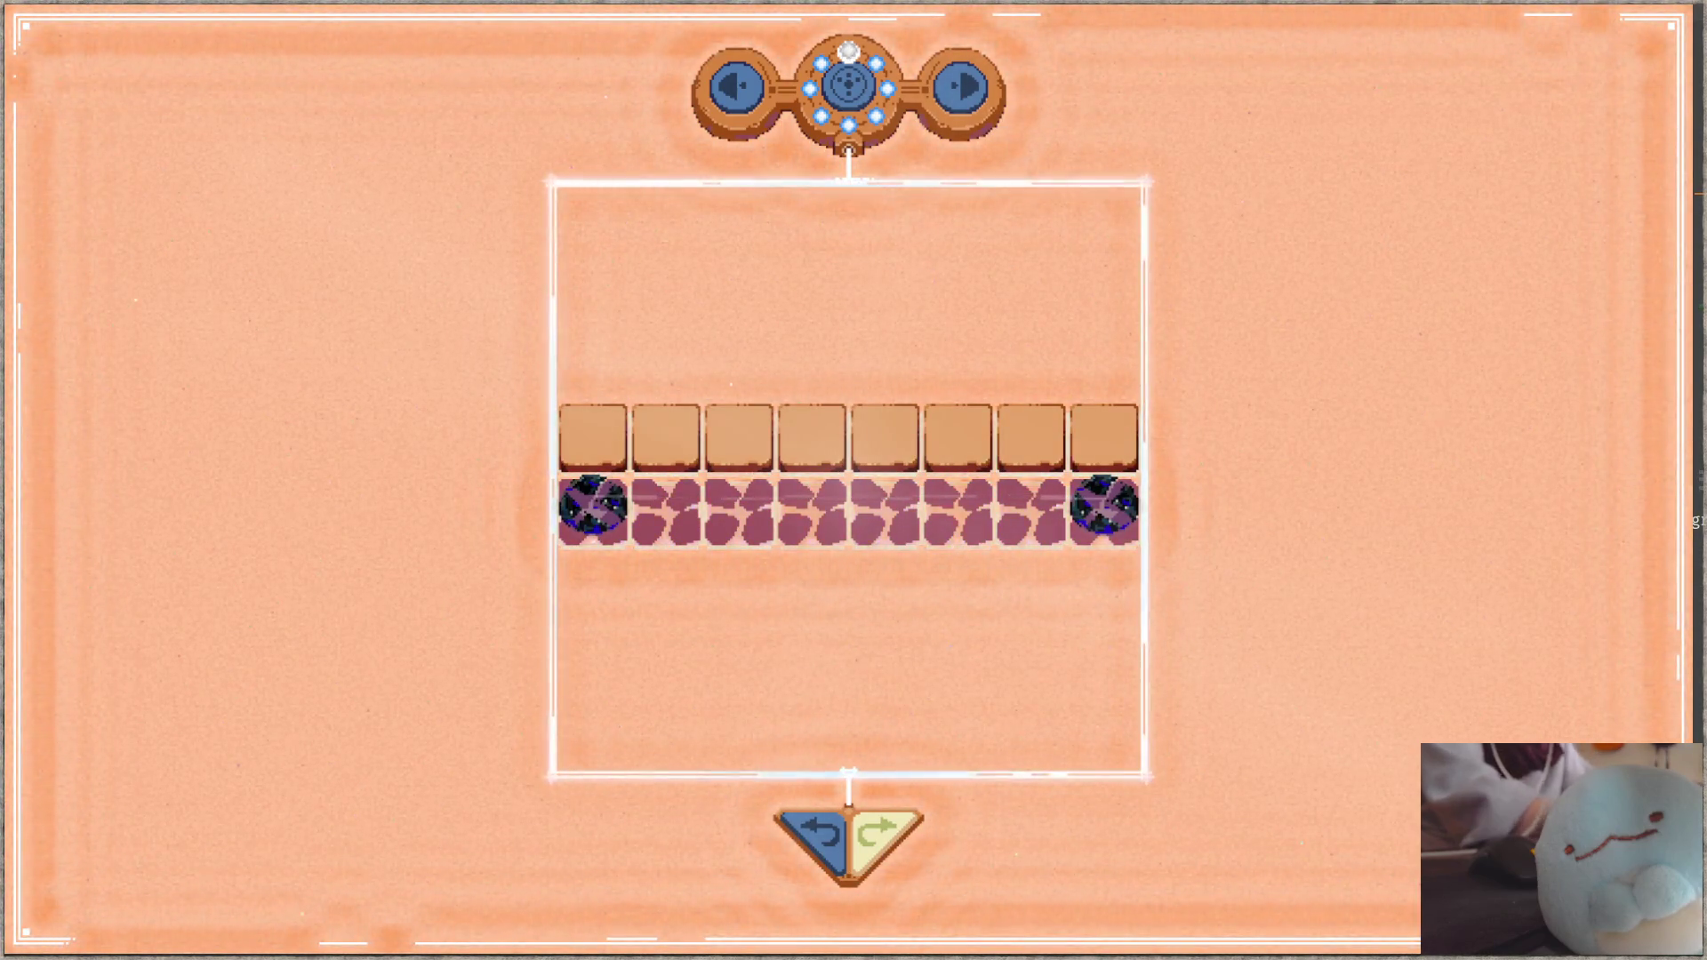
# Step: Kill the running Sepapu game, rebuild sepapu.c, and relaunch it with nob.exe r
pyautogui.press('F5')
pyautogui.press('Return')
pyautogui.hotkey('ctrl', 'Up')
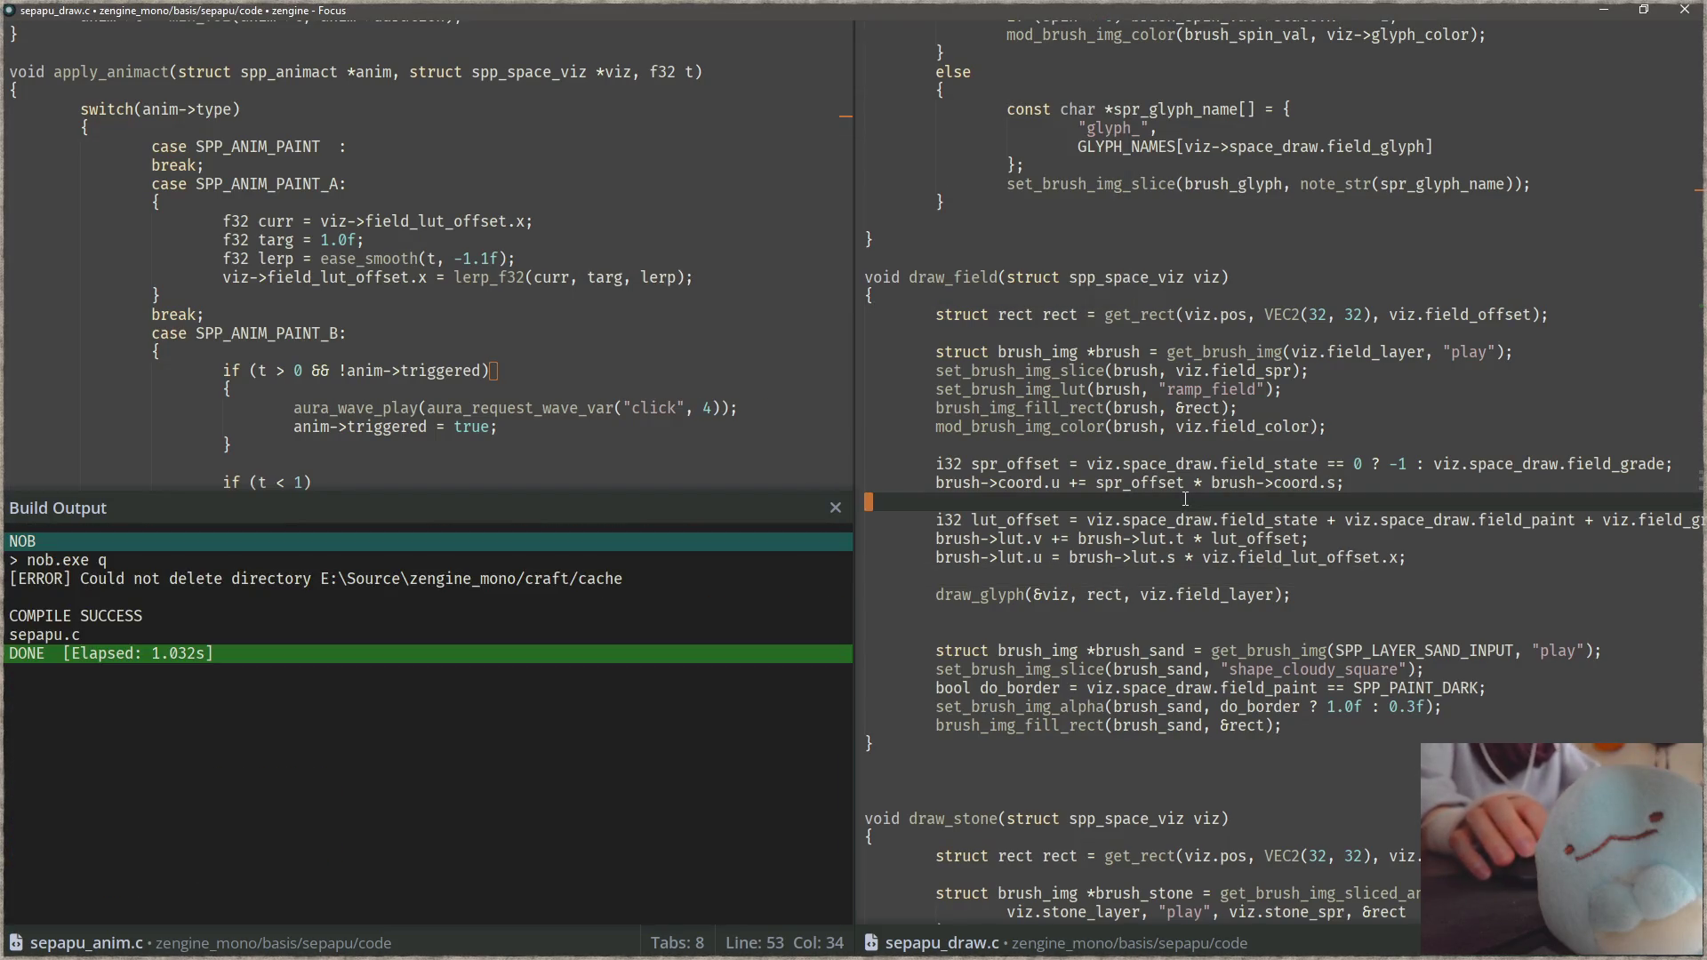
pyautogui.press('F6')
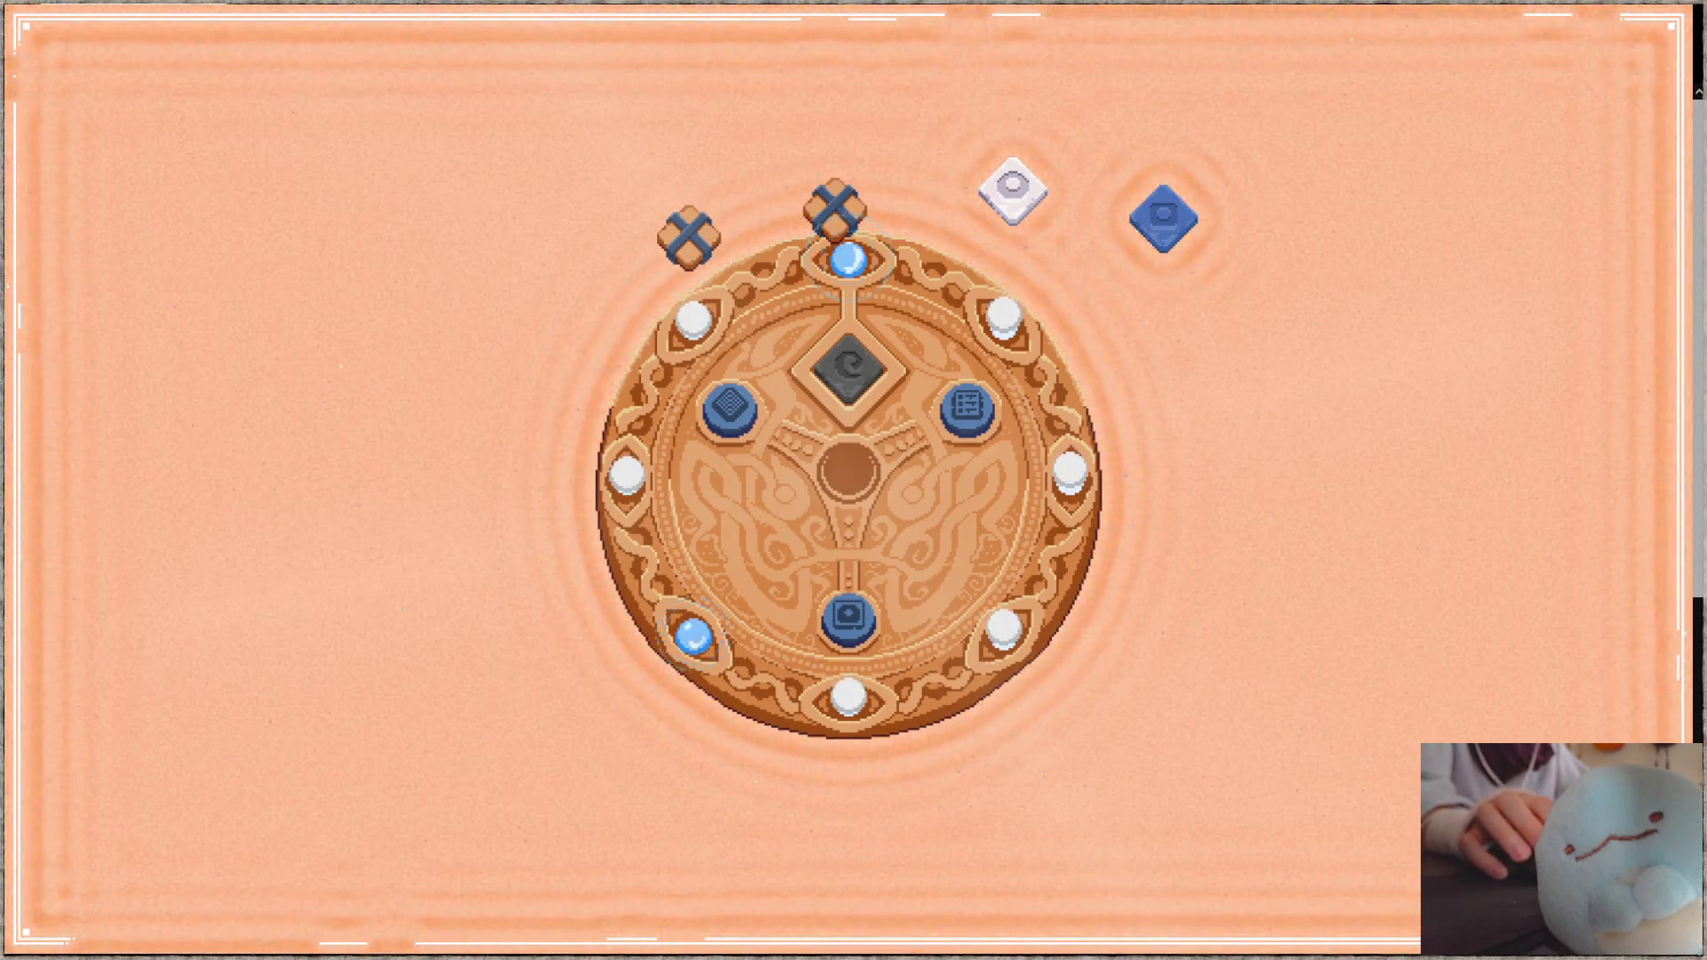
# Step: Finish the puzzle on the relic board, then quit the game with Escape
pyautogui.click(849, 617)
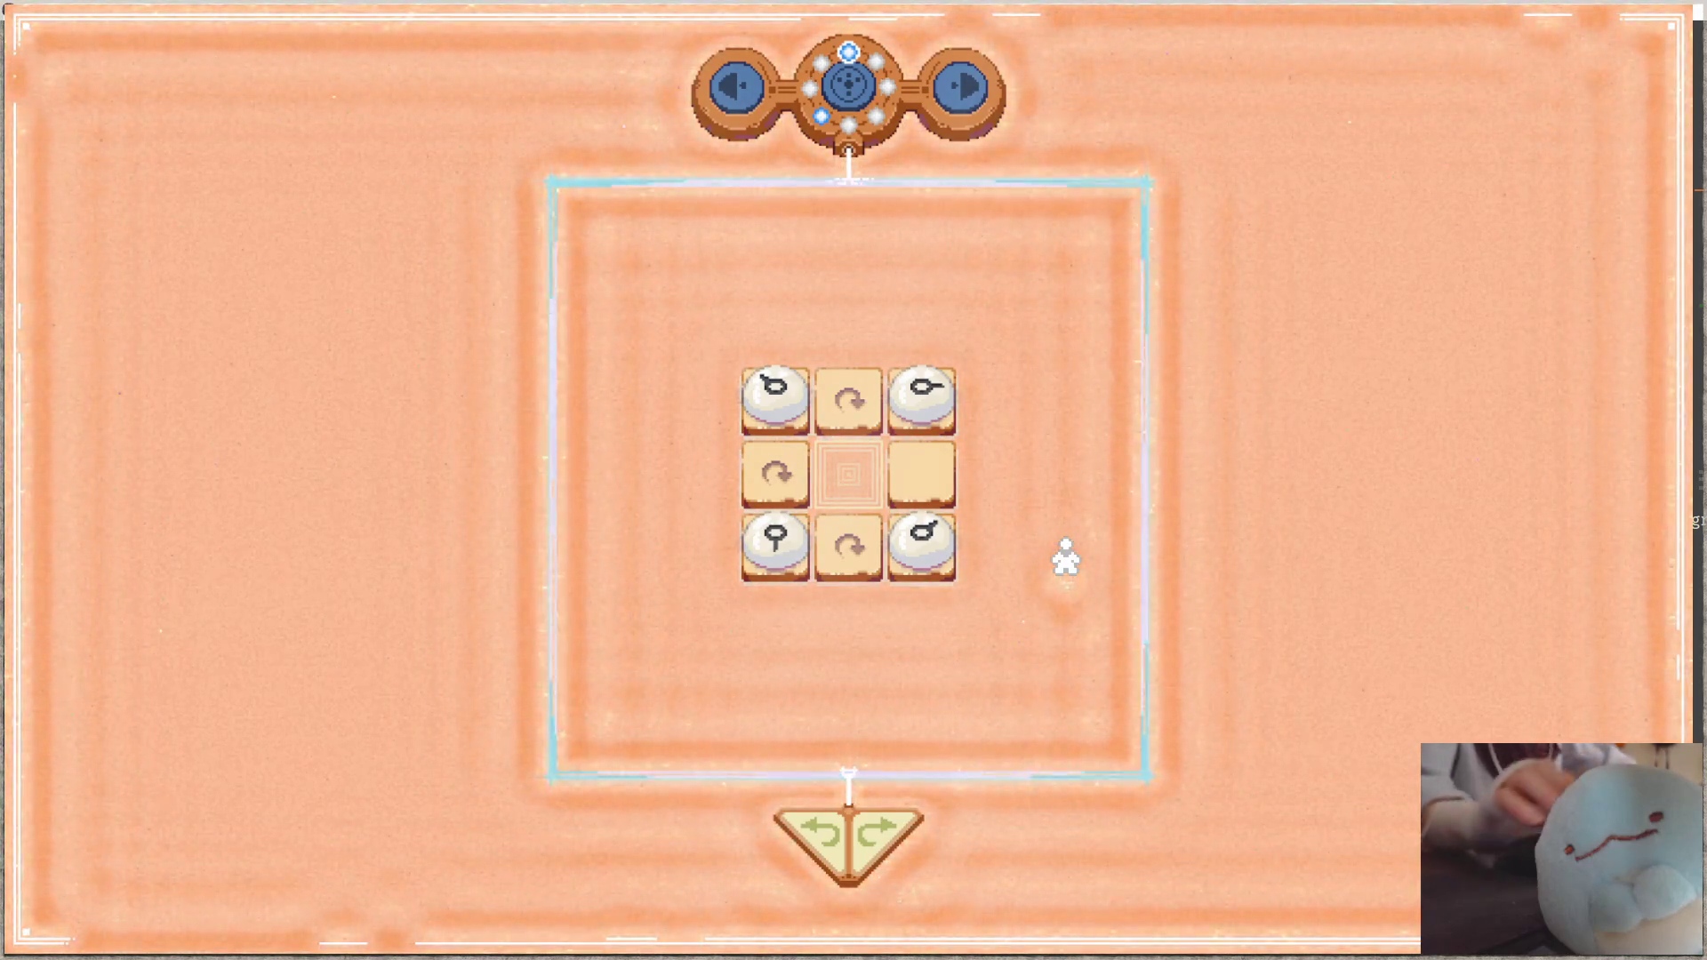
pyautogui.press('Escape')
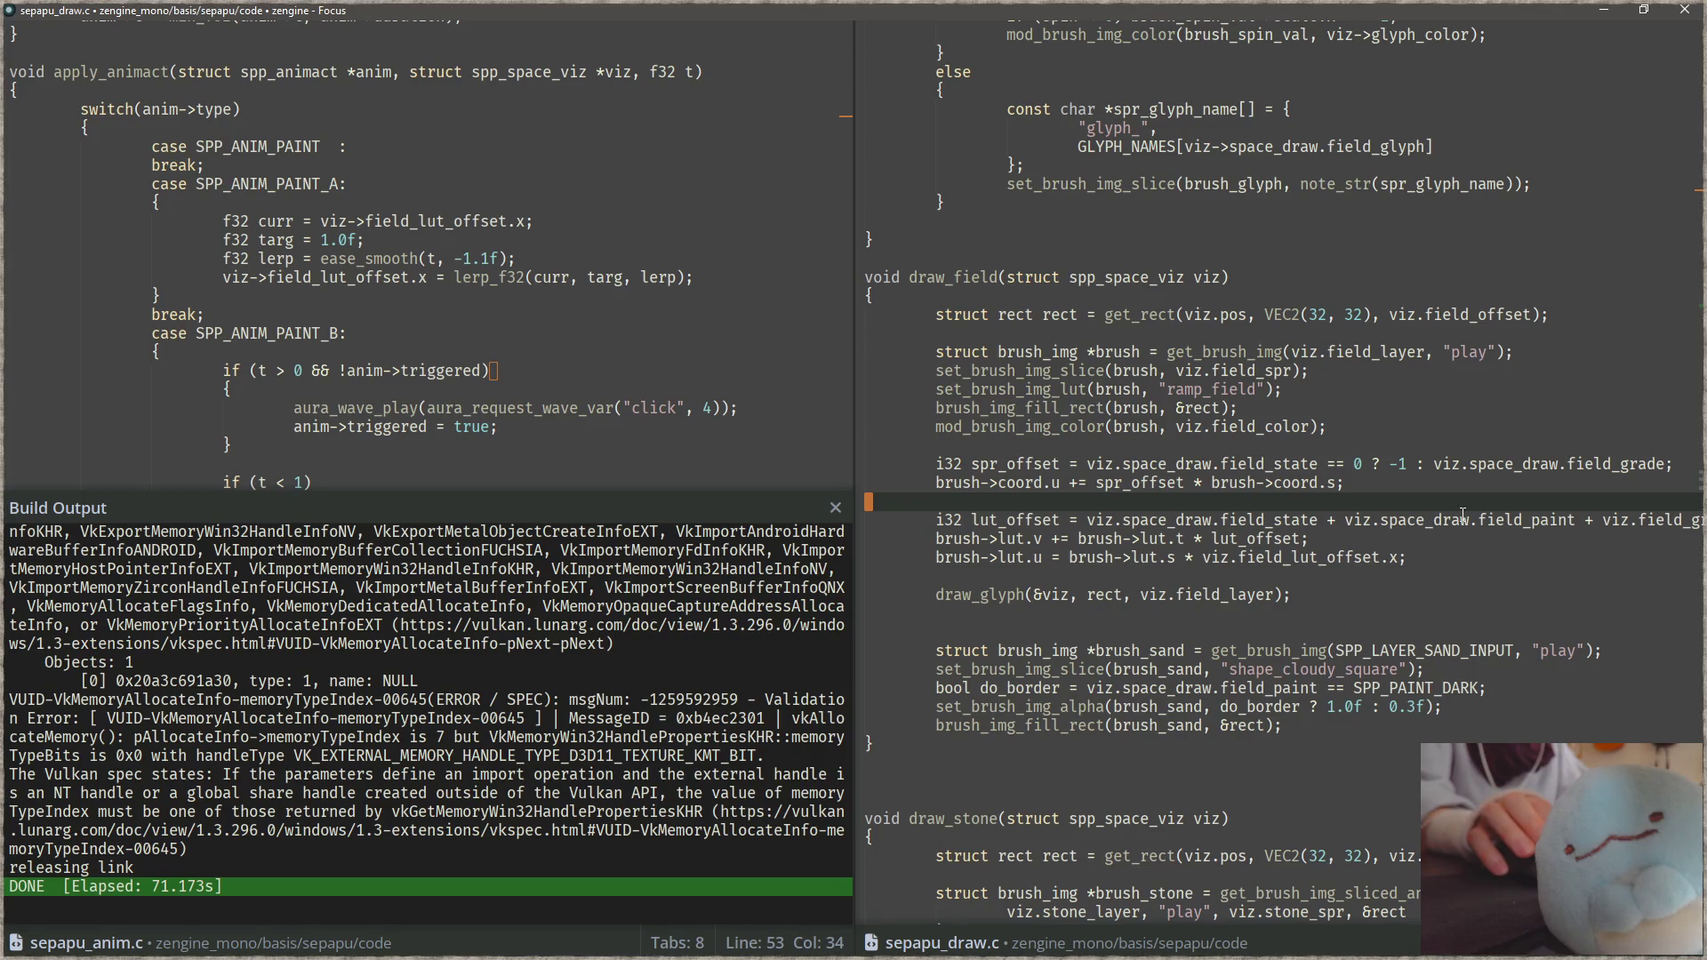
# Step: Try appending ' > 0' to the lut_offset line, then undo back to drop the field_grade term
pyautogui.click(1596, 520)
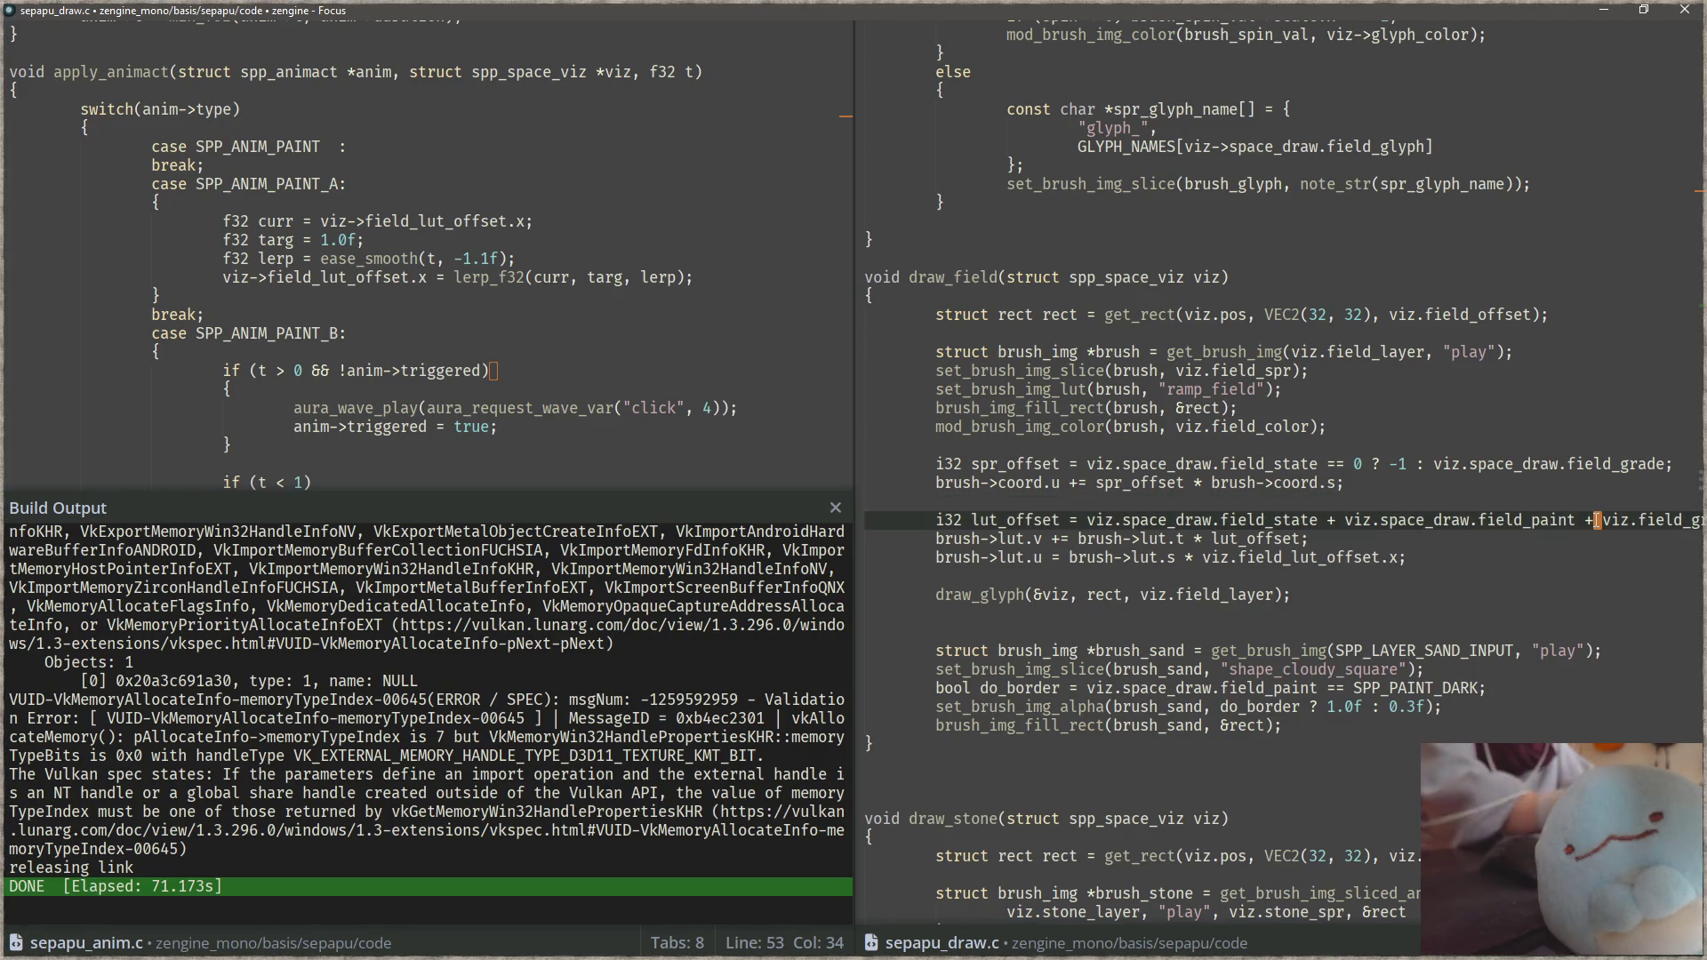
pyautogui.press('End')
pyautogui.press('Left')
pyautogui.write('> 0')
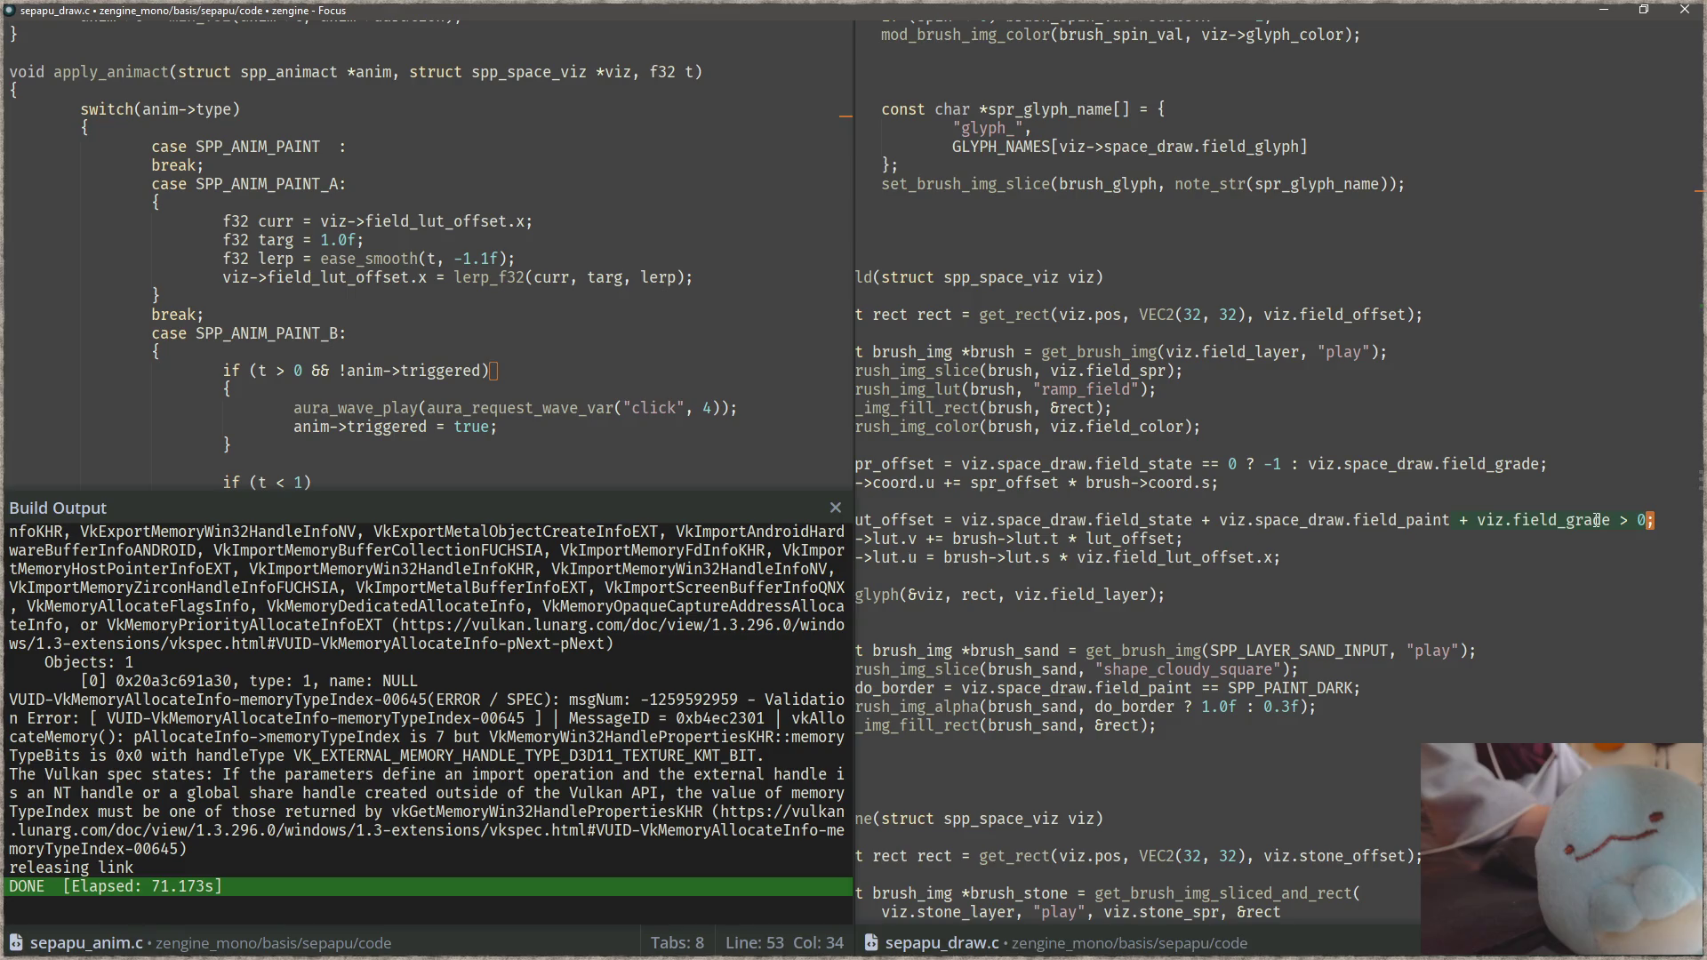
pyautogui.hotkey('ctrl', 'z')
pyautogui.hotkey('ctrl', ',')
# Step: Open sepapu_data.c in the other pane via search files by name
pyautogui.press('Escape')
pyautogui.hotkey('ctrl', 'p')
pyautogui.write('data.c')
pyautogui.press('Return')
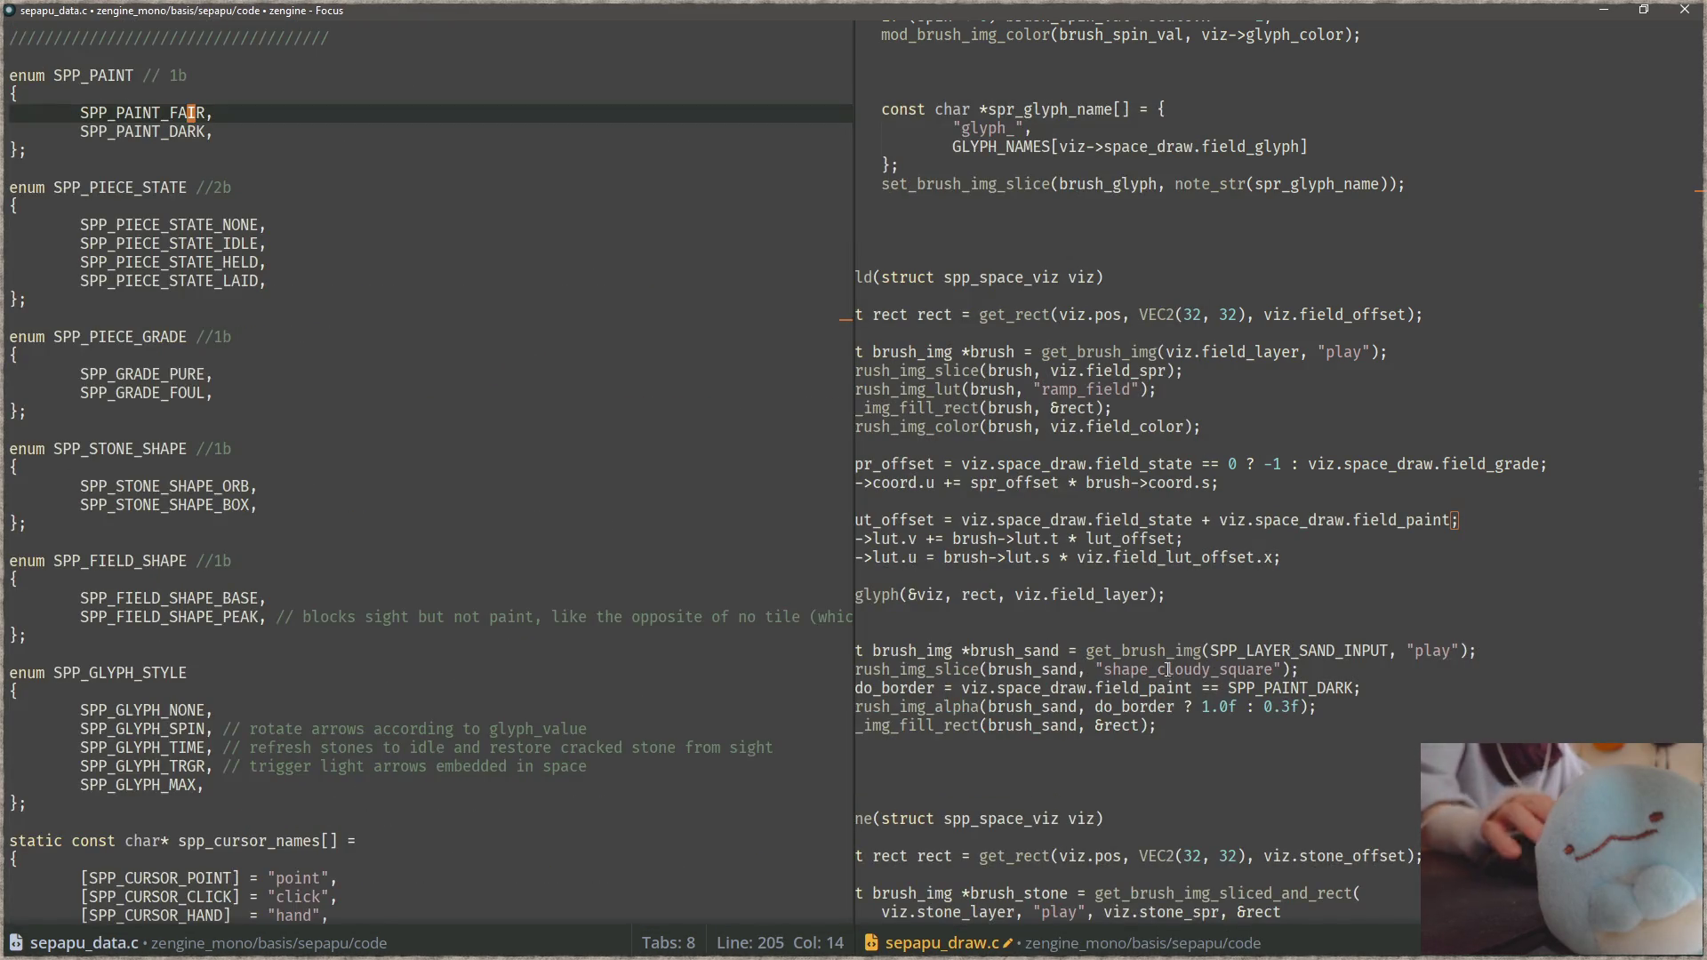
# Step: Scroll sepapu_data.c to struct spp_space_viz and start selecting the viz.space_draw expression
pyautogui.scroll(-20, 463, 523)
pyautogui.scroll(-20, 463, 523)
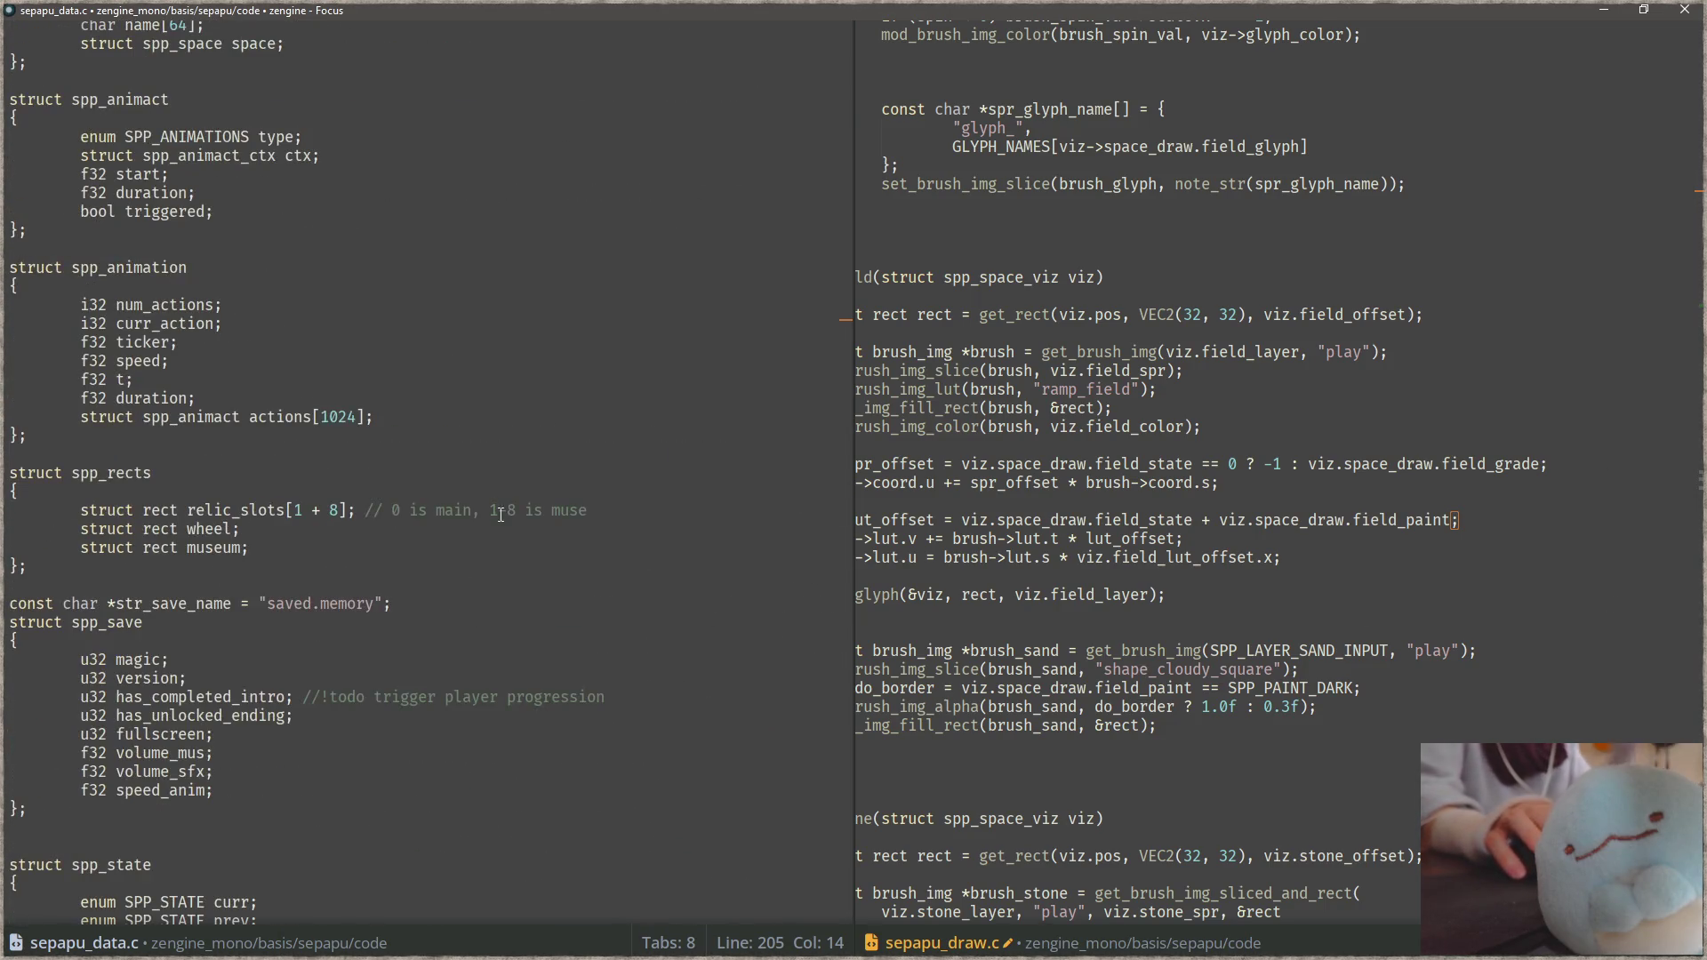
pyautogui.scroll(-20, 503, 498)
pyautogui.scroll(20, 504, 487)
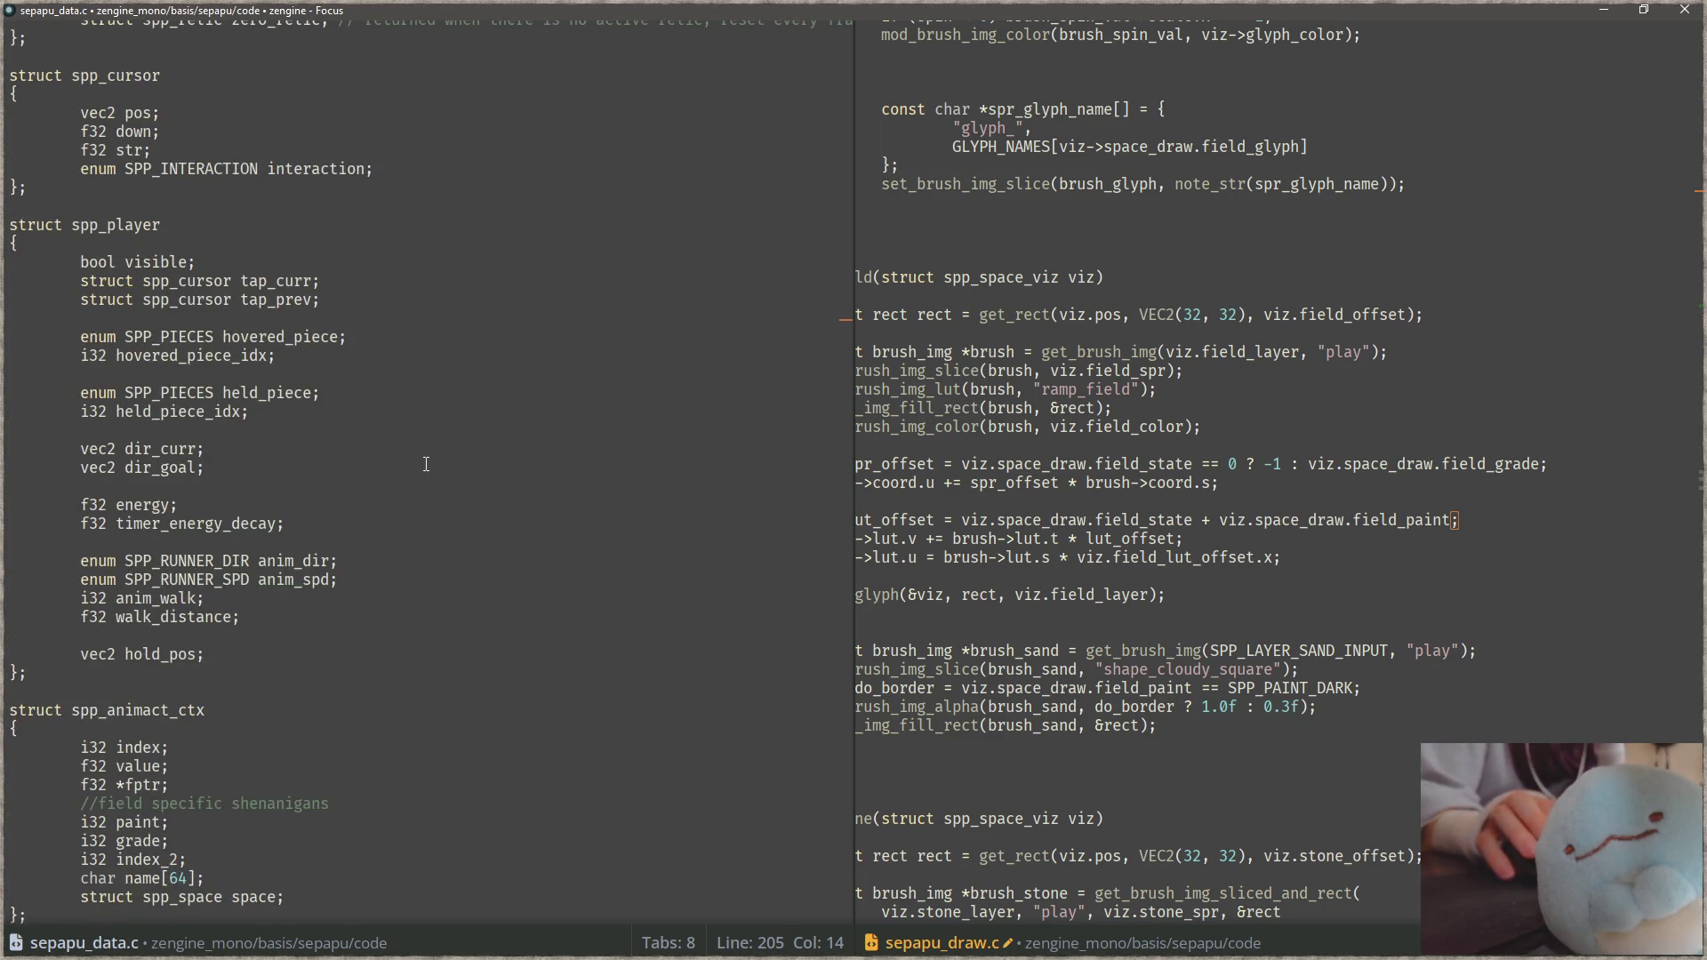
pyautogui.scroll(15, 411, 488)
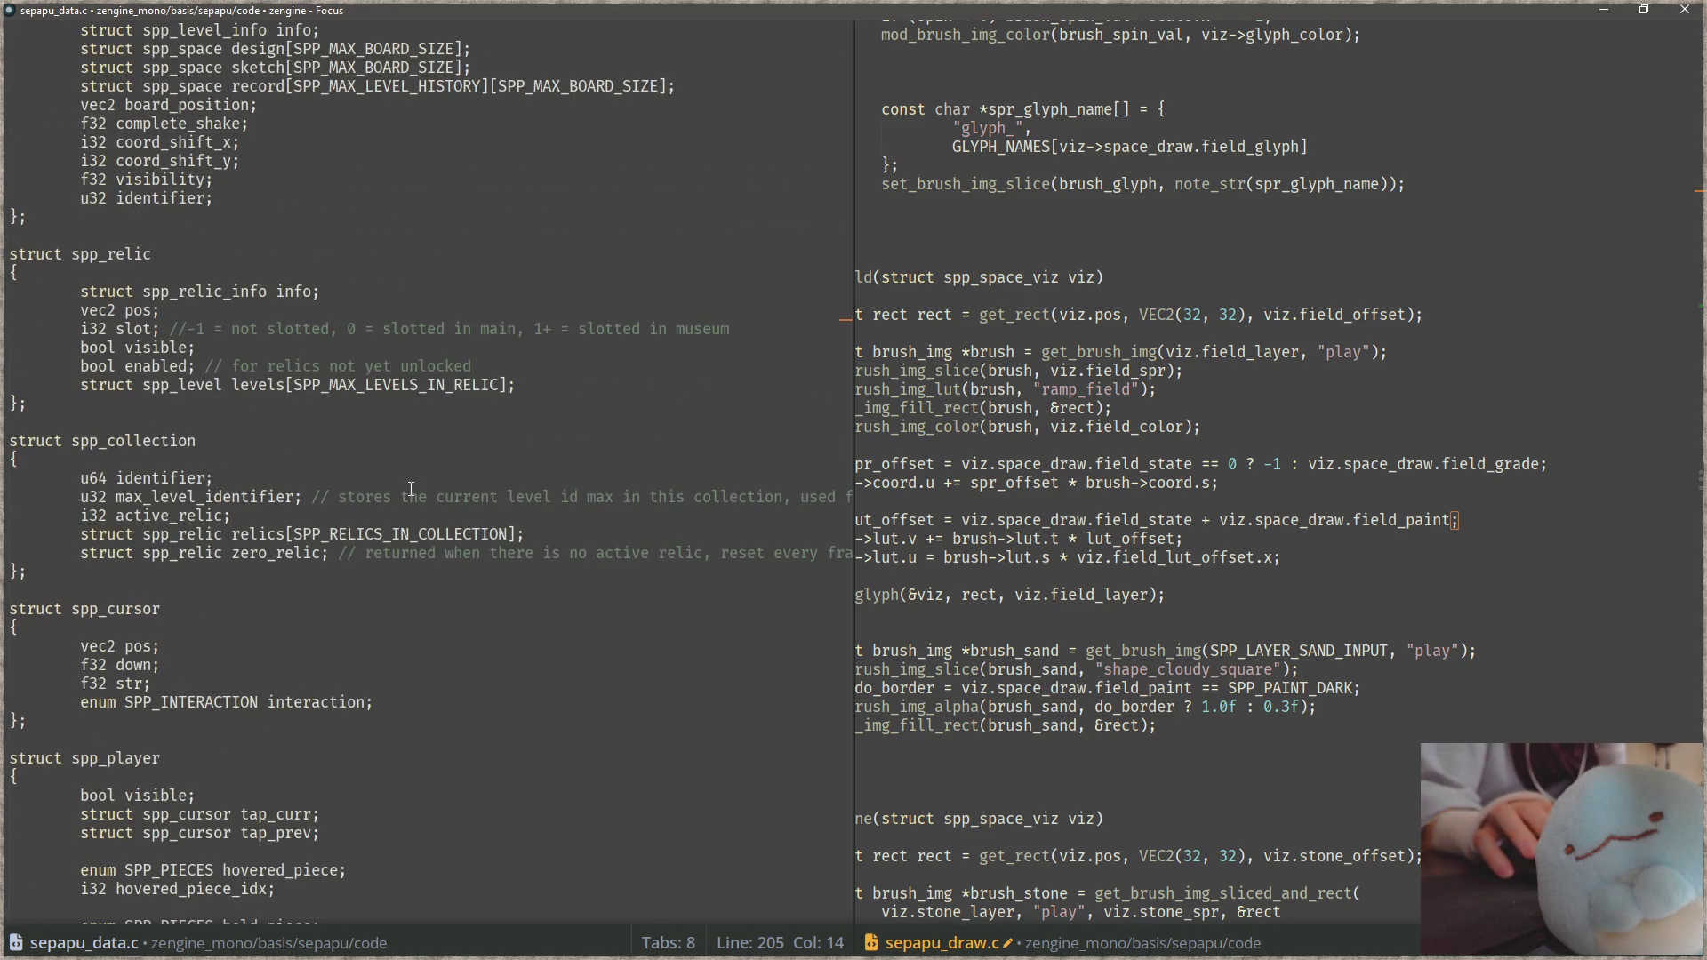
pyautogui.scroll(4, 411, 488)
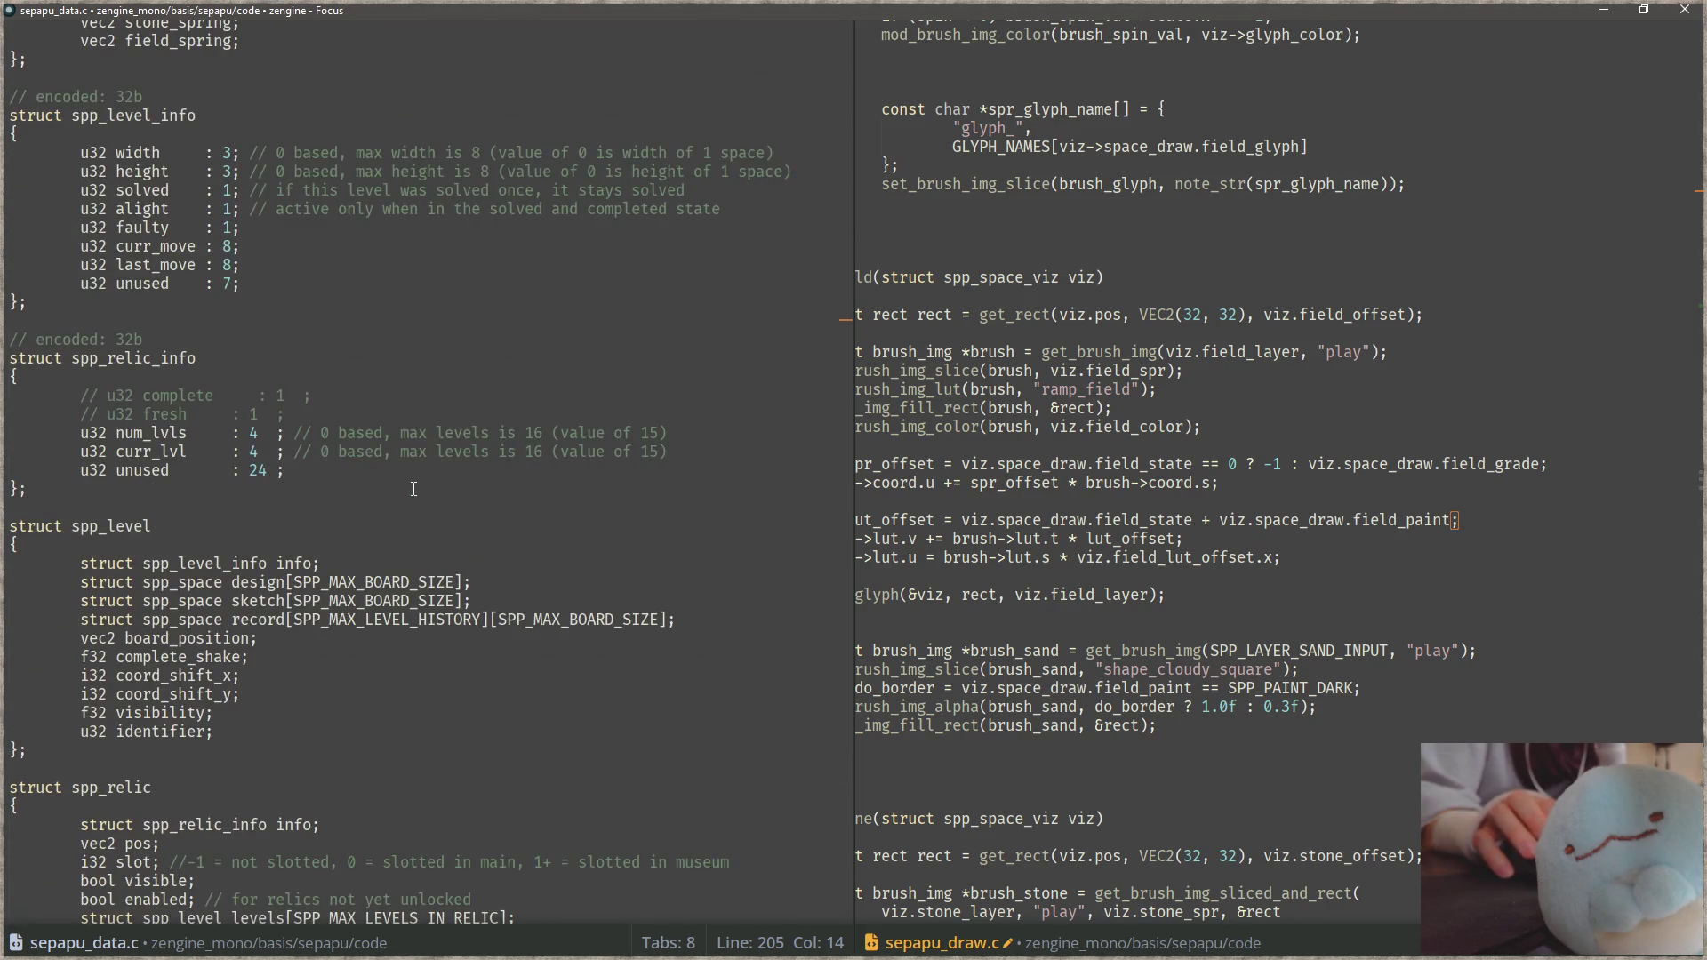
pyautogui.scroll(6, 413, 489)
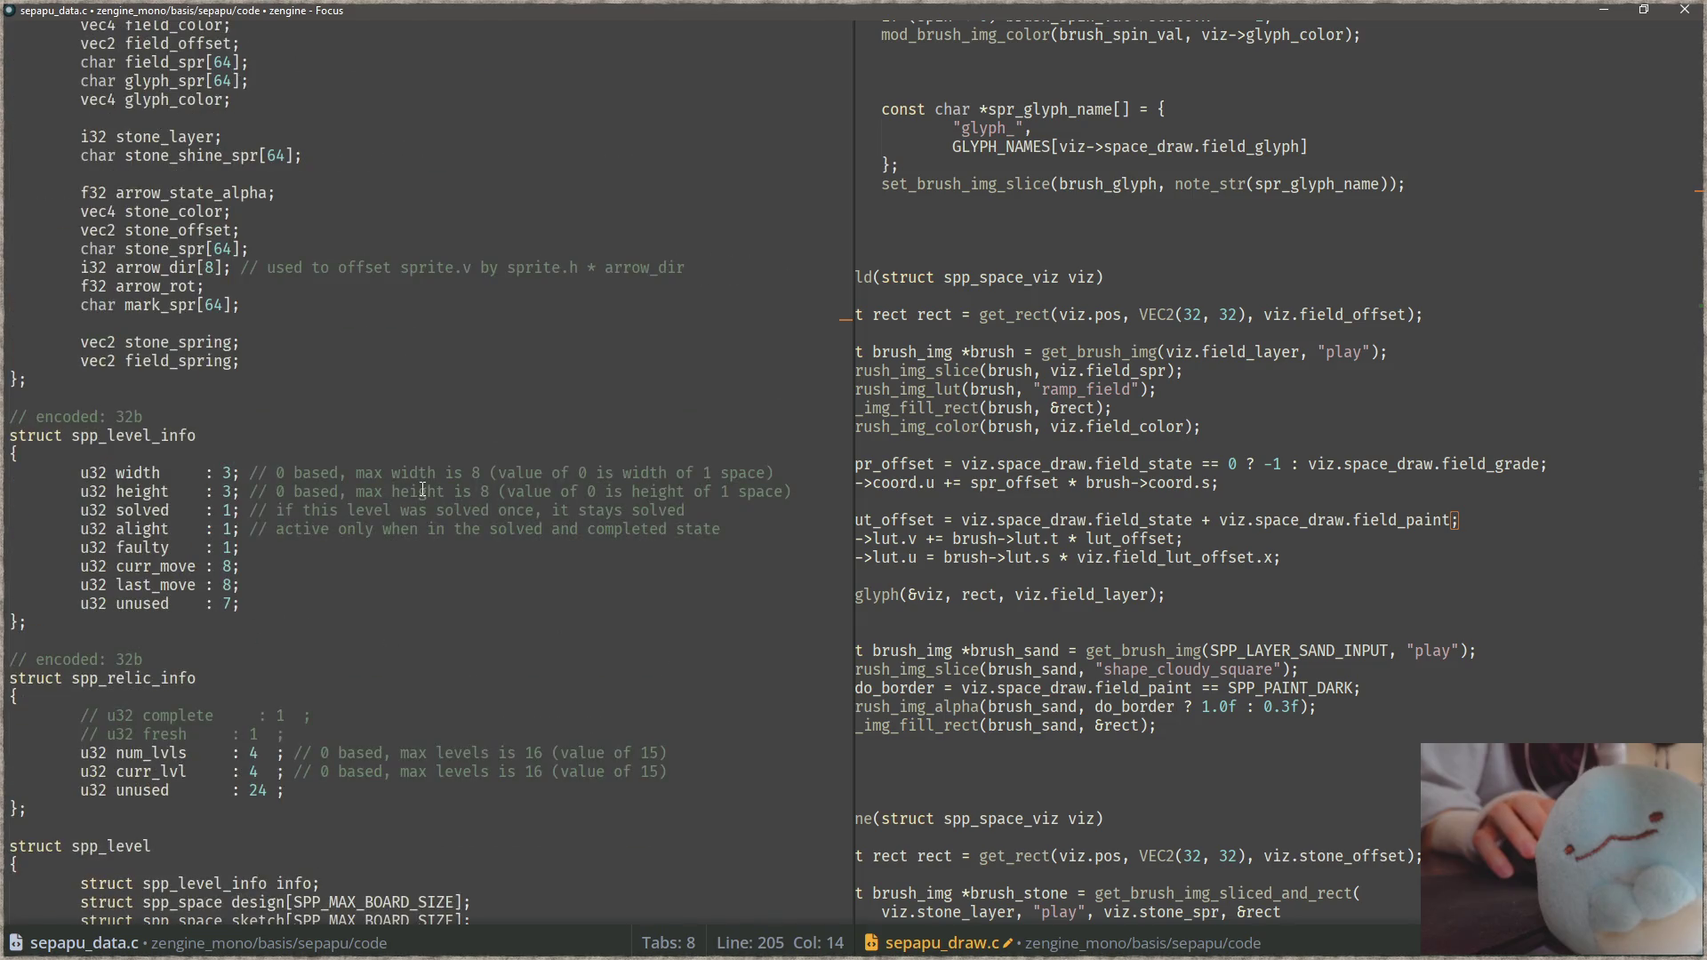
pyautogui.scroll(6, 436, 487)
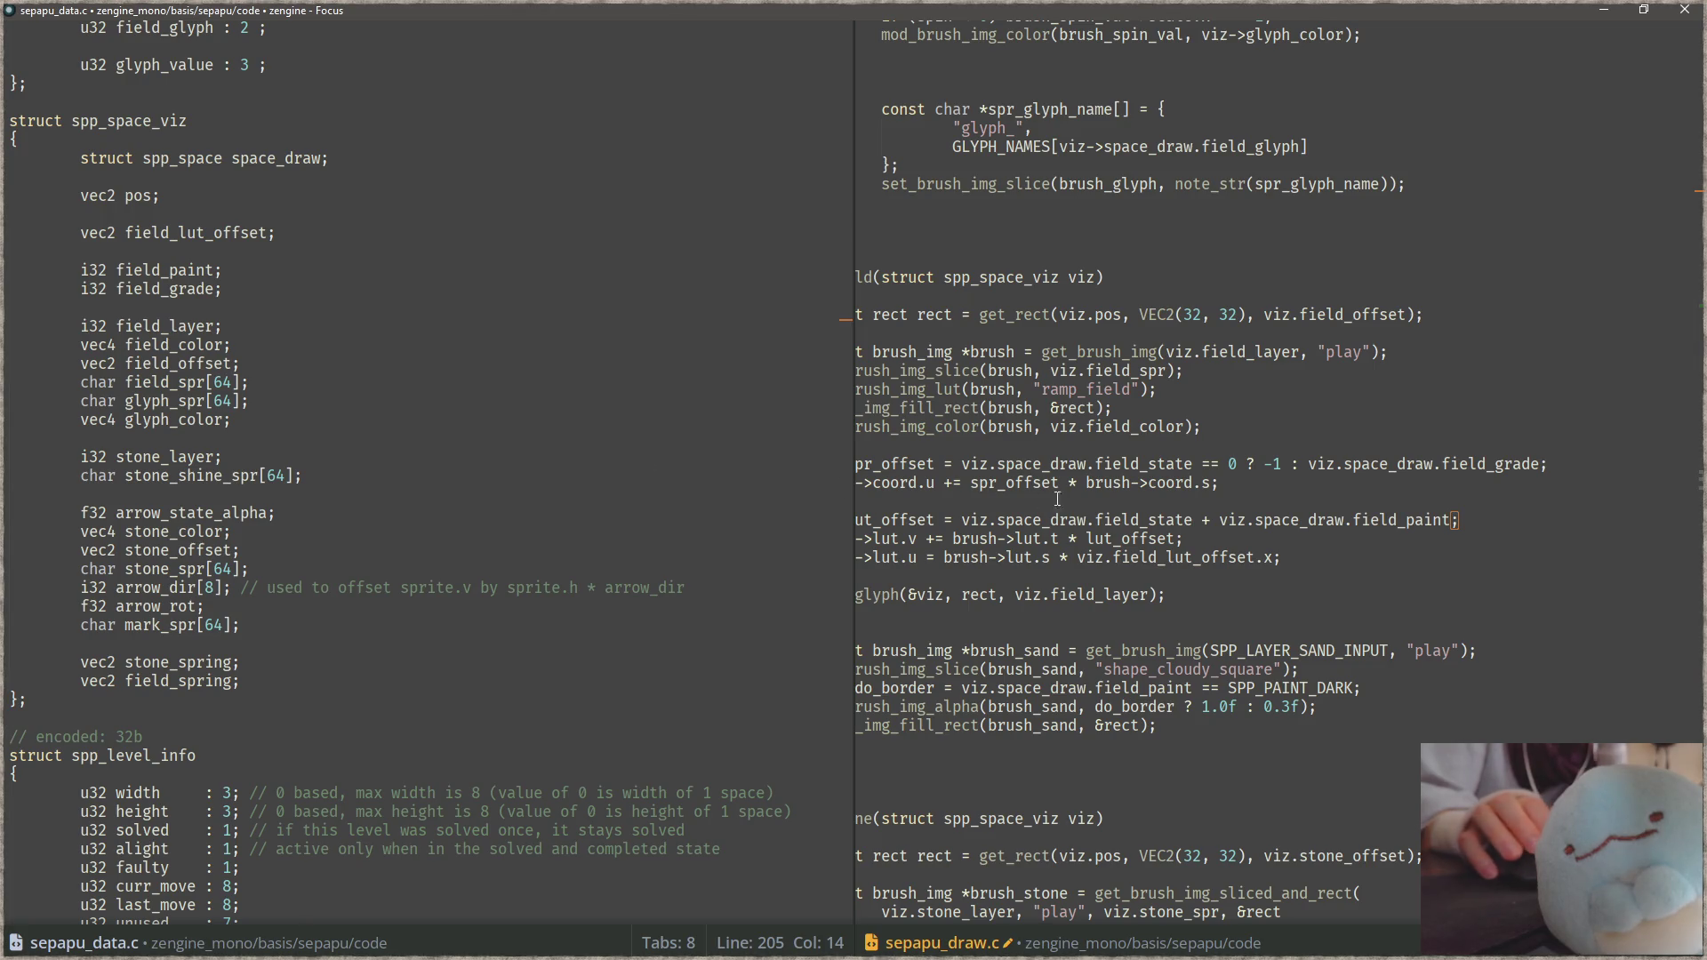
pyautogui.moveTo(962, 463); pyautogui.dragTo(1083, 463)
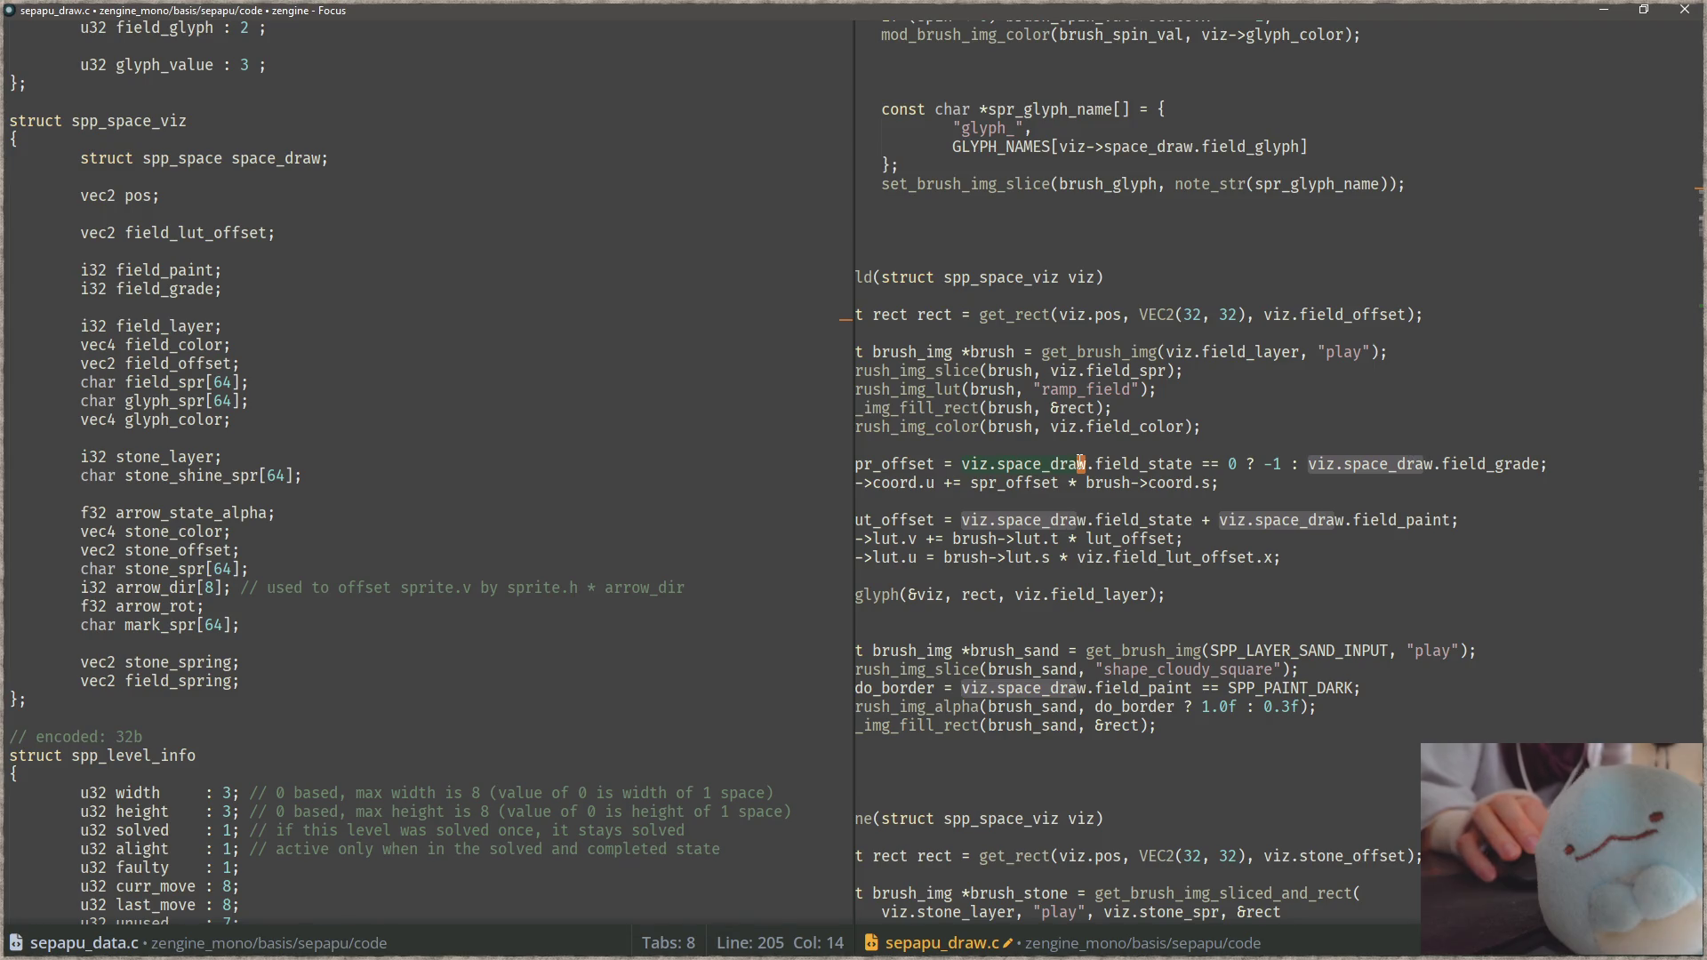
# Step: Append '+ viz.space_draw.field_grade' to draw_field's lut_offset sum and build-and-run with F5
pyautogui.moveTo(1309, 464); pyautogui.dragTo(1541, 463)
pyautogui.hotkey('ctrl', 'c')
pyautogui.click(1496, 524)
pyautogui.press('Left')
pyautogui.write('+')
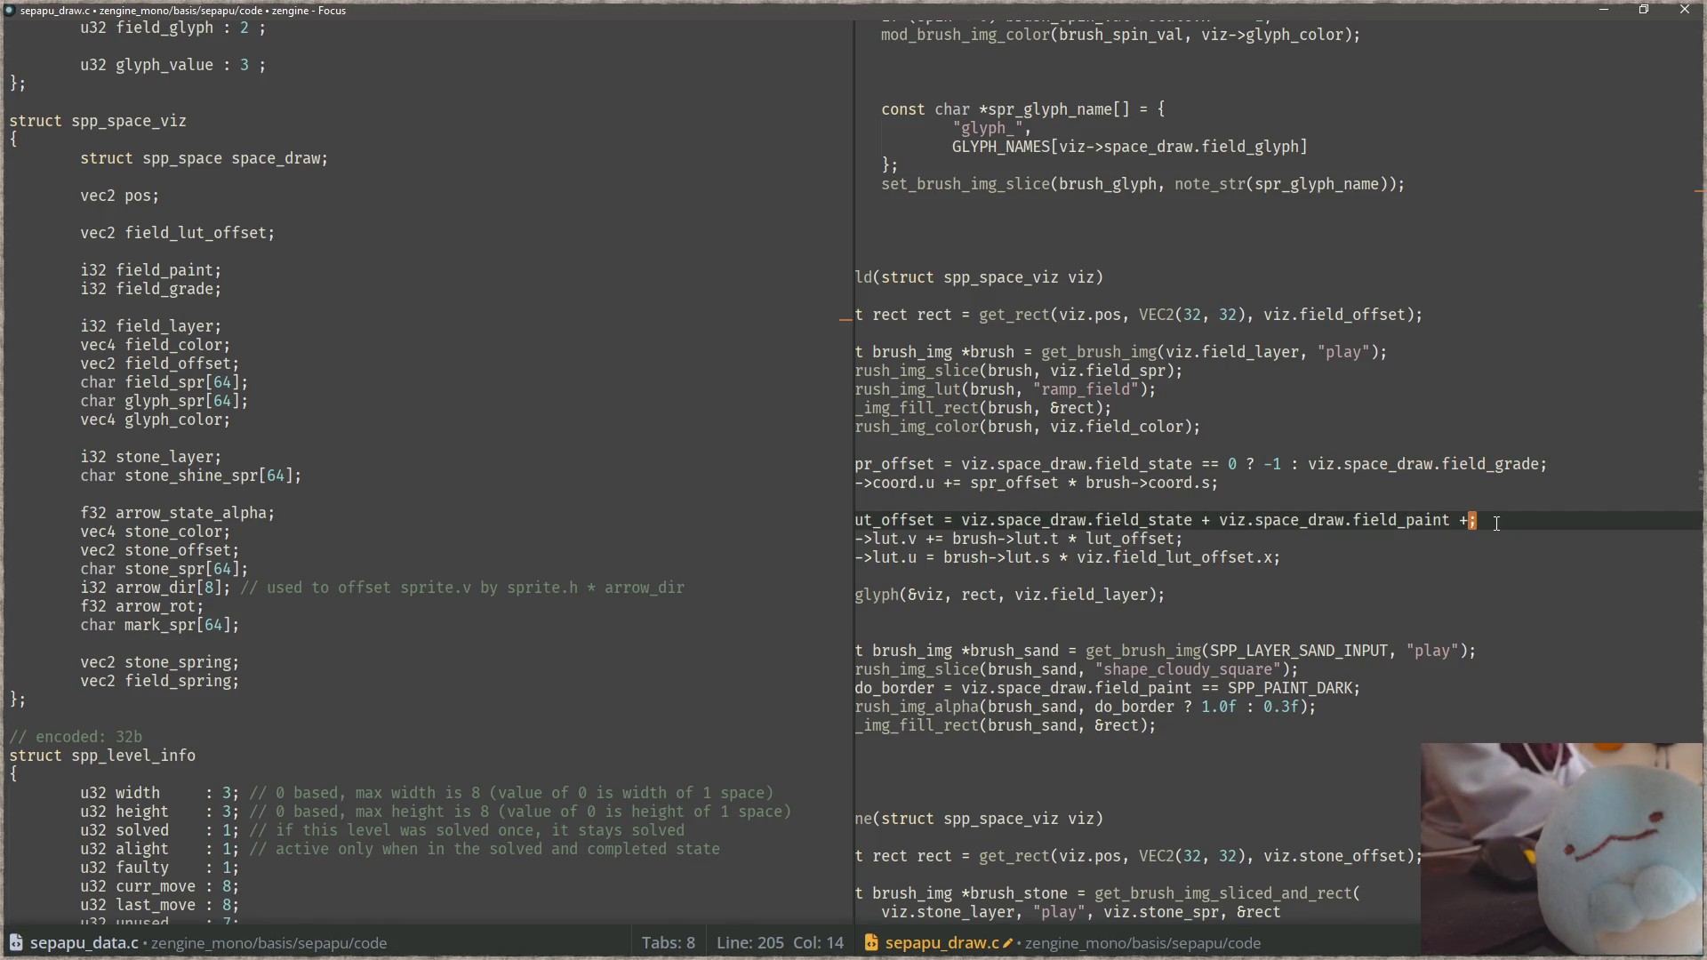
pyautogui.hotkey('ctrl', 'v')
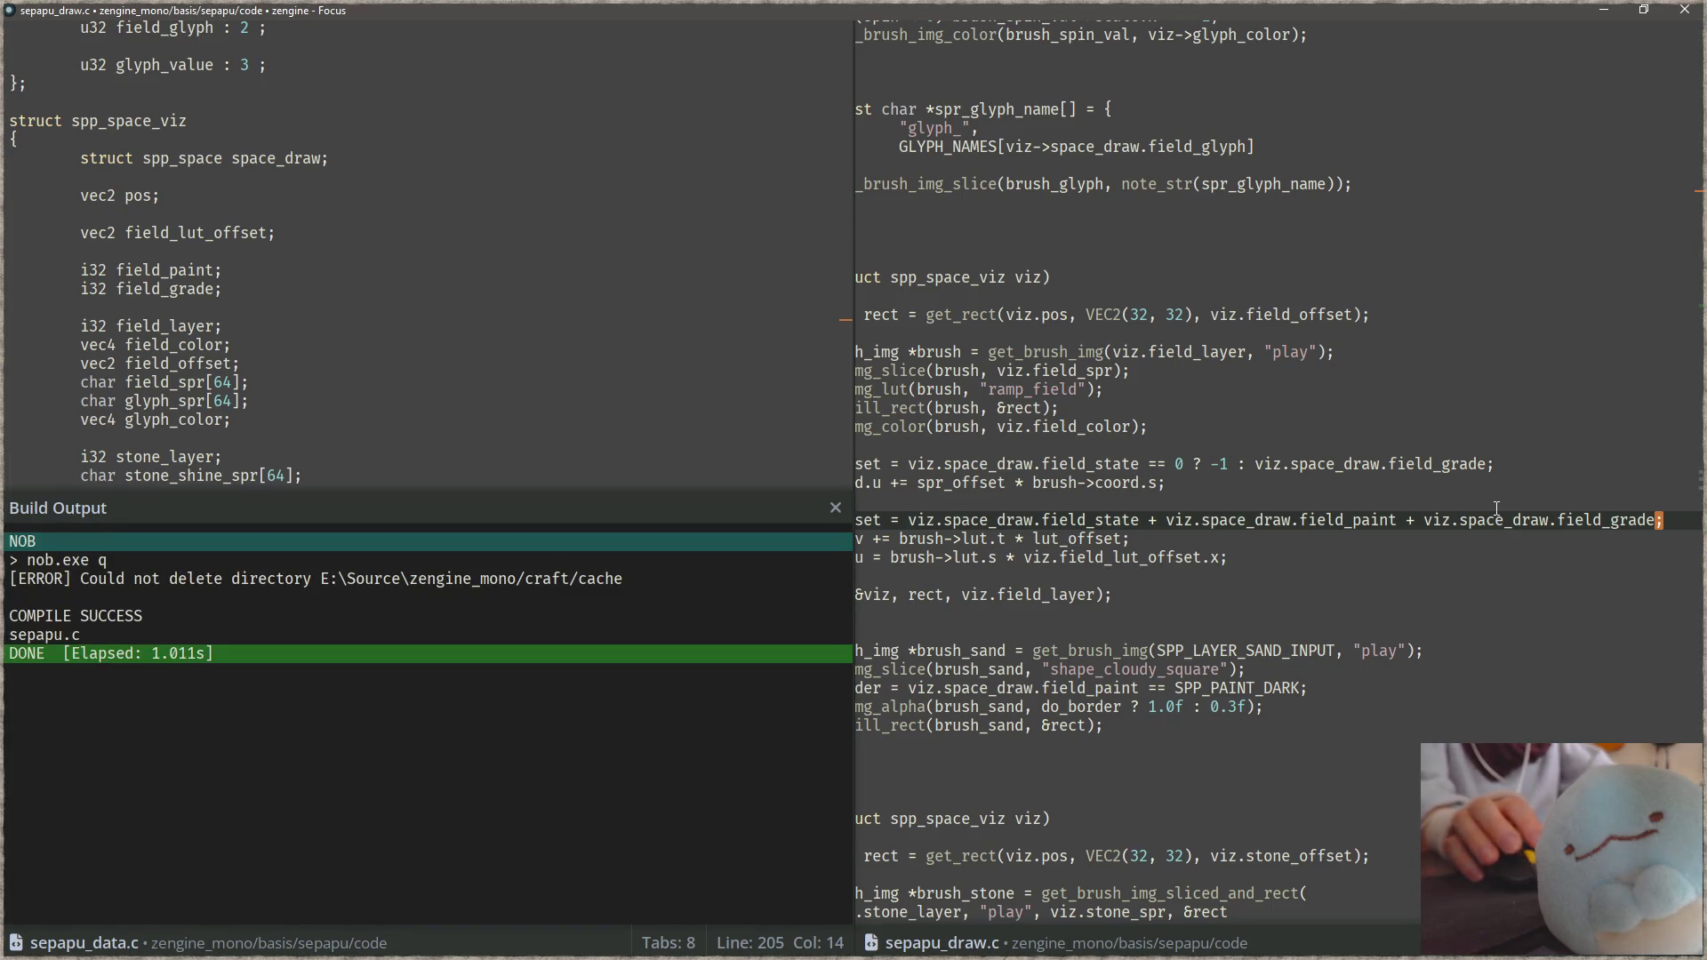
pyautogui.press('F5')
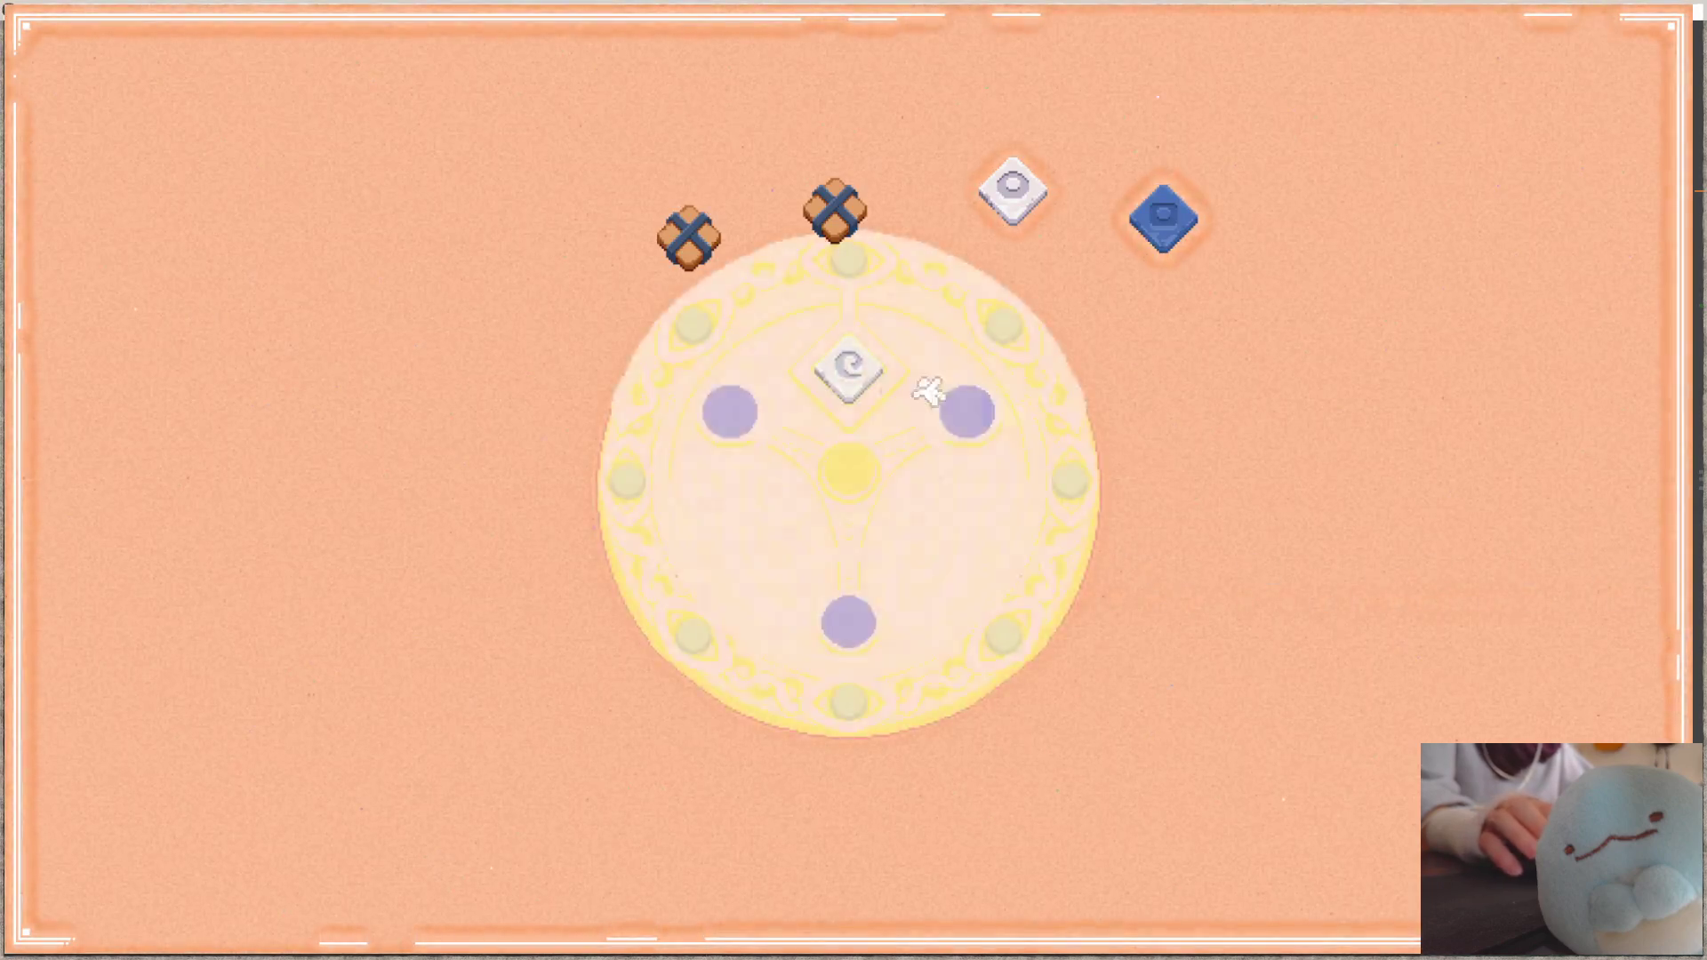
# Step: Swap the centre swirl tile for the white circle tile, then leave fullscreen with F11
pyautogui.click(845, 368)
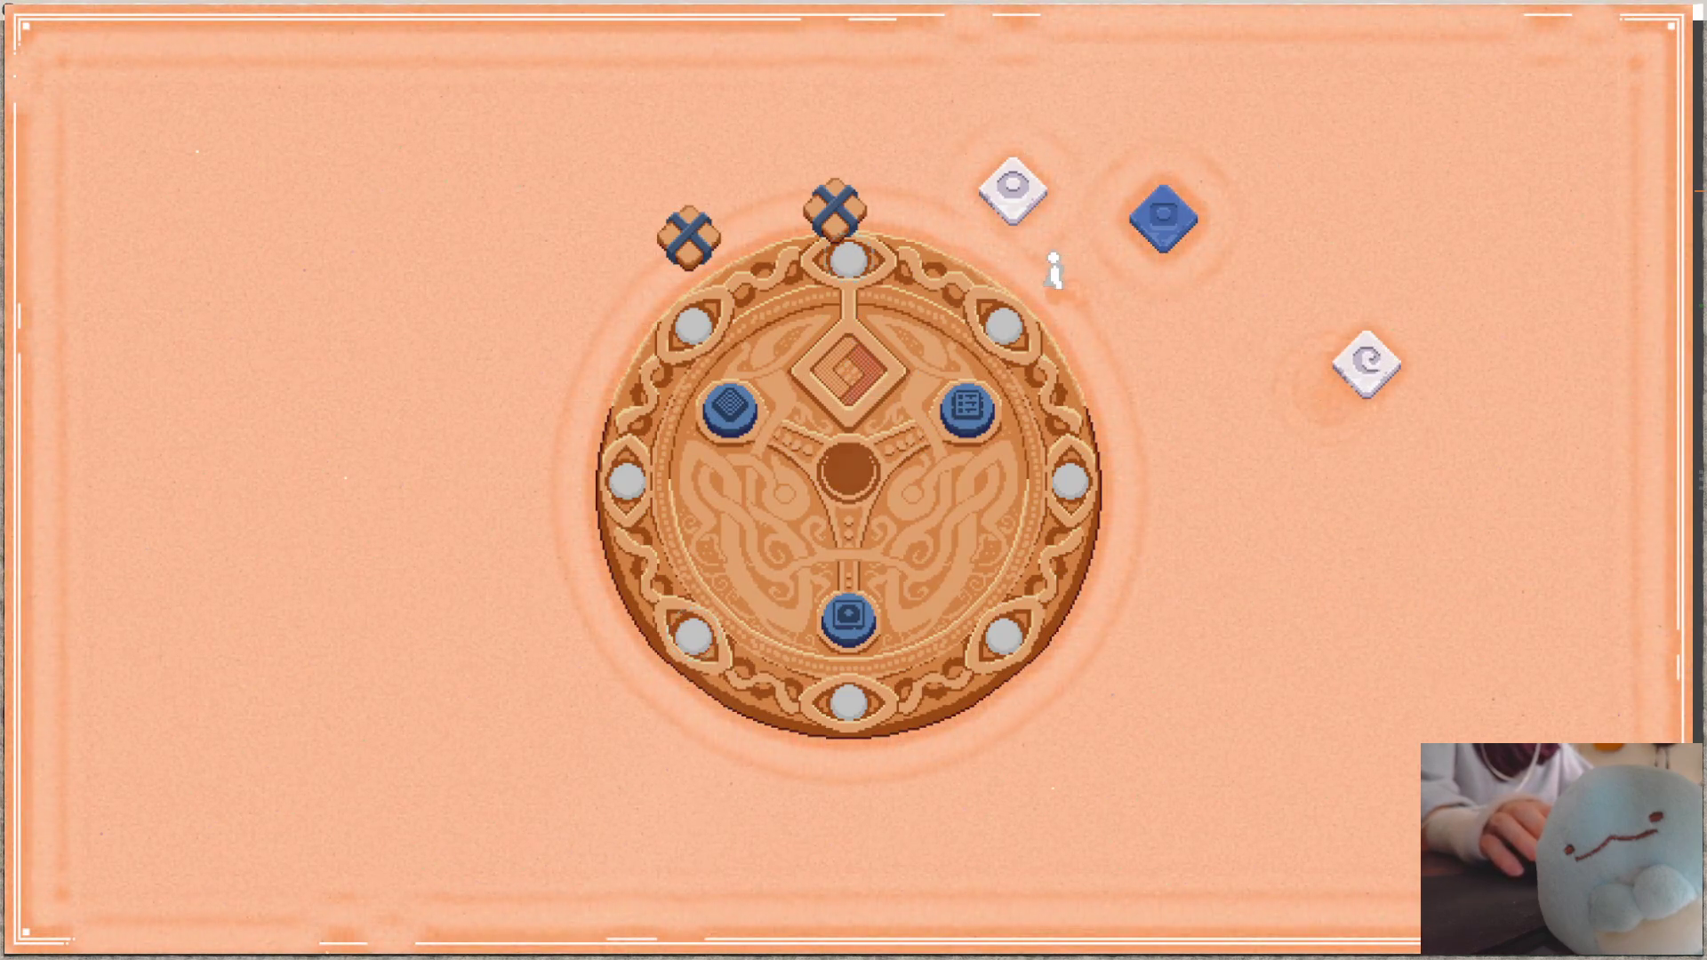
pyautogui.moveTo(1014, 191); pyautogui.dragTo(849, 391)
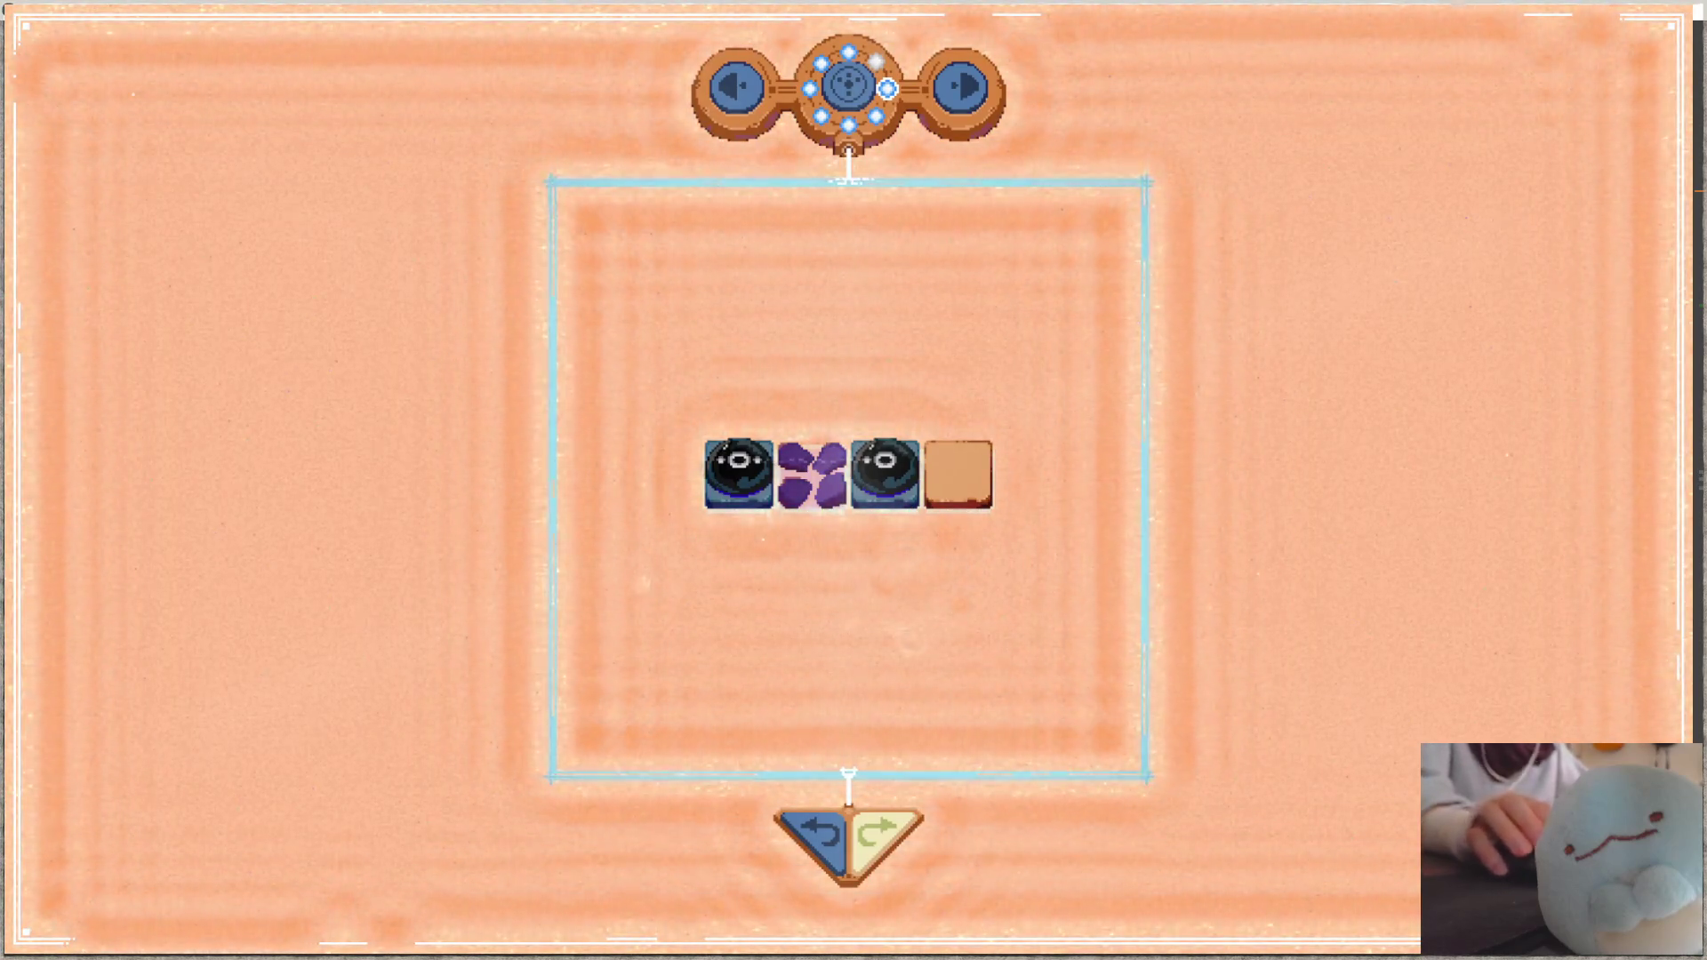
pyautogui.press('F11')
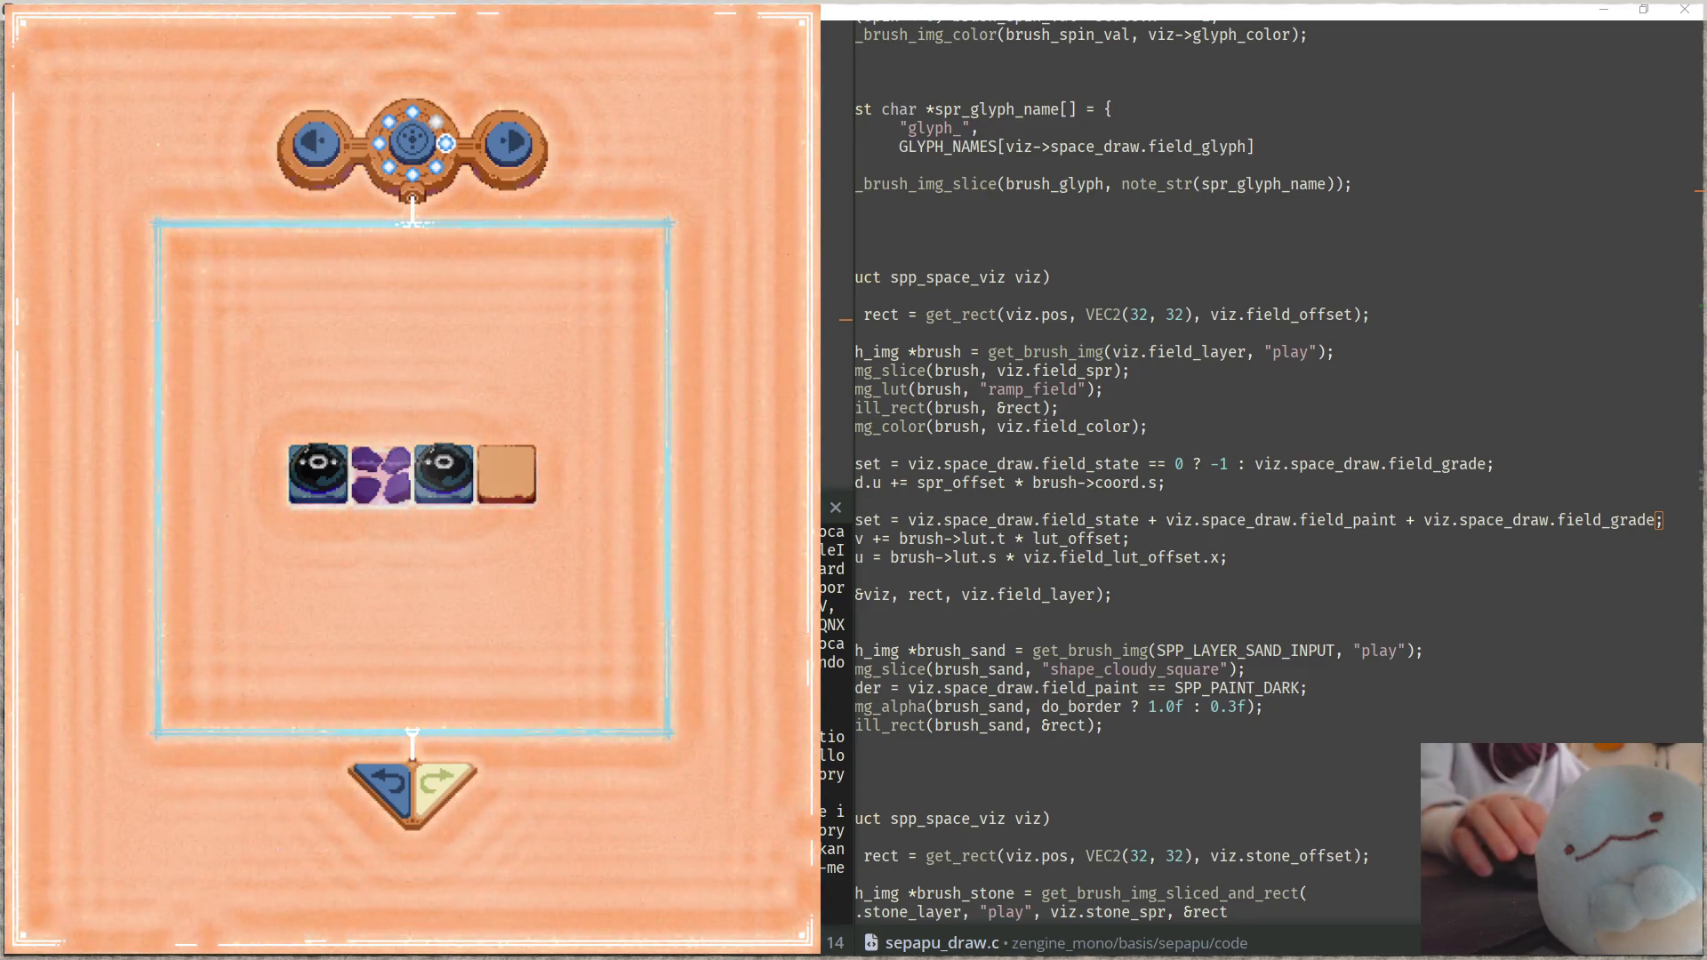
# Step: Switch to play.aseprite in Aseprite and set up a 3px square pencil brush
pyautogui.hotkey('alt', 'Tab')
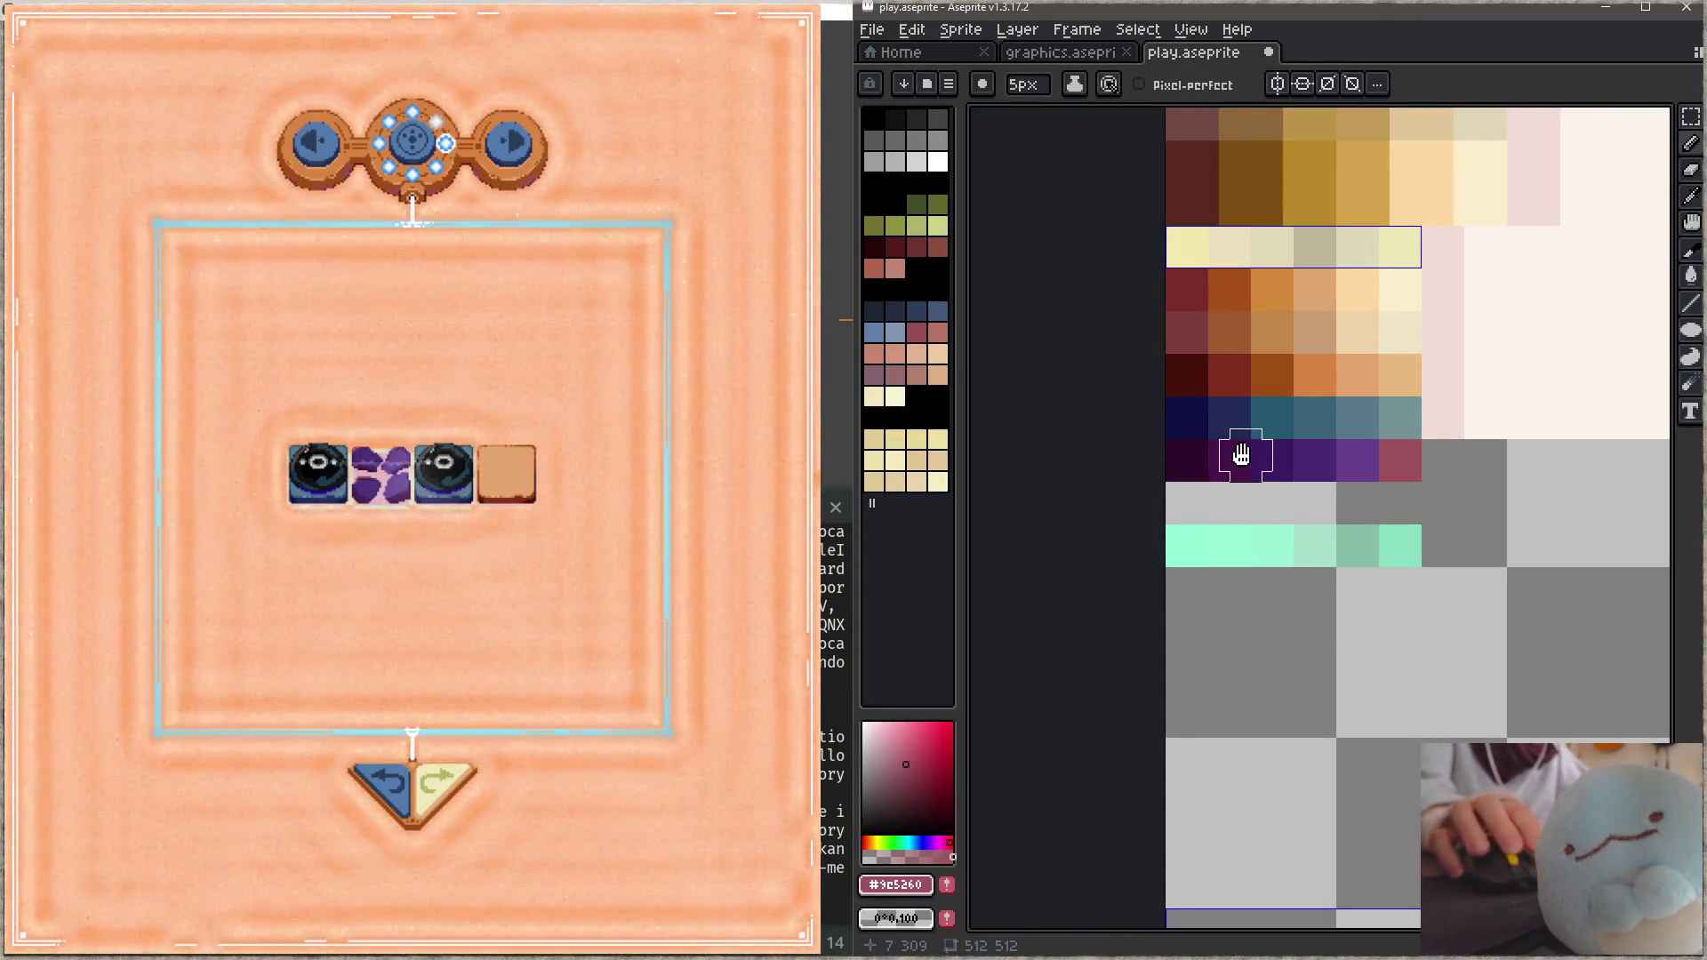
pyautogui.scroll(2, 1241, 534)
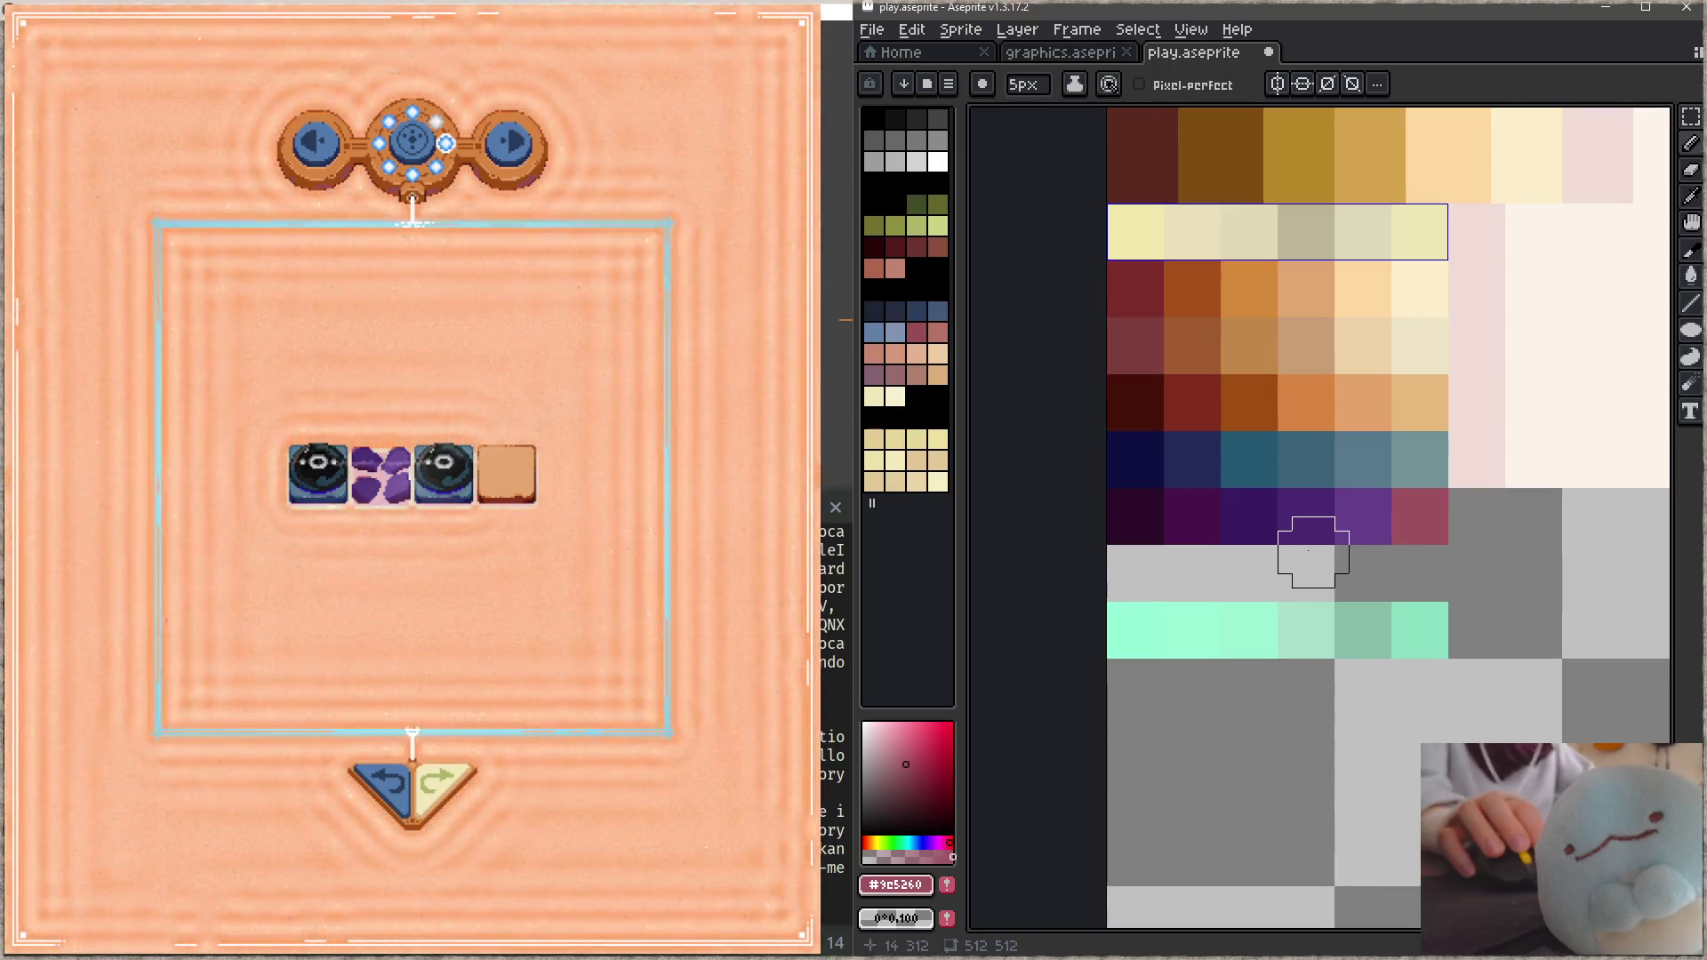
pyautogui.press('m')
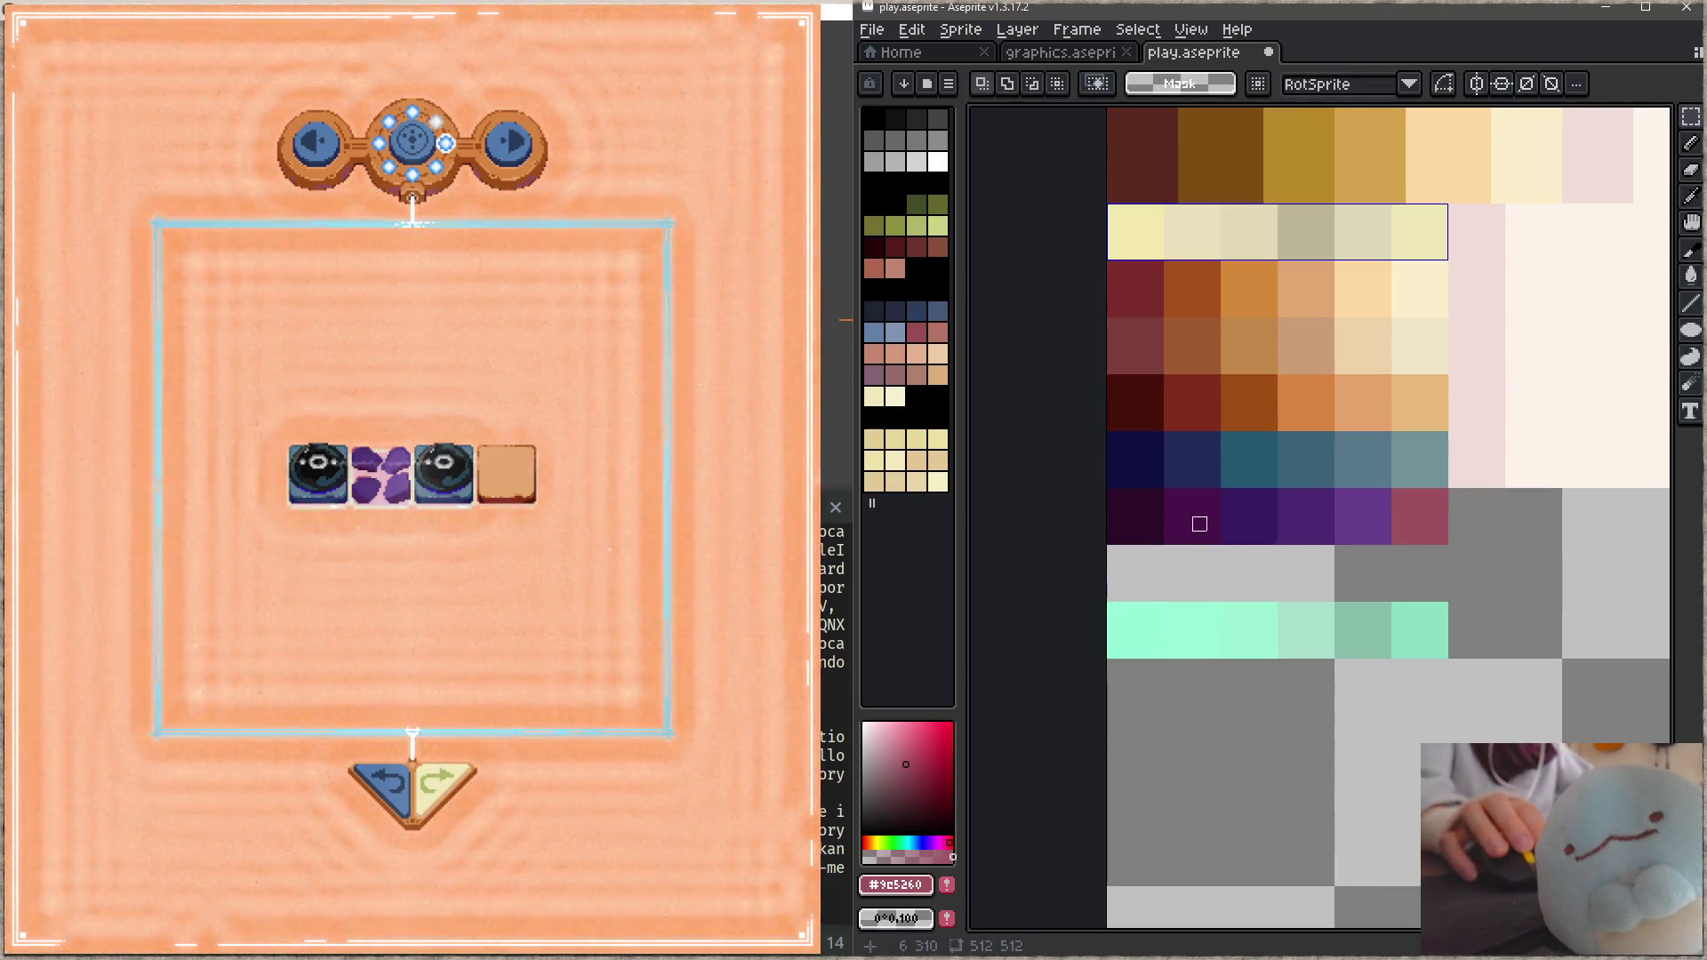
pyautogui.moveTo(1228, 538)
pyautogui.mouseDown()
pyautogui.moveTo(1204, 571)
pyautogui.moveTo(1153, 551)
pyautogui.mouseUp()
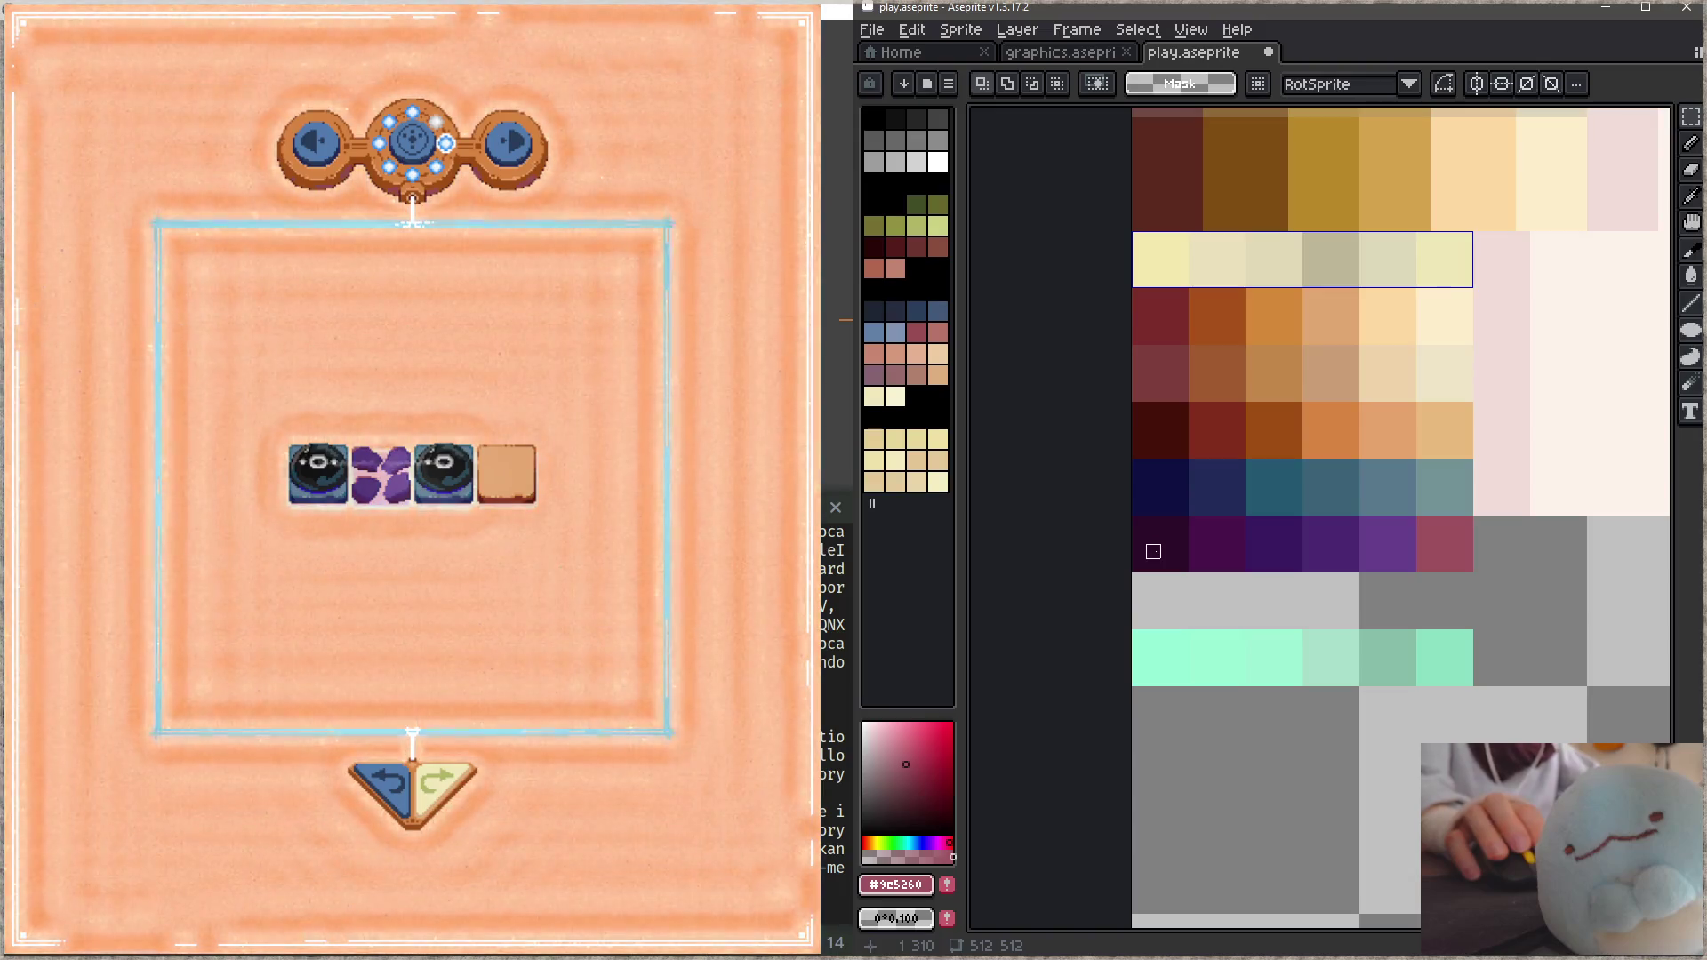
pyautogui.moveTo(1295, 598); pyautogui.dragTo(1299, 570)
pyautogui.press('b')
pyautogui.click(983, 86)
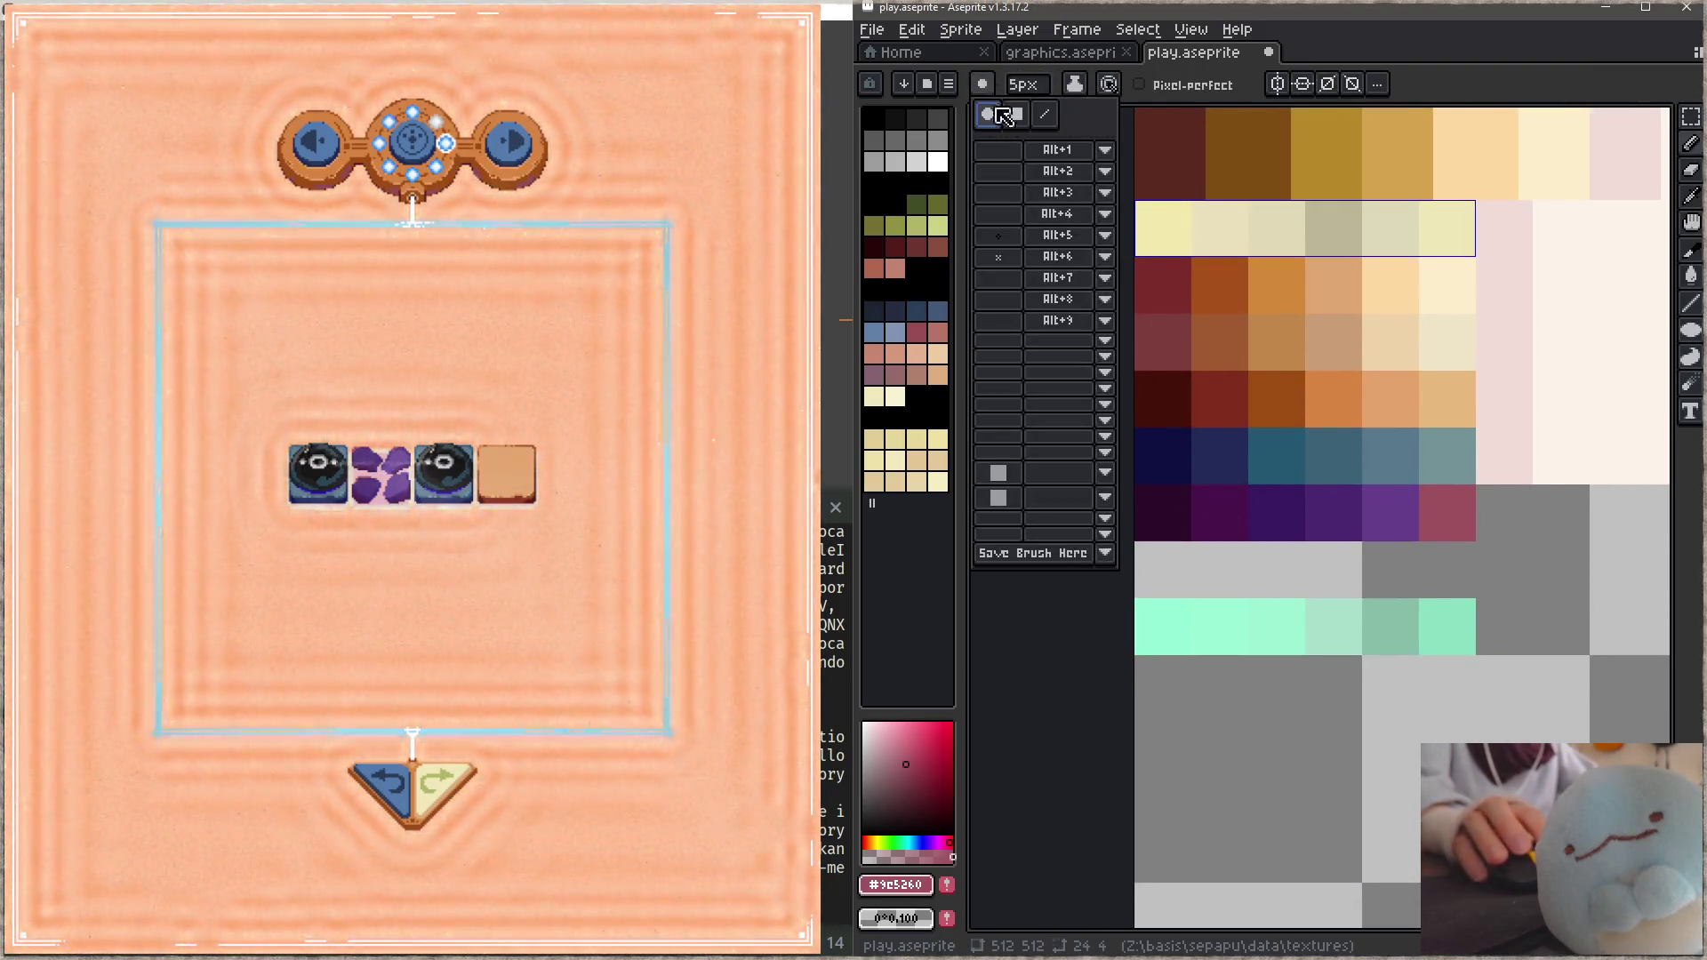
pyautogui.click(1016, 113)
pyautogui.moveTo(1127, 487); pyautogui.dragTo(1245, 450)
pyautogui.press('-')
pyautogui.press('-')
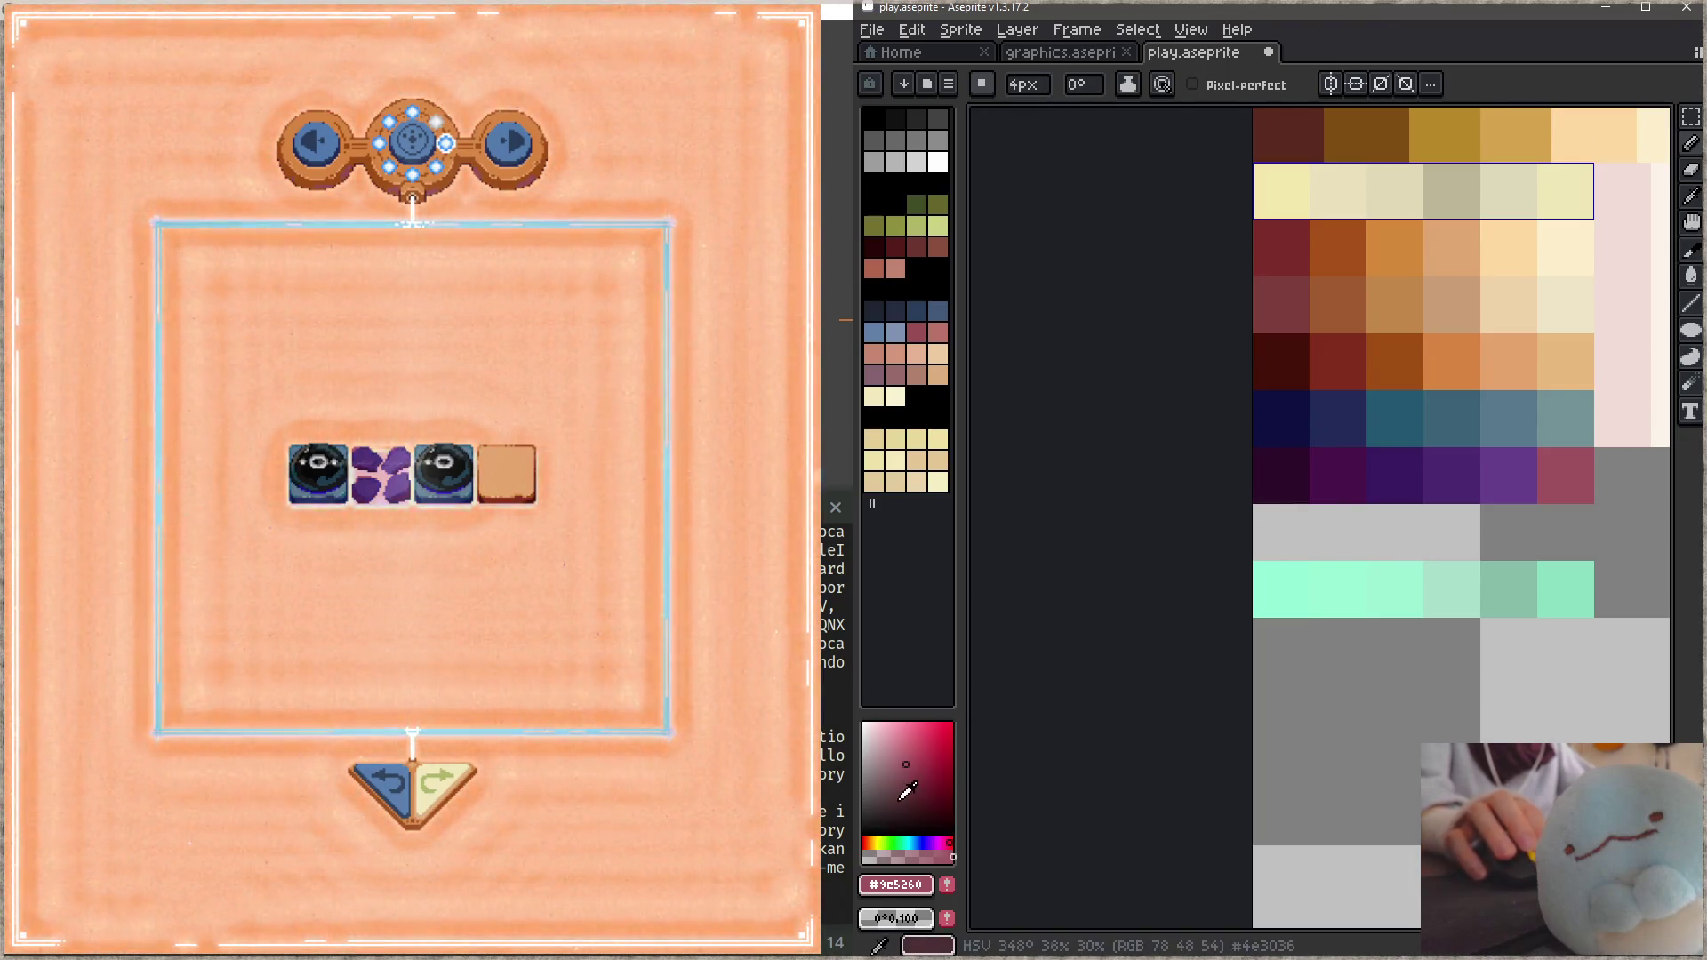
# Step: Paint the purple palette row a crimson-pink and save play.aseprite
pyautogui.click(870, 815)
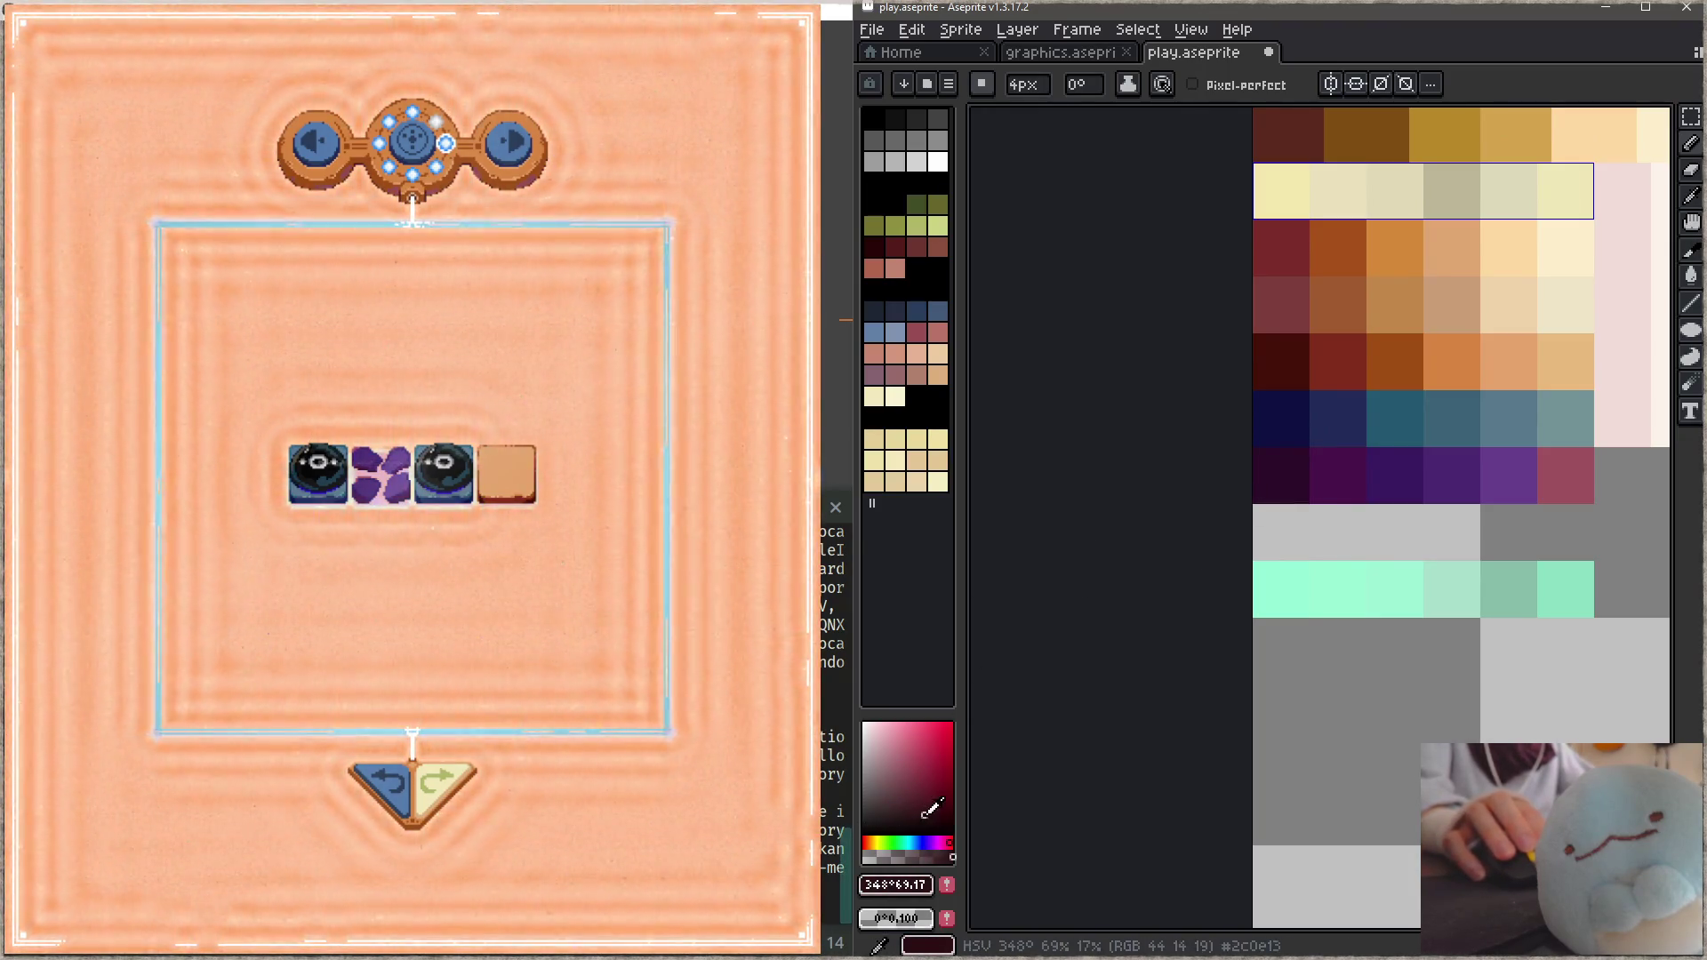
pyautogui.click(951, 817)
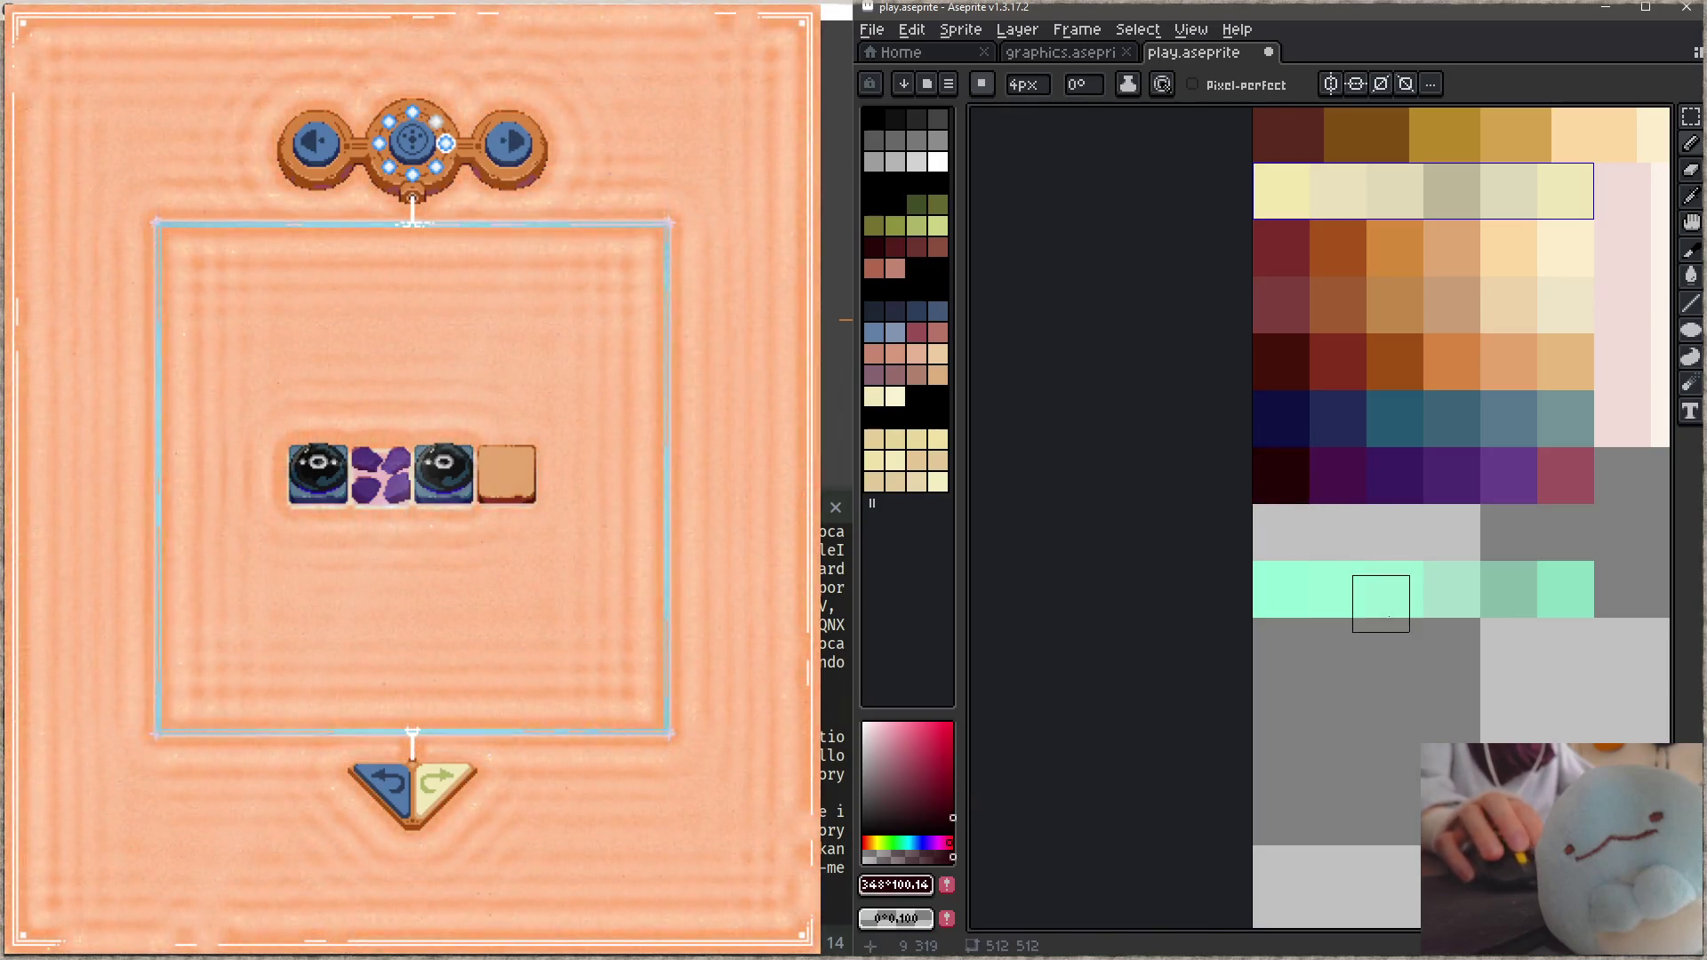
pyautogui.moveTo(1379, 602); pyautogui.dragTo(1277, 621)
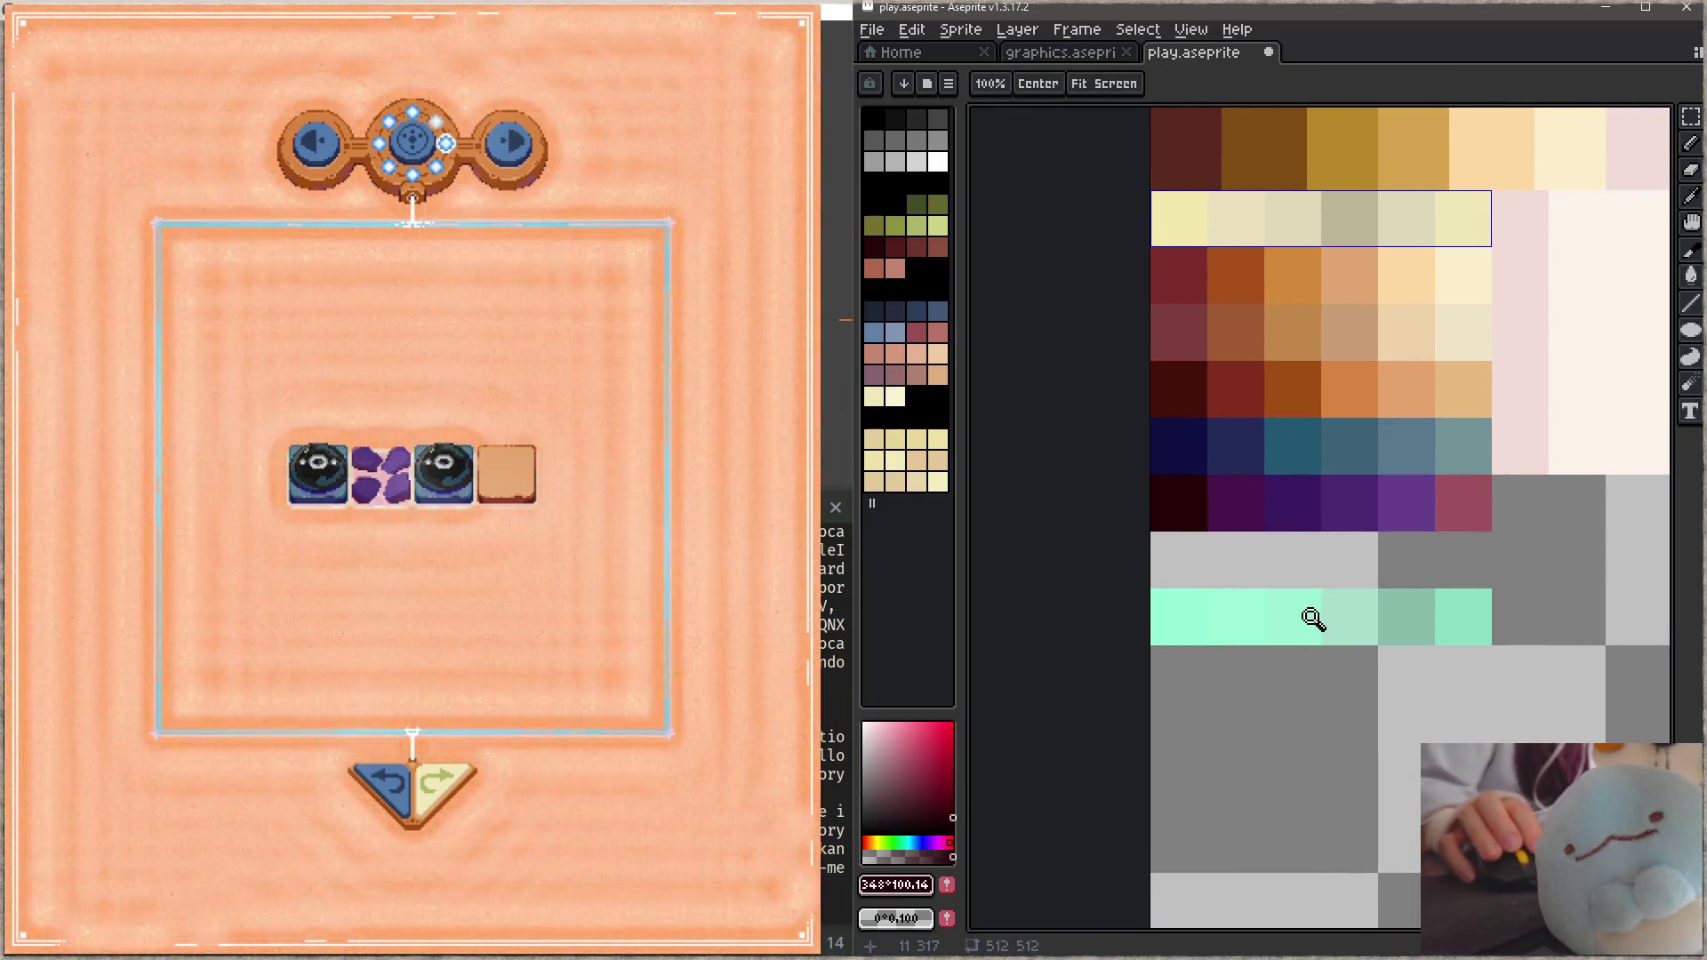
pyautogui.hotkey('ctrl', 's')
pyautogui.moveTo(1379, 556); pyautogui.dragTo(1337, 576)
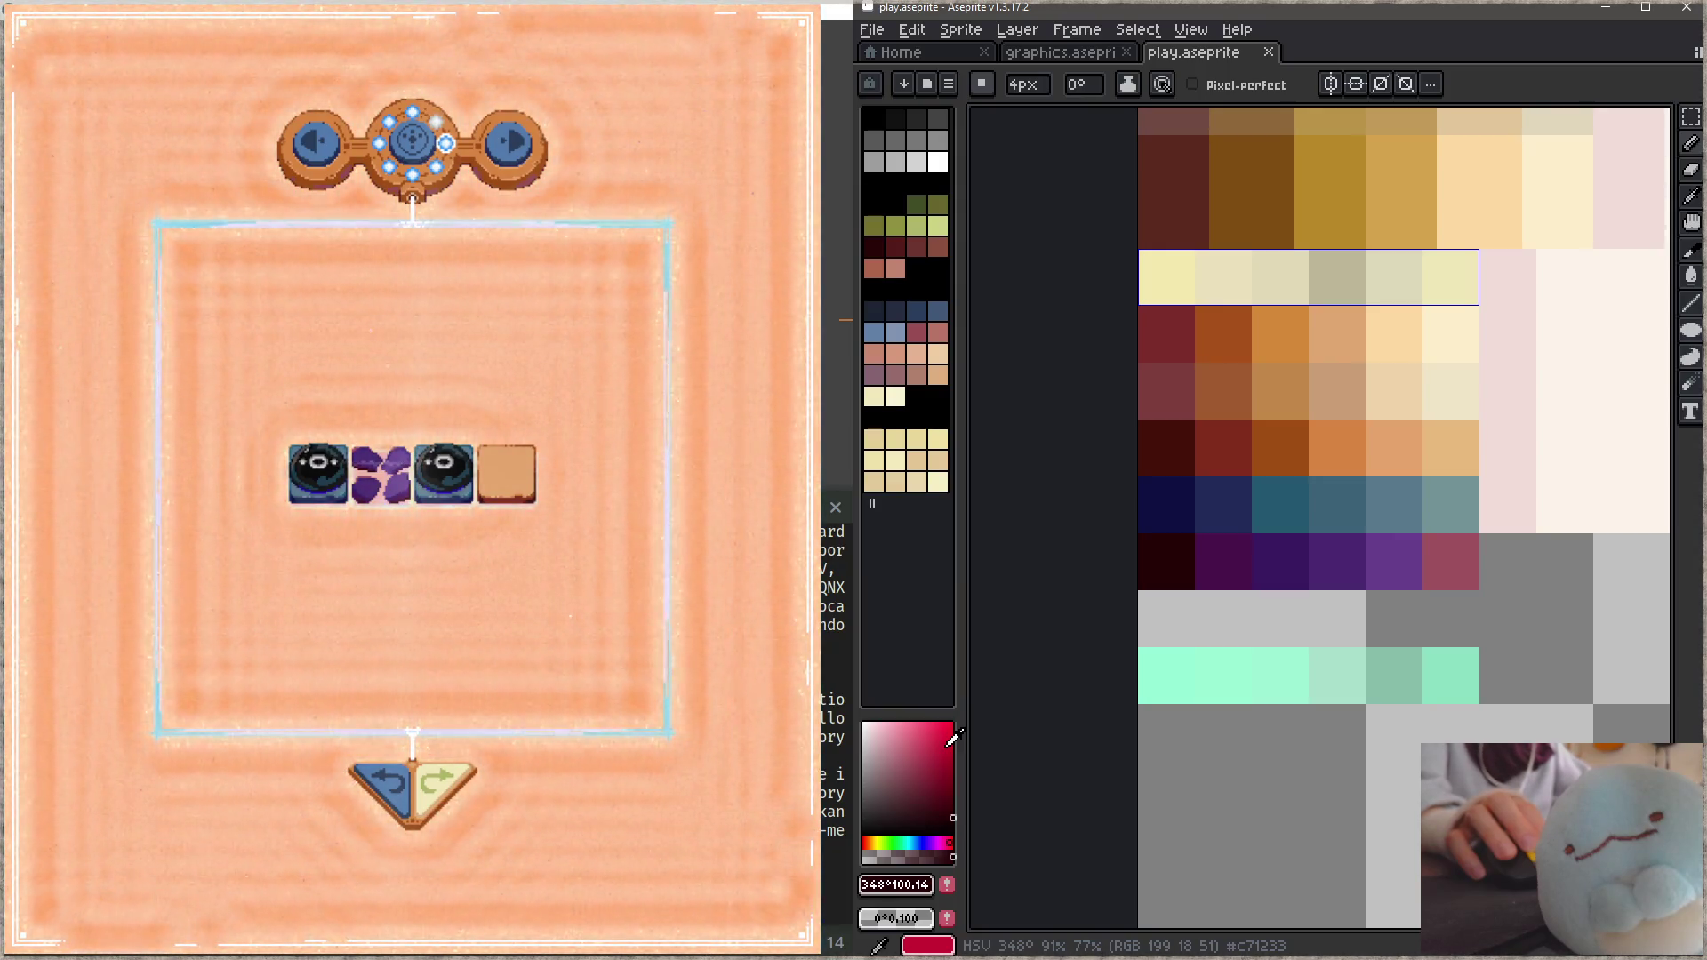
pyautogui.click(908, 753)
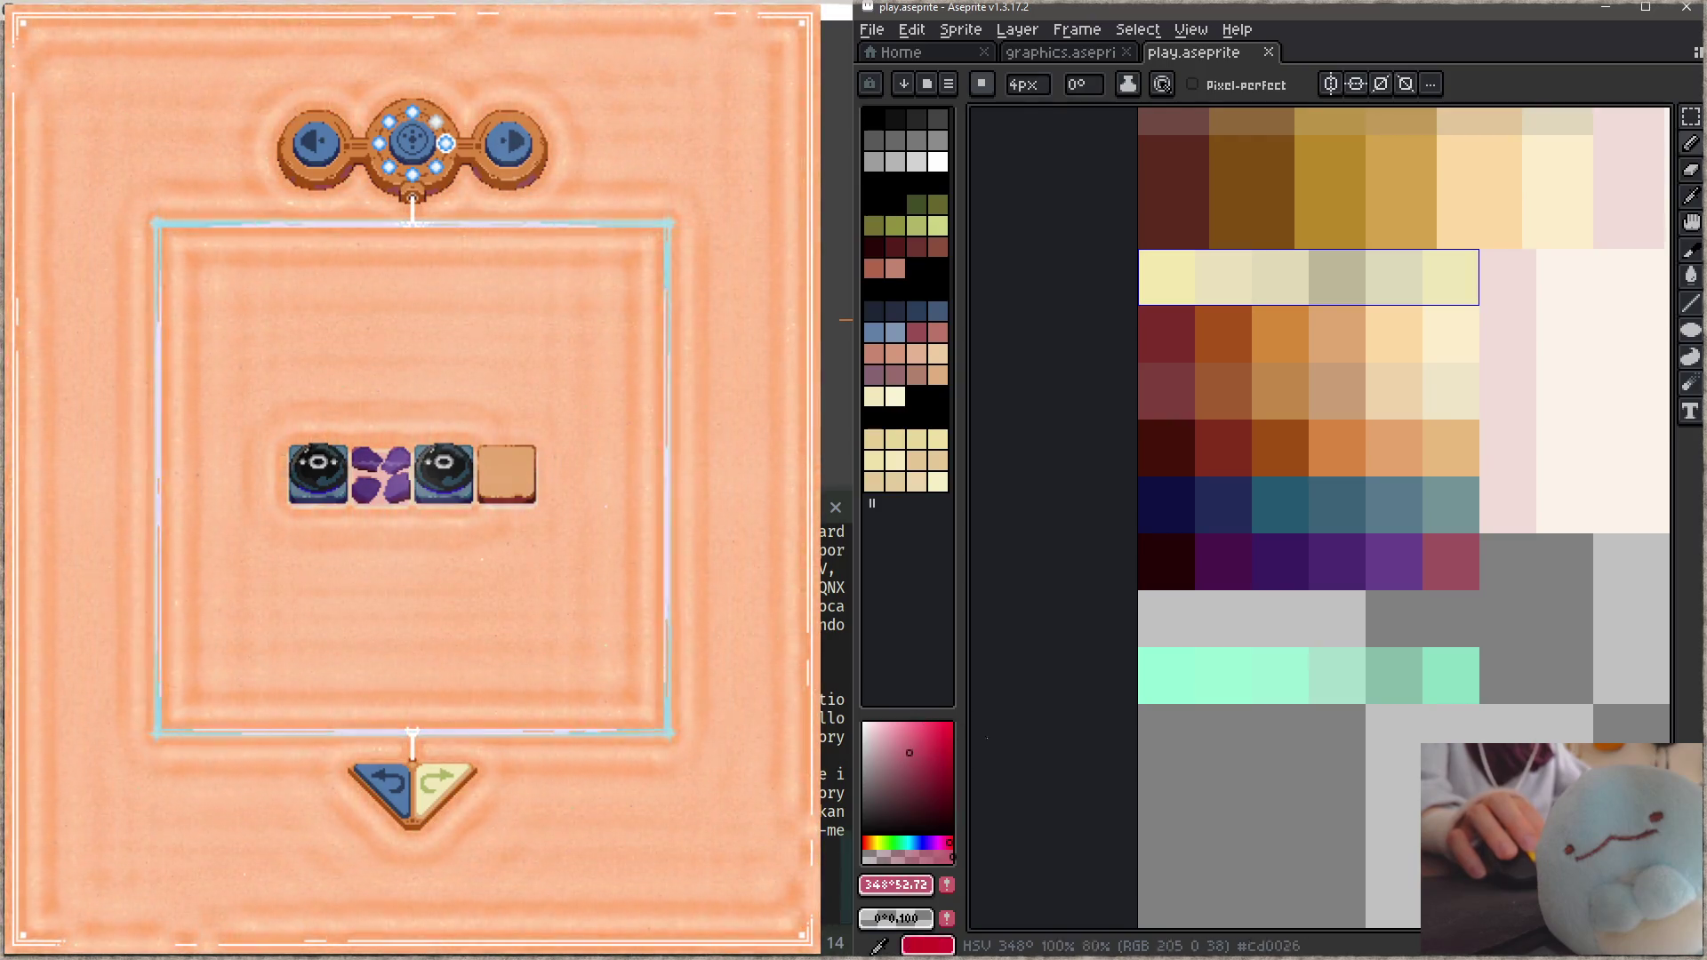
pyautogui.moveTo(1223, 576); pyautogui.dragTo(1422, 561)
pyautogui.hotkey('ctrl', 'z')
pyautogui.press('z')
pyautogui.press('b')
pyautogui.moveTo(1223, 564); pyautogui.dragTo(1467, 564)
pyautogui.hotkey('ctrl', 's')
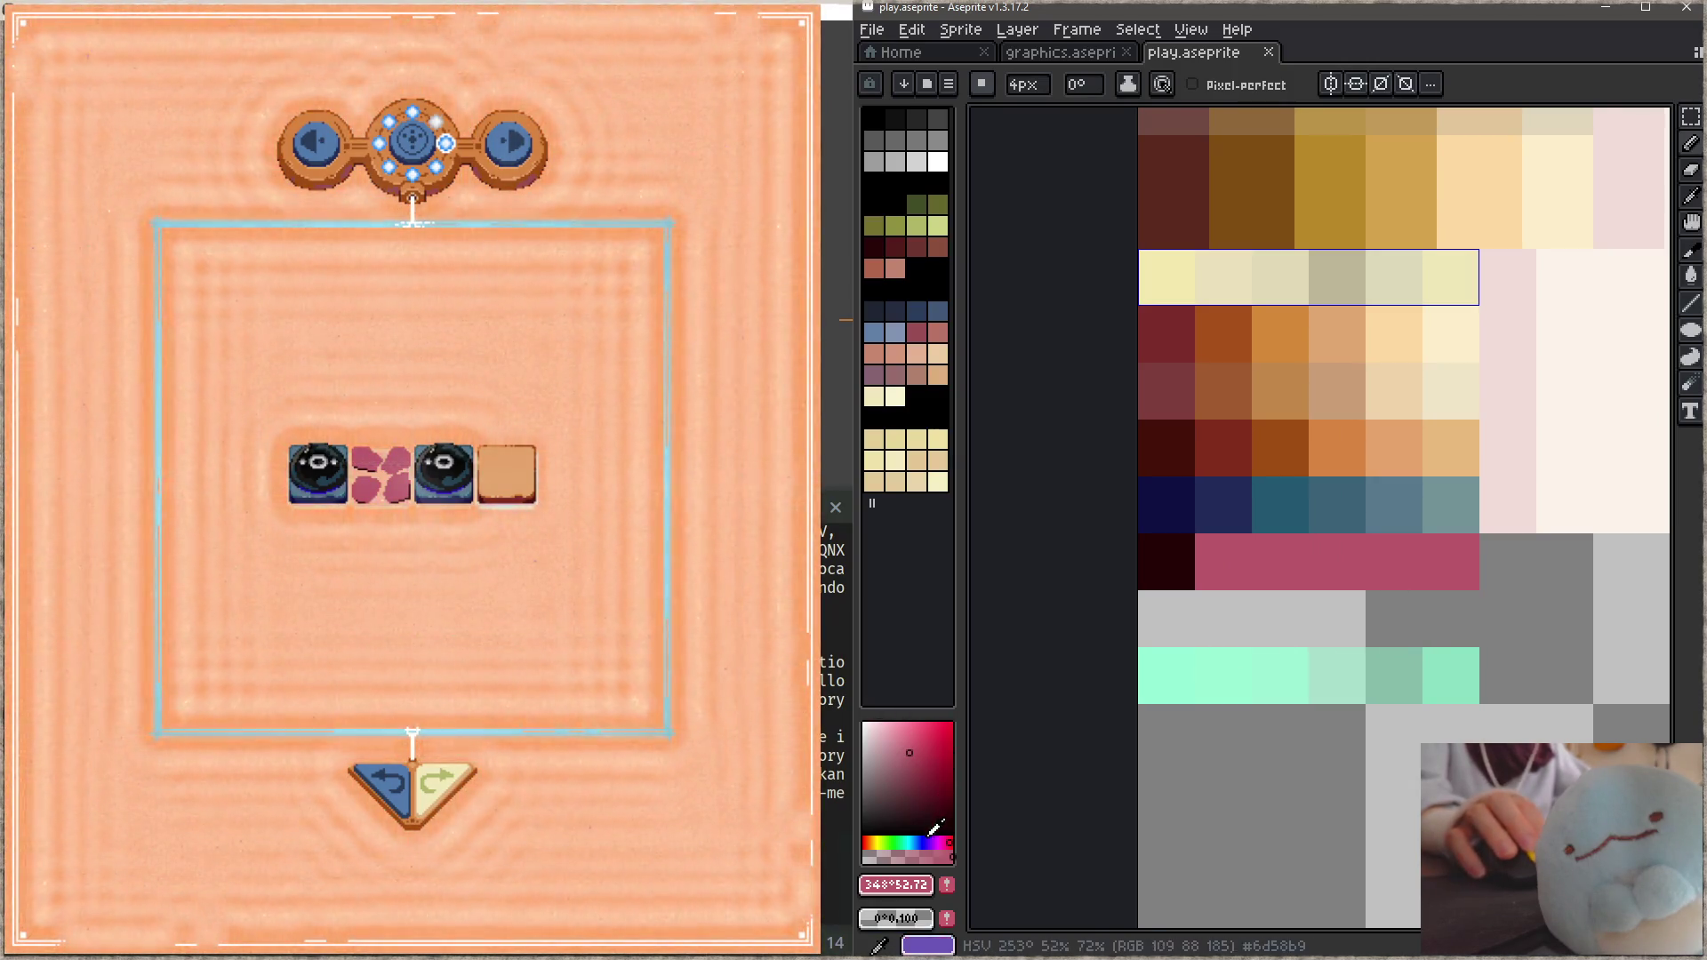
# Step: Repaint the row magenta-purple, then a lighter purple, saving each version
pyautogui.moveTo(875, 838); pyautogui.dragTo(935, 836)
pyautogui.click(1223, 562)
pyautogui.keyDown('shift'); pyautogui.click(1449, 564); pyautogui.keyUp('shift')
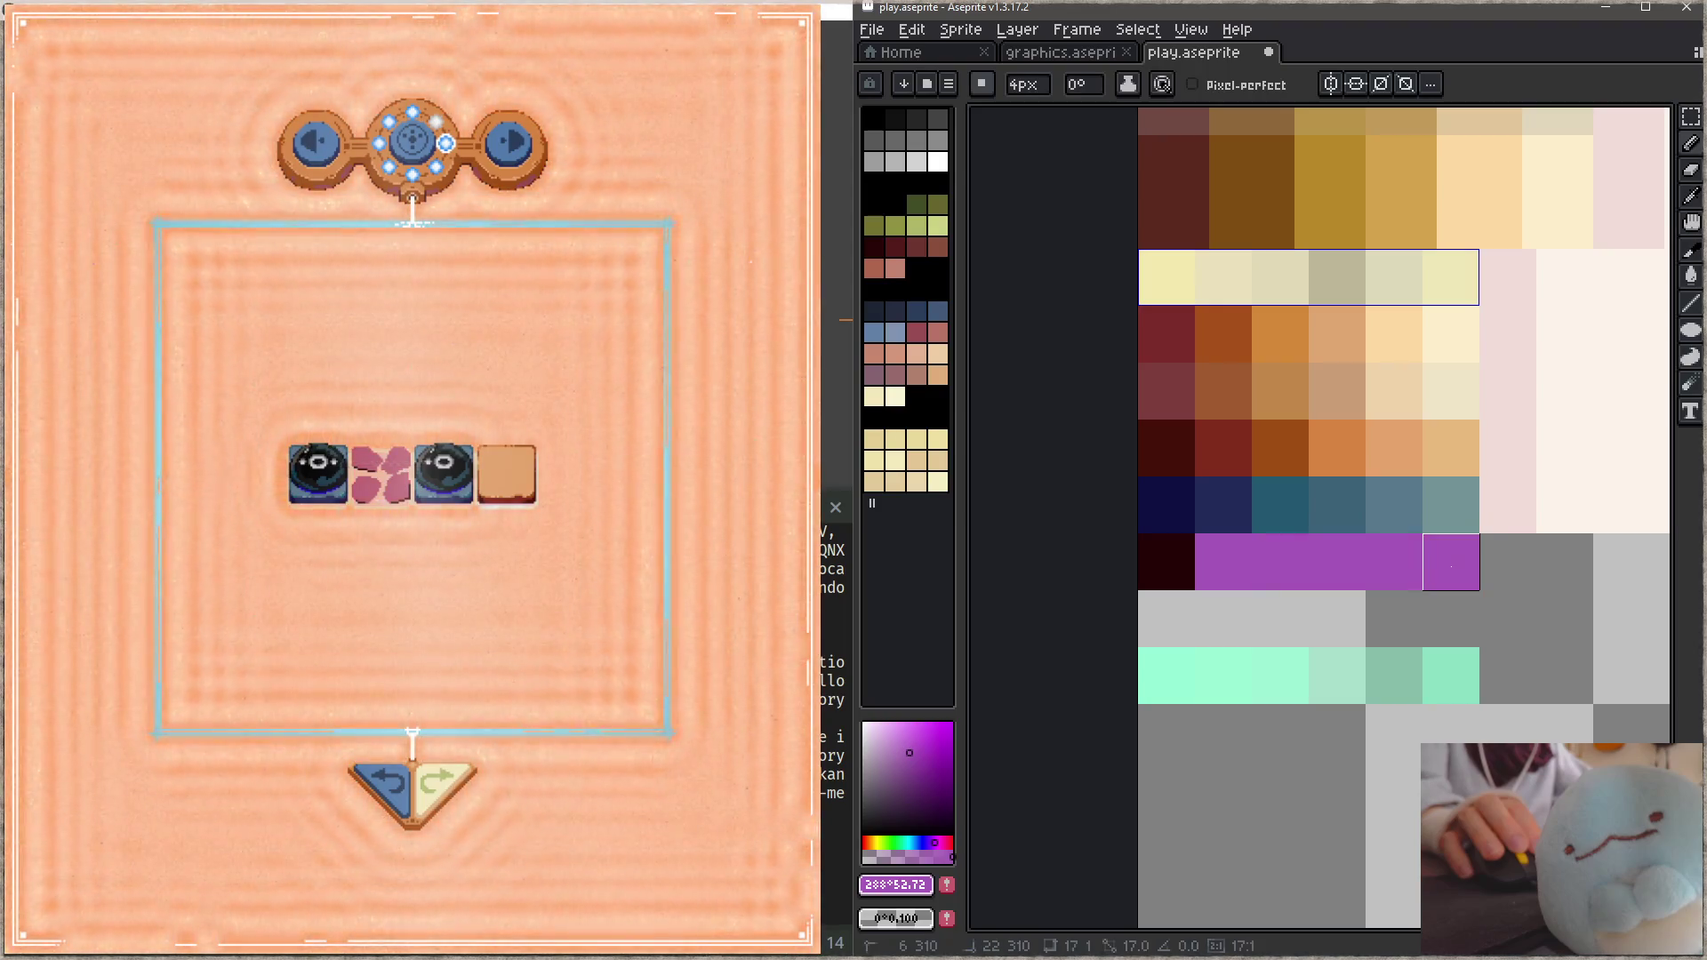
pyautogui.hotkey('ctrl', 's')
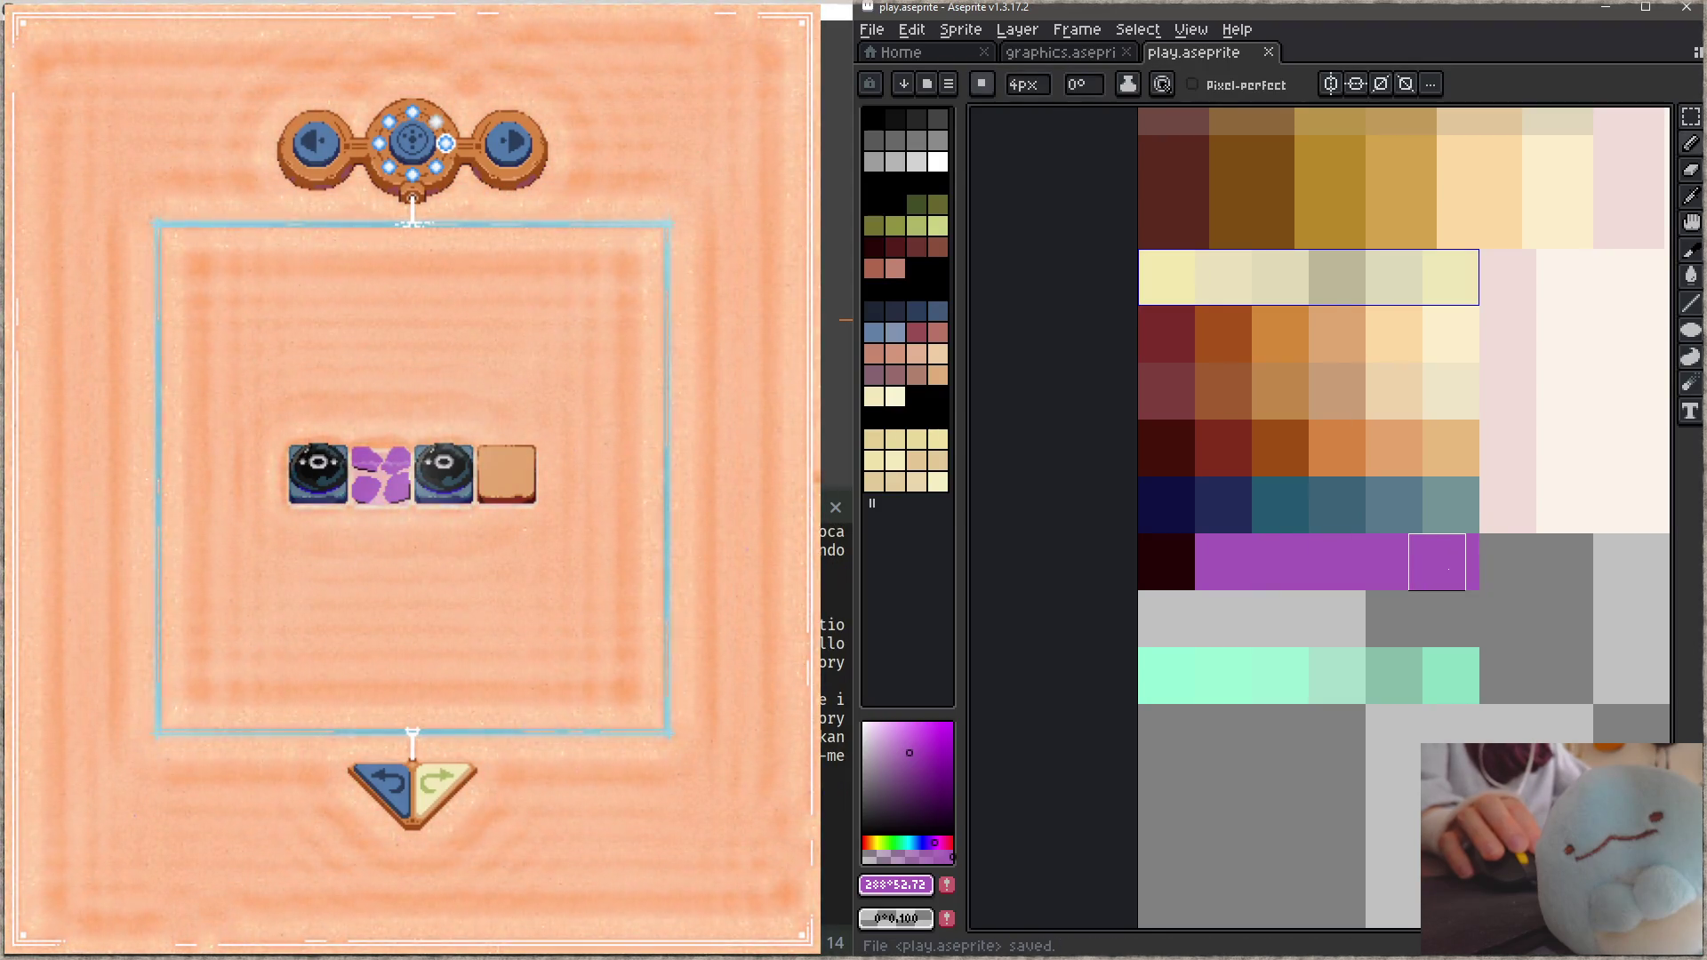
pyautogui.click(907, 734)
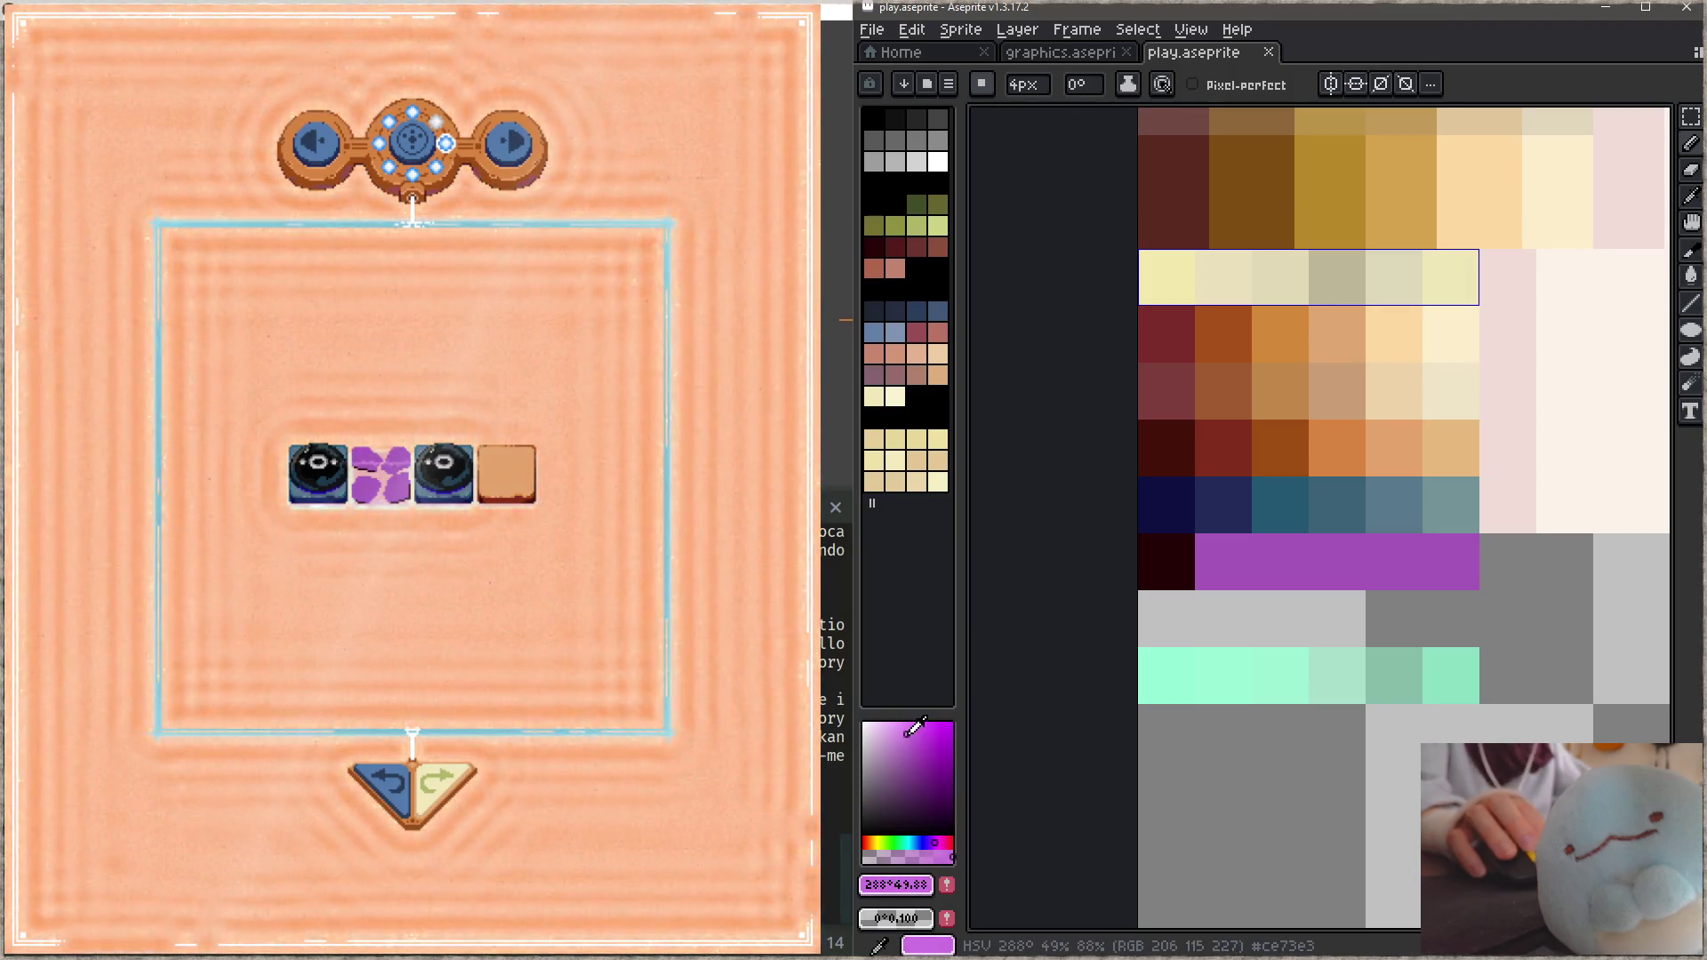
pyautogui.moveTo(1223, 562); pyautogui.dragTo(1450, 562)
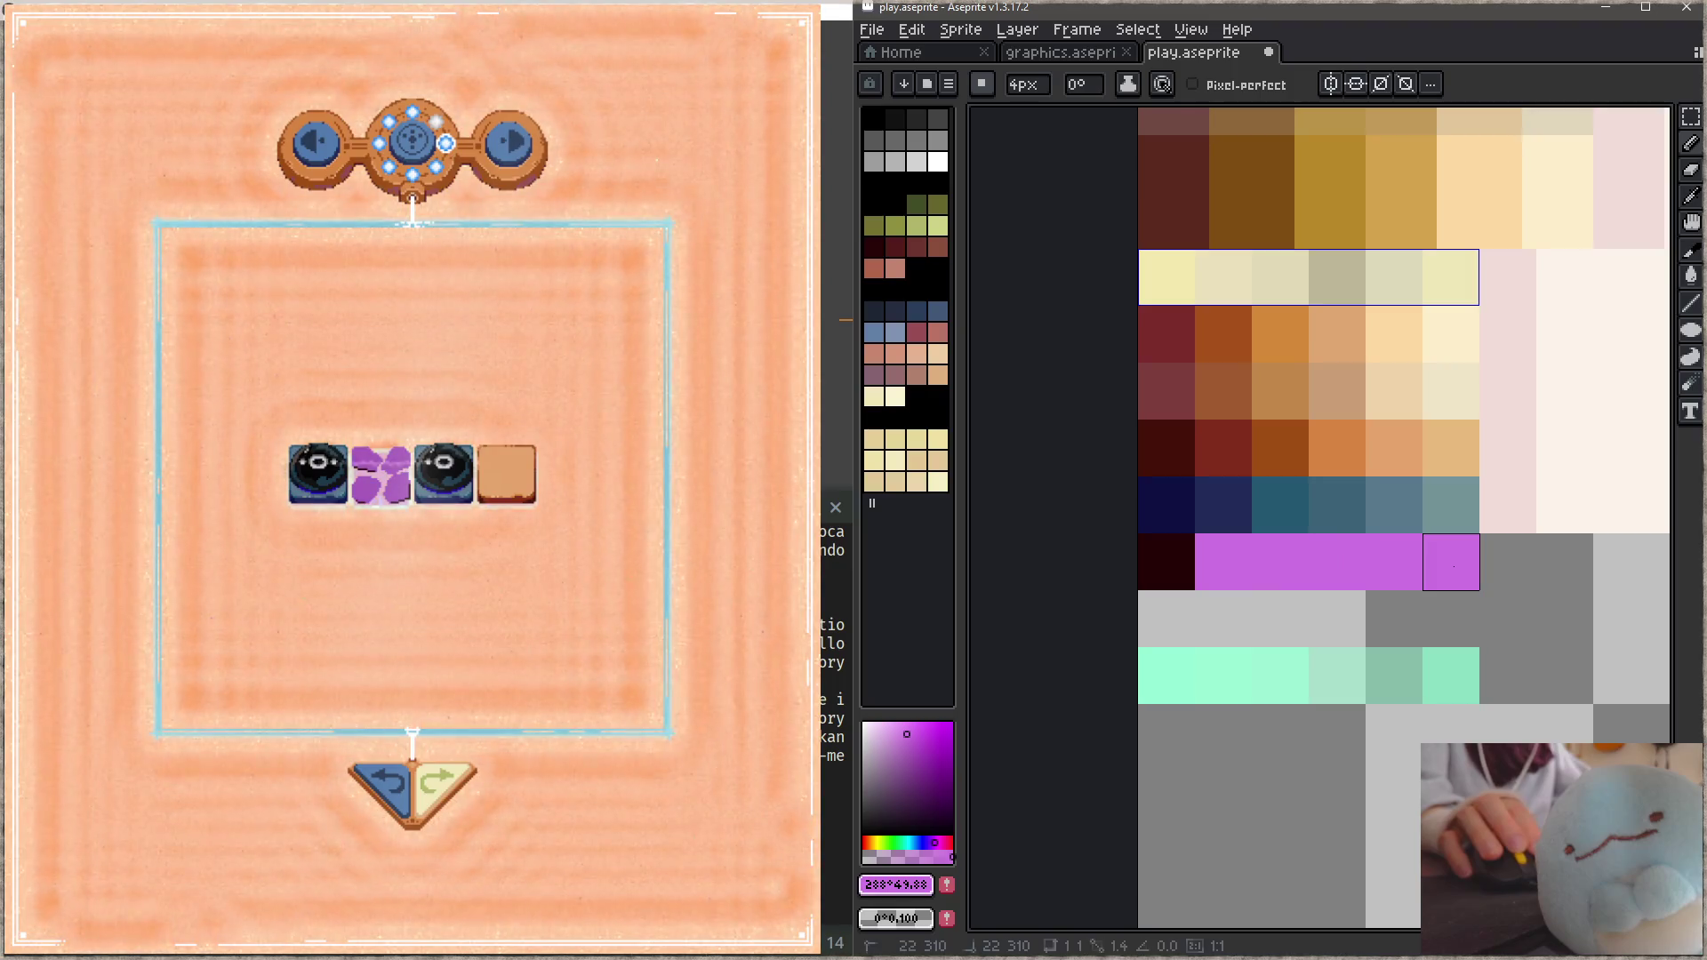
pyautogui.hotkey('ctrl', 's')
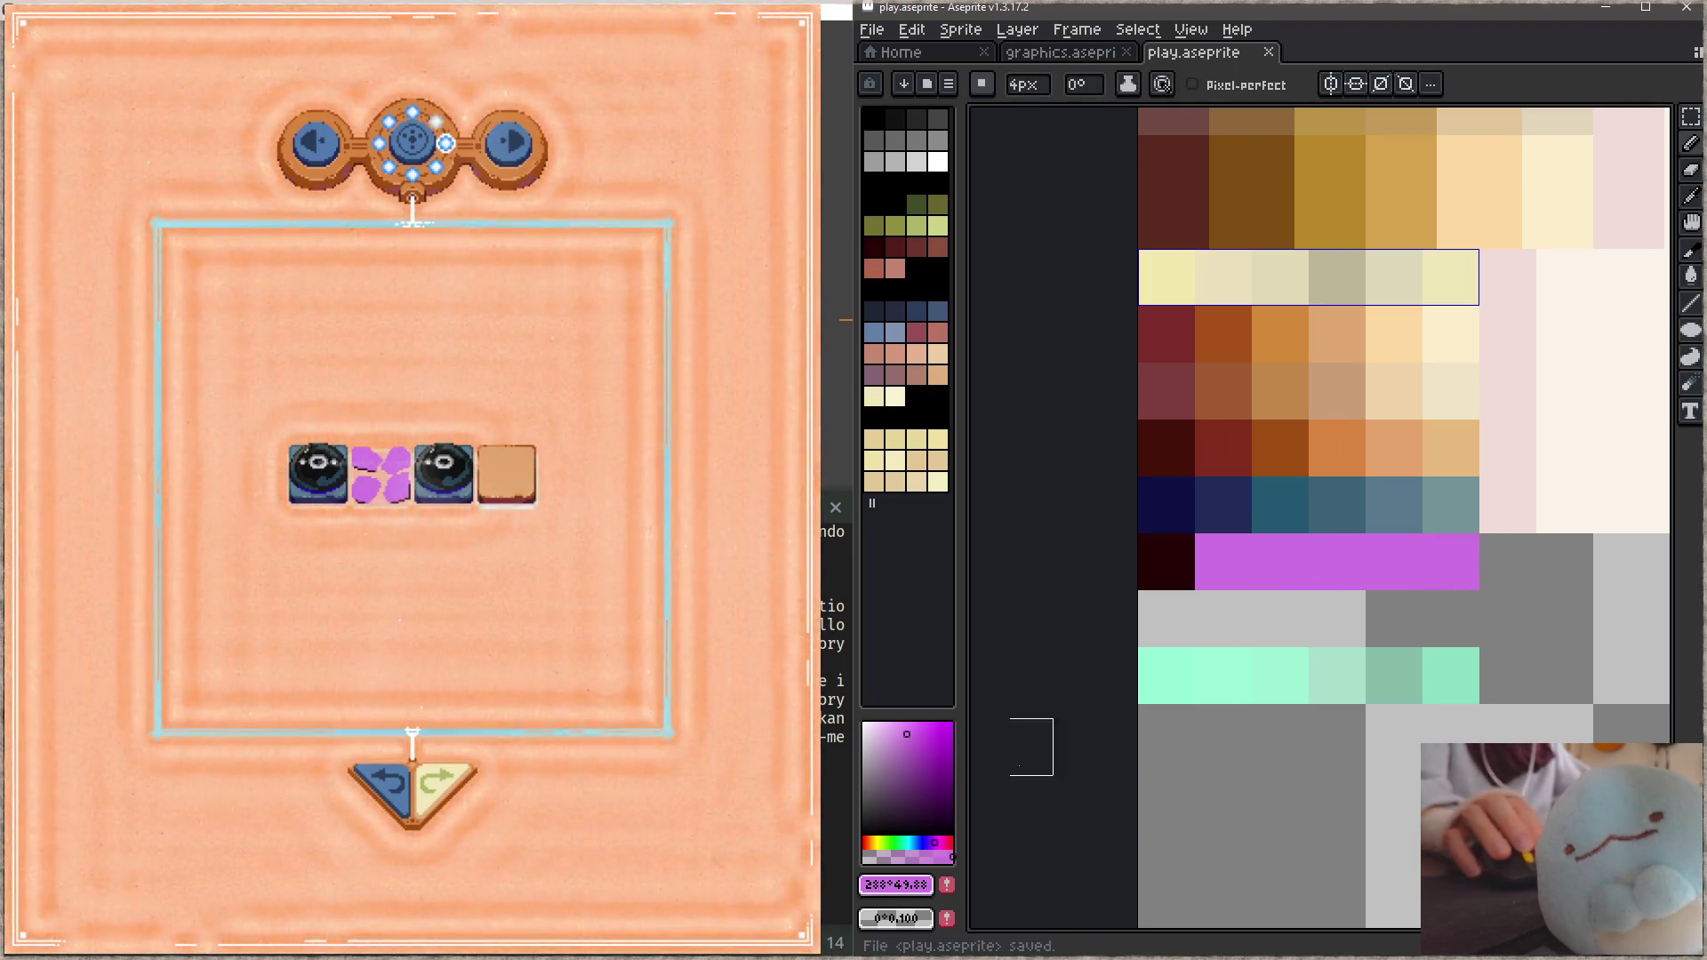
pyautogui.click(892, 740)
# Step: Repaint the row pale lilac, then dark violet across most of it, saving each
pyautogui.moveTo(1223, 561); pyautogui.dragTo(1456, 563)
pyautogui.hotkey('ctrl', 's')
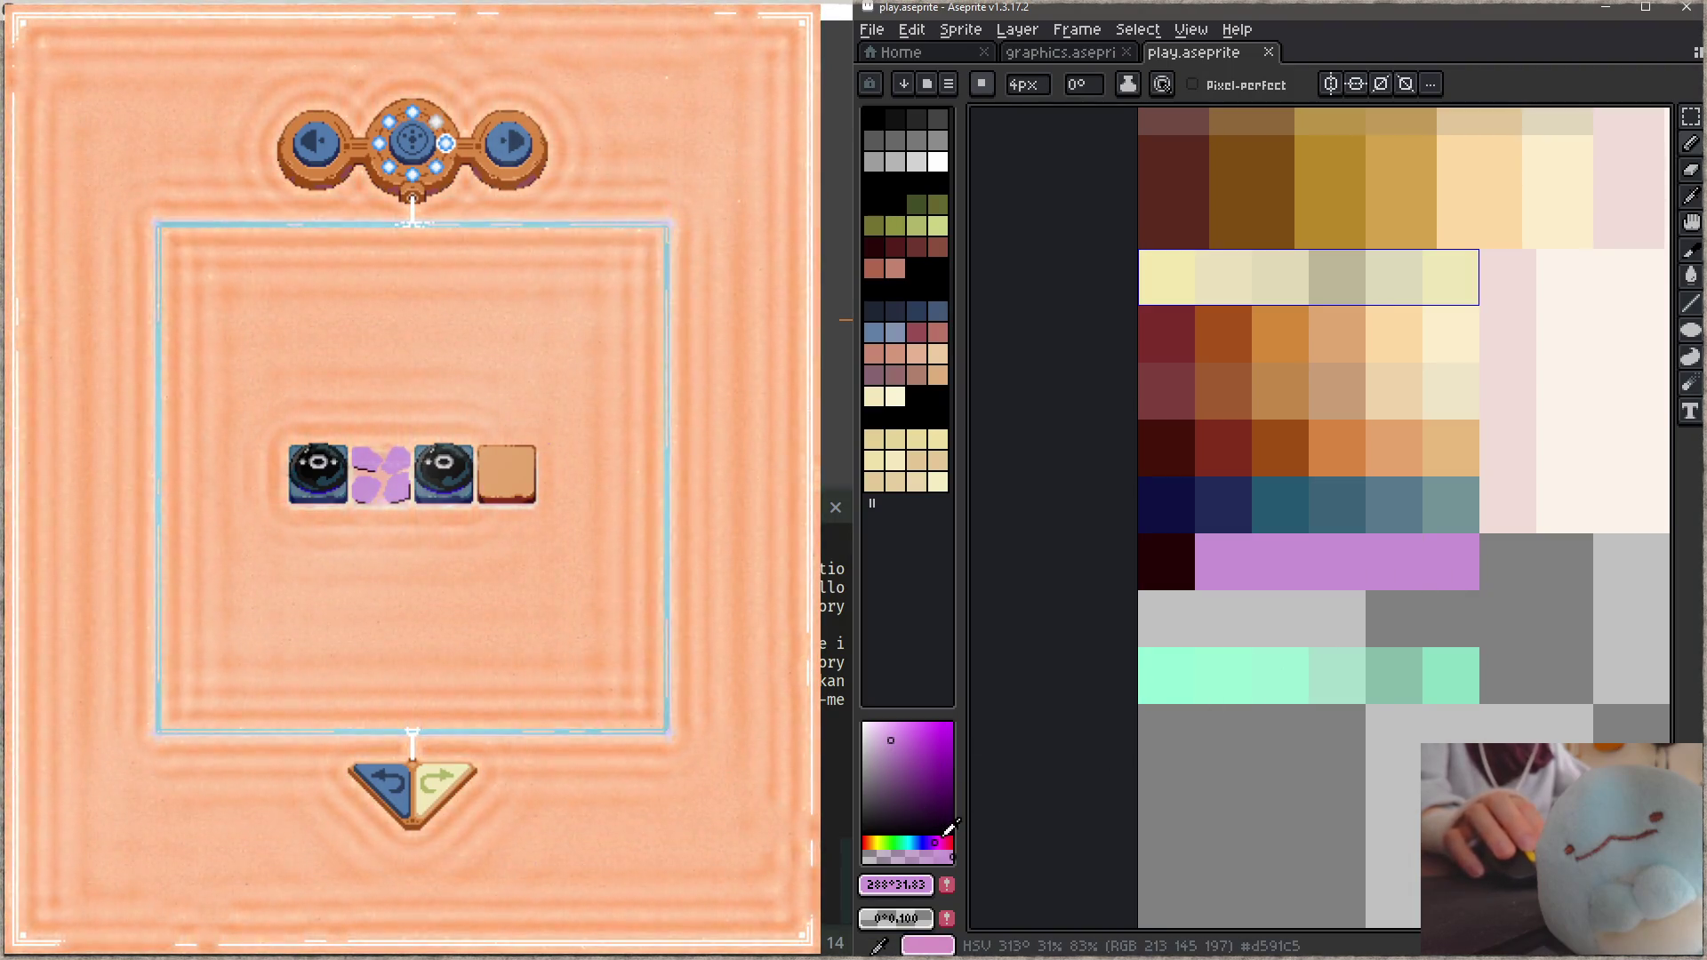
pyautogui.click(928, 843)
pyautogui.click(908, 761)
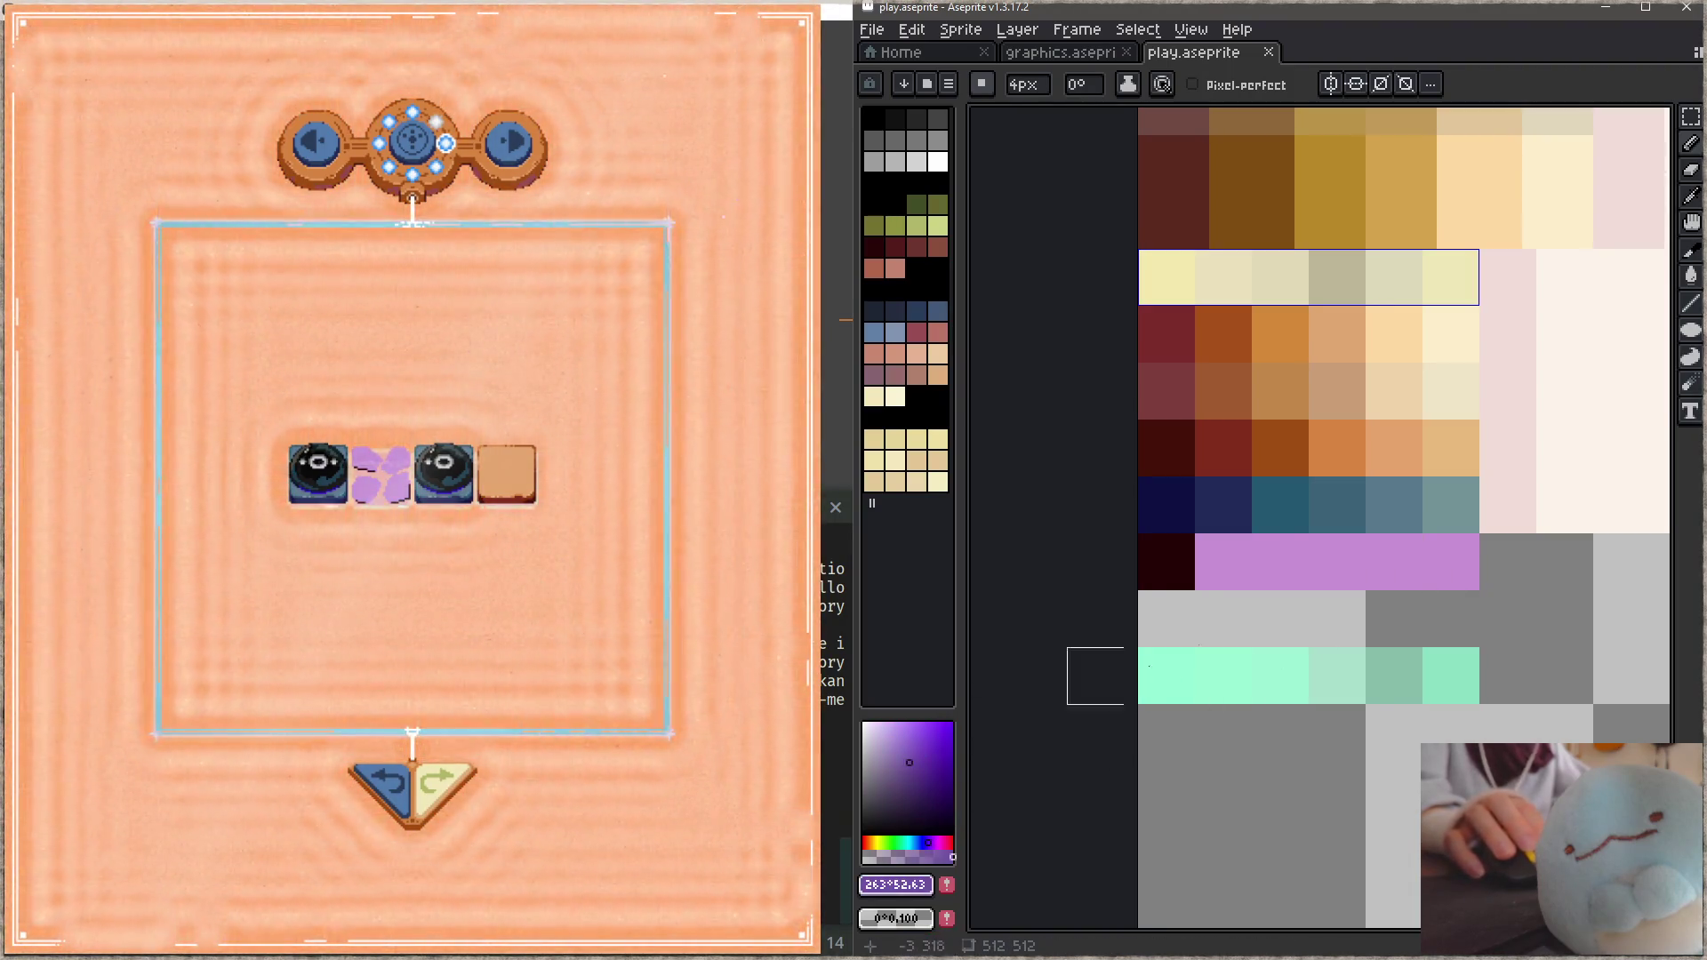
pyautogui.moveTo(1351, 561); pyautogui.dragTo(1204, 561)
pyautogui.hotkey('ctrl', 's')
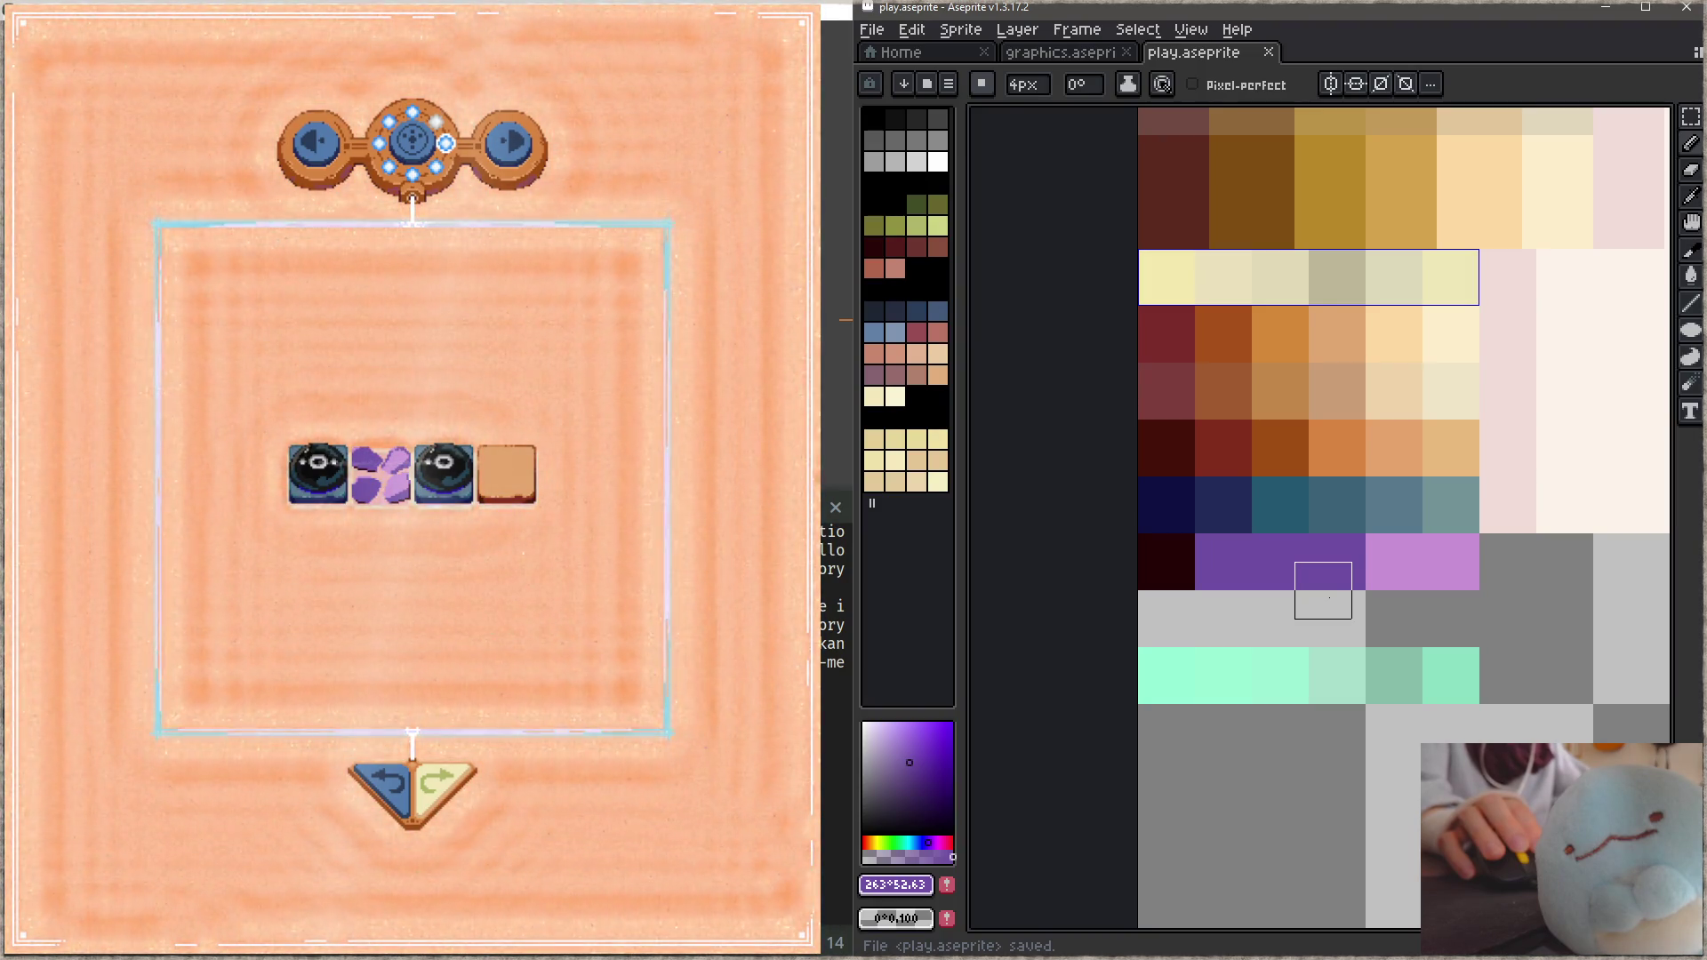
# Step: Paint one row cell soft magenta and another light purple, then save
pyautogui.click(940, 841)
pyautogui.click(944, 842)
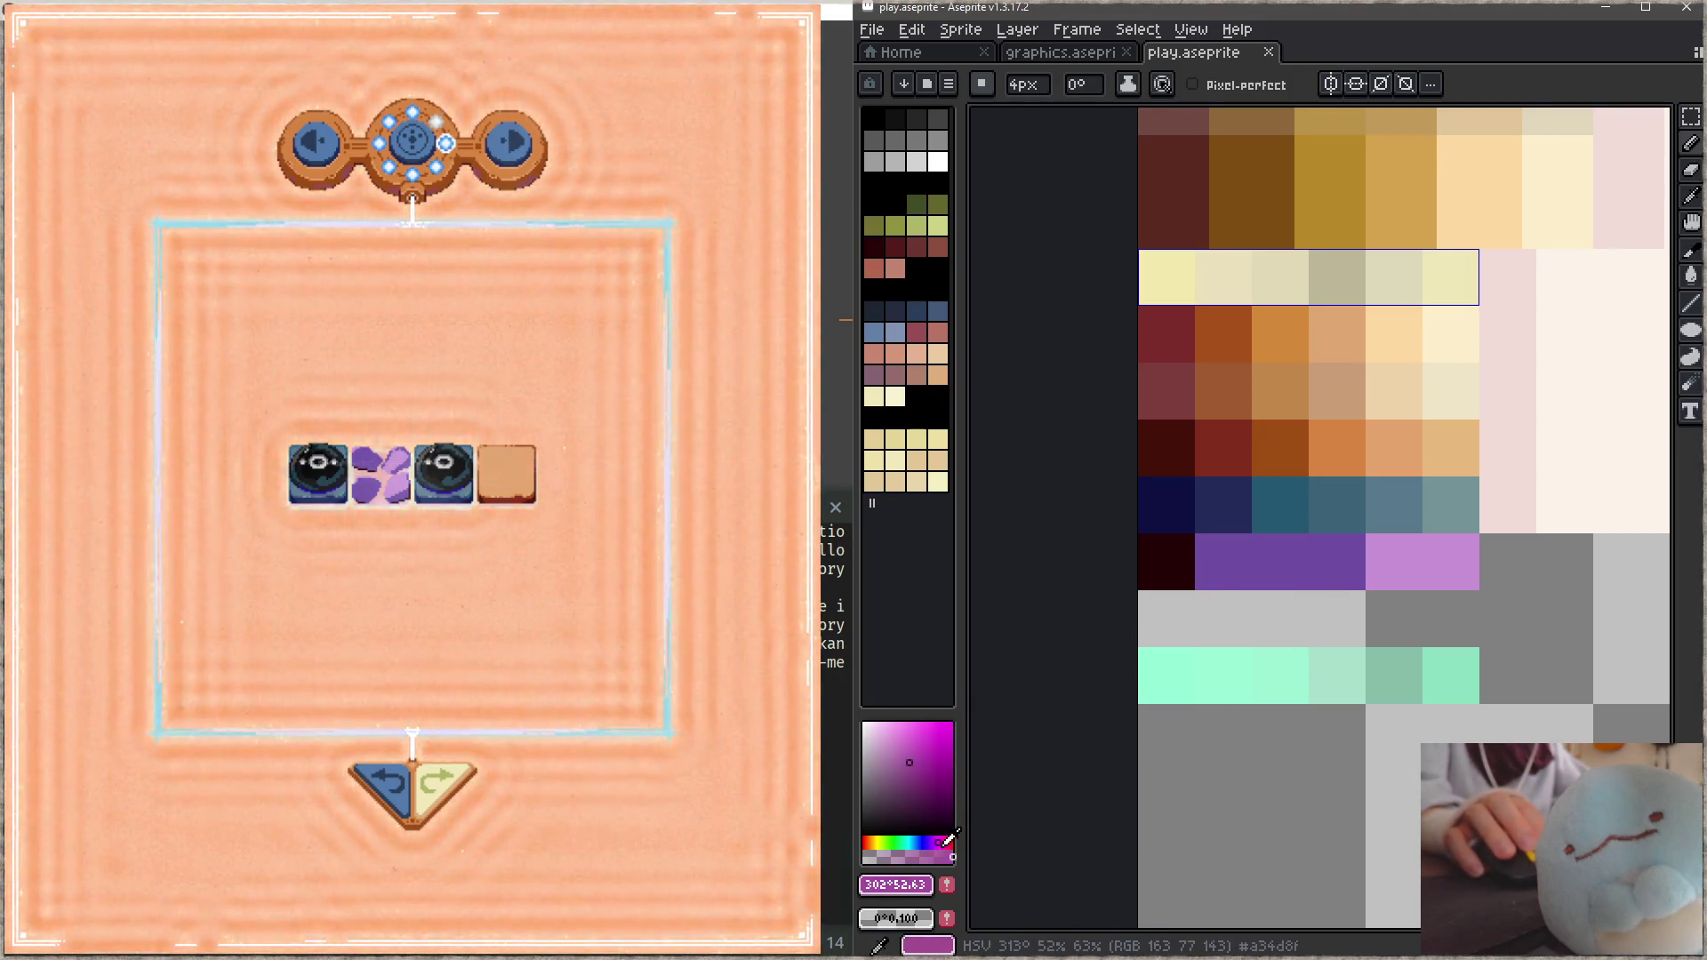
pyautogui.moveTo(946, 777); pyautogui.dragTo(957, 756)
pyautogui.click(937, 756)
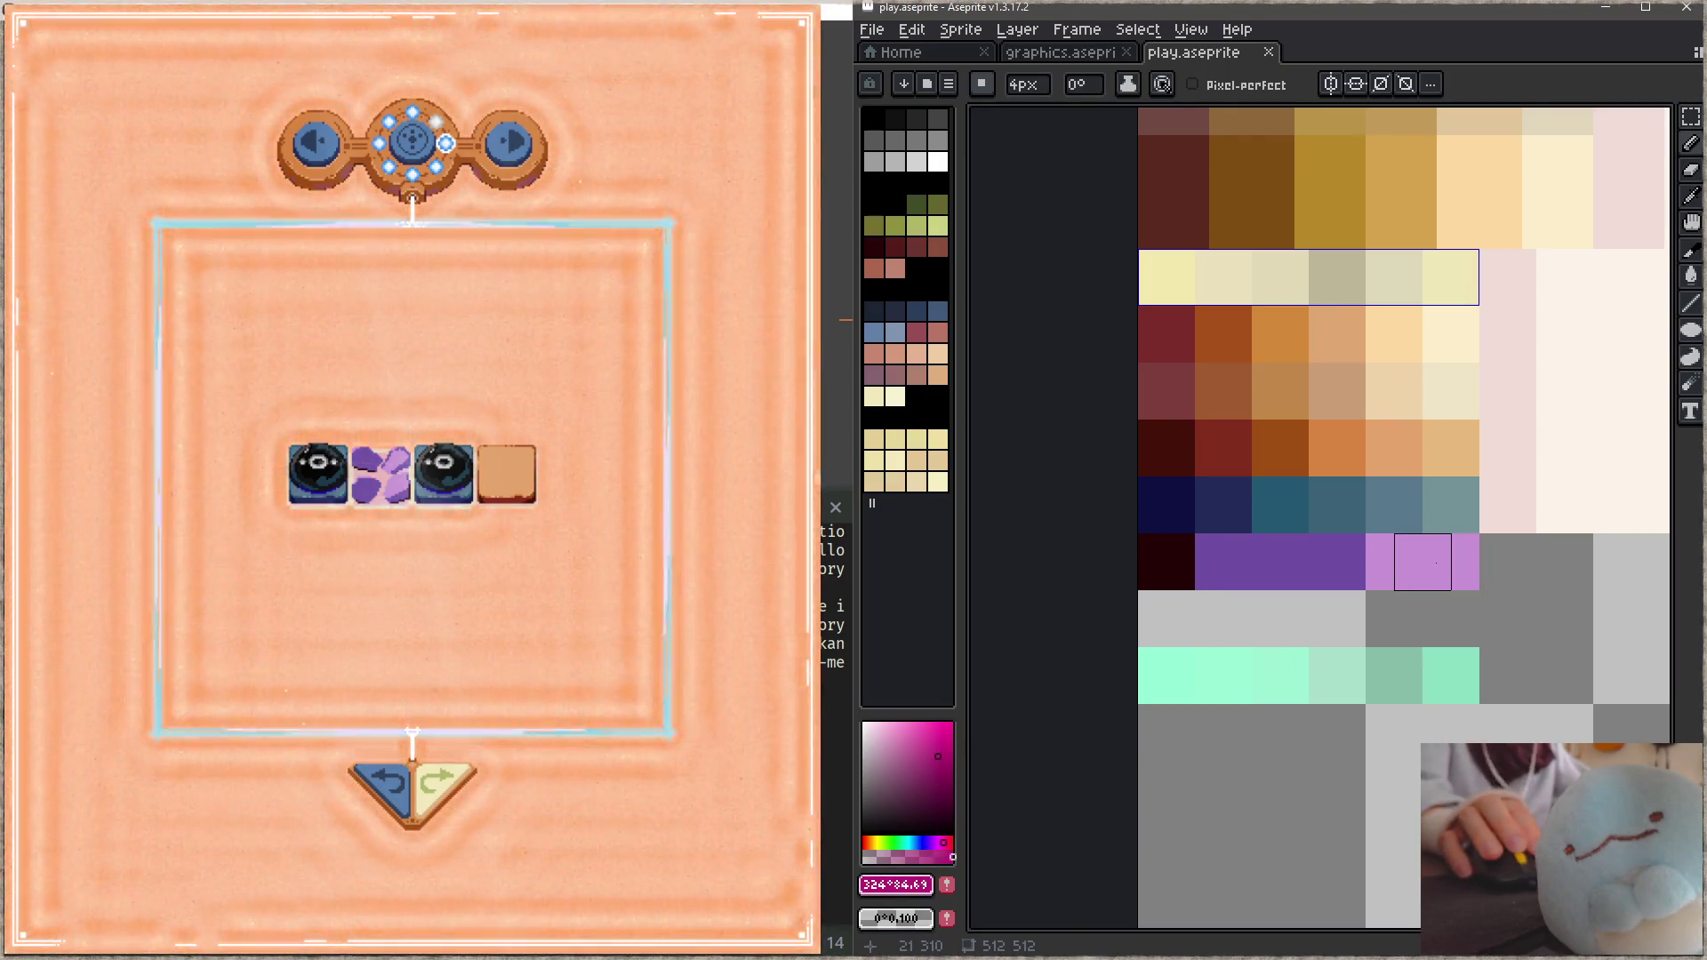
pyautogui.click(1401, 573)
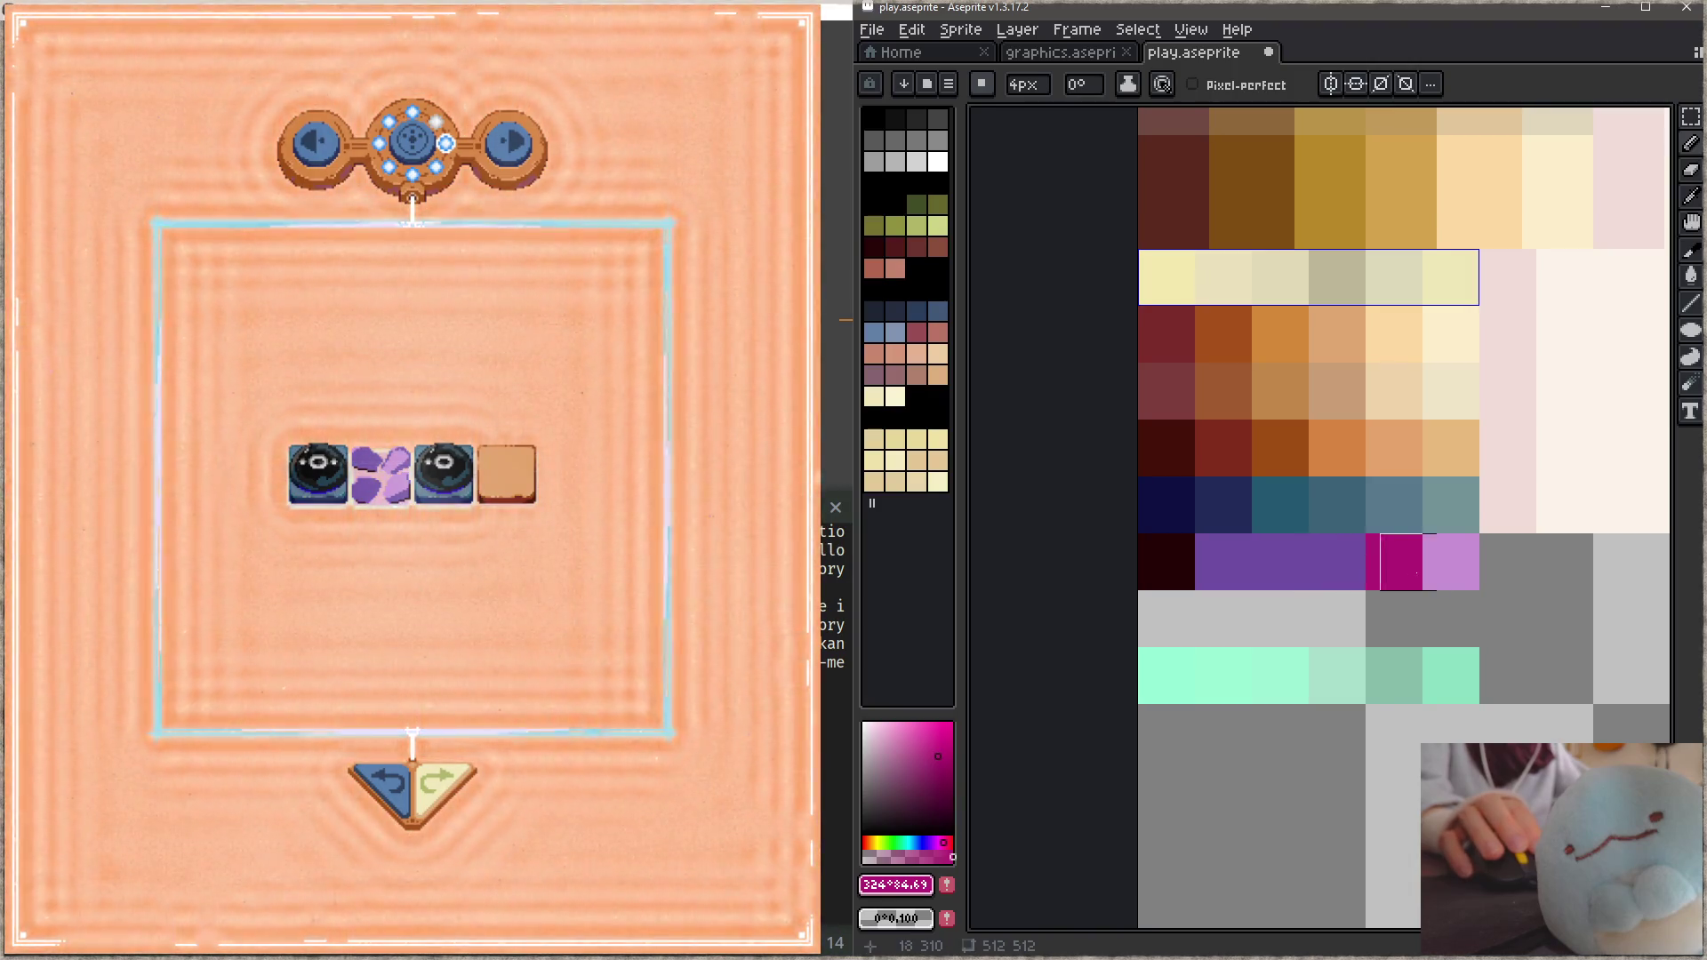
pyautogui.scroll(1, 1450, 572)
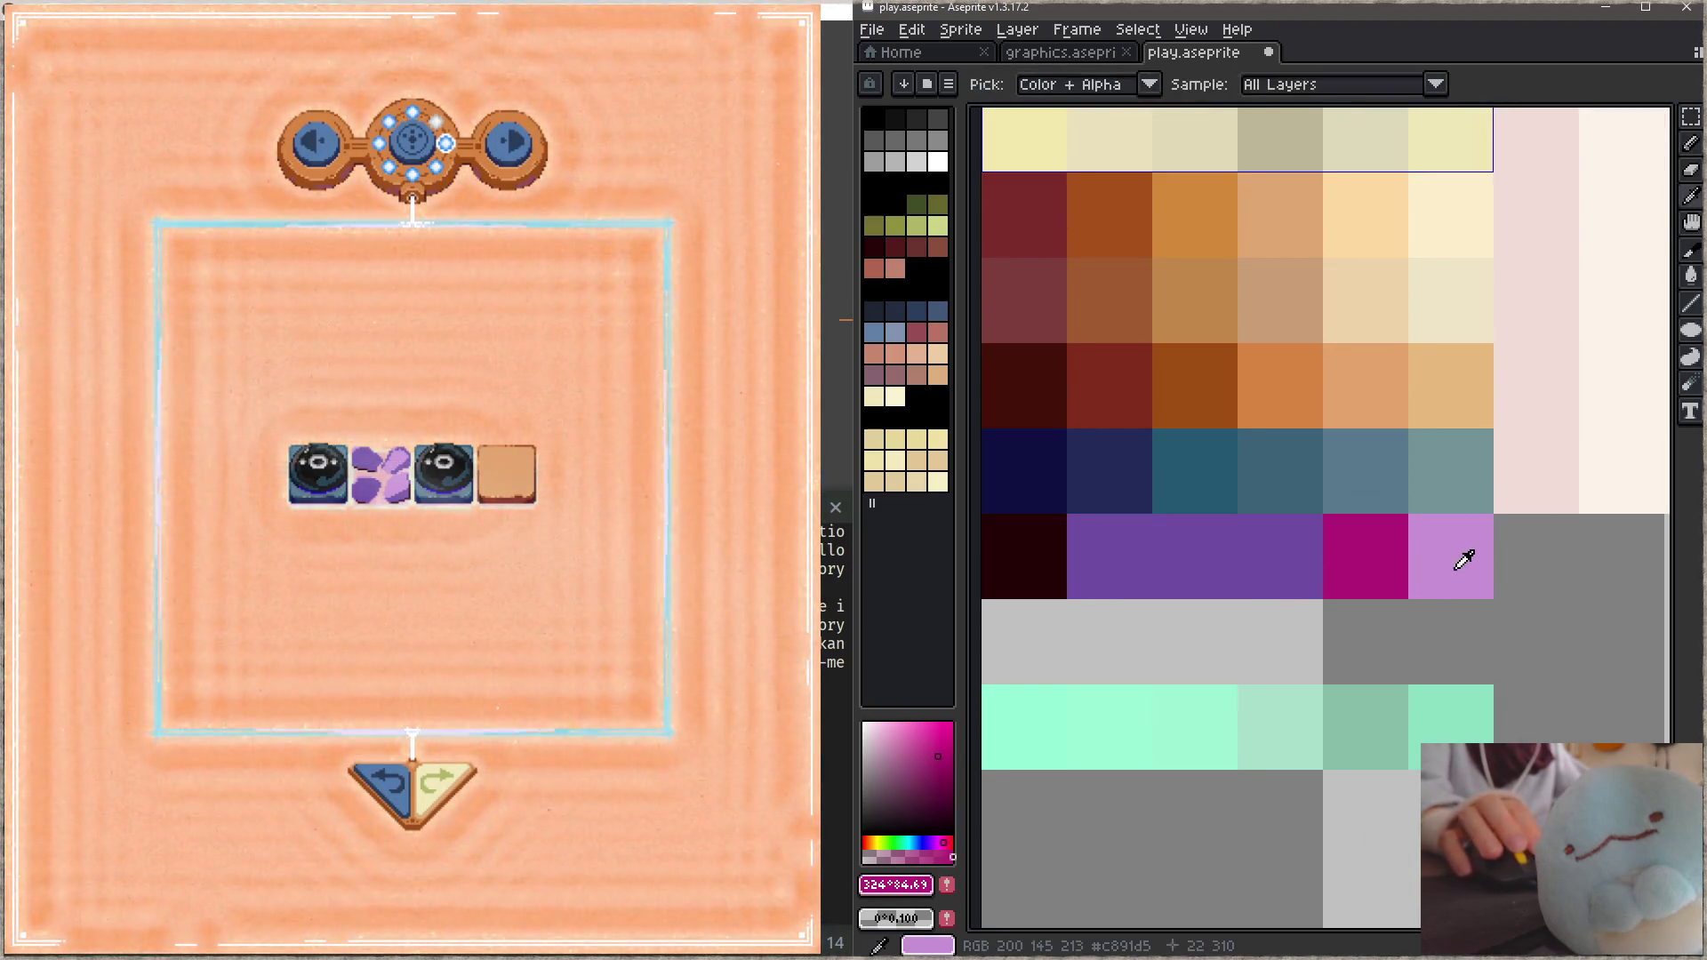
pyautogui.keyDown('alt'); pyautogui.click(1451, 556); pyautogui.keyUp('alt')
pyautogui.click(1280, 557)
pyautogui.hotkey('ctrl', 's')
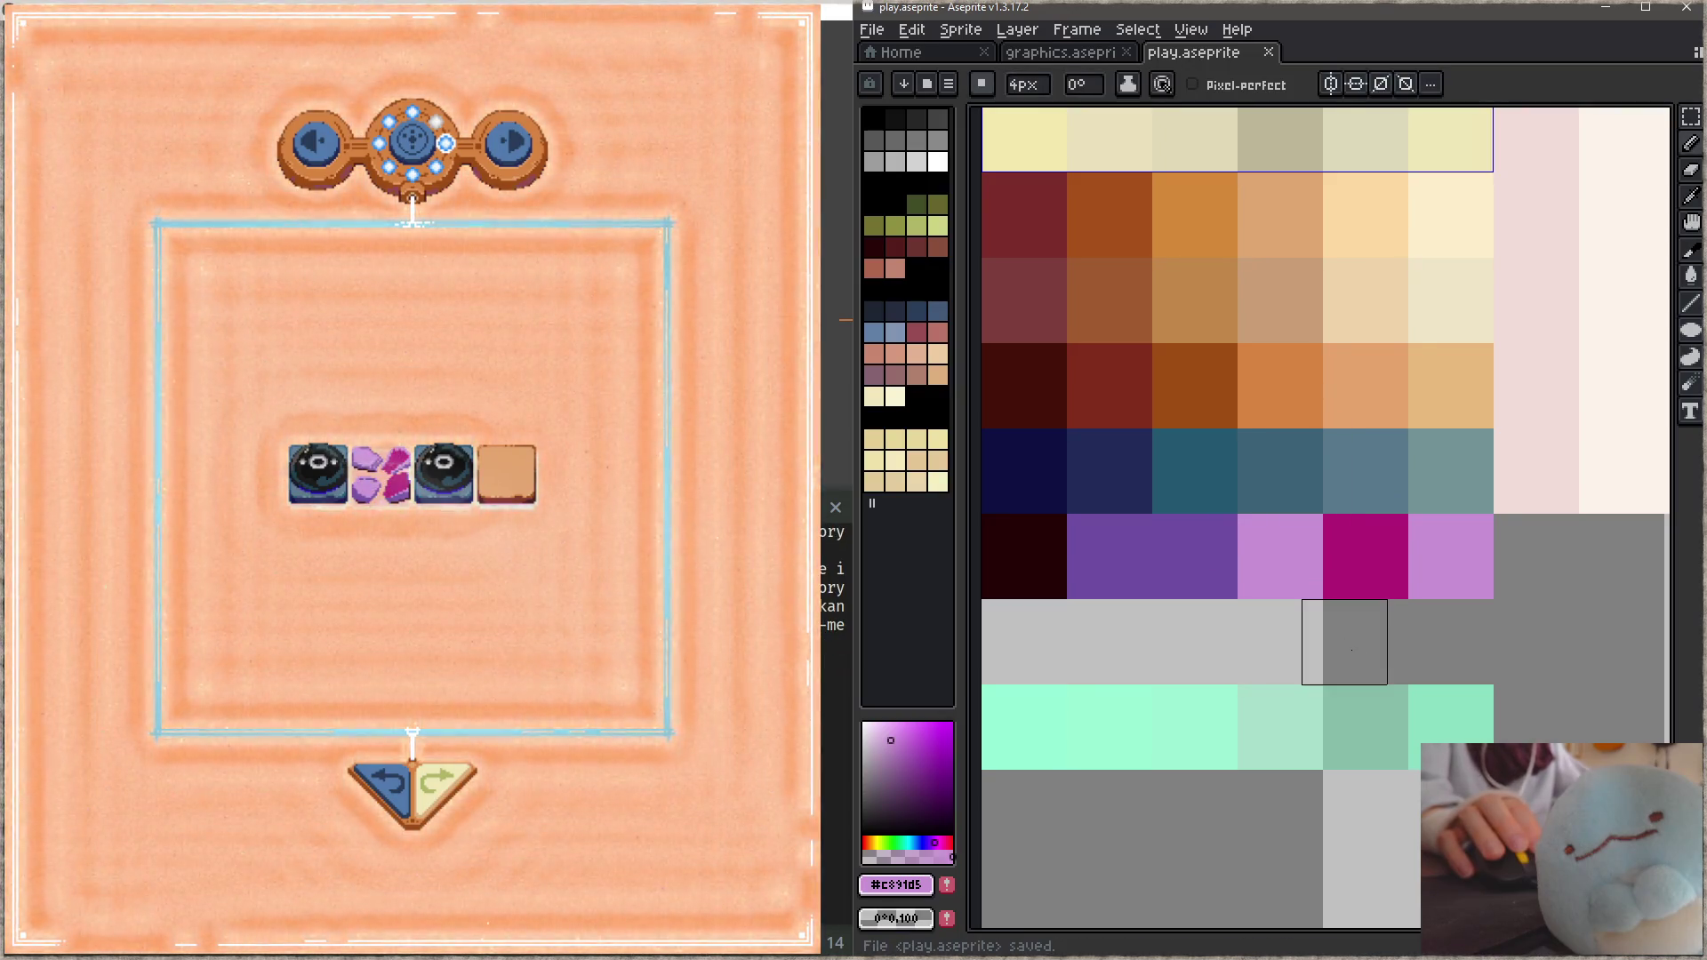
# Step: Turn the magenta cell red, then a lighter red, and paint the last lilac cell pink
pyautogui.keyDown('alt'); pyautogui.click(1360, 556); pyautogui.keyUp('alt')
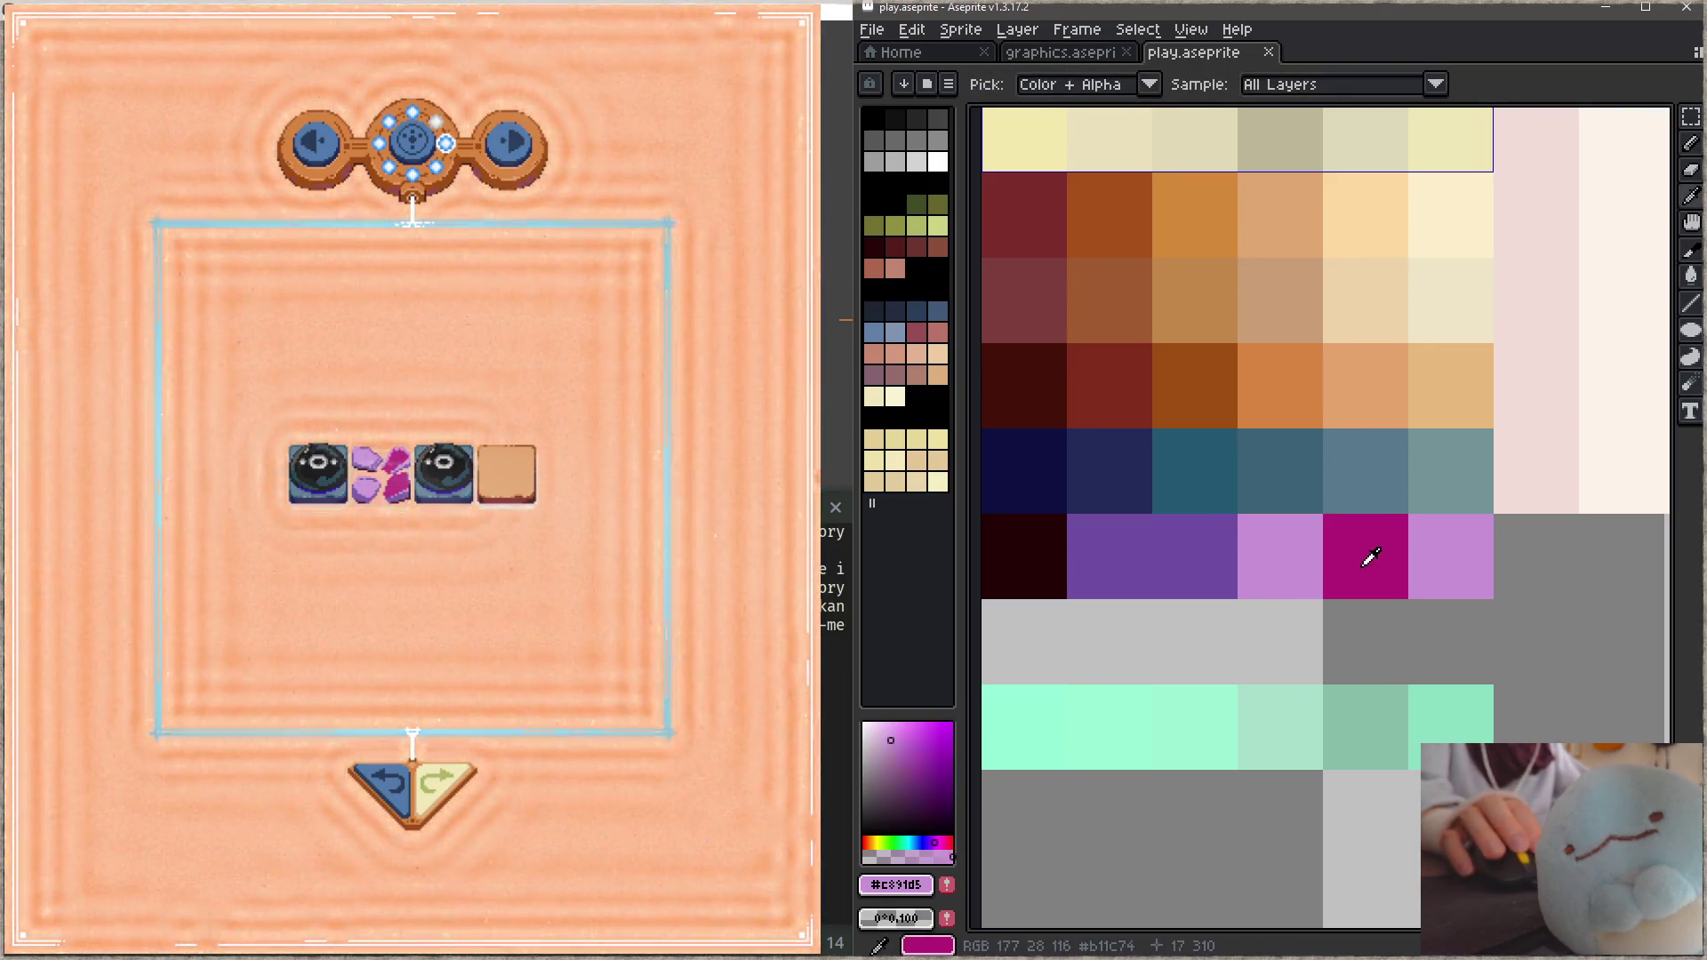
pyautogui.click(934, 731)
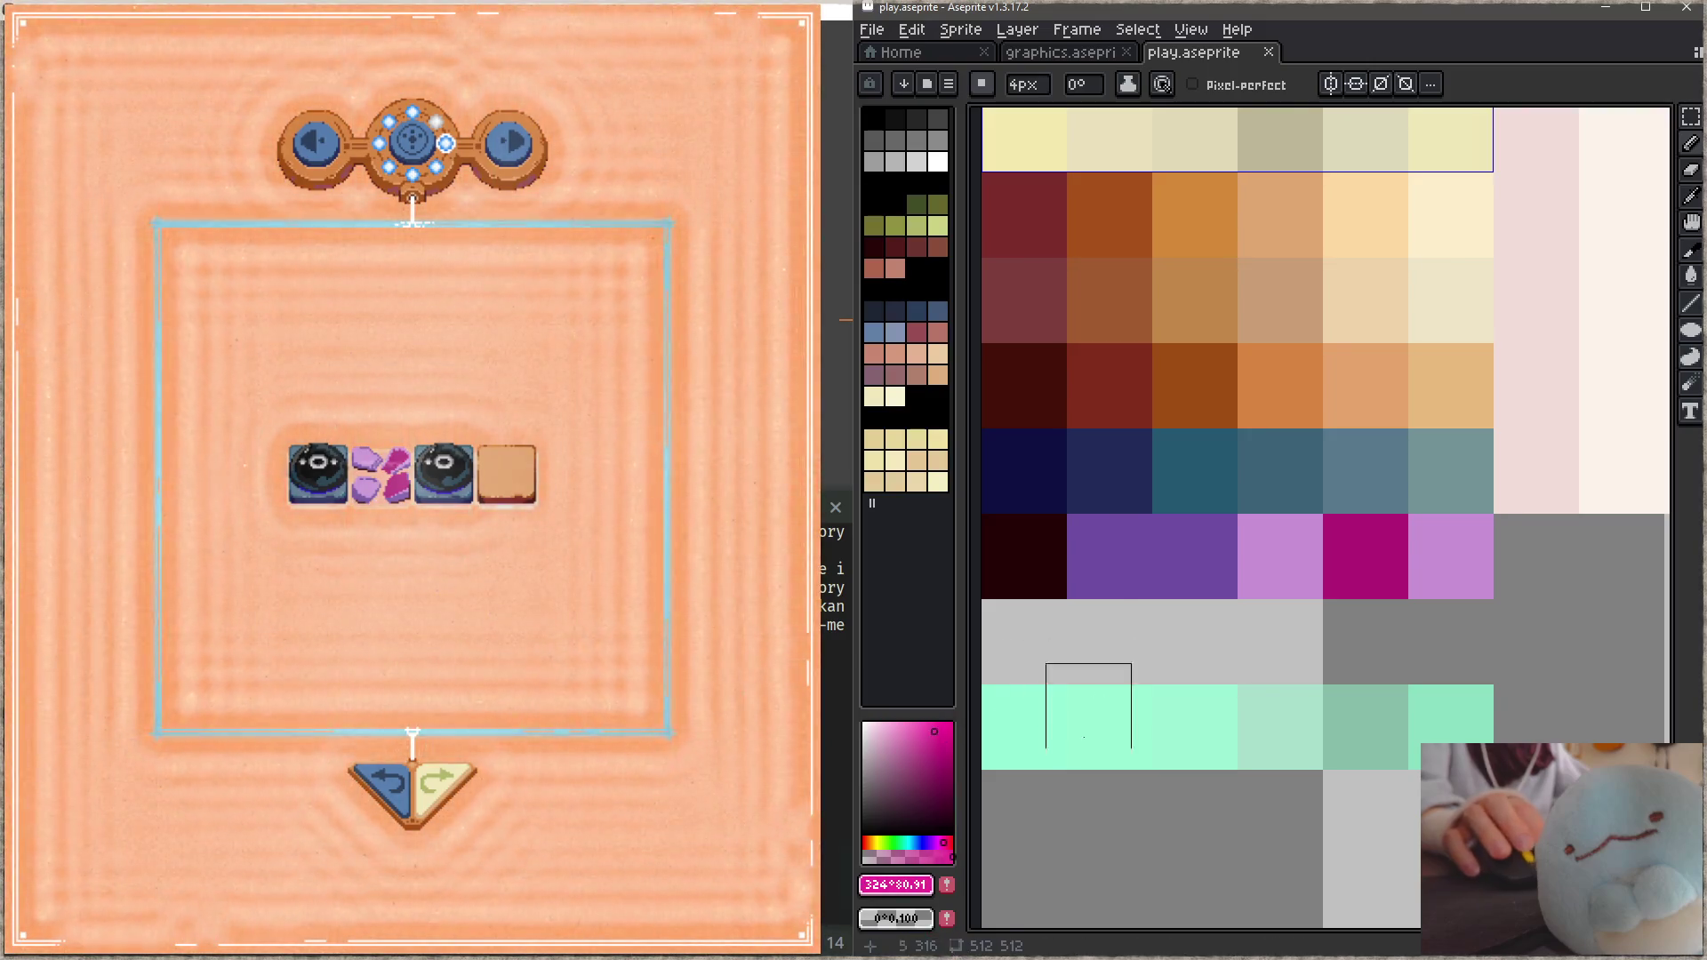
pyautogui.click(951, 841)
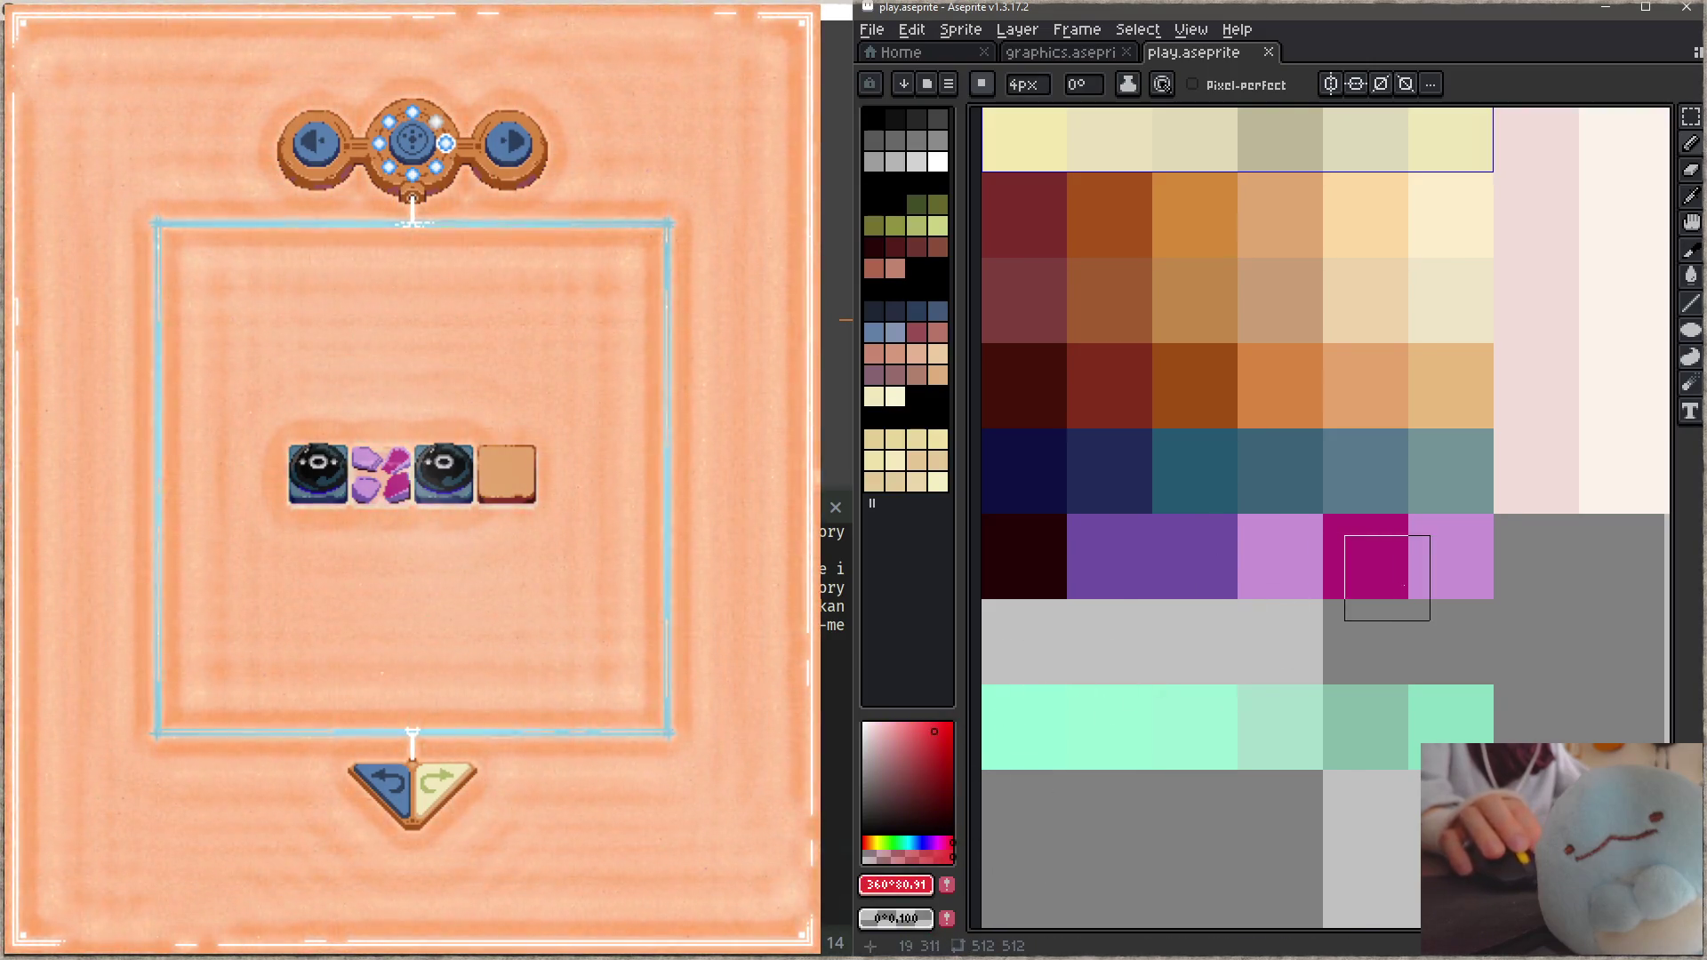
pyautogui.click(1365, 556)
pyautogui.press('z')
pyautogui.press('b')
pyautogui.hotkey('ctrl', 's')
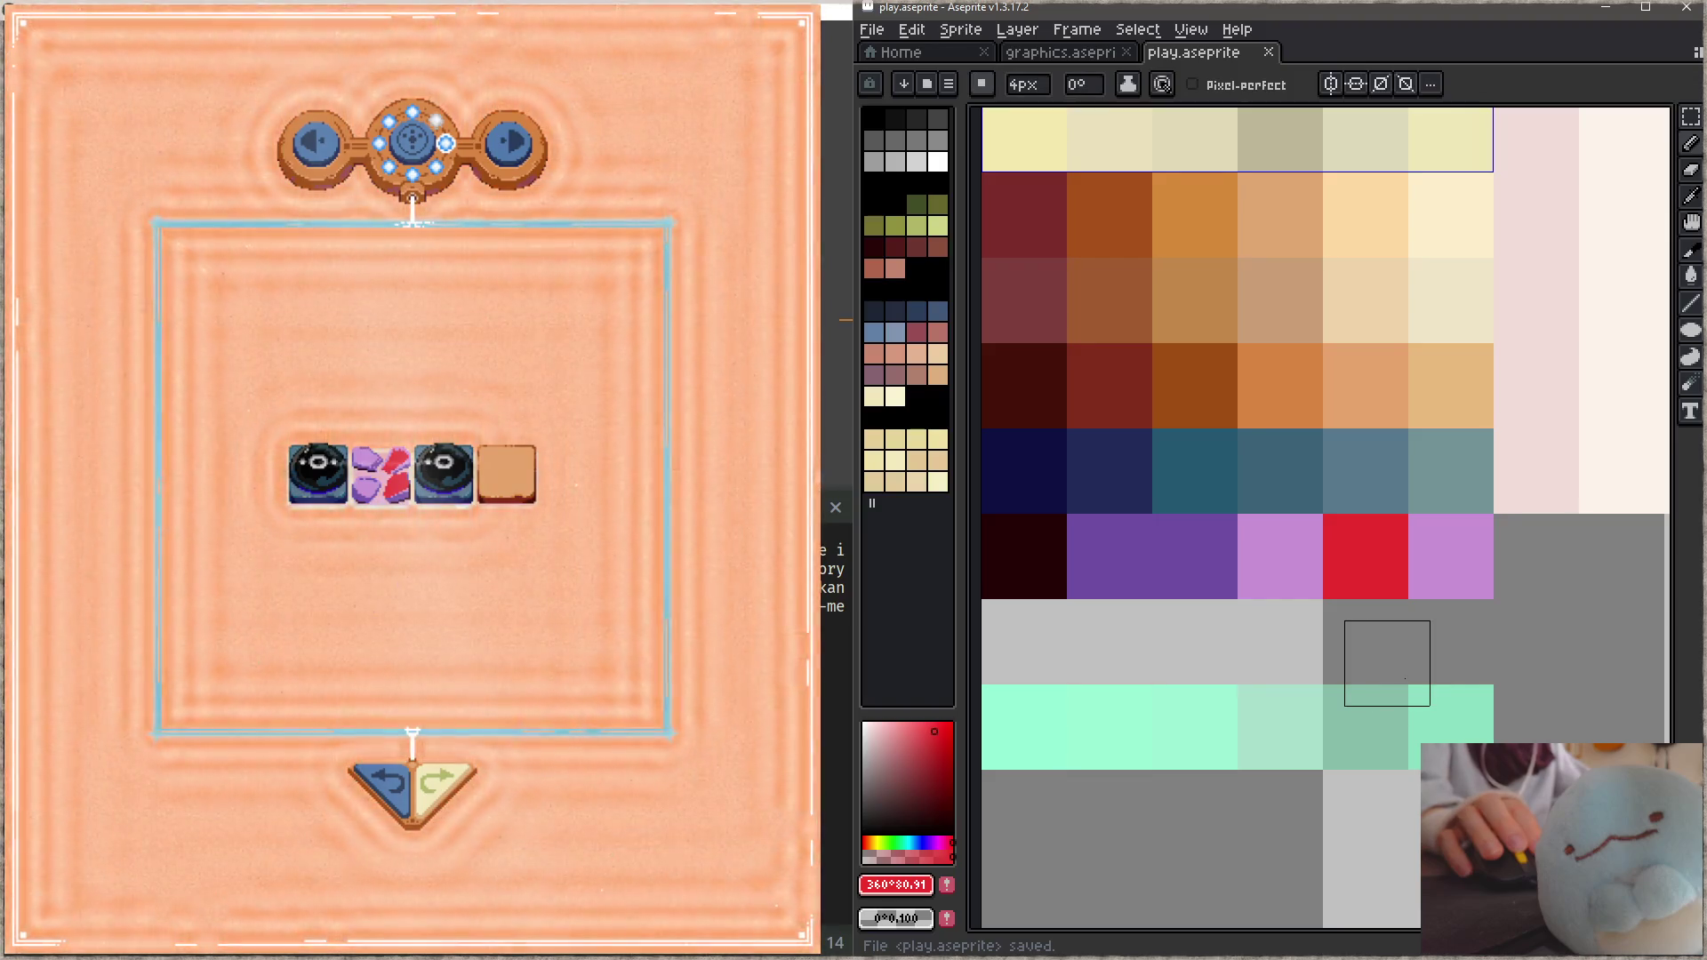
pyautogui.click(912, 733)
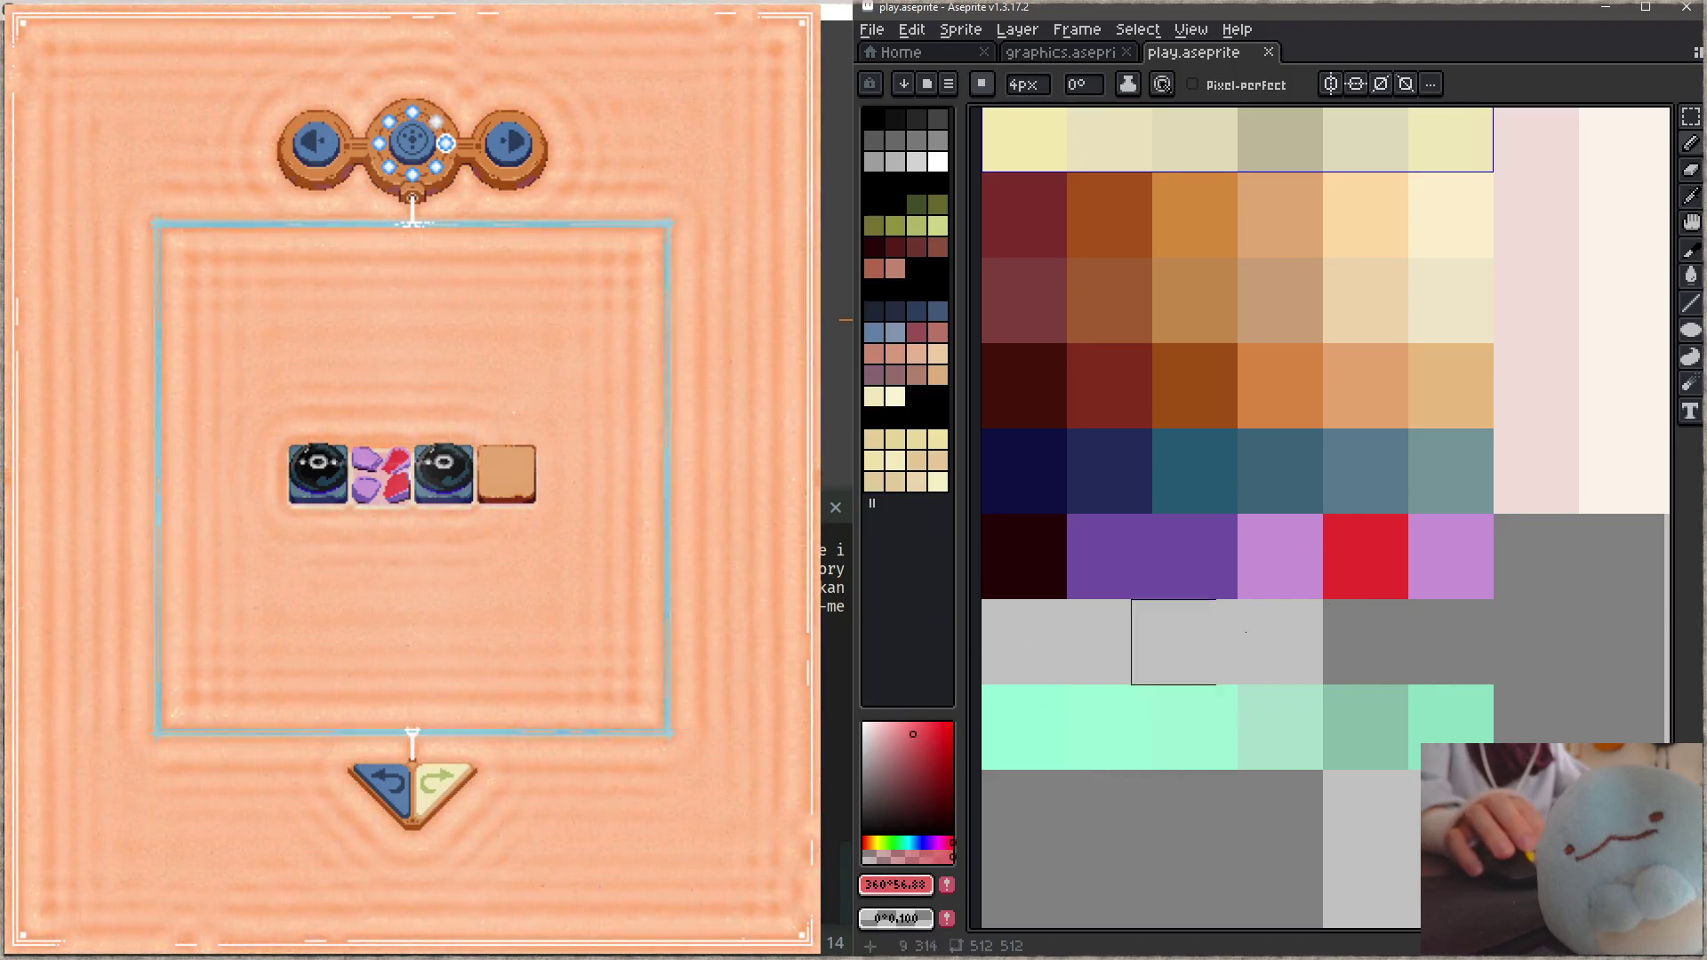
pyautogui.click(1365, 557)
pyautogui.click(891, 722)
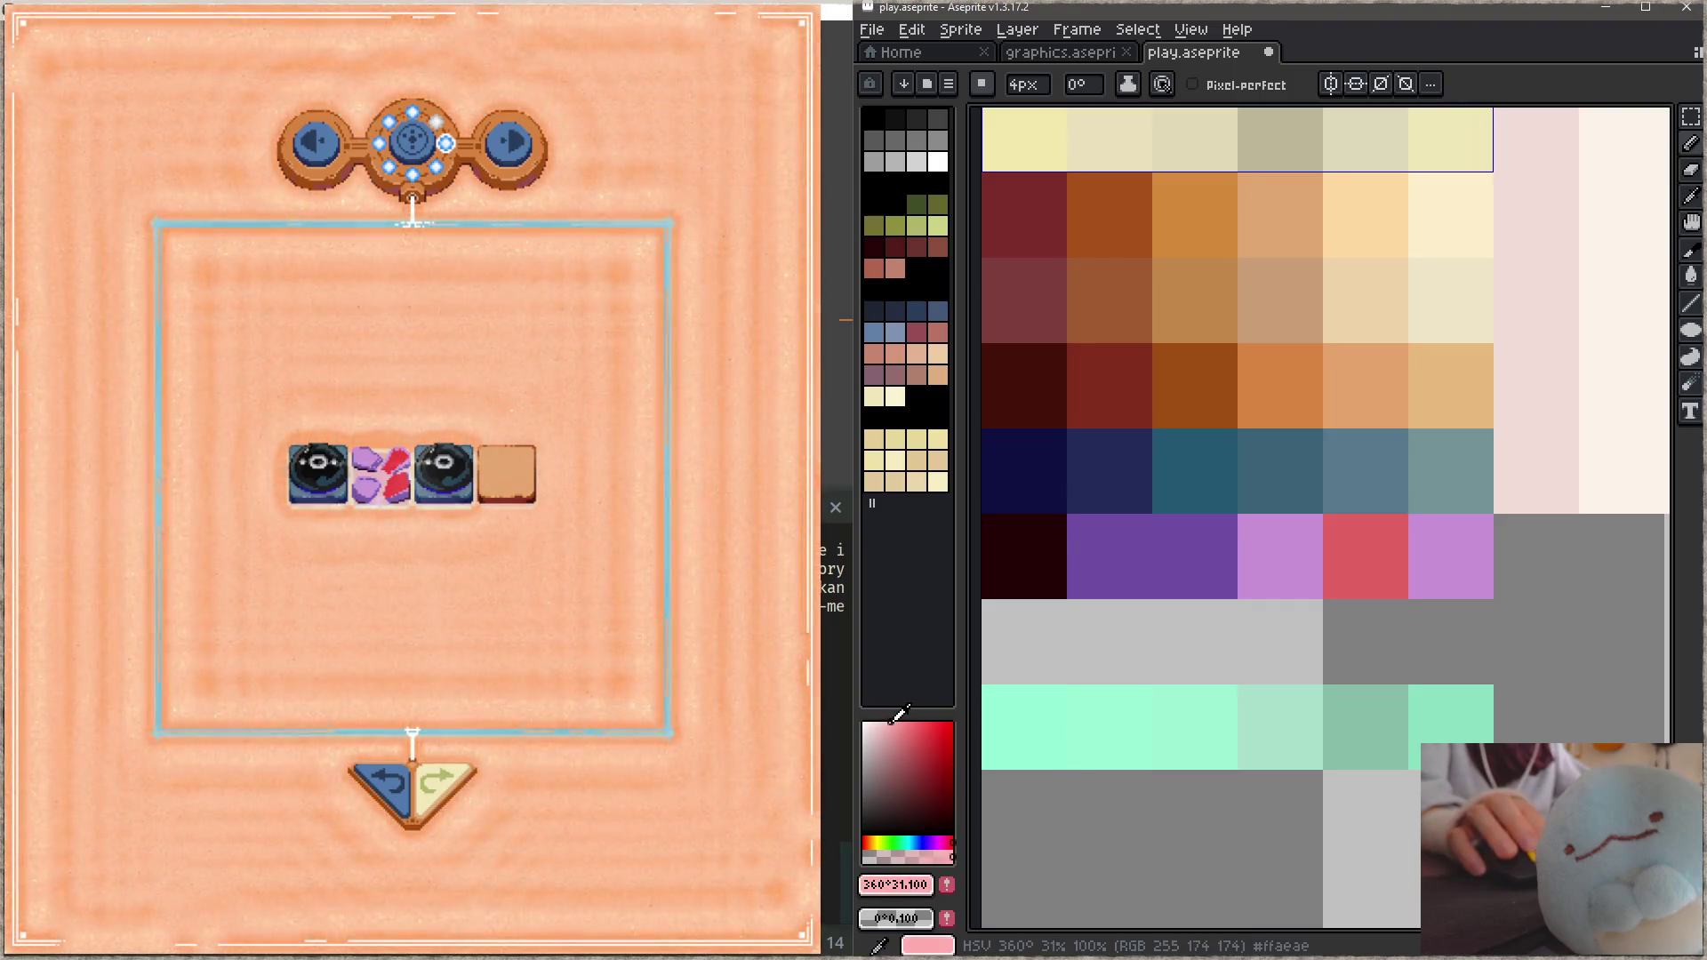
pyautogui.click(1449, 556)
pyautogui.hotkey('ctrl', 's')
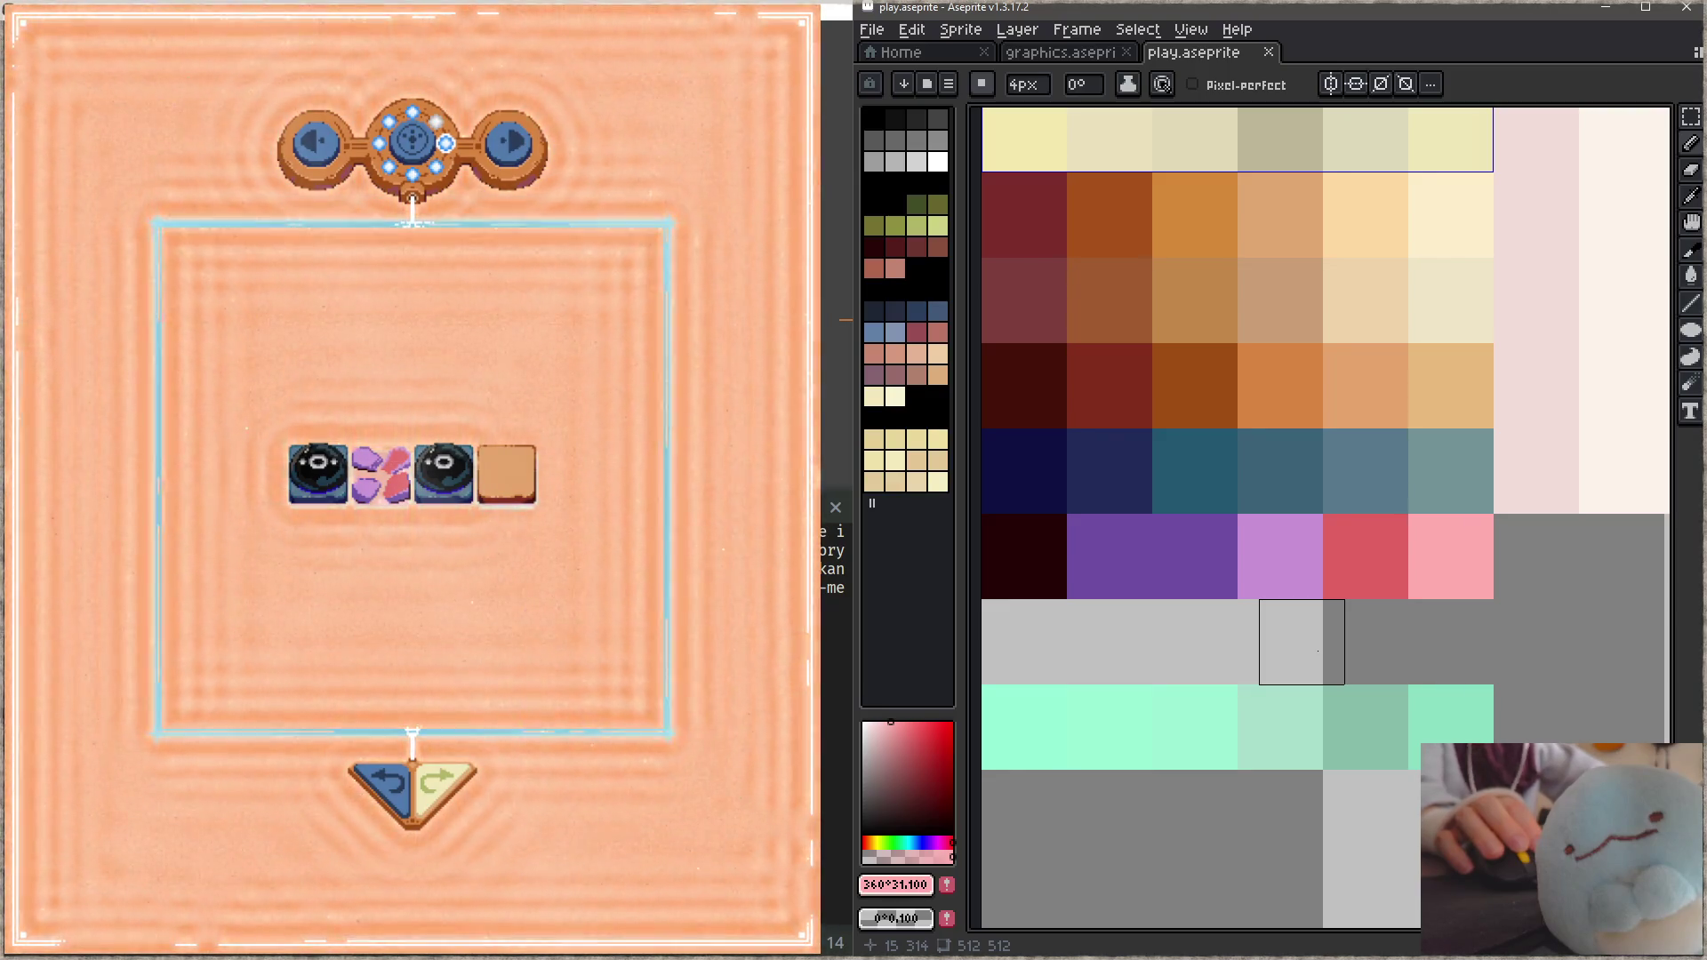
# Step: Repaint the first four row cells navy, dark purple, dark magenta and dusky plum
pyautogui.keyDown('alt'); pyautogui.click(1132, 488); pyautogui.keyUp('alt')
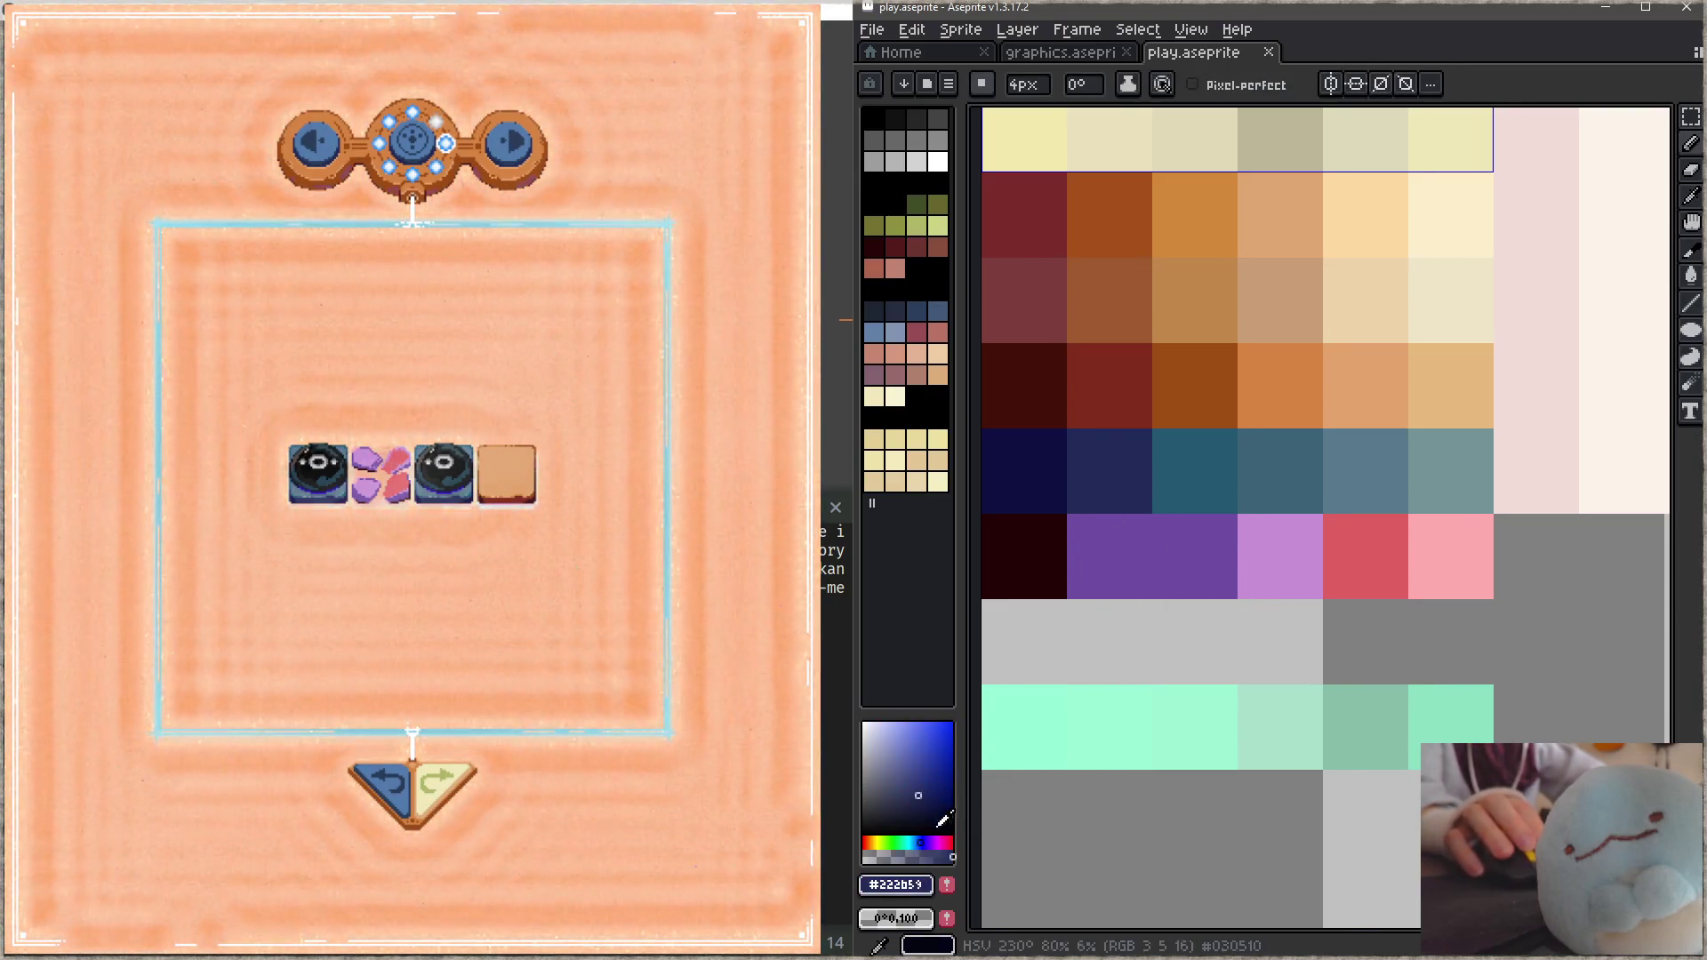
pyautogui.keyDown('alt'); pyautogui.click(1034, 484); pyautogui.keyUp('alt')
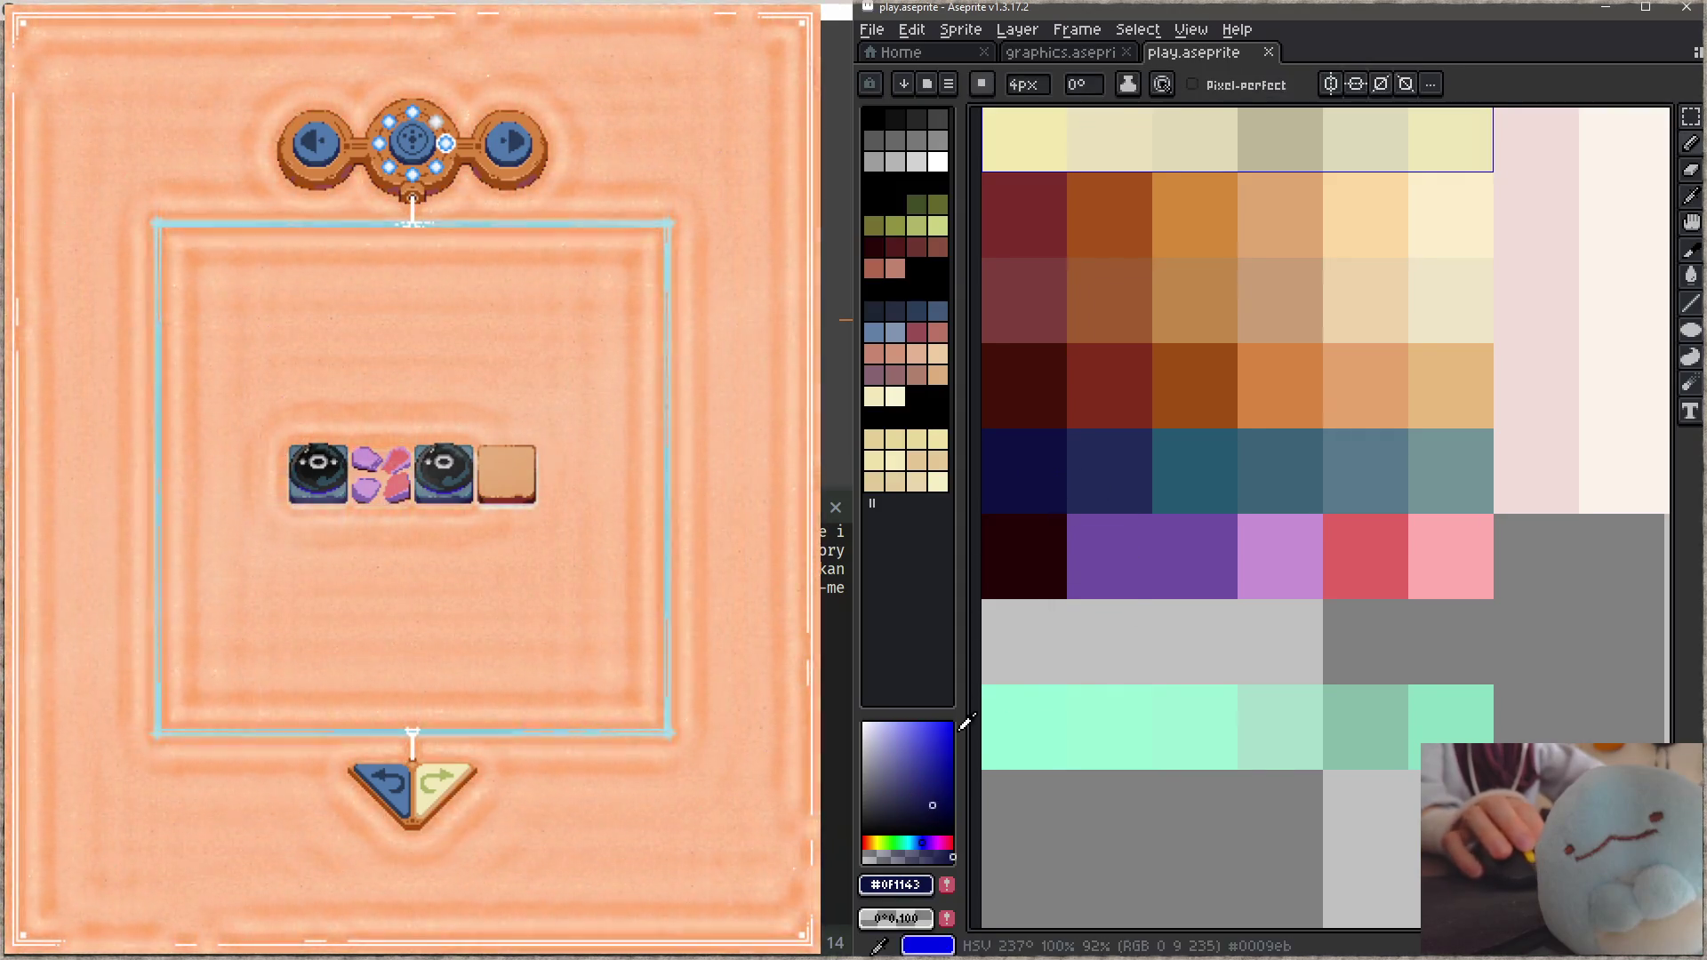
pyautogui.click(1022, 555)
pyautogui.click(936, 841)
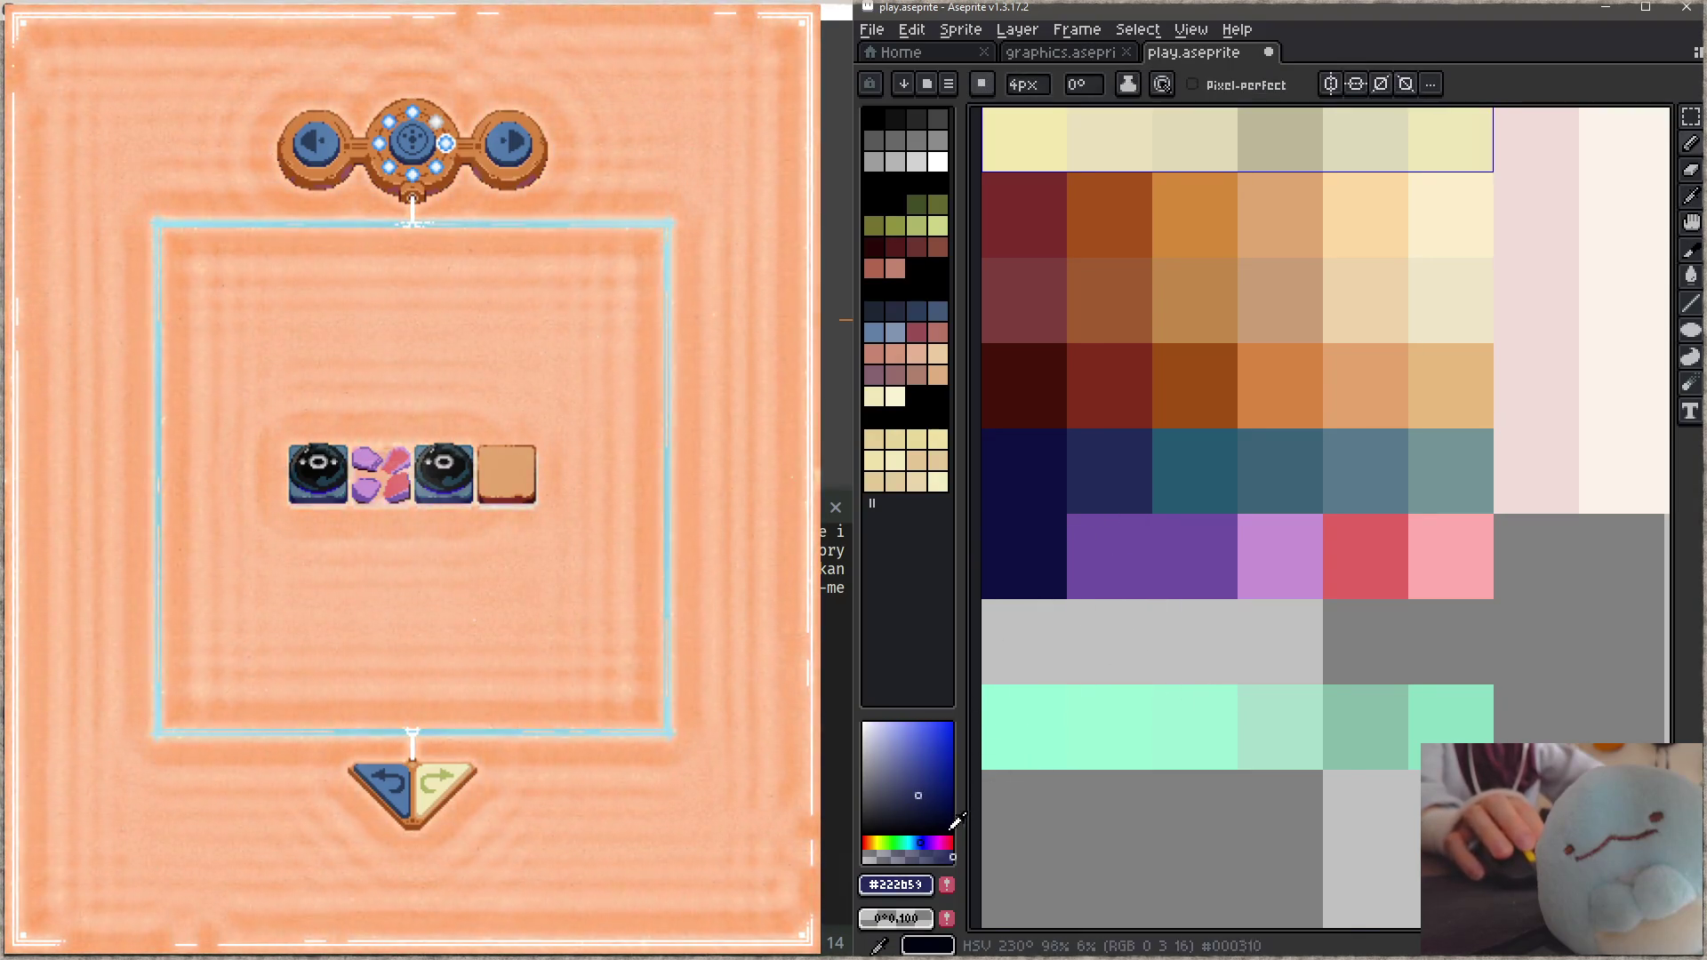
pyautogui.click(1109, 556)
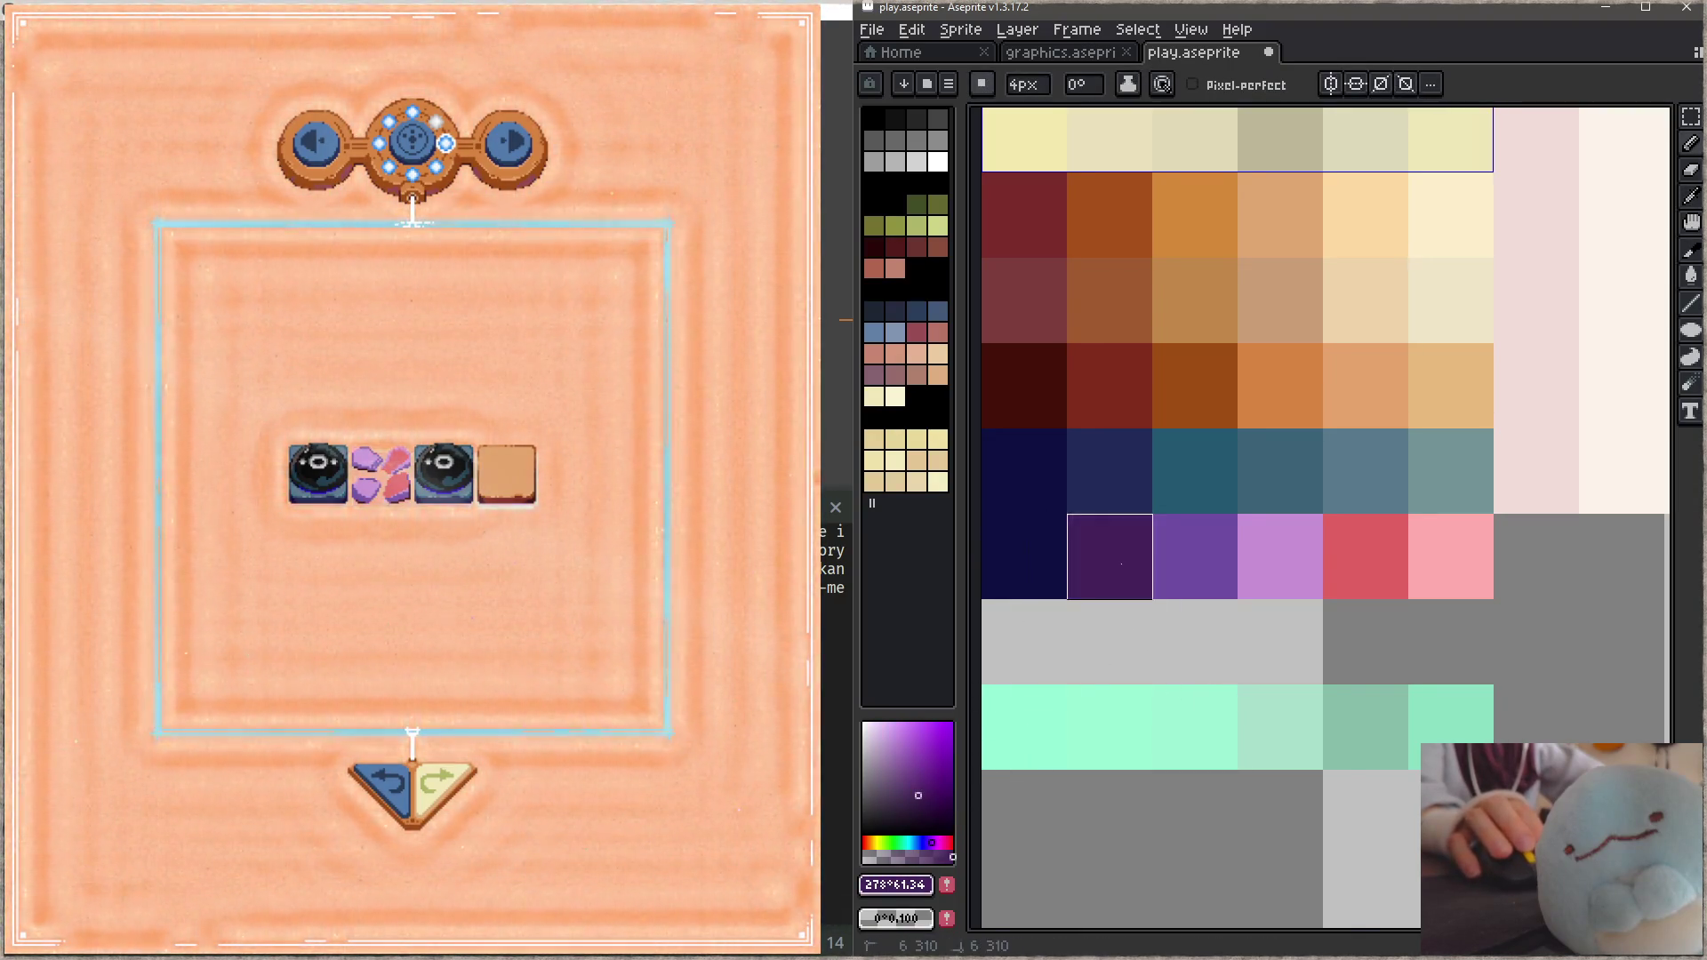
pyautogui.keyDown('alt'); pyautogui.click(1208, 449); pyautogui.keyUp('alt')
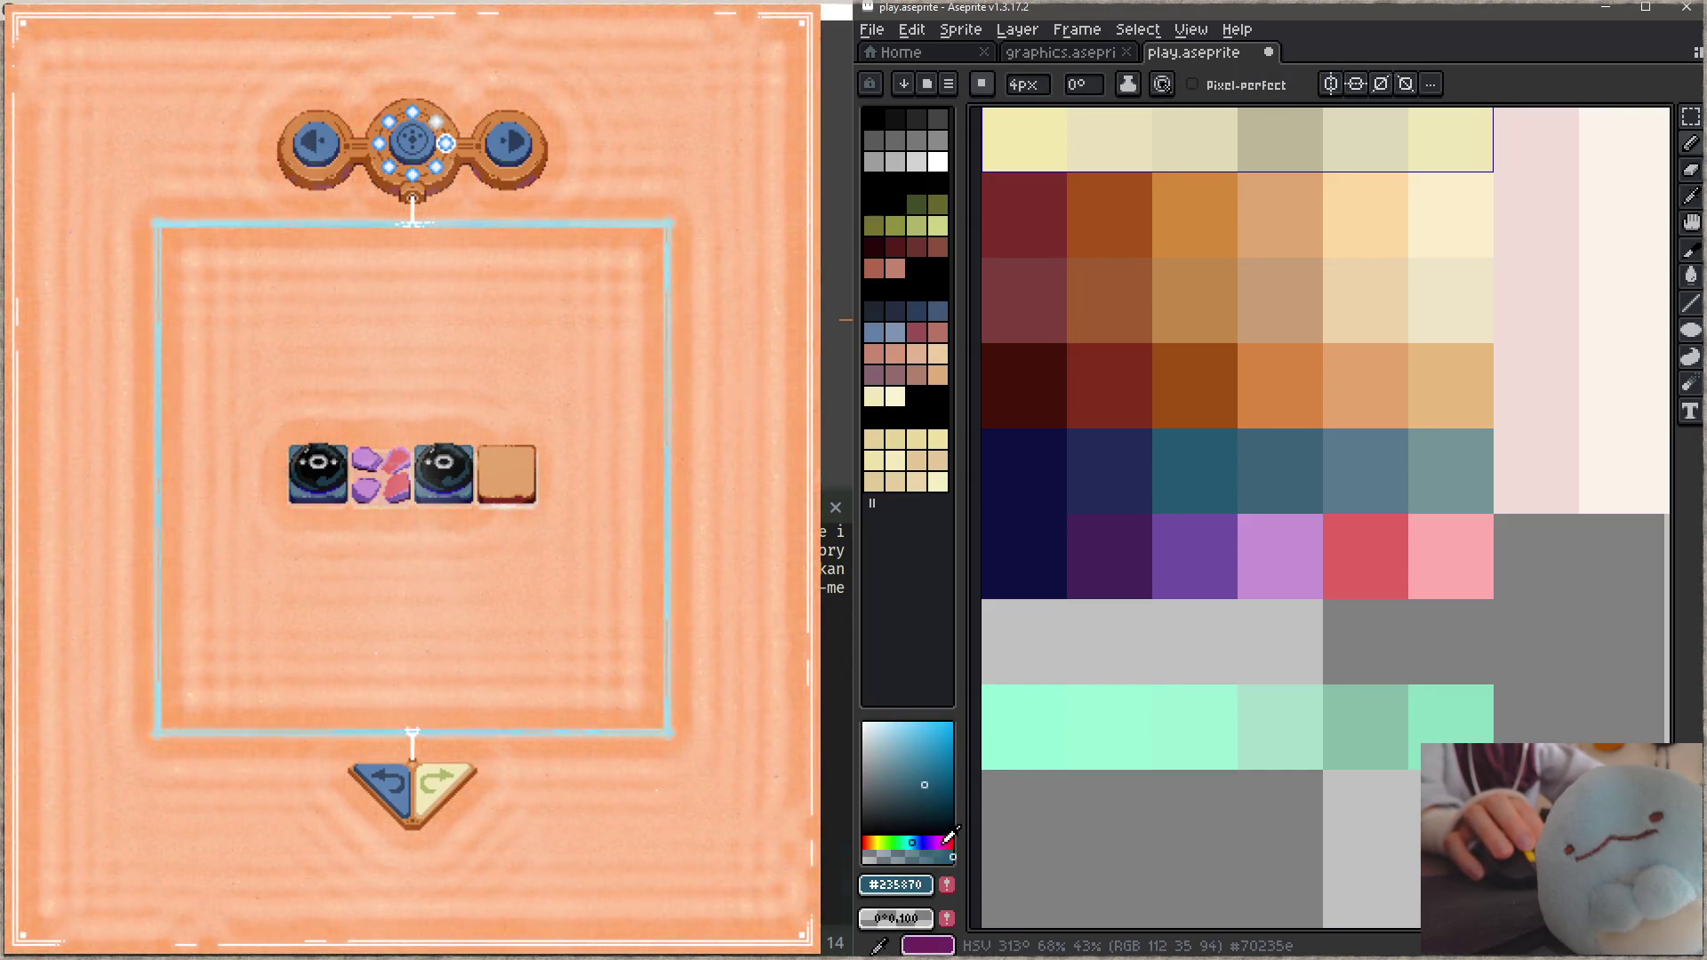
pyautogui.click(940, 842)
pyautogui.click(1195, 557)
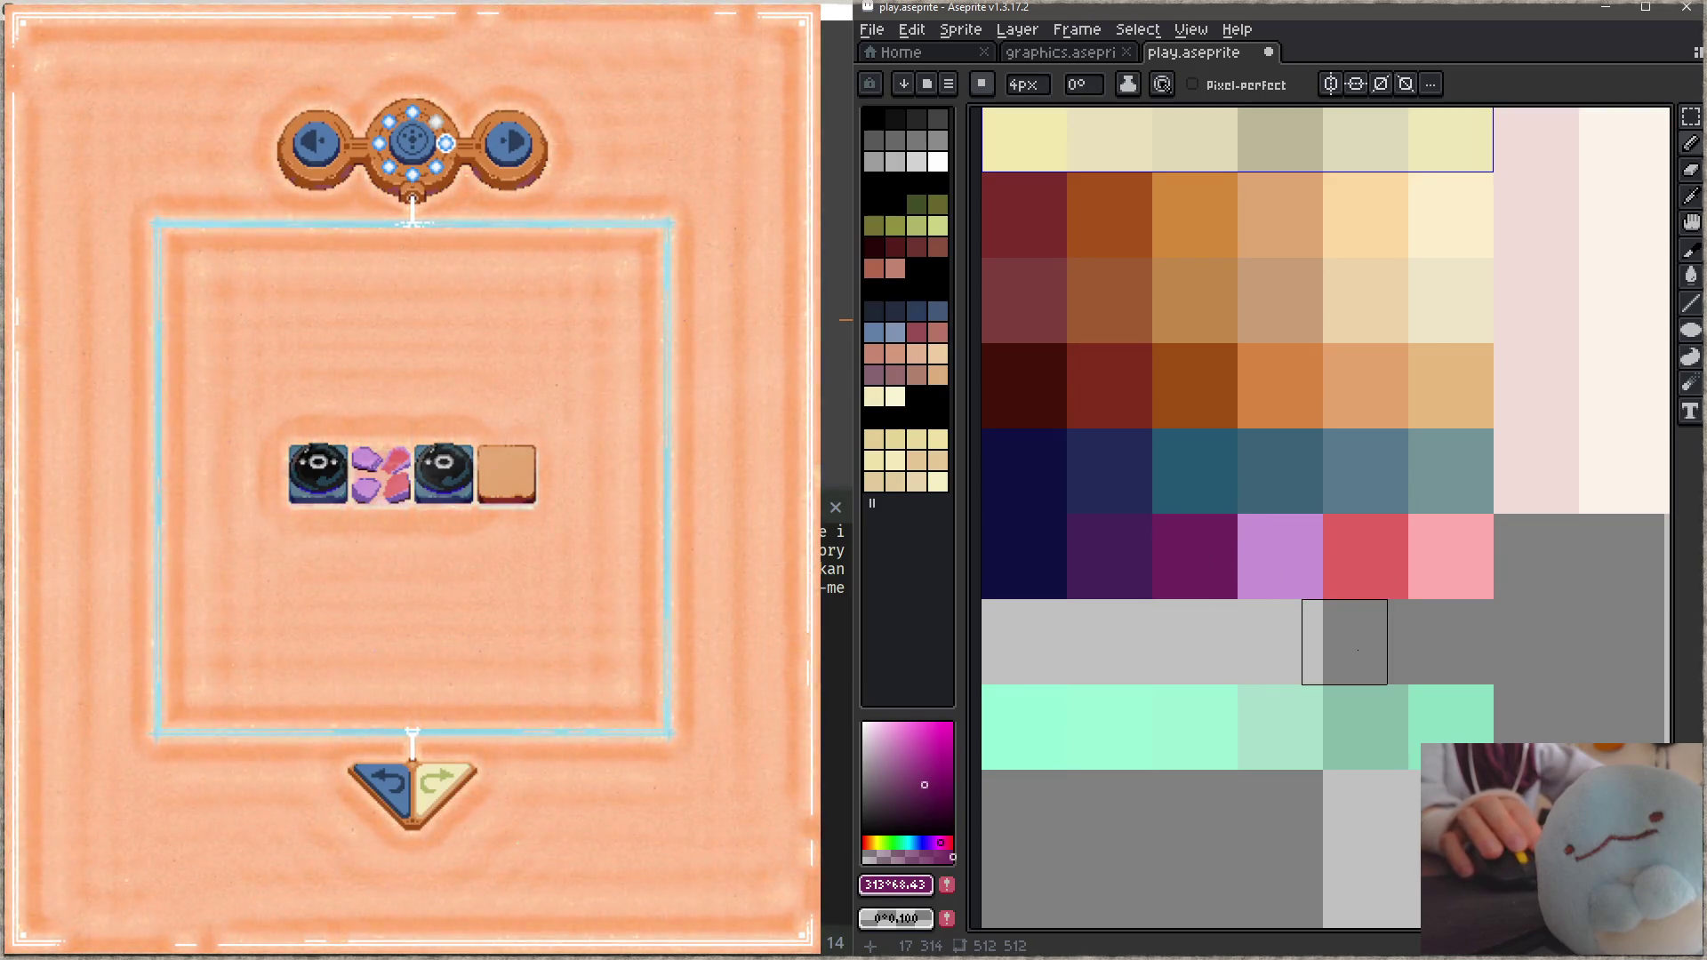
pyautogui.keyDown('alt'); pyautogui.click(1288, 476); pyautogui.keyUp('alt')
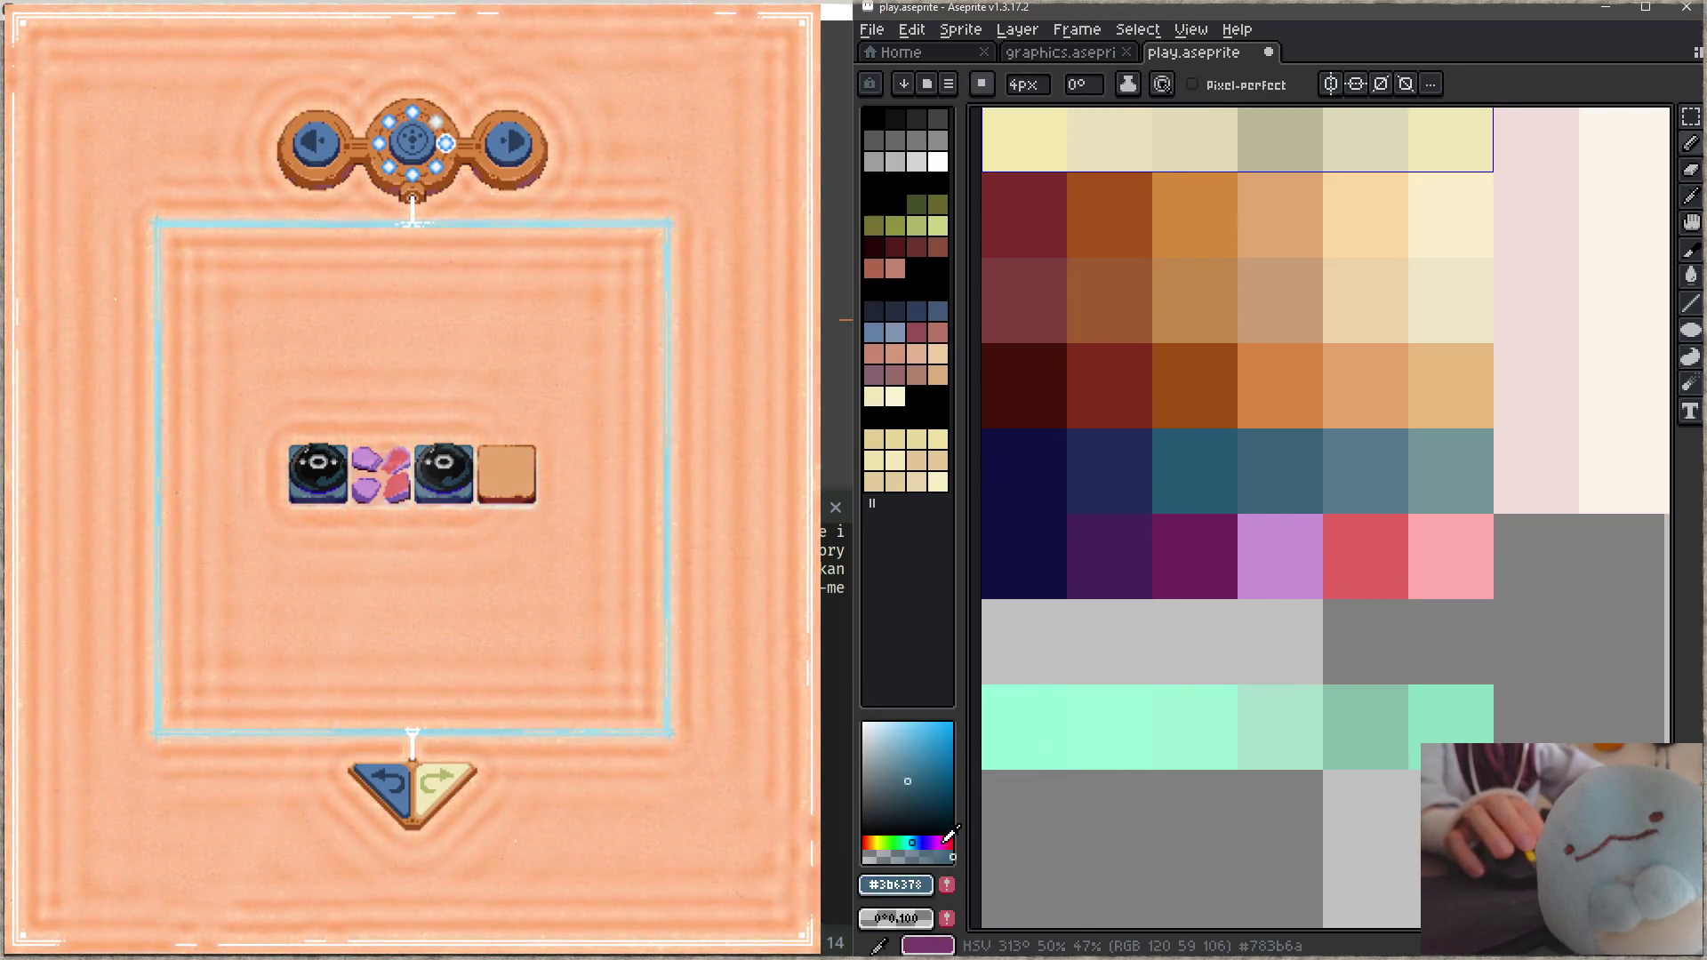
pyautogui.click(1280, 557)
# Step: Repaint the red swatch brown and the pink swatch olive-grey
pyautogui.keyDown('alt'); pyautogui.click(1380, 477); pyautogui.keyUp('alt')
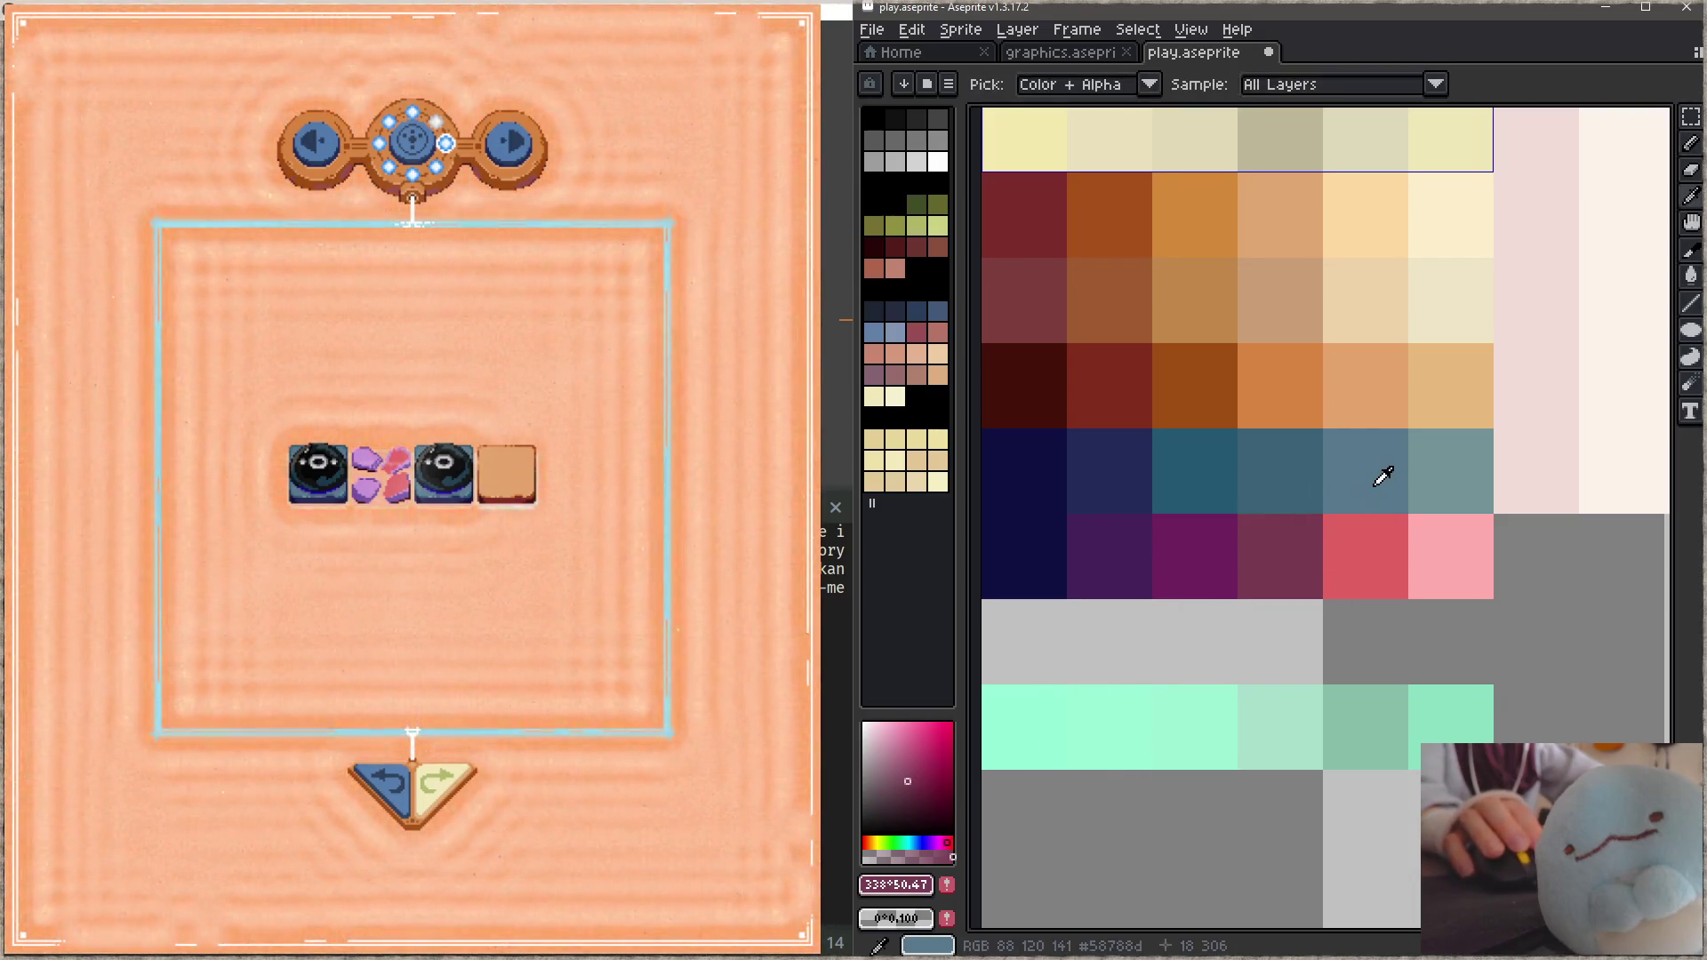
pyautogui.moveTo(898, 842); pyautogui.dragTo(835, 829)
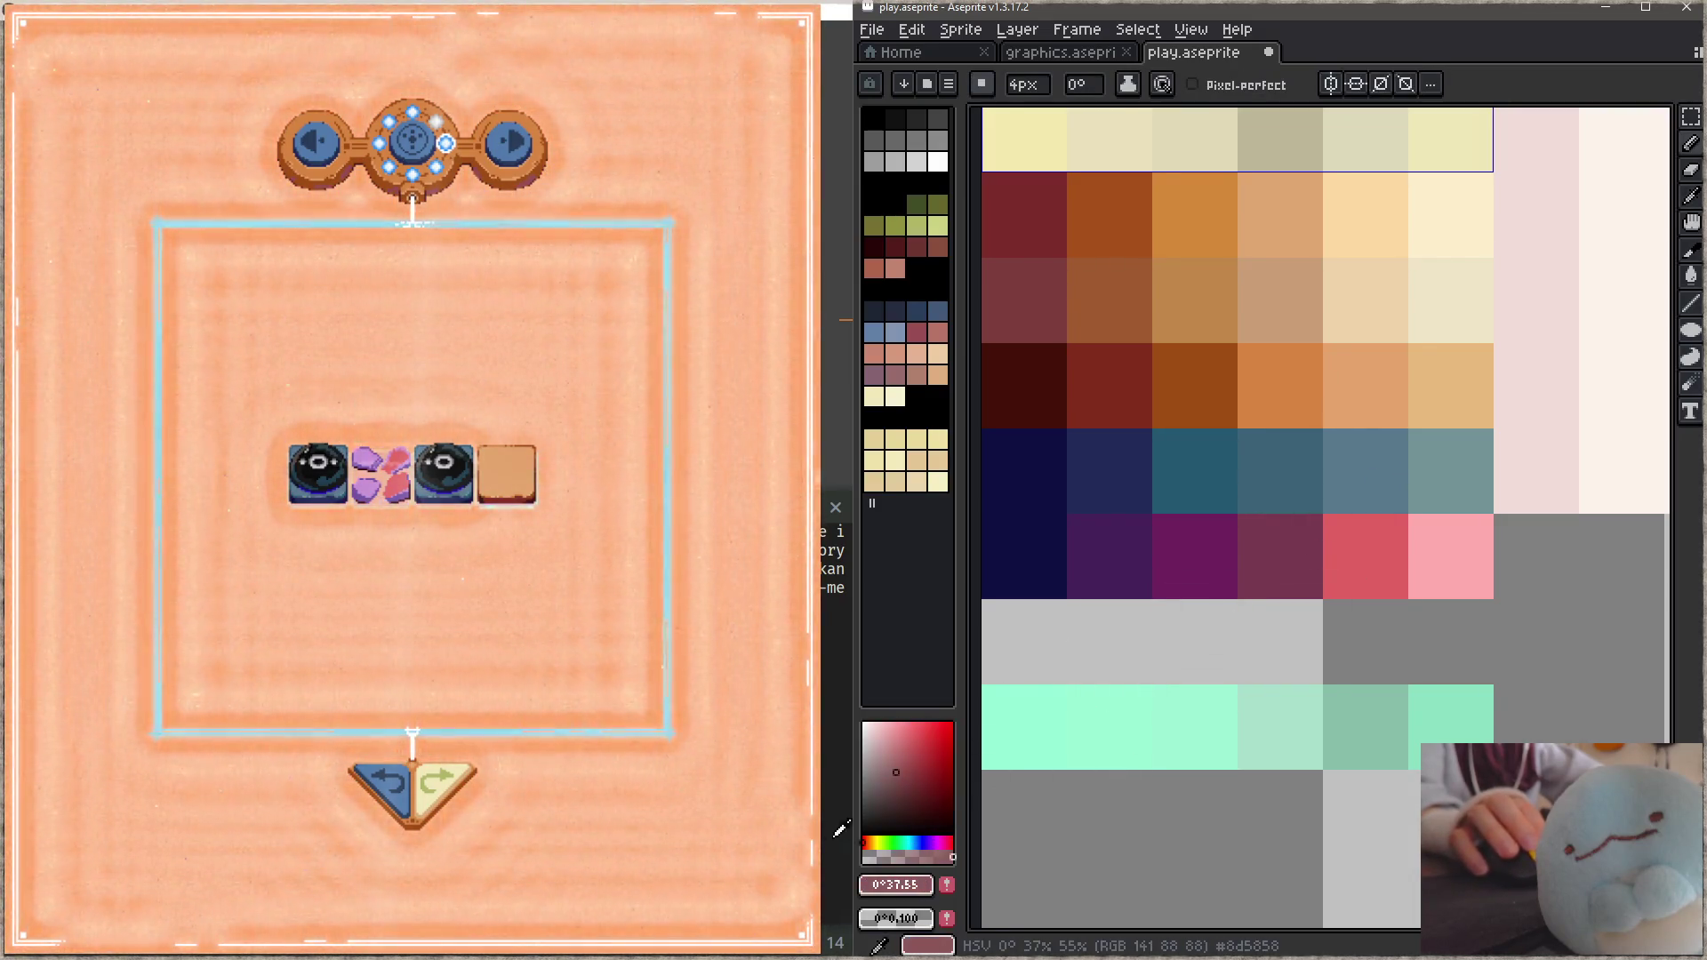
pyautogui.click(867, 843)
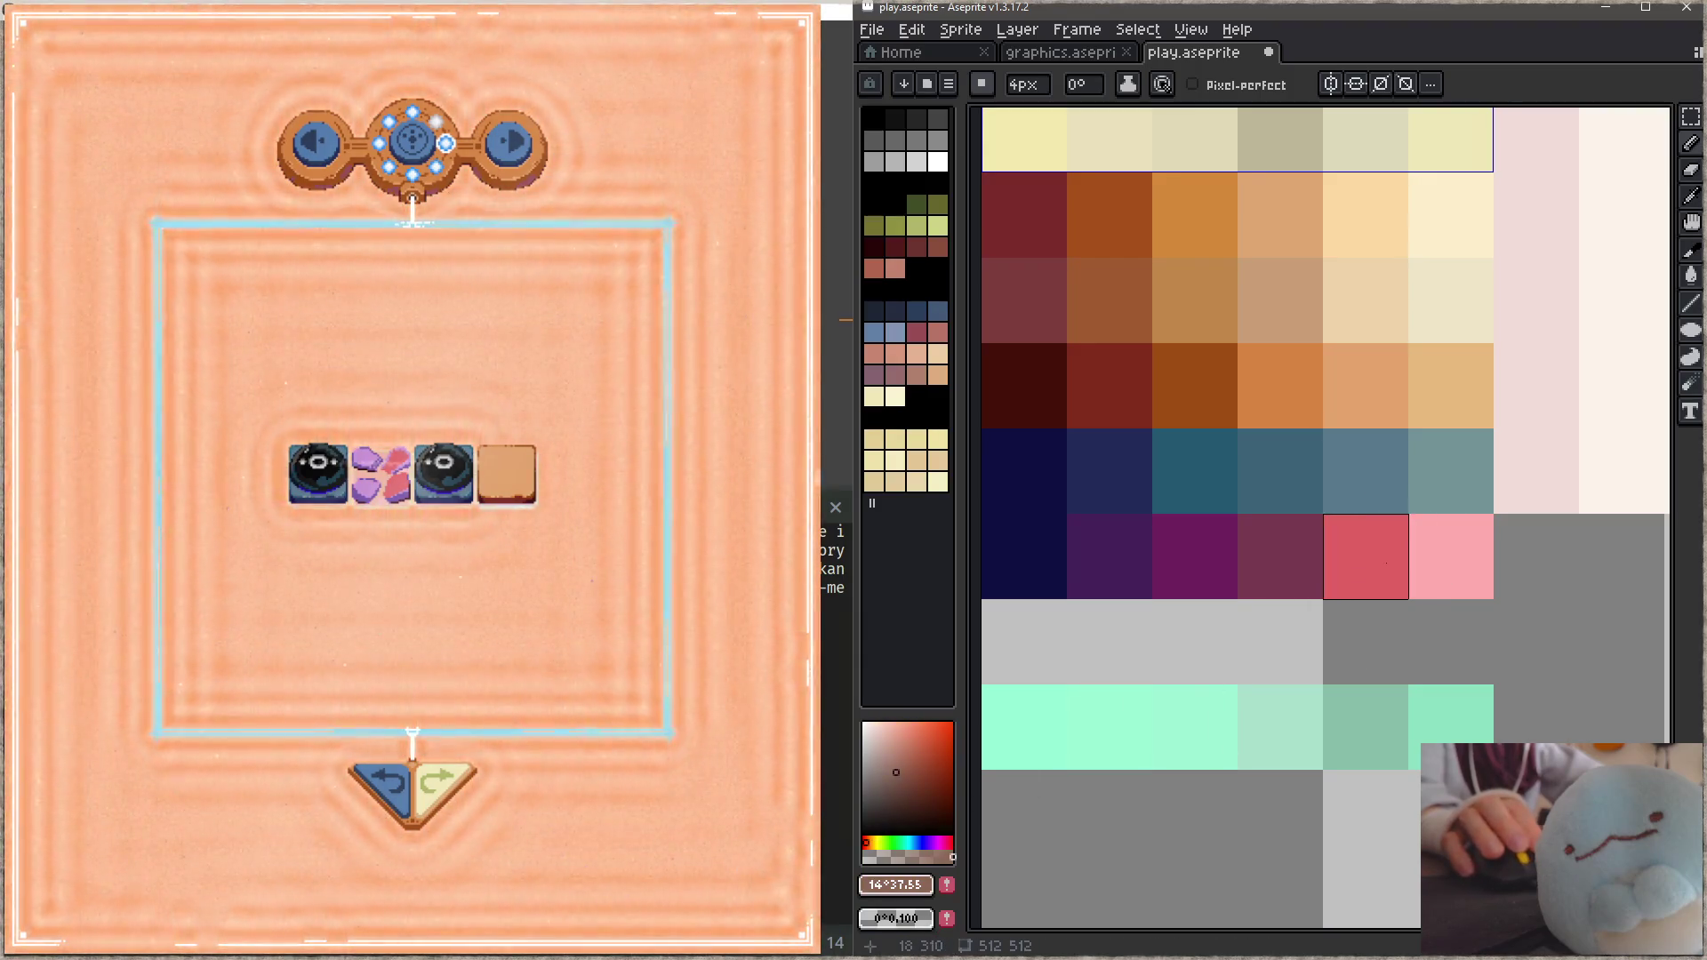
pyautogui.click(1365, 558)
pyautogui.keyDown('alt'); pyautogui.click(1479, 477); pyautogui.keyUp('alt')
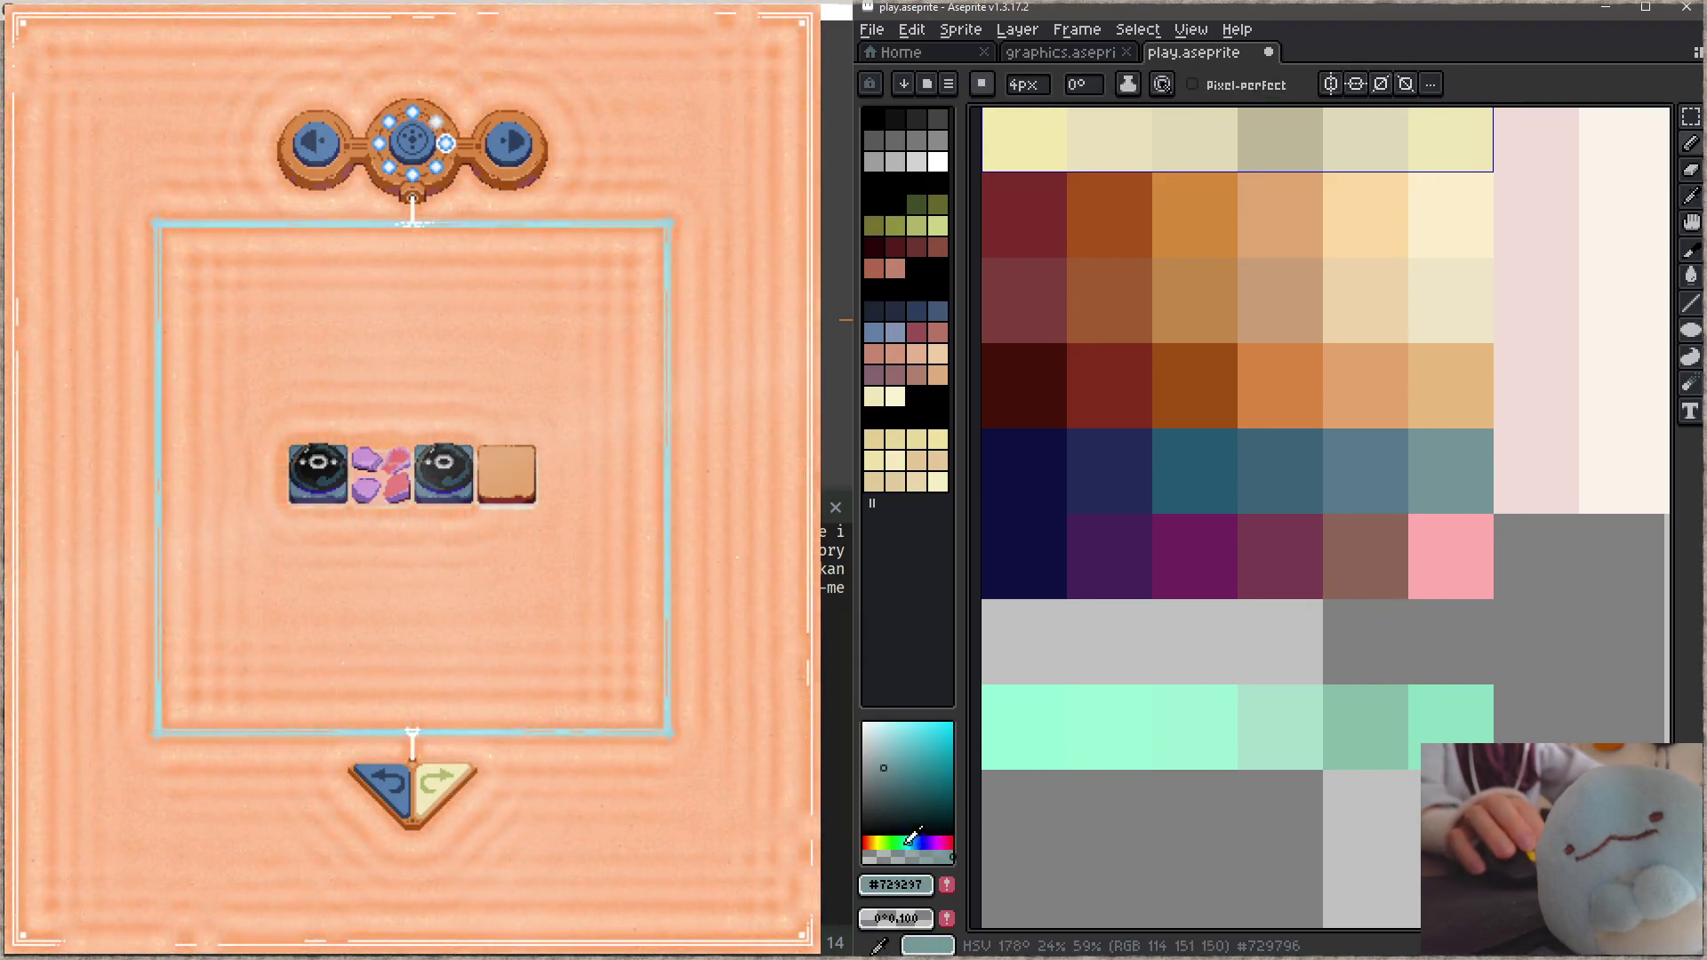
pyautogui.click(878, 842)
pyautogui.click(875, 843)
pyautogui.click(1450, 557)
# Step: Copy the dark-red-to-orange ramp row over the purple row and save play.aseprite
pyautogui.hotkey('ctrl', 's')
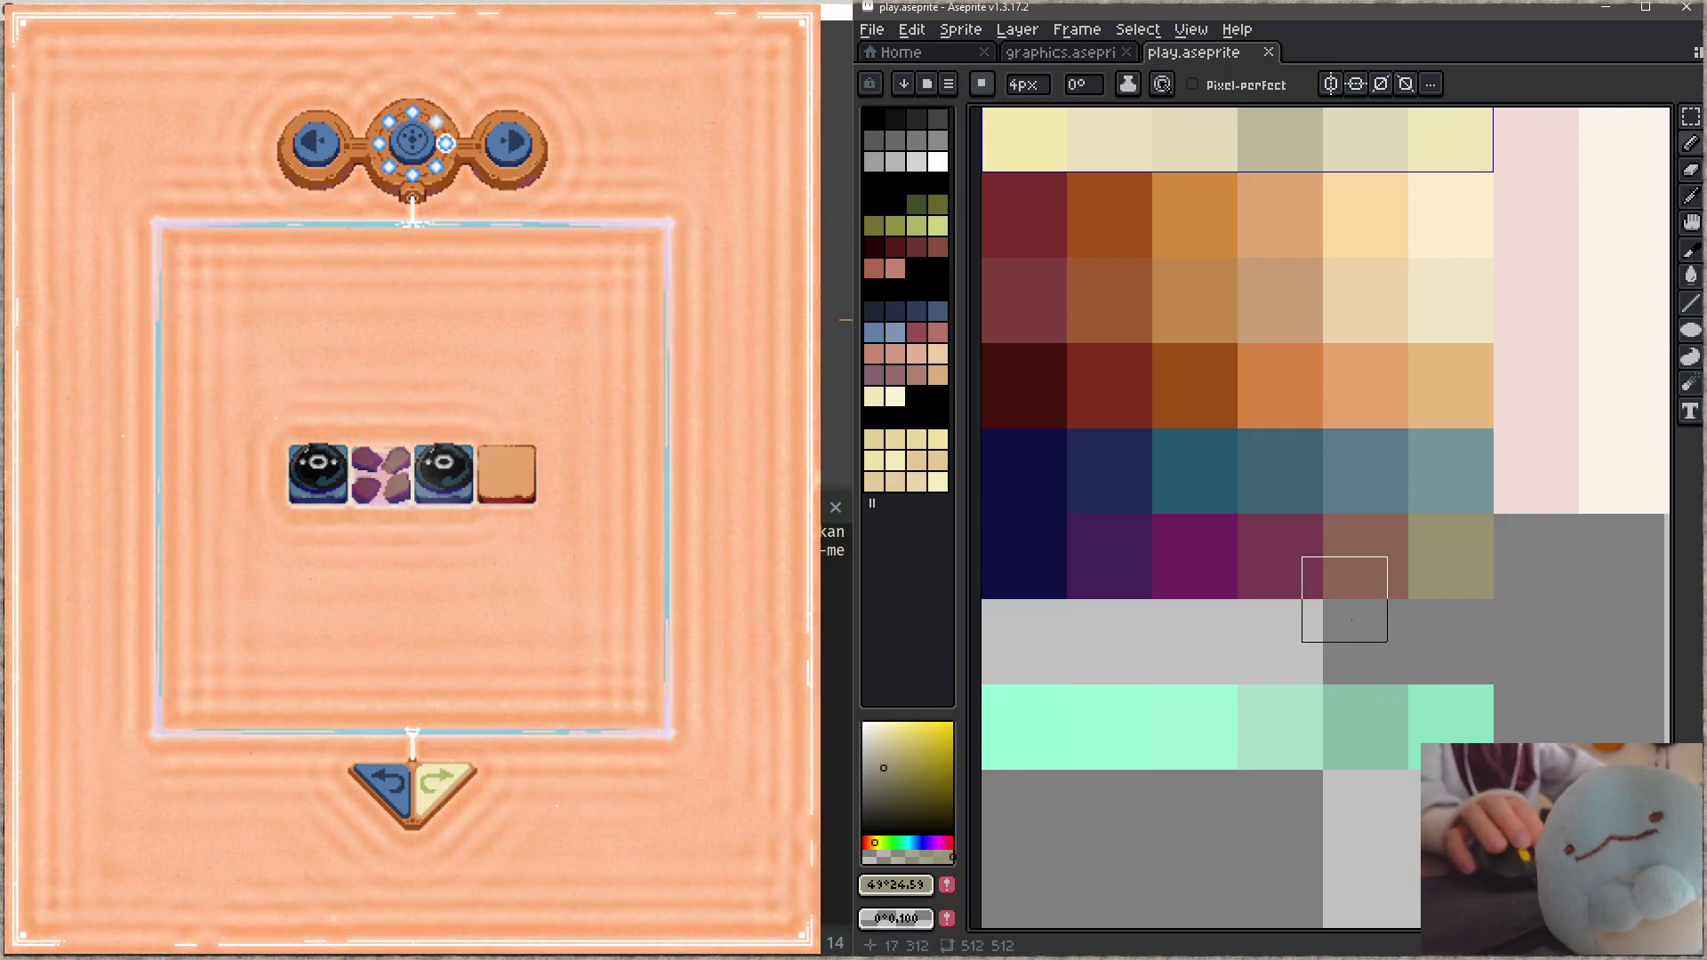
pyautogui.press('m')
pyautogui.moveTo(983, 345); pyautogui.dragTo(1481, 418)
pyautogui.moveTo(1372, 400); pyautogui.dragTo(1375, 584)
pyautogui.hotkey('ctrl', 'd')
pyautogui.hotkey('ctrl', 's')
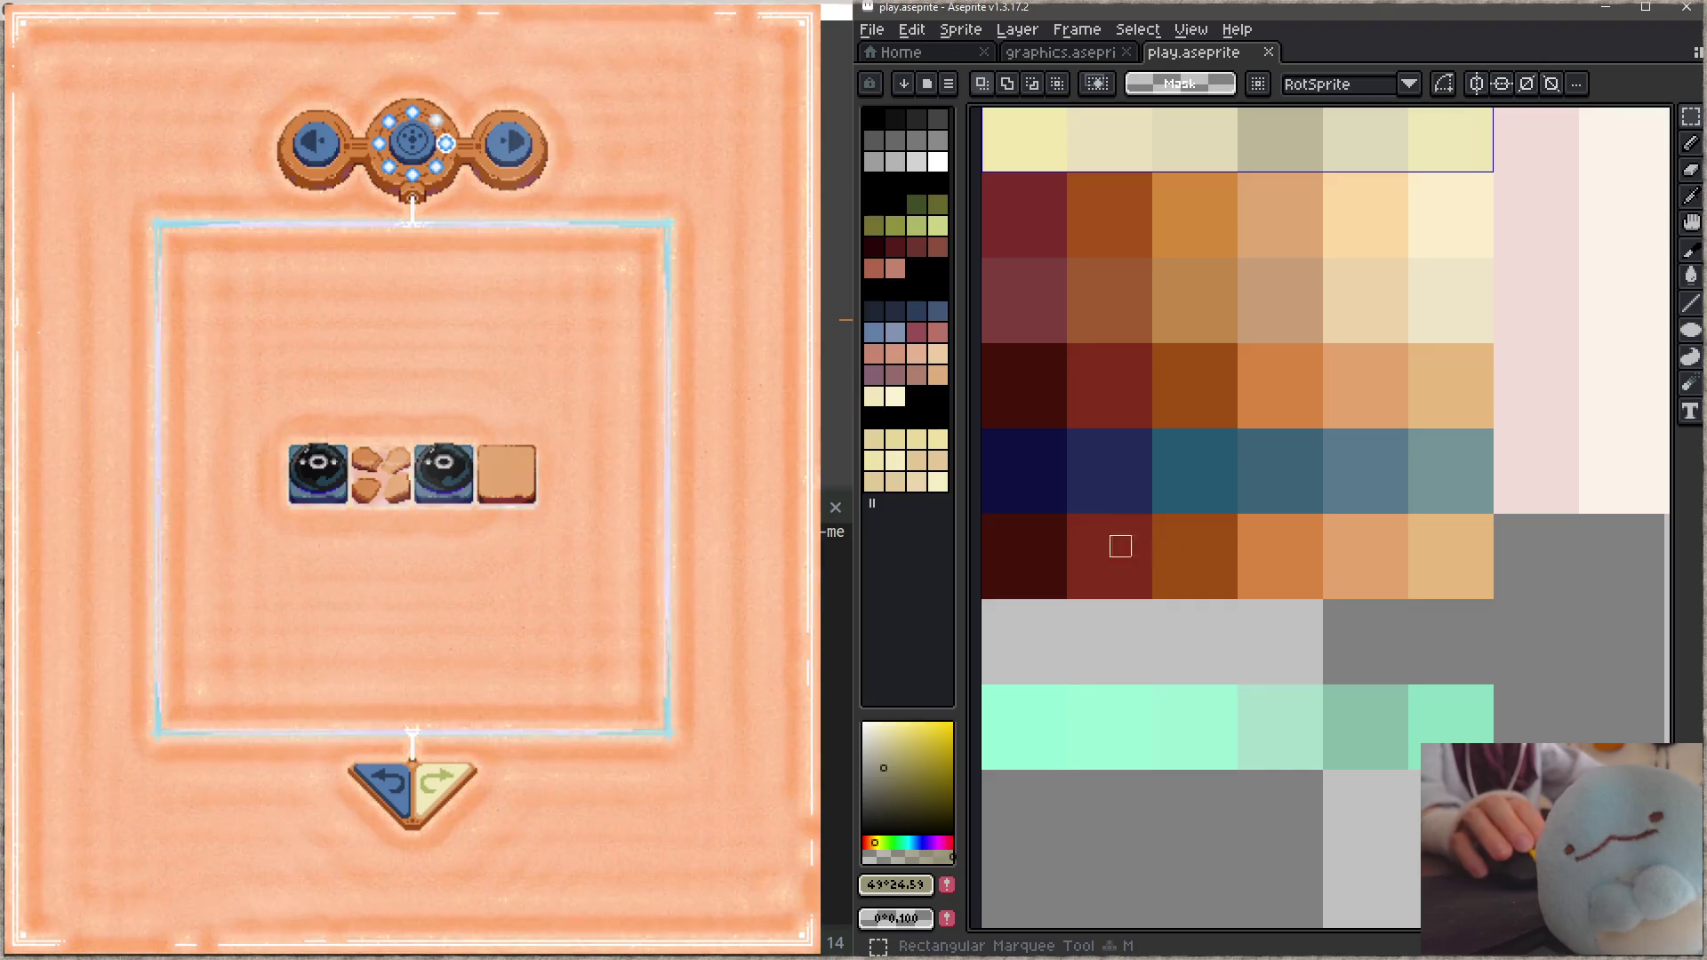
pyautogui.moveTo(989, 524); pyautogui.dragTo(1486, 591)
# Step: Try hue shifts on the rock row toward pink, then red (hue -10), then magenta
pyautogui.hotkey('ctrl', 'u')
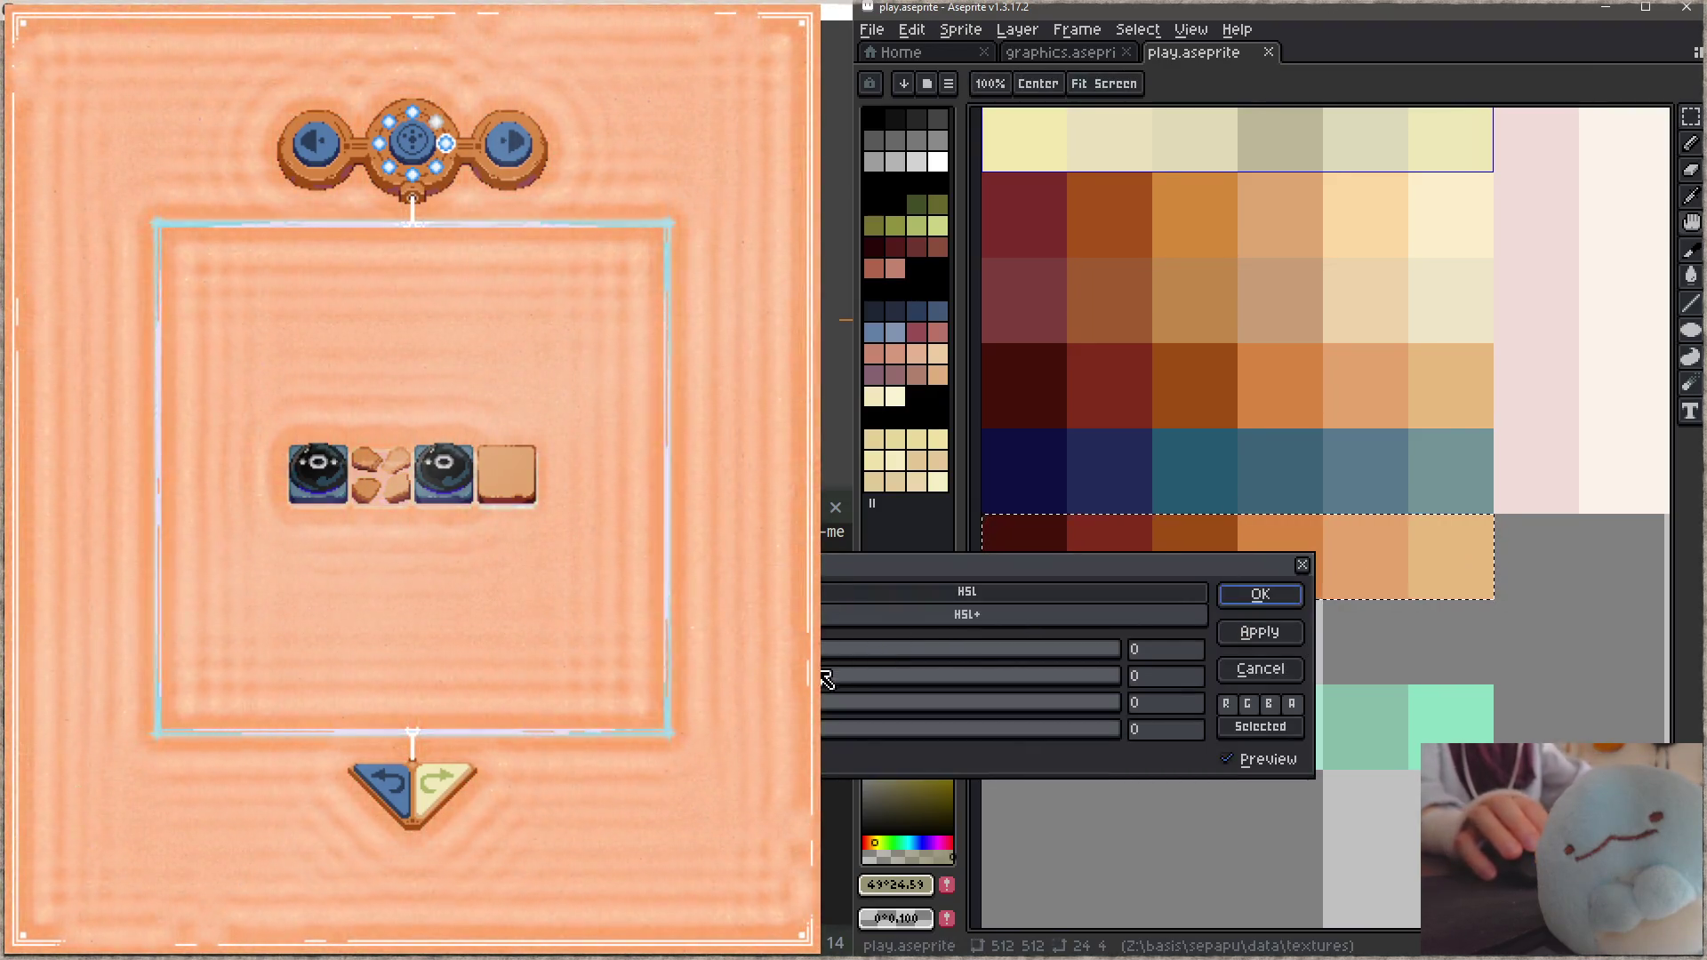
pyautogui.moveTo(790, 649); pyautogui.dragTo(741, 649)
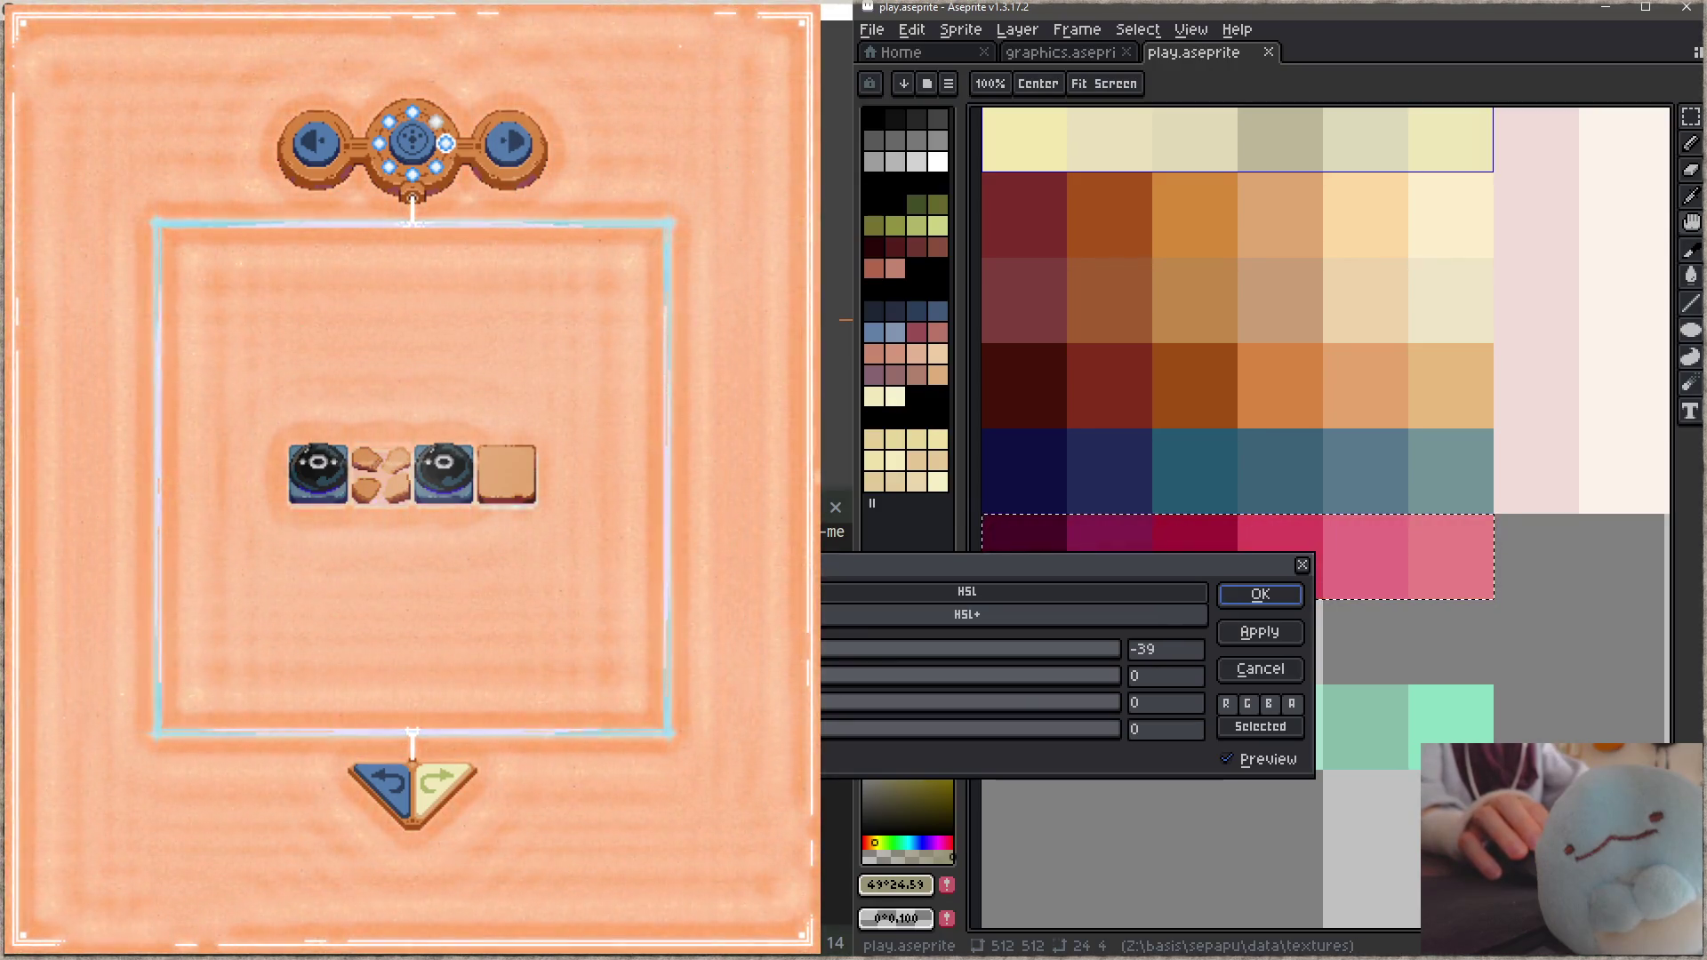
pyautogui.click(1260, 593)
pyautogui.hotkey('ctrl', 's')
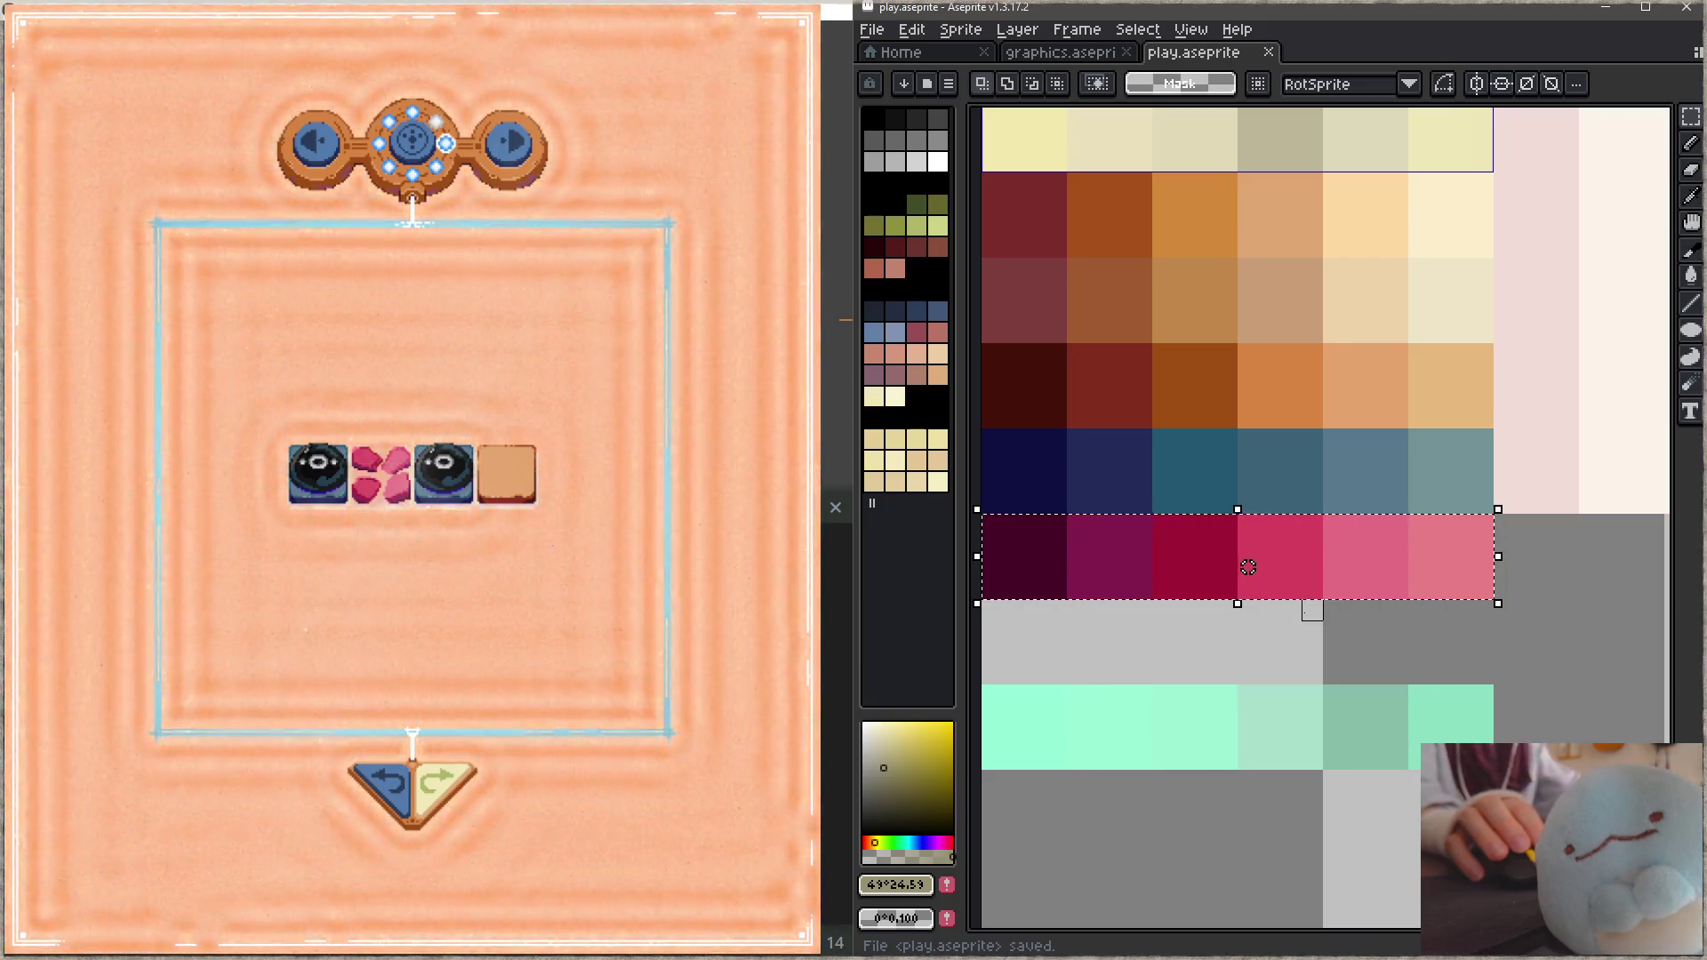
pyautogui.hotkey('ctrl', 'z')
pyautogui.hotkey('ctrl', 'u')
pyautogui.write('-10')
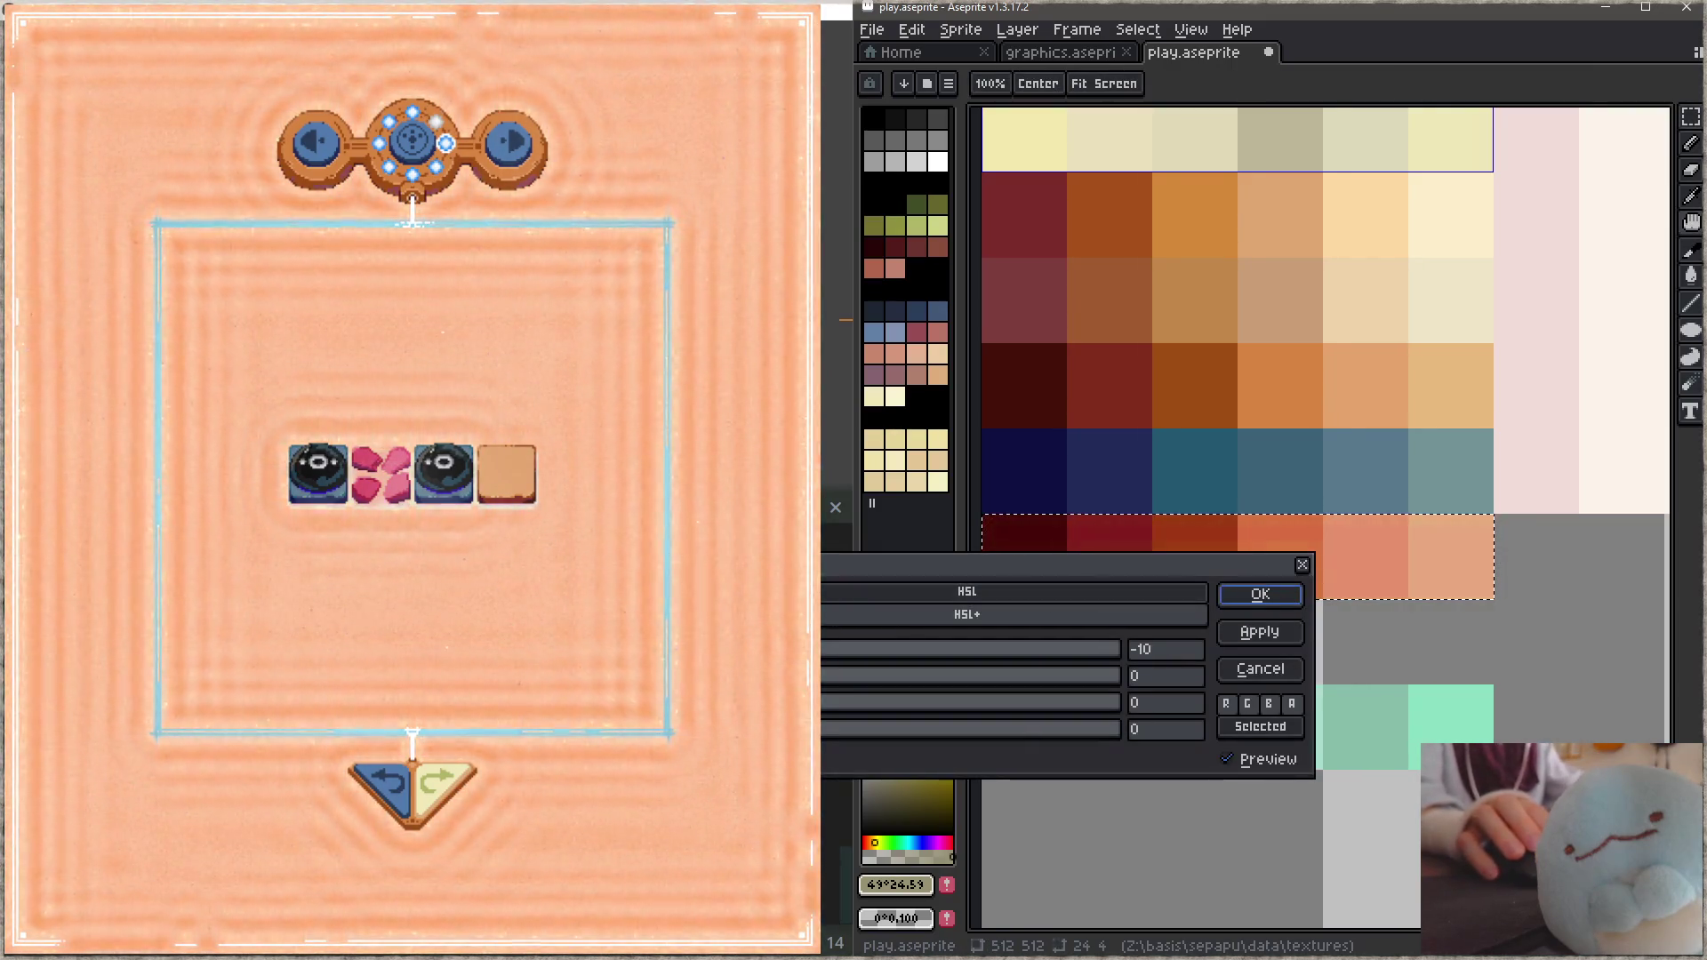
pyautogui.press('Down')
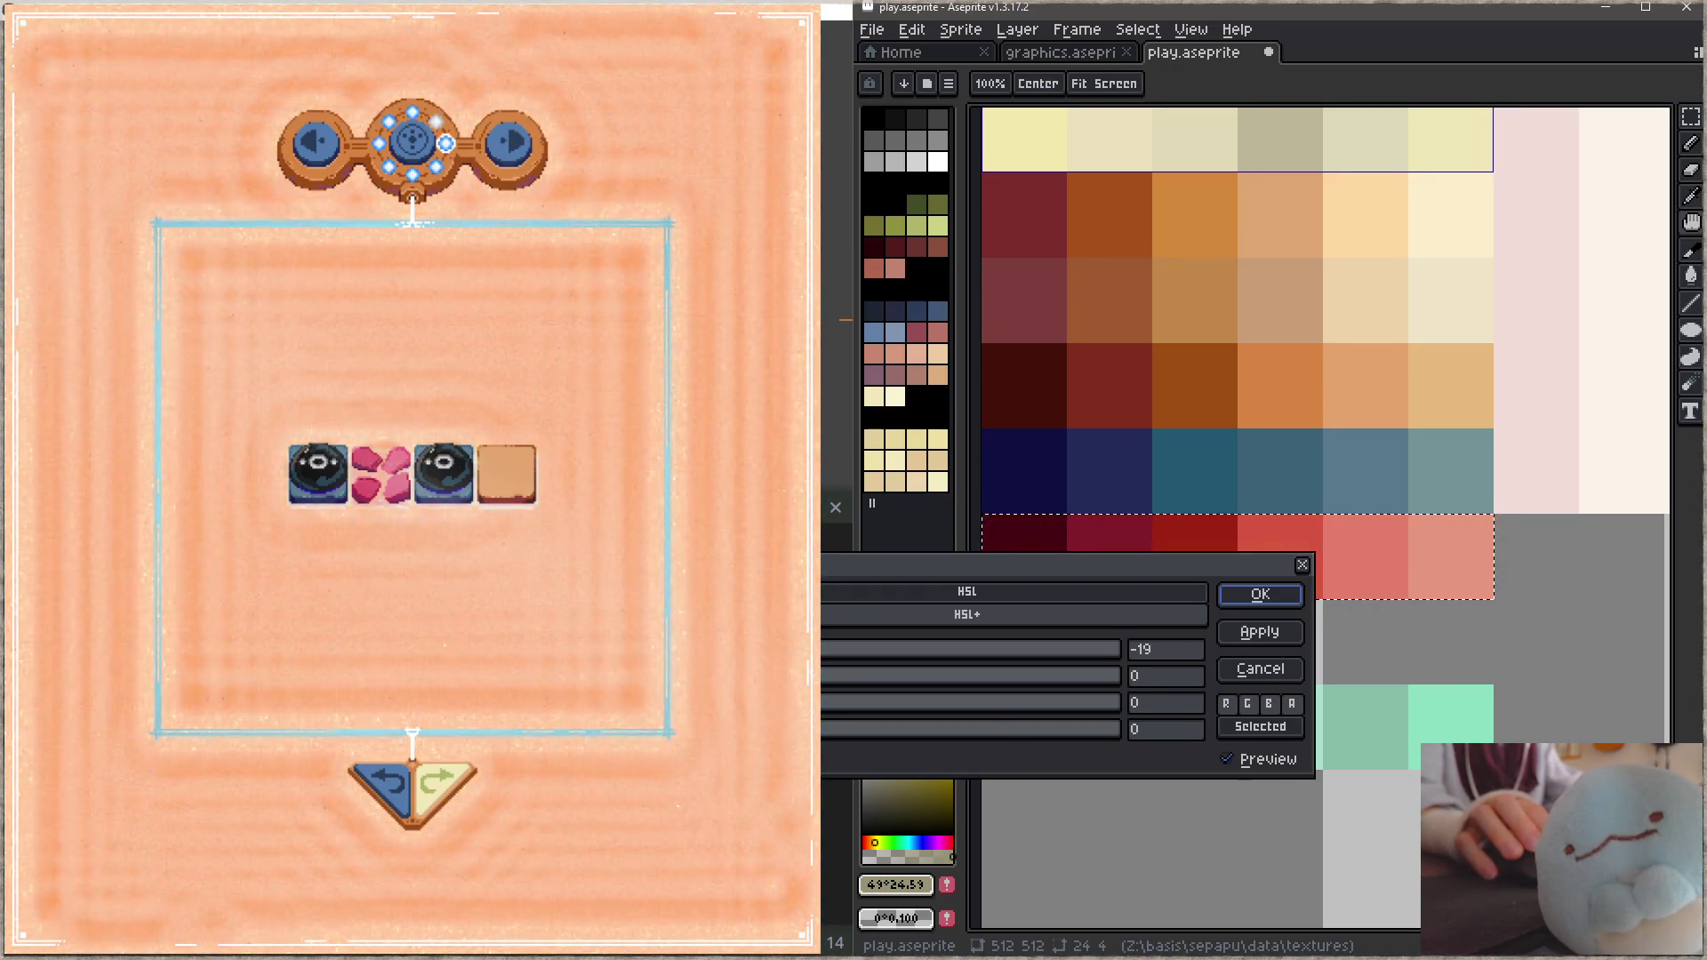
pyautogui.click(1231, 596)
pyautogui.hotkey('ctrl', 's')
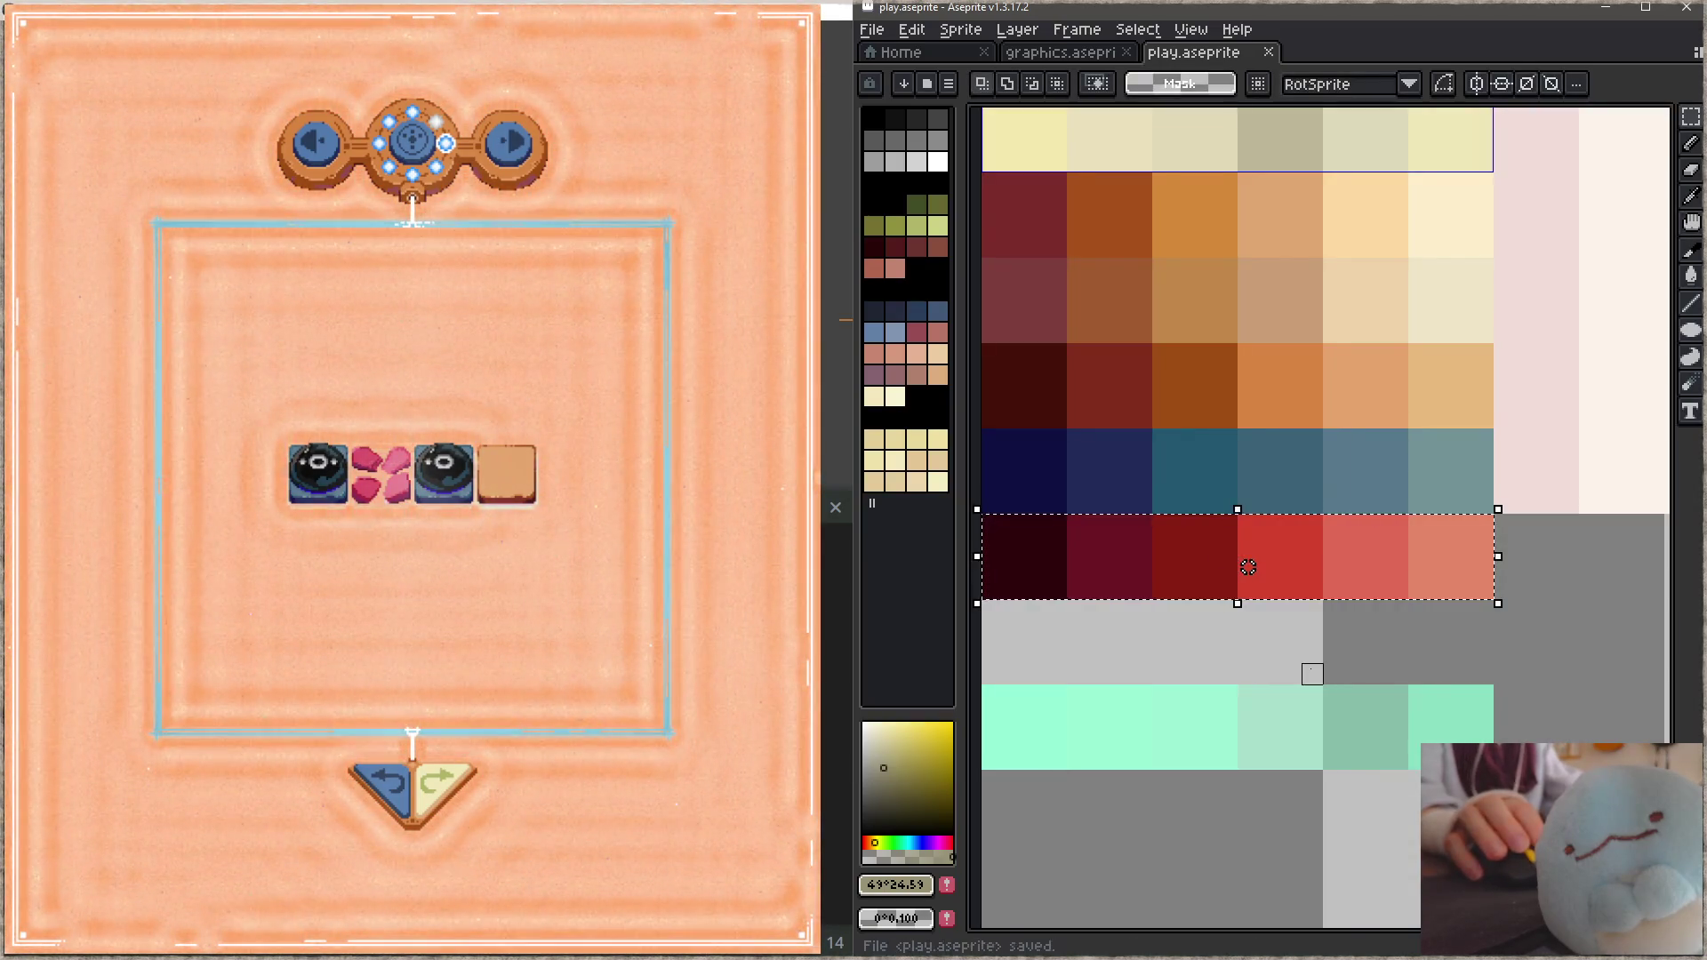
pyautogui.hotkey('ctrl', 'u')
pyautogui.press('Return')
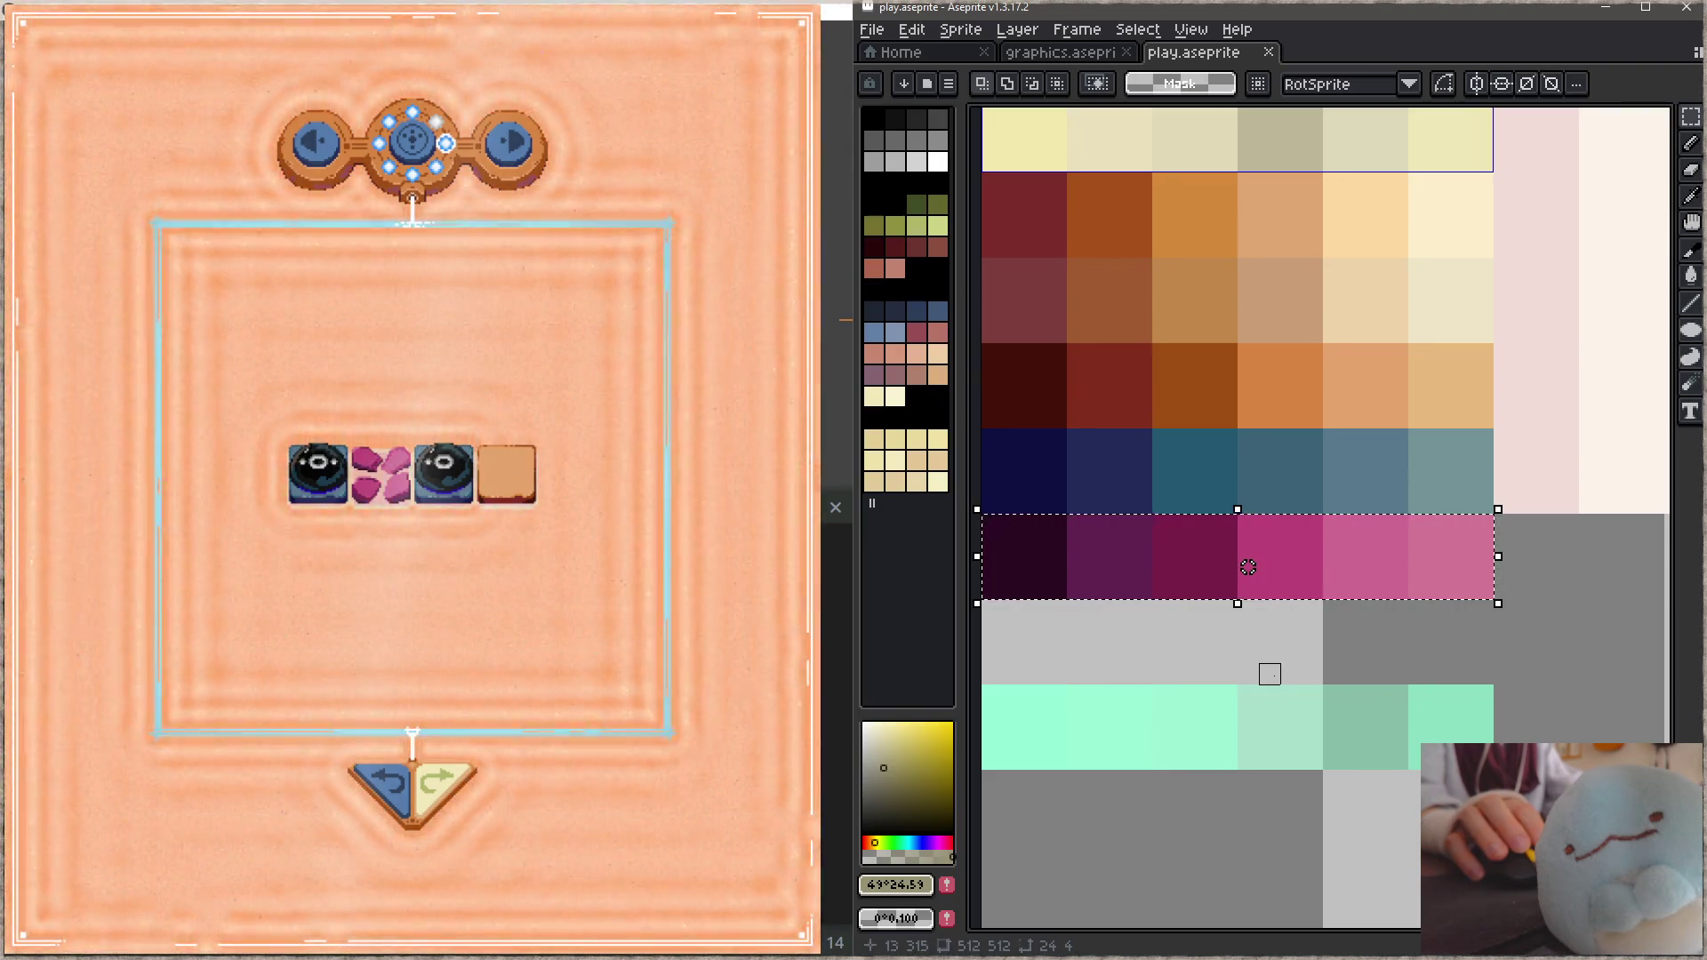
# Step: Adjust the row to purple (Hue/Saturation entries -10-15 and -6), then darker maroon, saving each
pyautogui.hotkey('ctrl', 'u')
pyautogui.write('-10')
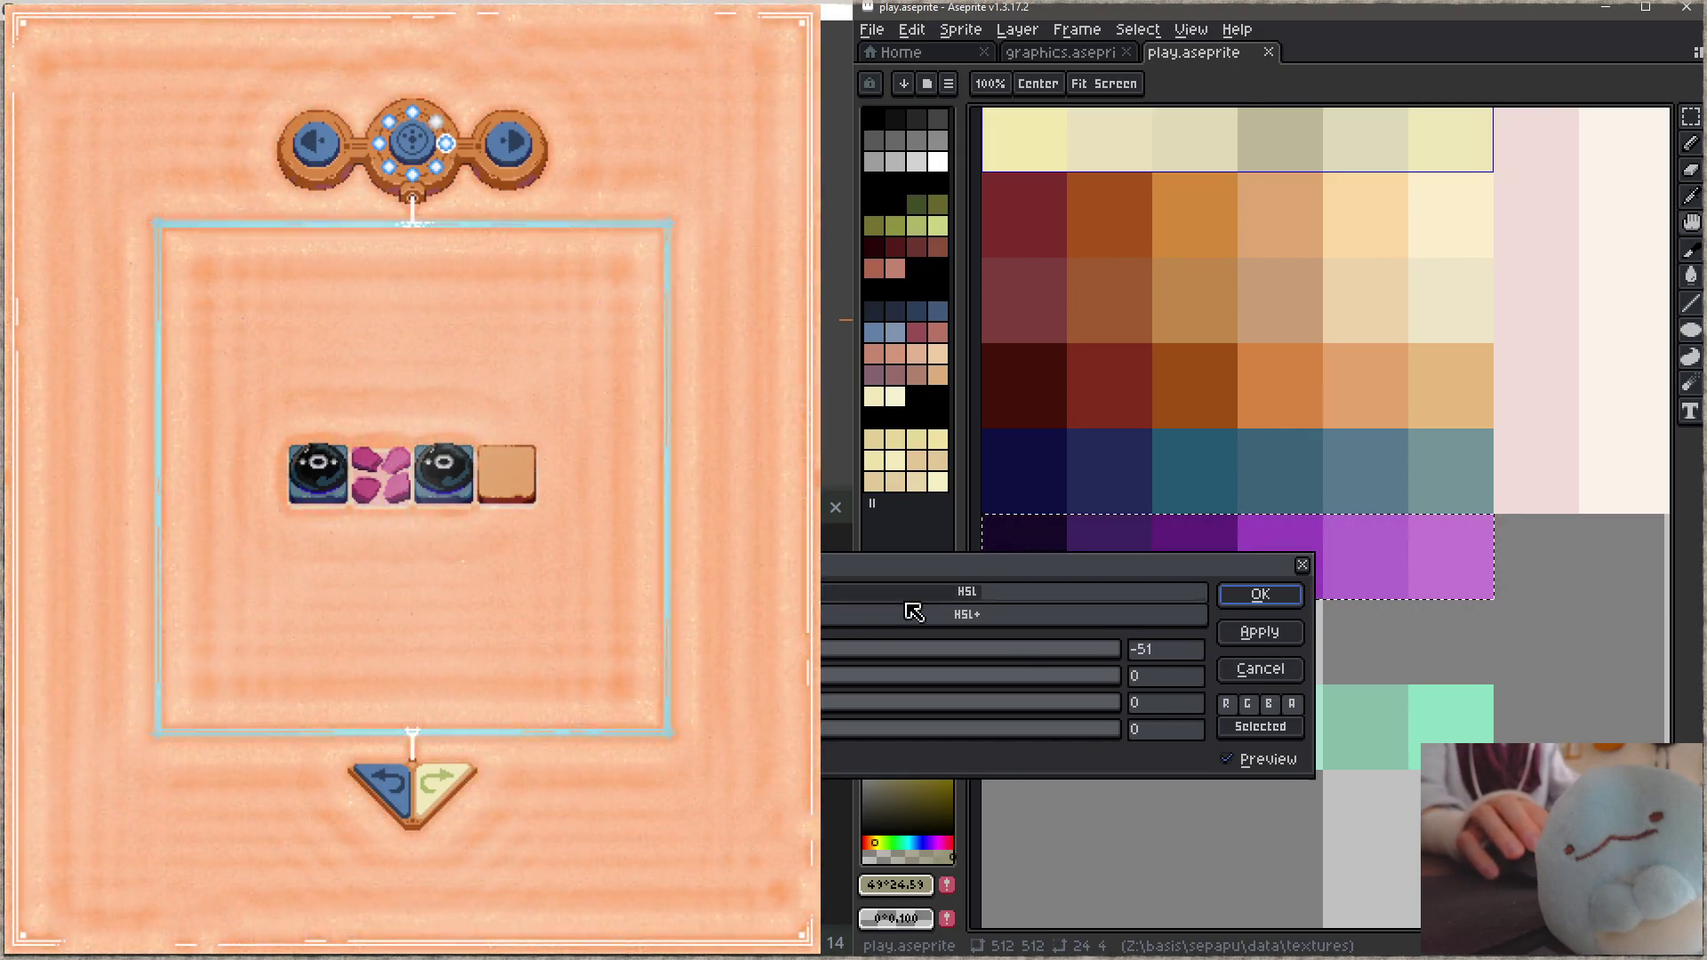
pyautogui.write('-15')
pyautogui.press('Tab')
pyautogui.write('-6')
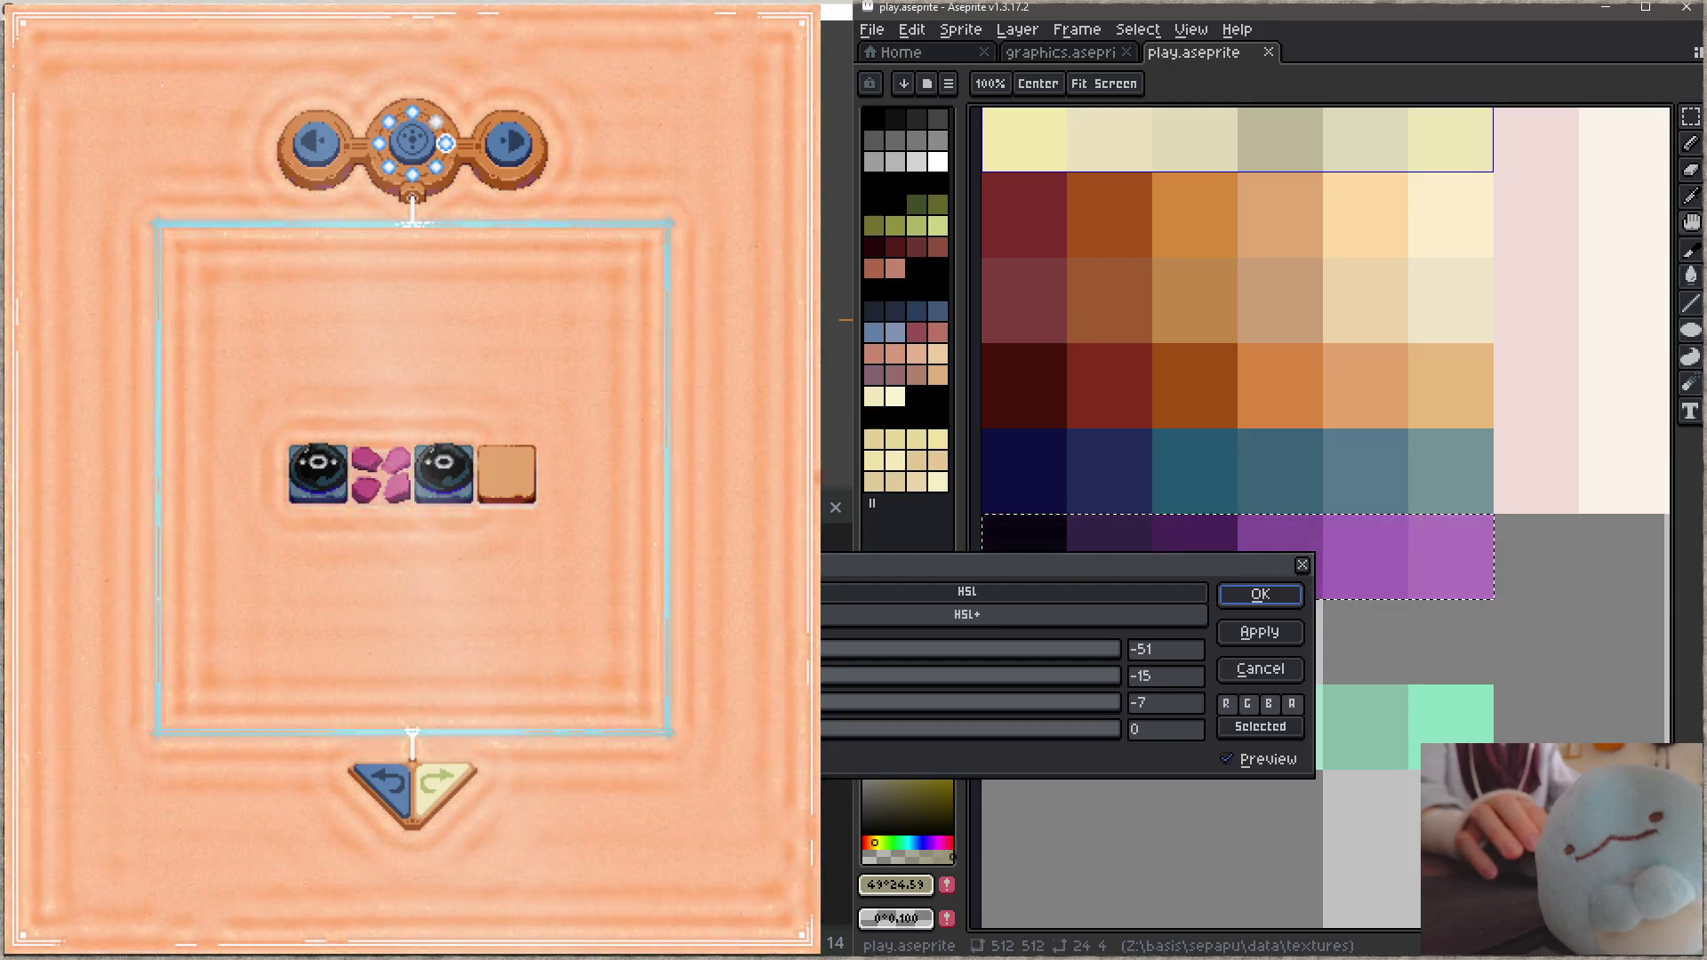
pyautogui.click(1261, 596)
pyautogui.hotkey('ctrl', 's')
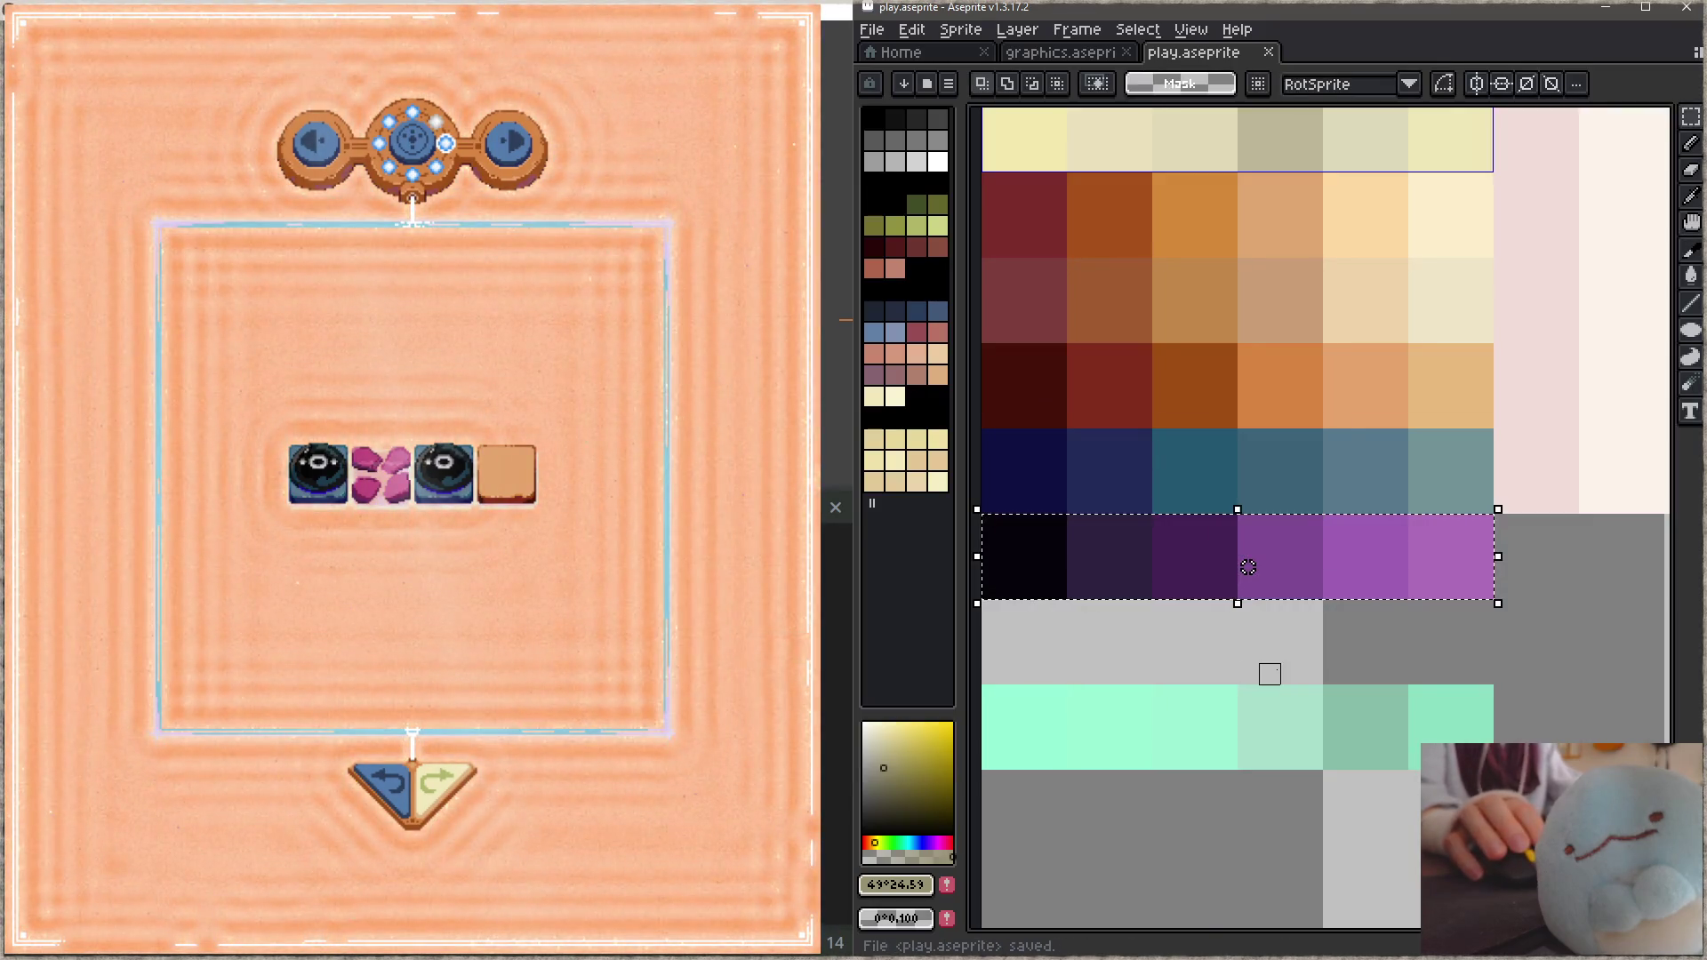
pyautogui.hotkey('ctrl', 'u')
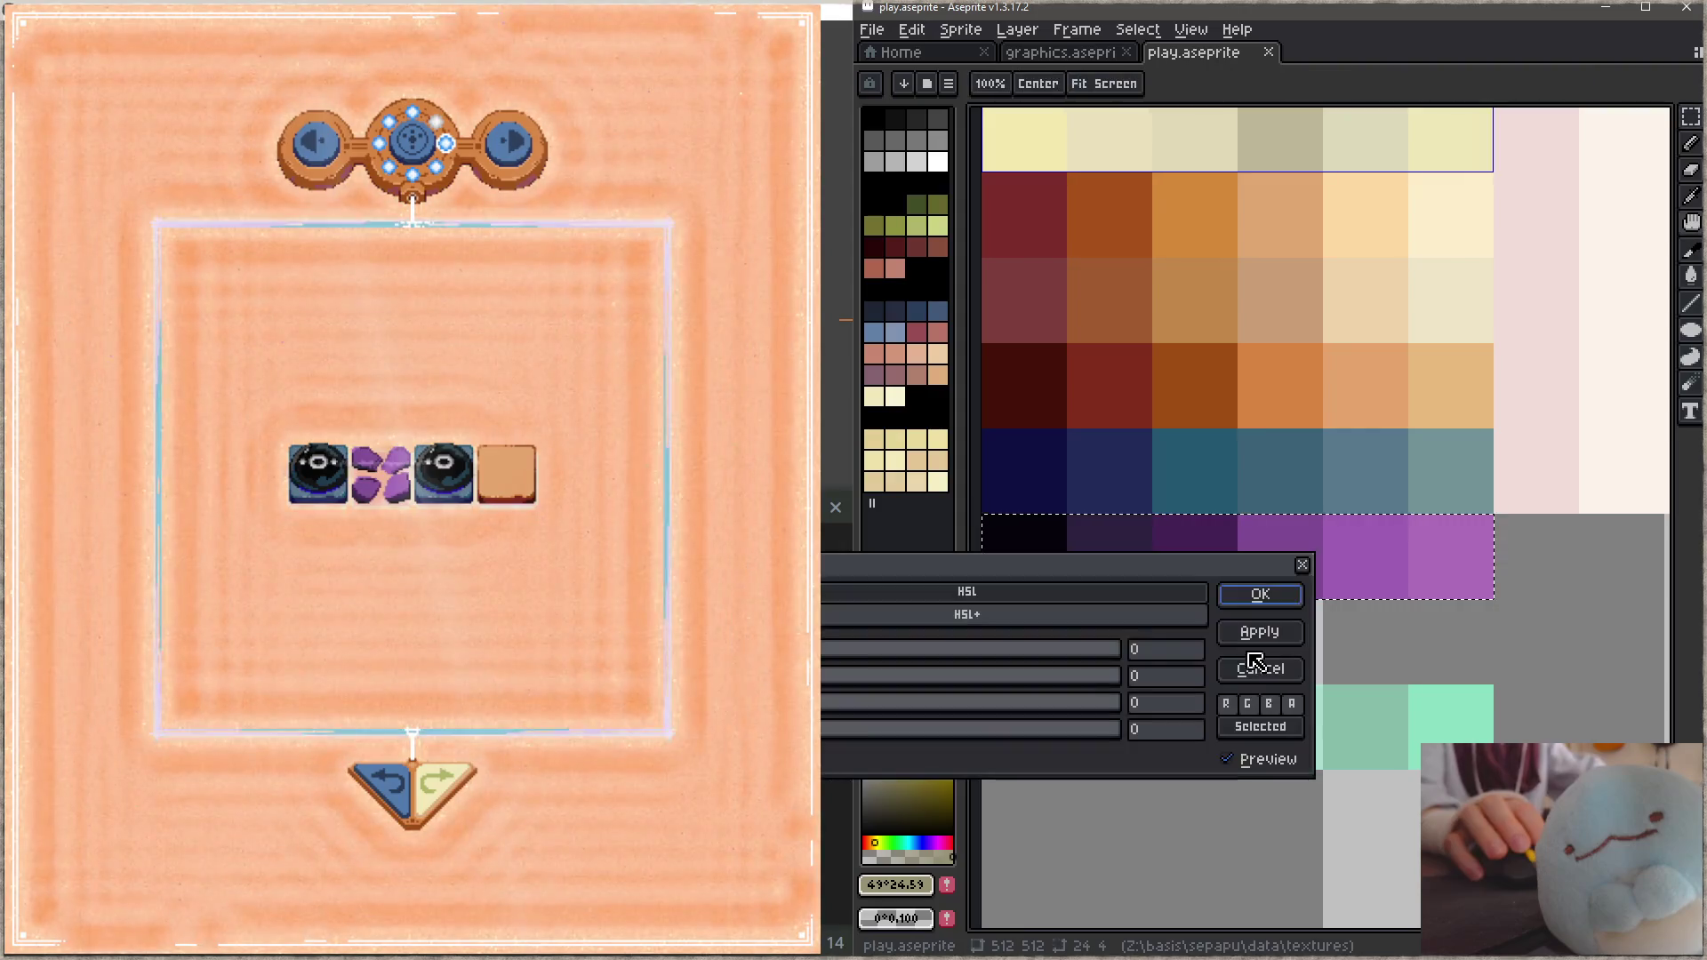
pyautogui.moveTo(907, 659); pyautogui.dragTo(850, 673)
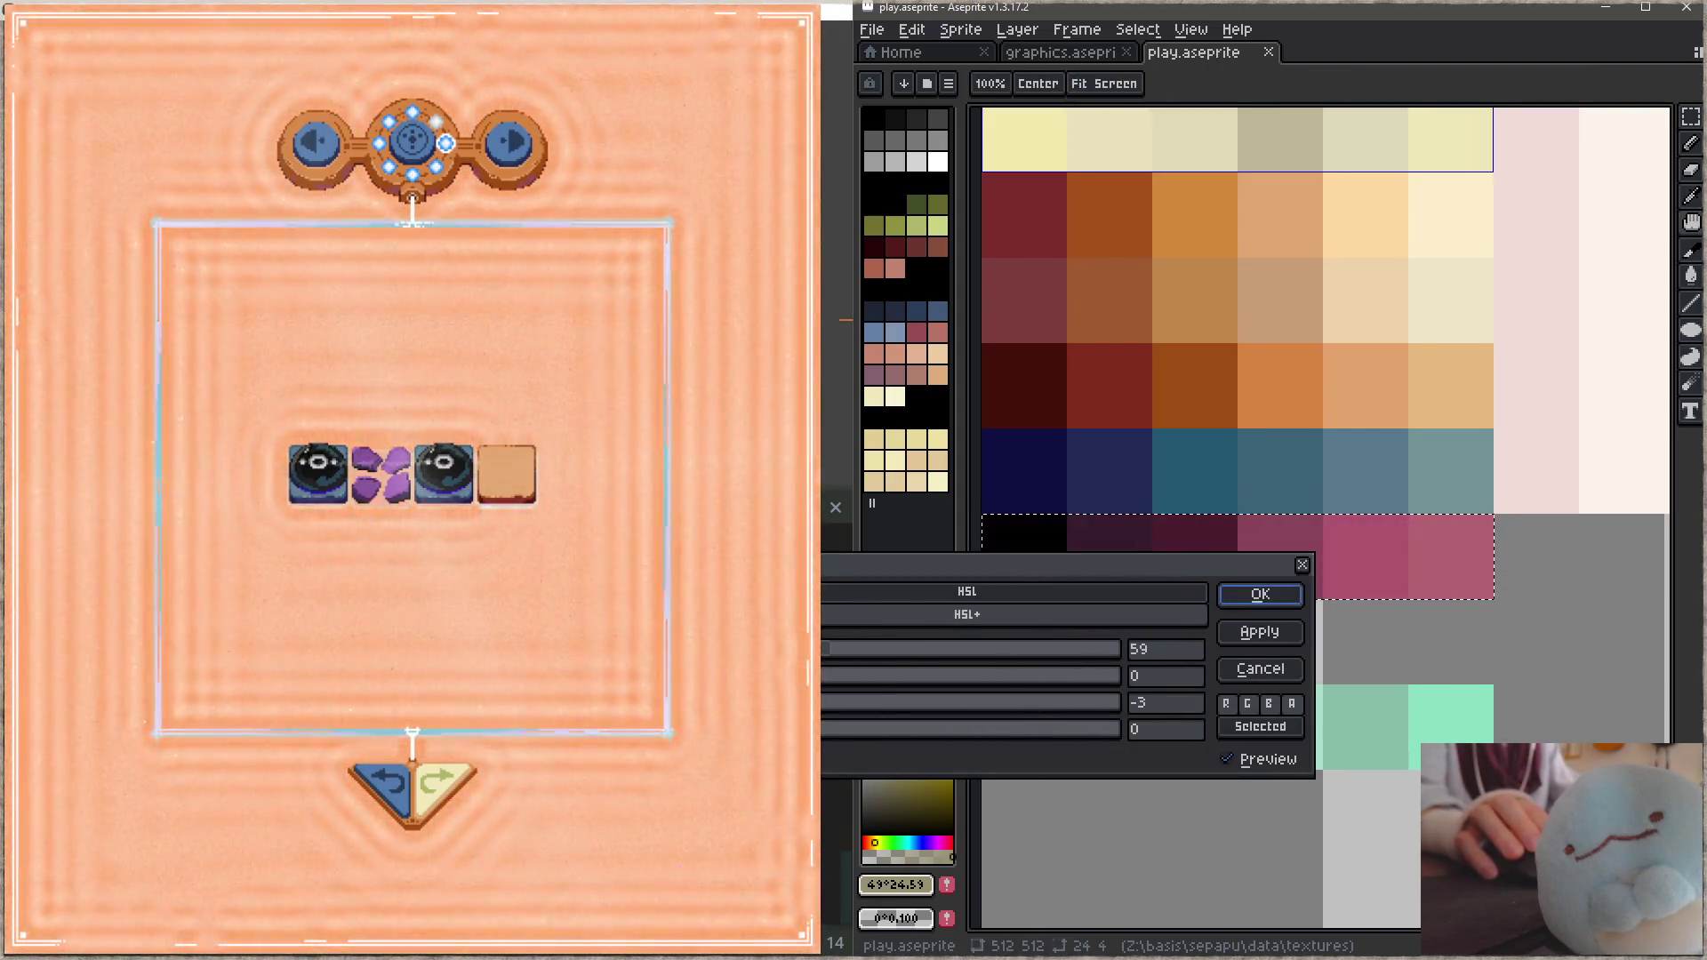
pyautogui.click(1260, 595)
pyautogui.hotkey('ctrl', 's')
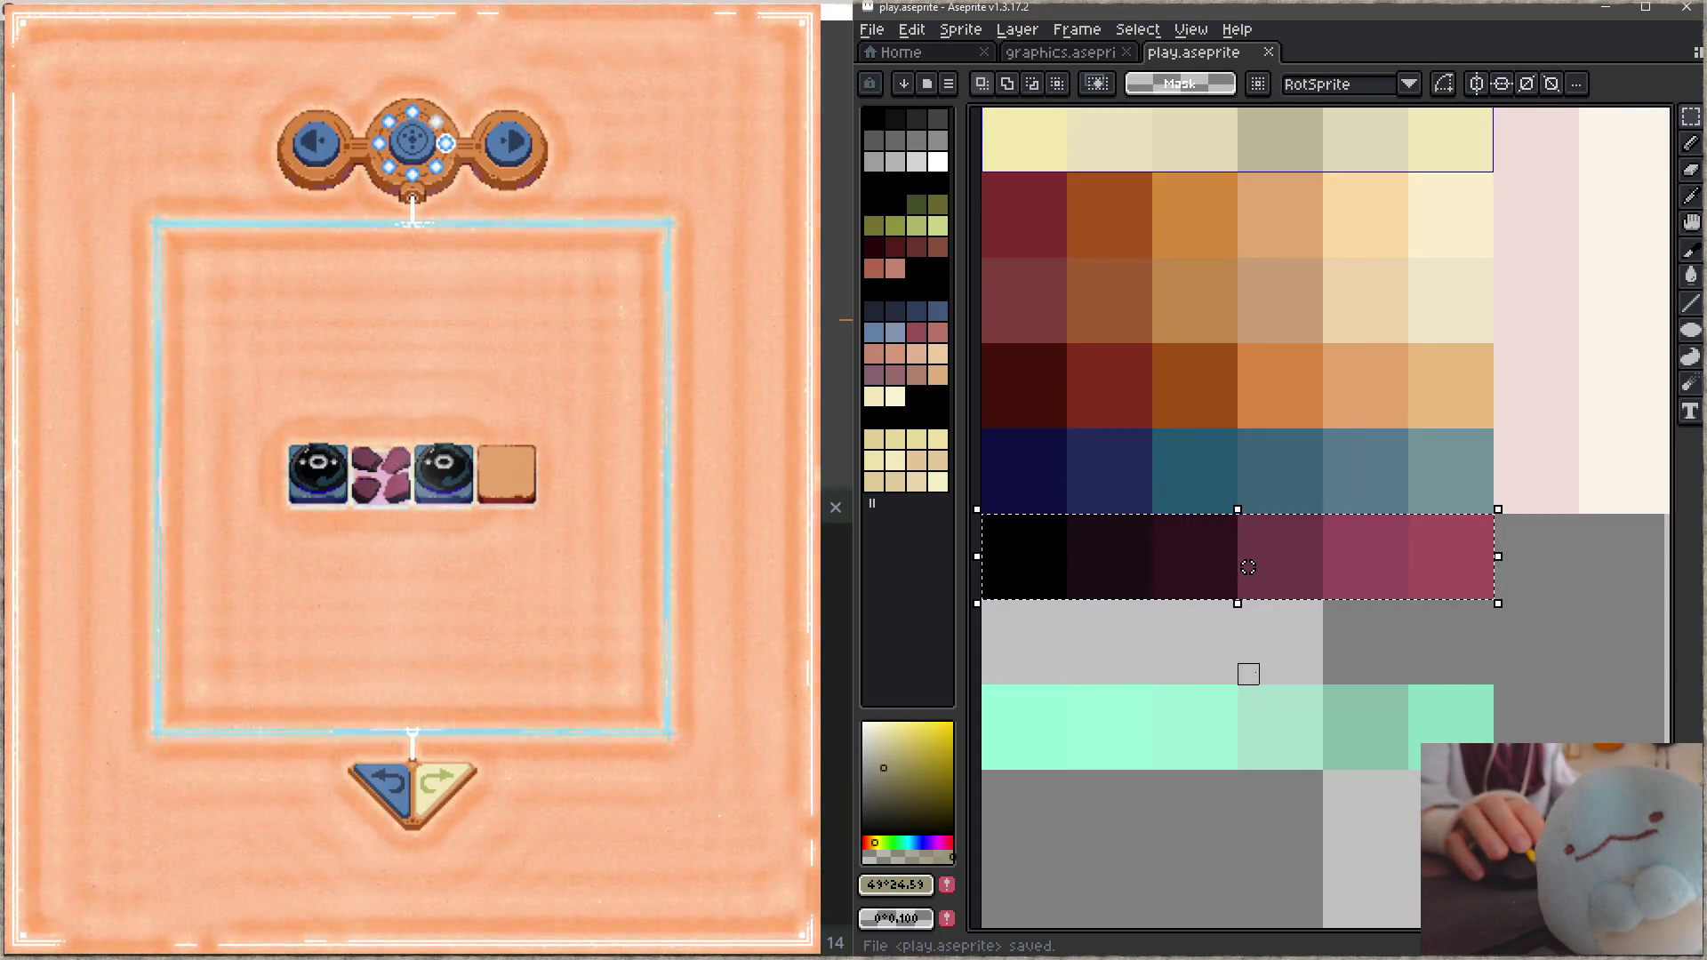
pyautogui.click(579, 513)
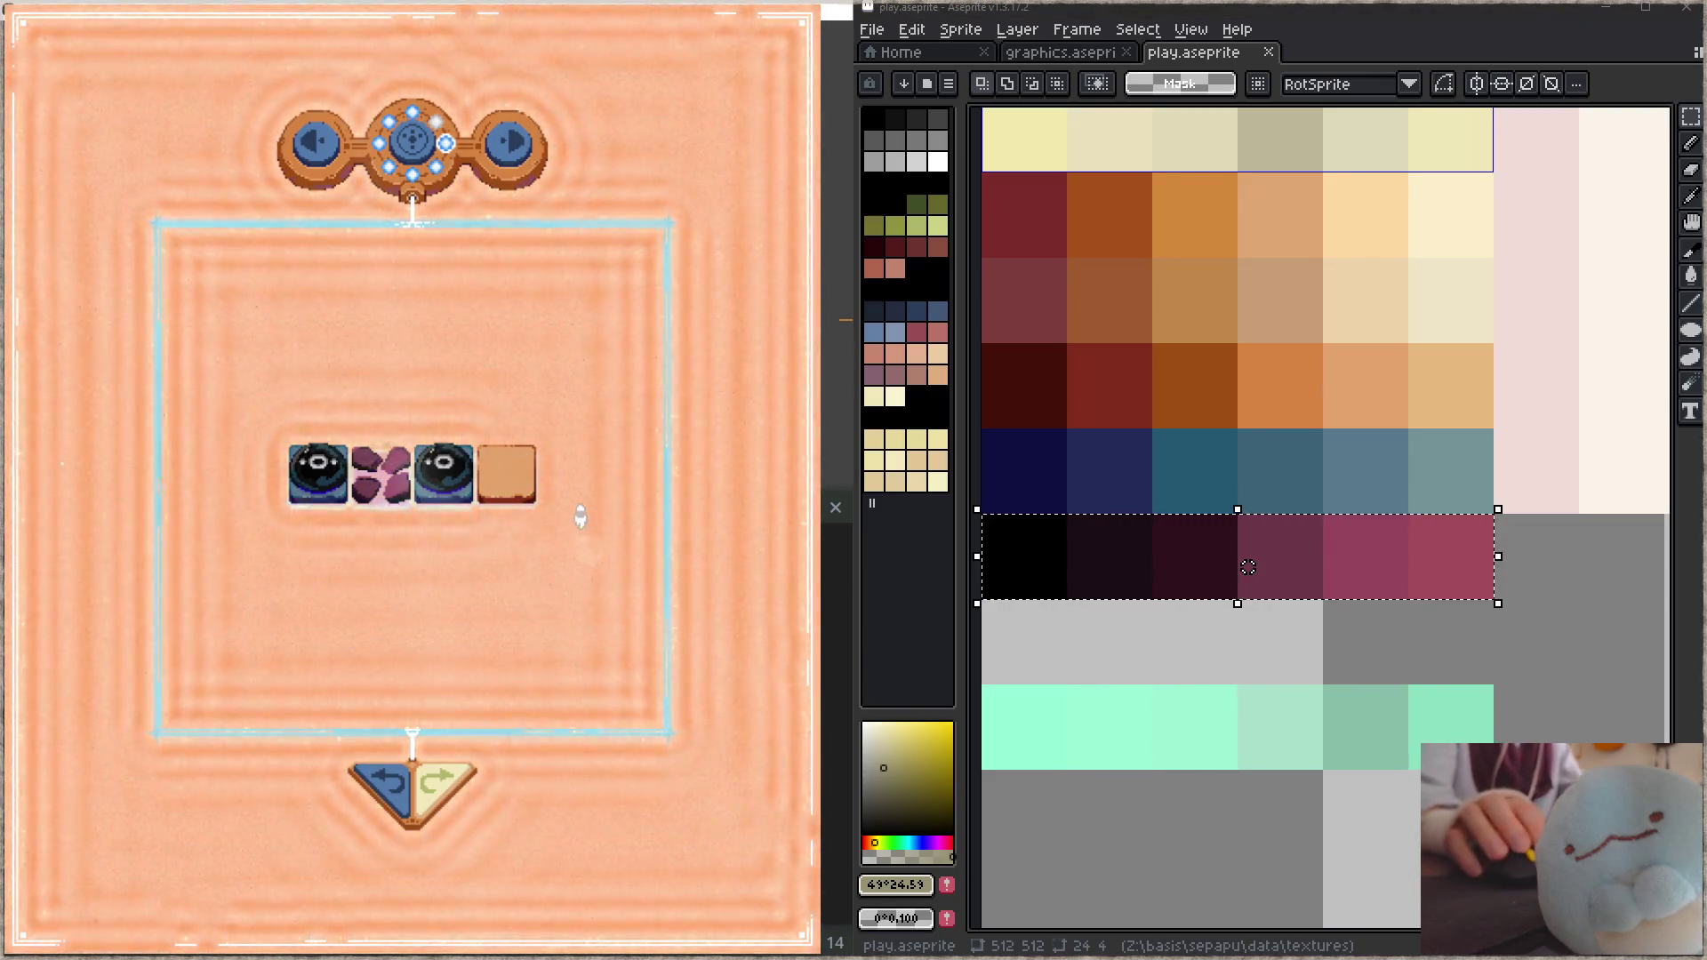
# Step: Jump to another level, move pieces including the white one onto the rubble tile, then undo
pyautogui.click(580, 515)
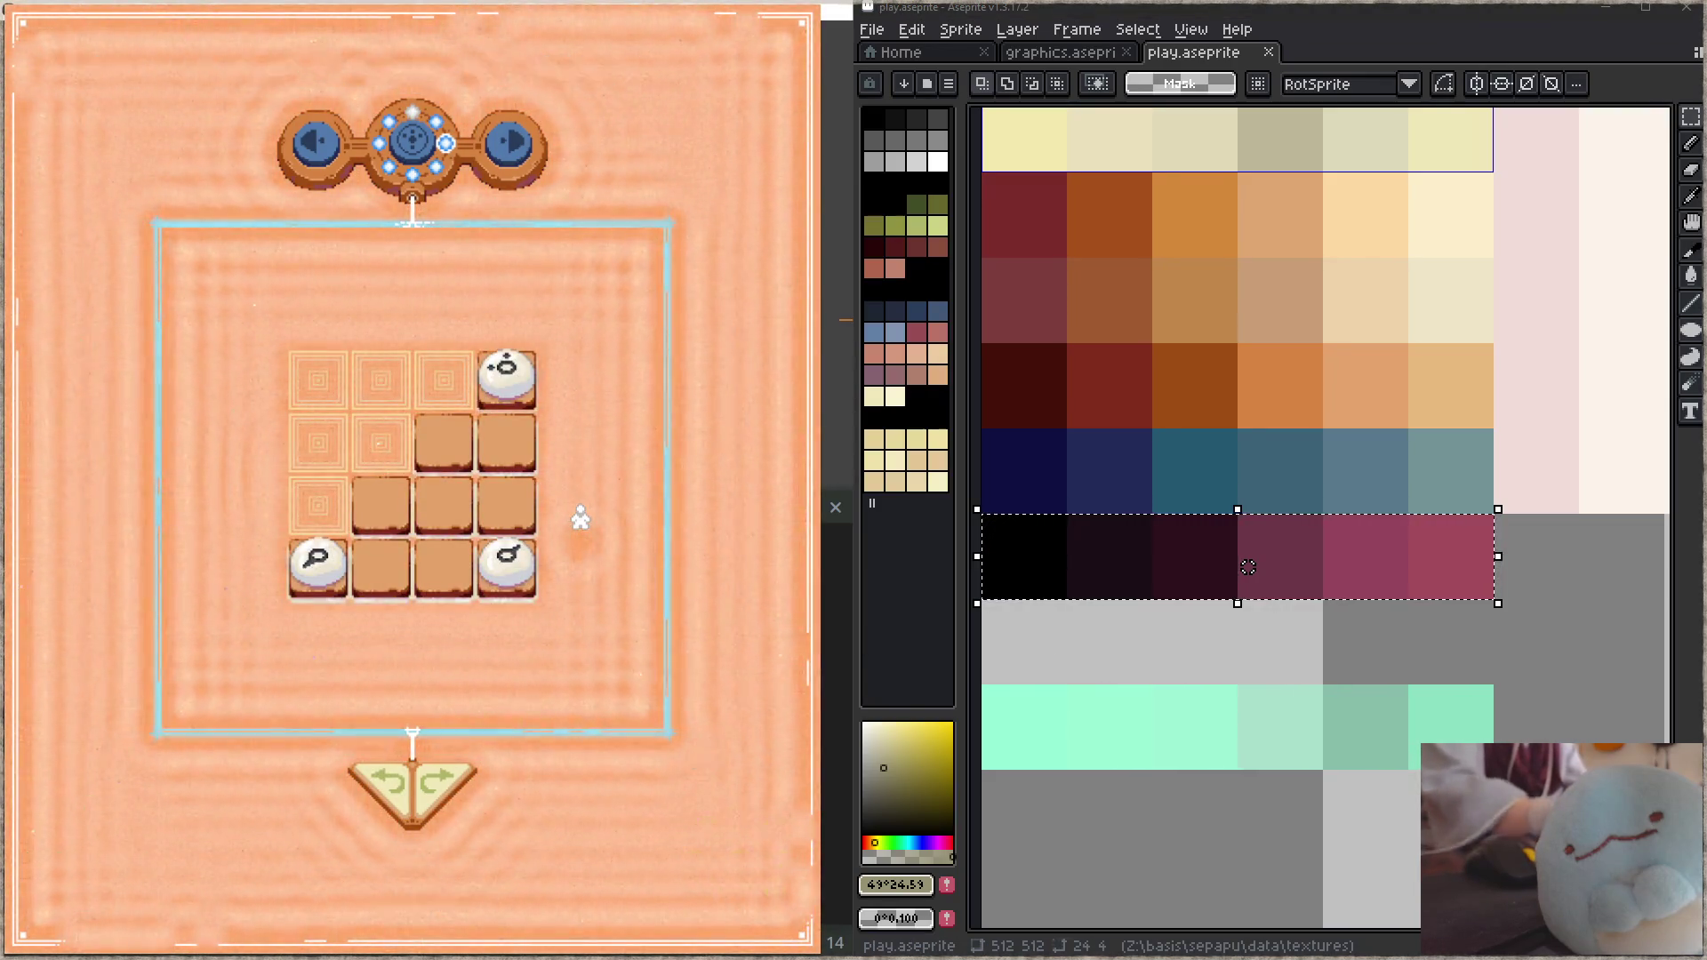
pyautogui.moveTo(506, 565); pyautogui.dragTo(317, 564)
pyautogui.moveTo(507, 377); pyautogui.dragTo(507, 502)
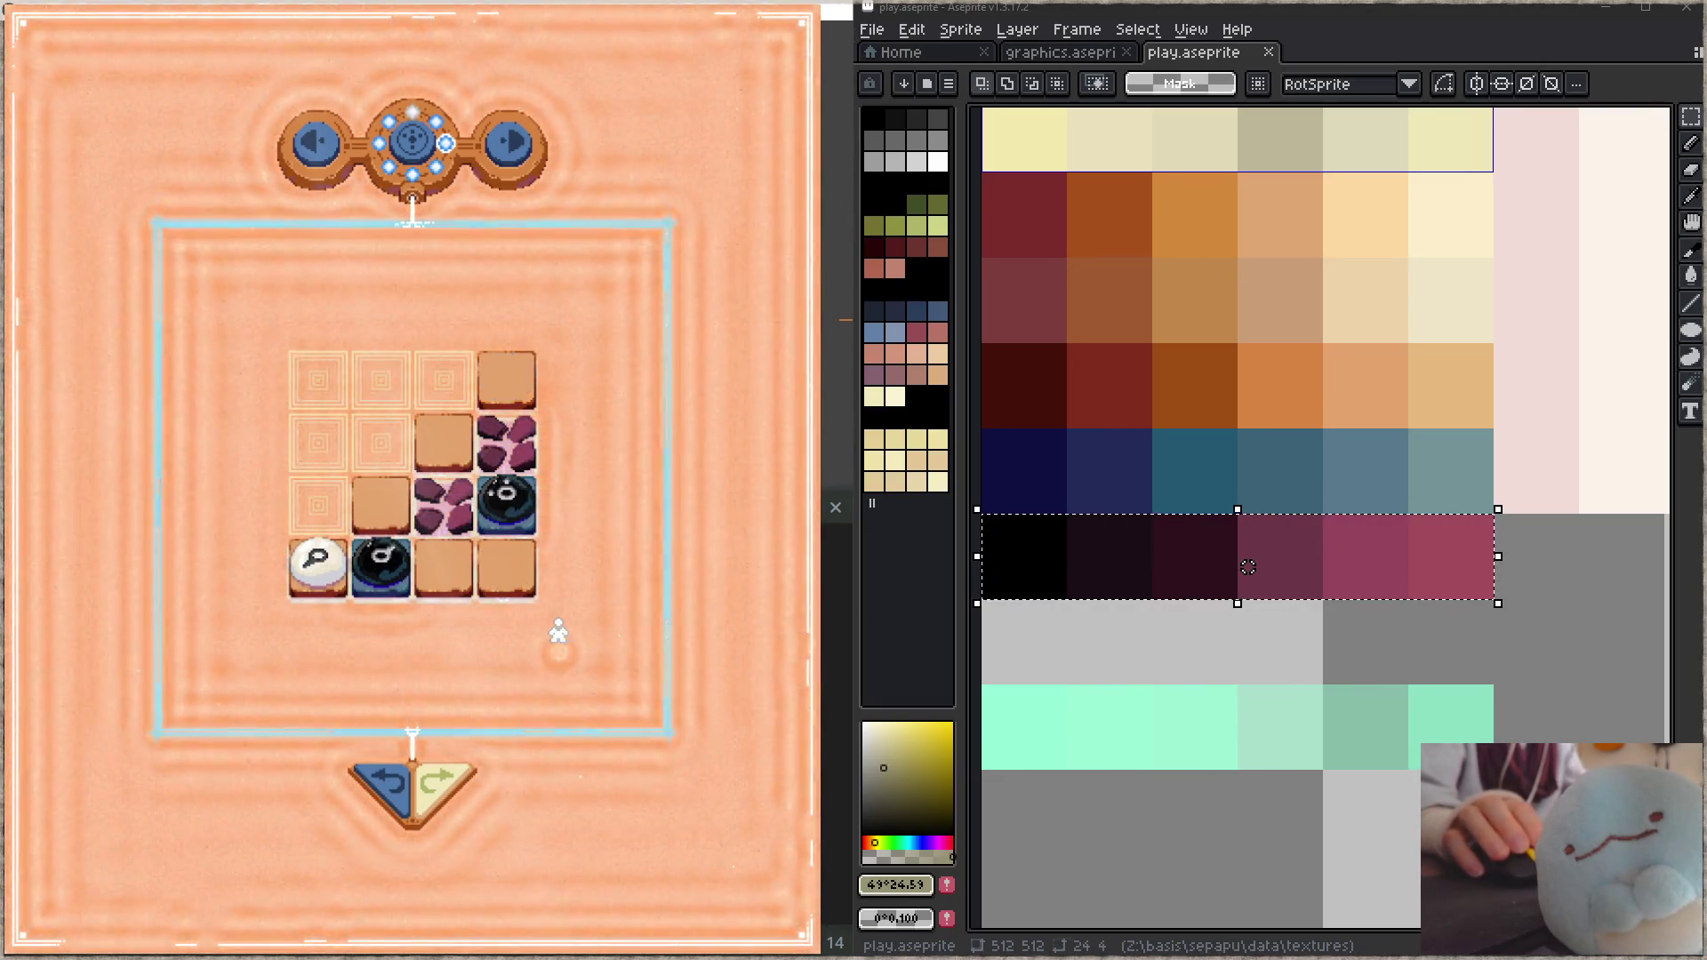
pyautogui.moveTo(317, 563)
pyautogui.mouseDown()
pyautogui.moveTo(488, 392)
pyautogui.moveTo(506, 441)
pyautogui.mouseUp()
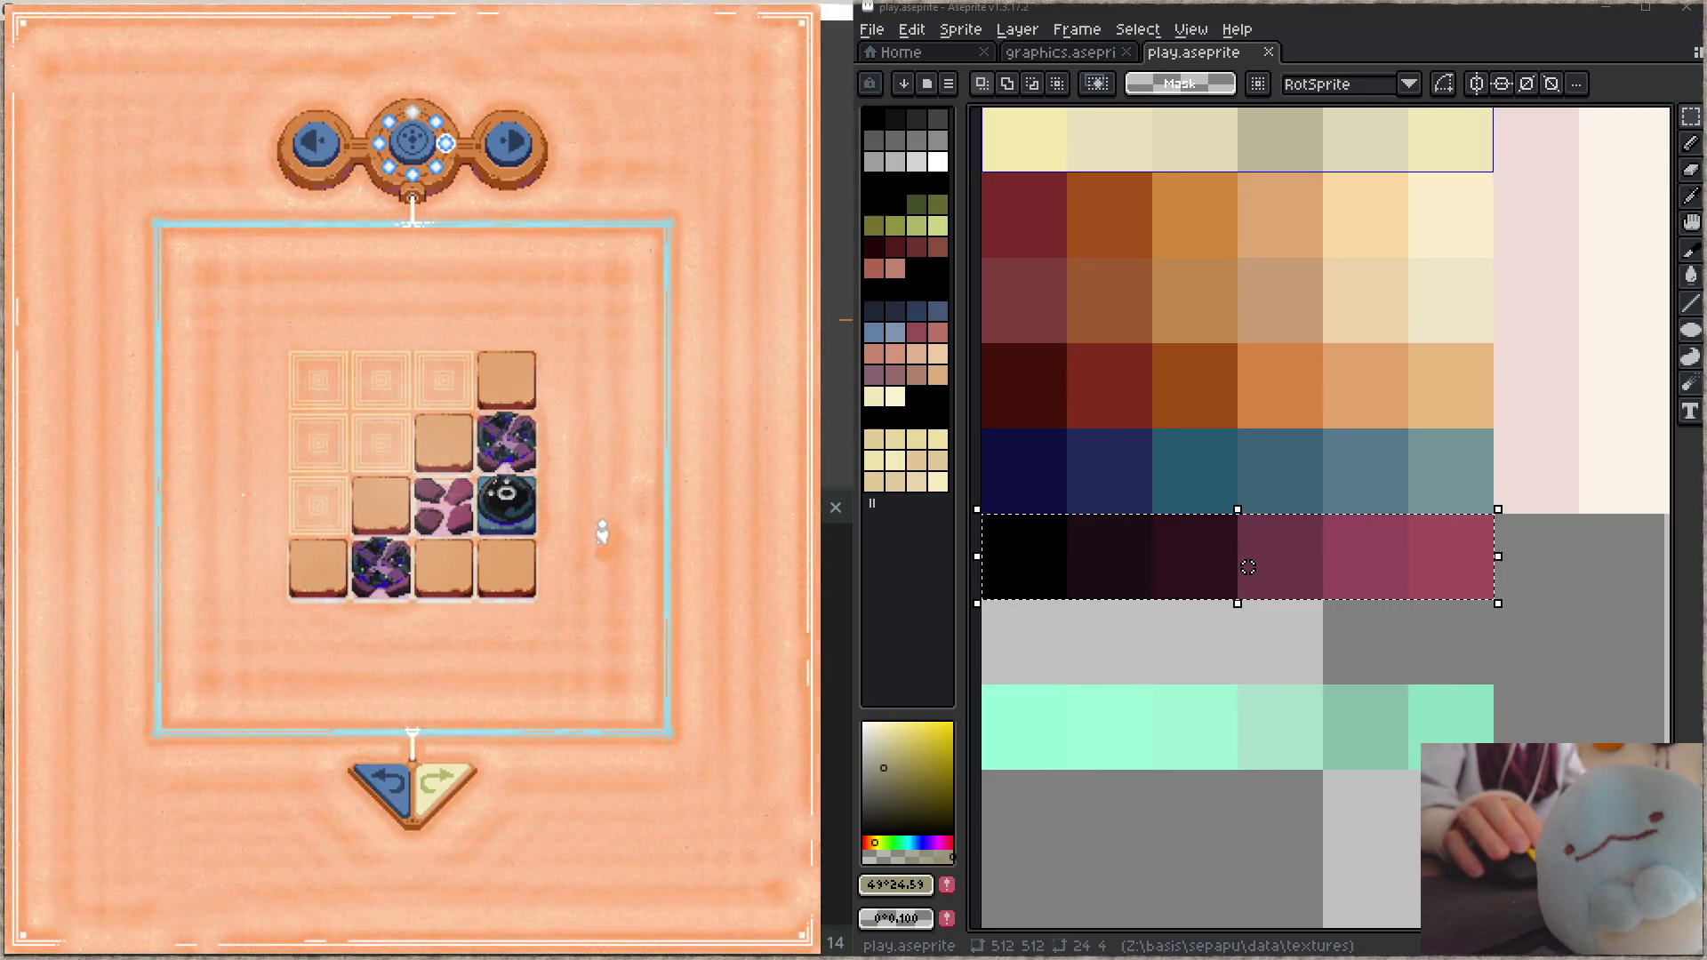
pyautogui.click(377, 794)
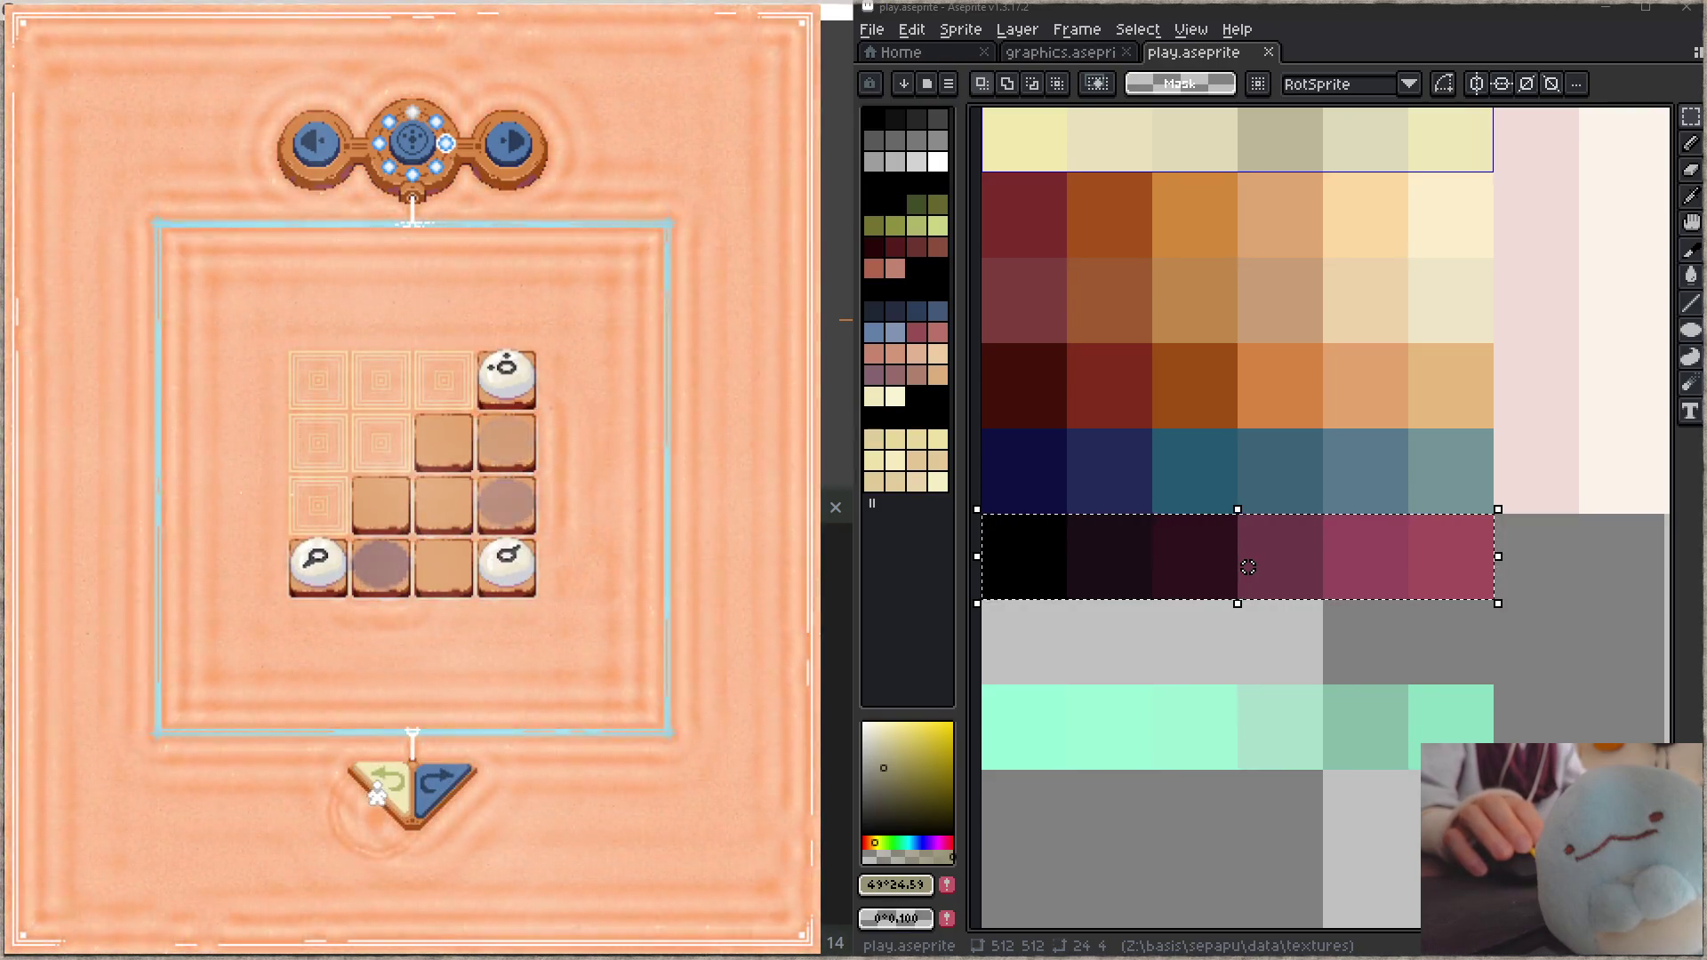
# Step: Advance through further levels to view the recoloured rubble tiles
pyautogui.click(514, 159)
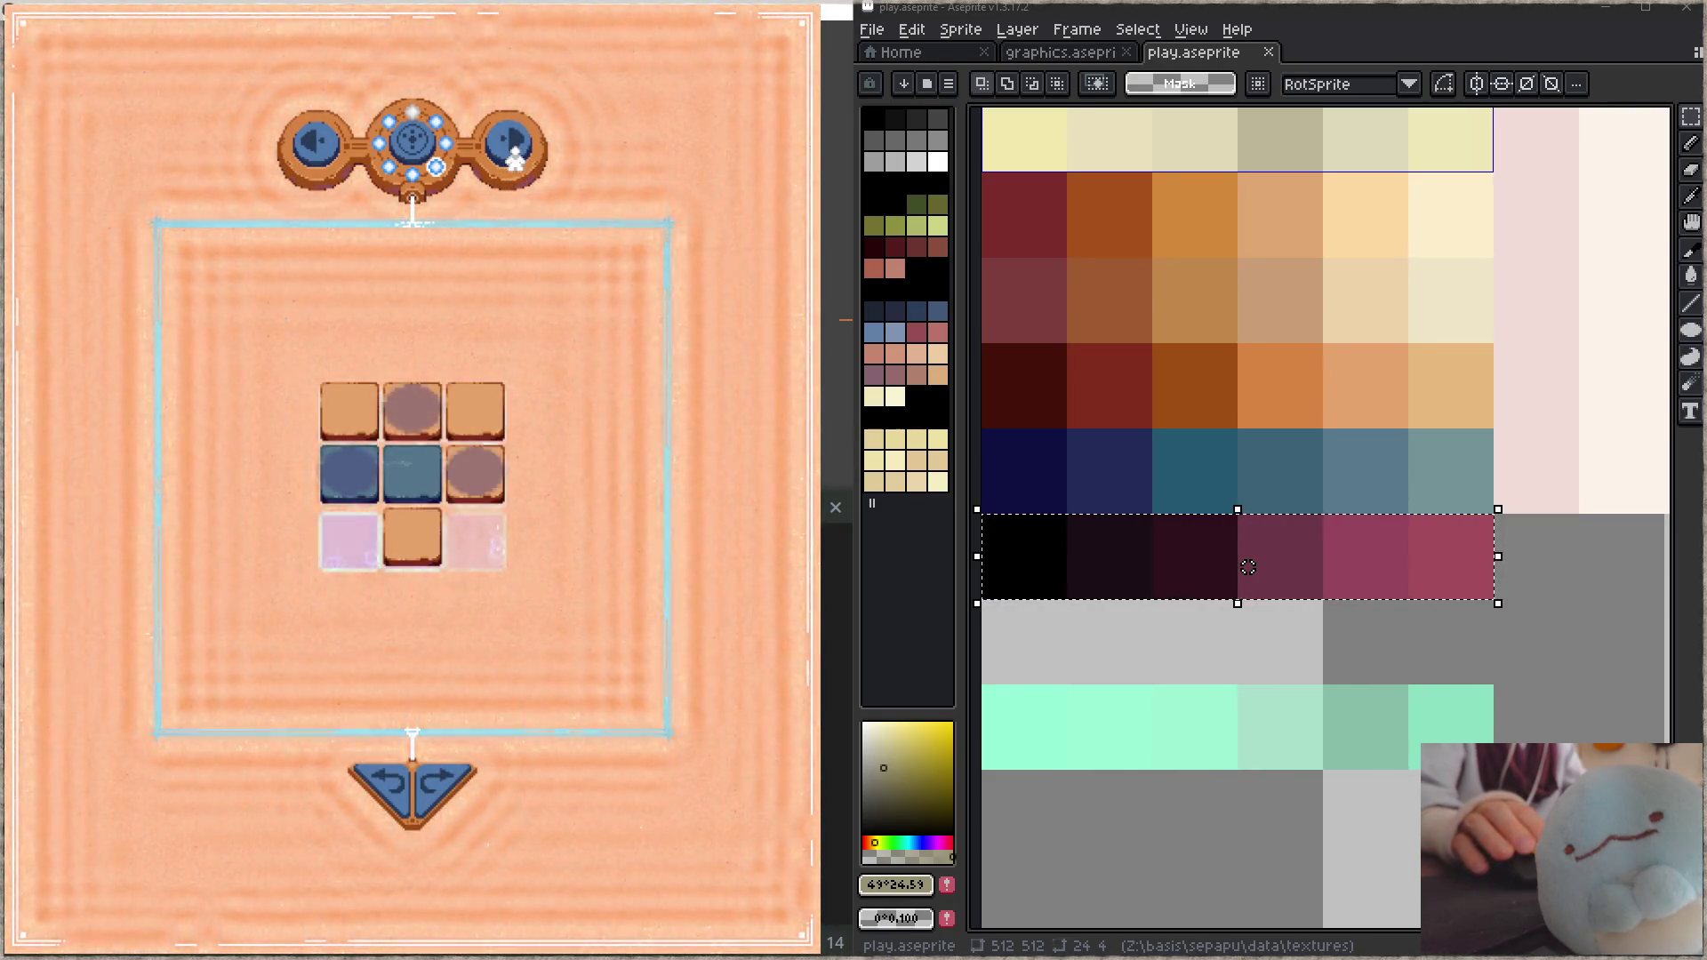
pyautogui.click(491, 427)
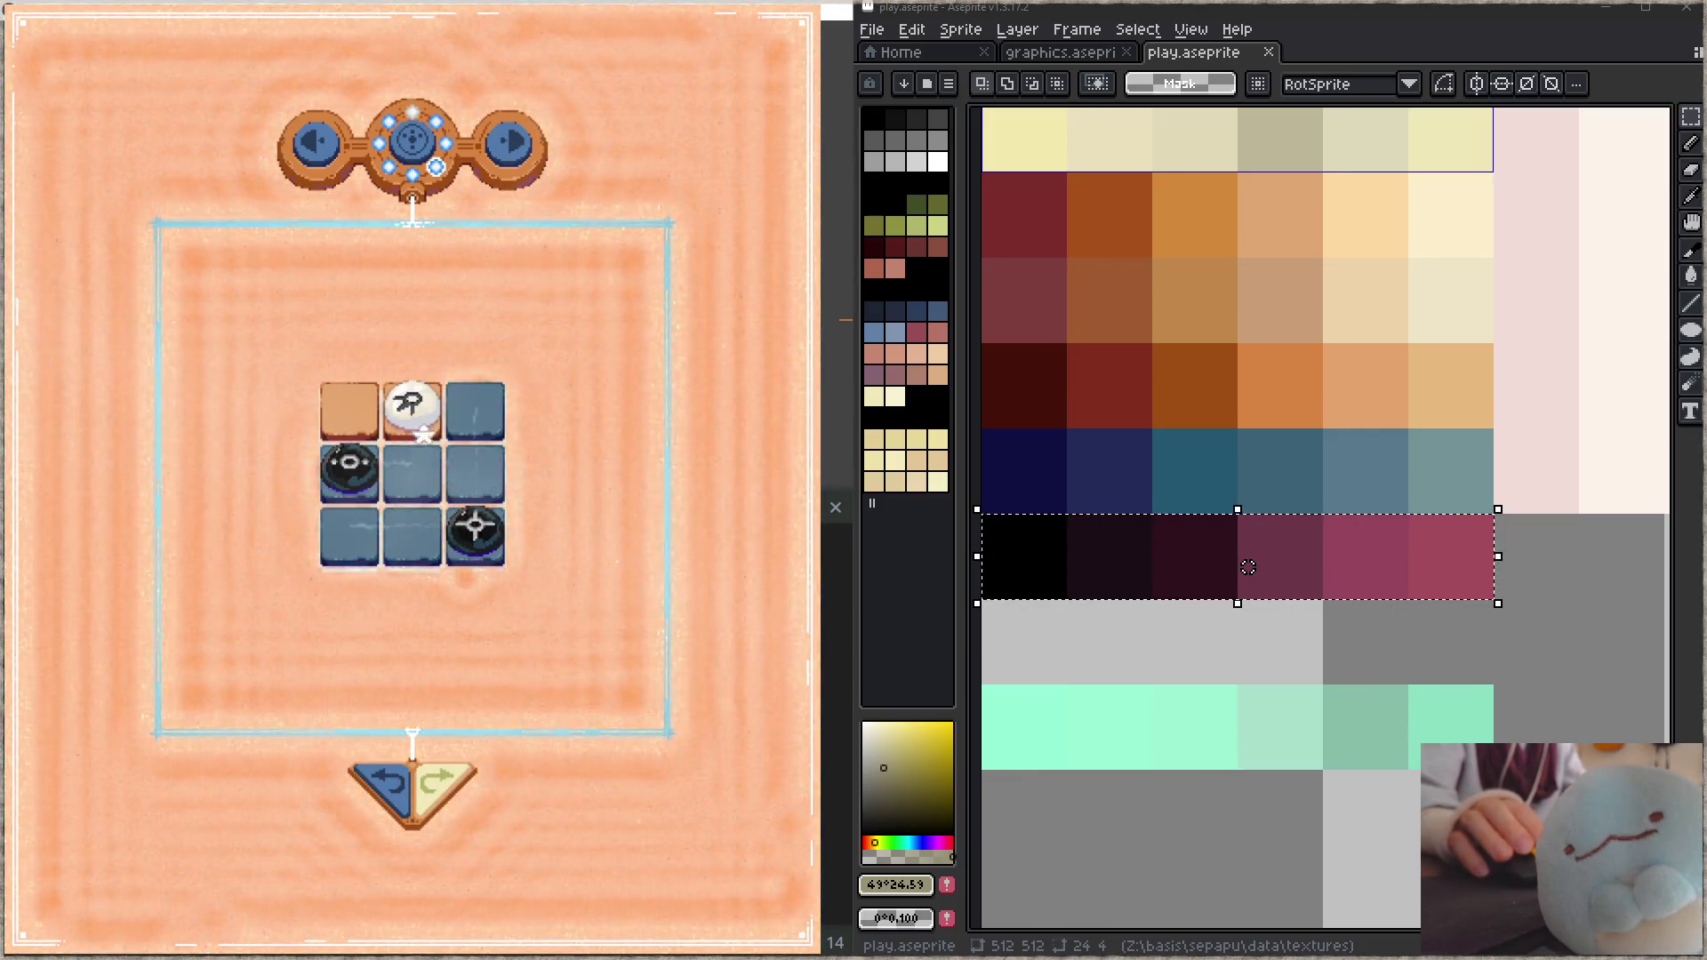
pyautogui.click(412, 411)
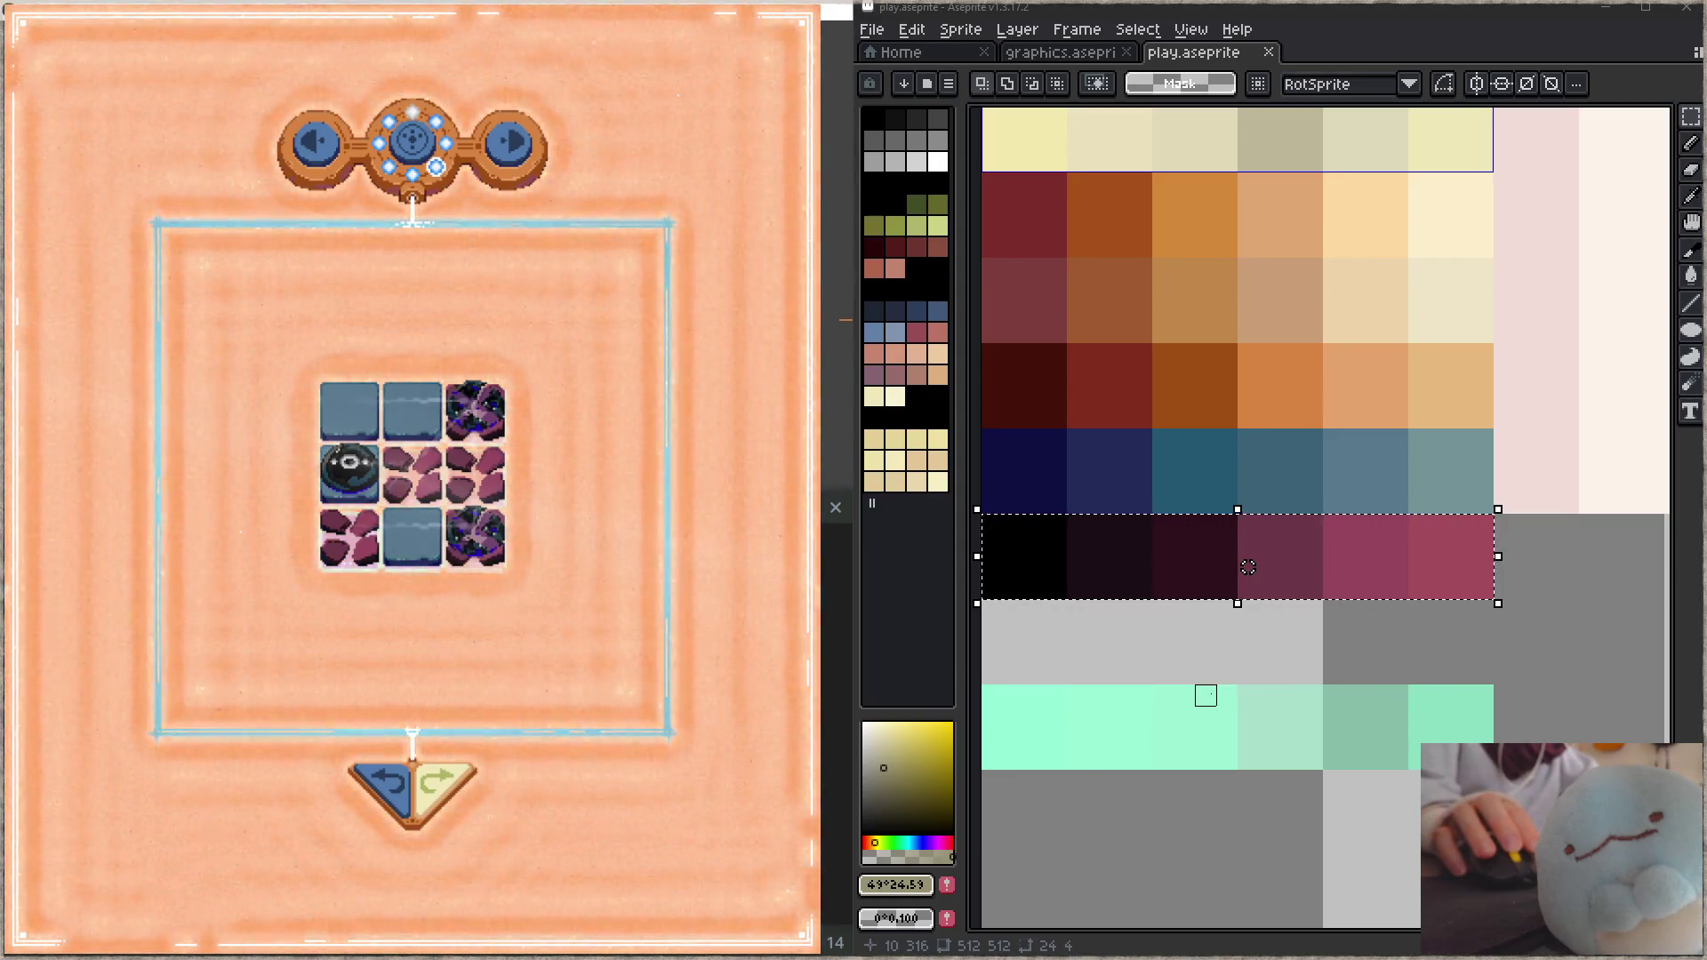
pyautogui.moveTo(1248, 567)
pyautogui.mouseDown()
pyautogui.moveTo(1239, 515)
pyautogui.moveTo(1307, 584)
pyautogui.mouseUp()
# Step: Reduce the rock ramp's saturation in Hue/Saturation and save the sprite
pyautogui.hotkey('ctrl', 'u')
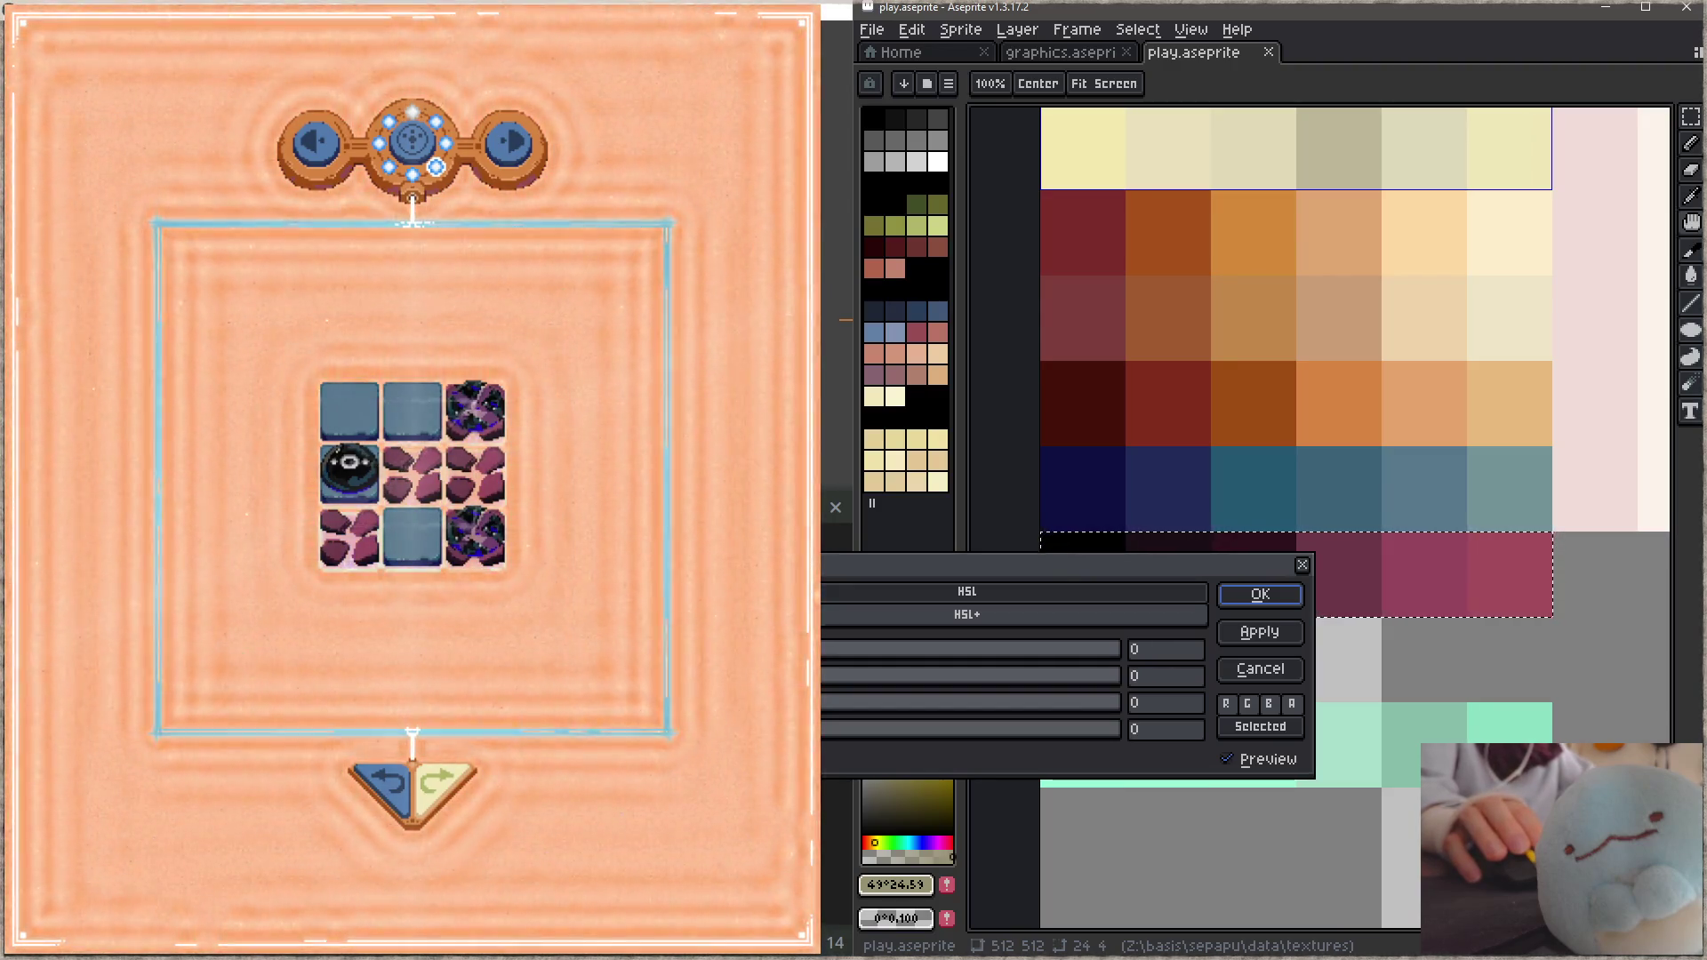
pyautogui.scroll(5, 1147, 675)
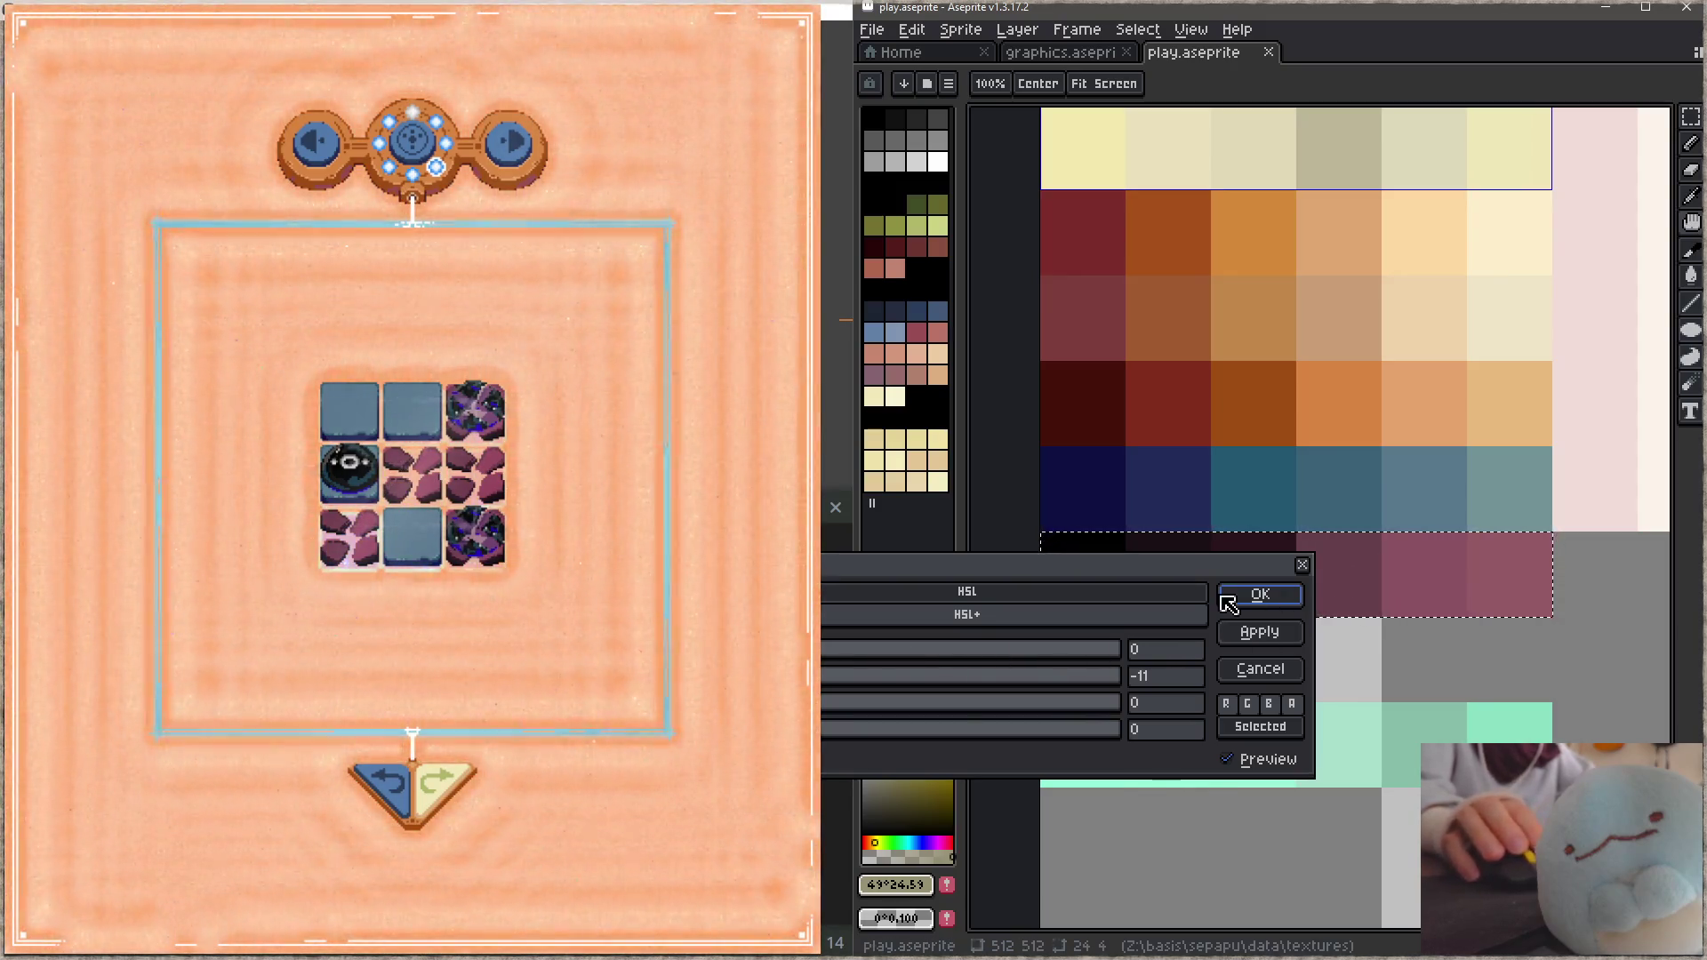
pyautogui.click(1229, 604)
pyautogui.hotkey('ctrl', 's')
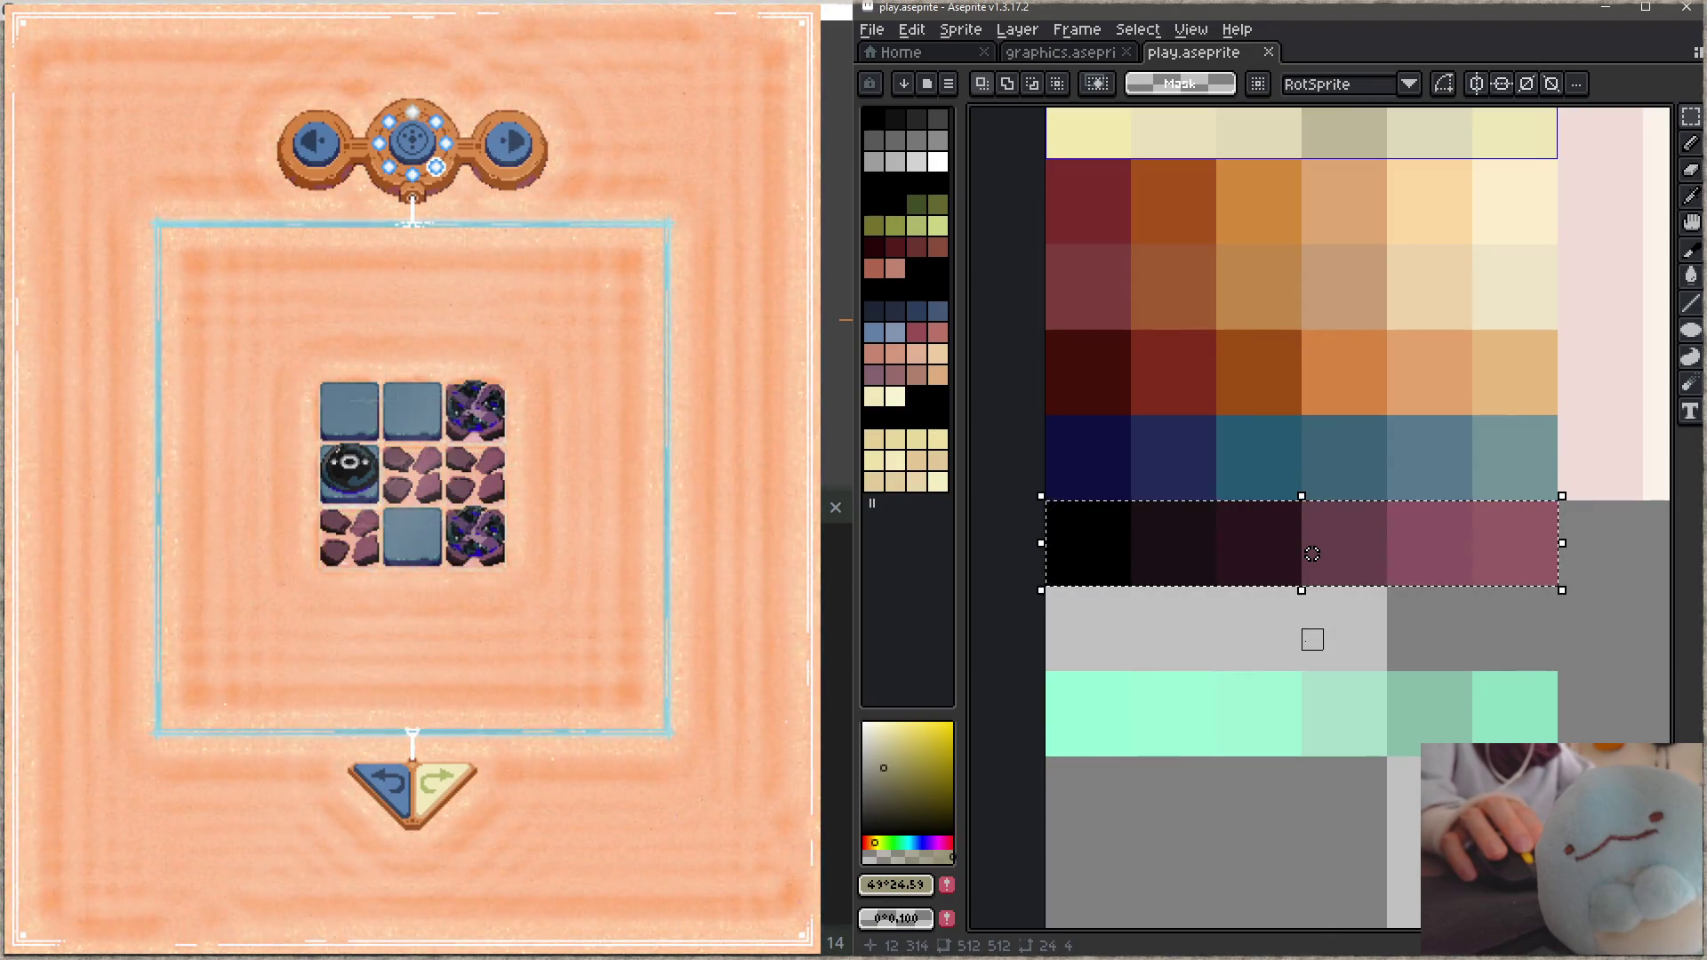
# Step: Shift the rock ramp's hue by -8, save, and type 'color' in the browser
pyautogui.hotkey('ctrl', 'u')
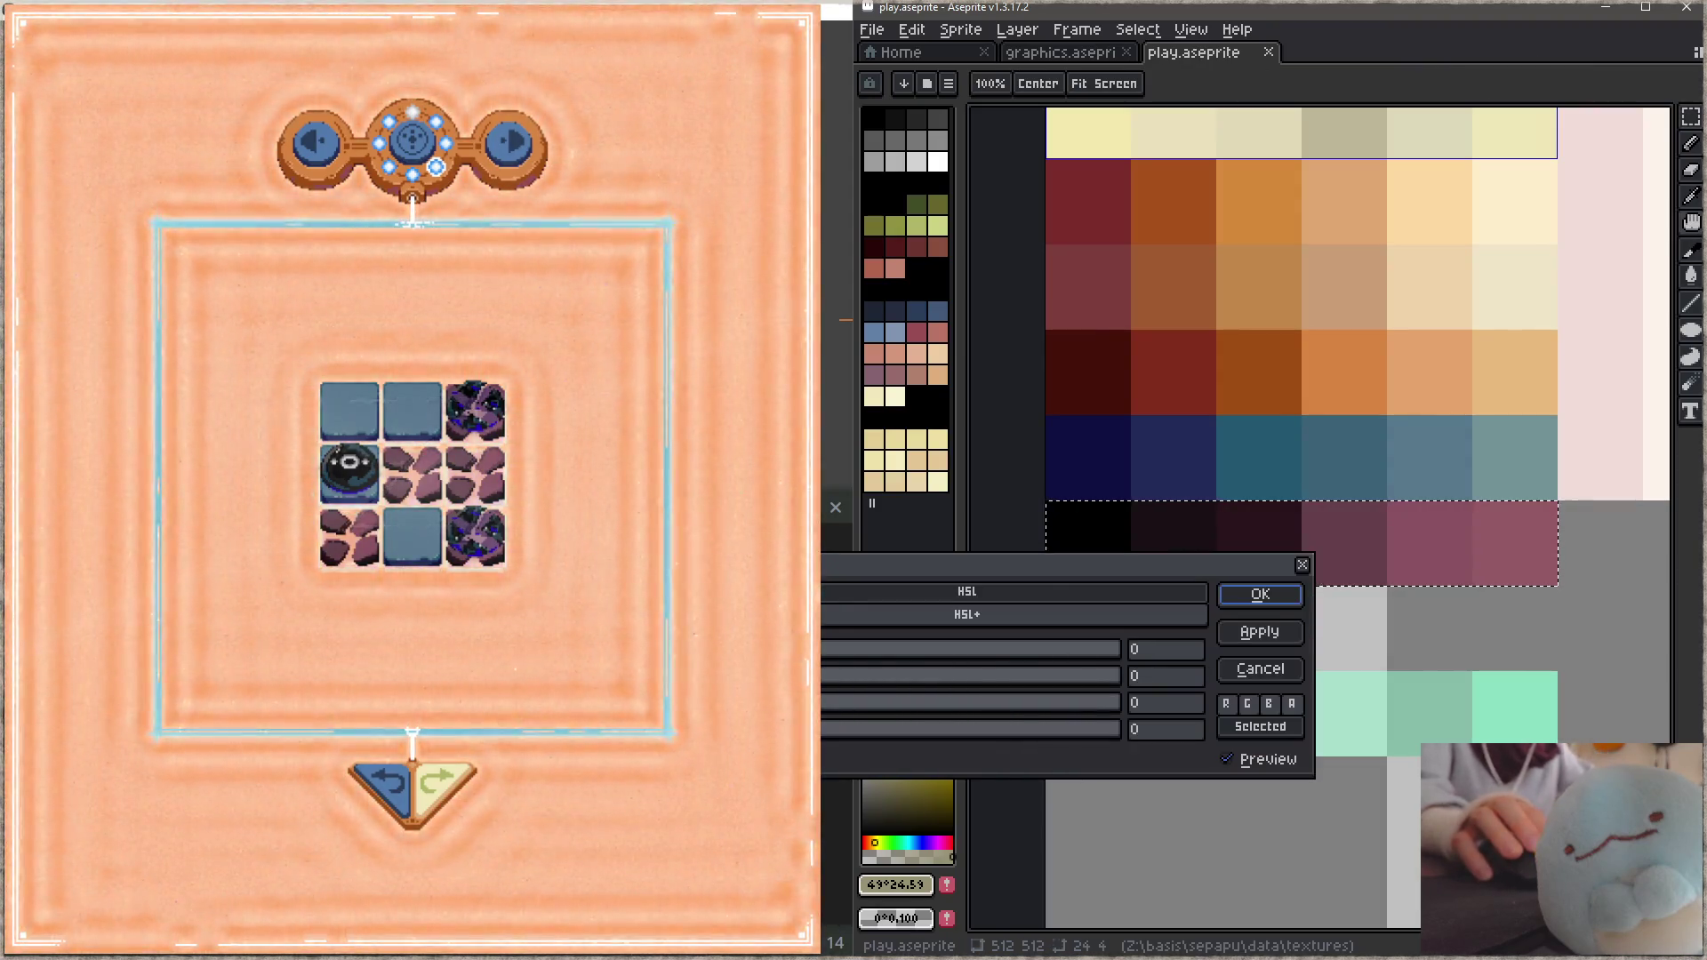
pyautogui.write('-5')
pyautogui.press('BackSpace')
pyautogui.write('8')
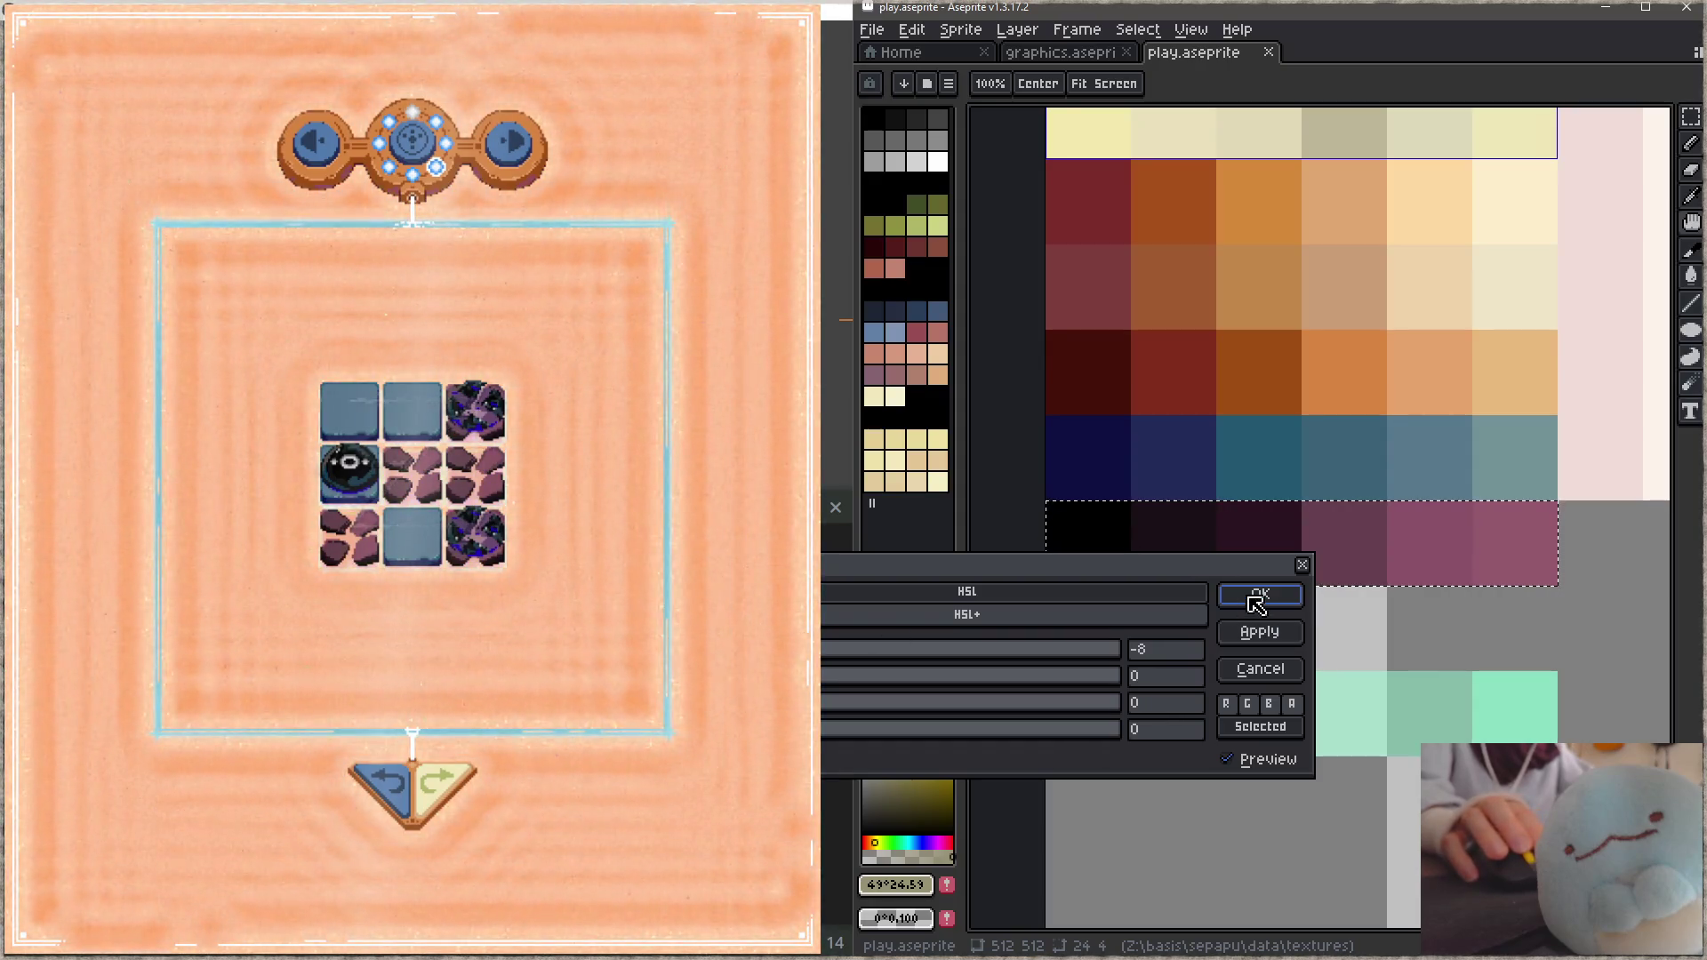
pyautogui.click(1256, 595)
pyautogui.hotkey('ctrl', 's')
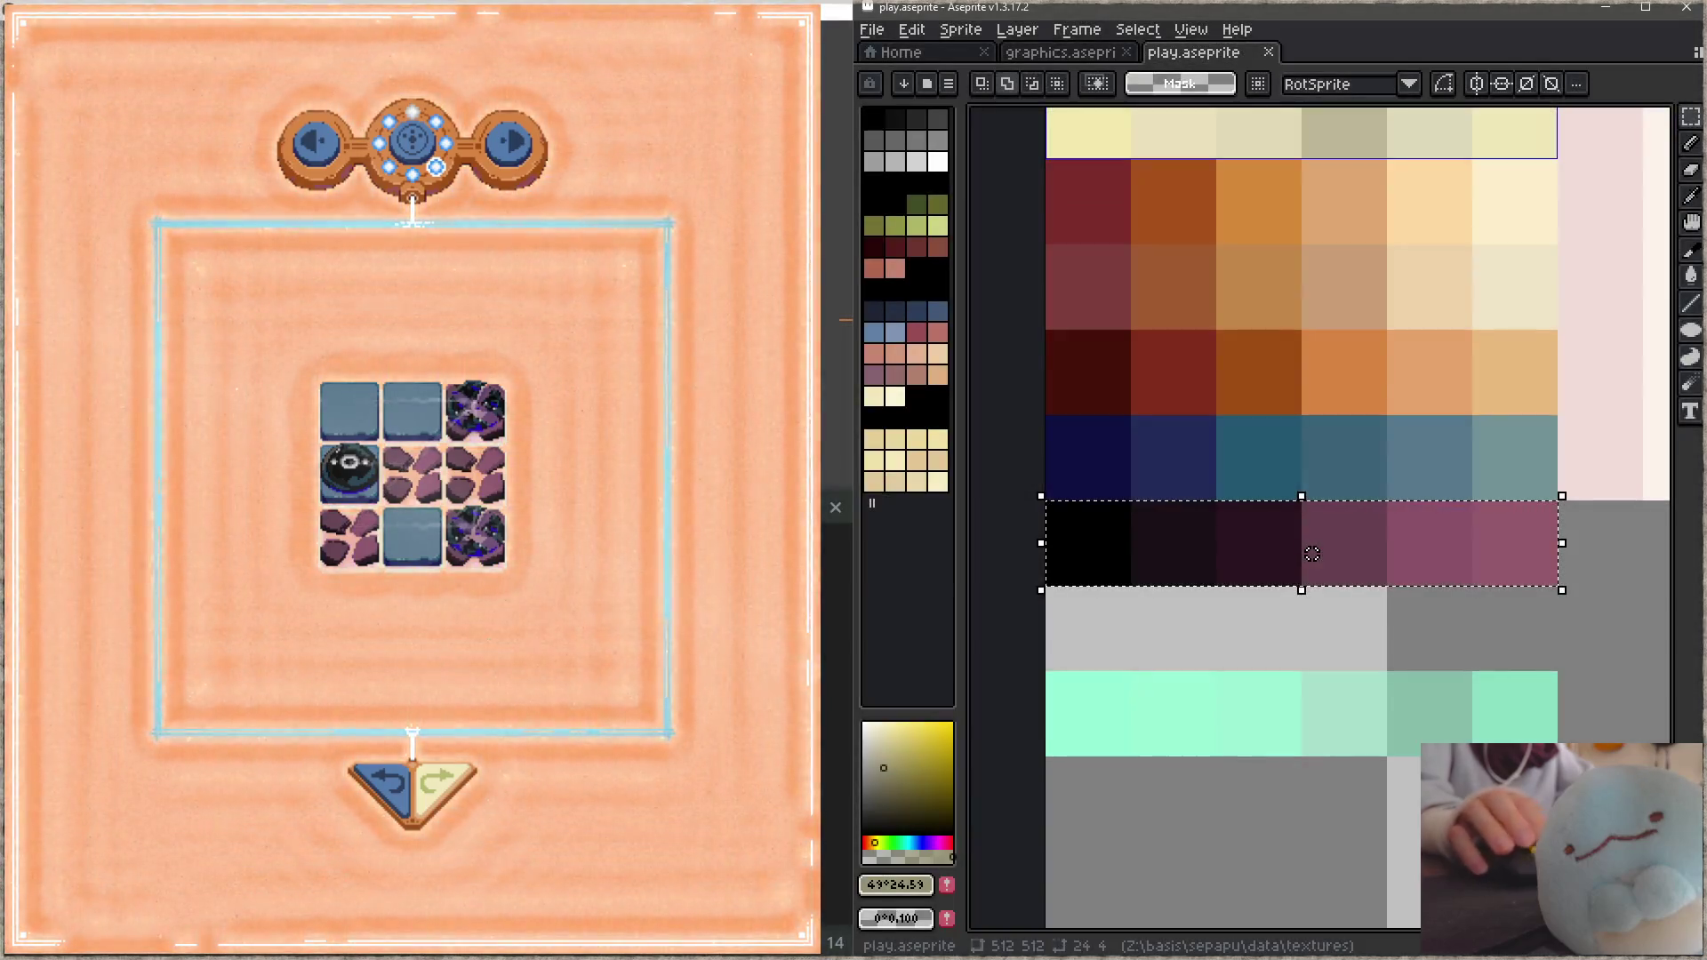
pyautogui.hotkey('alt', 'Tab')
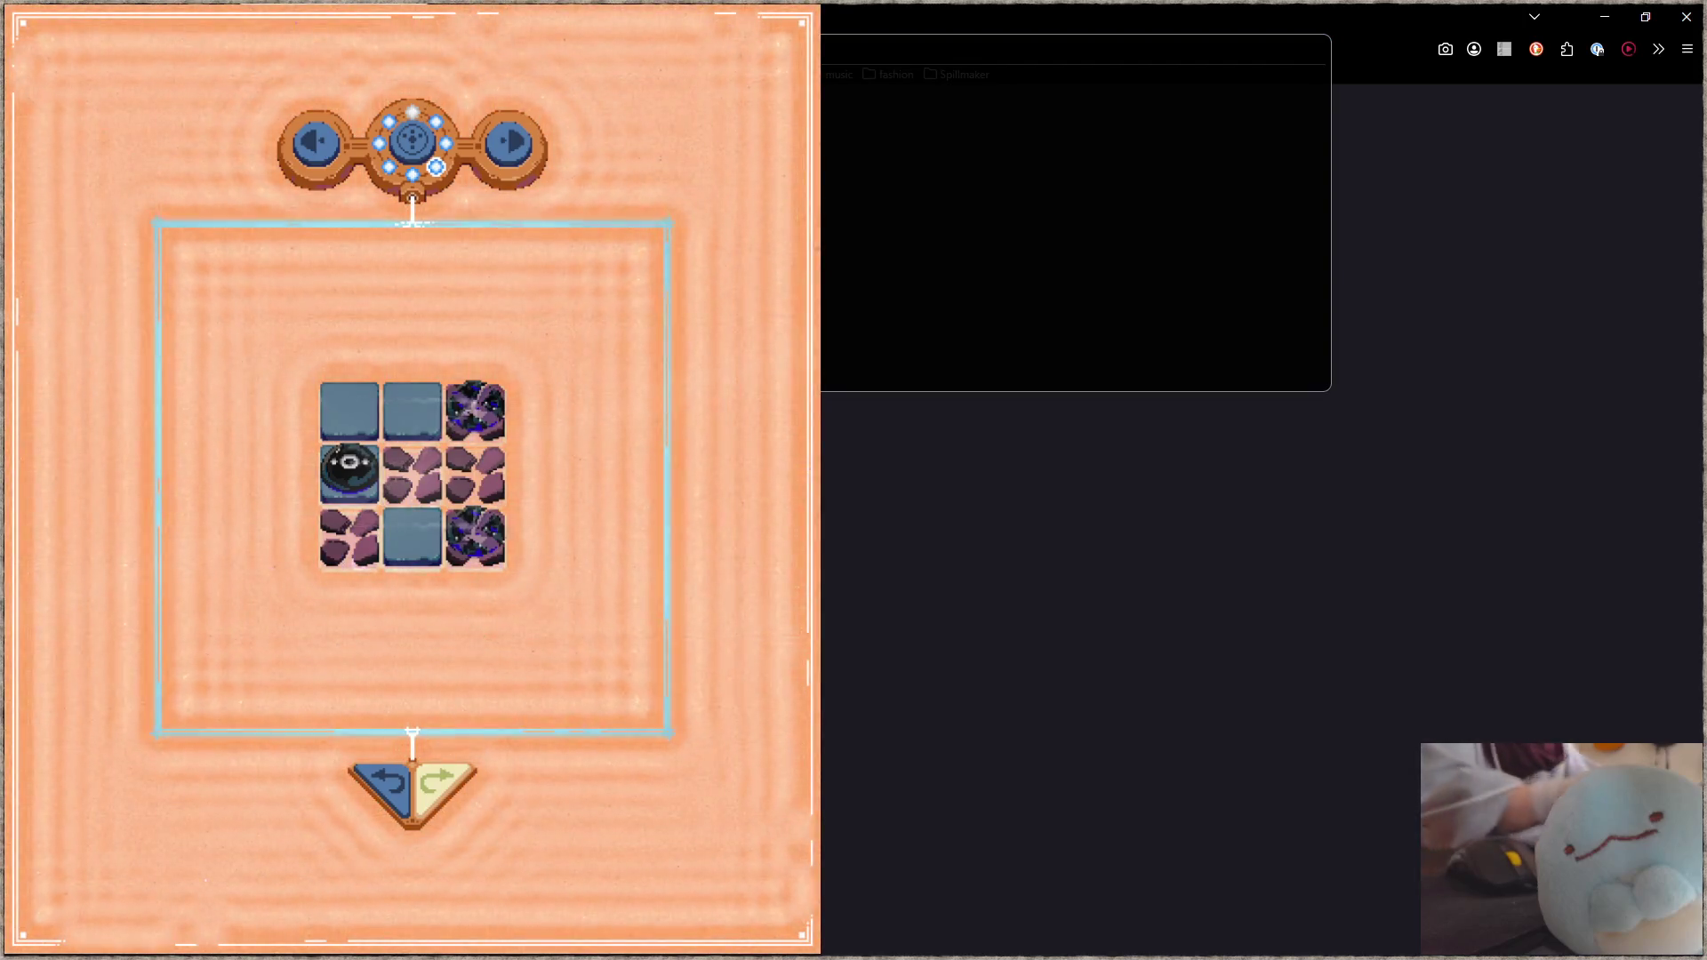
pyautogui.write('color')
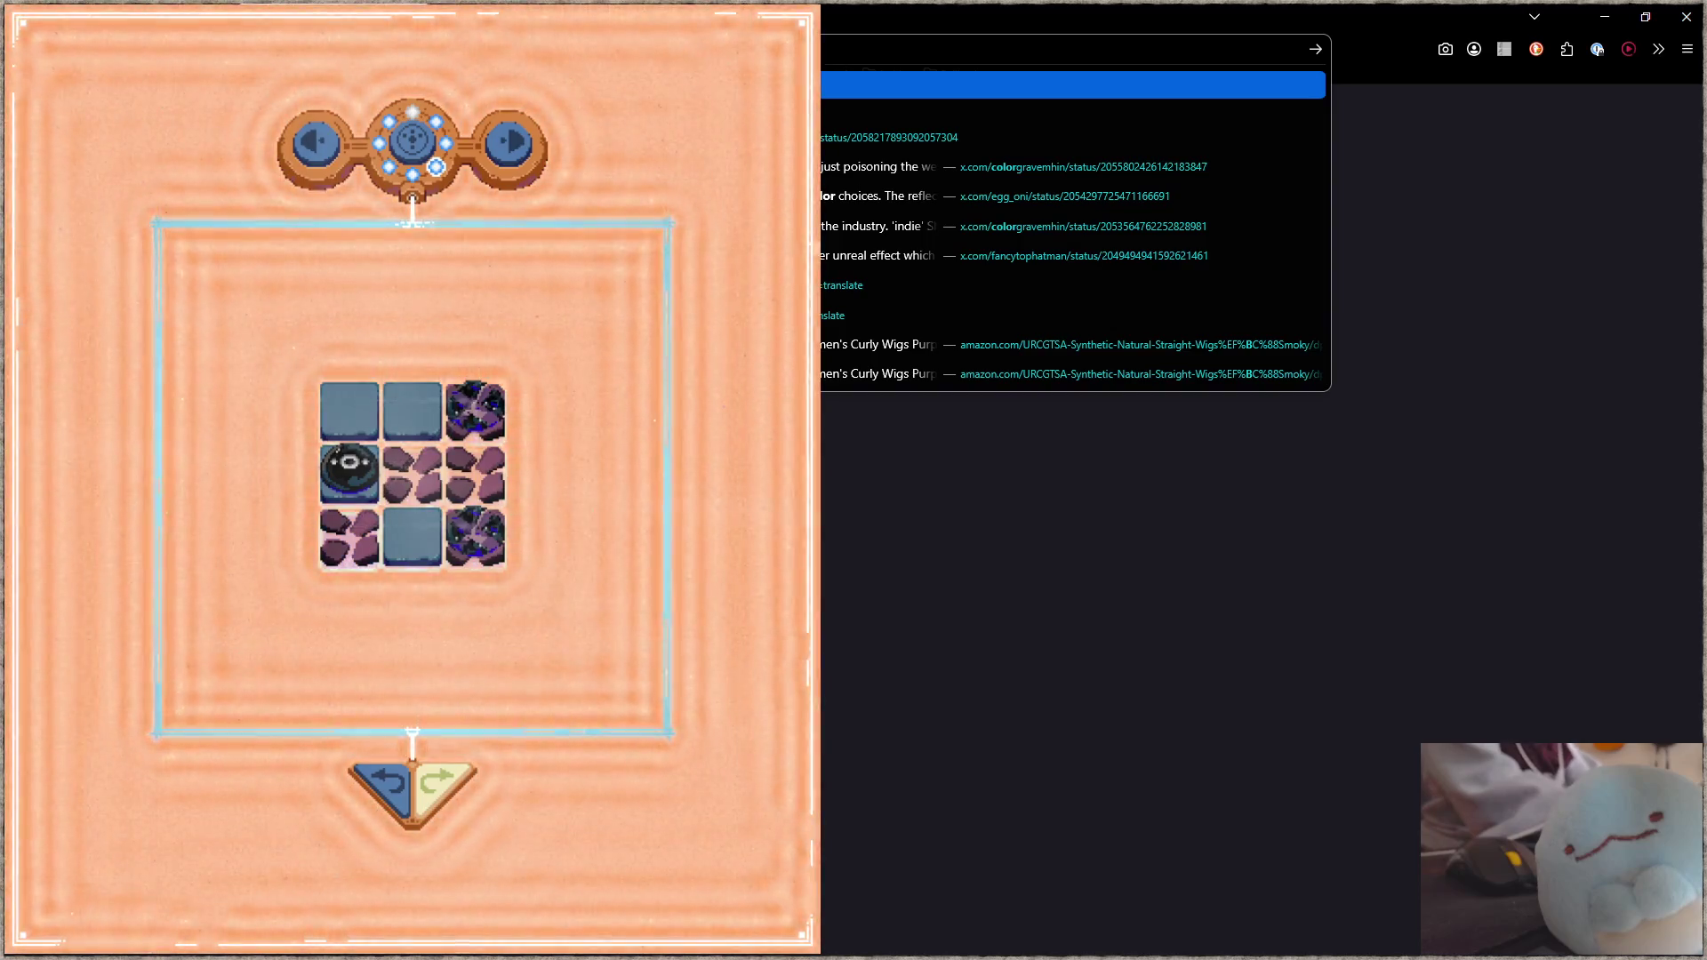
# Step: Search for 'color' and go to the color-blindness.com simulator site
pyautogui.press('Return')
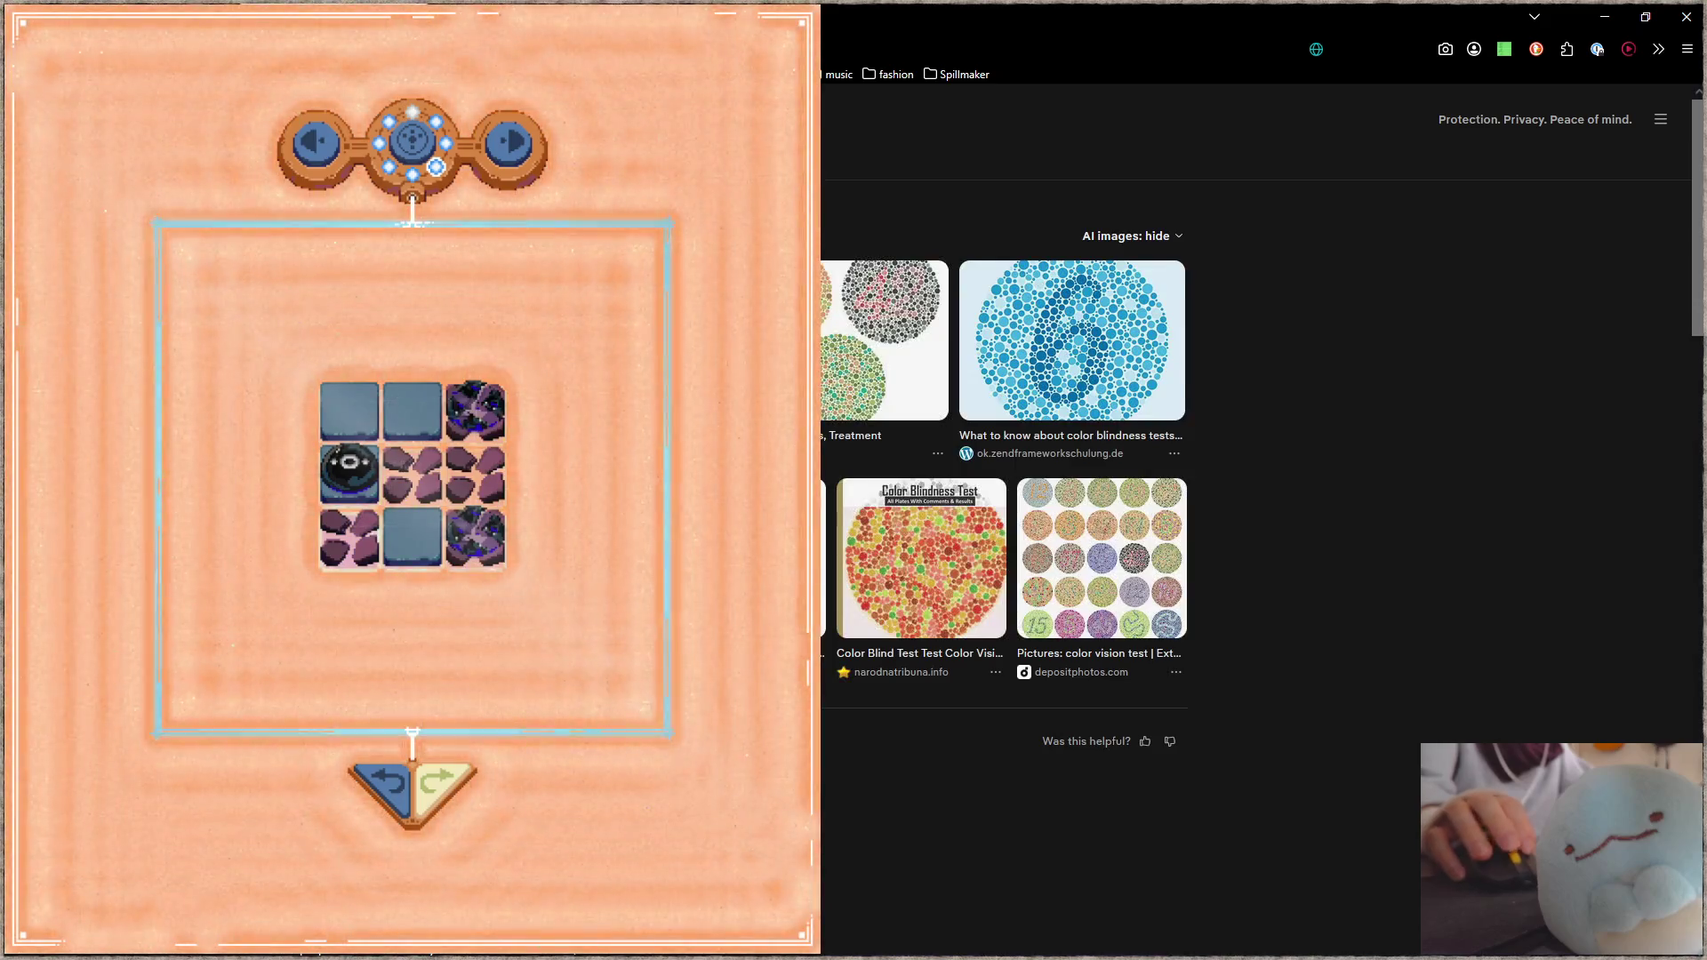
pyautogui.scroll(-4, 1005, 444)
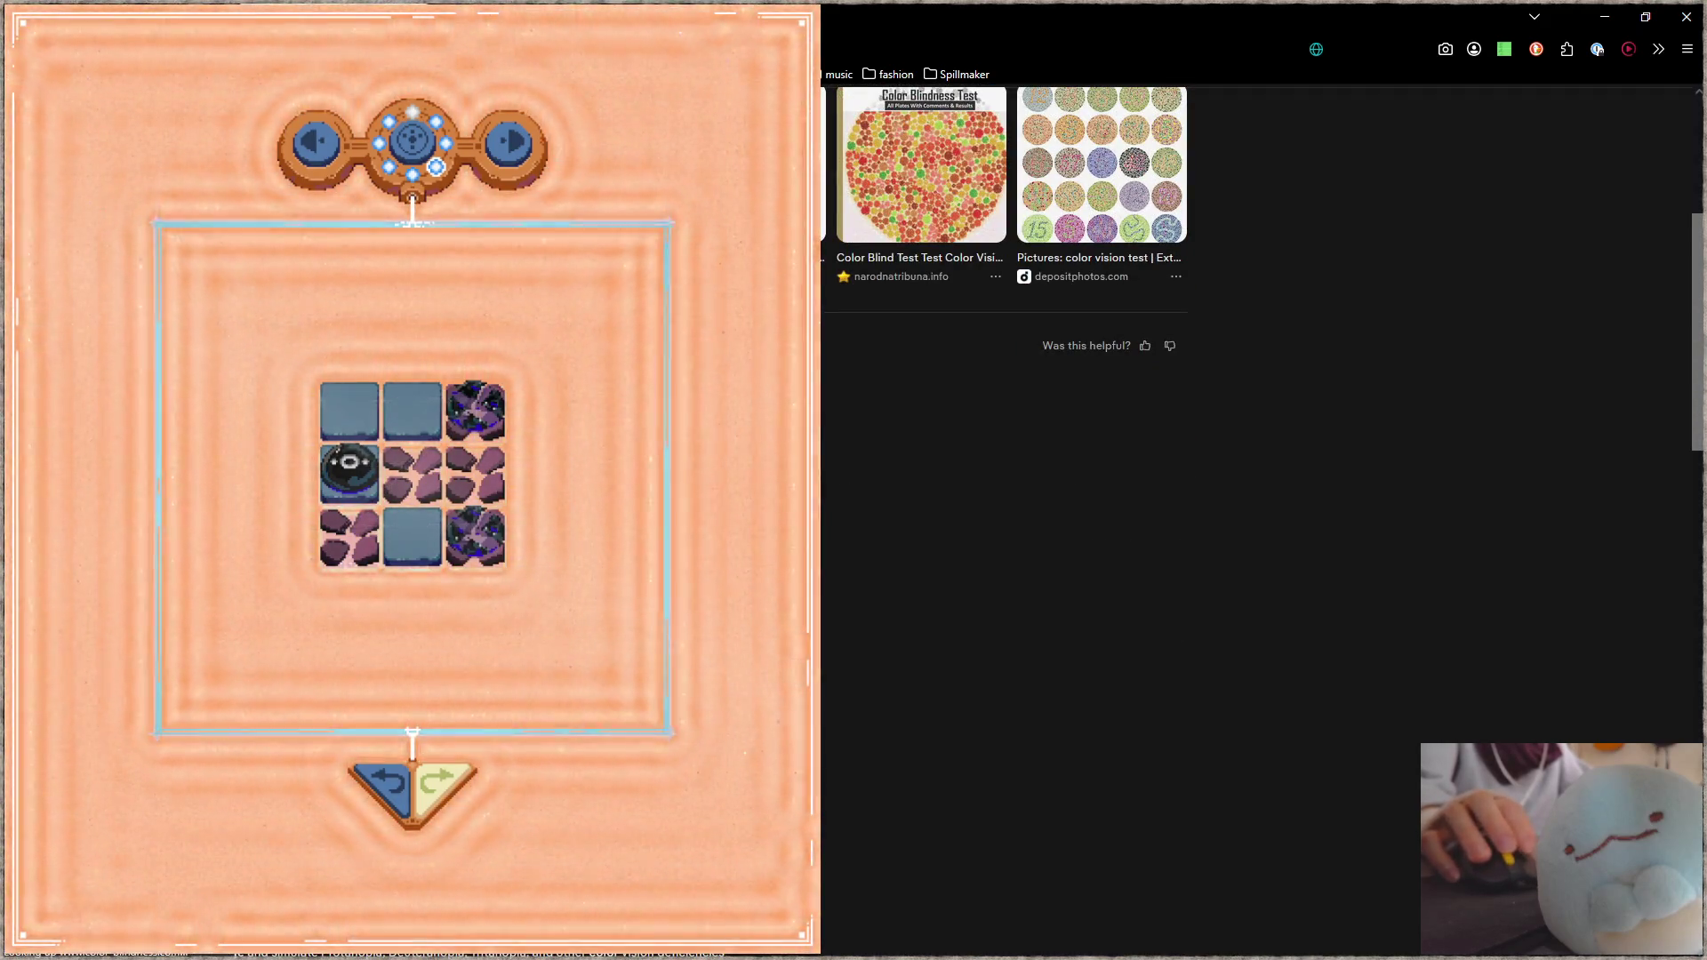
pyautogui.hotkey('alt', 'Left')
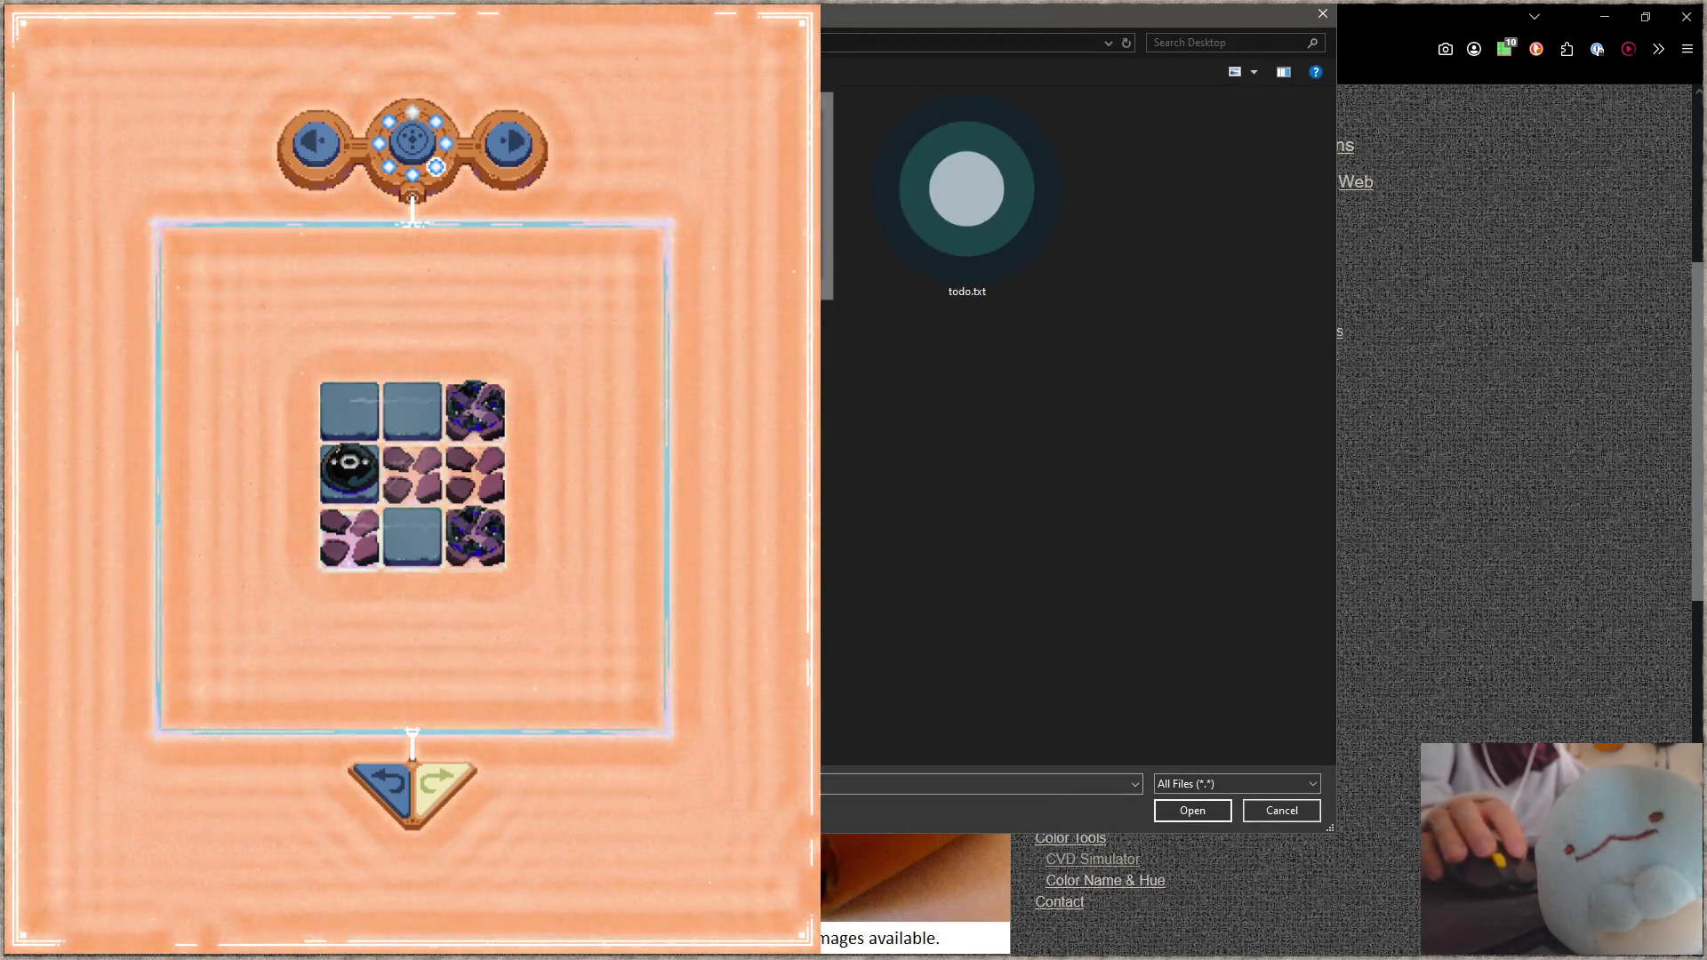
# Step: Allow the site's scripts in uMatrix and reload the Coblis page
pyautogui.press('Escape')
pyautogui.scroll(-2, 1253, 520)
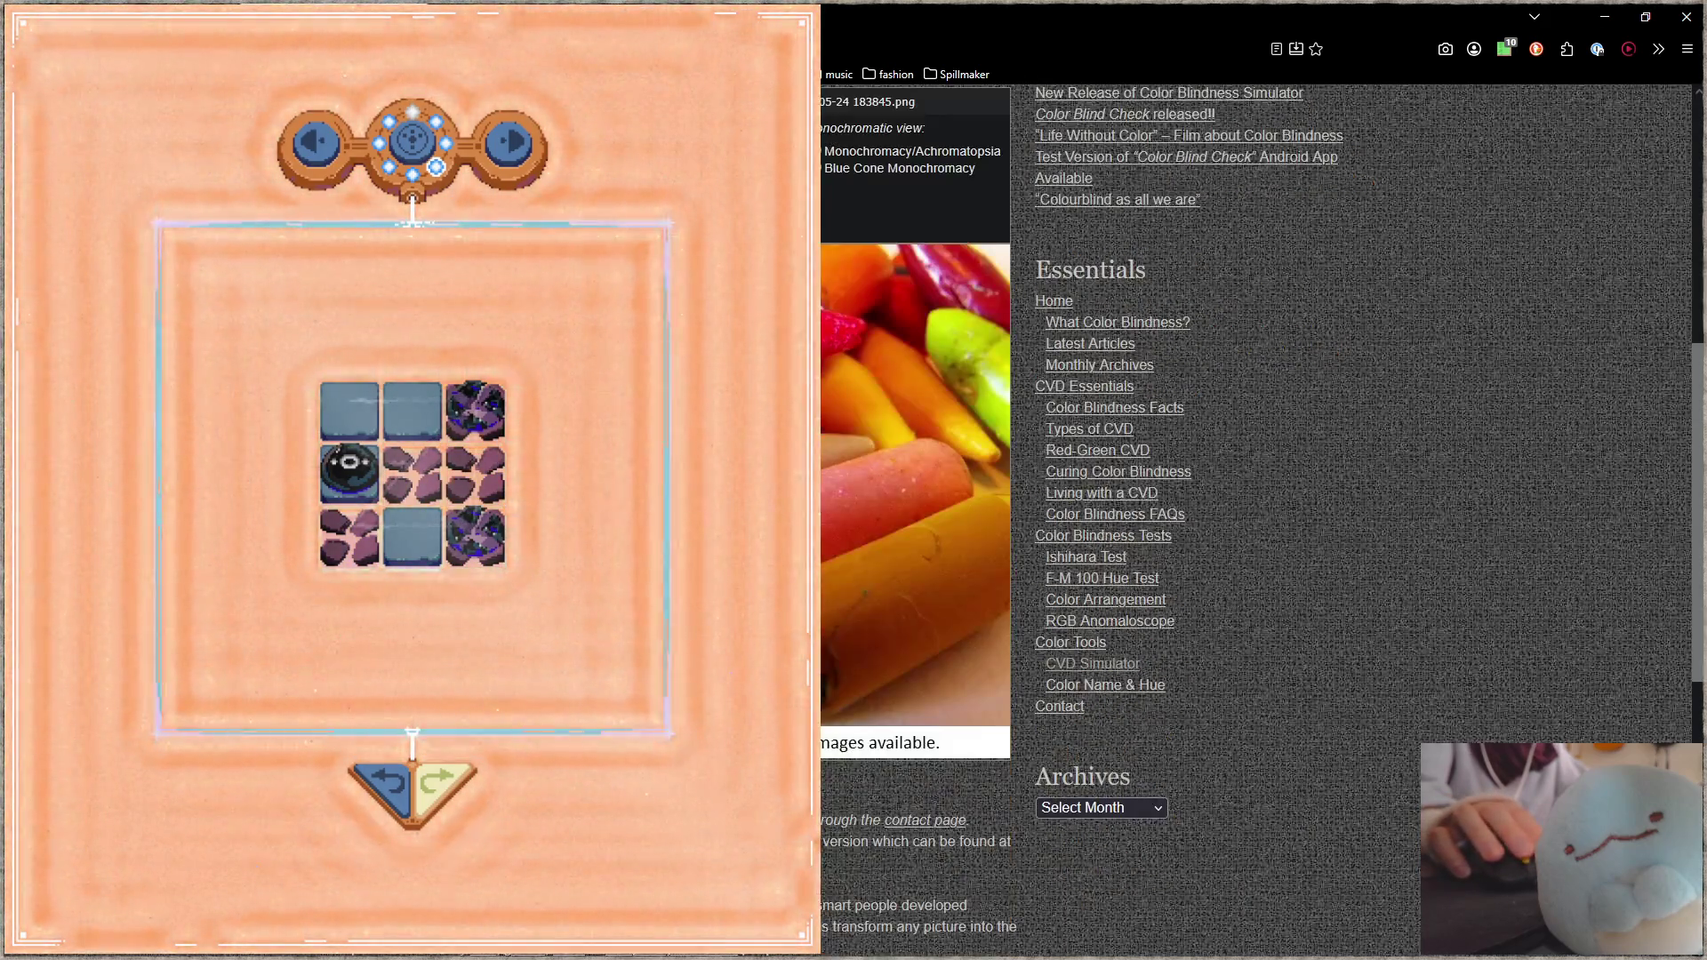
pyautogui.scroll(-6, 1253, 520)
pyautogui.scroll(8, 1253, 520)
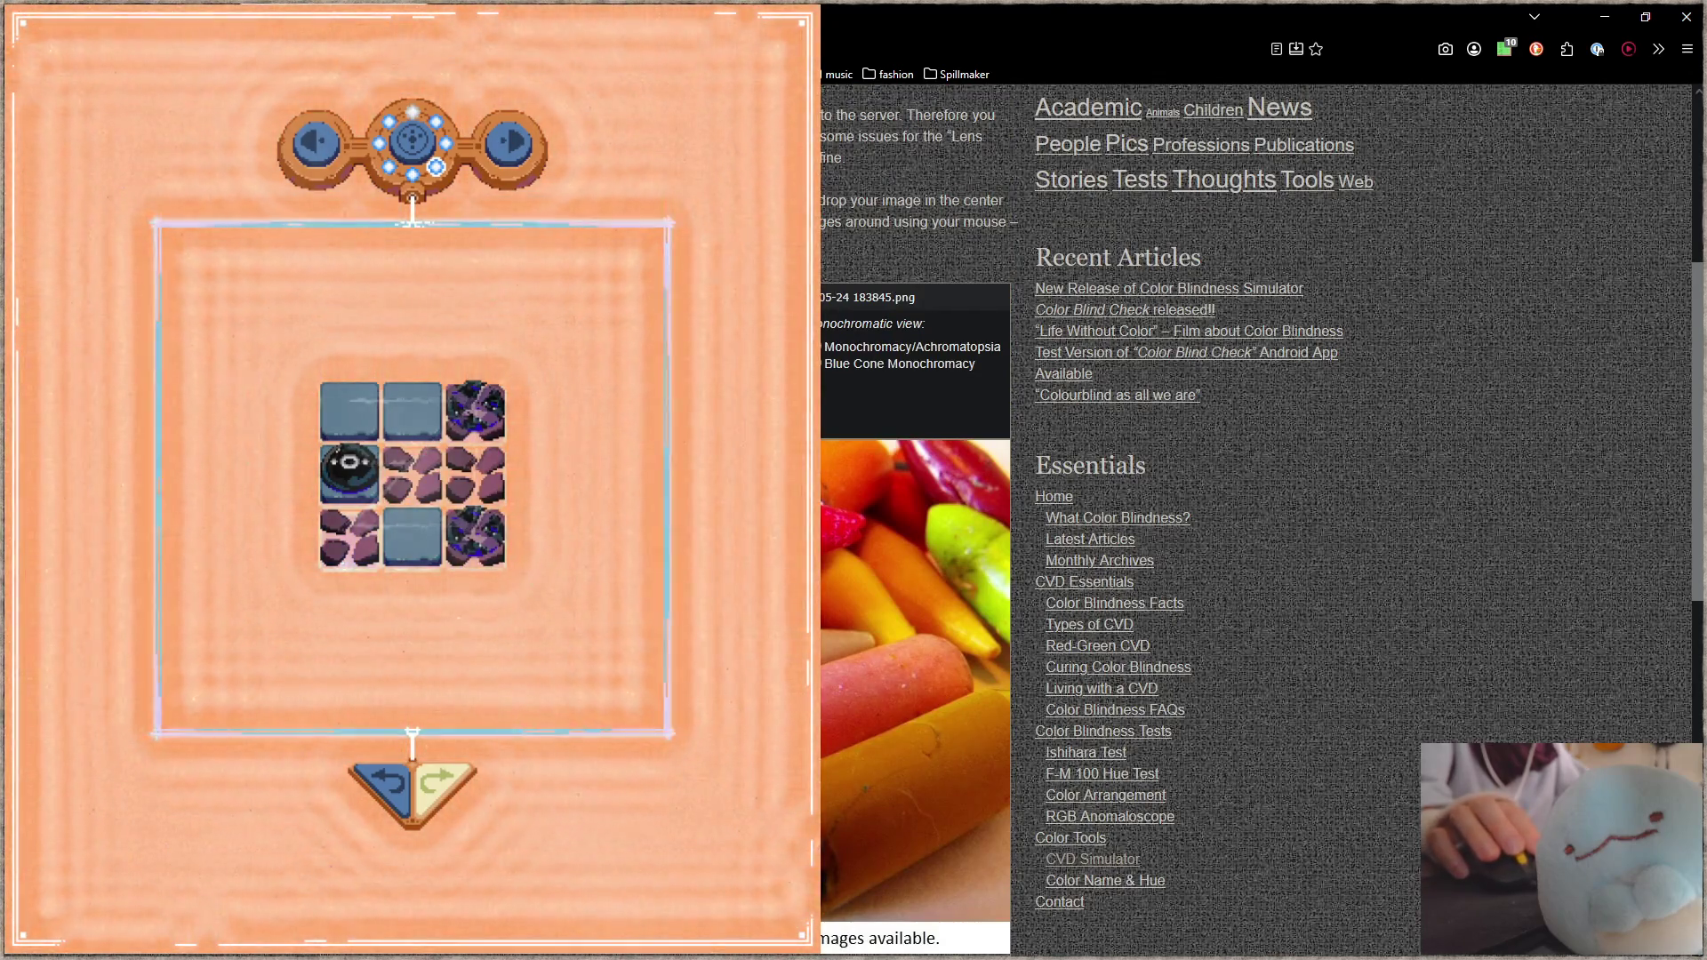
pyautogui.click(1505, 50)
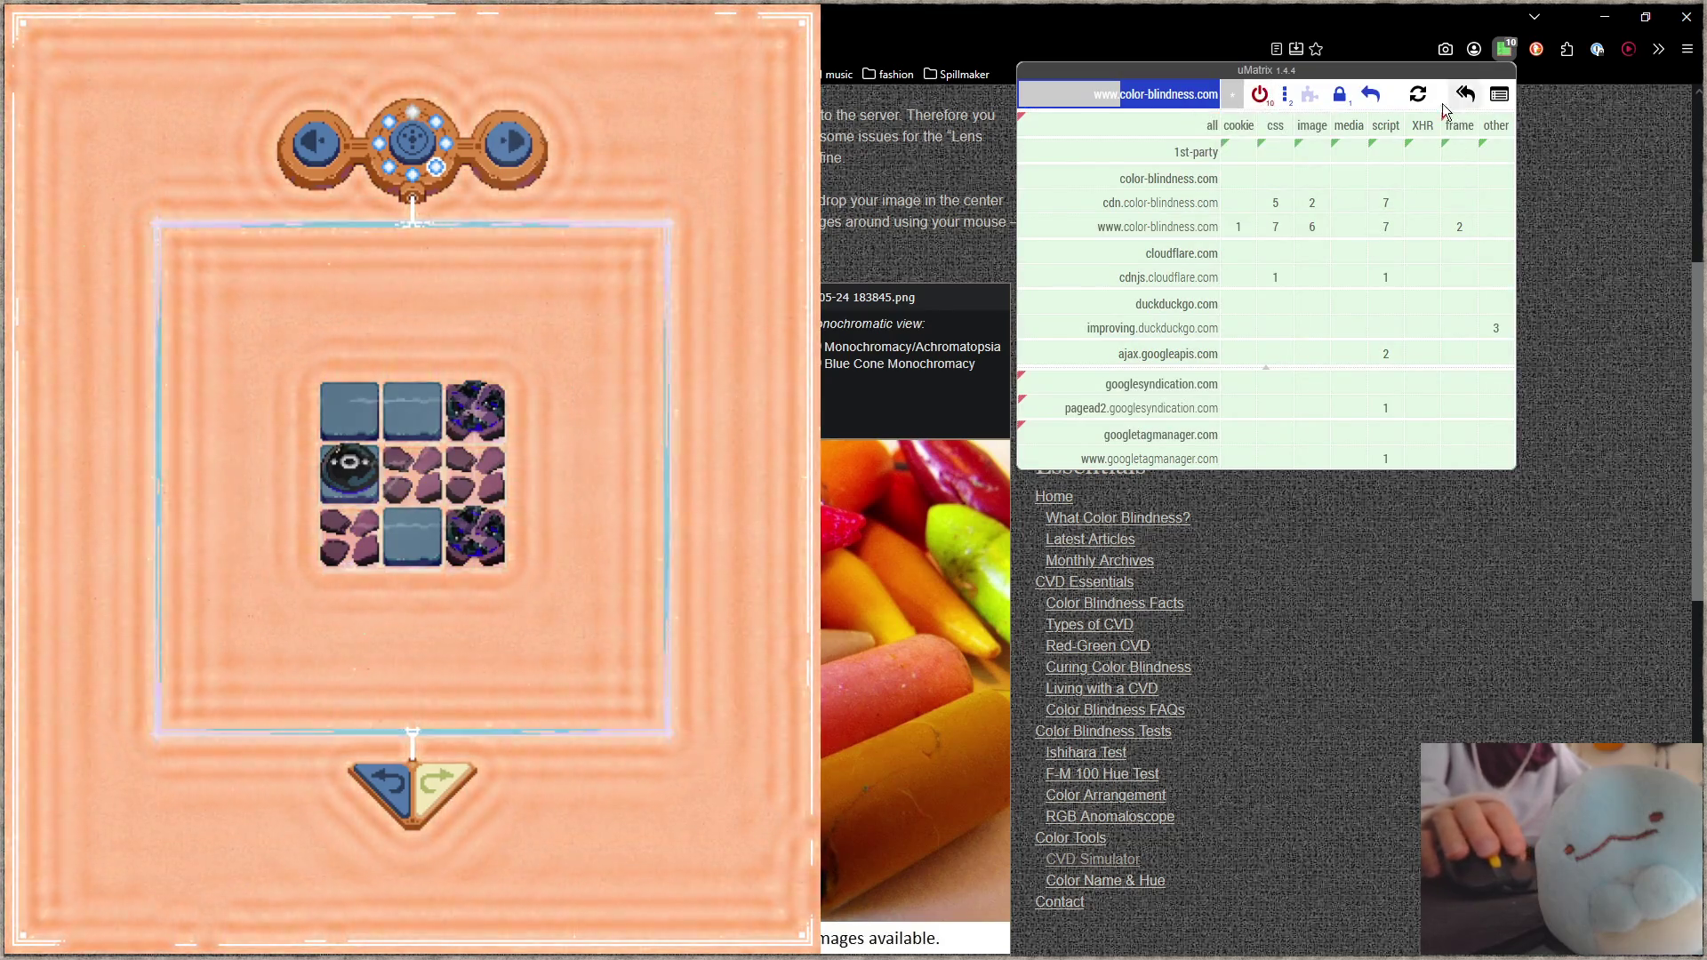
pyautogui.click(1415, 96)
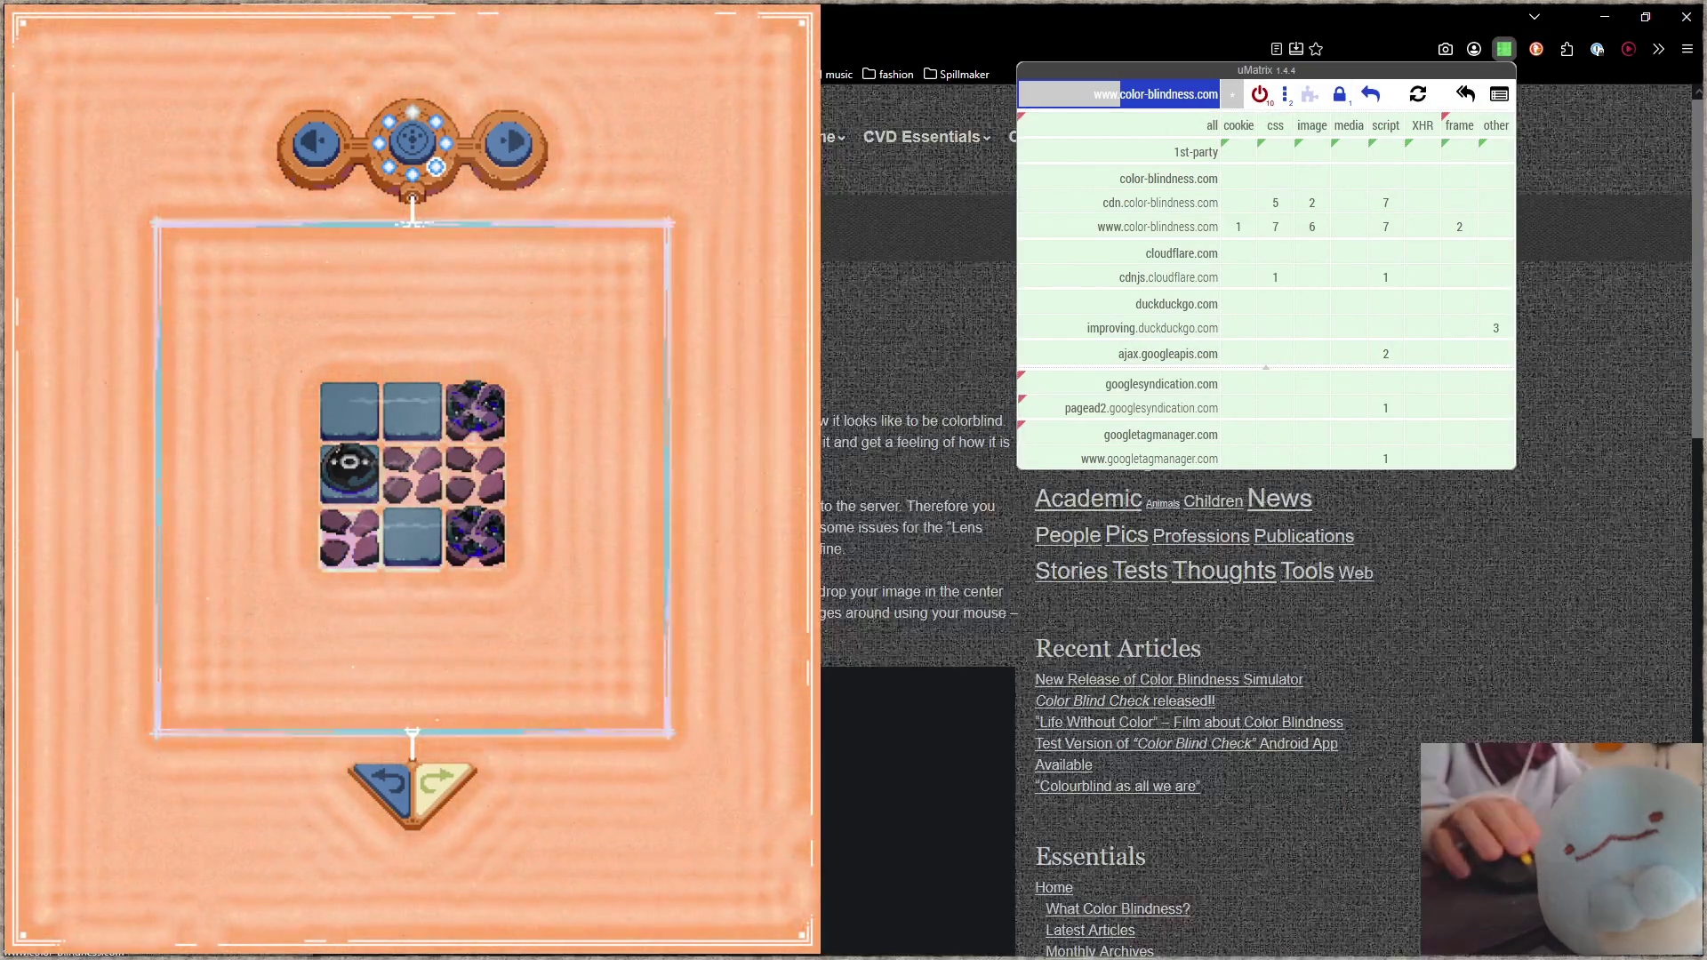
pyautogui.press('Escape')
# Step: Upload the game screenshot, view it as Blue Cone Monochromacy, then return to Aseprite
pyautogui.click(889, 297)
pyautogui.doubleClick(883, 266)
pyautogui.scroll(-2, 1244, 515)
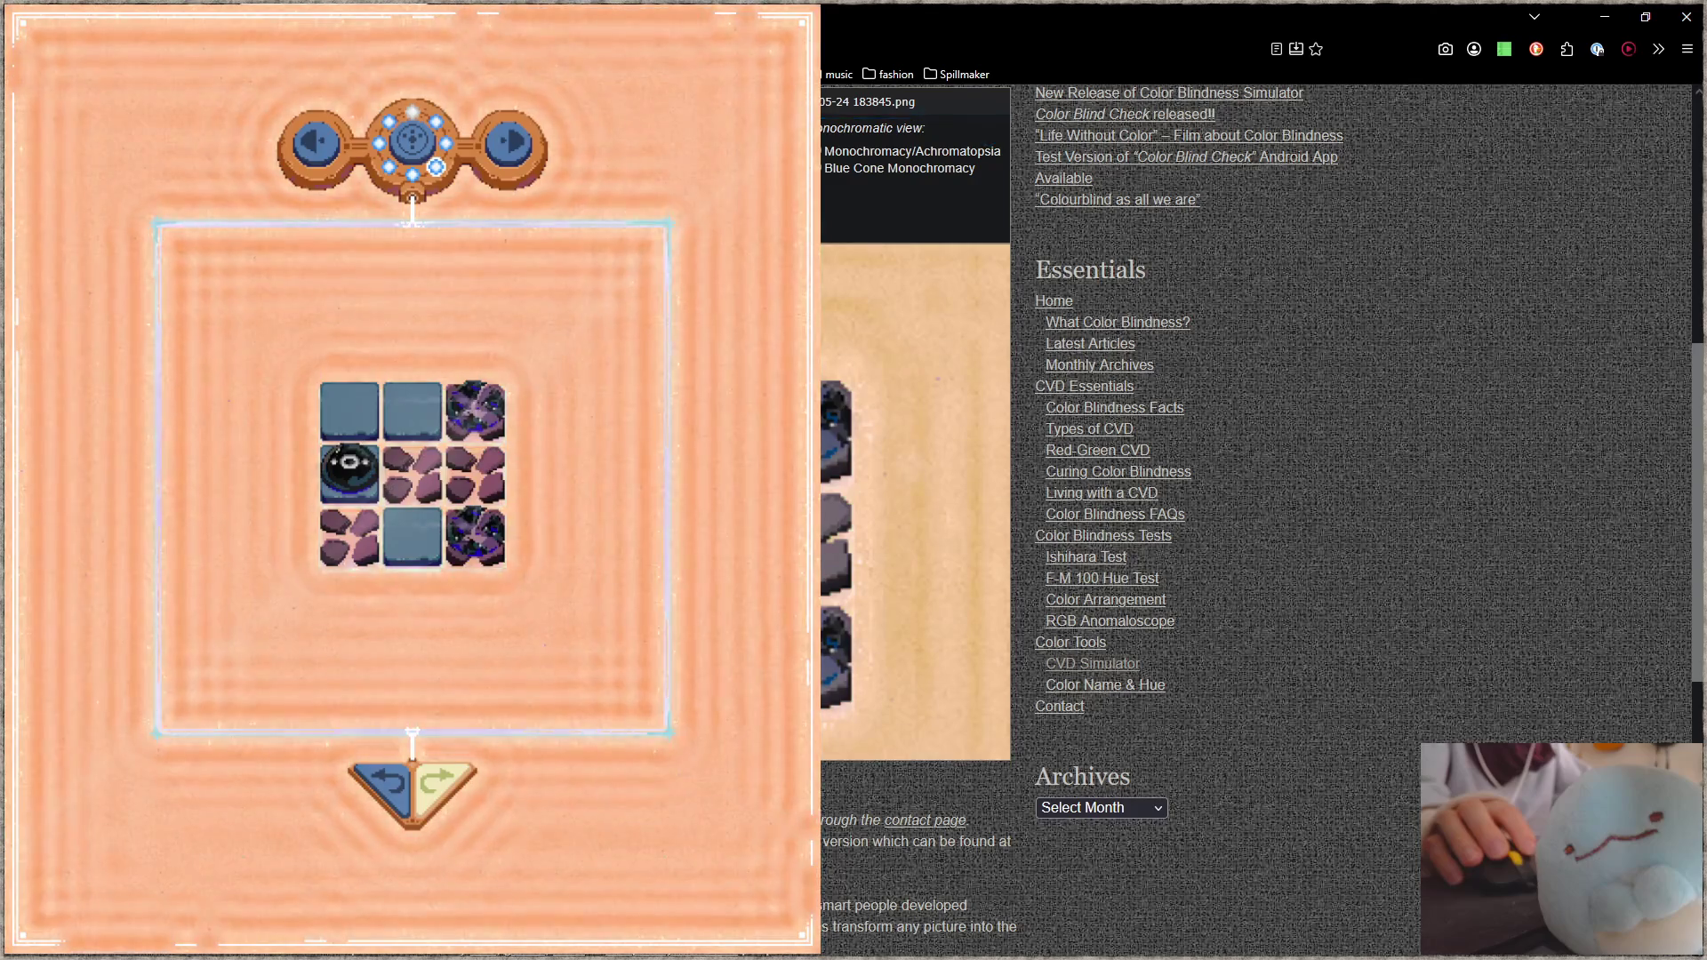
pyautogui.click(821, 169)
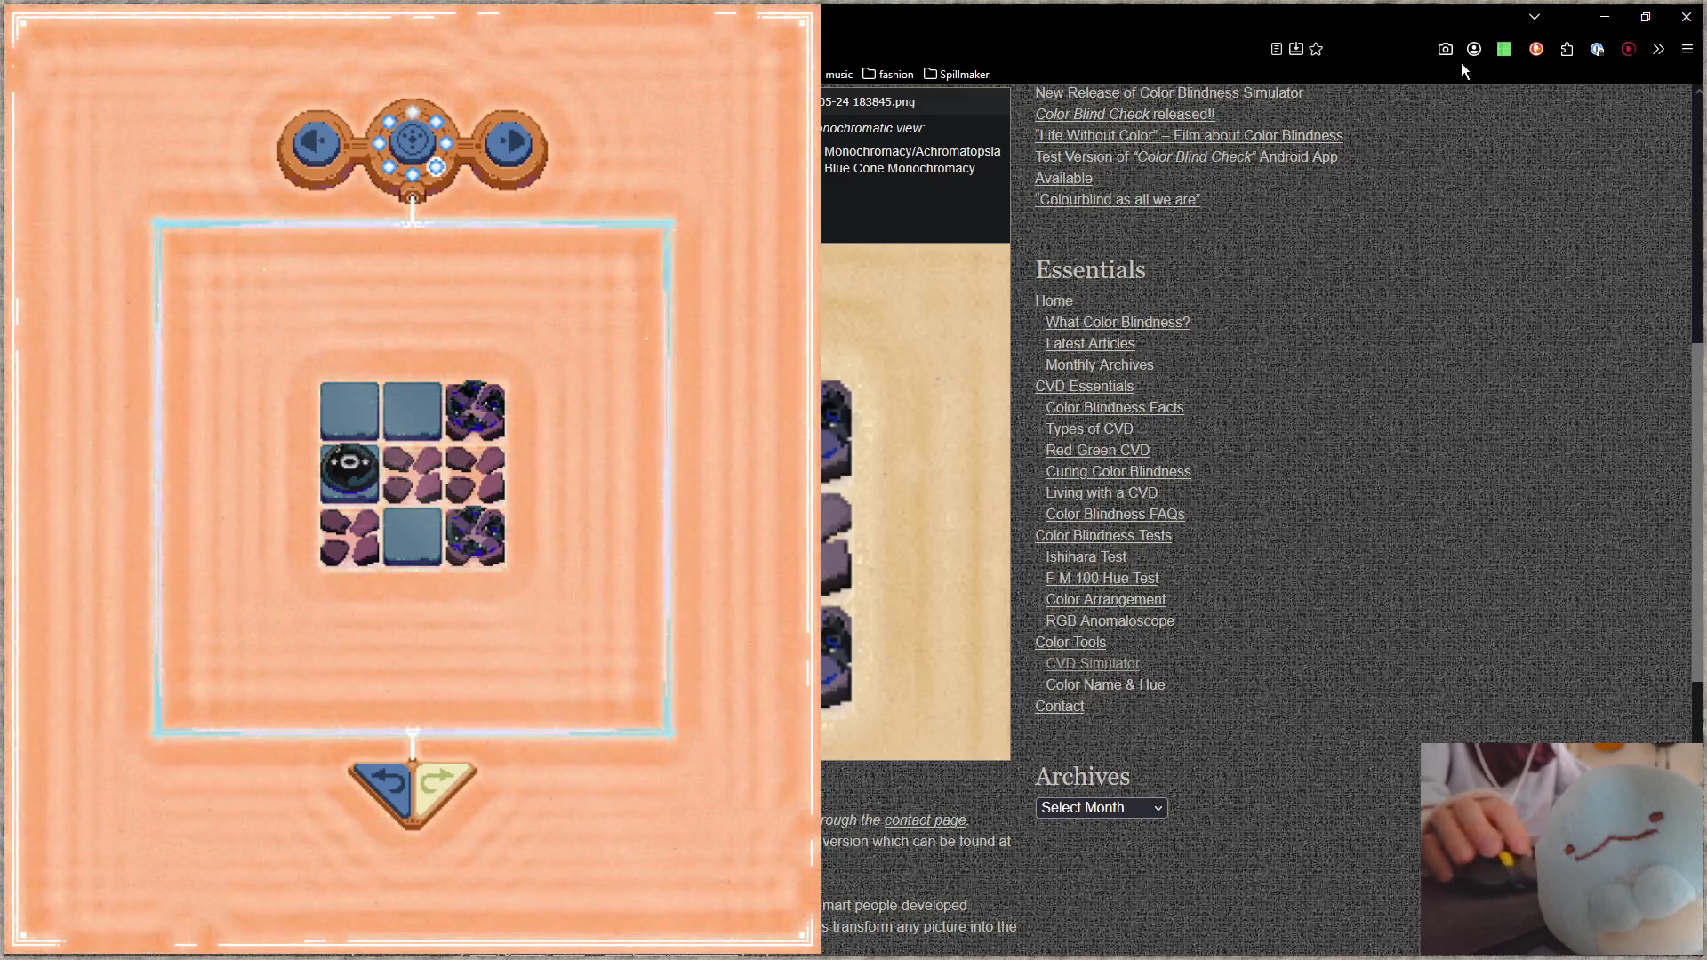
pyautogui.hotkey('alt', 'Tab')
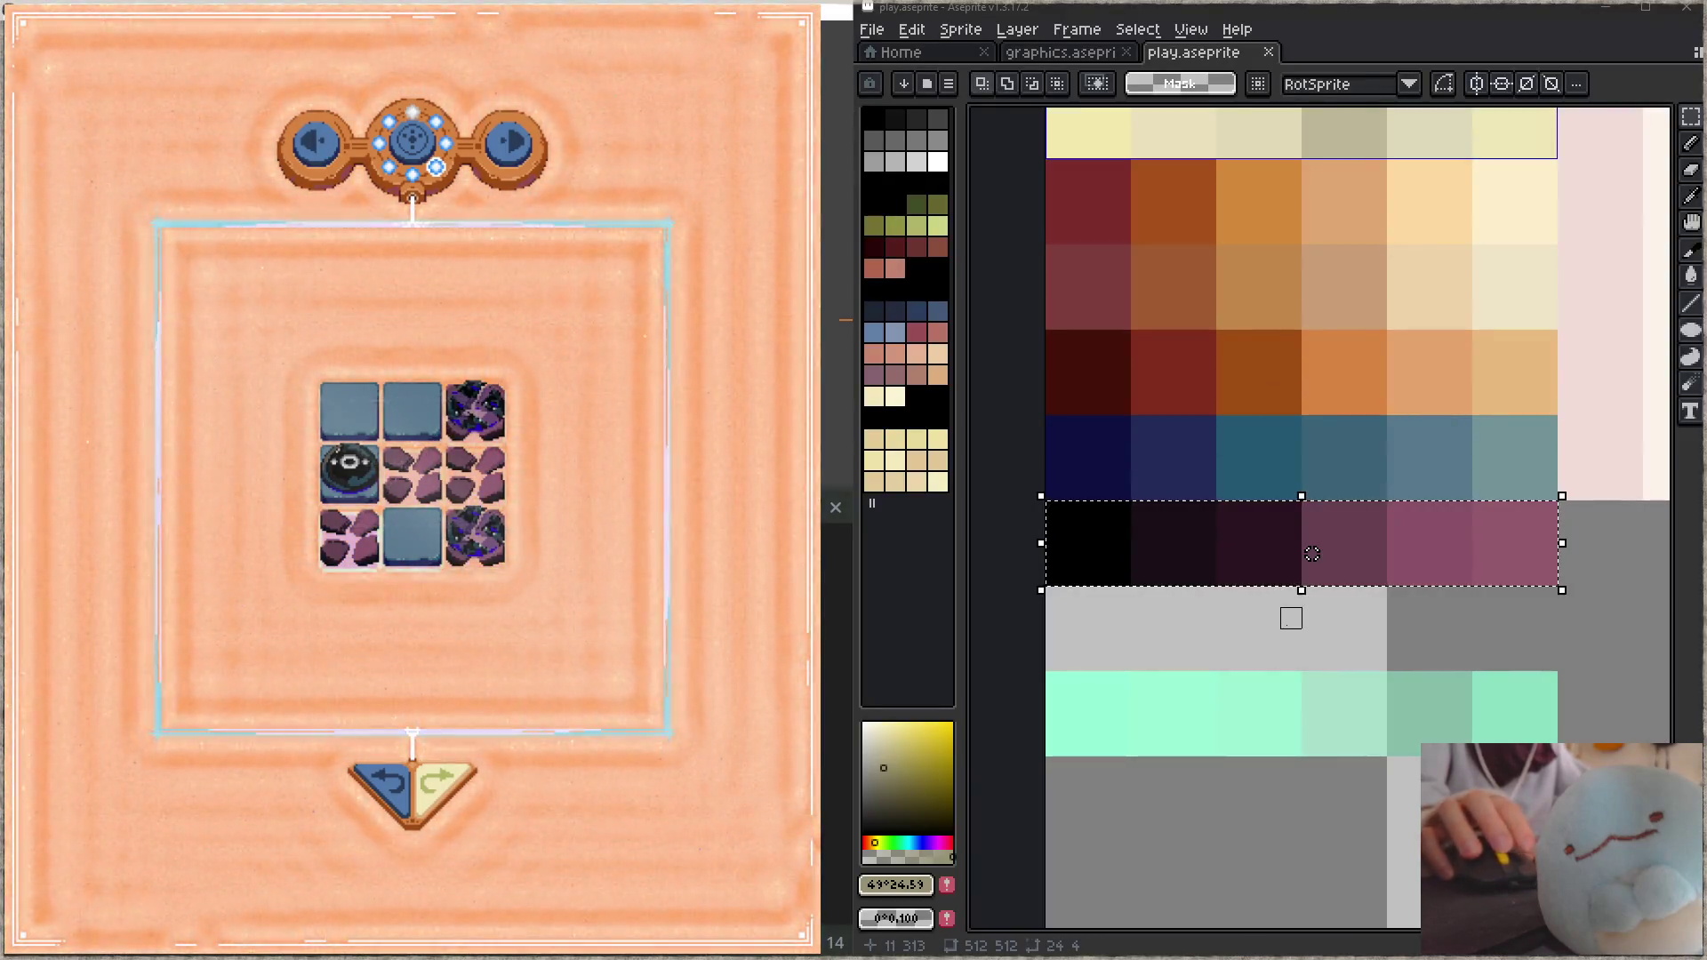
# Step: Darken the dark purple ramp by -7 lightness and save the palette
pyautogui.moveTo(1288, 617); pyautogui.dragTo(1289, 590)
pyautogui.hotkey('ctrl', 'u')
pyautogui.moveTo(923, 702); pyautogui.dragTo(908, 702)
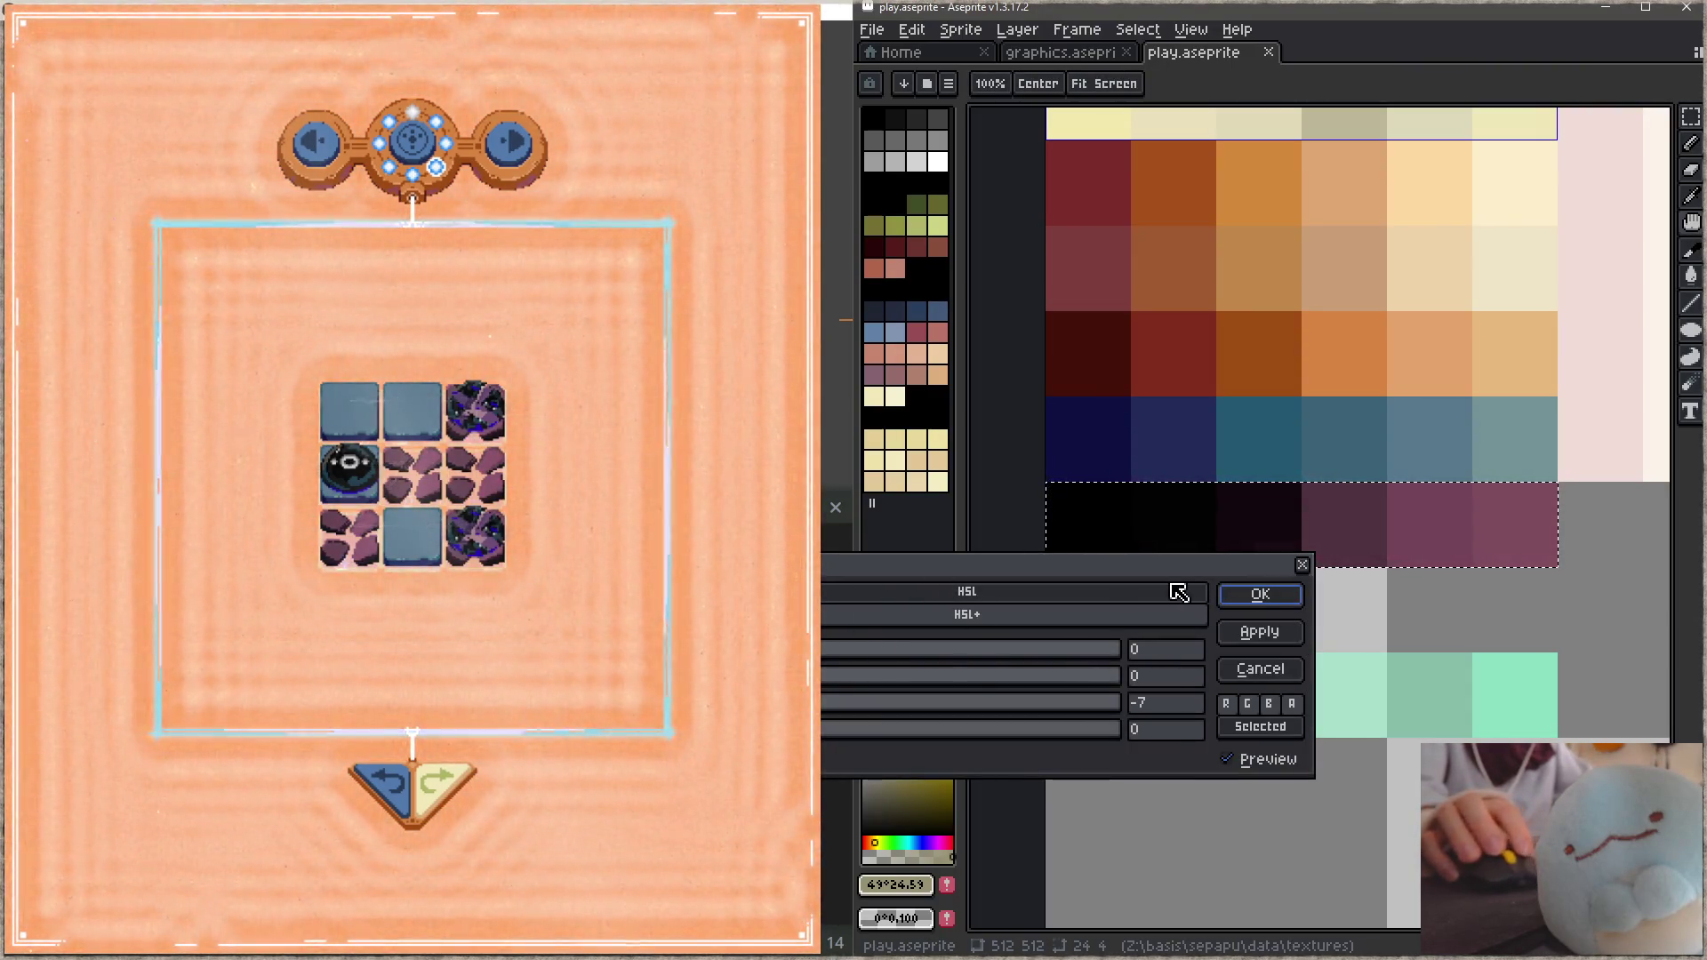
pyautogui.press('Return')
pyautogui.hotkey('ctrl', 's')
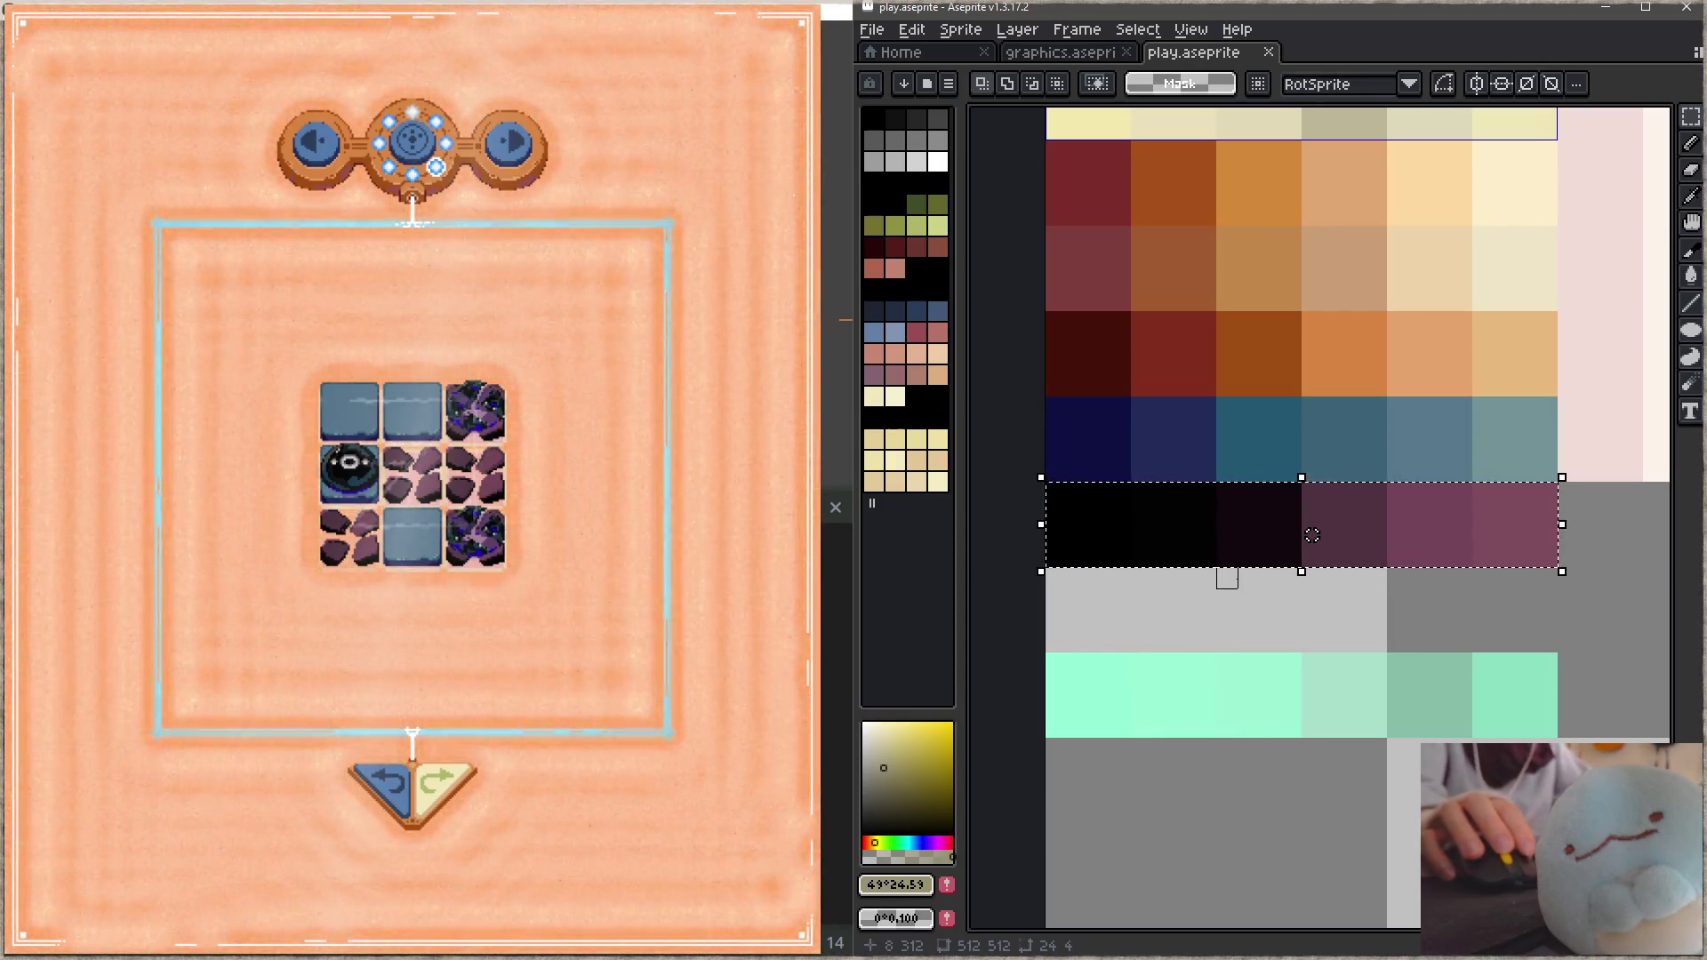
# Step: Sample the dark swatches, including near-black #030203, with the eyedropper
pyautogui.scroll(3, 1312, 535)
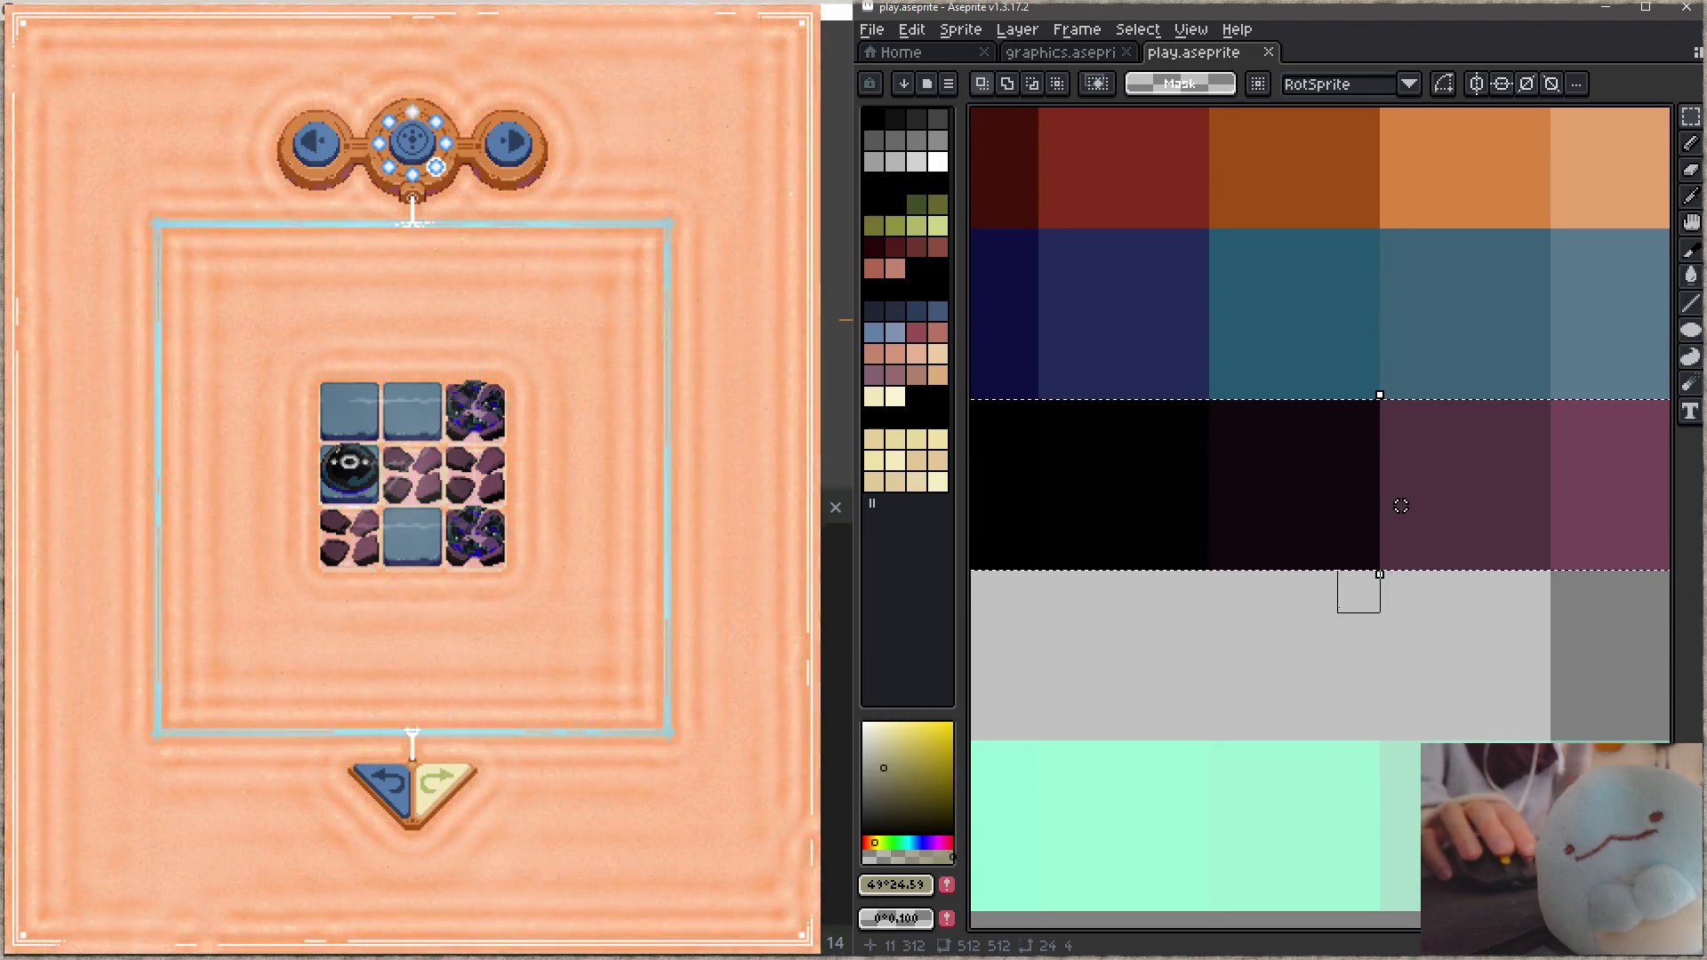
pyautogui.scroll(-3, 1400, 506)
pyautogui.scroll(3, 1400, 514)
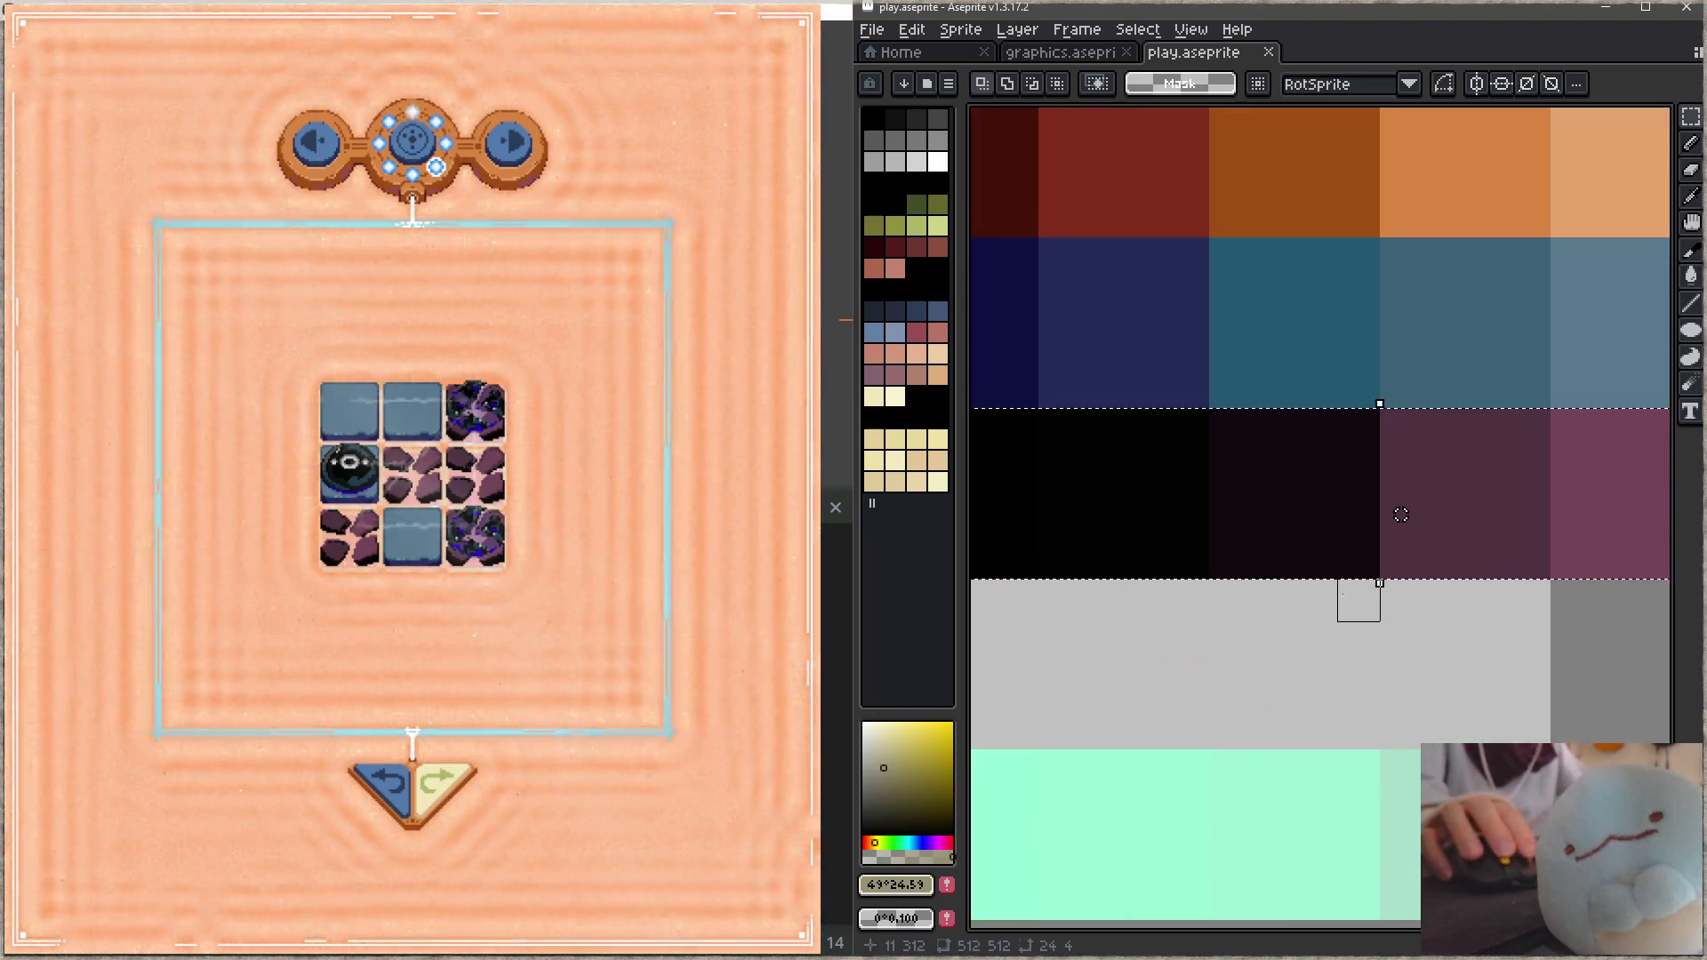
pyautogui.press('i')
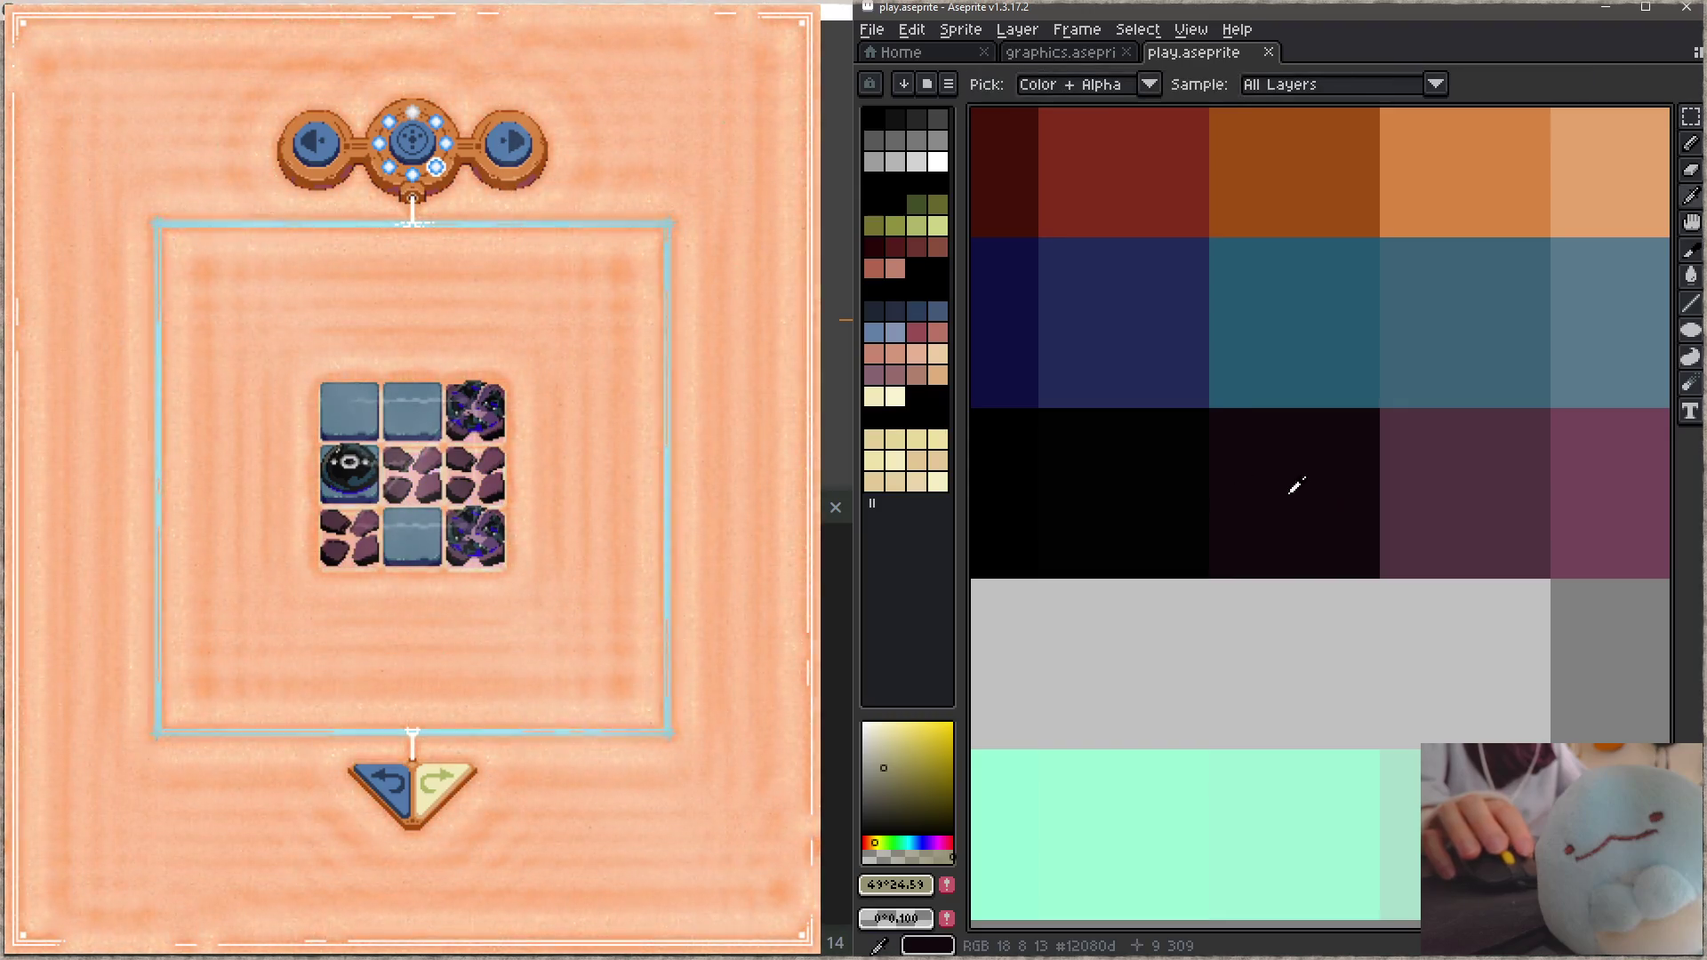
pyautogui.click(1306, 483)
pyautogui.click(1211, 481)
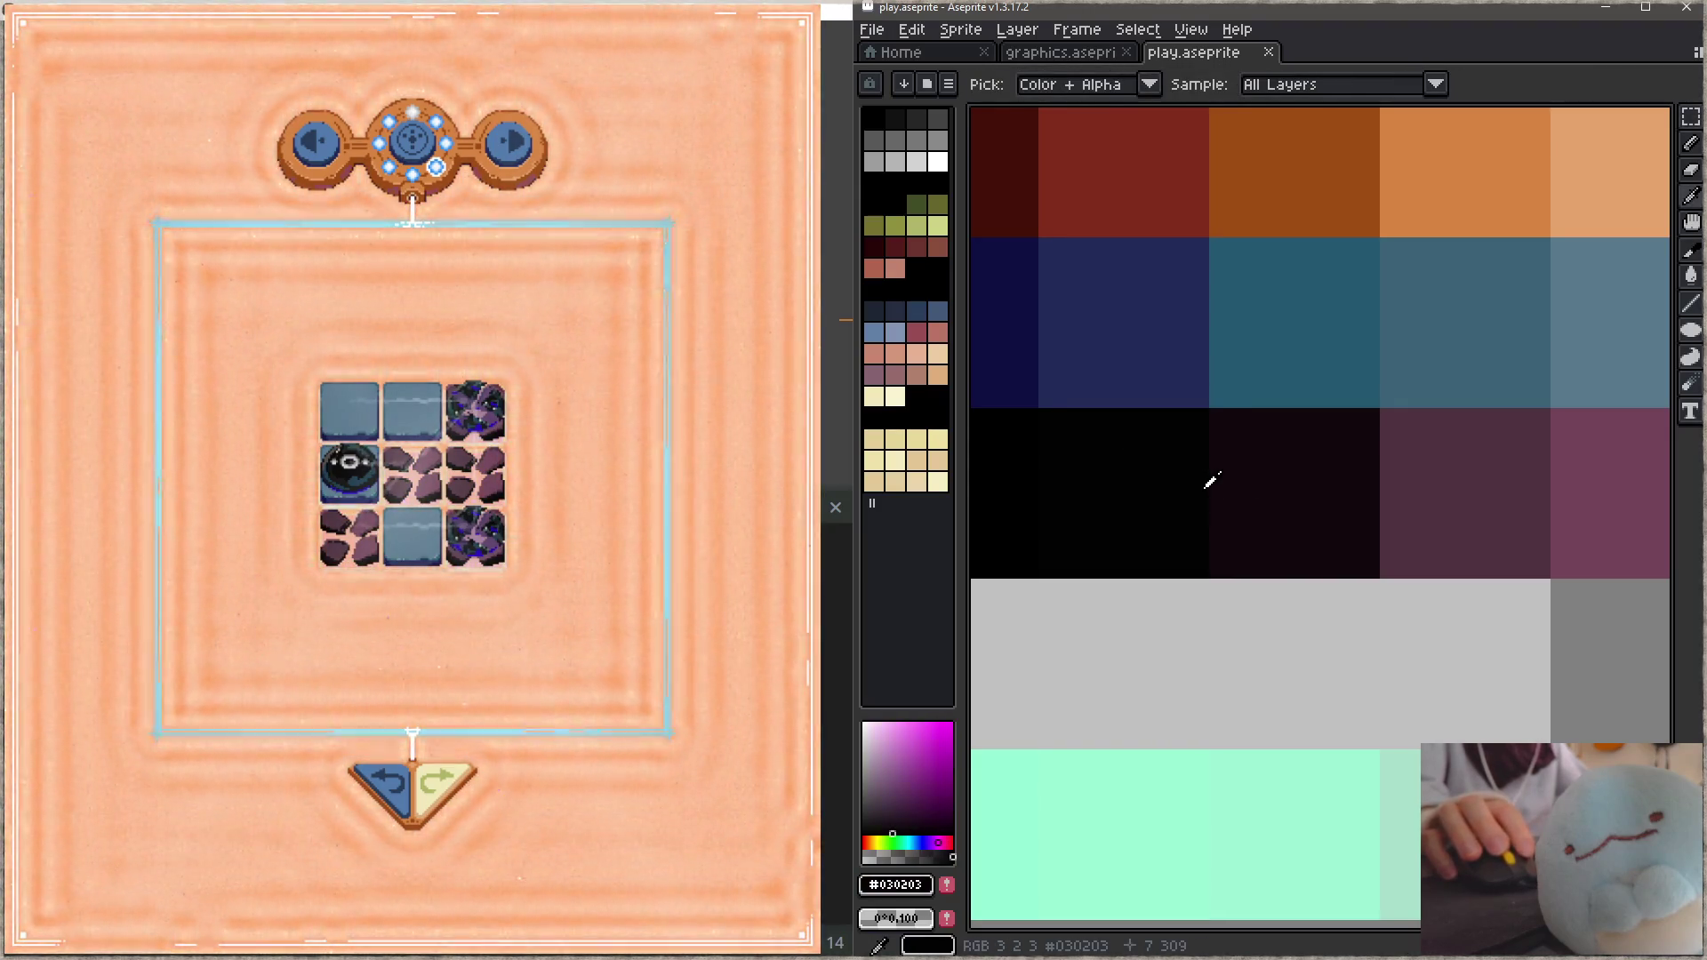
pyautogui.press('m')
pyautogui.hotkey('ctrl', 'u')
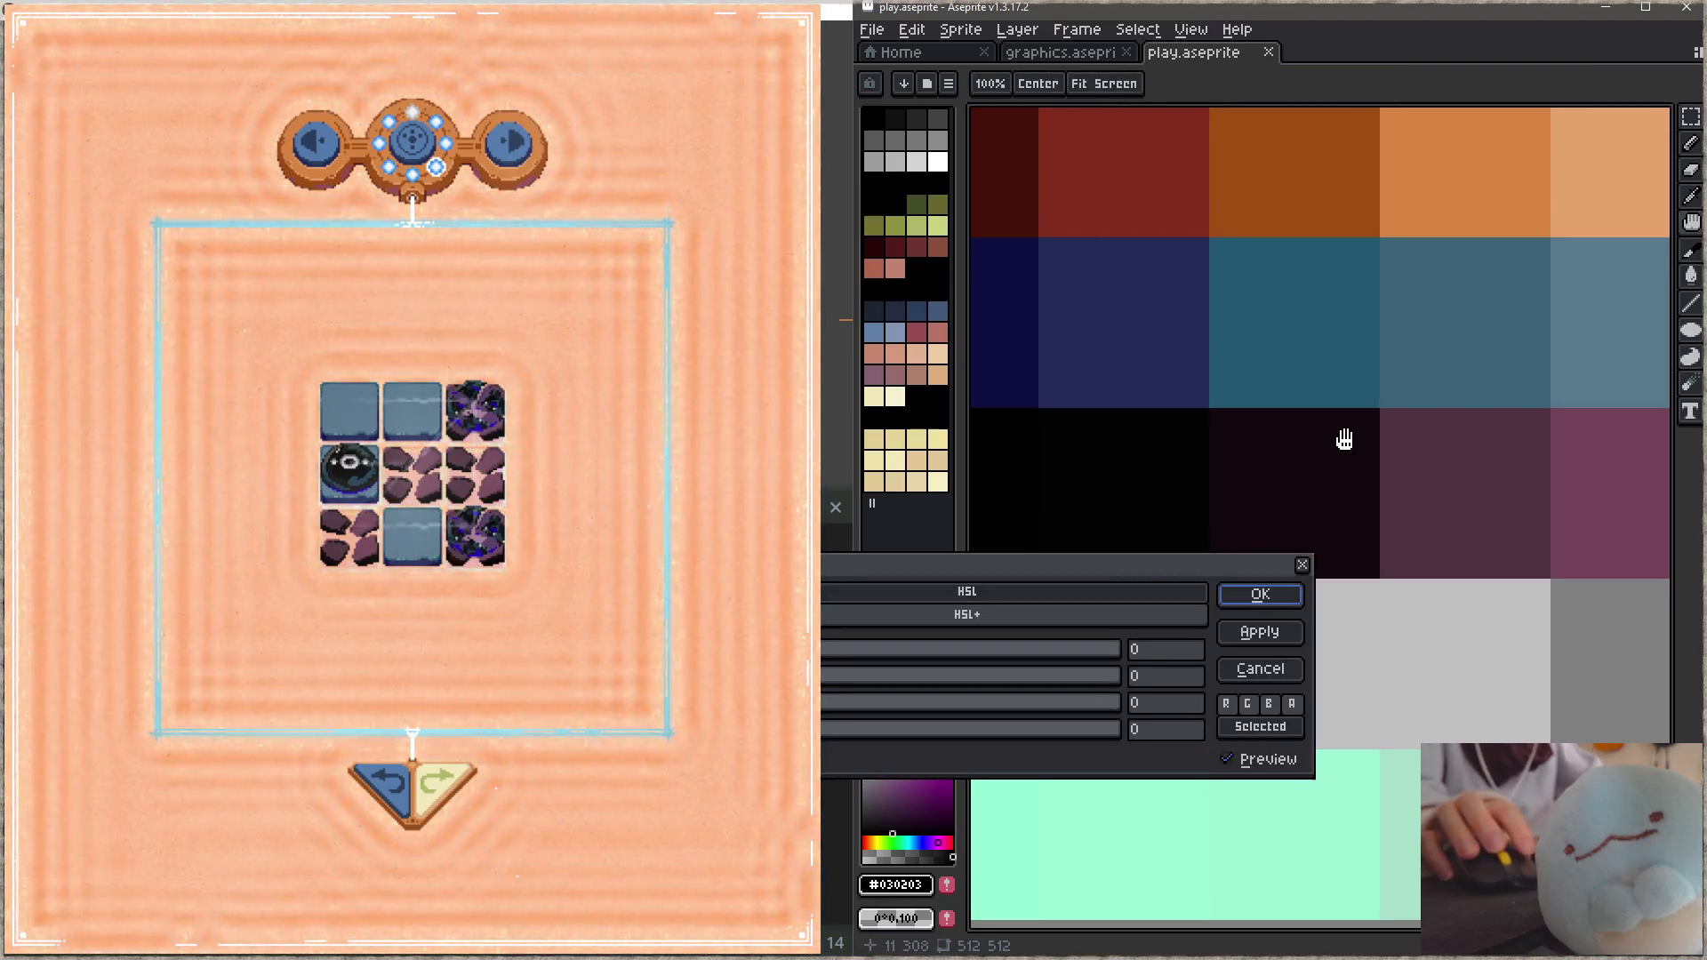
pyautogui.press('Escape')
# Step: Lighten the second and third dark swatches by +9 lightness
pyautogui.moveTo(1358, 472)
pyautogui.mouseDown()
pyautogui.moveTo(1135, 465)
pyautogui.moveTo(1052, 563)
pyautogui.moveTo(1067, 562)
pyautogui.mouseUp()
pyautogui.hotkey('ctrl', 'u')
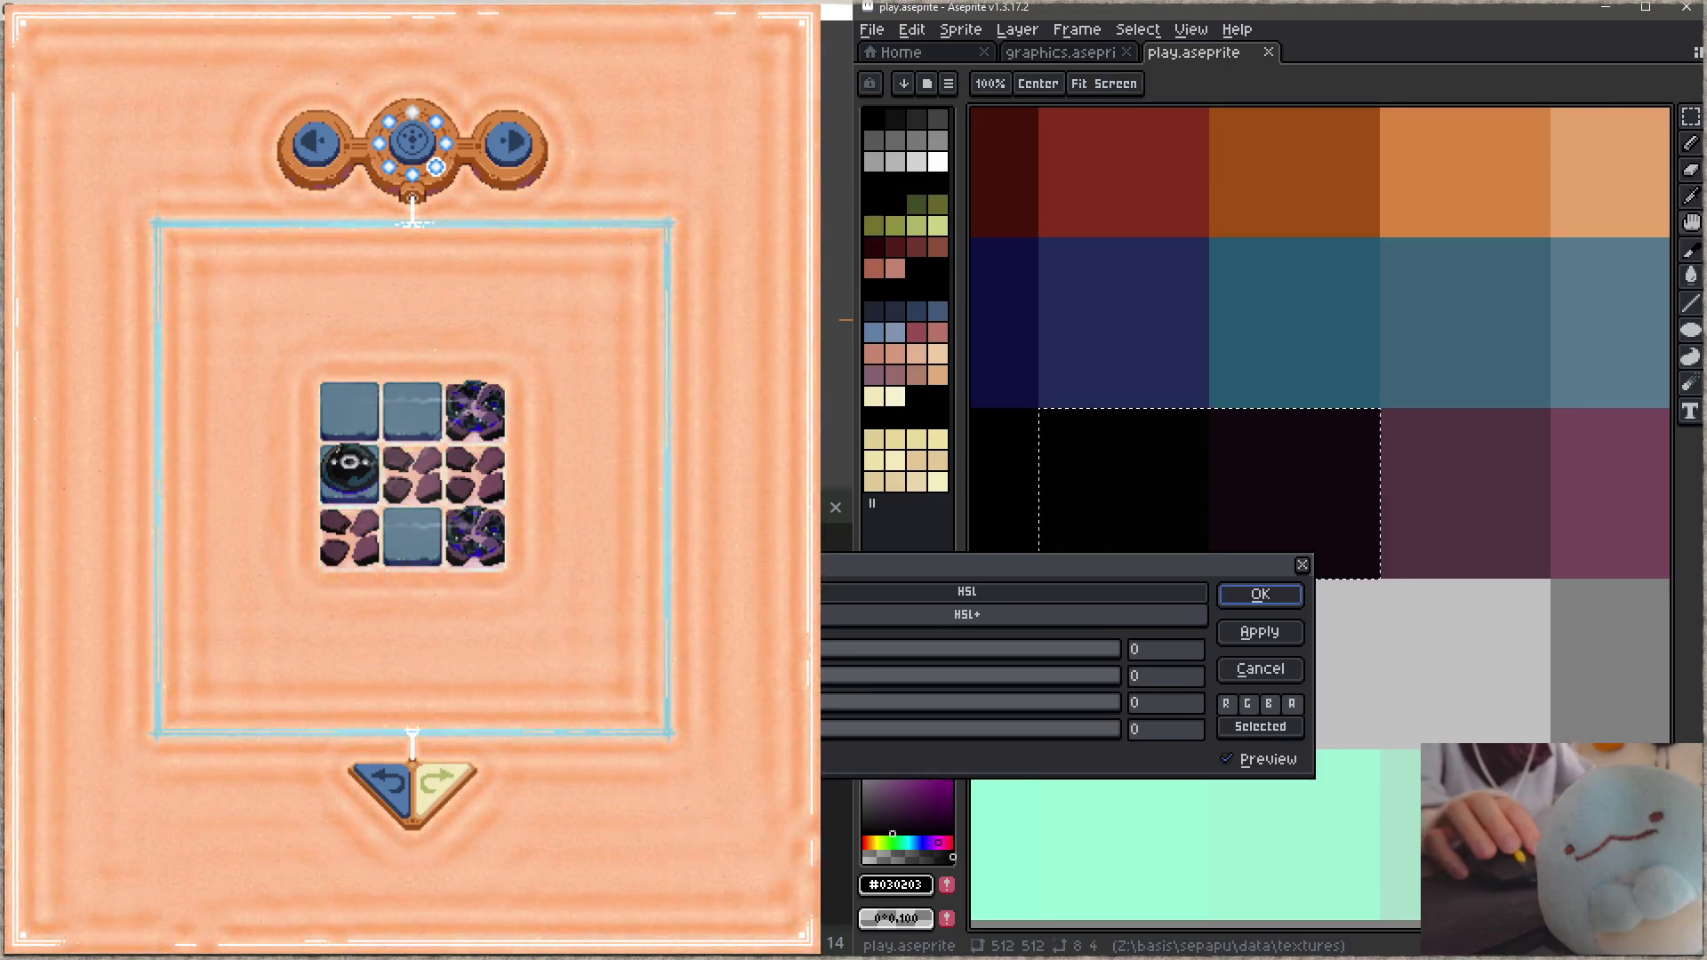
pyautogui.write('12')
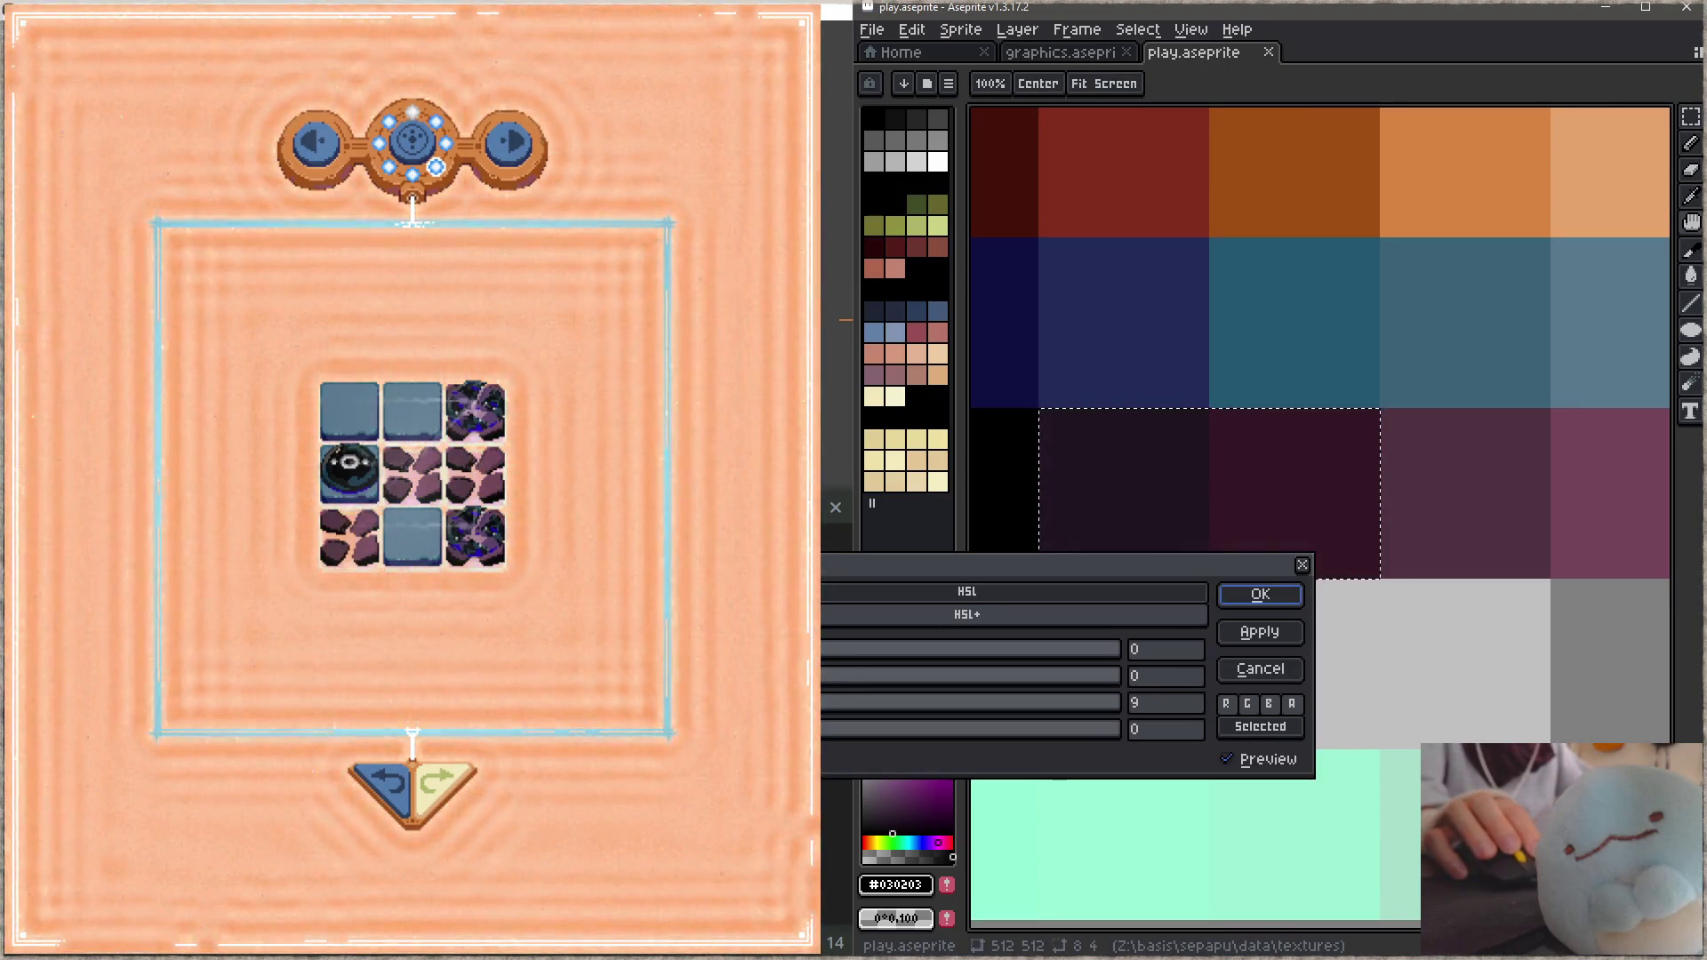
pyautogui.click(1260, 598)
pyautogui.scroll(-1, 1264, 556)
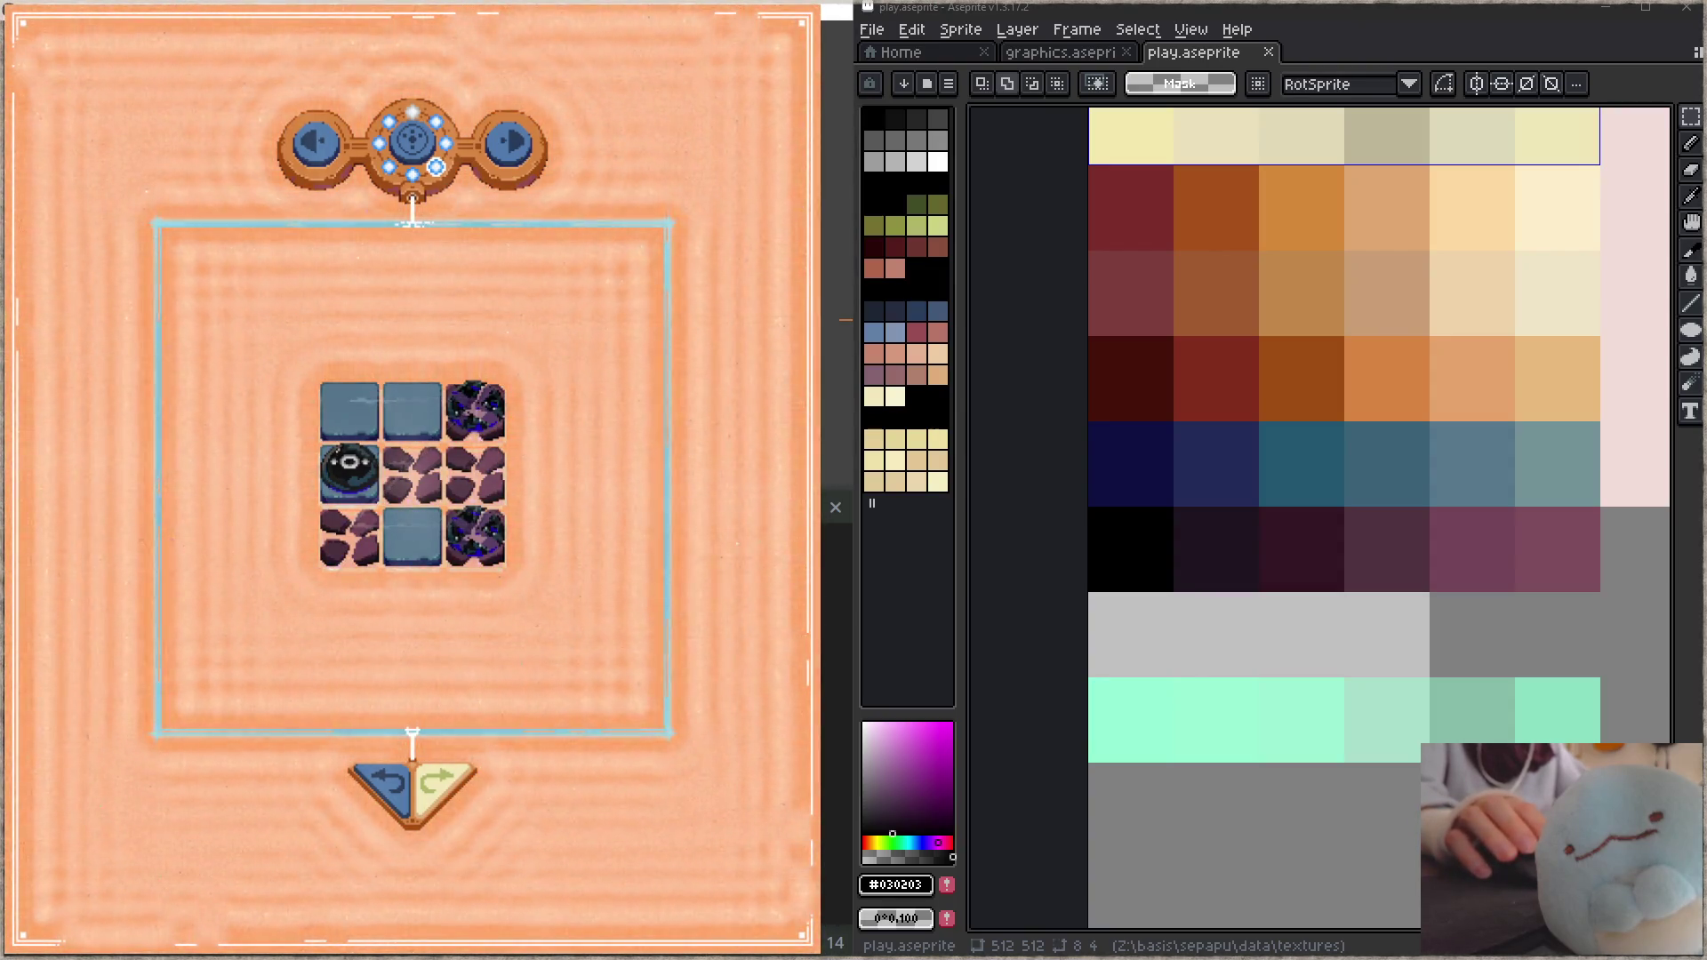
# Step: Return to the Coblis simulator page, opening and cancelling its upload file chooser
pyautogui.hotkey('alt', 'Tab')
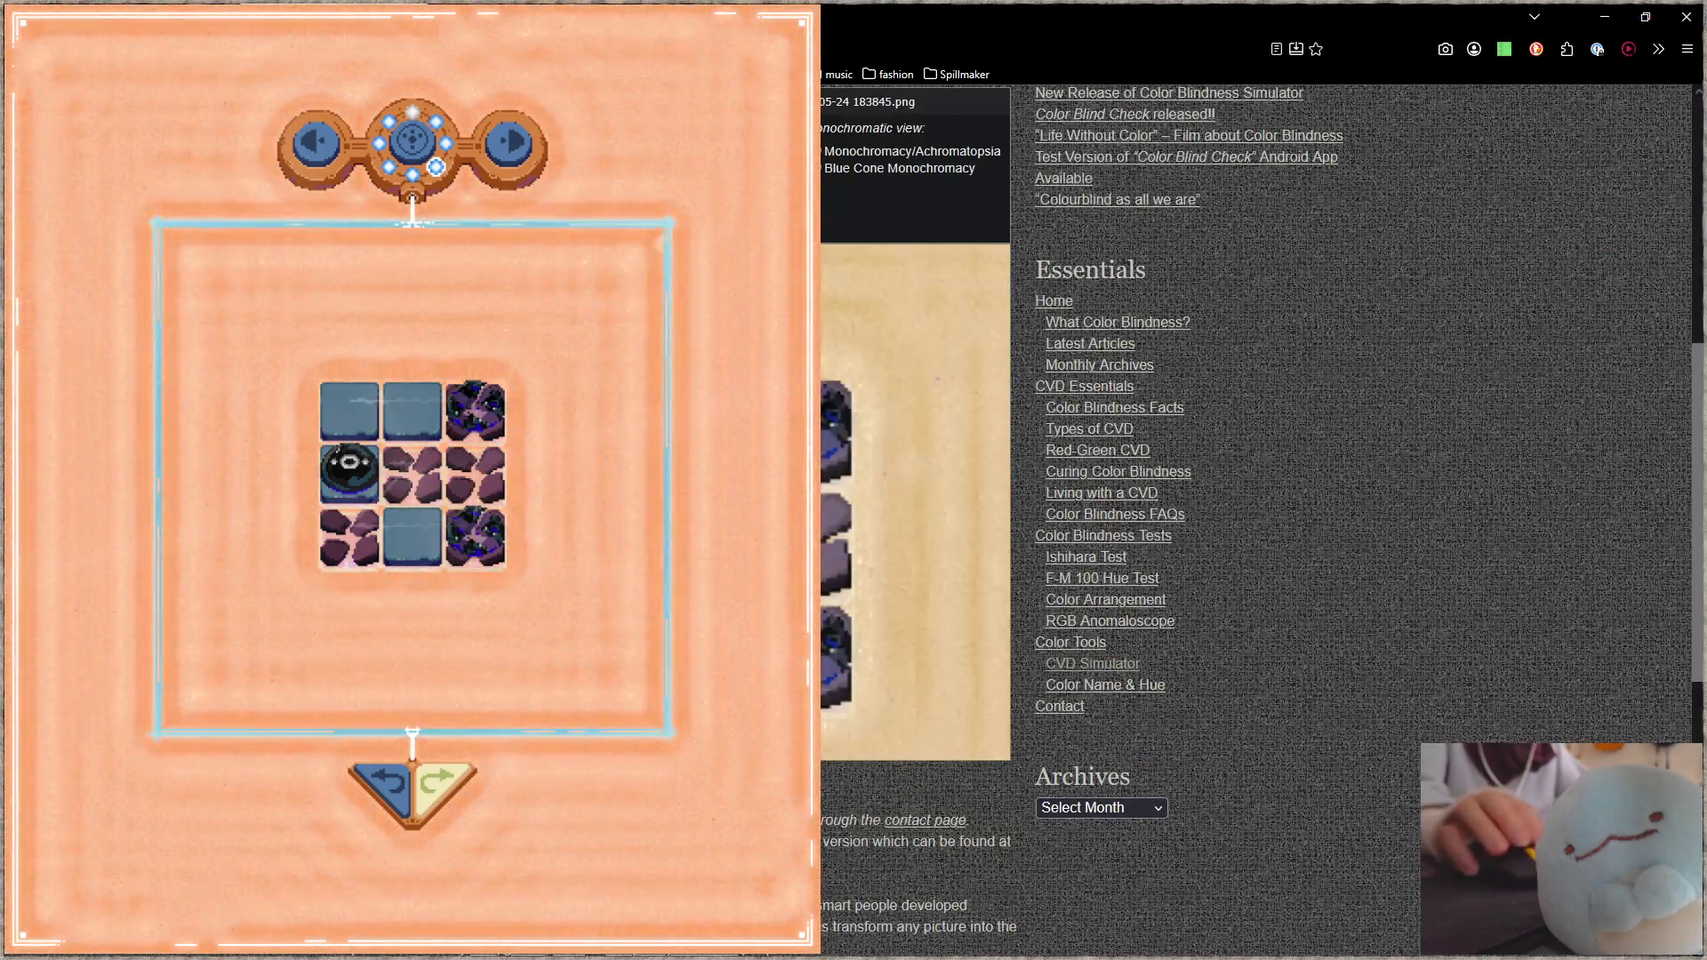
pyautogui.hotkey('ctrl', 'o')
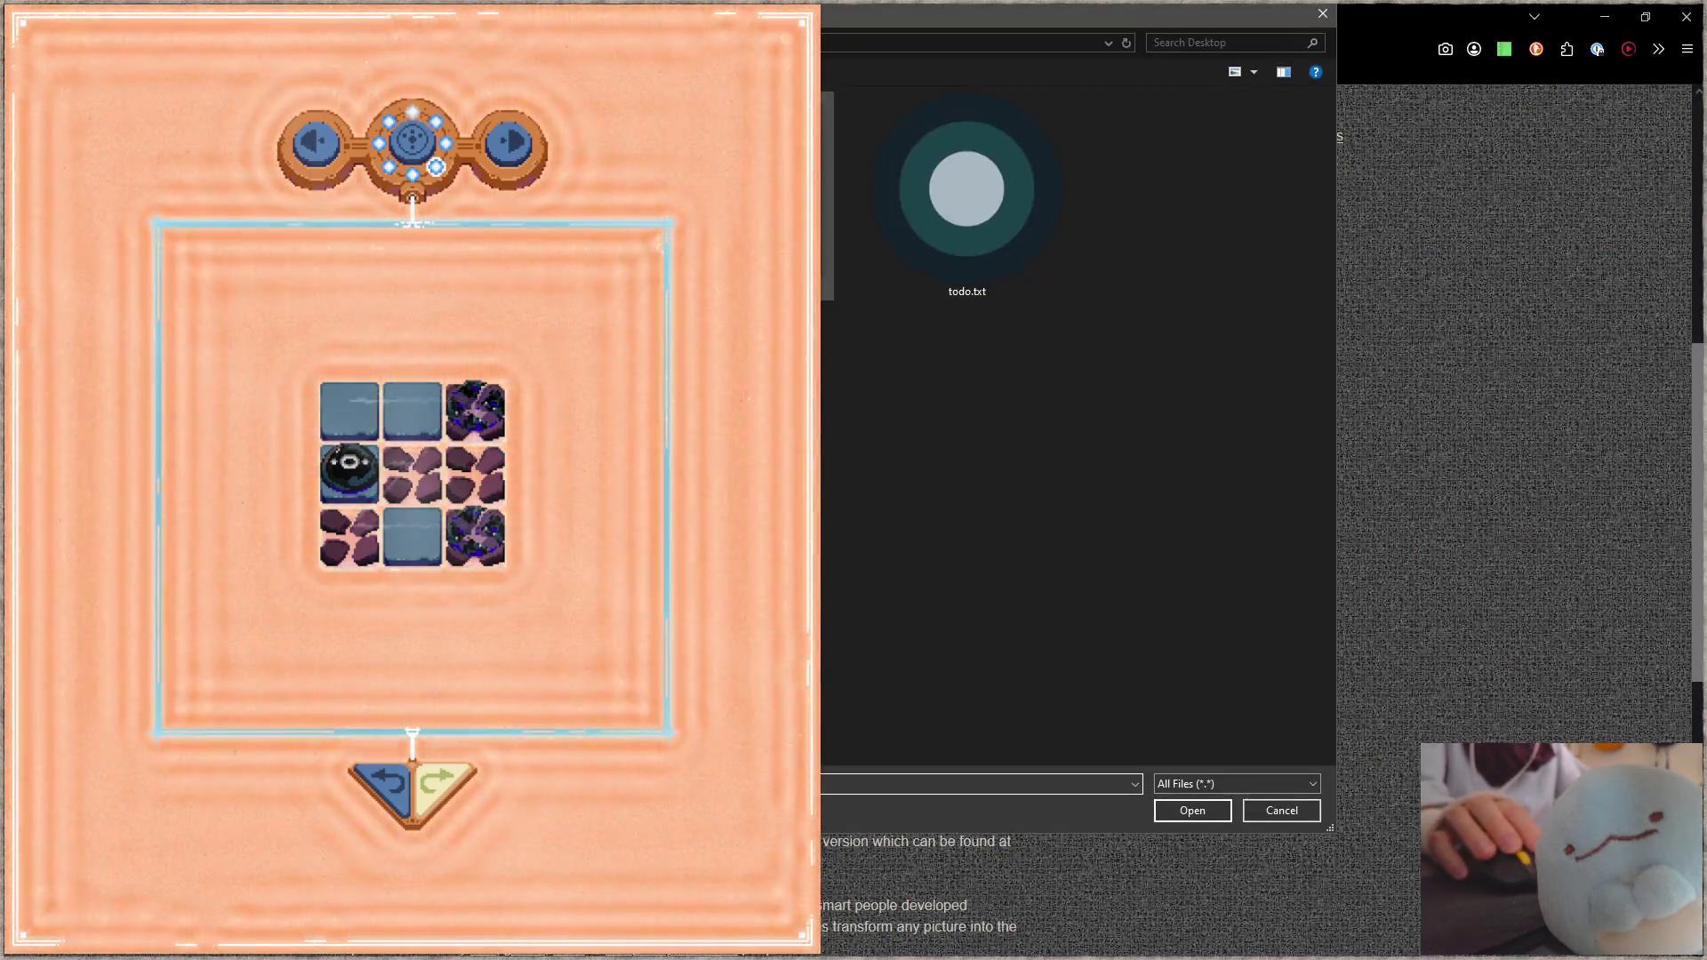
pyautogui.press('Escape')
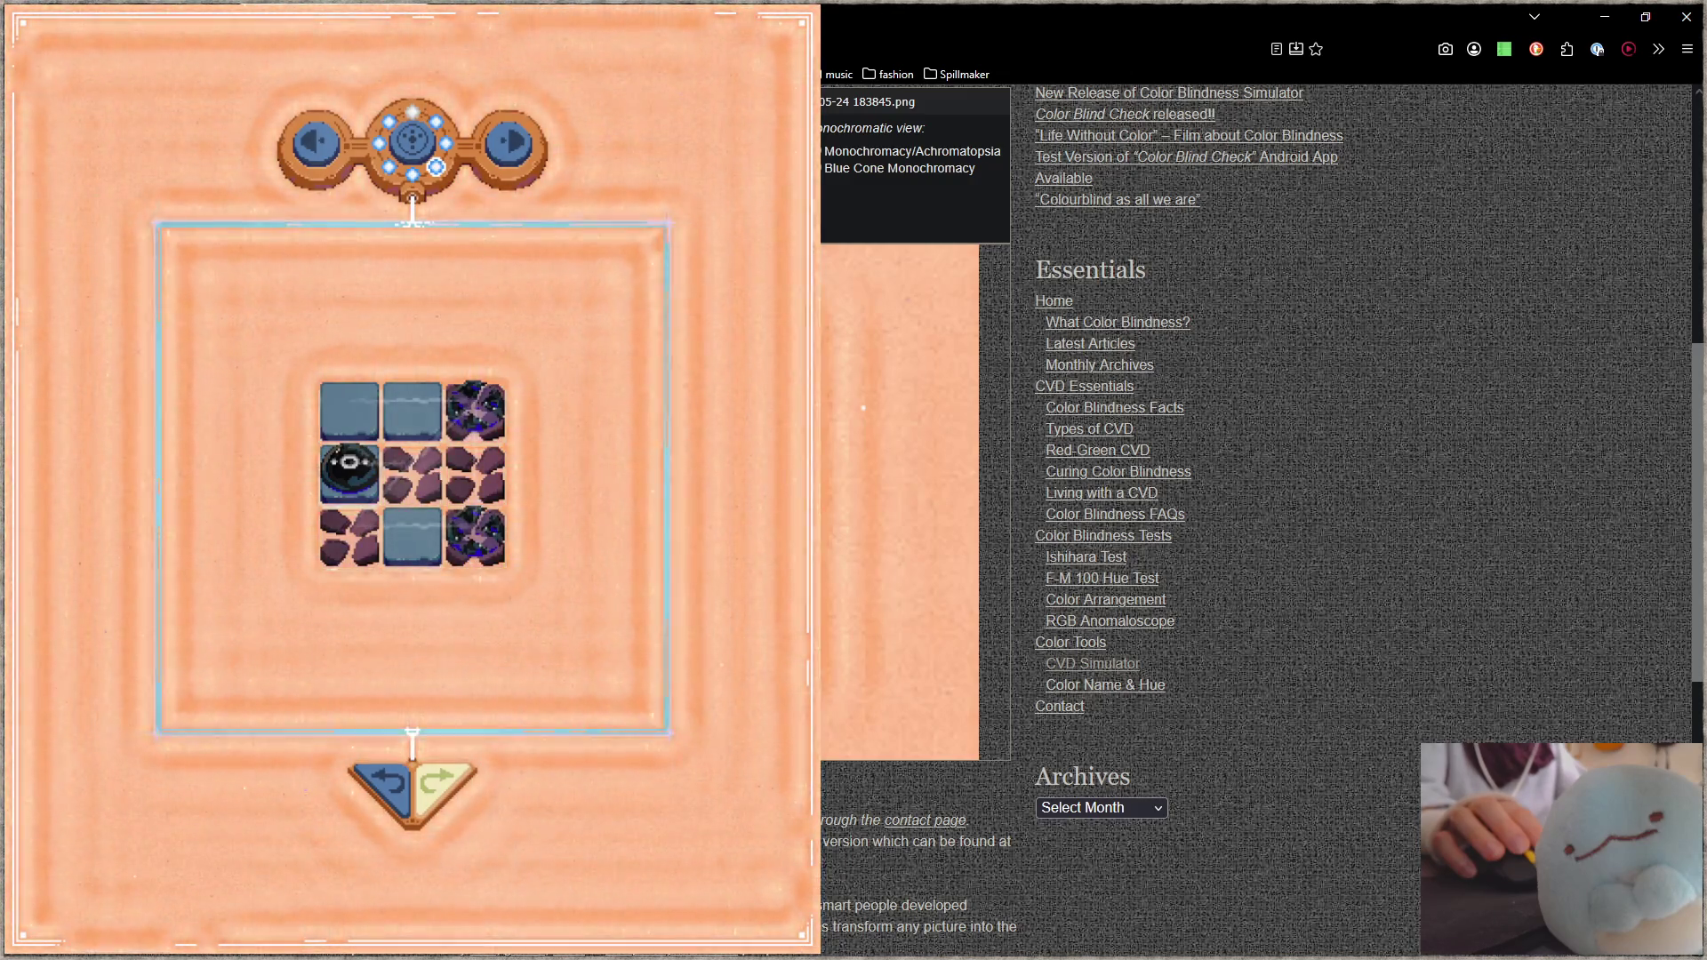
# Step: Darken the whole dark purple swatch row by -4 lightness and save play.aseprite
pyautogui.hotkey('alt', 'Tab')
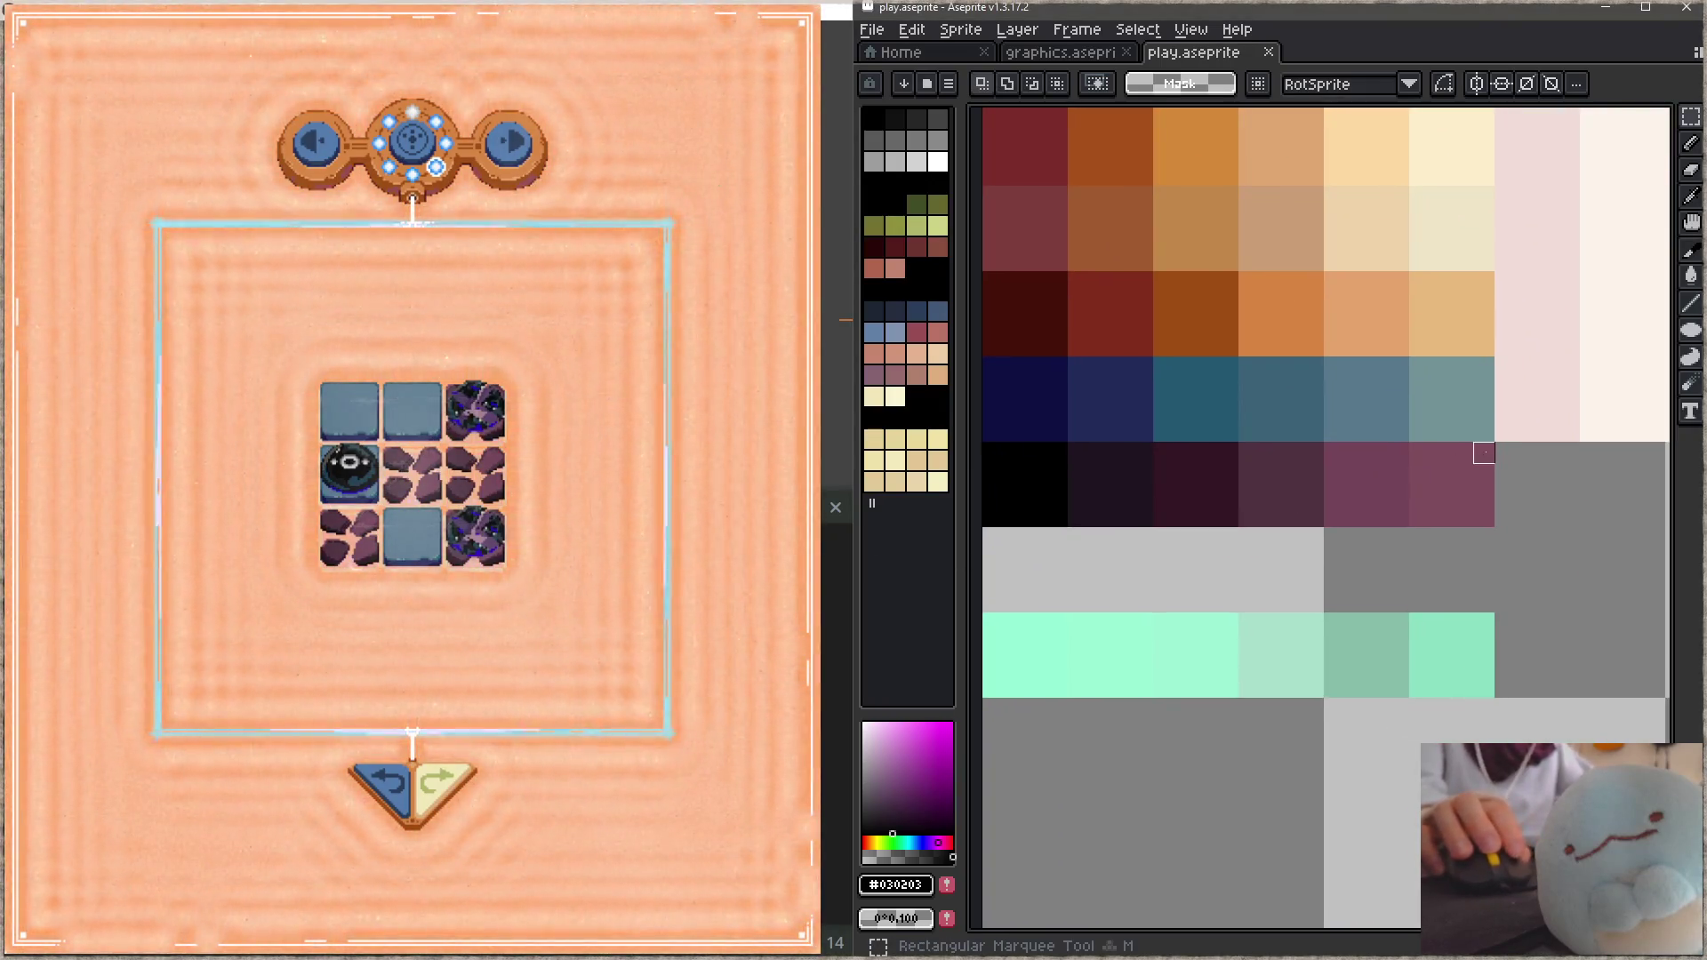
pyautogui.moveTo(1493, 443)
pyautogui.mouseDown()
pyautogui.moveTo(1000, 496)
pyautogui.moveTo(993, 516)
pyautogui.mouseUp()
pyautogui.hotkey('ctrl', 'u')
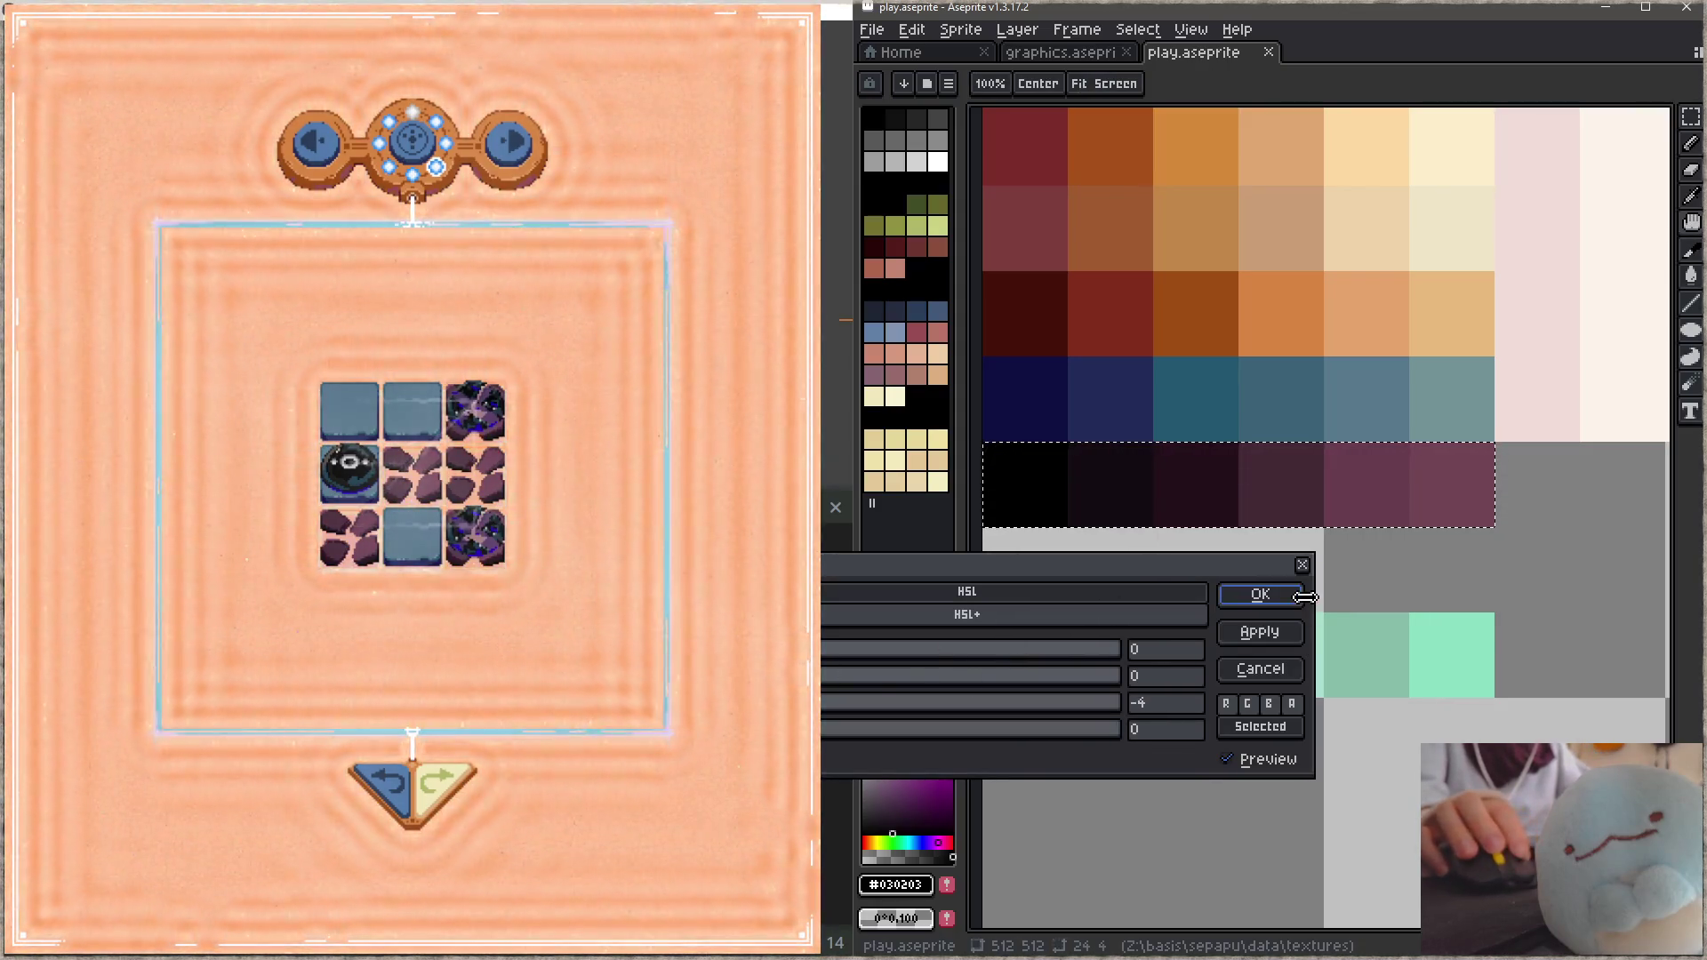
pyautogui.click(1259, 594)
pyautogui.moveTo(1270, 645); pyautogui.dragTo(1305, 619)
pyautogui.hotkey('ctrl', 's')
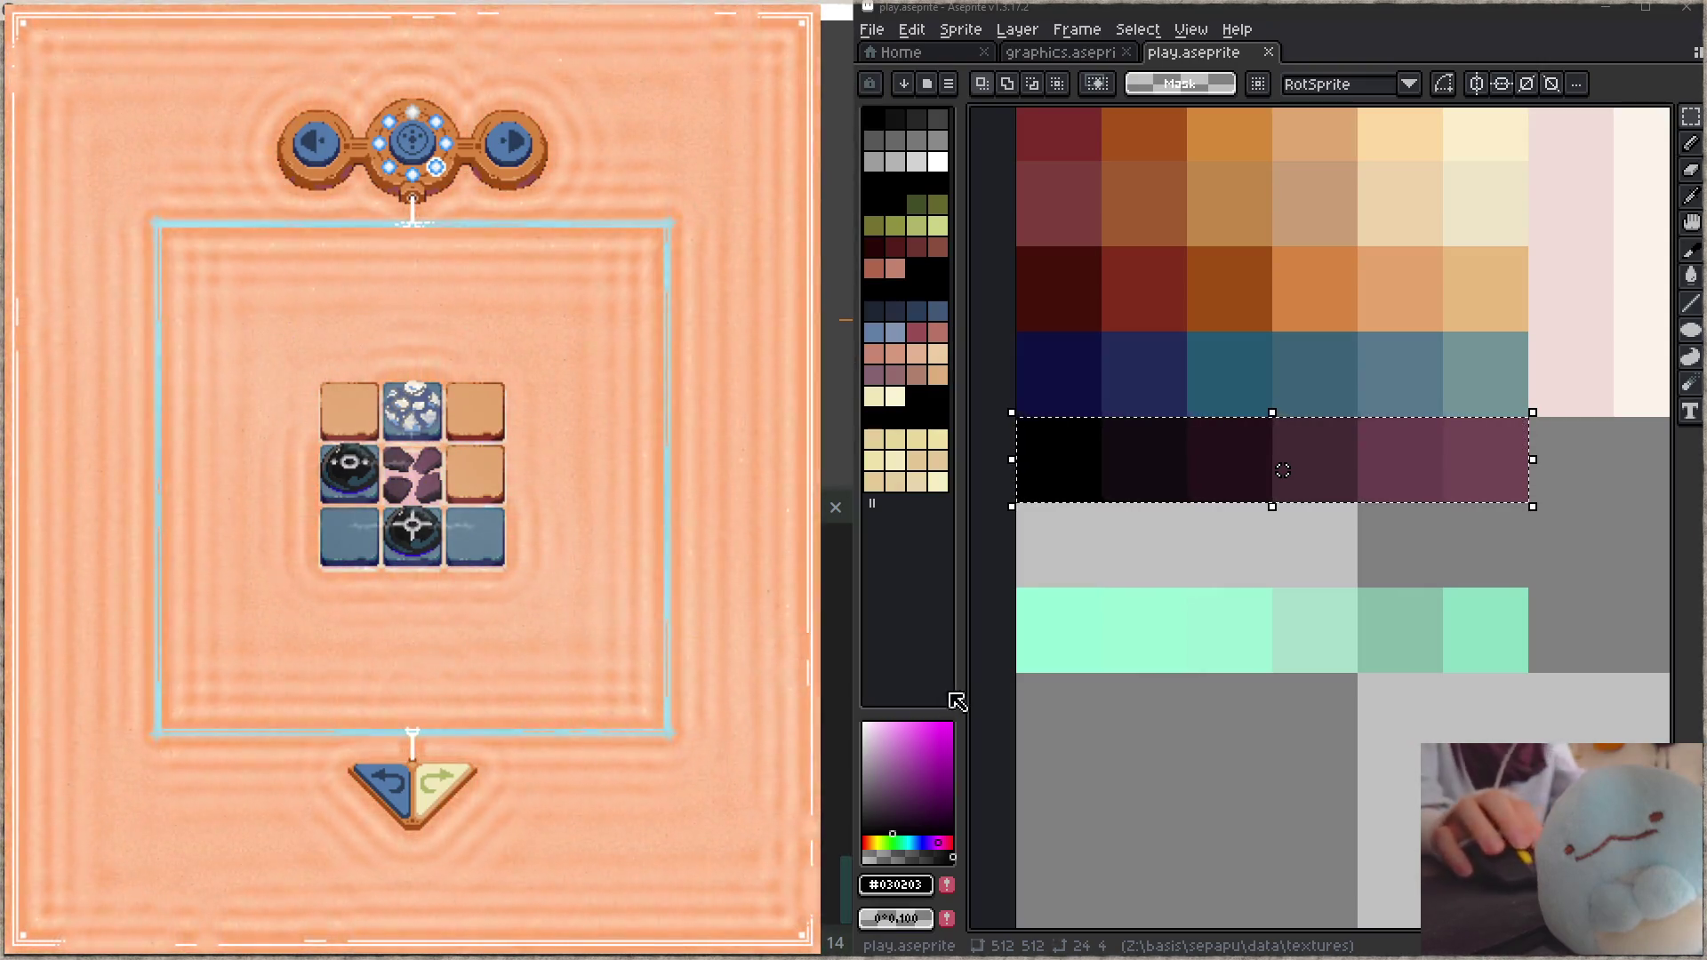
# Step: Reposition the ramps and darken the blue swatch row by -10 lightness, then save
pyautogui.scroll(1, 1432, 590)
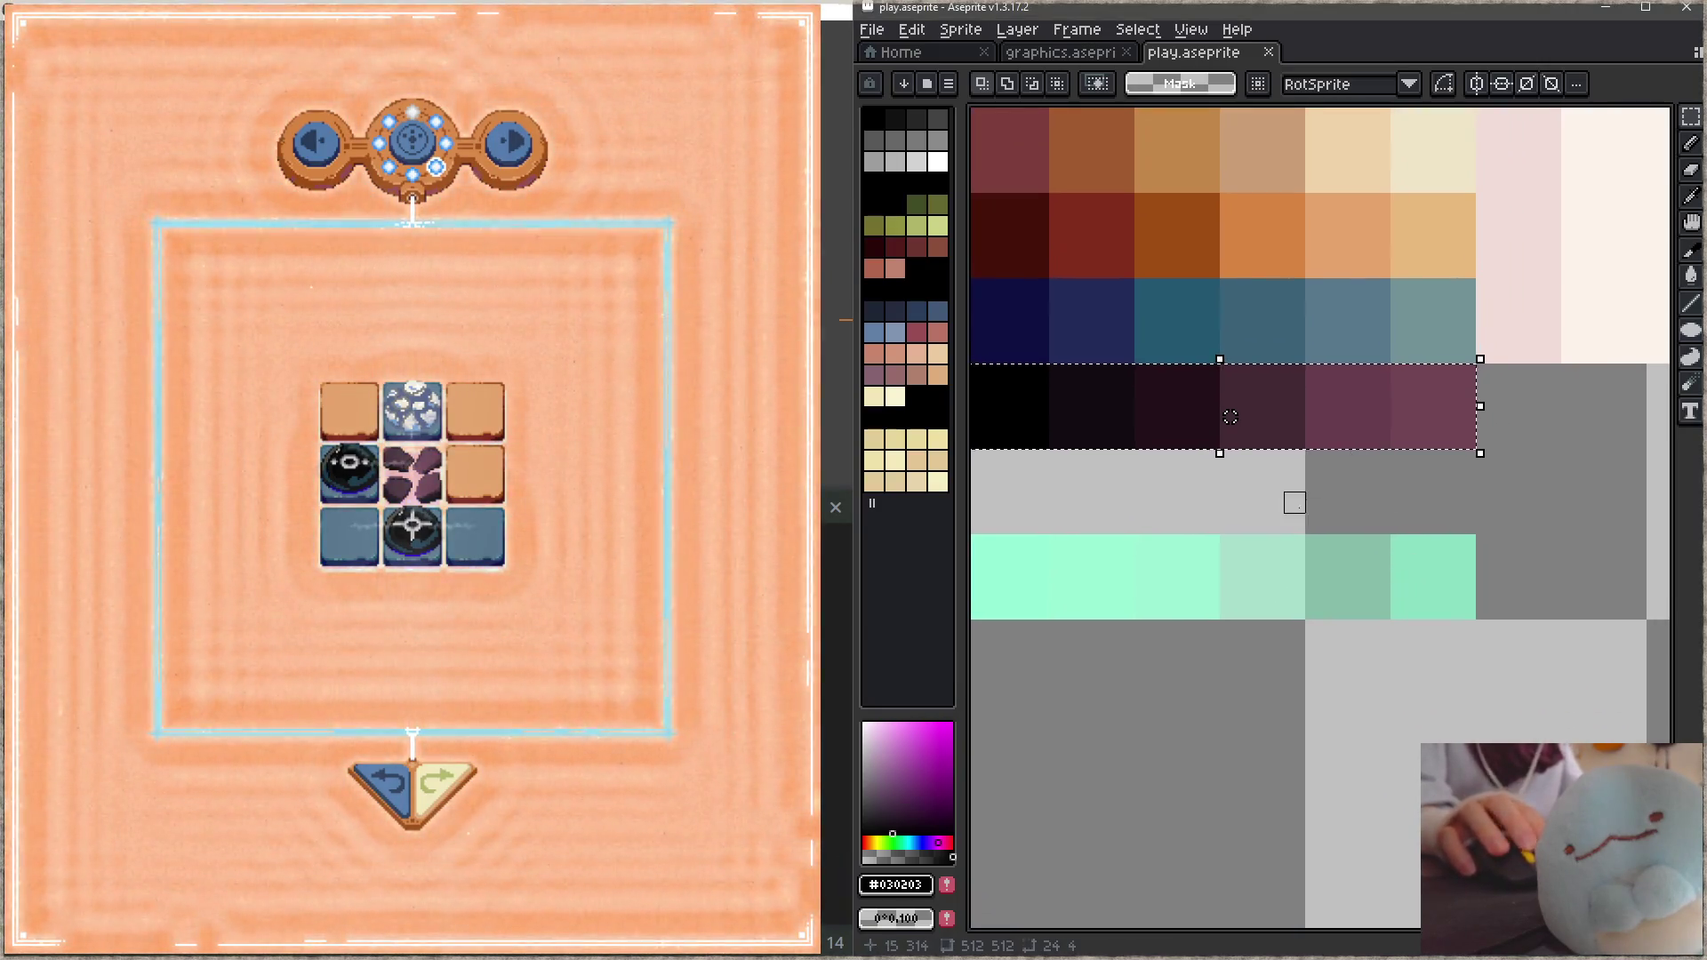
pyautogui.scroll(-1, 1315, 499)
pyautogui.moveTo(1189, 460); pyautogui.dragTo(1188, 544)
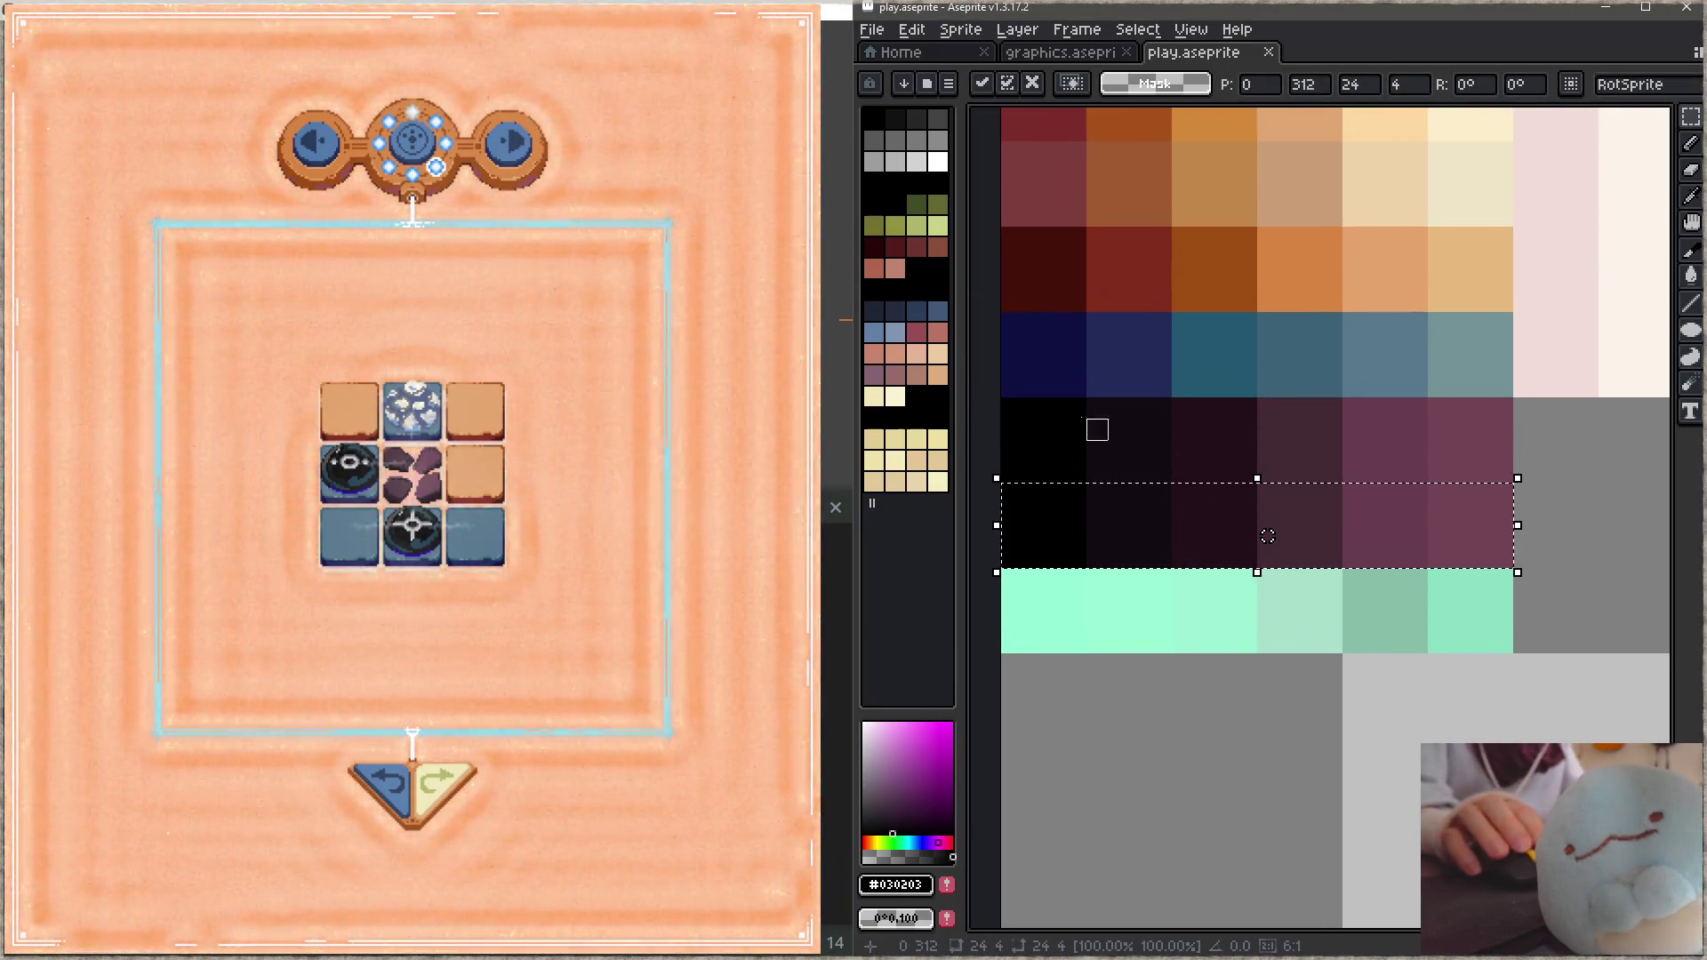
pyautogui.moveTo(1006, 317); pyautogui.dragTo(1502, 387)
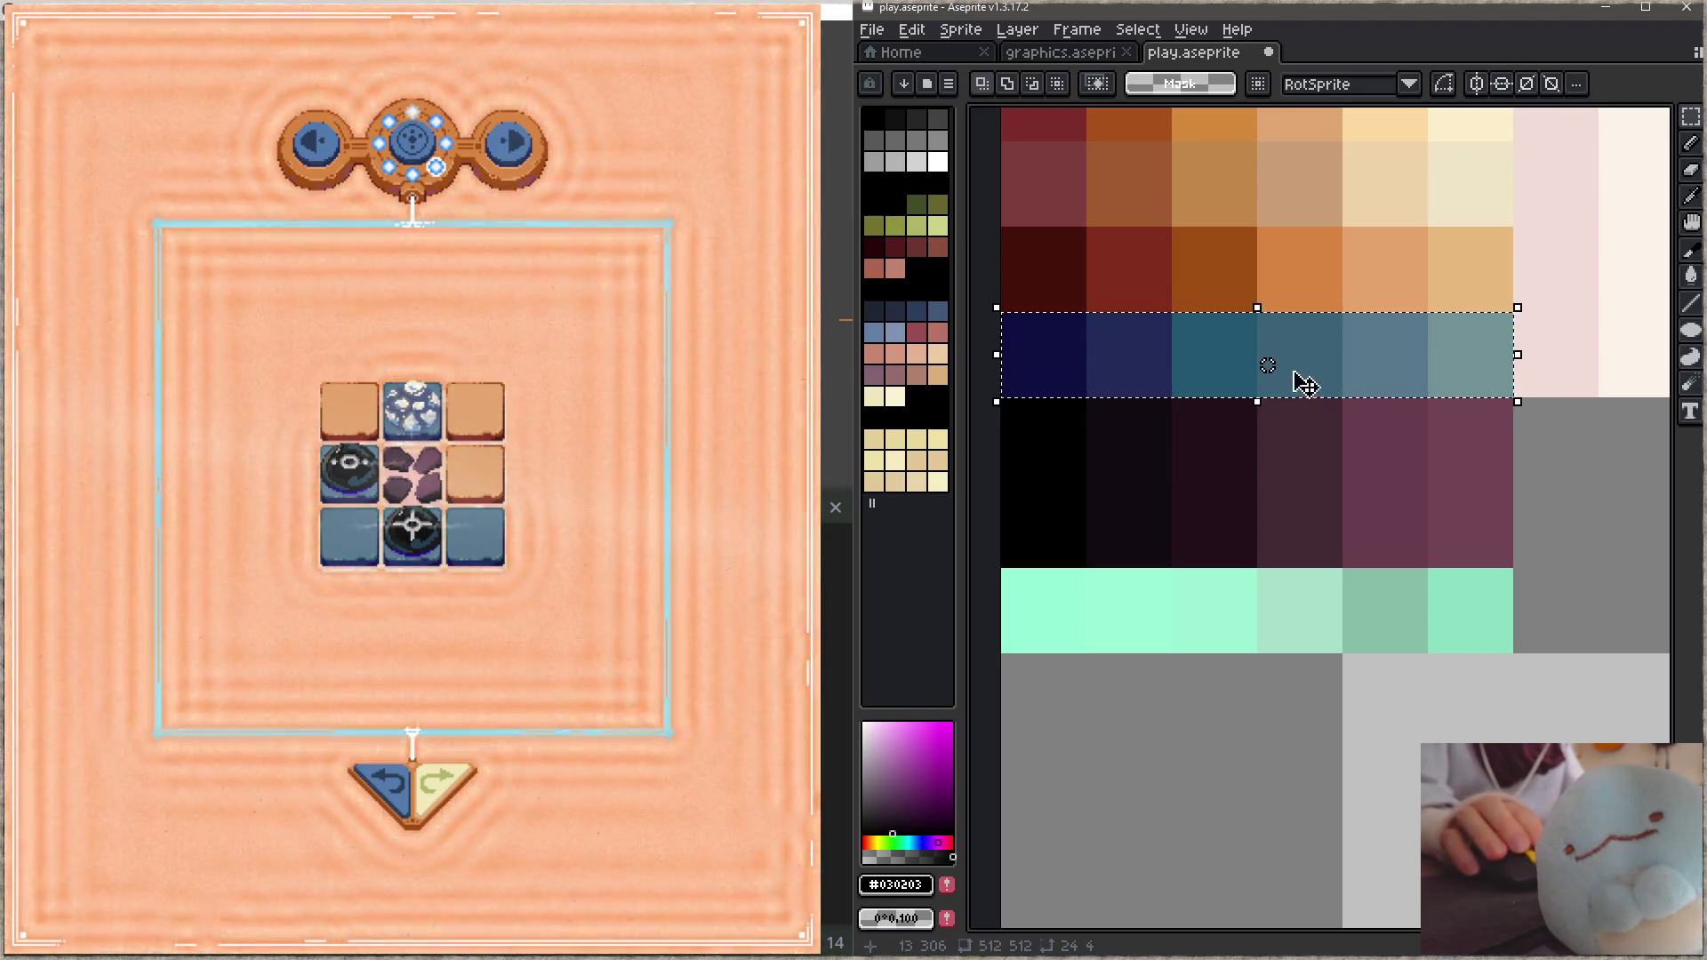
pyautogui.moveTo(1295, 381); pyautogui.dragTo(1385, 430)
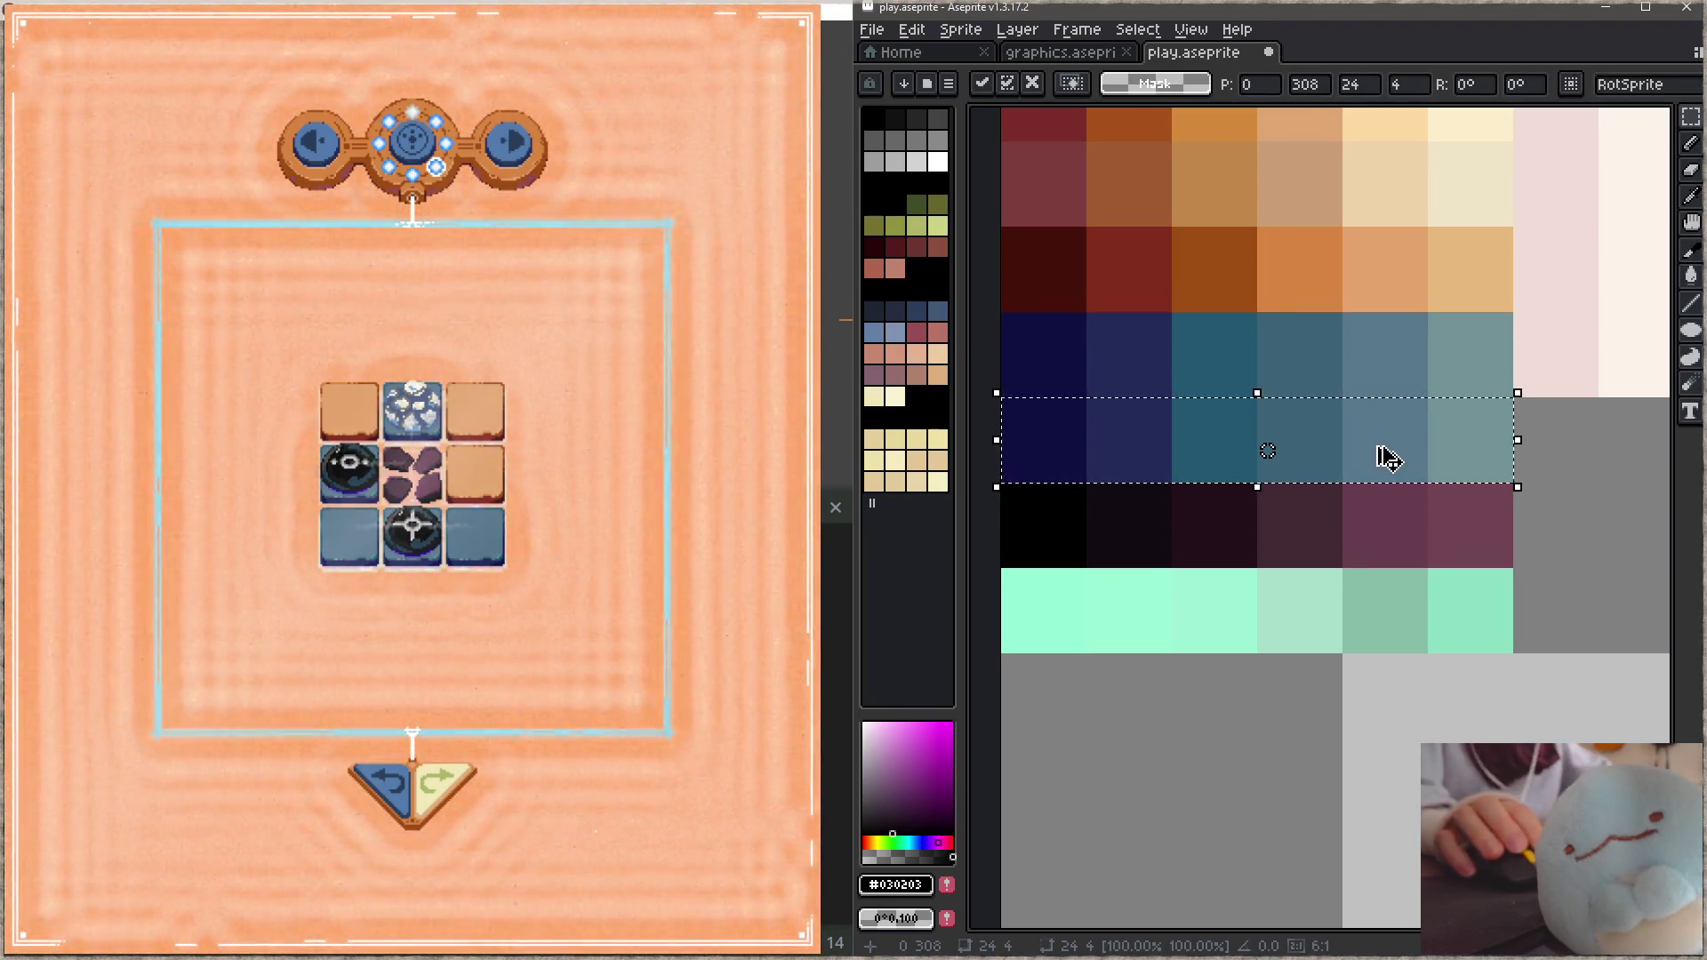
pyautogui.hotkey('ctrl', 'u')
pyautogui.press('BackSpace')
pyautogui.write('10')
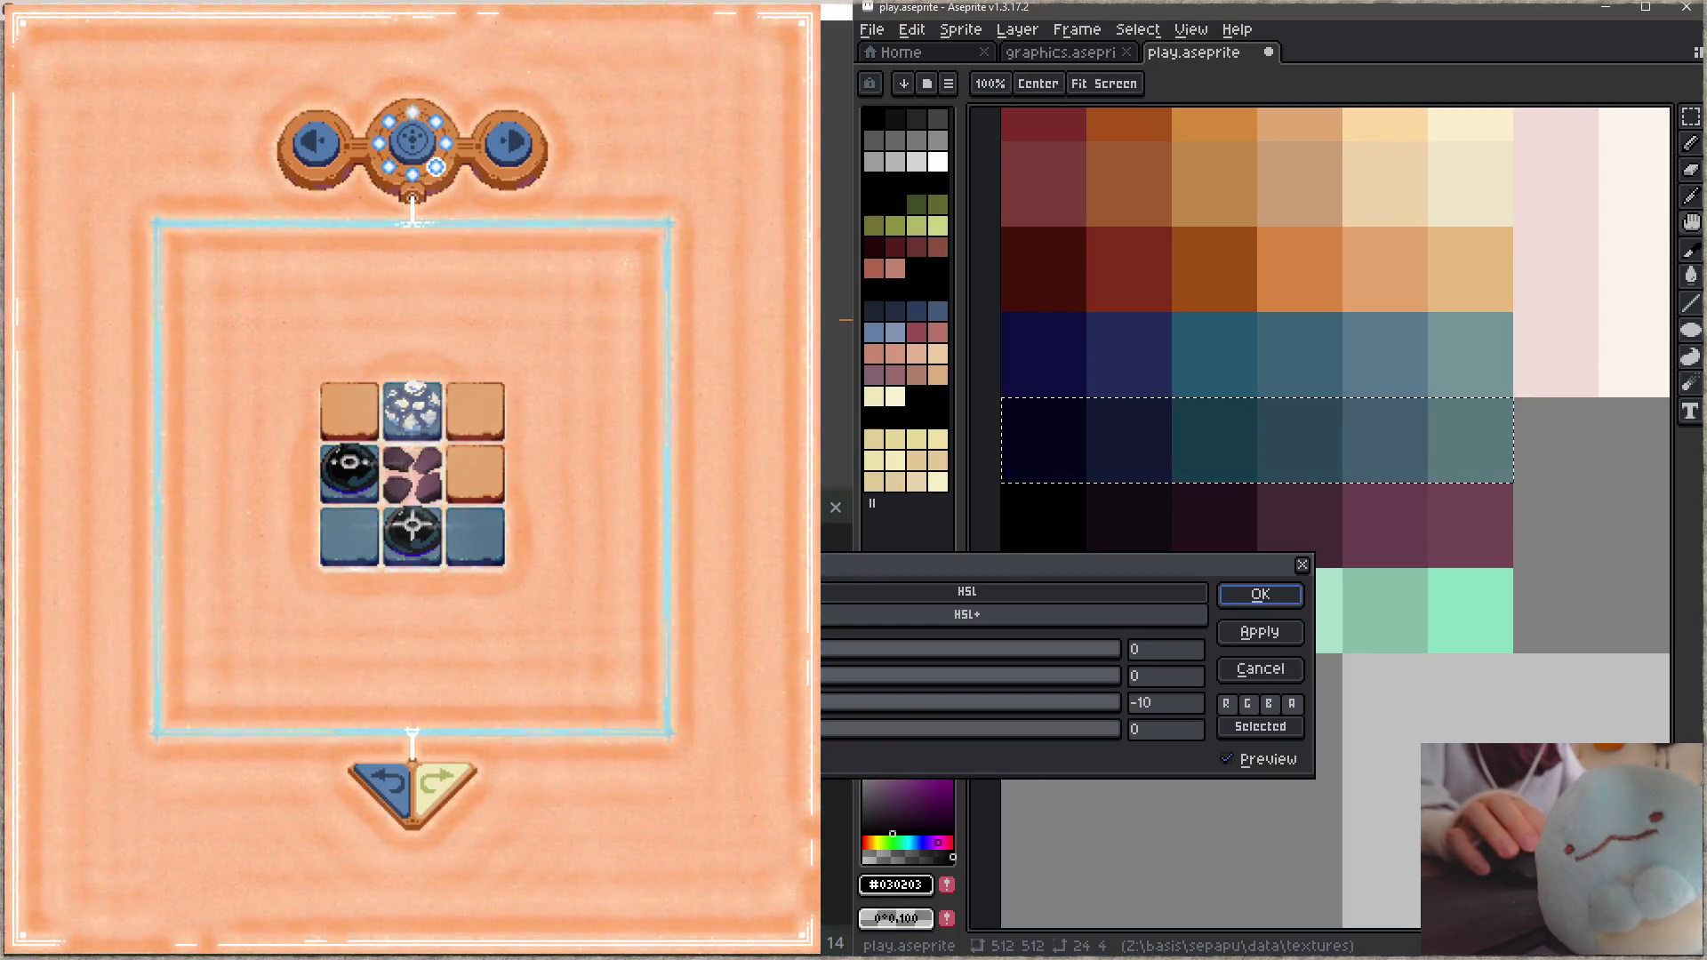
pyautogui.click(1260, 594)
pyautogui.hotkey('ctrl', 's')
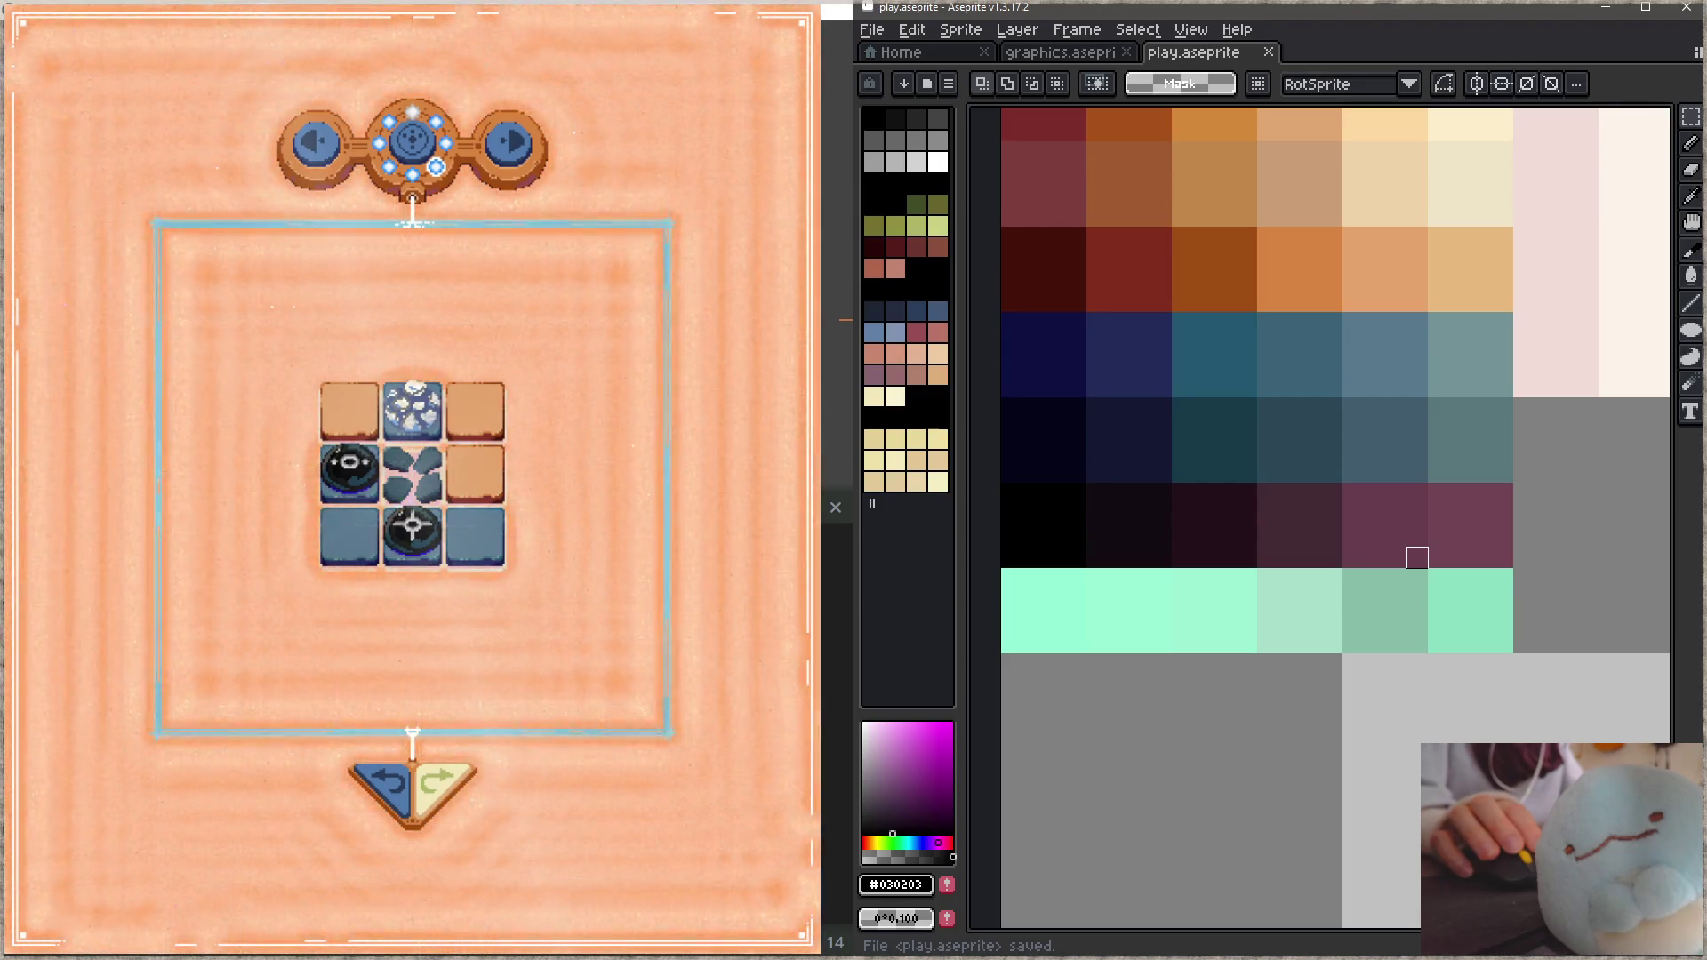
# Step: Give the dark blue row lightness -8 and slightly lower saturation, save, then undo a game move
pyautogui.moveTo(997, 393); pyautogui.dragTo(1517, 486)
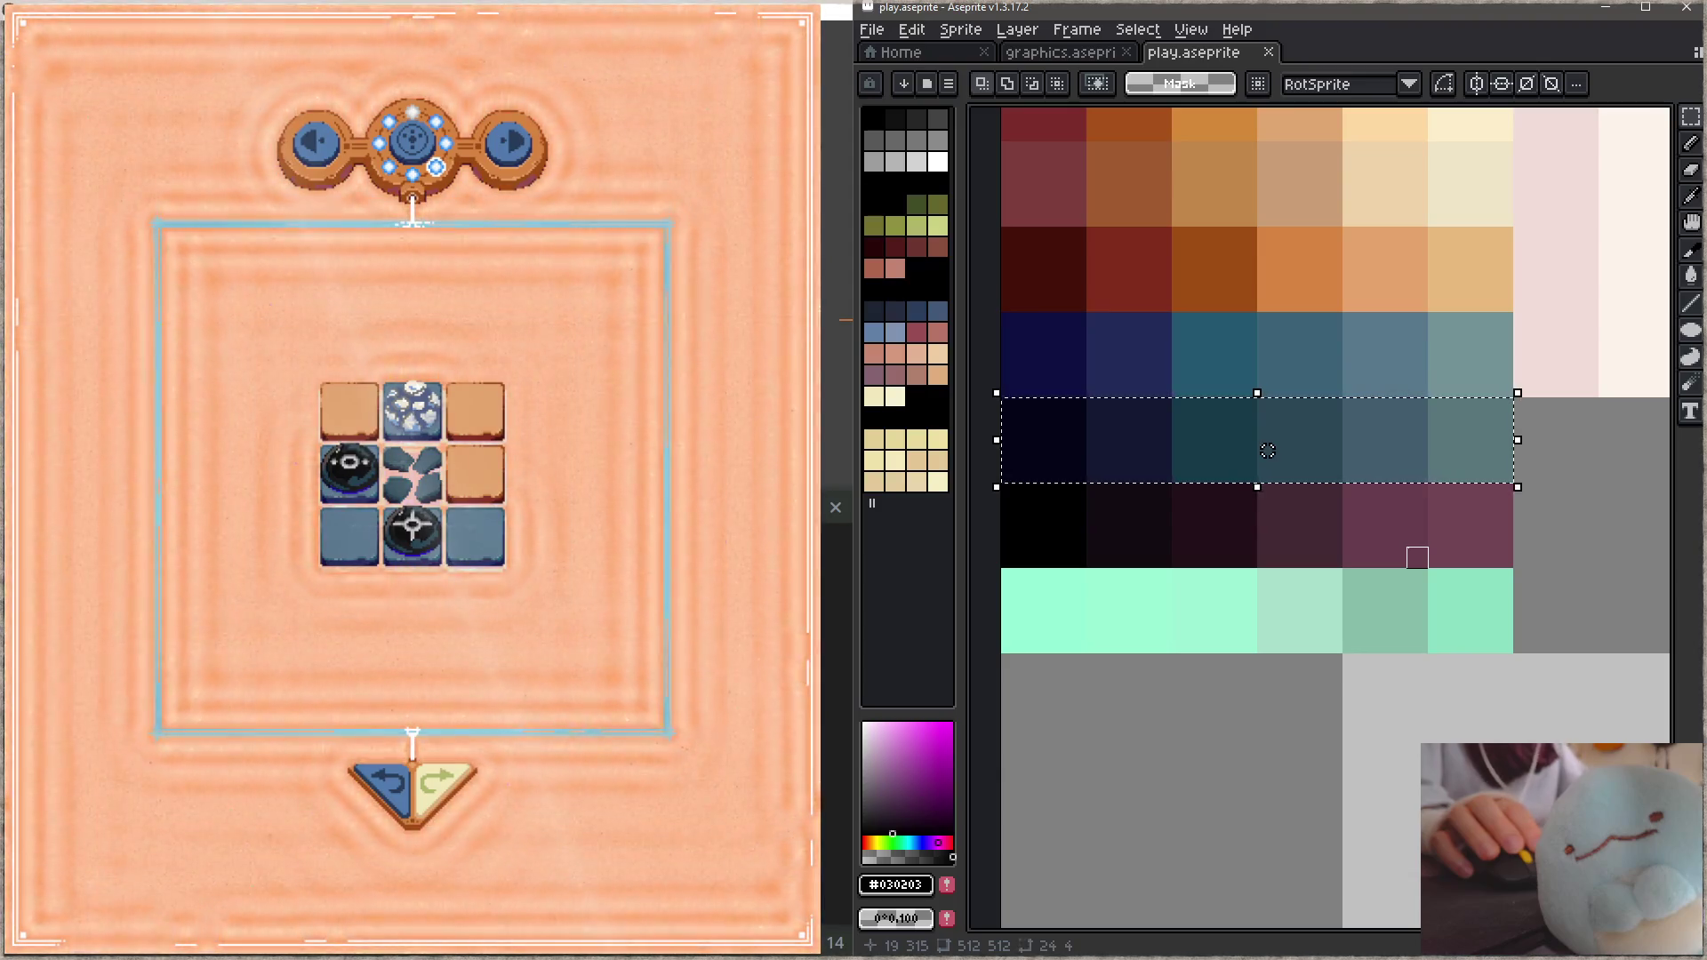
pyautogui.hotkey('ctrl', 'u')
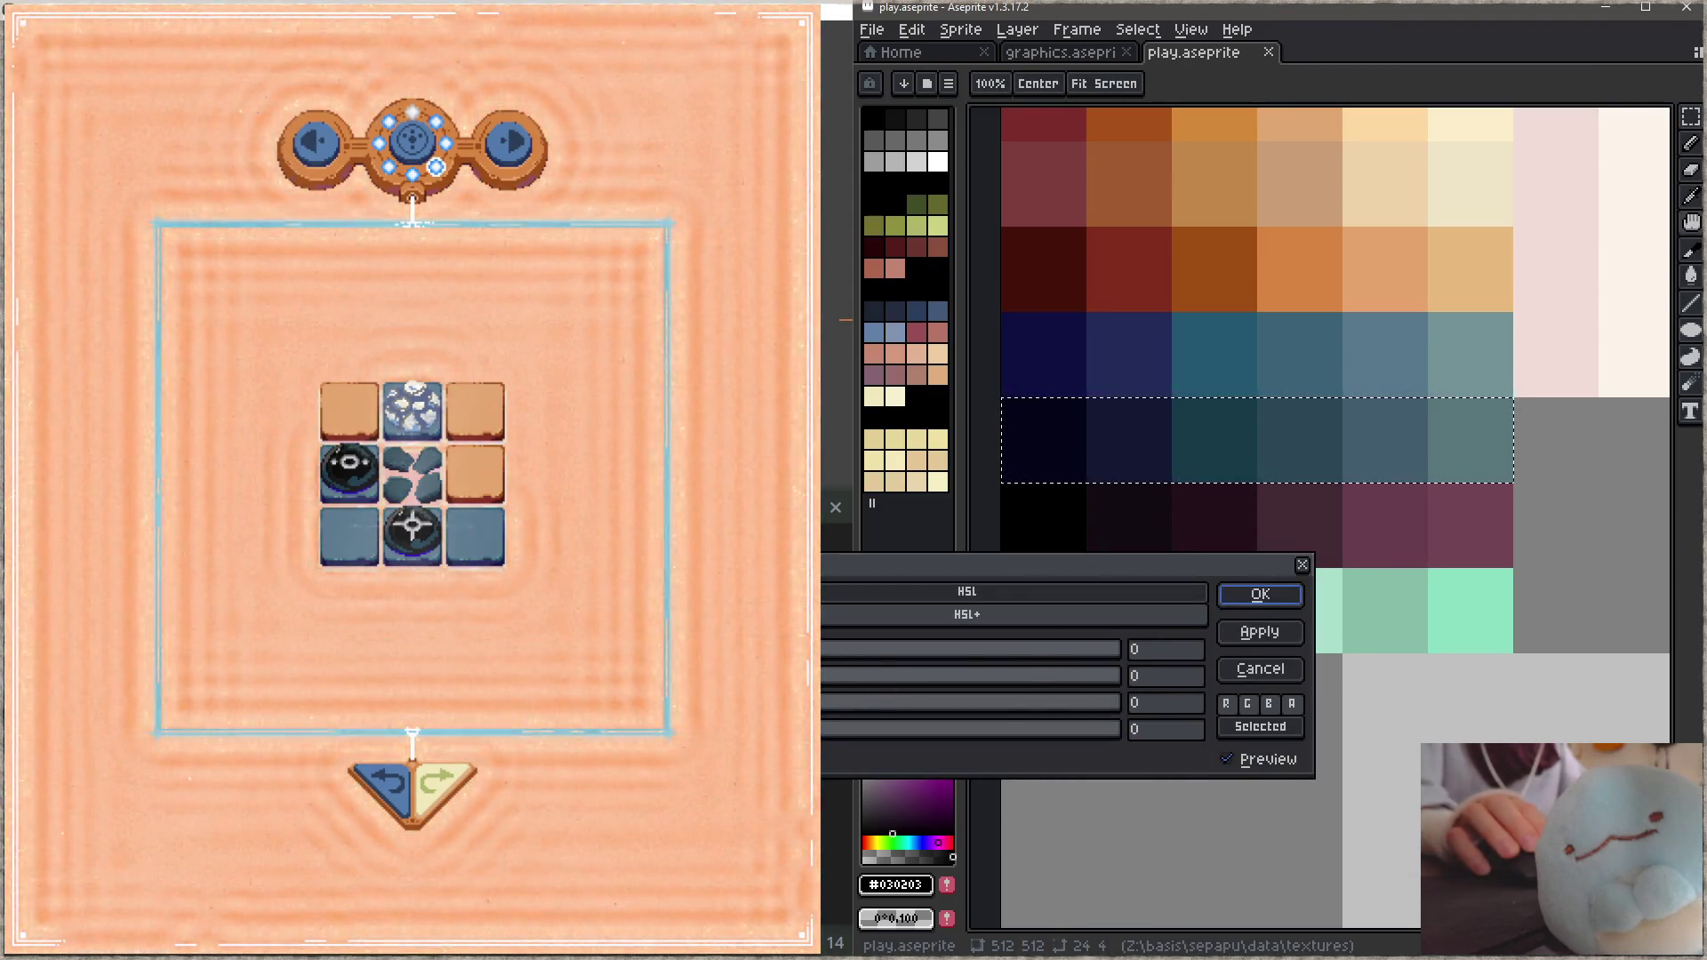
pyautogui.click(1165, 702)
pyautogui.write('-8')
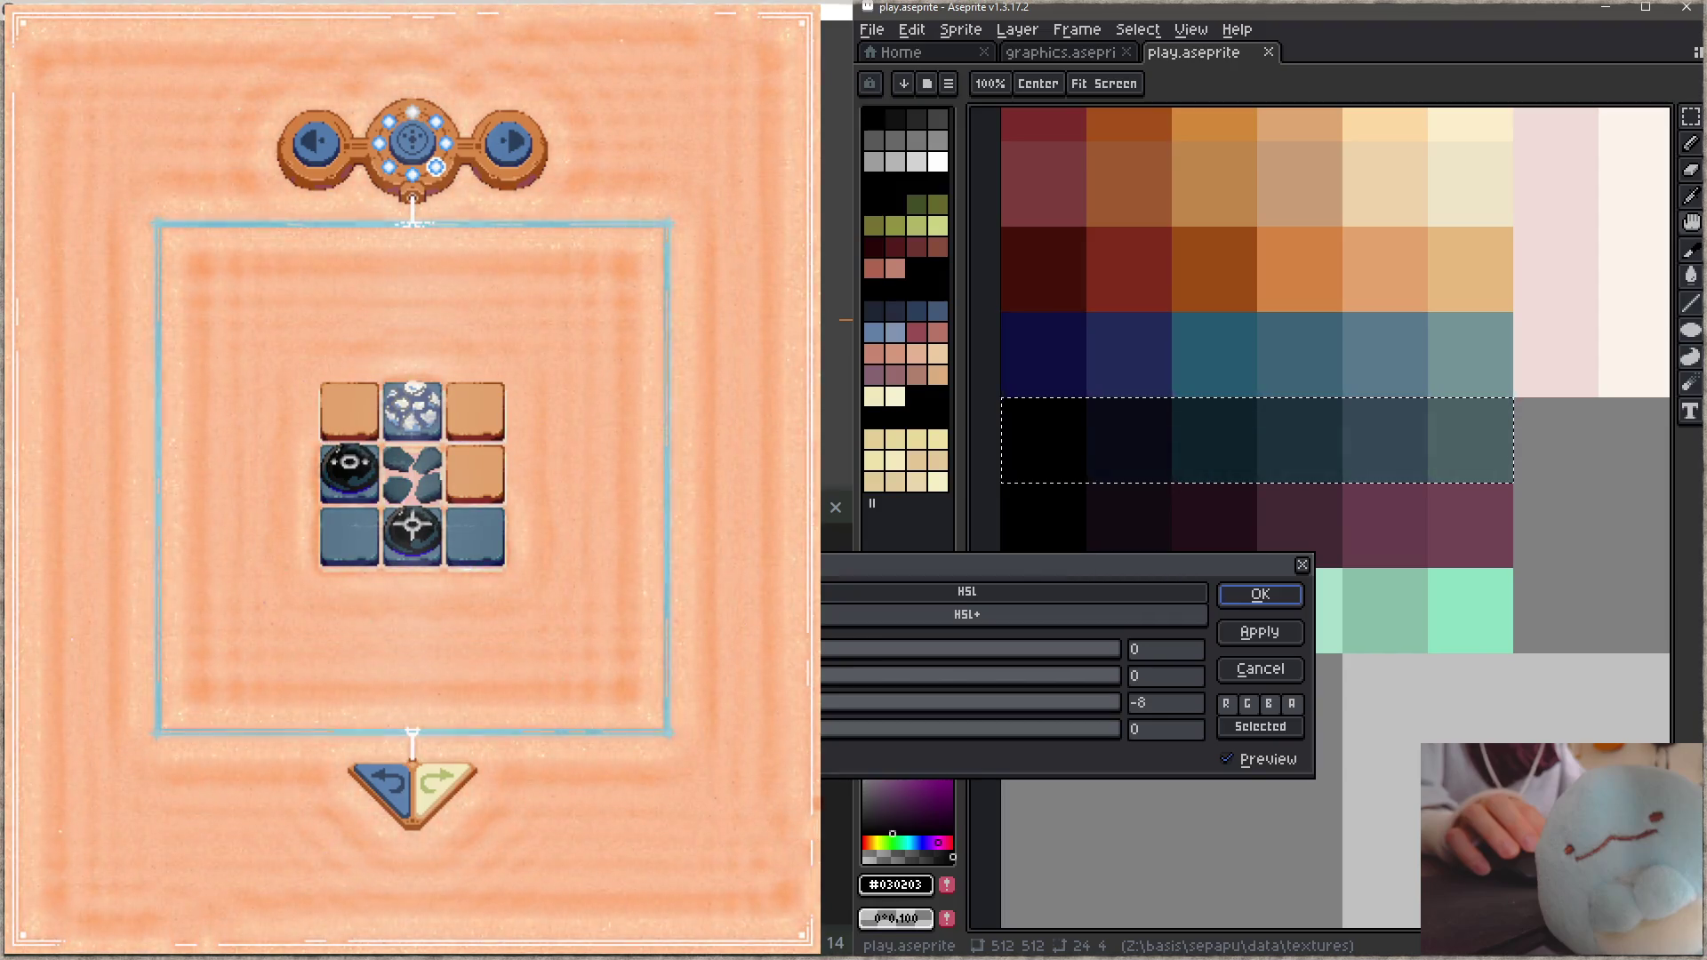
pyautogui.click(823, 678)
pyautogui.moveTo(823, 679); pyautogui.dragTo(787, 679)
pyautogui.click(1269, 595)
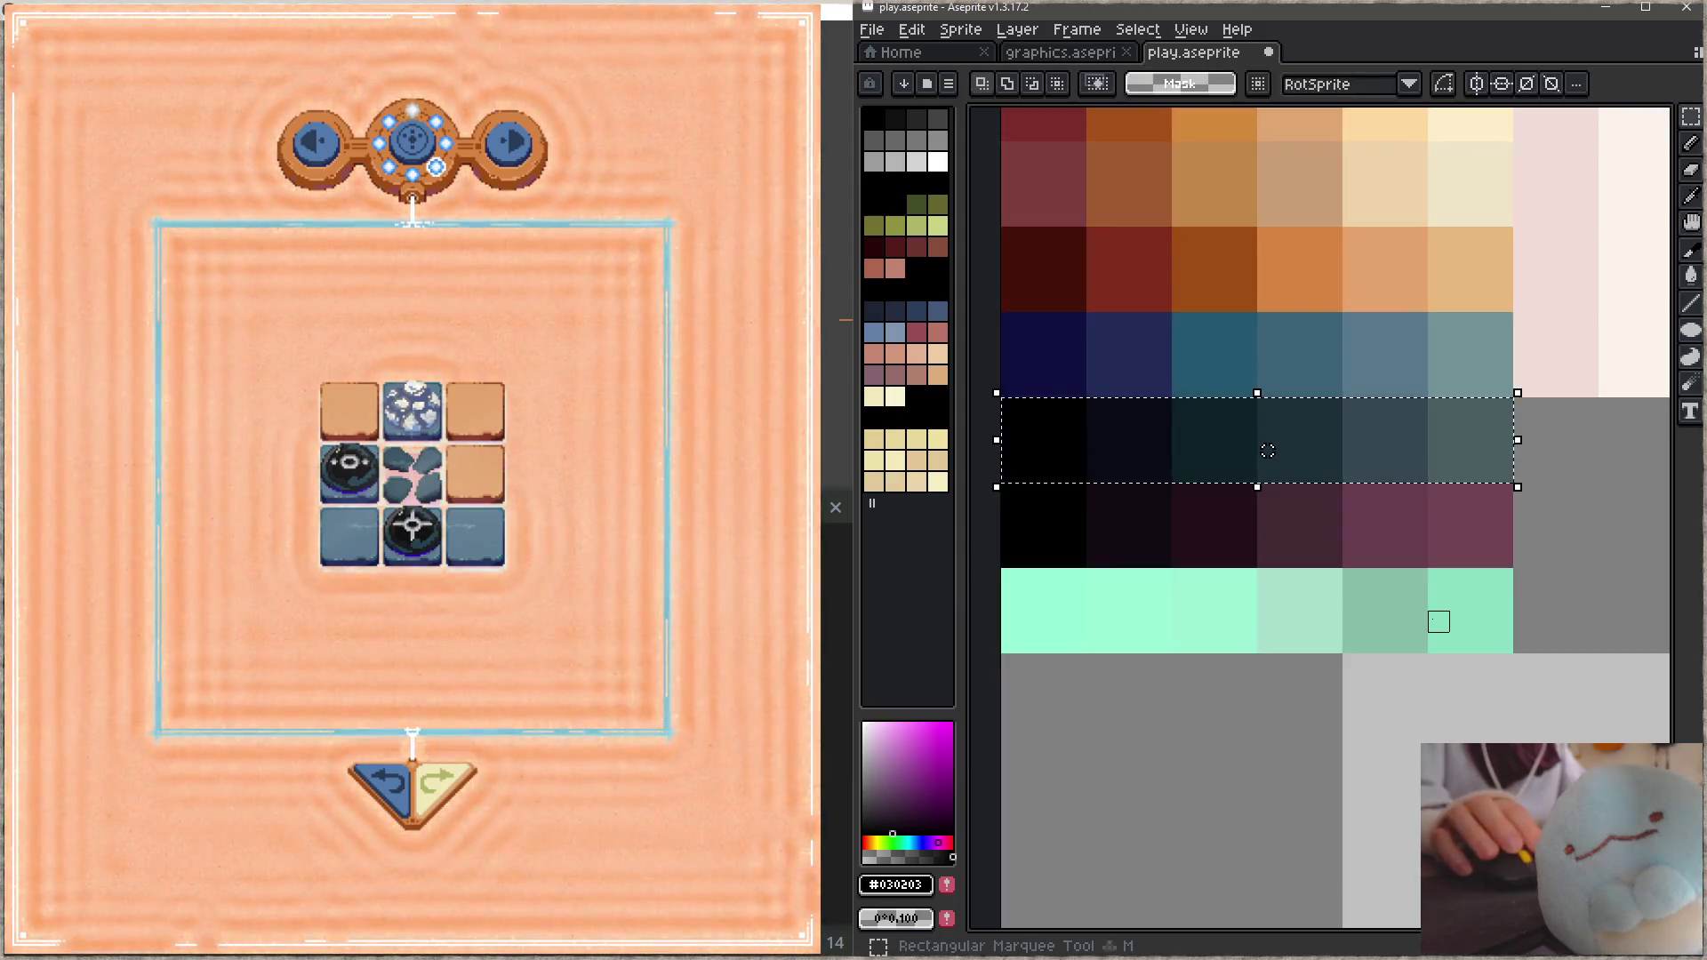
pyautogui.hotkey('ctrl', 's')
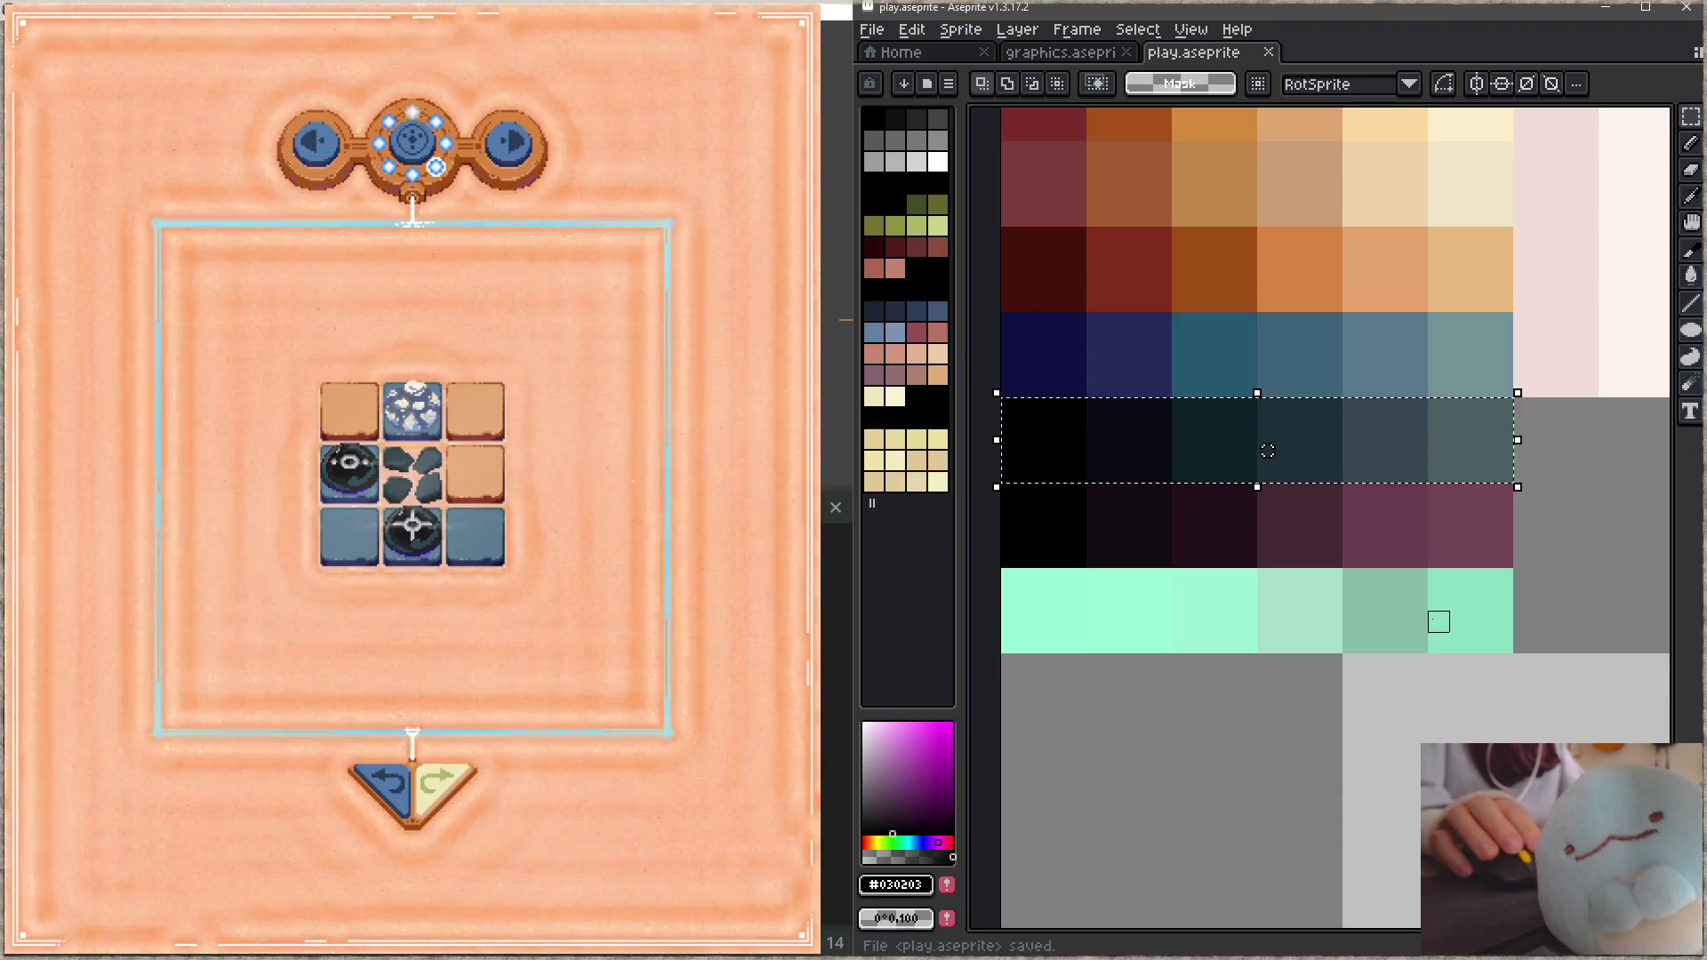
pyautogui.click(395, 779)
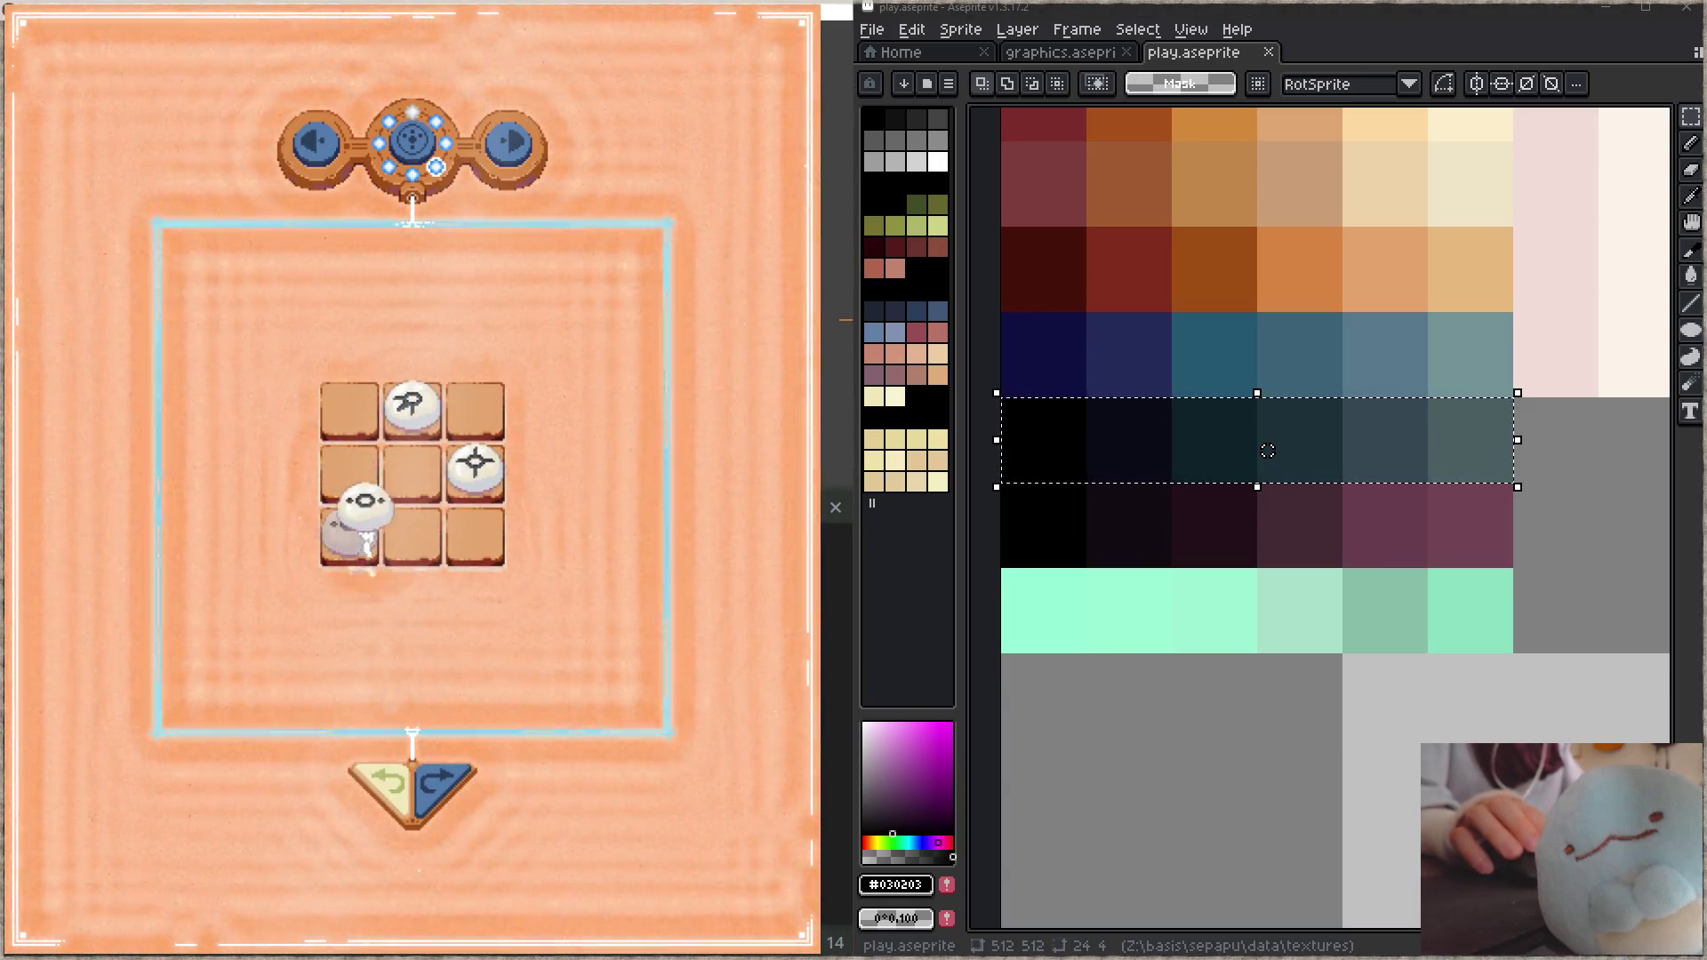
# Step: Drag pieces onto the middle-left and top-right tiles to turn them into rocks
pyautogui.moveTo(350, 533); pyautogui.dragTo(349, 471)
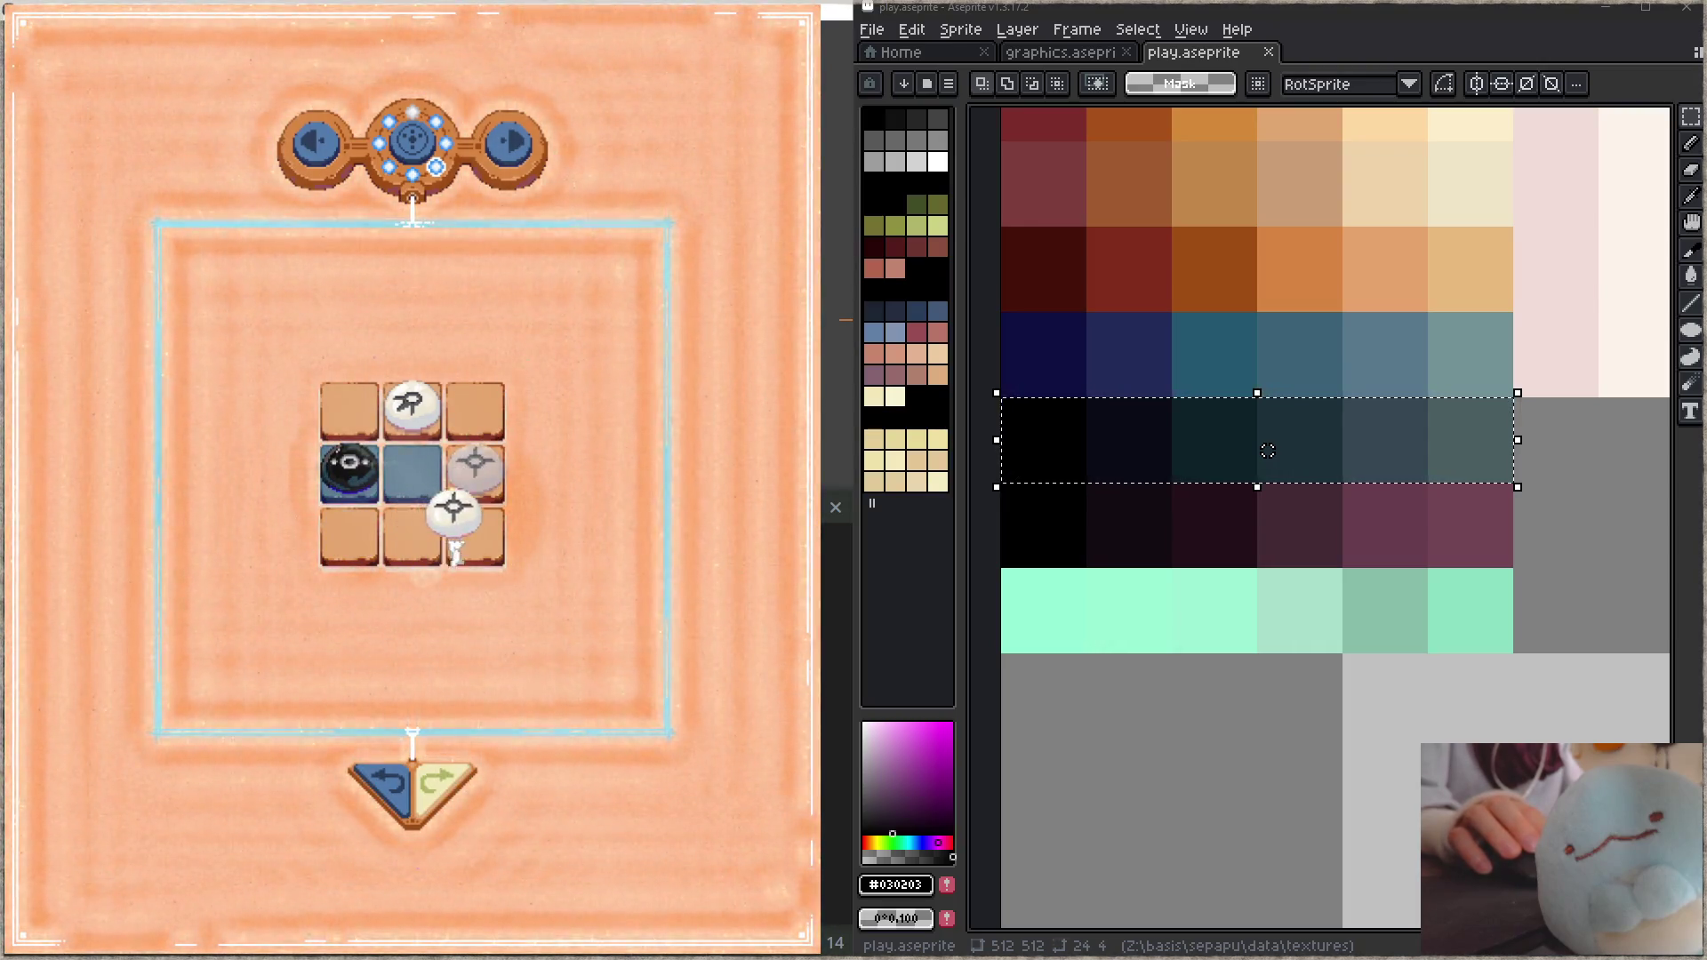
pyautogui.moveTo(469, 416); pyautogui.dragTo(471, 413)
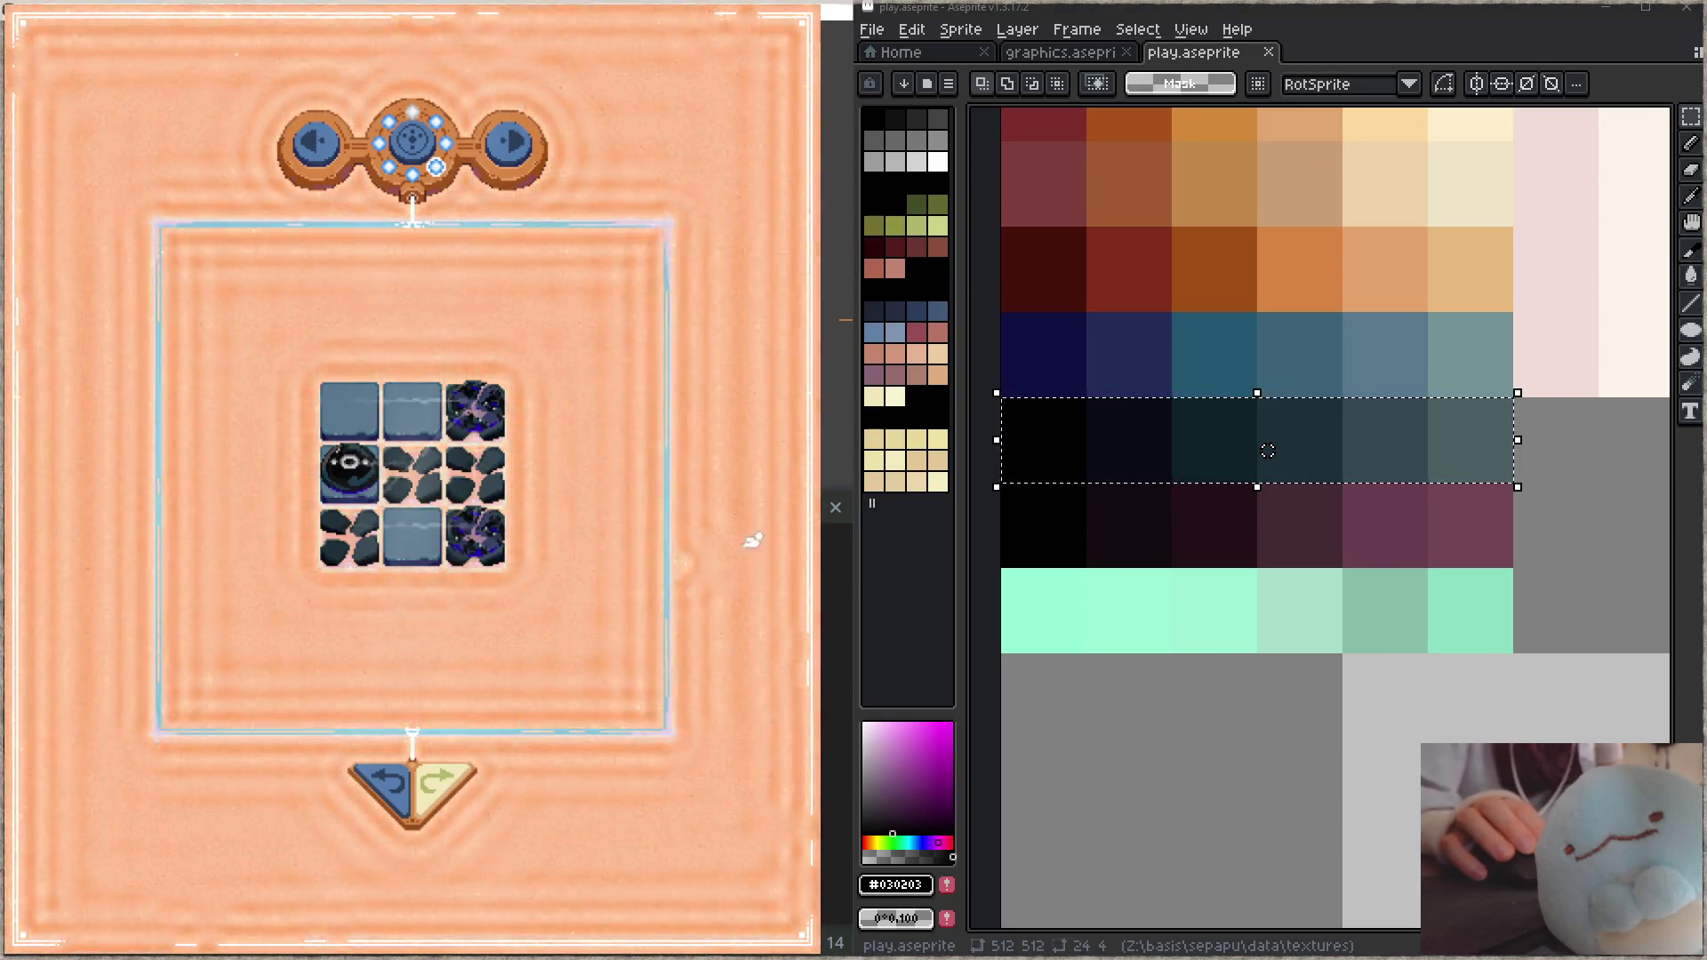
# Step: Copy the rock tile sprite to an empty spot below the tile sprites
pyautogui.scroll(-5, 1268, 451)
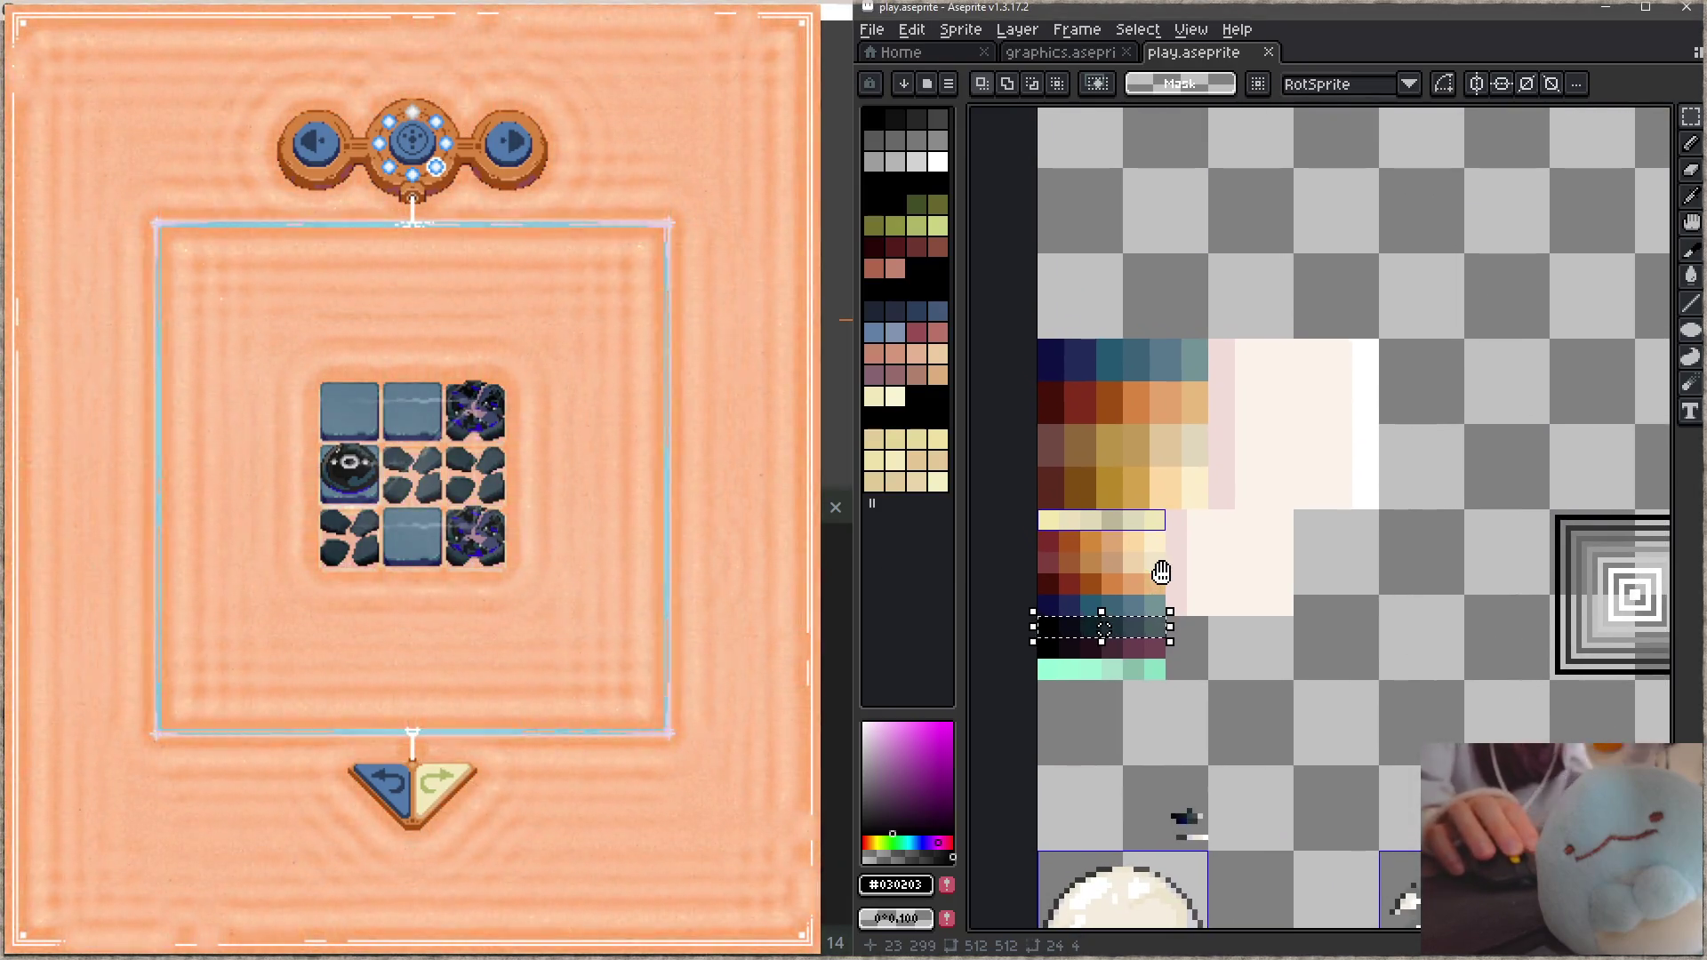
pyautogui.scroll(-1, 1239, 529)
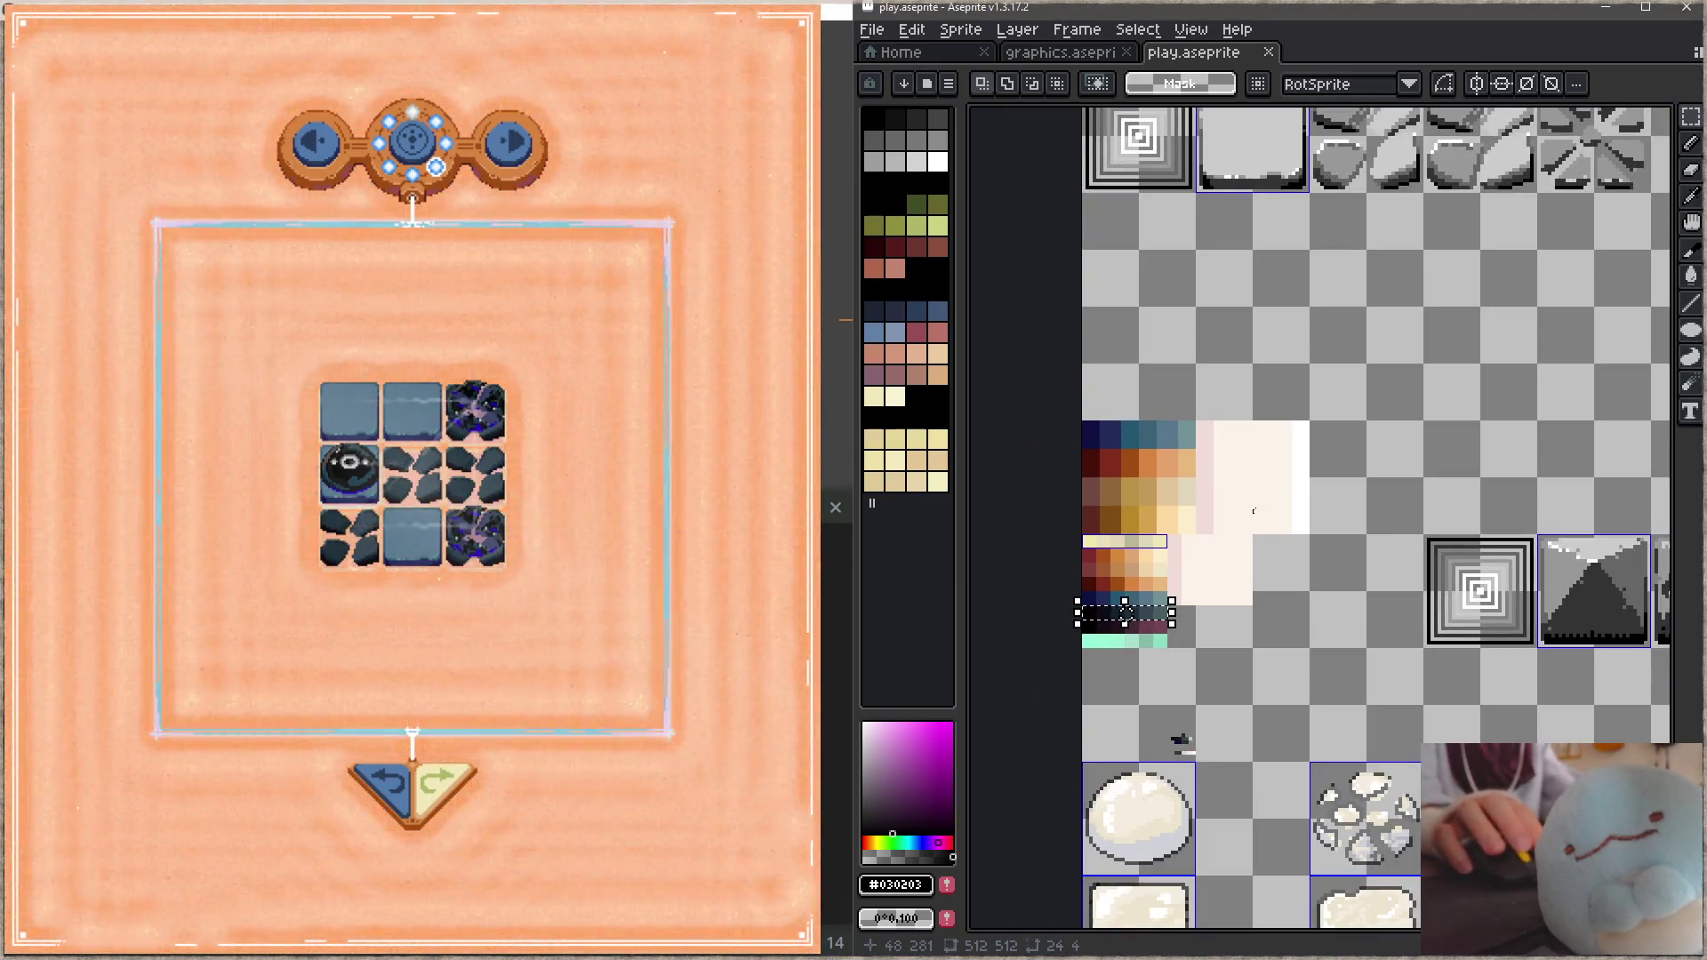
pyautogui.moveTo(1267, 493)
pyautogui.mouseDown()
pyautogui.moveTo(1298, 655)
pyautogui.moveTo(1283, 705)
pyautogui.mouseUp()
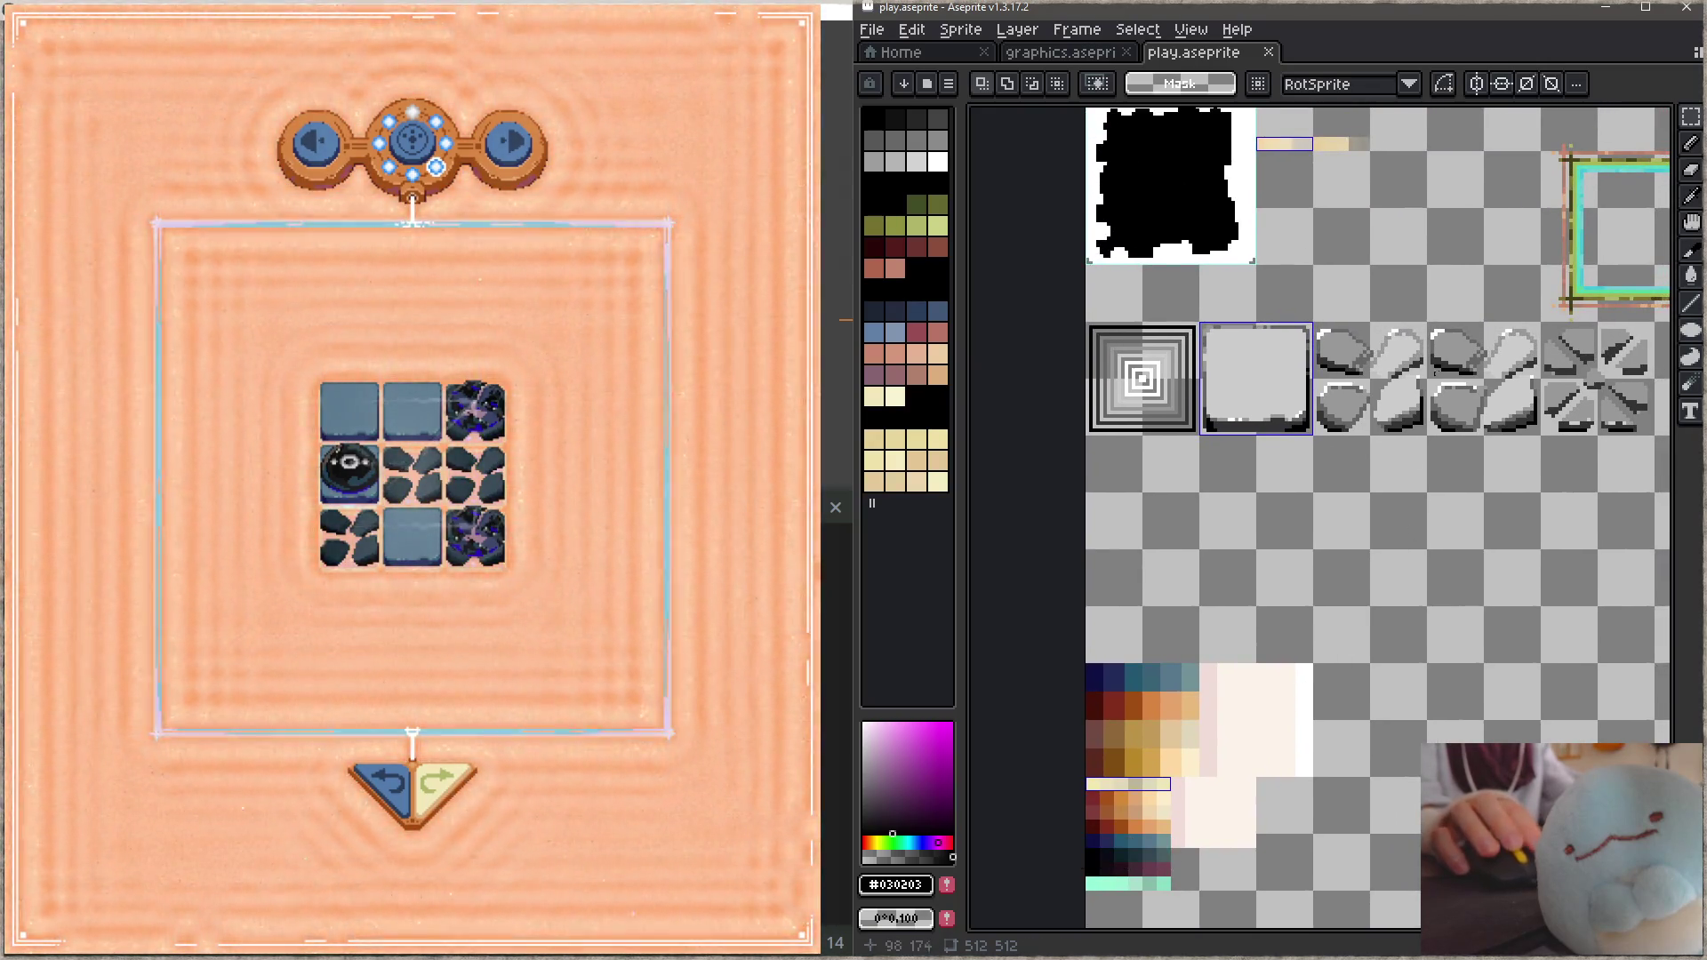
pyautogui.scroll(1, 1428, 353)
pyautogui.scroll(1, 1428, 353)
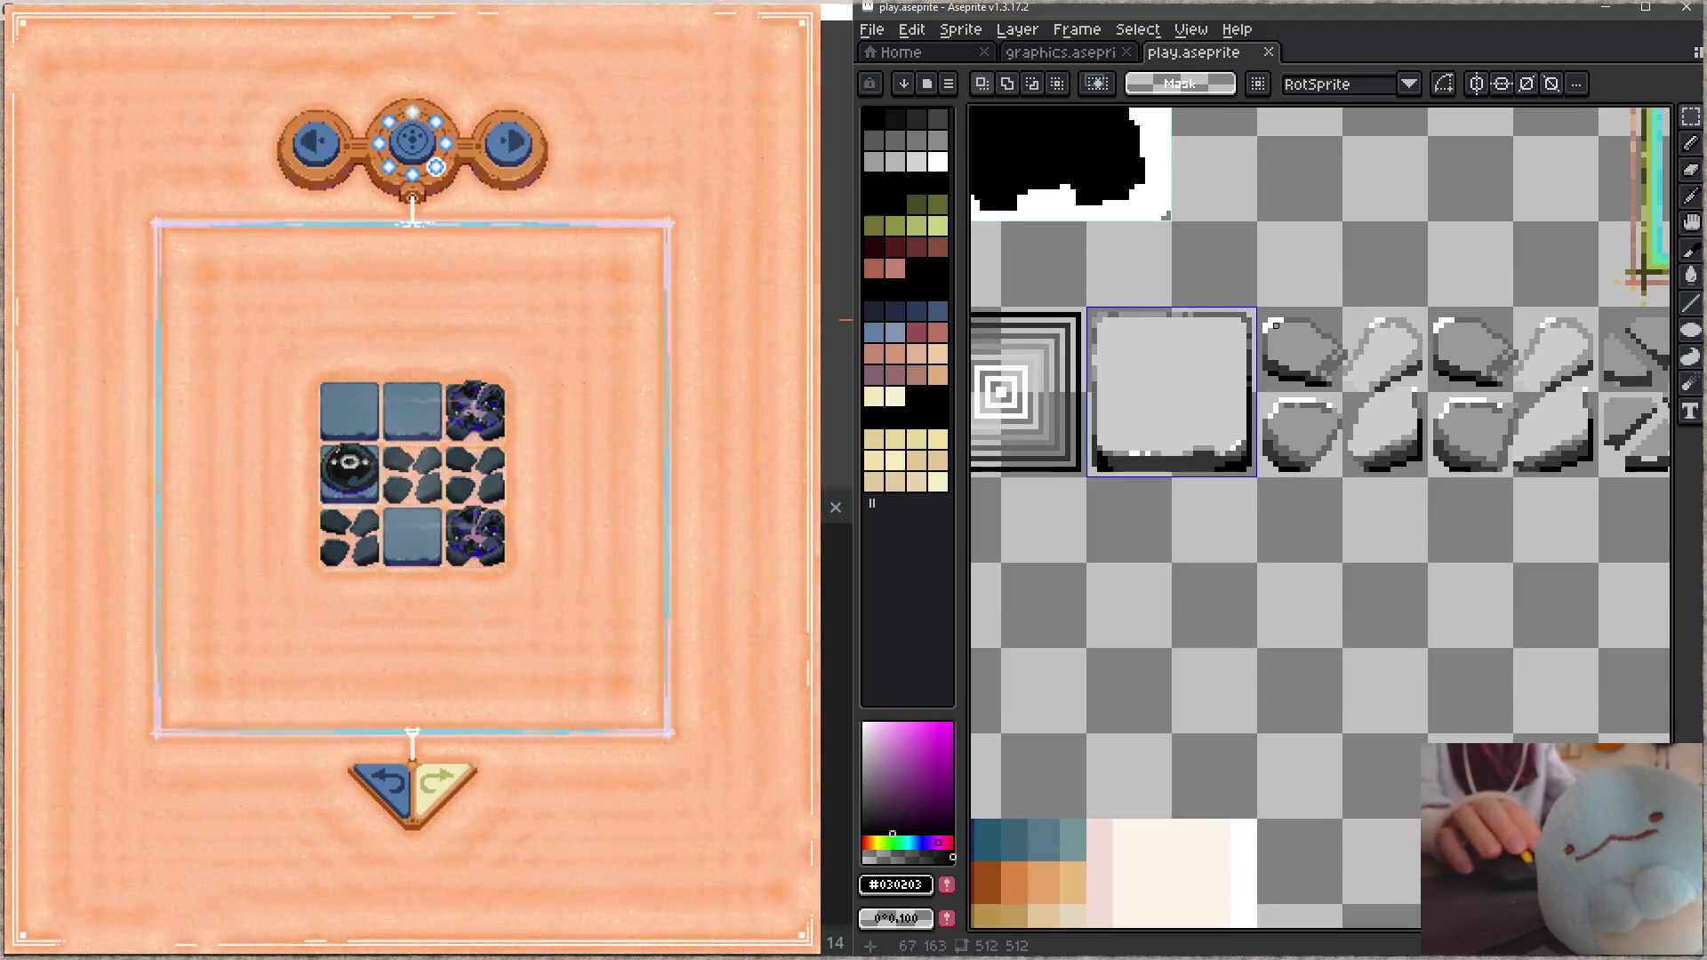
pyautogui.moveTo(1278, 324); pyautogui.dragTo(1426, 471)
pyautogui.moveTo(1343, 392); pyautogui.dragTo(1512, 563)
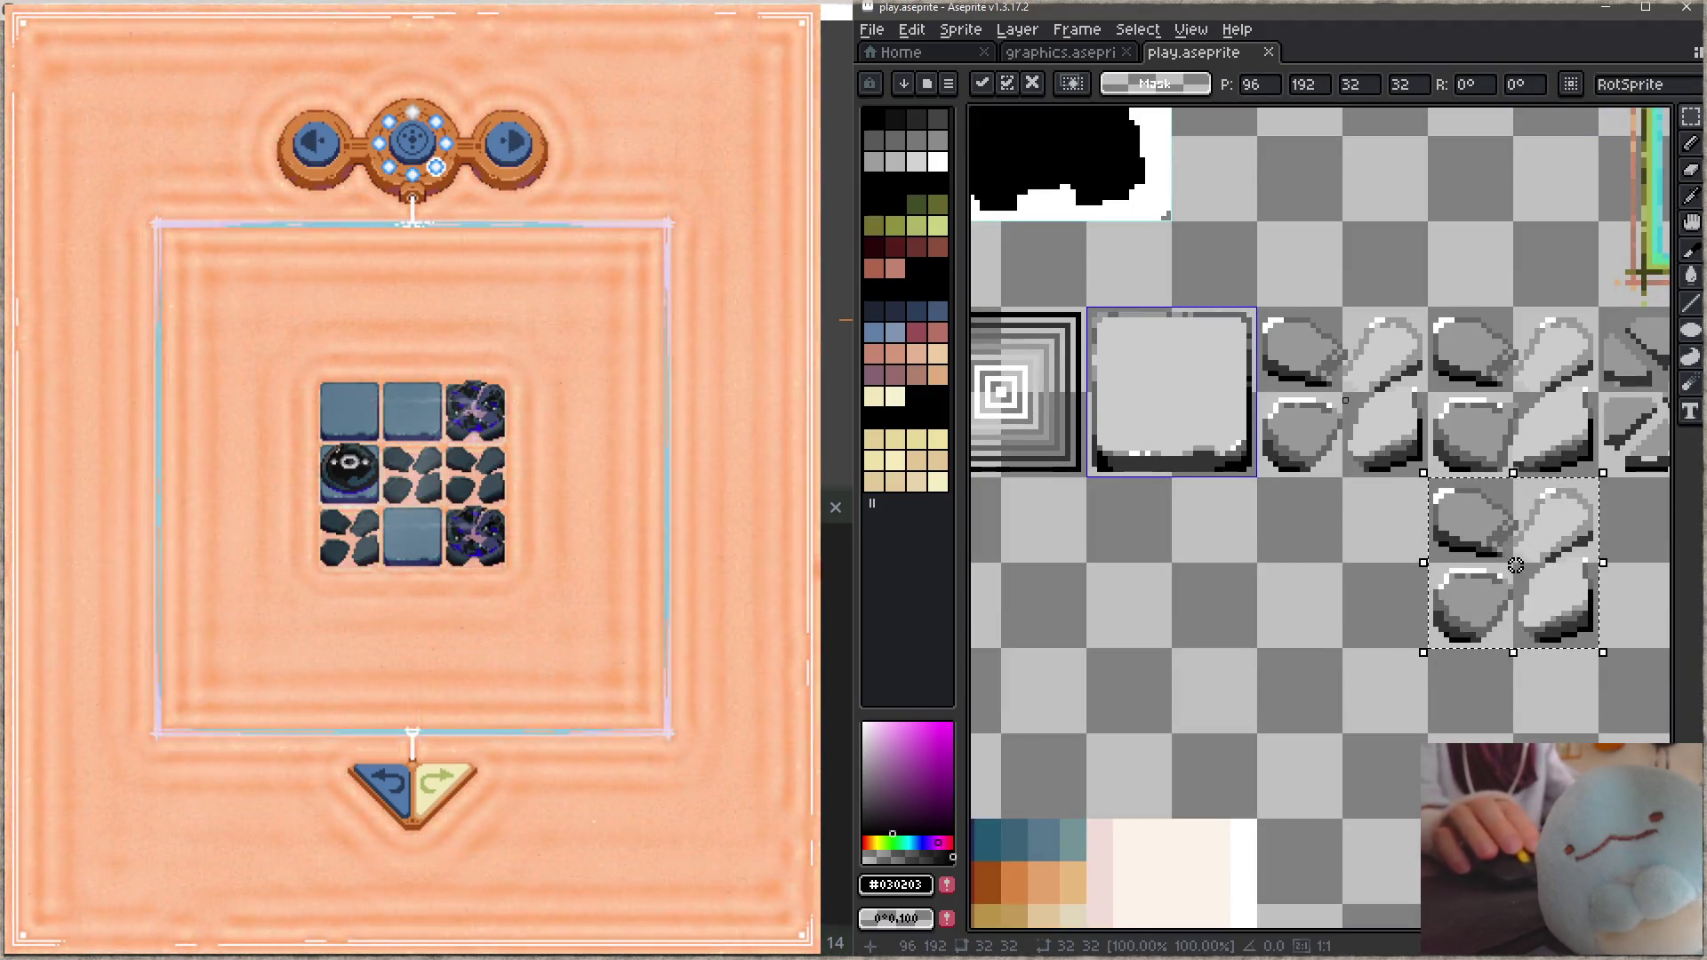
pyautogui.click(1308, 363)
# Step: Replace the old rock tile with a copy of the plain square tile and save
pyautogui.moveTo(1260, 310); pyautogui.dragTo(1427, 474)
pyautogui.press('Delete')
pyautogui.moveTo(1090, 310)
pyautogui.mouseDown()
pyautogui.moveTo(1255, 476)
pyautogui.moveTo(1392, 433)
pyautogui.mouseUp()
pyautogui.press('Return')
pyautogui.hotkey('ctrl', 's')
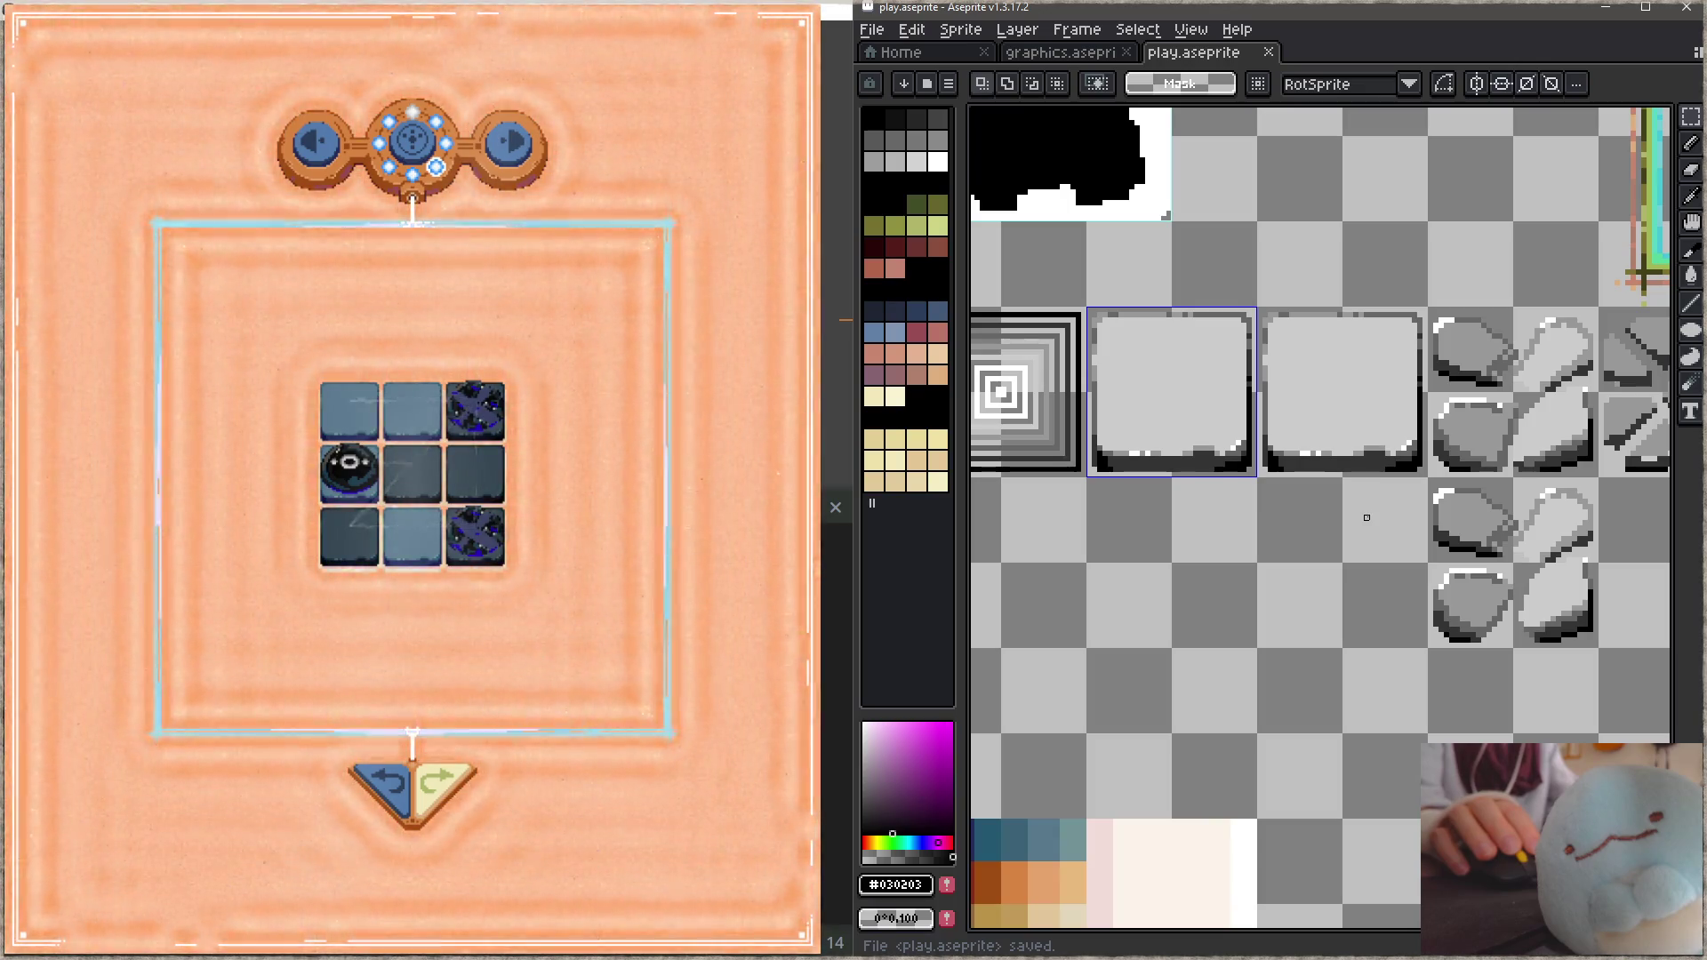
# Step: Select the dark navy-teal swatch row in the palette with the rectangular marquee
pyautogui.scroll(-2, 1250, 579)
pyautogui.scroll(2, 1262, 791)
pyautogui.scroll(-1, 1262, 694)
pyautogui.scroll(1, 1289, 663)
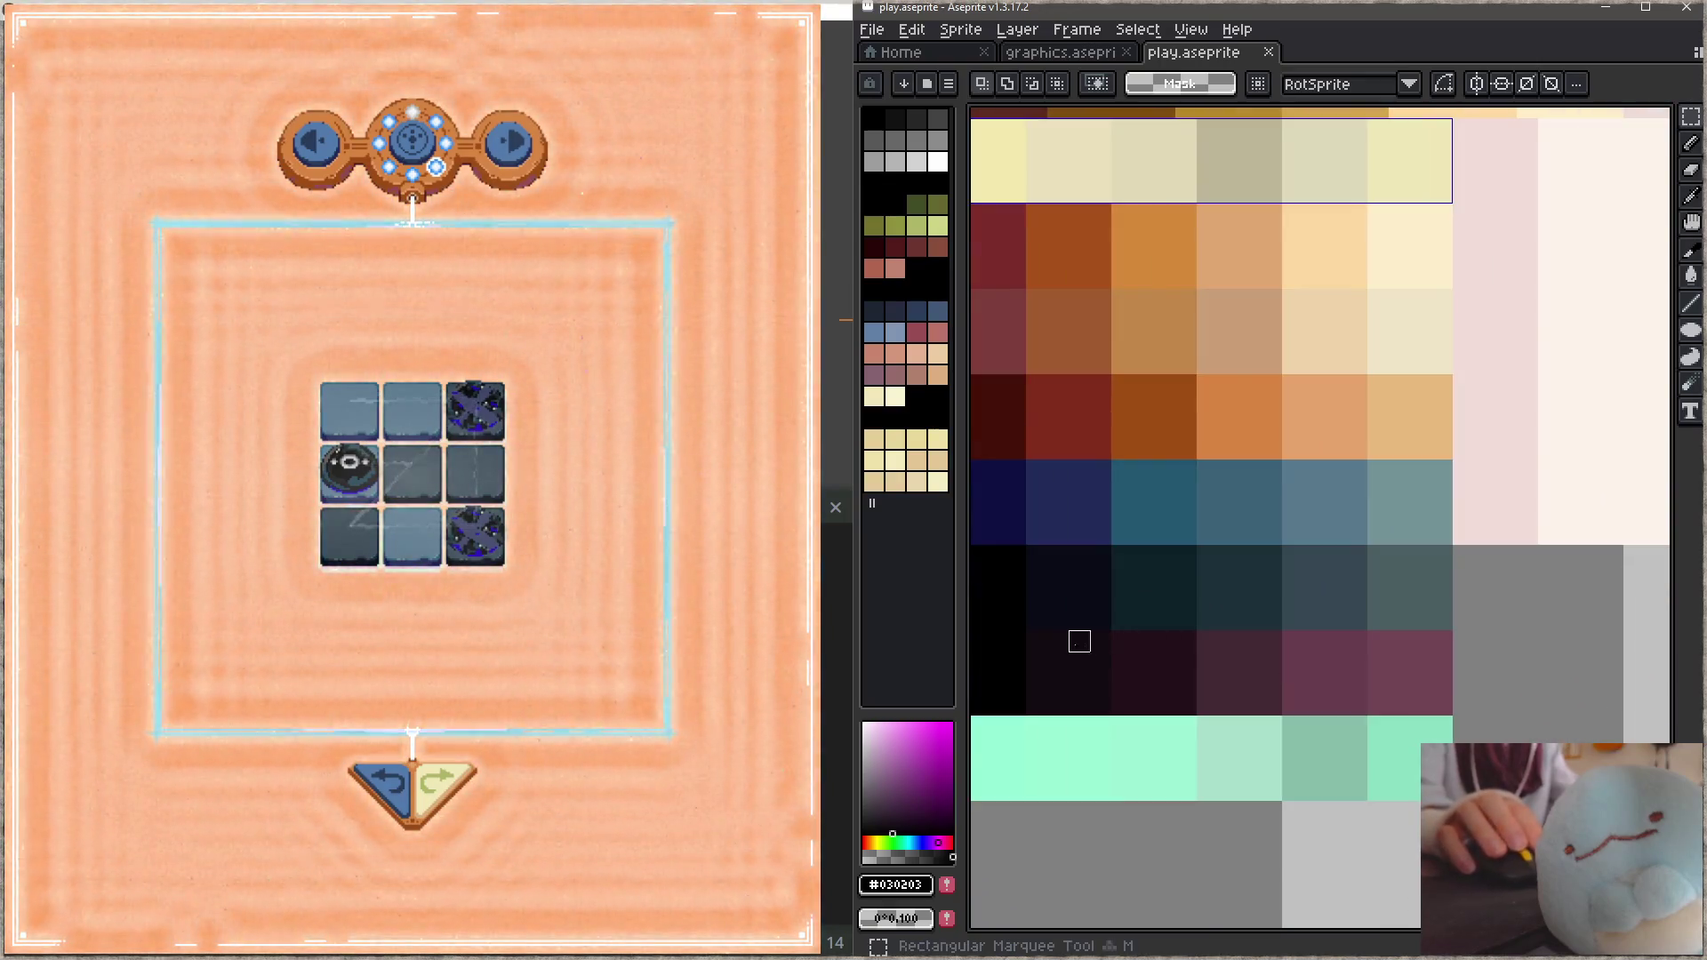
pyautogui.scroll(-1, 1067, 649)
pyautogui.scroll(1, 1245, 671)
pyautogui.moveTo(1024, 791); pyautogui.dragTo(1369, 805)
pyautogui.moveTo(1111, 643); pyautogui.dragTo(1122, 672)
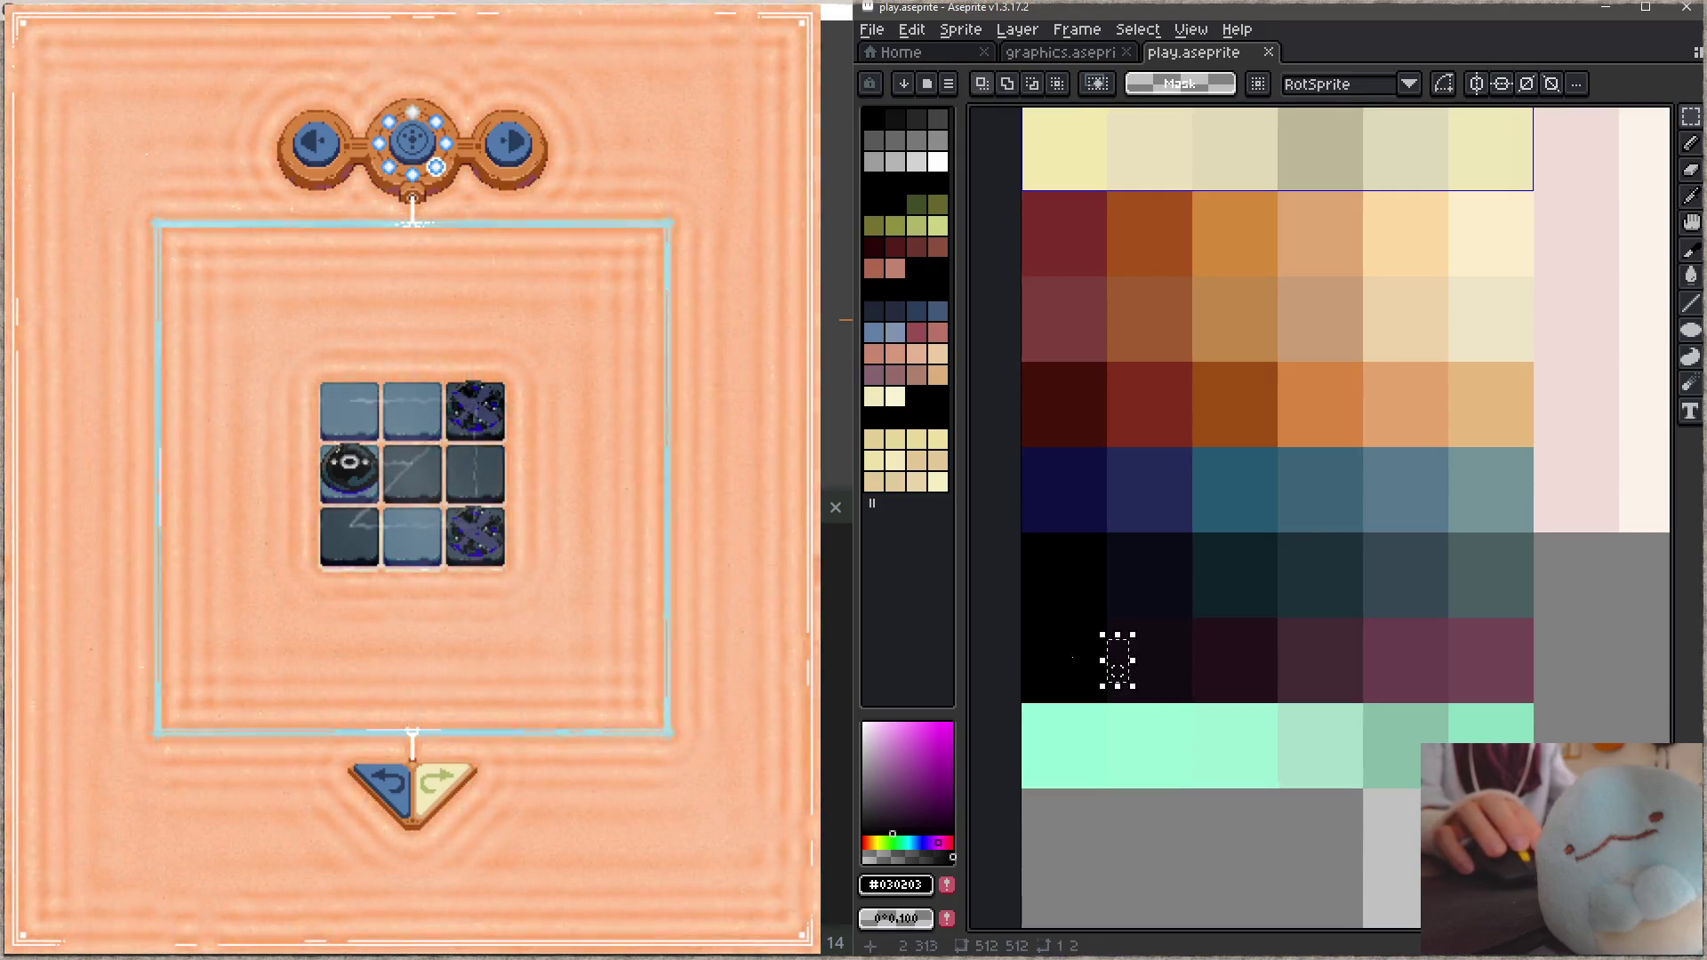
pyautogui.moveTo(1028, 619); pyautogui.dragTo(1512, 699)
pyautogui.moveTo(1024, 533); pyautogui.dragTo(1534, 619)
# Step: Move the navy-teal row out to the right, bring the purple row up, and save
pyautogui.scroll(-1, 1181, 650)
pyautogui.moveTo(1123, 614)
pyautogui.mouseDown()
pyautogui.moveTo(1535, 610)
pyautogui.moveTo(1476, 615)
pyautogui.mouseUp()
pyautogui.click(1056, 632)
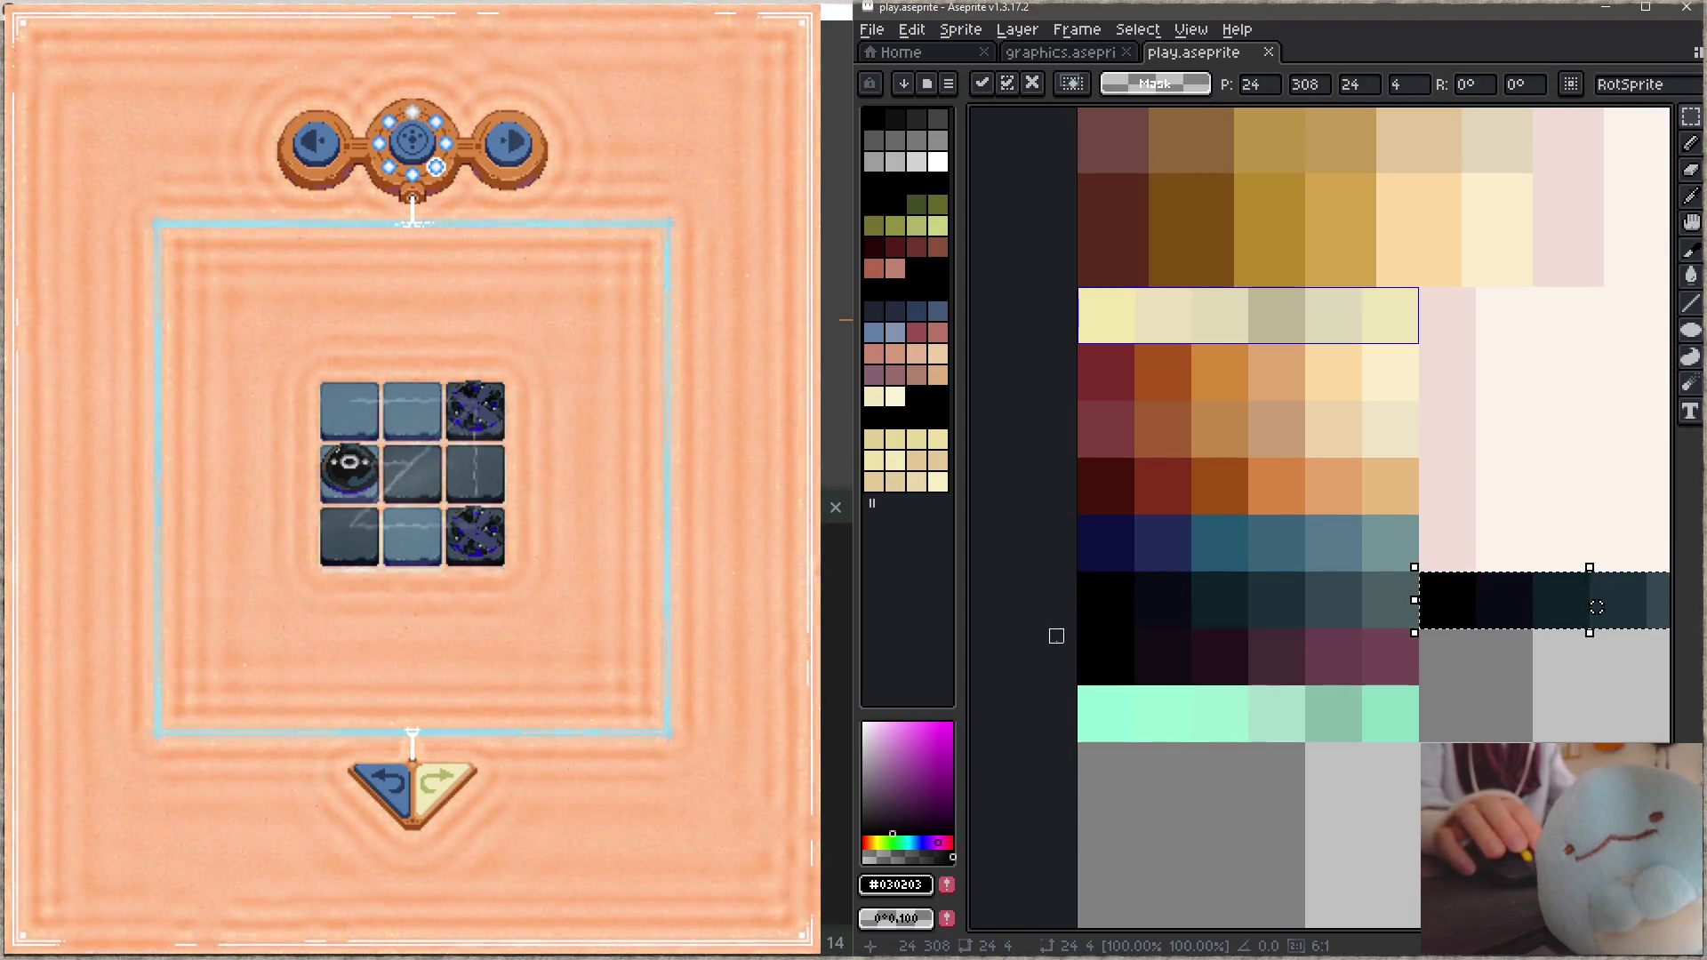
pyautogui.moveTo(1079, 630)
pyautogui.mouseDown()
pyautogui.moveTo(1419, 686)
pyautogui.moveTo(1341, 618)
pyautogui.moveTo(1354, 625)
pyautogui.mouseUp()
pyautogui.hotkey('ctrl', 's')
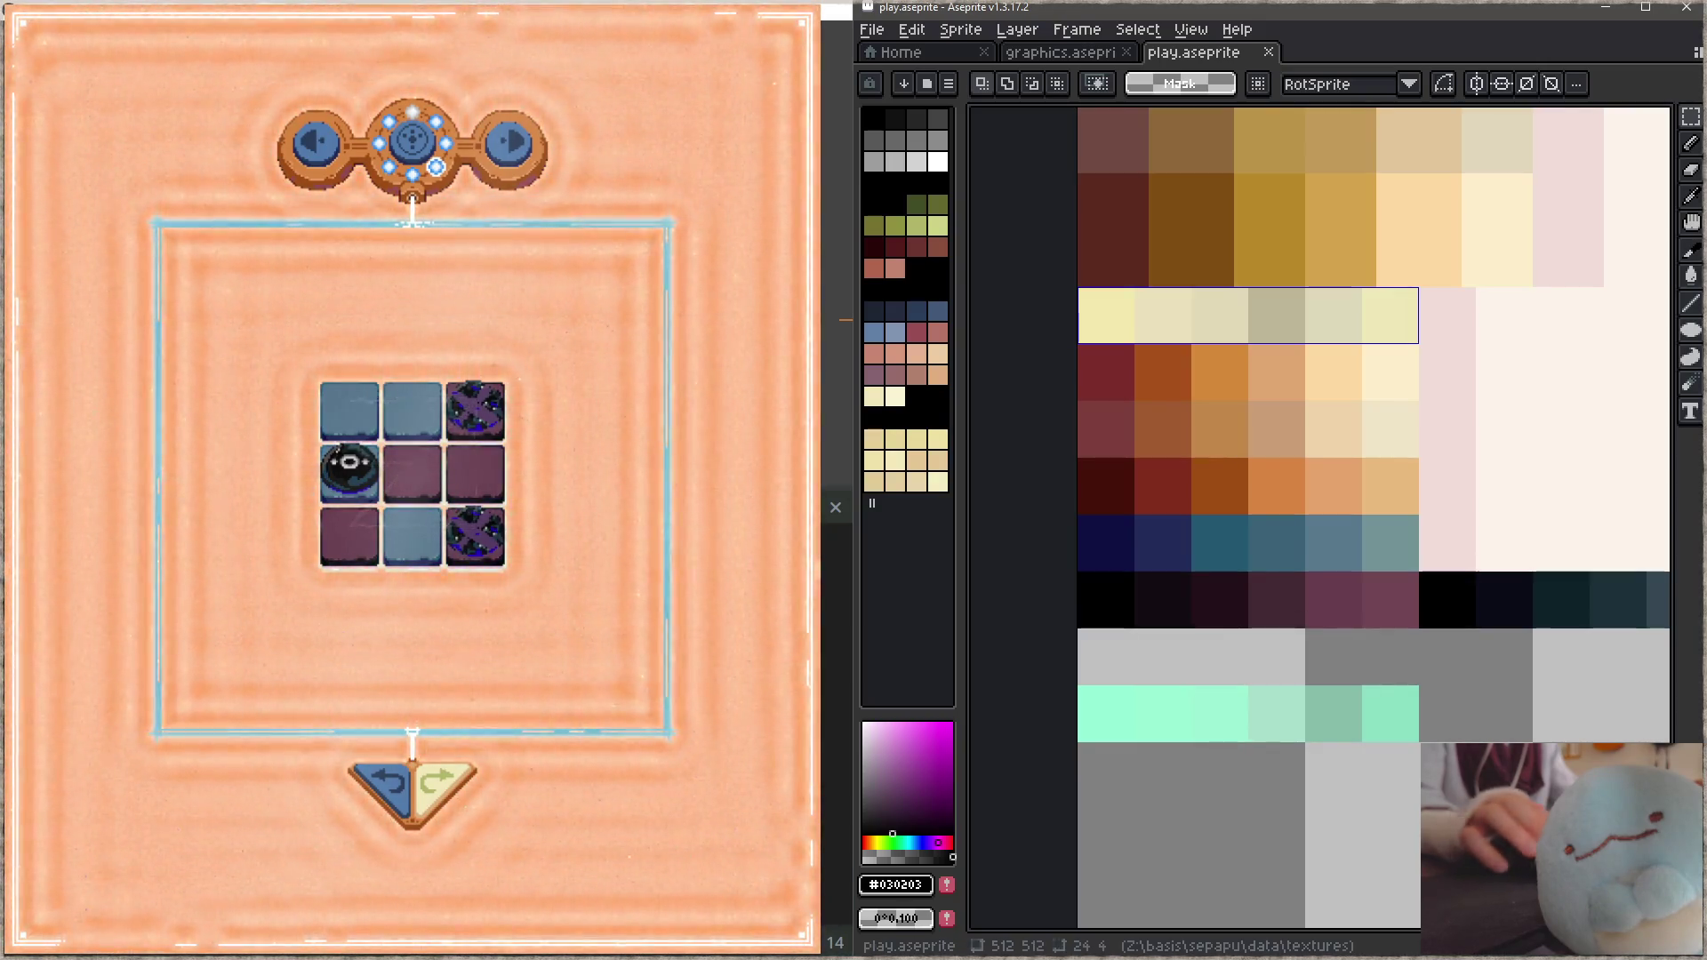
pyautogui.click(391, 792)
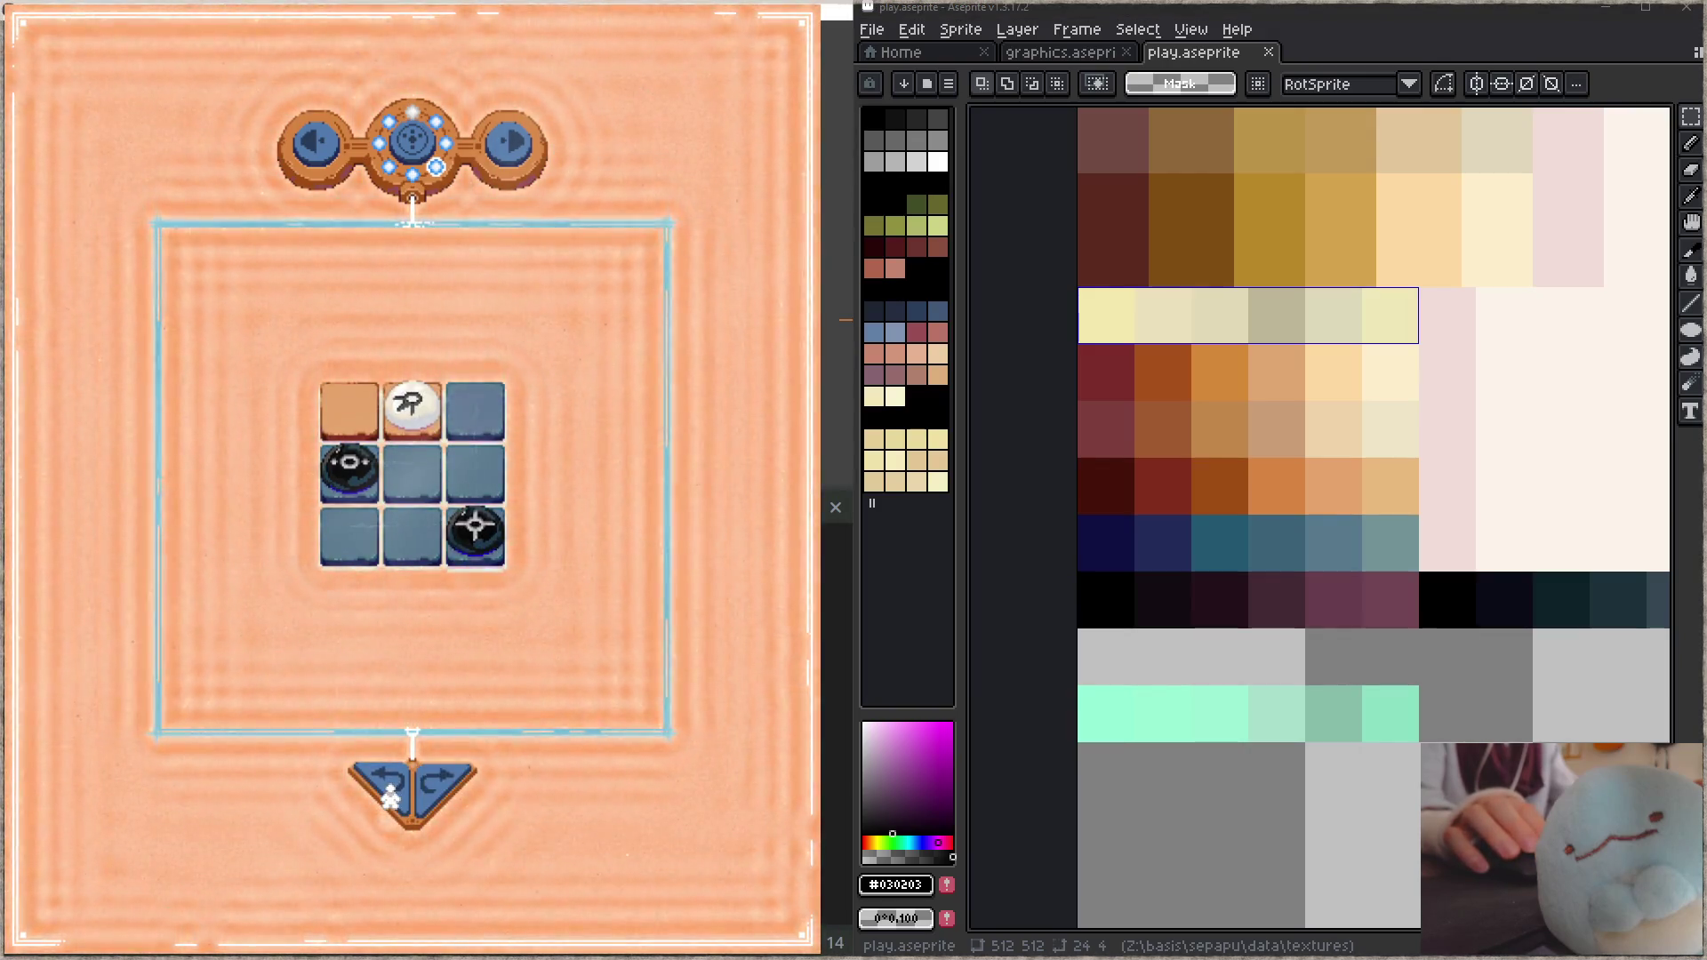
pyautogui.click(391, 795)
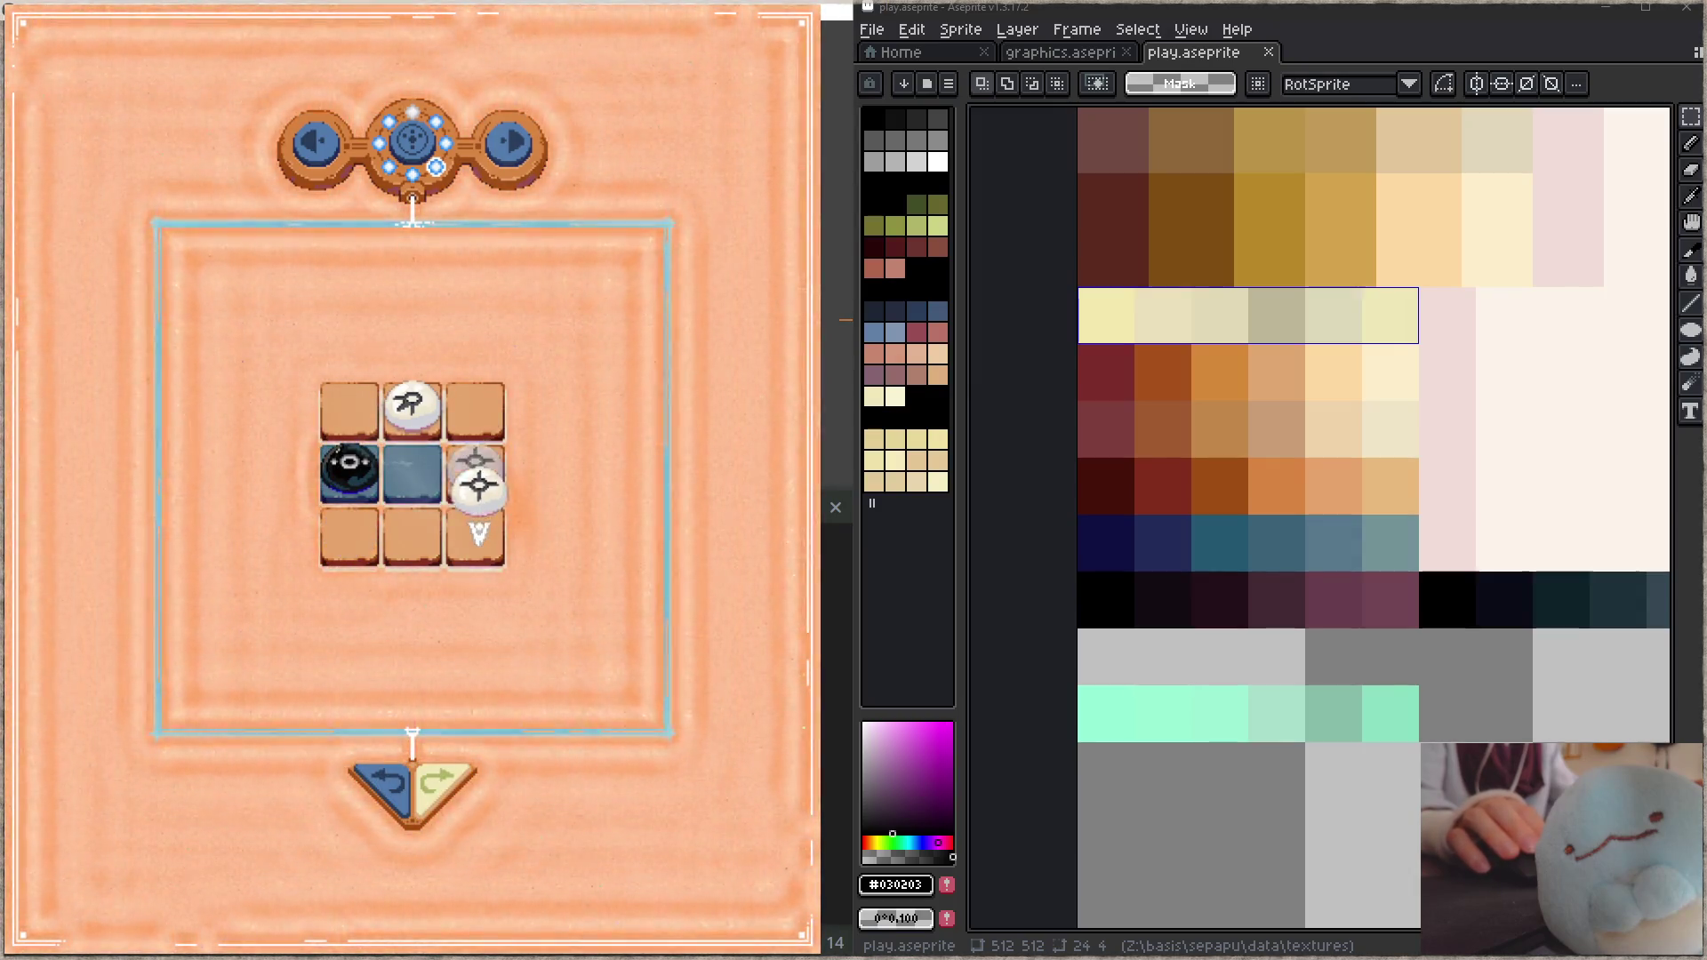
pyautogui.press('Right')
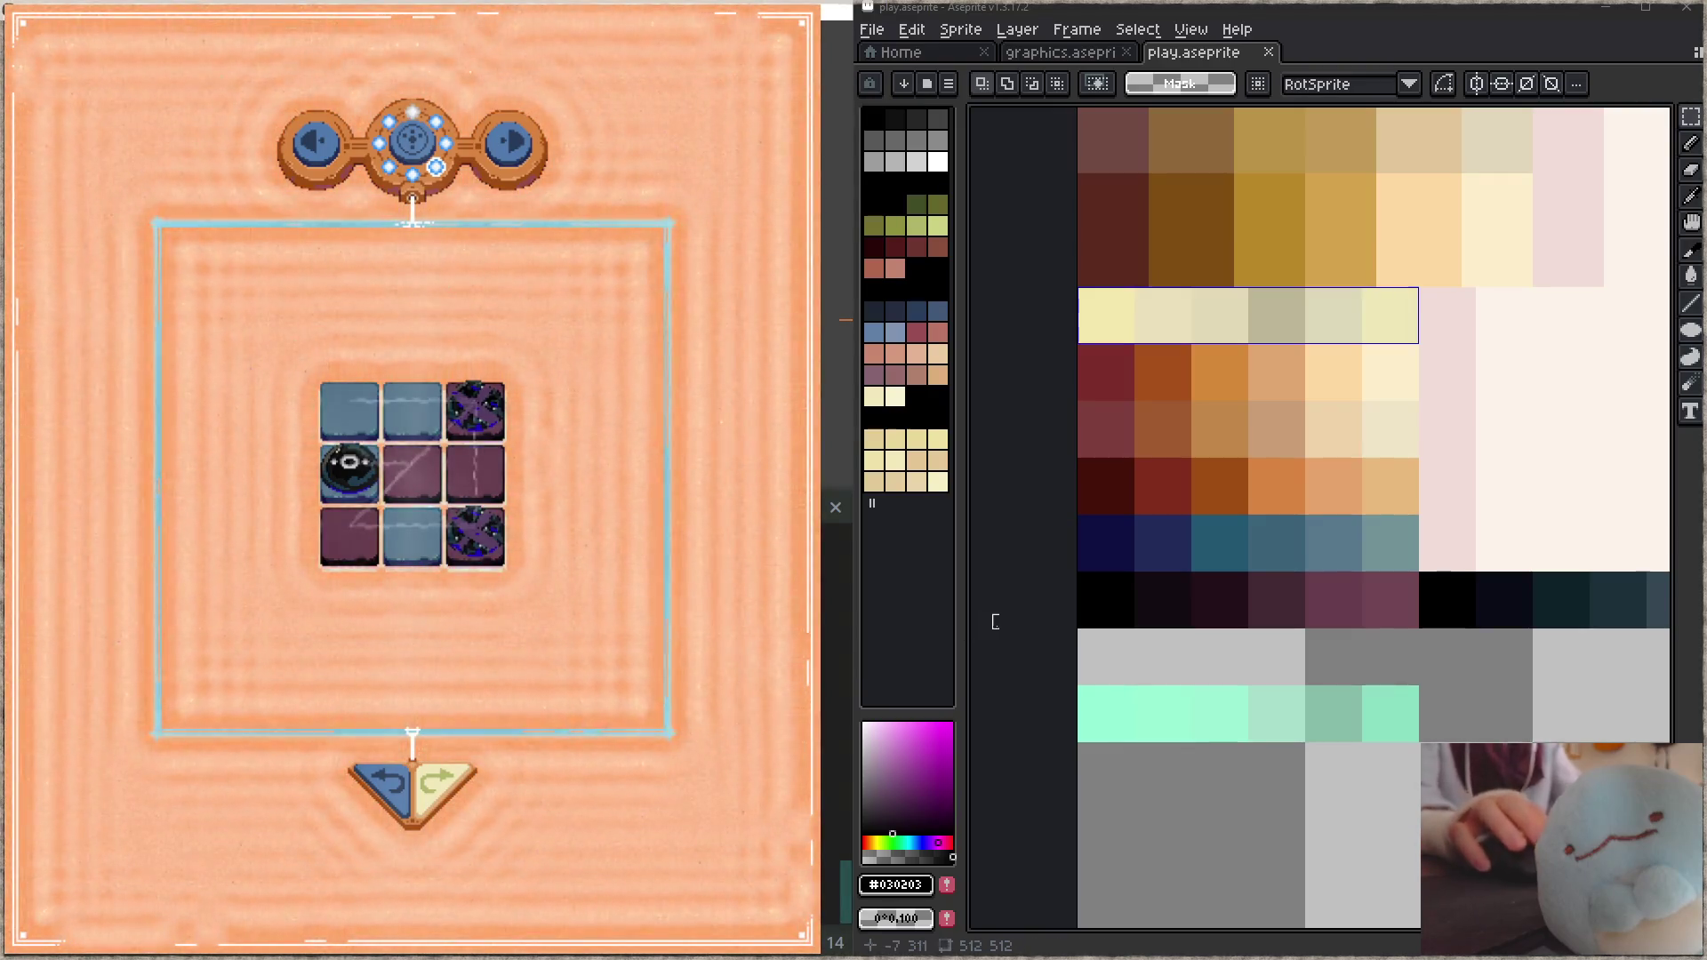
pyautogui.scroll(-2, 1354, 536)
# Step: Rotate the large square tile sprite 45° into a diamond and save
pyautogui.scroll(5, 1105, 647)
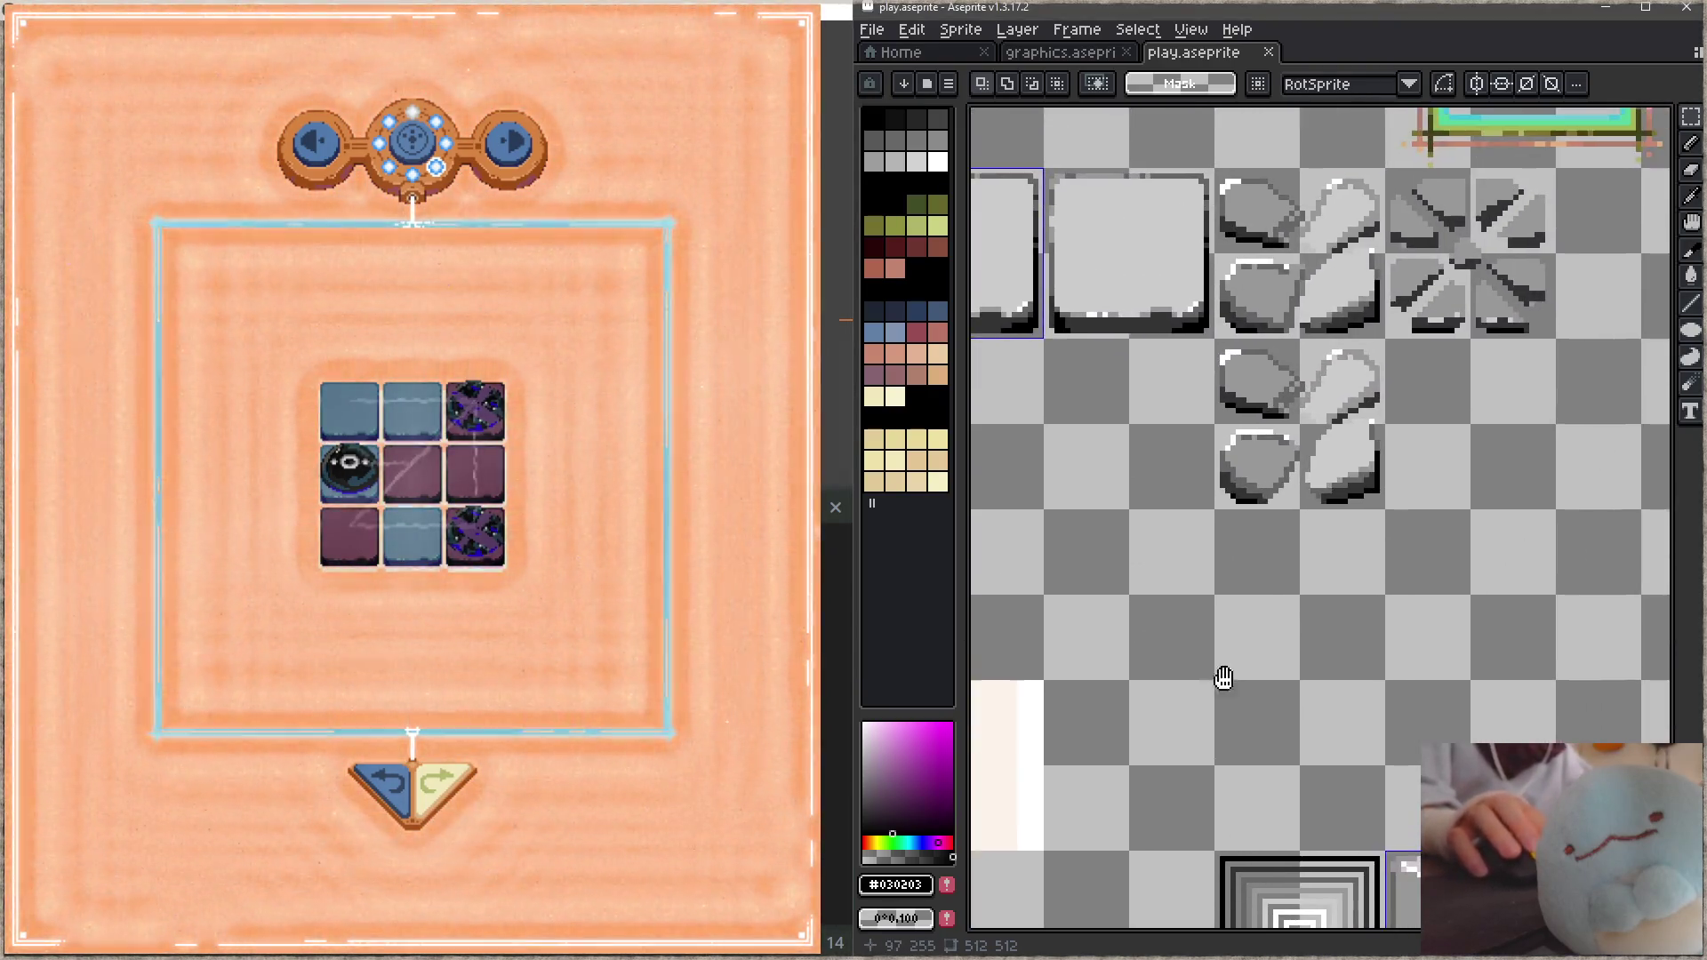
pyautogui.scroll(2, 1147, 398)
pyautogui.scroll(1, 1125, 339)
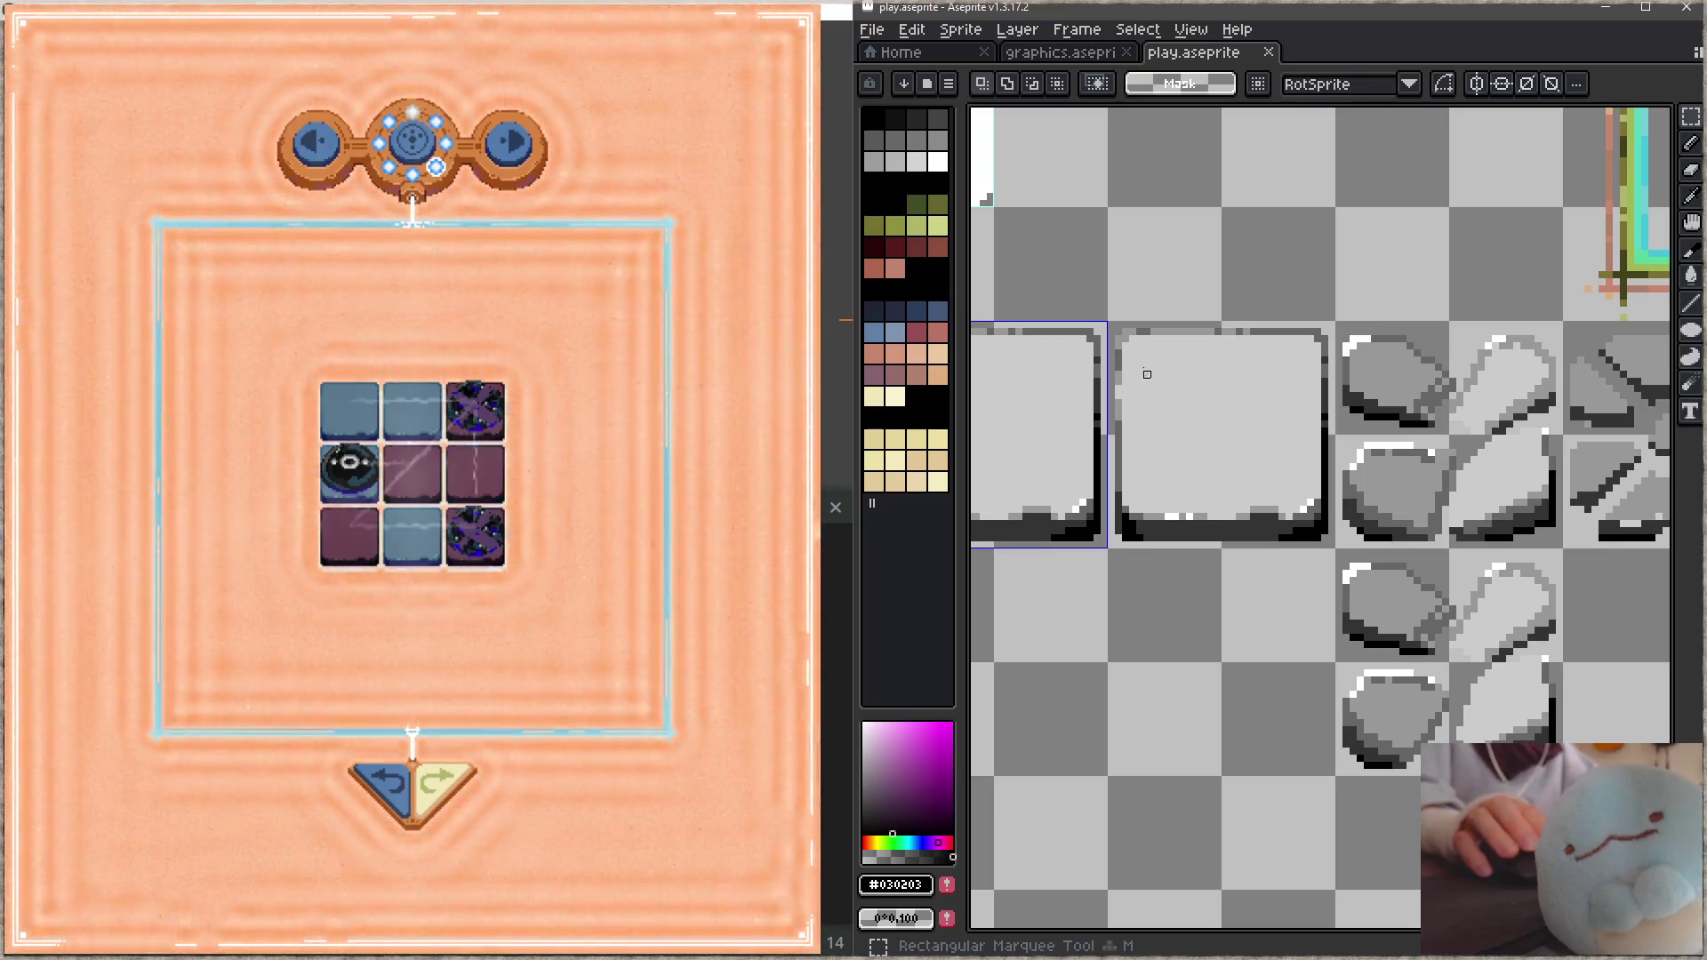
pyautogui.moveTo(1126, 338); pyautogui.dragTo(1329, 540)
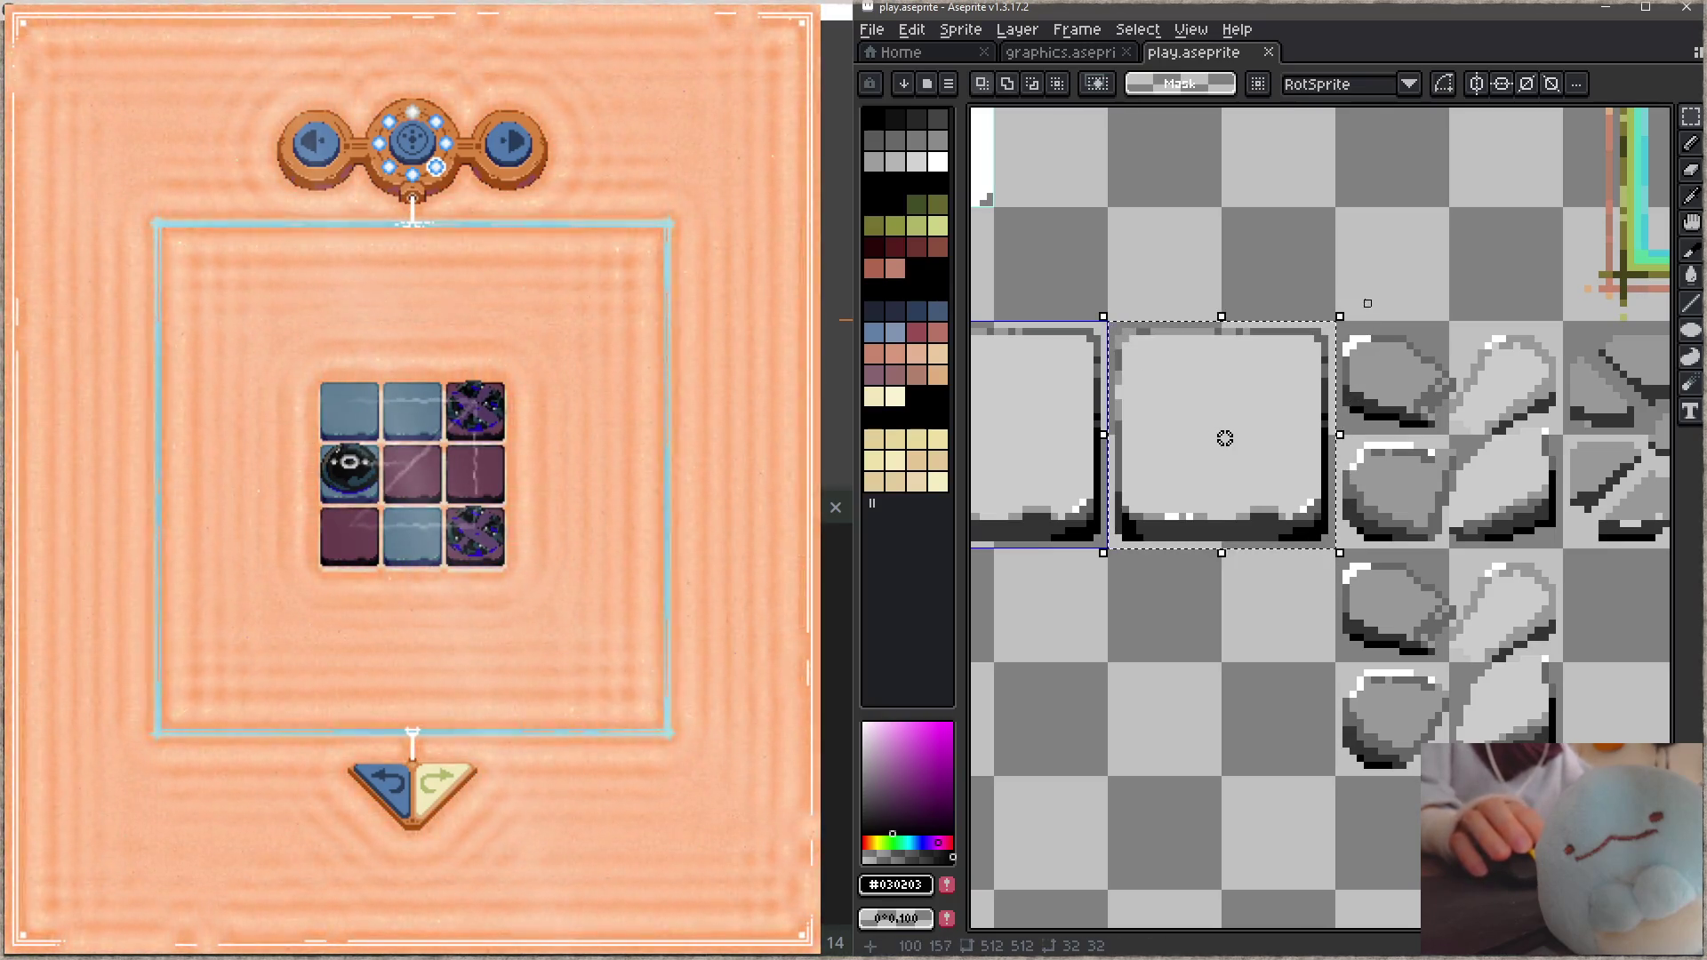
pyautogui.moveTo(1367, 311)
pyautogui.mouseDown()
pyautogui.moveTo(1225, 267)
pyautogui.moveTo(1227, 316)
pyautogui.mouseUp()
pyautogui.click(1239, 317)
pyautogui.hotkey('ctrl', 's')
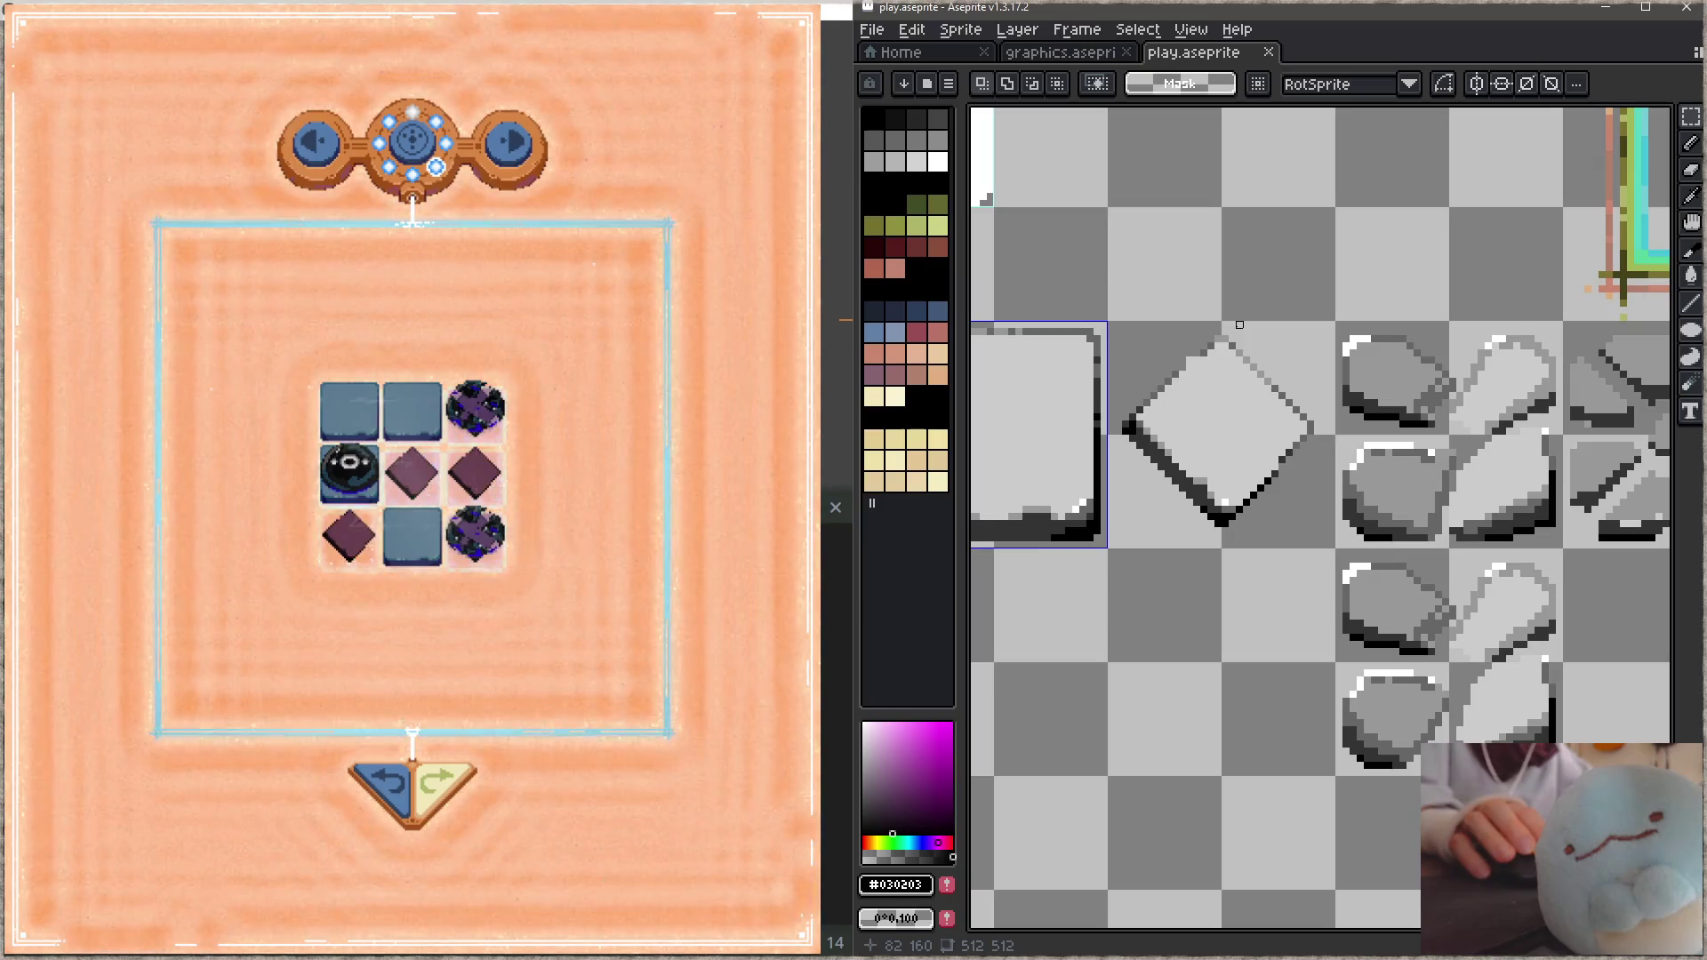
# Step: Clear the diamond tile's pixels from the sprite sheet
pyautogui.scroll(1, 1271, 409)
pyautogui.hscroll(-2, 1295, 457)
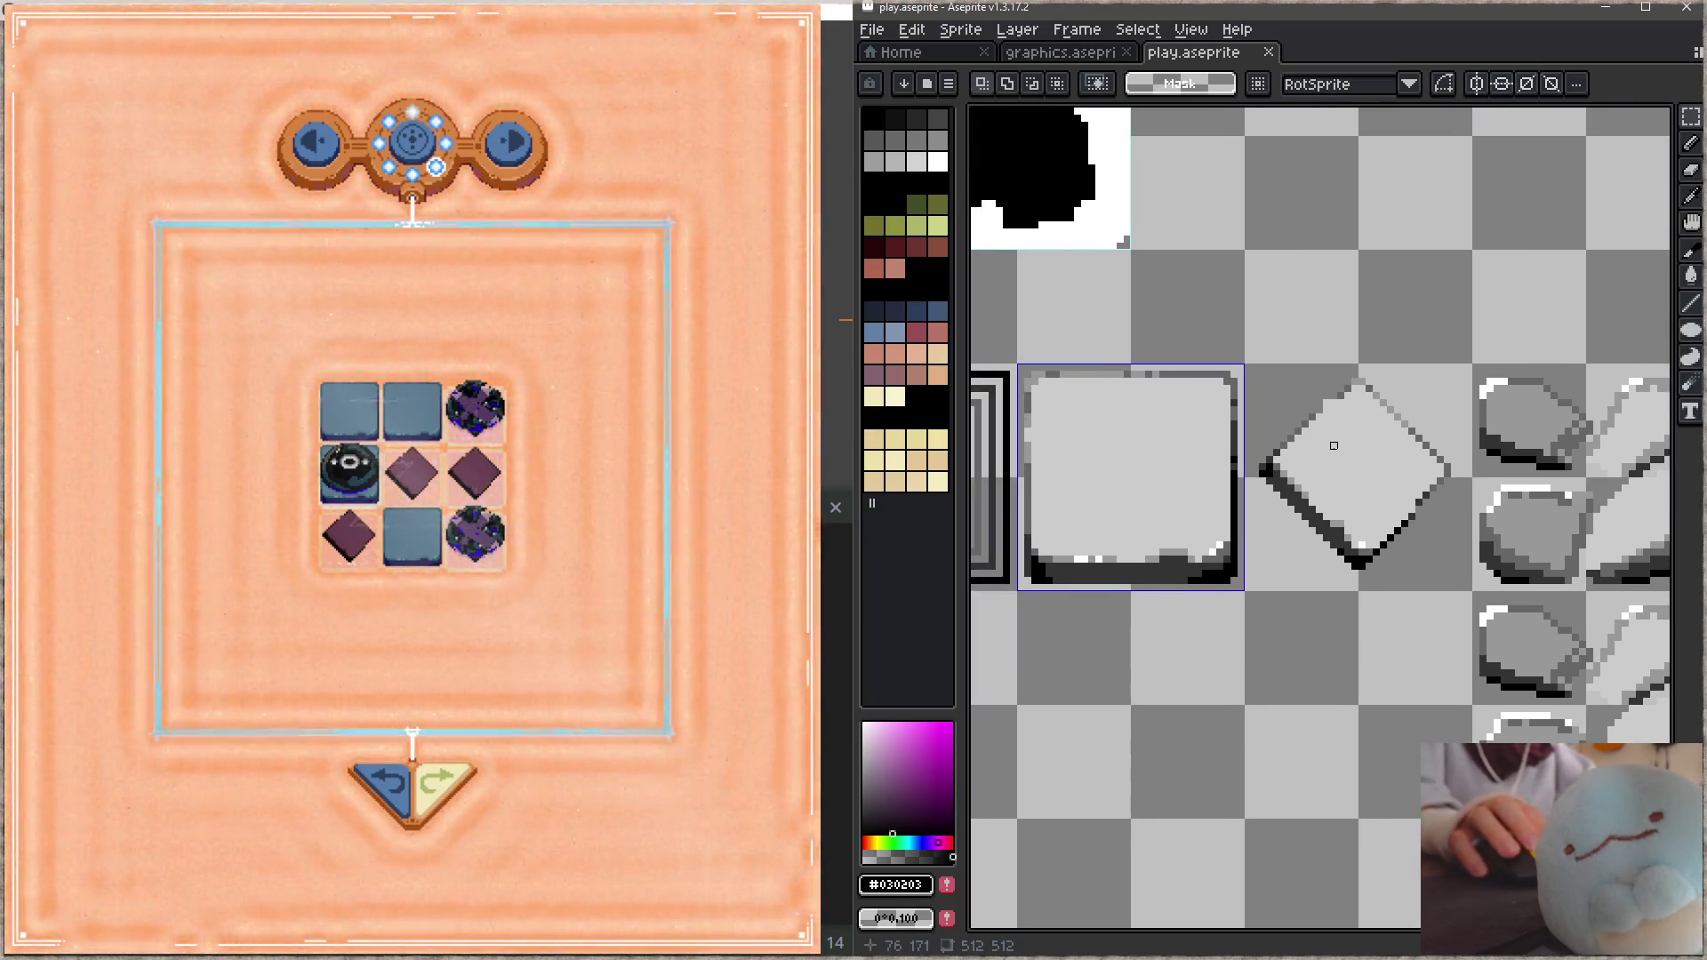
pyautogui.hotkey('ctrl', 'z')
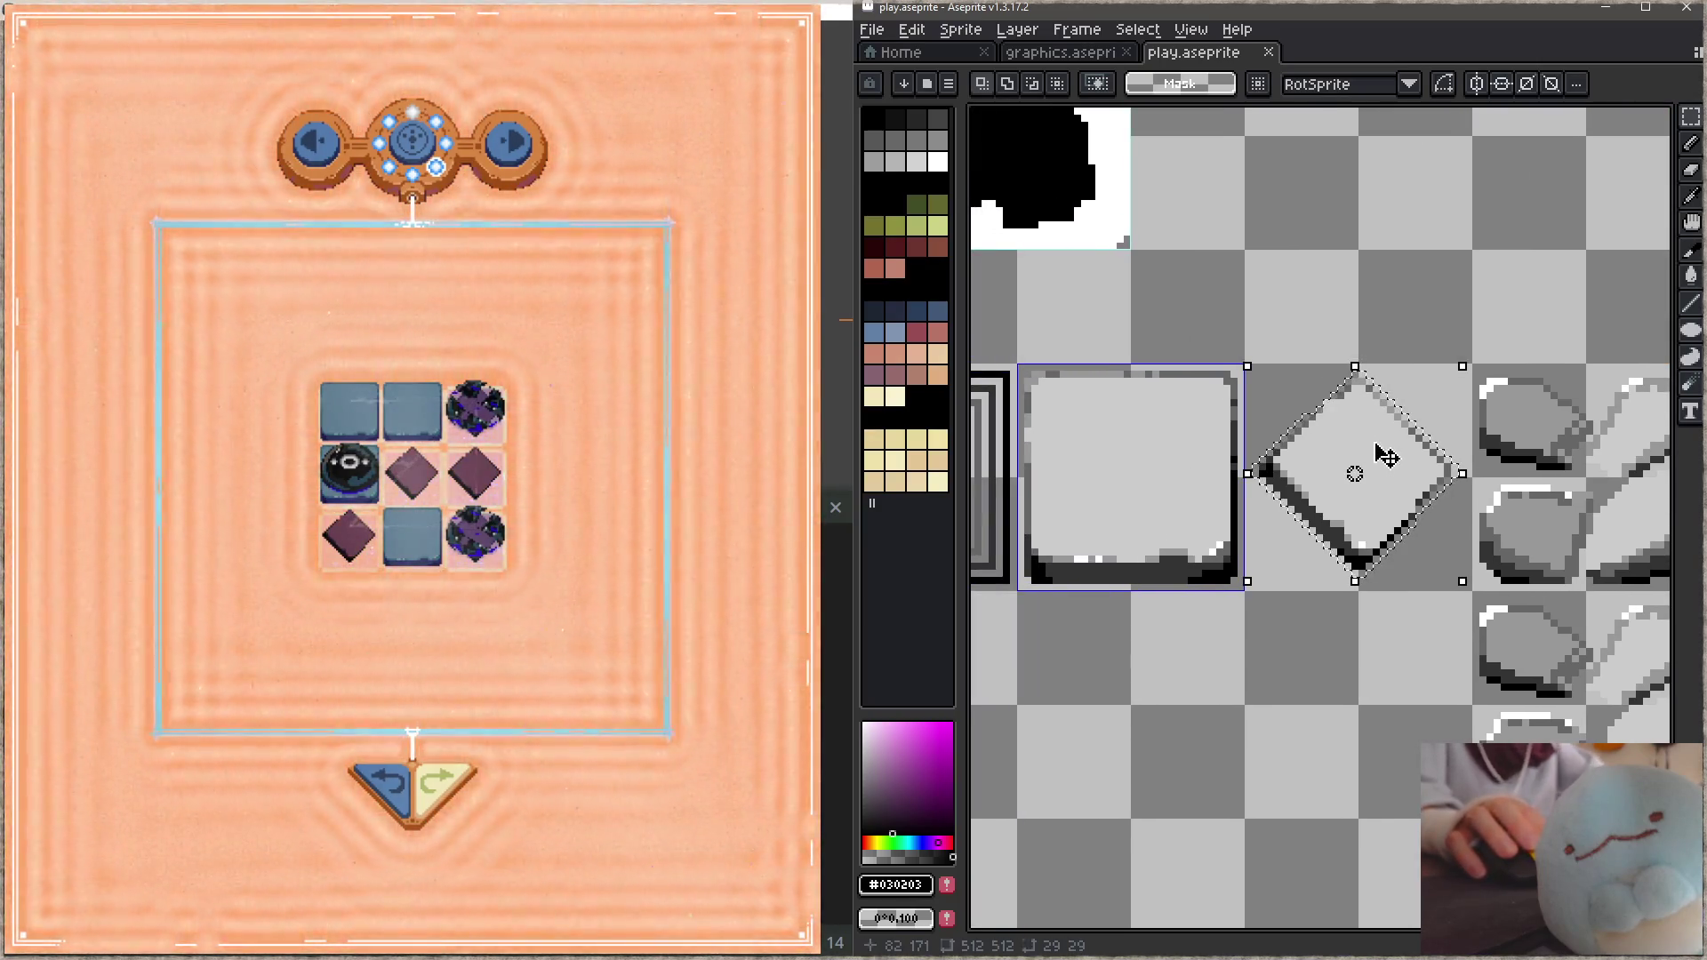
pyautogui.press('Delete')
pyautogui.hscroll(2, 1372, 439)
pyautogui.scroll(-1, 1371, 438)
# Step: Move the lower pair of rock tiles up-left one block and save
pyautogui.moveTo(1324, 548); pyautogui.dragTo(1540, 762)
pyautogui.click(1403, 684)
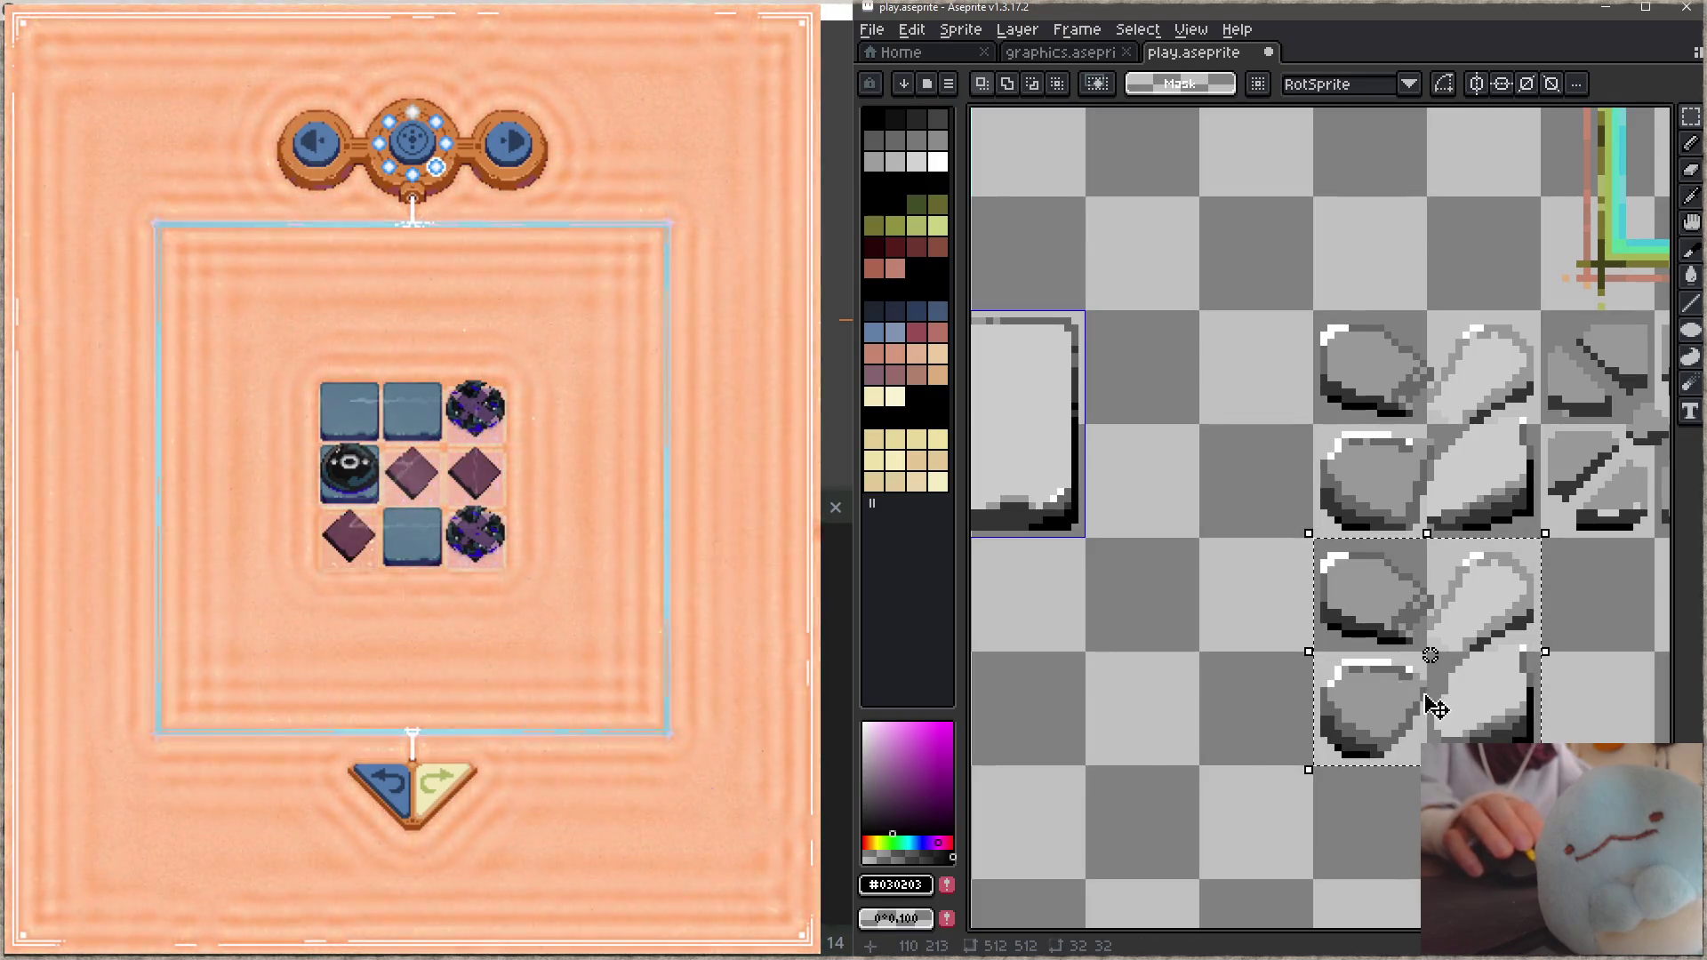
pyautogui.moveTo(1471, 709); pyautogui.dragTo(1236, 500)
pyautogui.hotkey('ctrl', 'd')
pyautogui.hotkey('ctrl', 's')
# Step: Shift the 2×2 rock block down-right and place the cross tile left of the rocks
pyautogui.moveTo(1086, 313)
pyautogui.mouseDown()
pyautogui.moveTo(1257, 525)
pyautogui.moveTo(1483, 752)
pyautogui.mouseUp()
pyautogui.moveTo(1323, 647); pyautogui.dragTo(1239, 663)
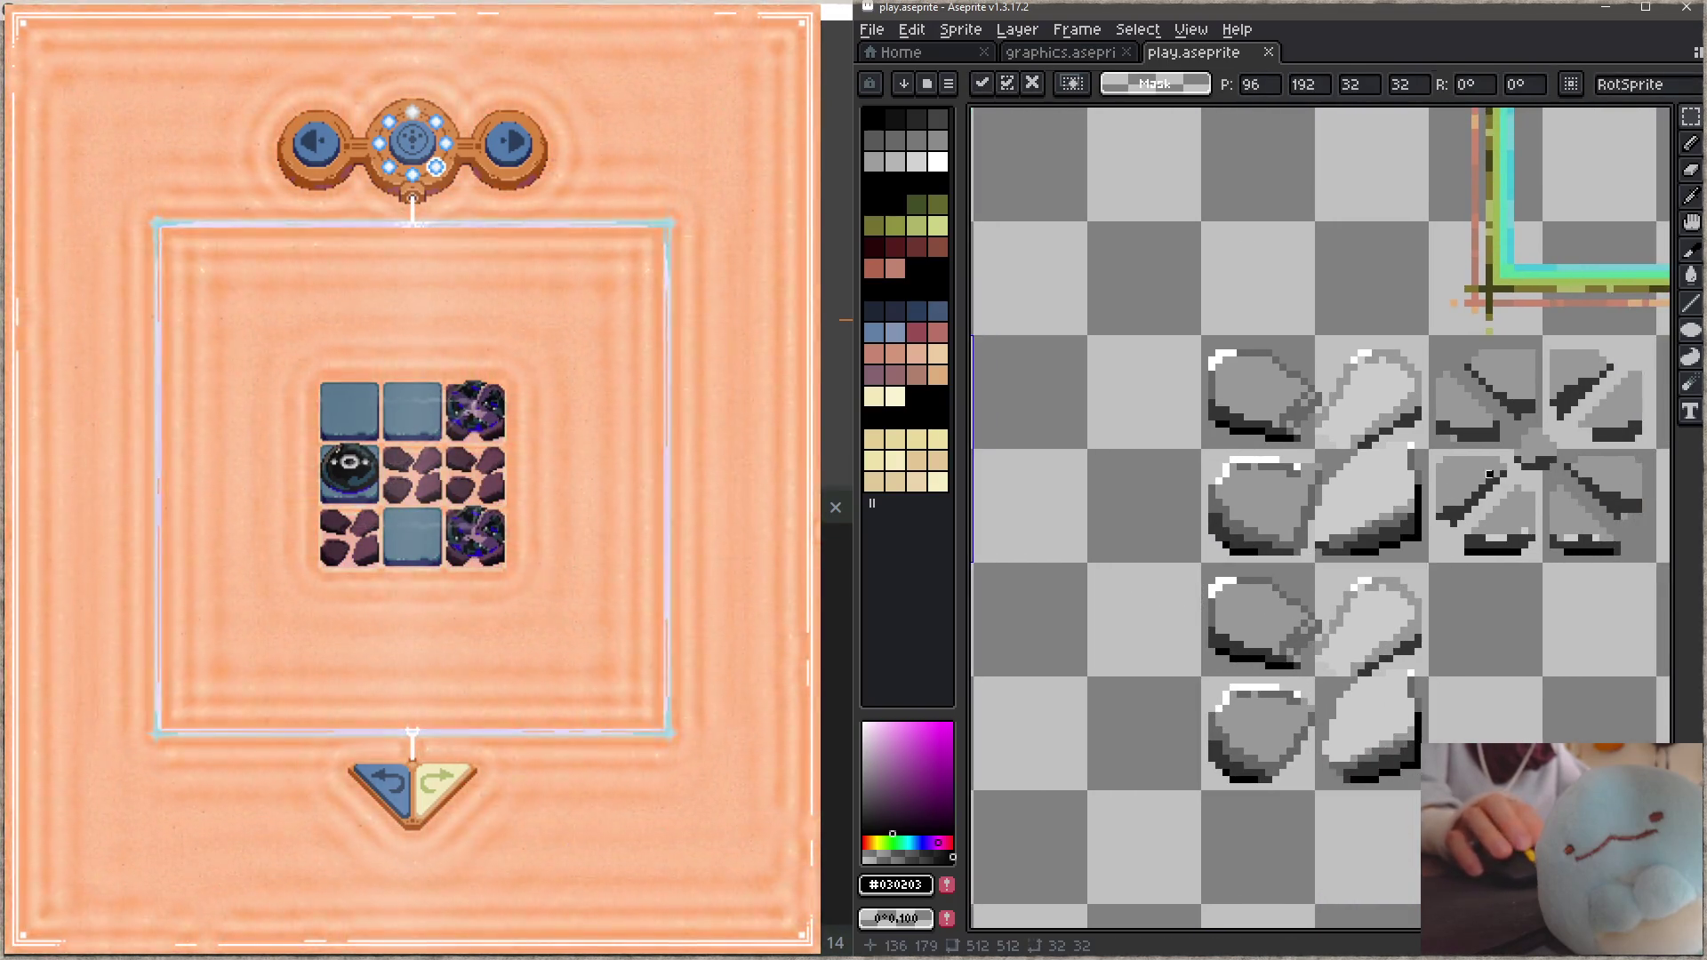
pyautogui.moveTo(1308, 761); pyautogui.dragTo(1079, 525)
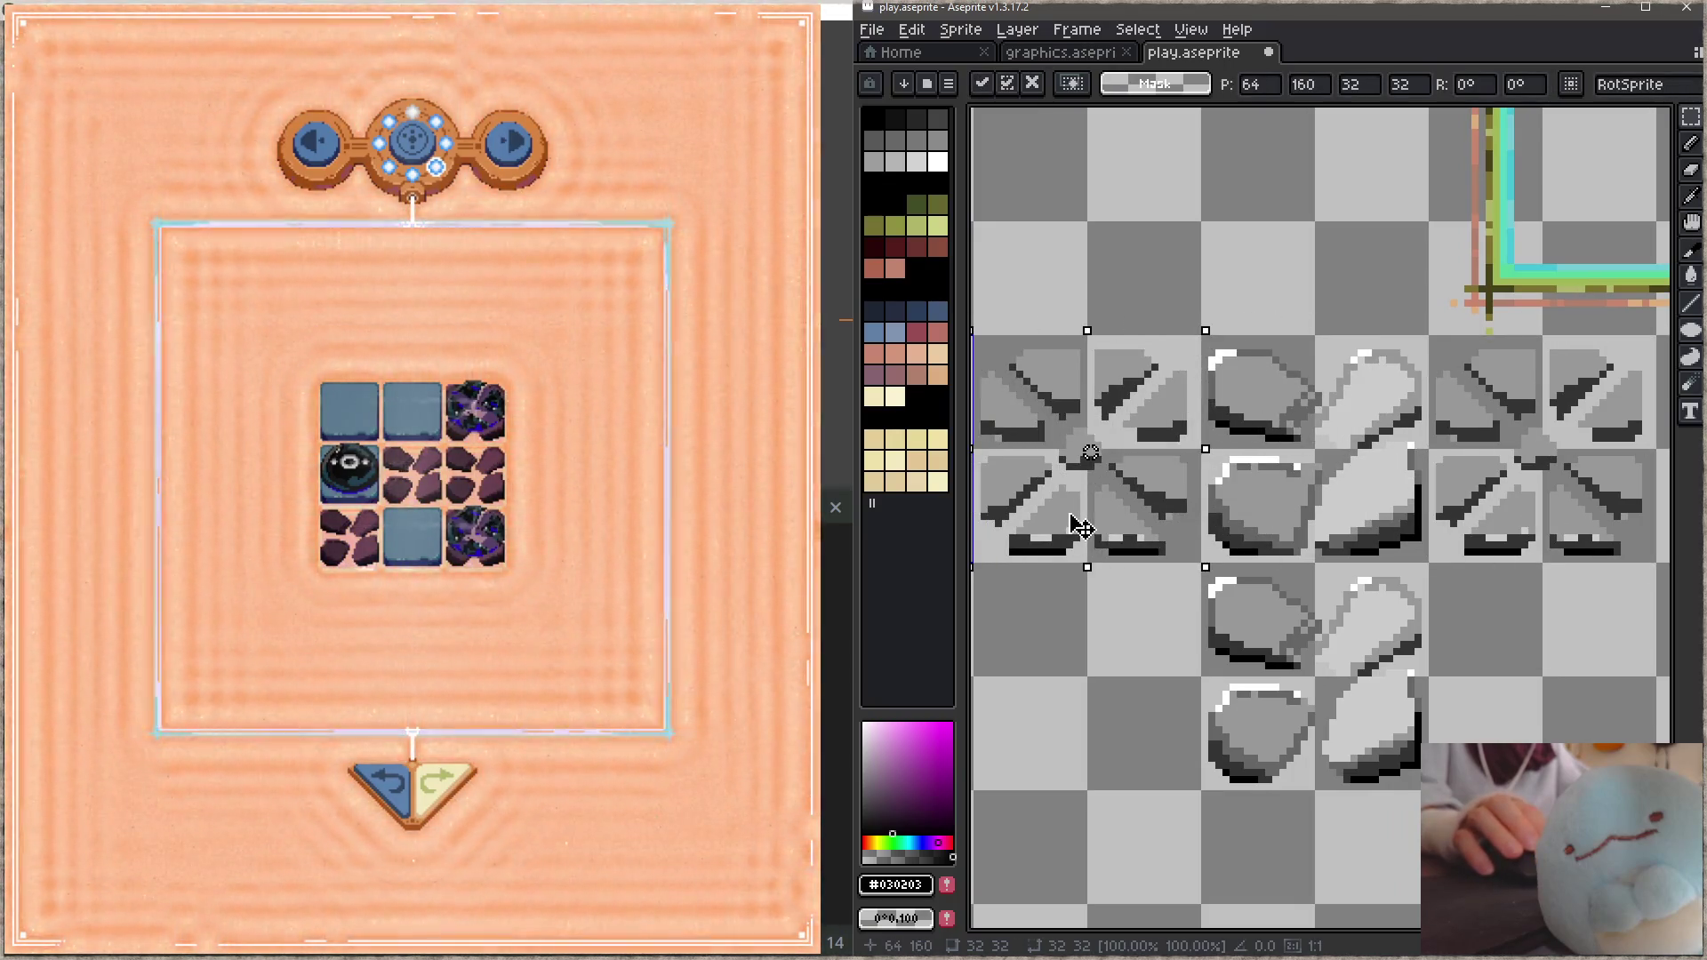
pyautogui.hotkey('ctrl', 'd')
pyautogui.hotkey('ctrl', 's')
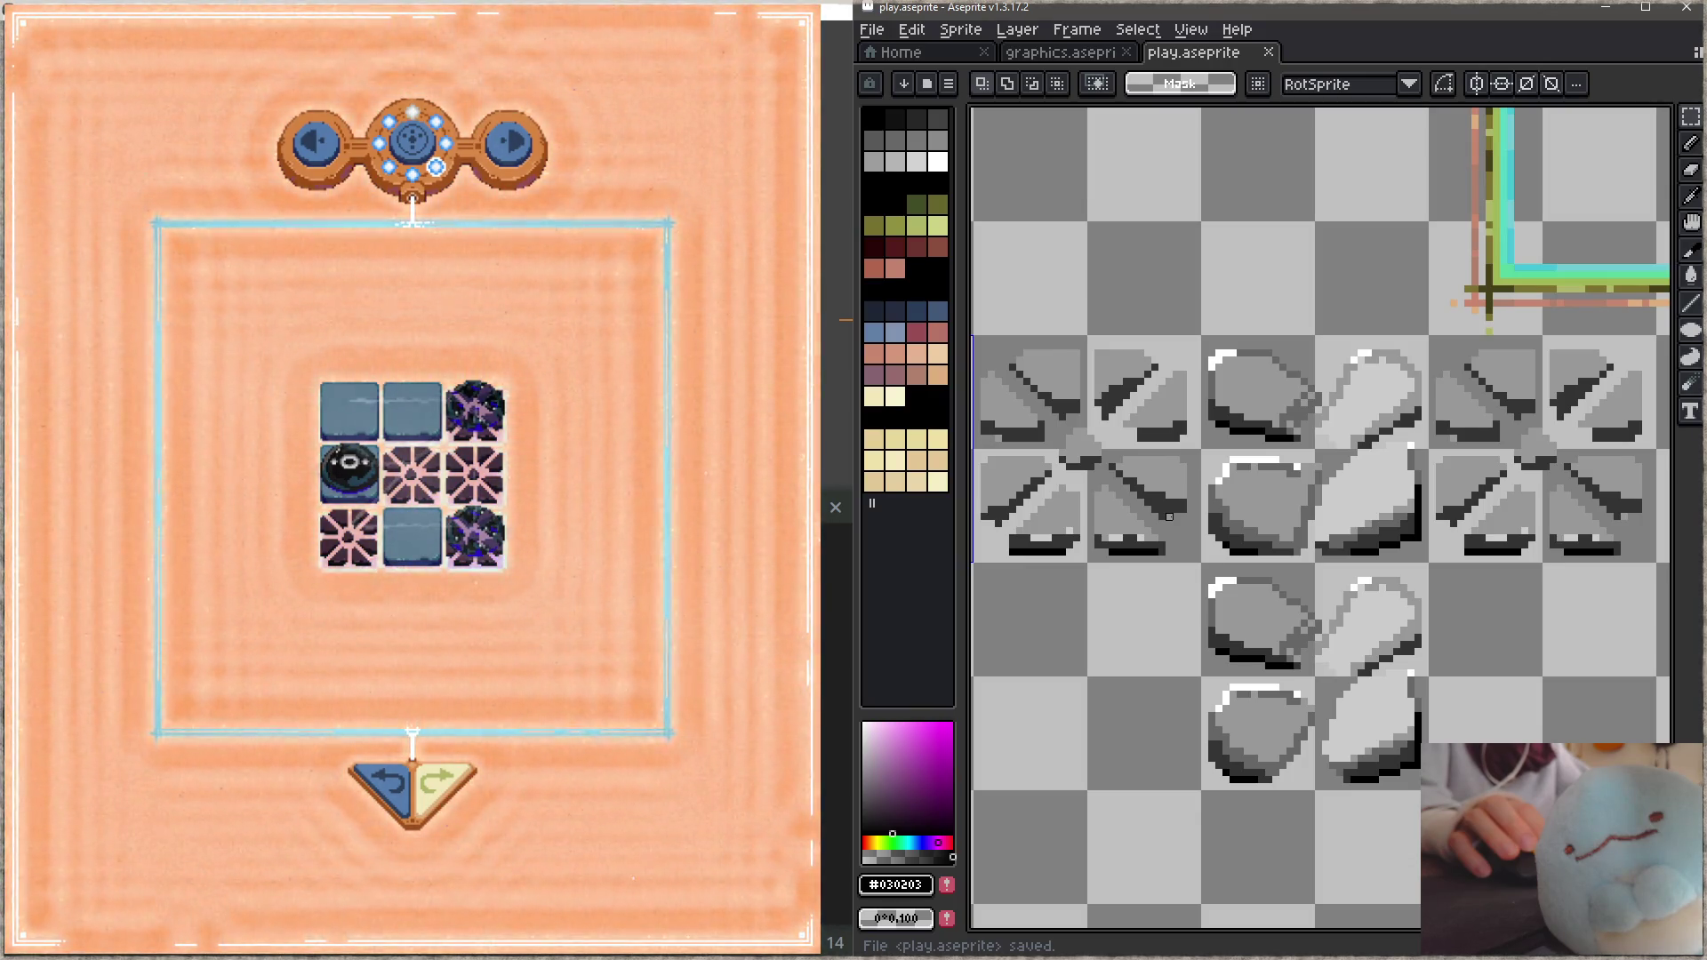
# Step: Try erasing the cross tile's centre pixels, then undo to restore them
pyautogui.moveTo(1083, 455); pyautogui.dragTo(1302, 496)
pyautogui.press('e')
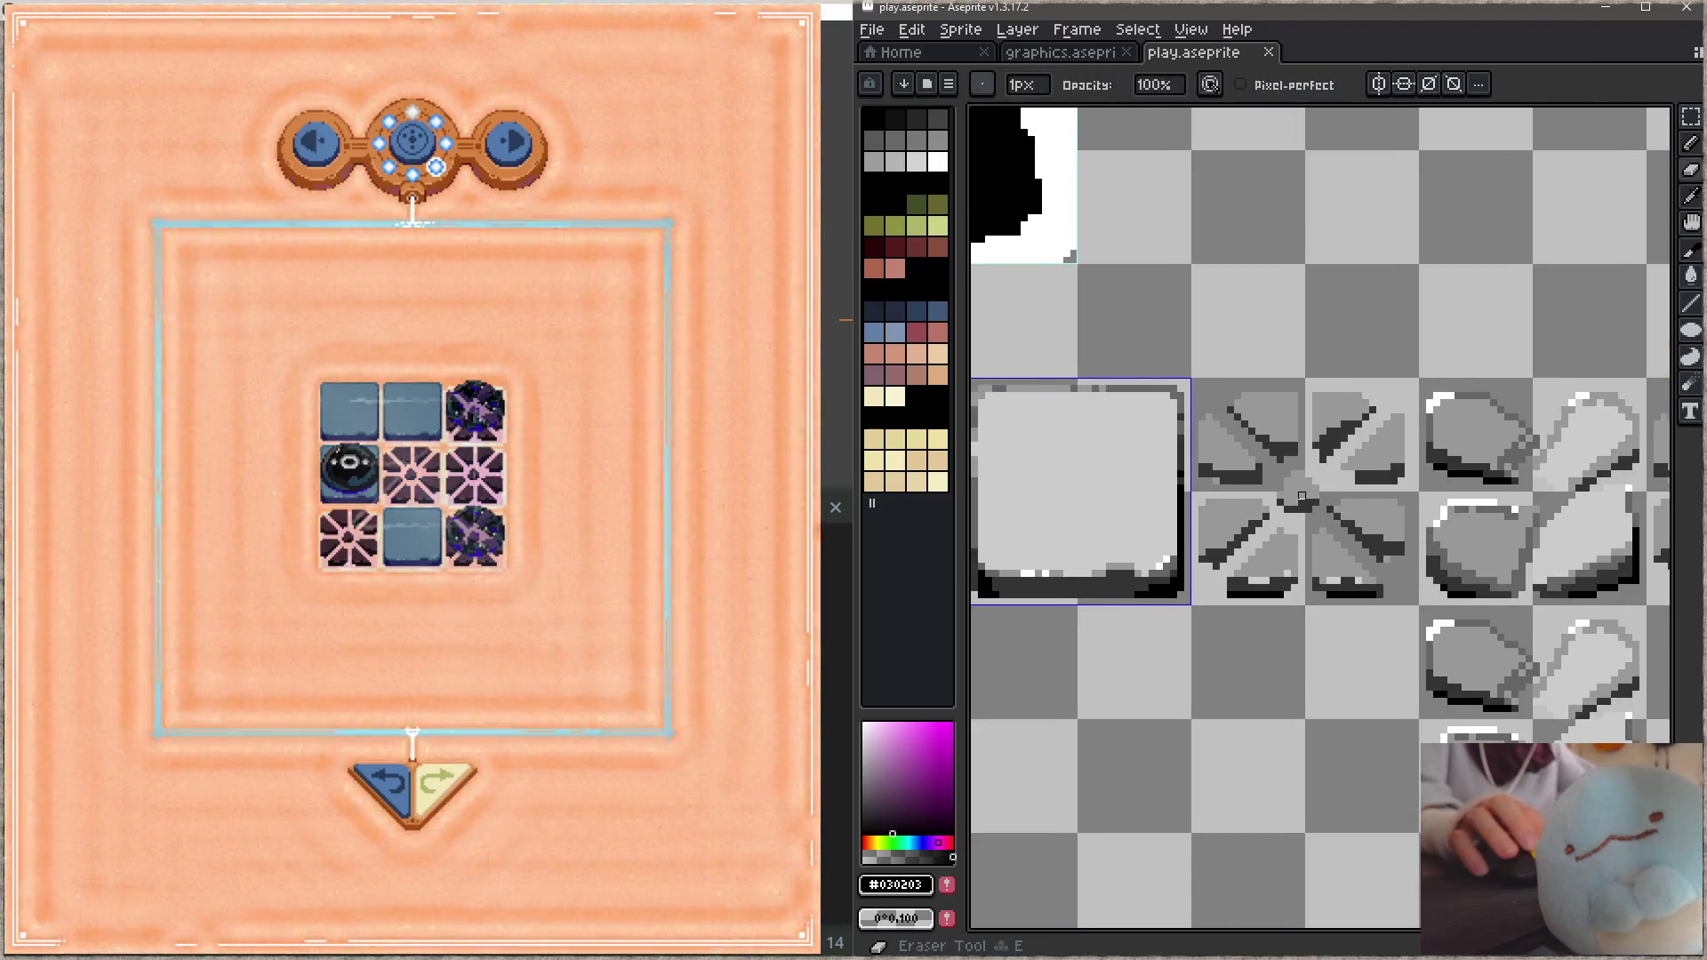
pyautogui.hotkey('ctrl', 's')
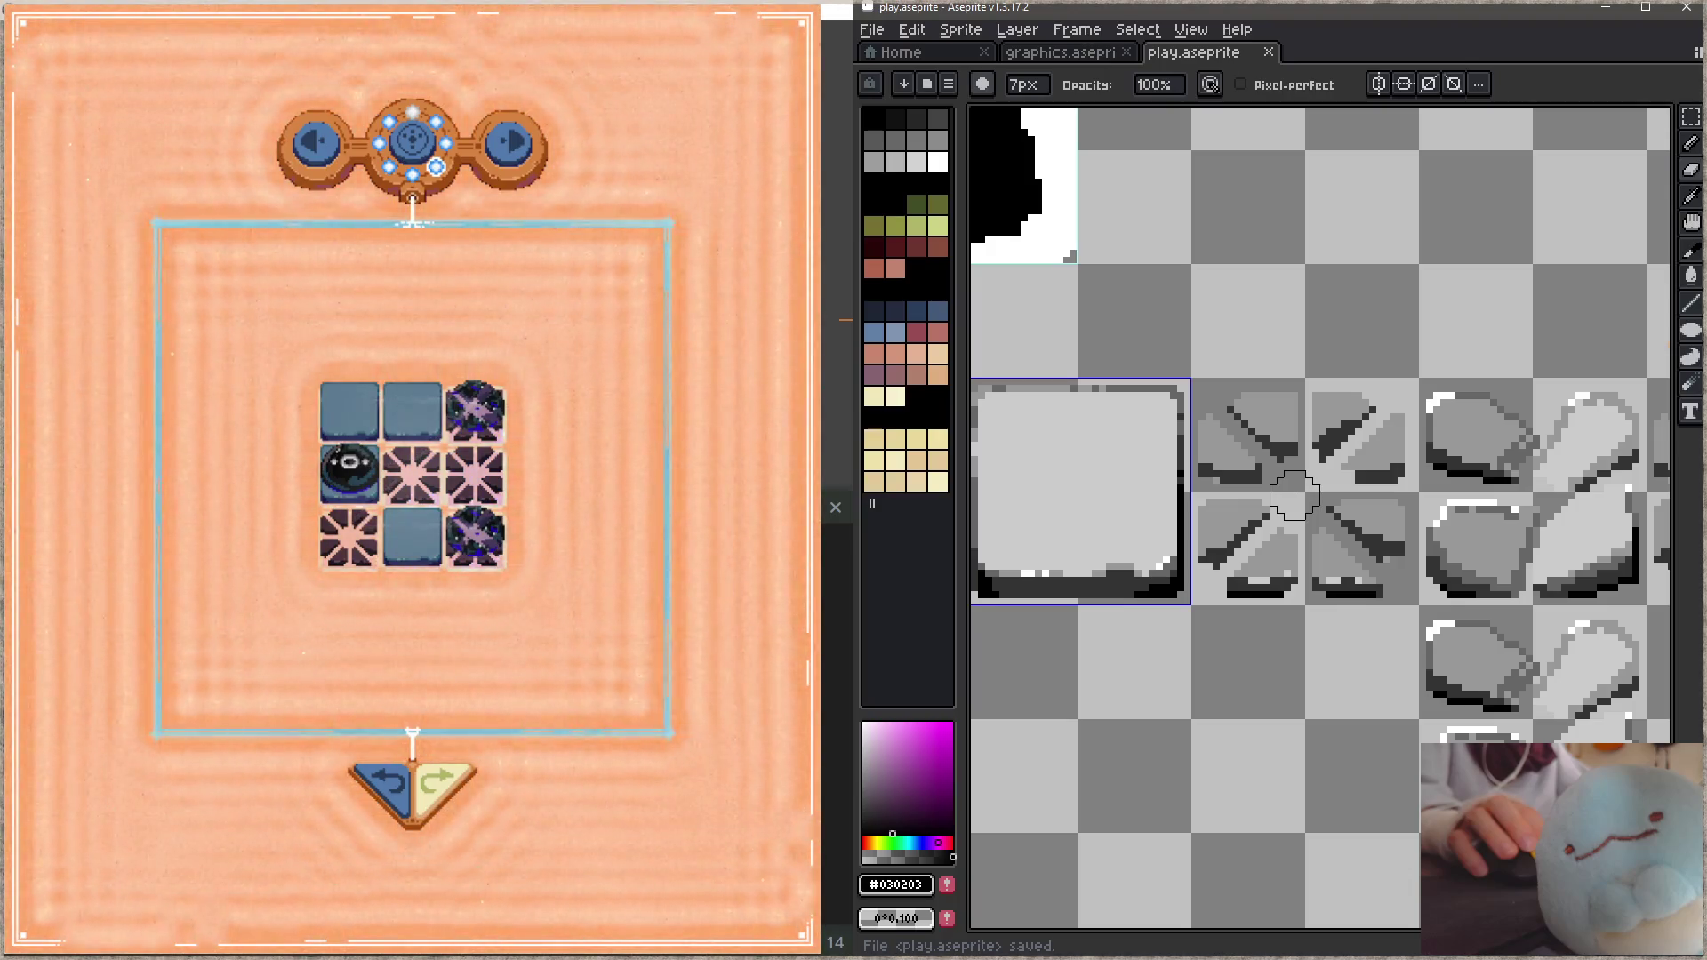
pyautogui.hotkey('ctrl', 'z')
# Step: Repaint the tile's dark centre in light grey #999999, add a dark diagonal, and save
pyautogui.press('alt')
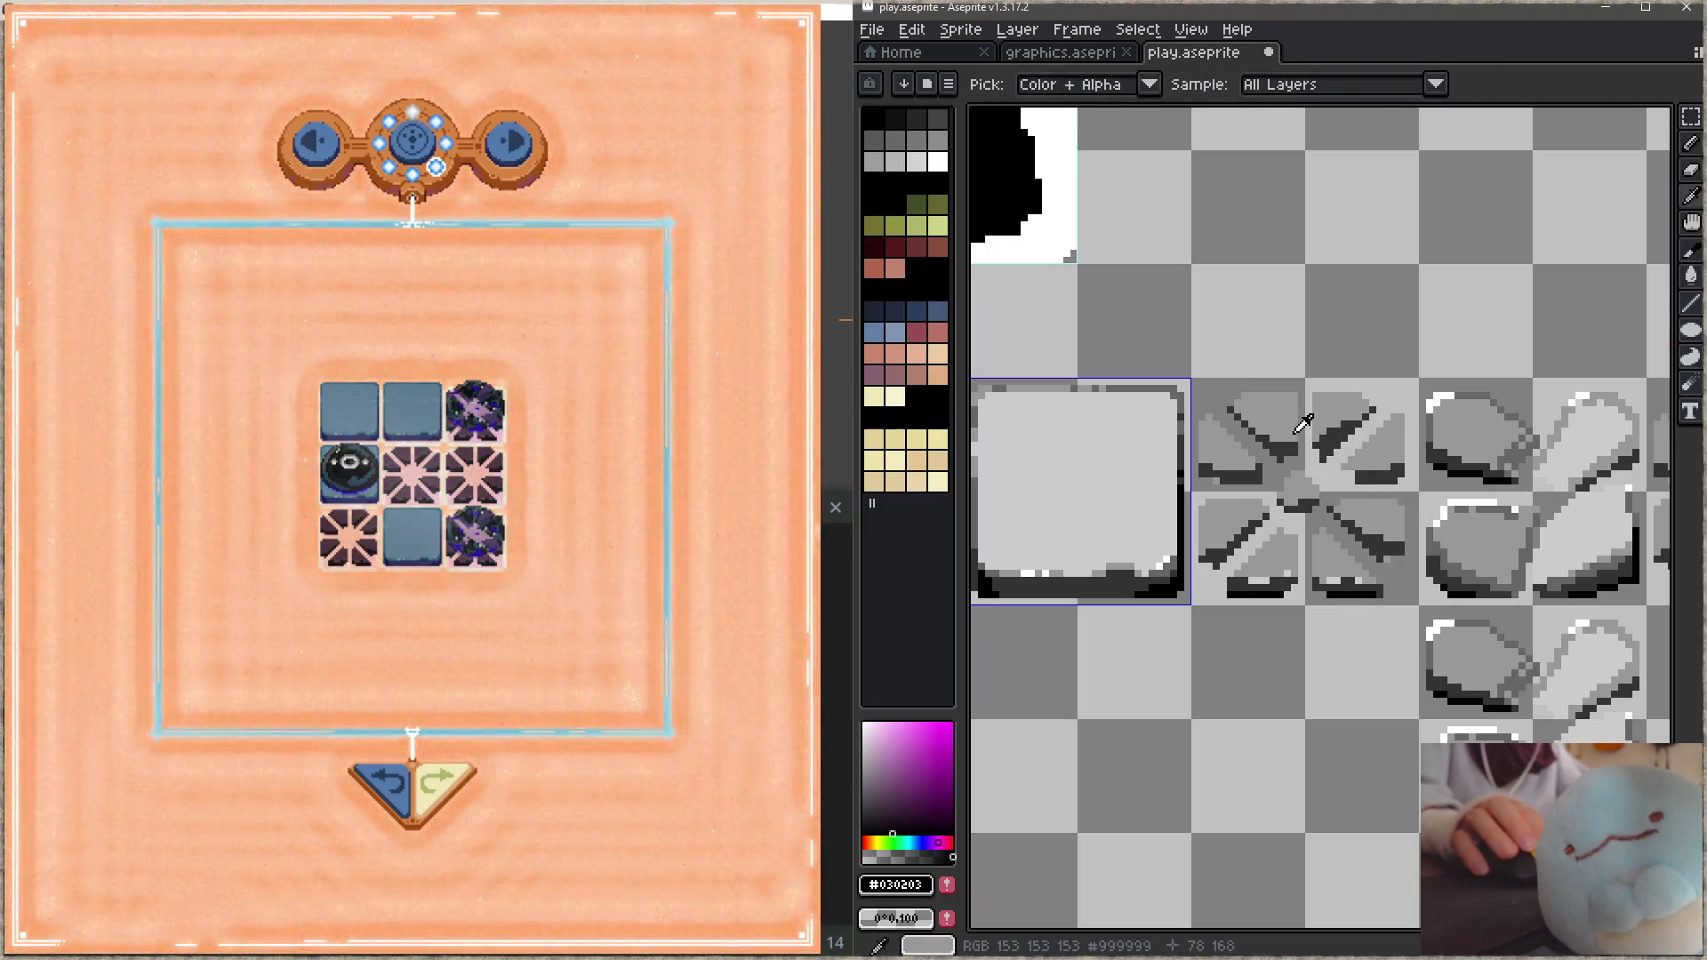
pyautogui.keyDown('alt'); pyautogui.click(1302, 424); pyautogui.keyUp('alt')
pyautogui.moveTo(1297, 425)
pyautogui.mouseDown()
pyautogui.moveTo(1284, 458)
pyautogui.moveTo(1320, 436)
pyautogui.moveTo(1319, 476)
pyautogui.moveTo(1296, 503)
pyautogui.moveTo(1273, 452)
pyautogui.moveTo(1277, 490)
pyautogui.moveTo(1305, 511)
pyautogui.moveTo(1316, 559)
pyautogui.mouseUp()
pyautogui.press('alt')
pyautogui.keyDown('alt'); pyautogui.click(1355, 418); pyautogui.keyUp('alt')
pyautogui.press('e')
pyautogui.press('b')
pyautogui.keyDown('alt'); pyautogui.click(1309, 516); pyautogui.keyUp('alt')
pyautogui.hotkey('ctrl', 's')
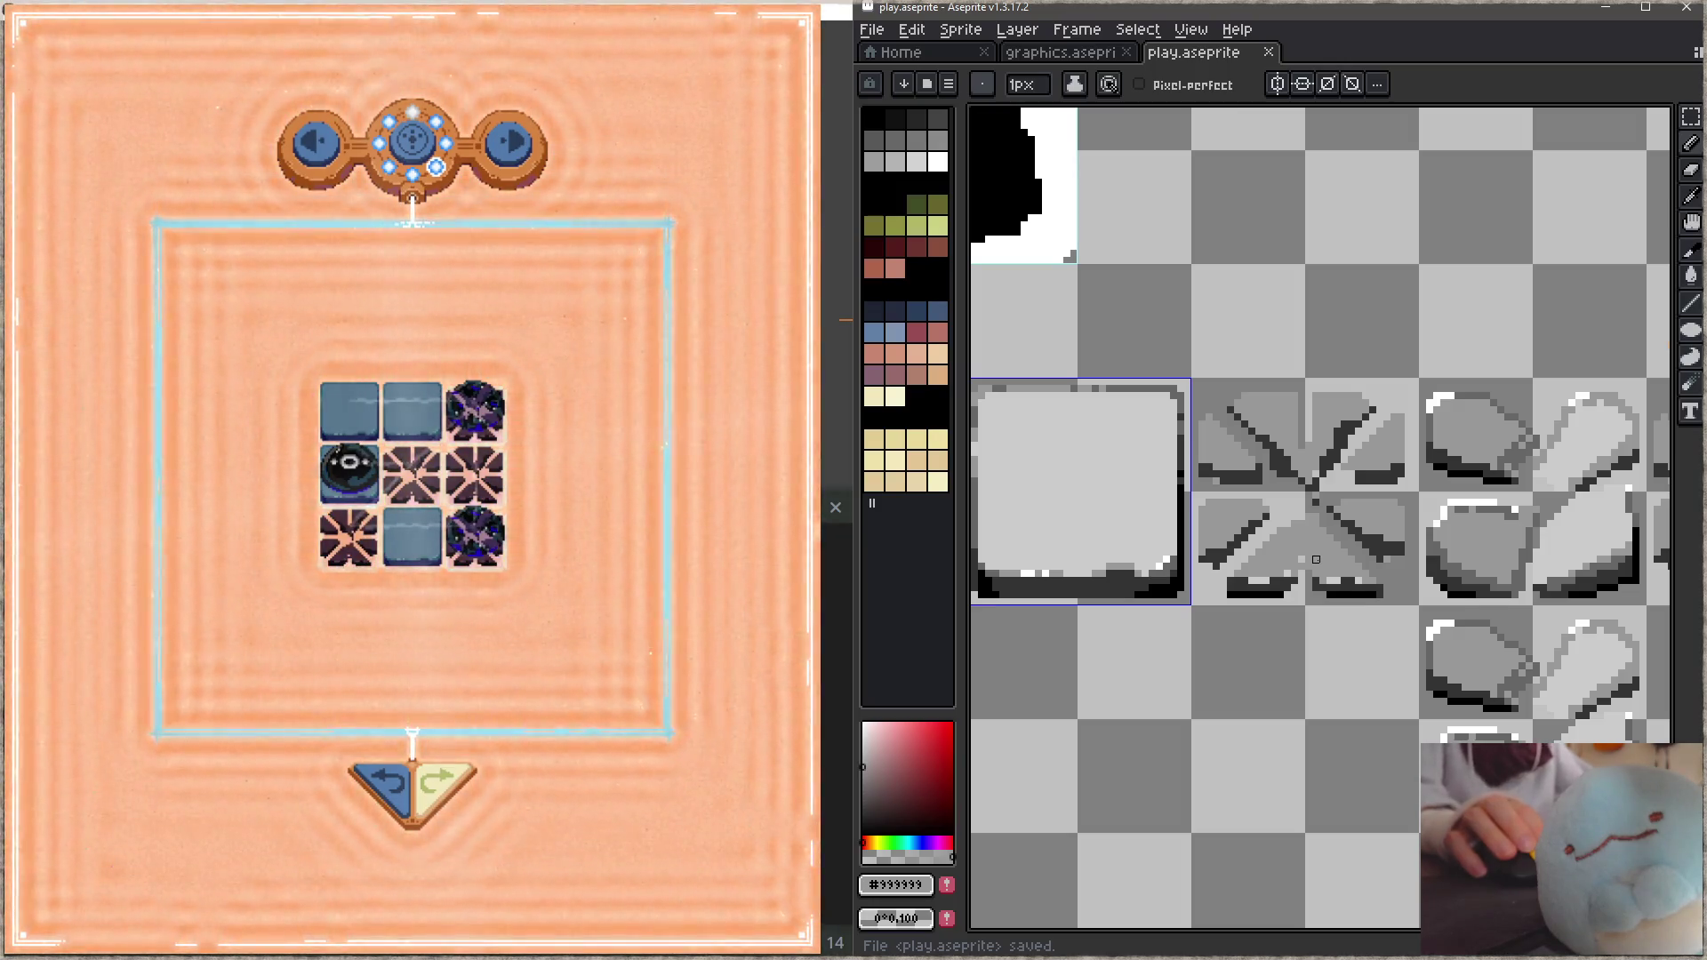
# Step: Clear the cross tile to transparency, nudge the rock tile one pixel left, and save
pyautogui.press('m')
pyautogui.moveTo(1191, 378)
pyautogui.mouseDown()
pyautogui.moveTo(1582, 765)
pyautogui.moveTo(1381, 574)
pyautogui.moveTo(1396, 553)
pyautogui.mouseUp()
pyautogui.press('Delete')
pyautogui.click(1394, 616)
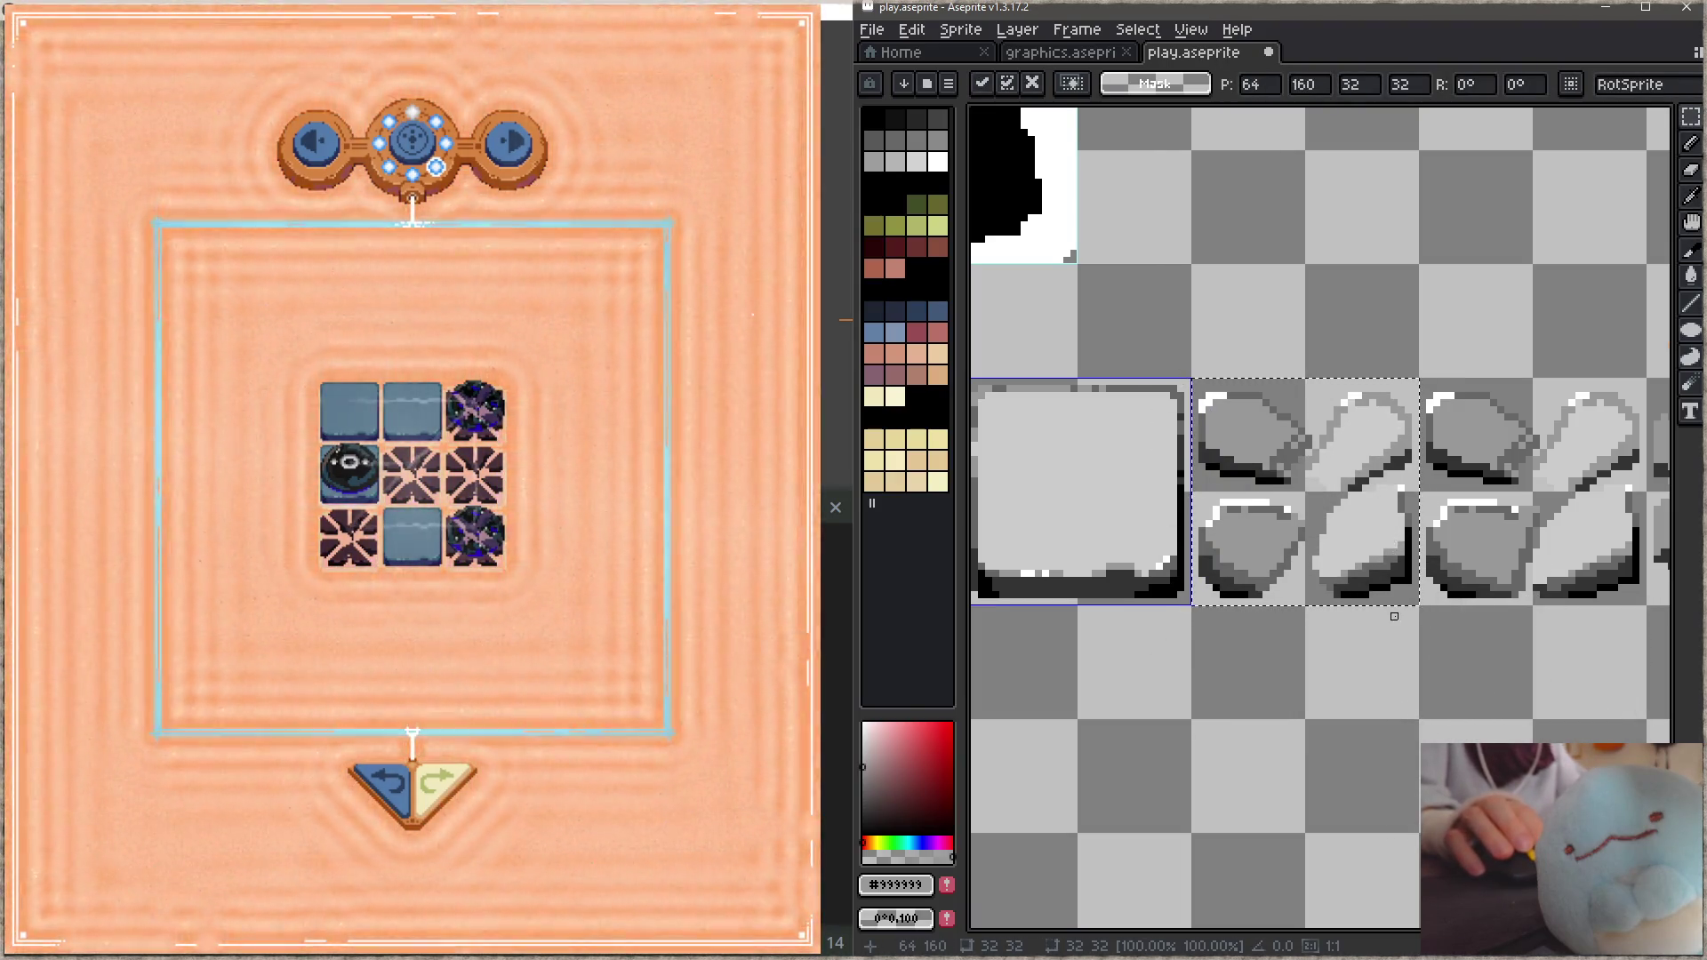
pyautogui.hotkey('ctrl', 's')
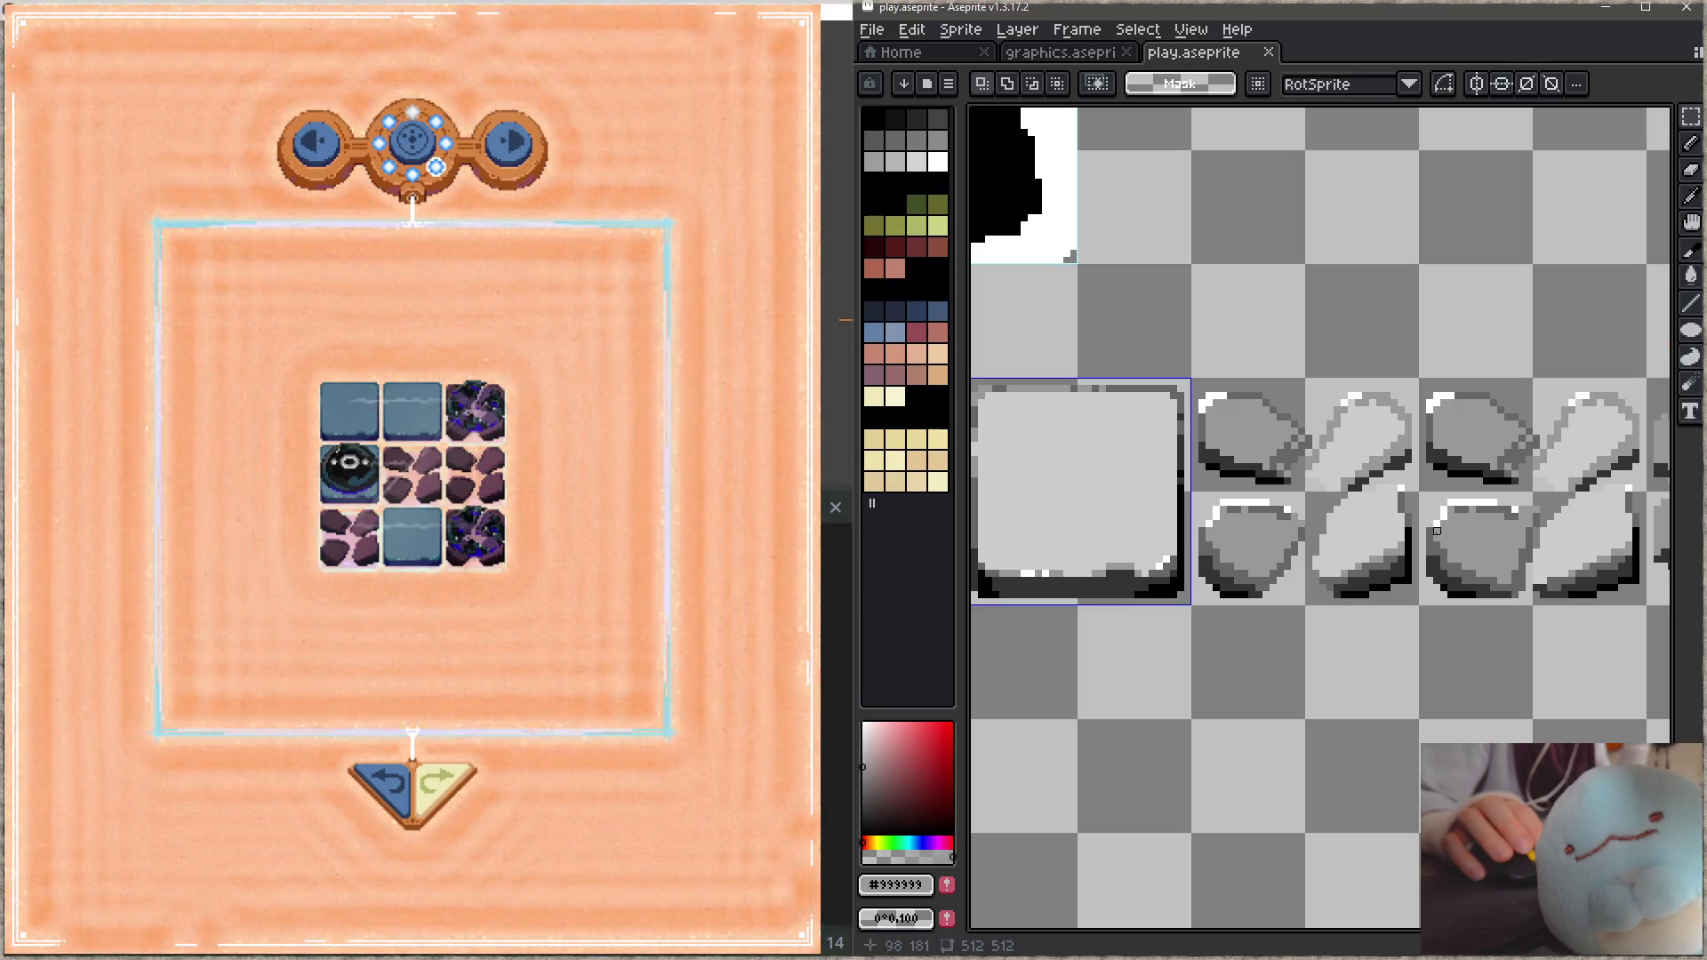
# Step: Select the dark purple swatch row in the palette
pyautogui.scroll(-3, 1436, 531)
pyautogui.moveTo(1259, 536)
pyautogui.mouseDown()
pyautogui.moveTo(1472, 358)
pyautogui.moveTo(1379, 199)
pyautogui.moveTo(1342, 53)
pyautogui.moveTo(1208, 476)
pyautogui.mouseUp()
pyautogui.scroll(3, 1209, 475)
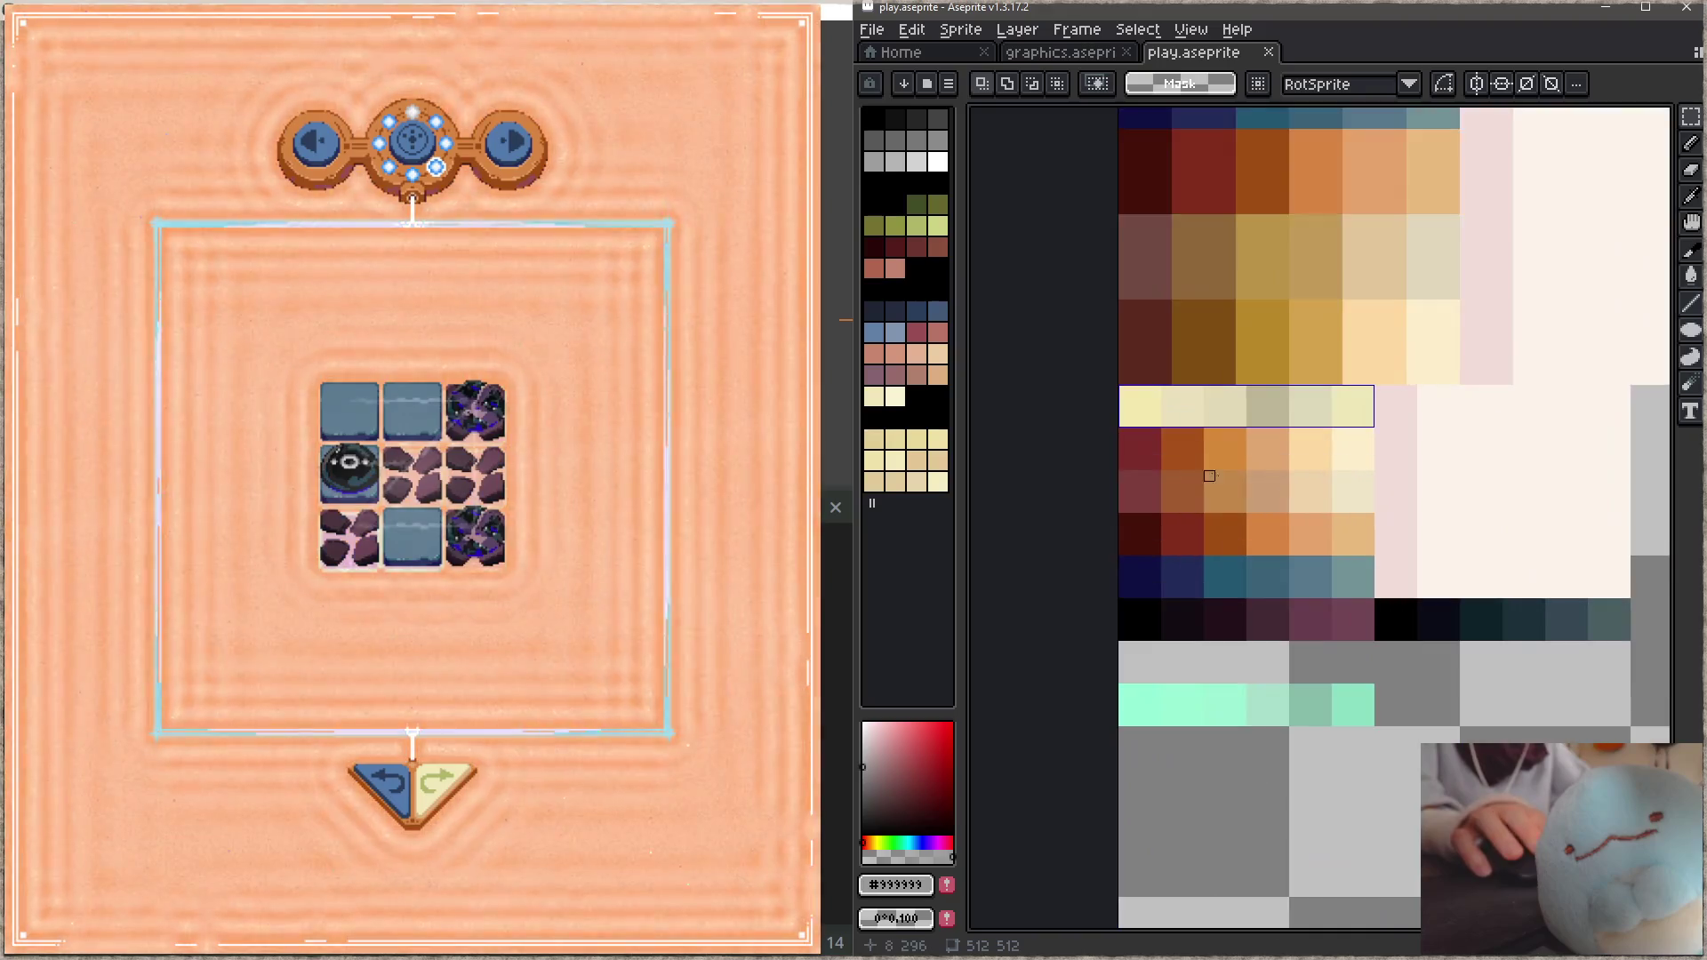
pyautogui.click(1123, 604)
pyautogui.moveTo(1124, 605); pyautogui.dragTo(1380, 649)
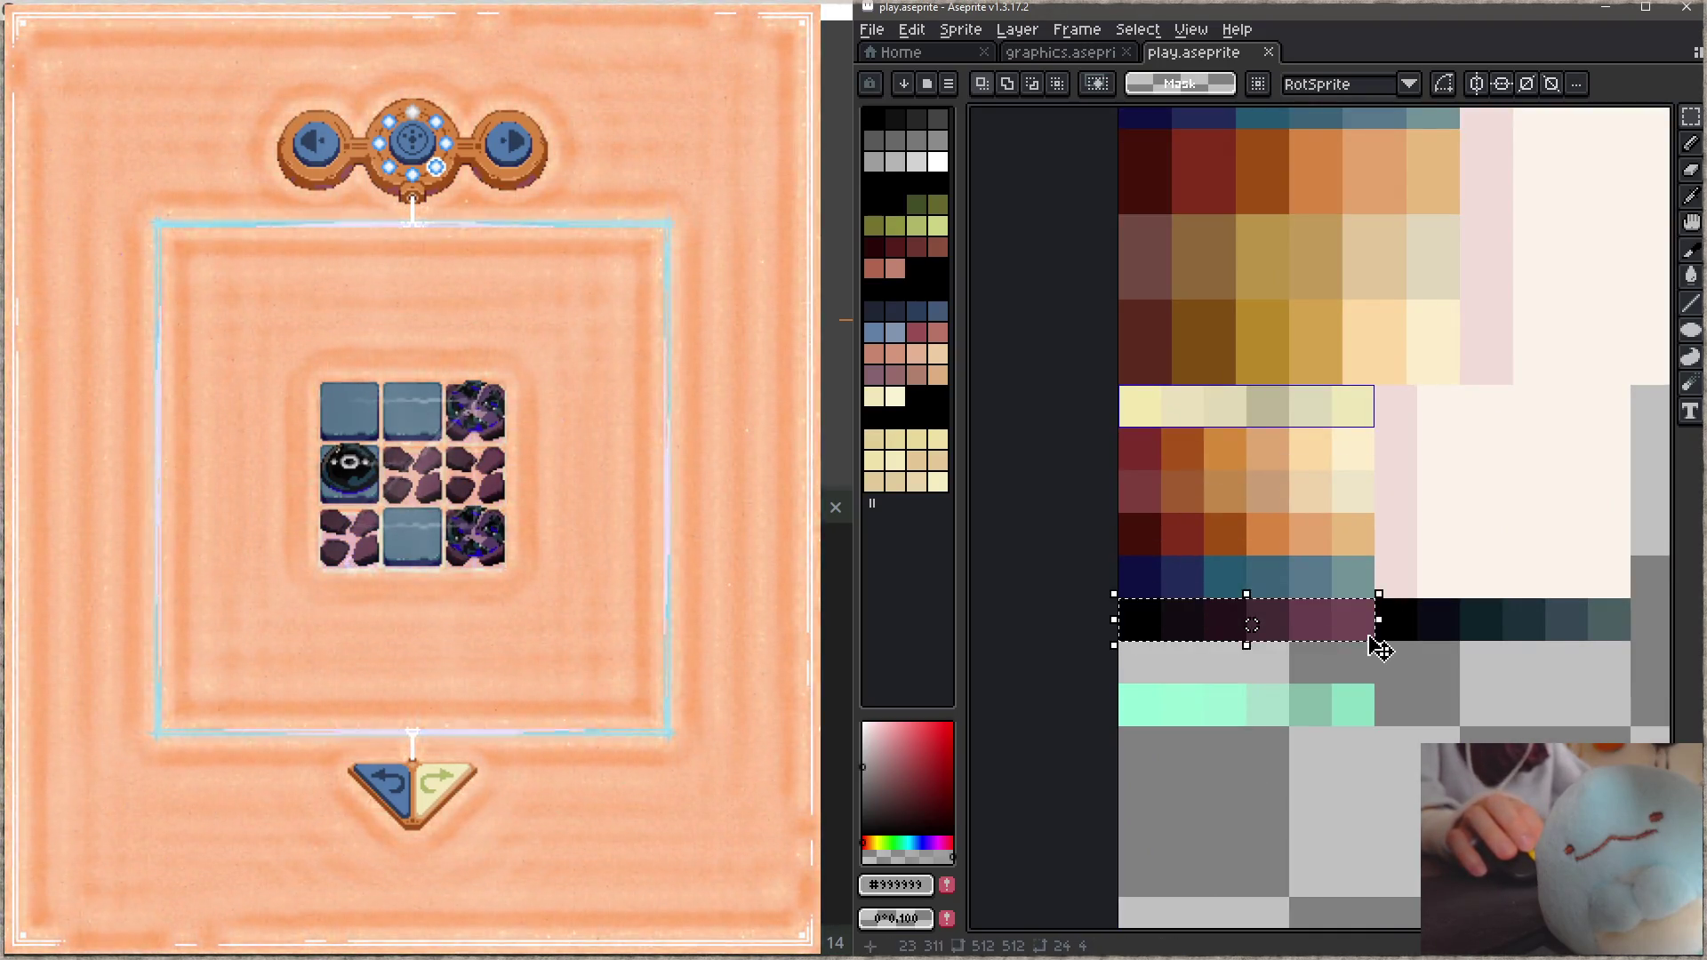
pyautogui.moveTo(1252, 625); pyautogui.dragTo(1507, 667)
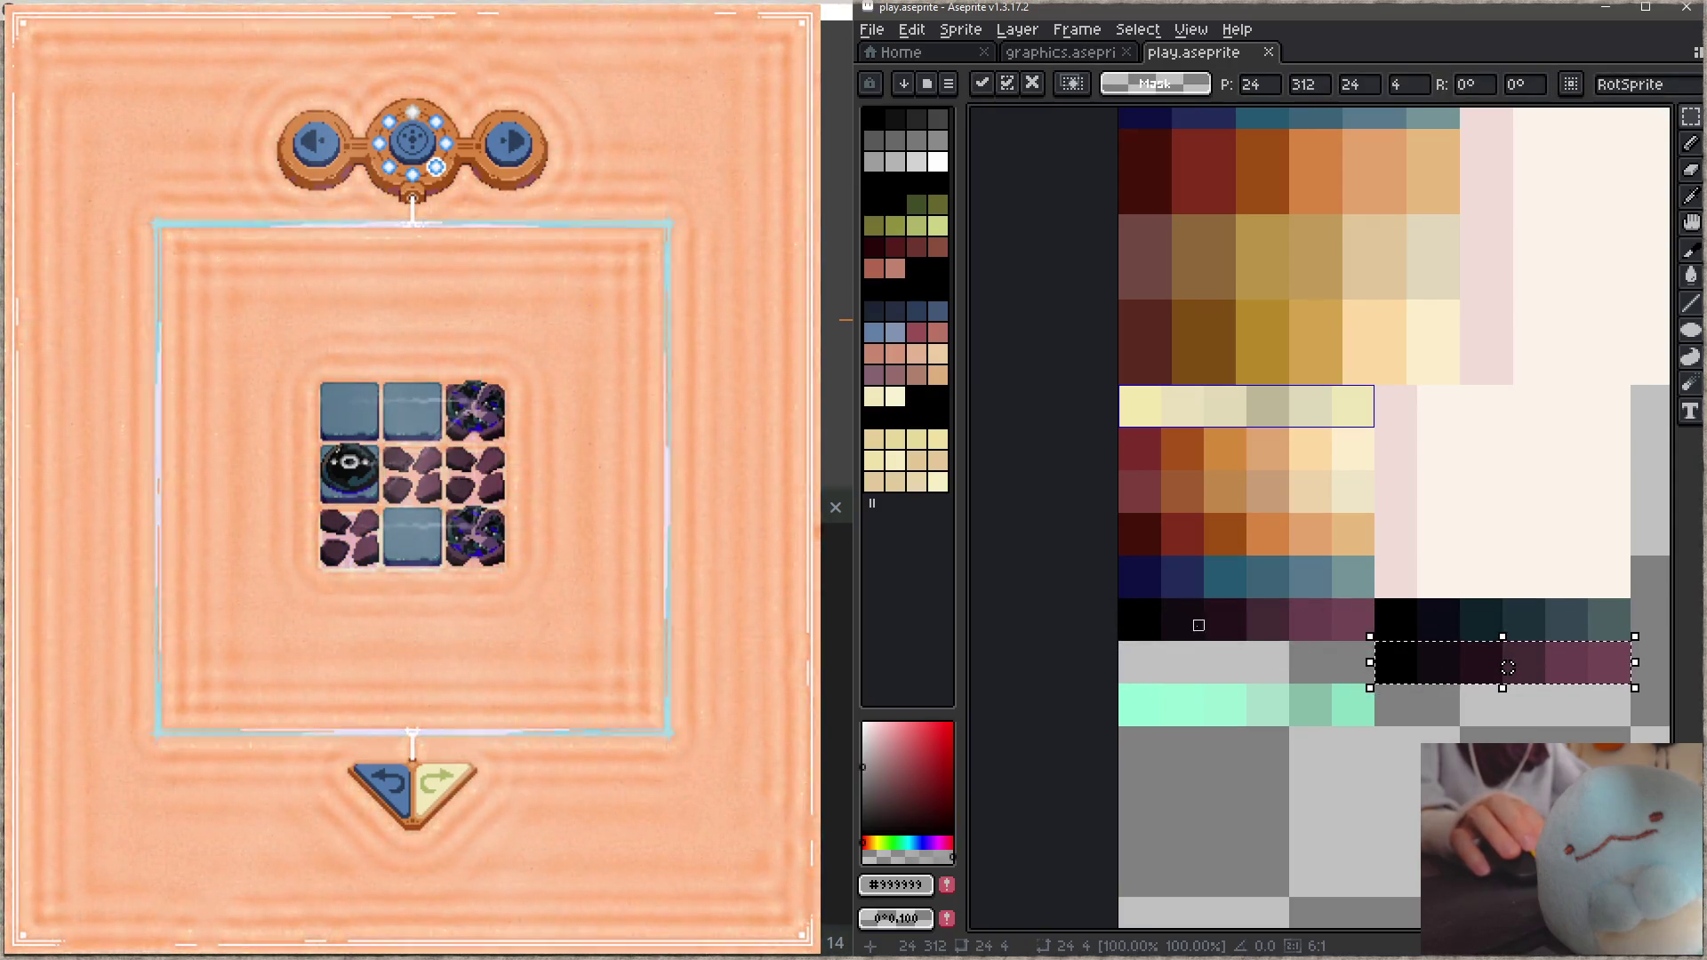
pyautogui.moveTo(1121, 601); pyautogui.dragTo(1374, 640)
# Step: Turn the row grey with Saturation −61 and Lightness 37, then save play.aseprite
pyautogui.hotkey('ctrl', 'u')
pyautogui.moveTo(685, 702)
pyautogui.mouseDown()
pyautogui.moveTo(846, 702)
pyautogui.moveTo(421, 675)
pyautogui.mouseUp()
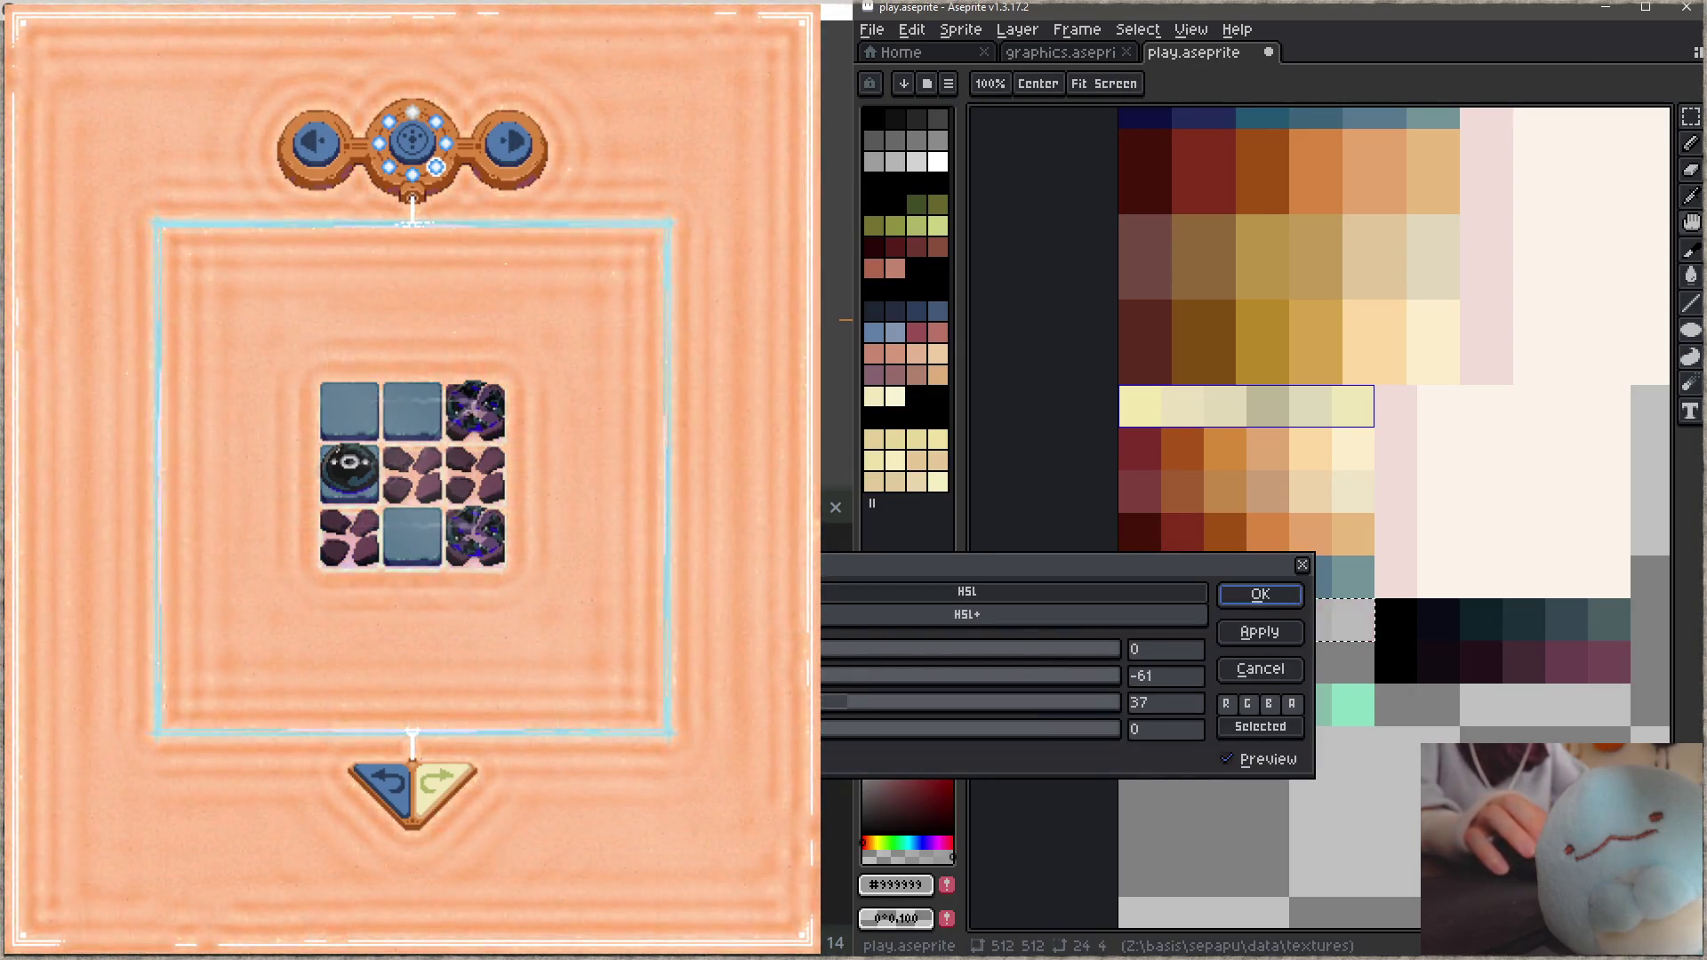
pyautogui.click(1257, 596)
pyautogui.hotkey('ctrl', 's')
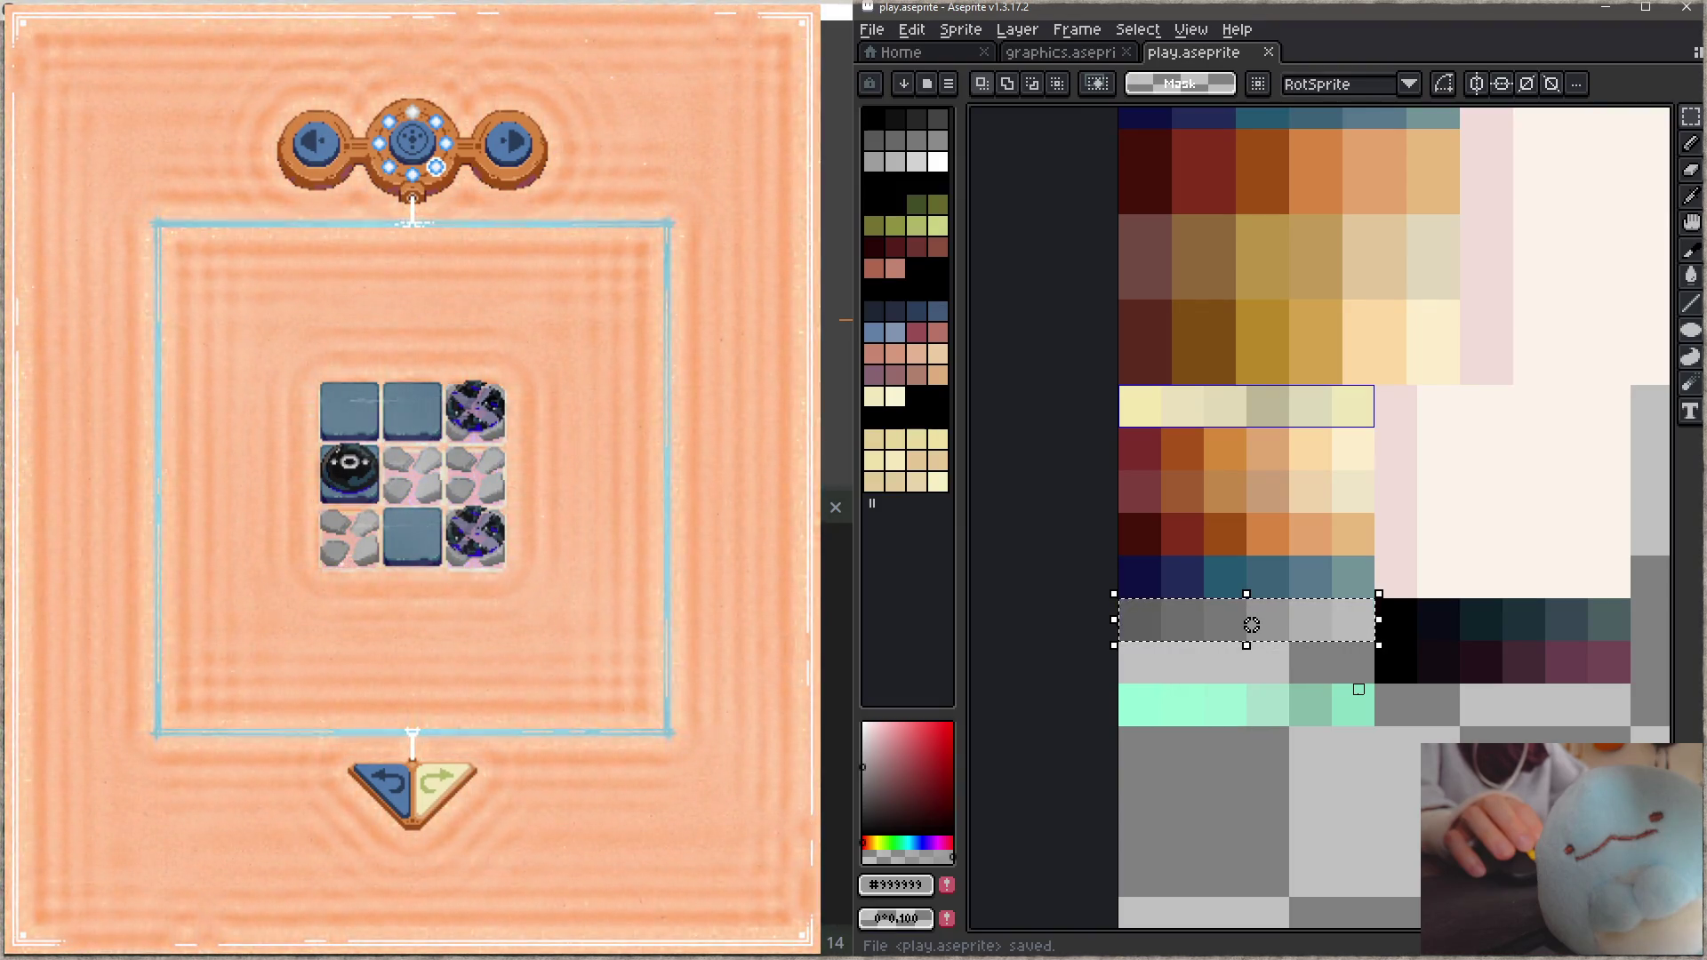
pyautogui.click(522, 705)
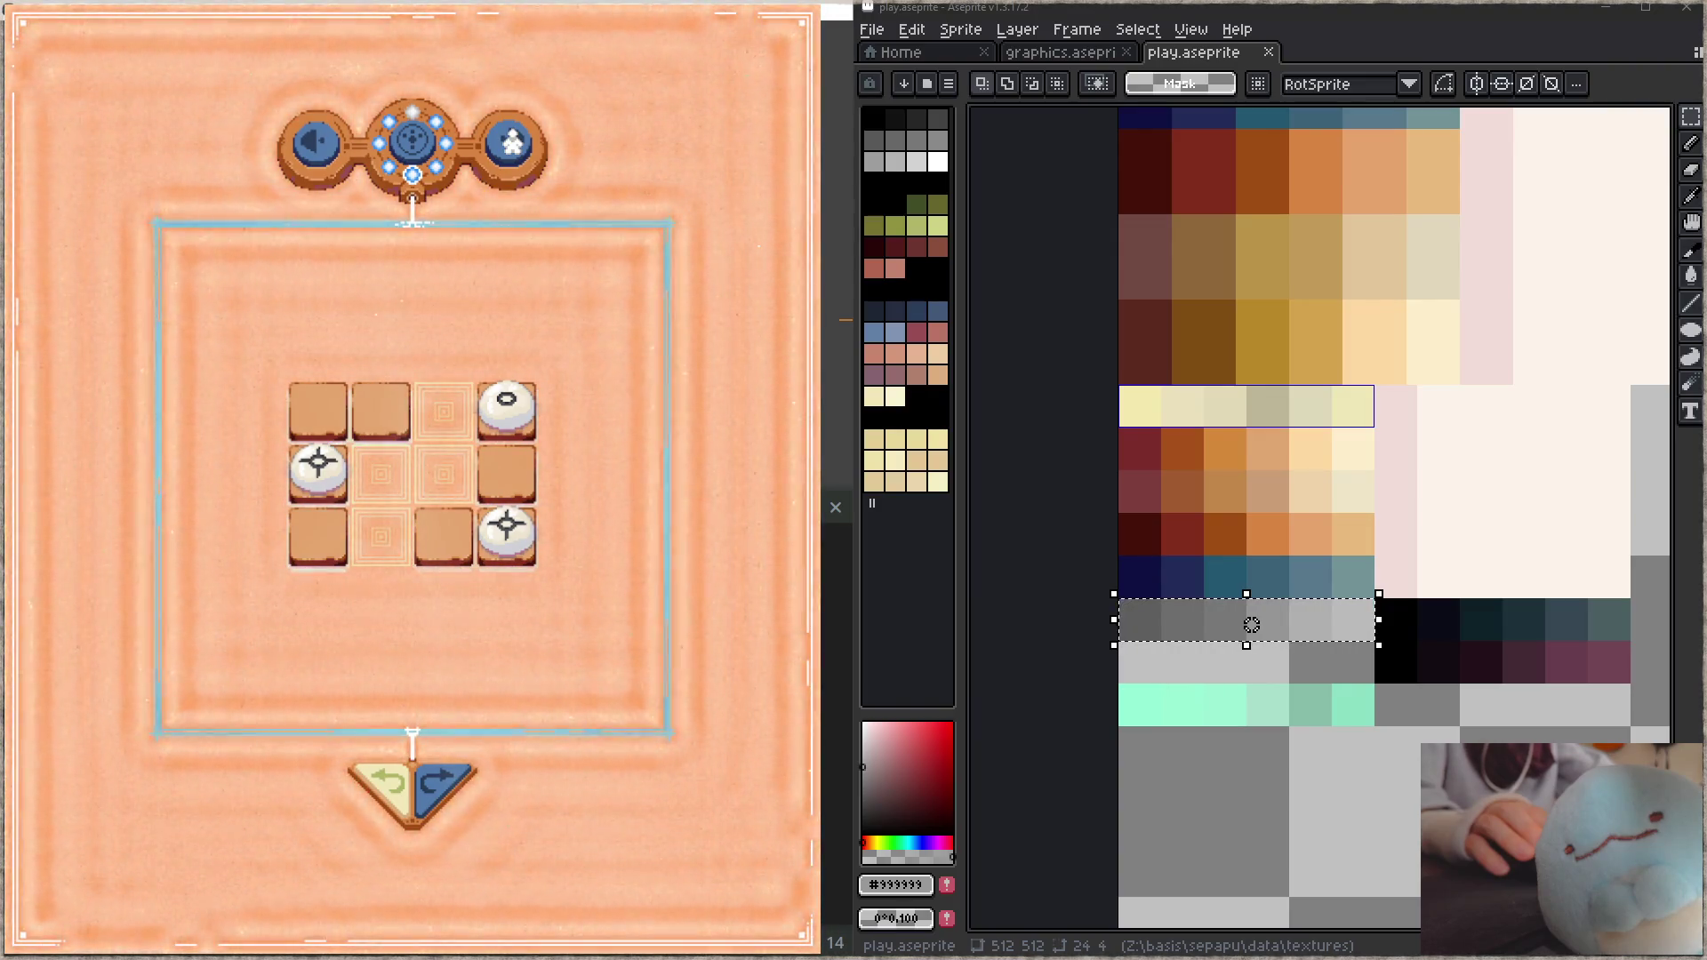
# Step: Step through levels to one with a lower grey-rock row and draw a path along it
pyautogui.click(522, 163)
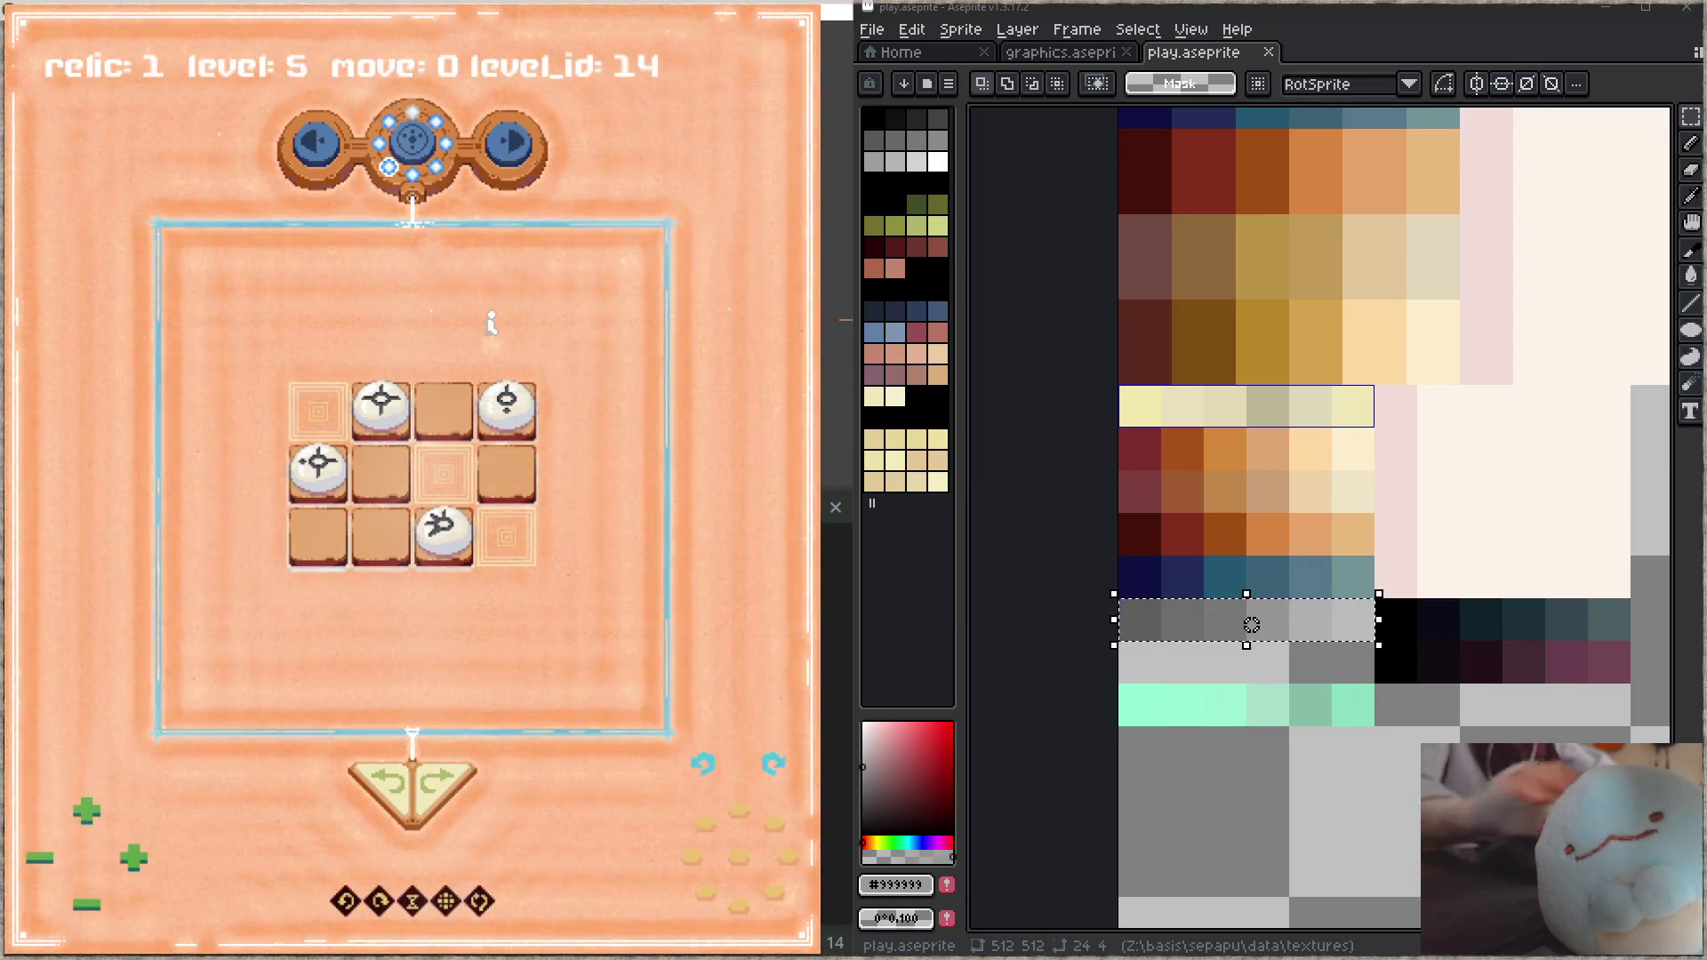
pyautogui.press('Left')
pyautogui.press('Left')
pyautogui.press('Left')
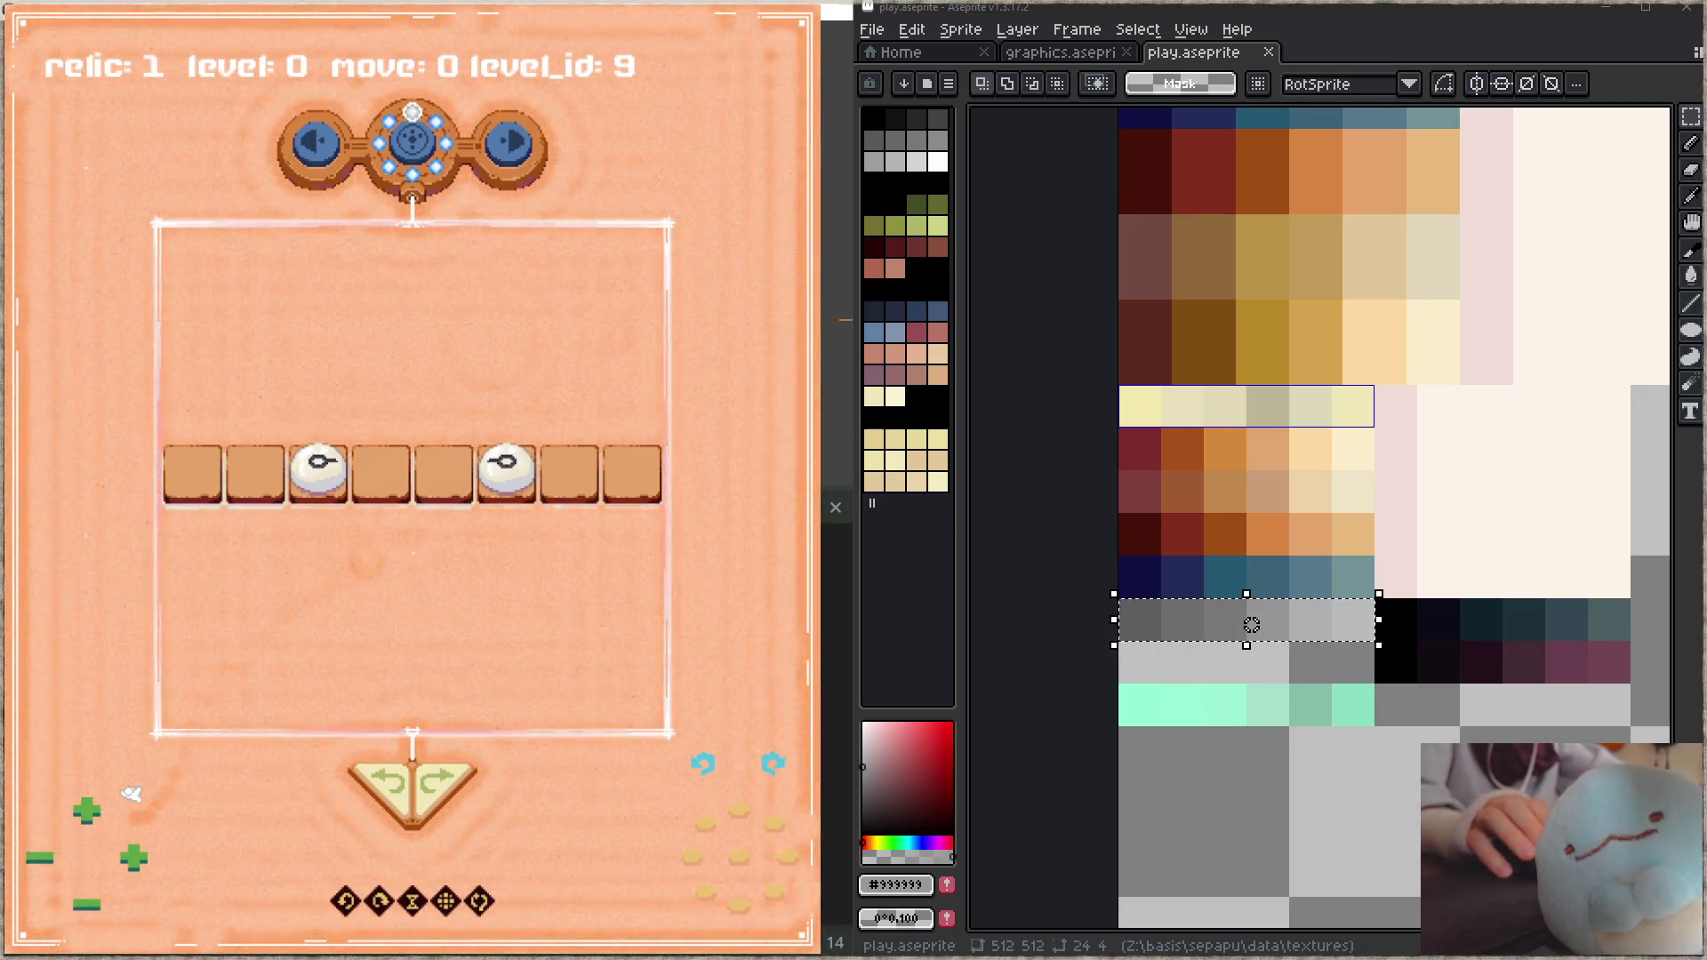
pyautogui.press('Left')
pyautogui.press('Right')
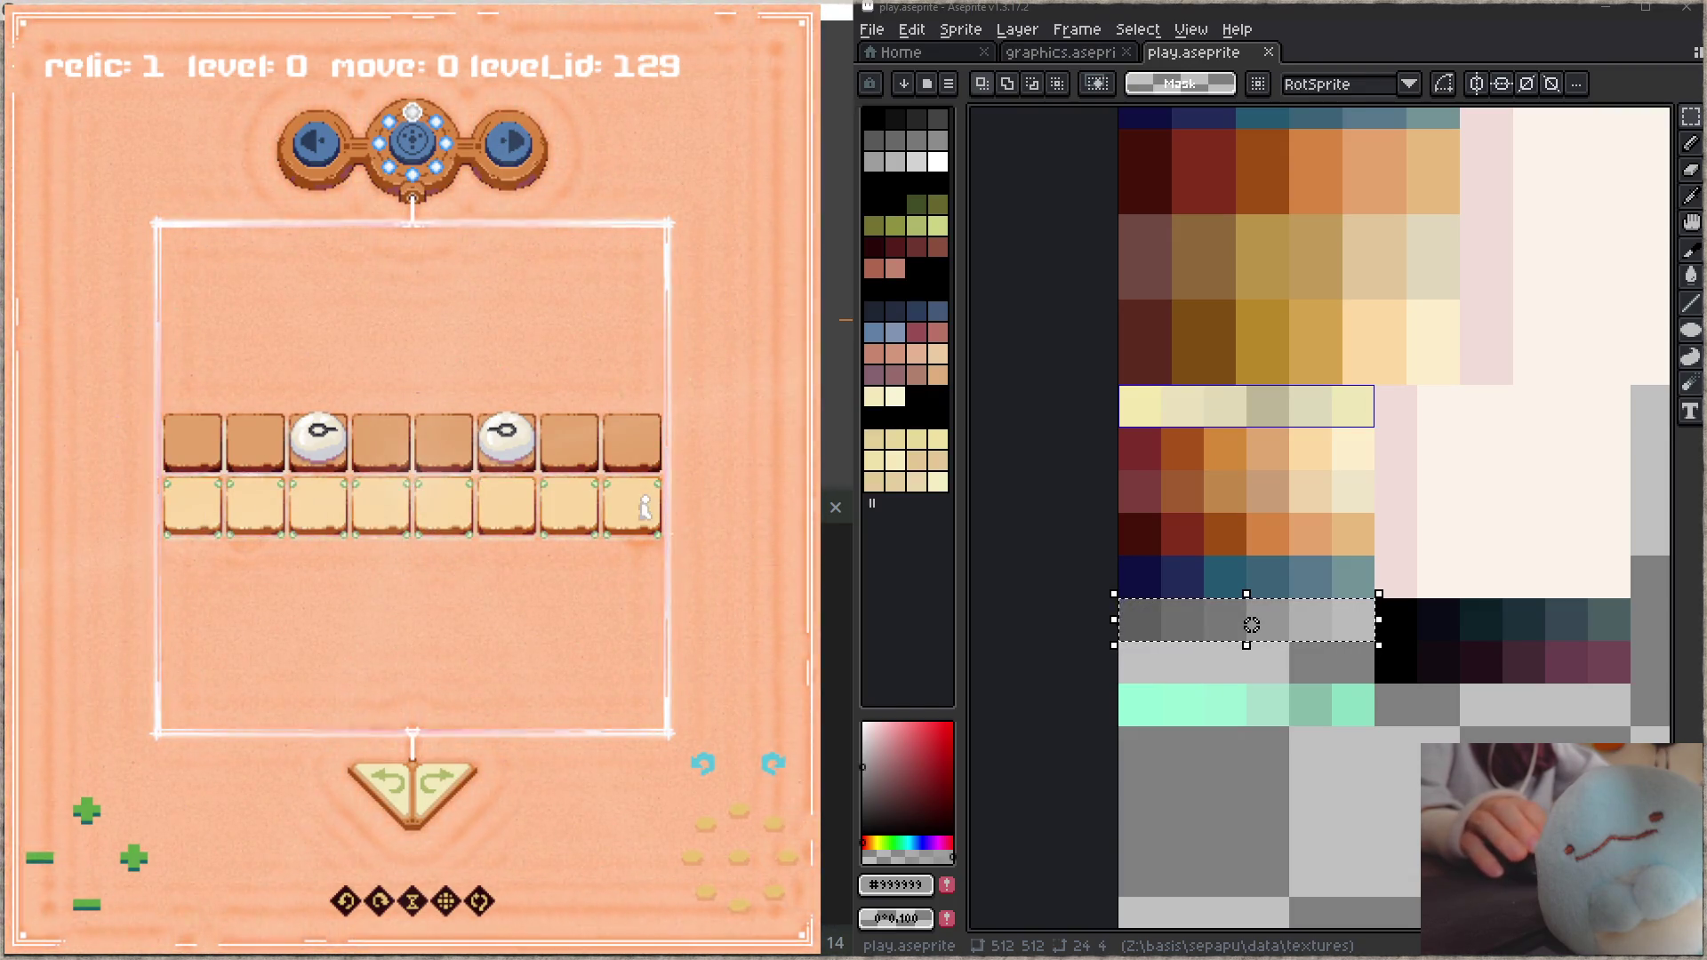
pyautogui.press('Right')
pyautogui.press('Right')
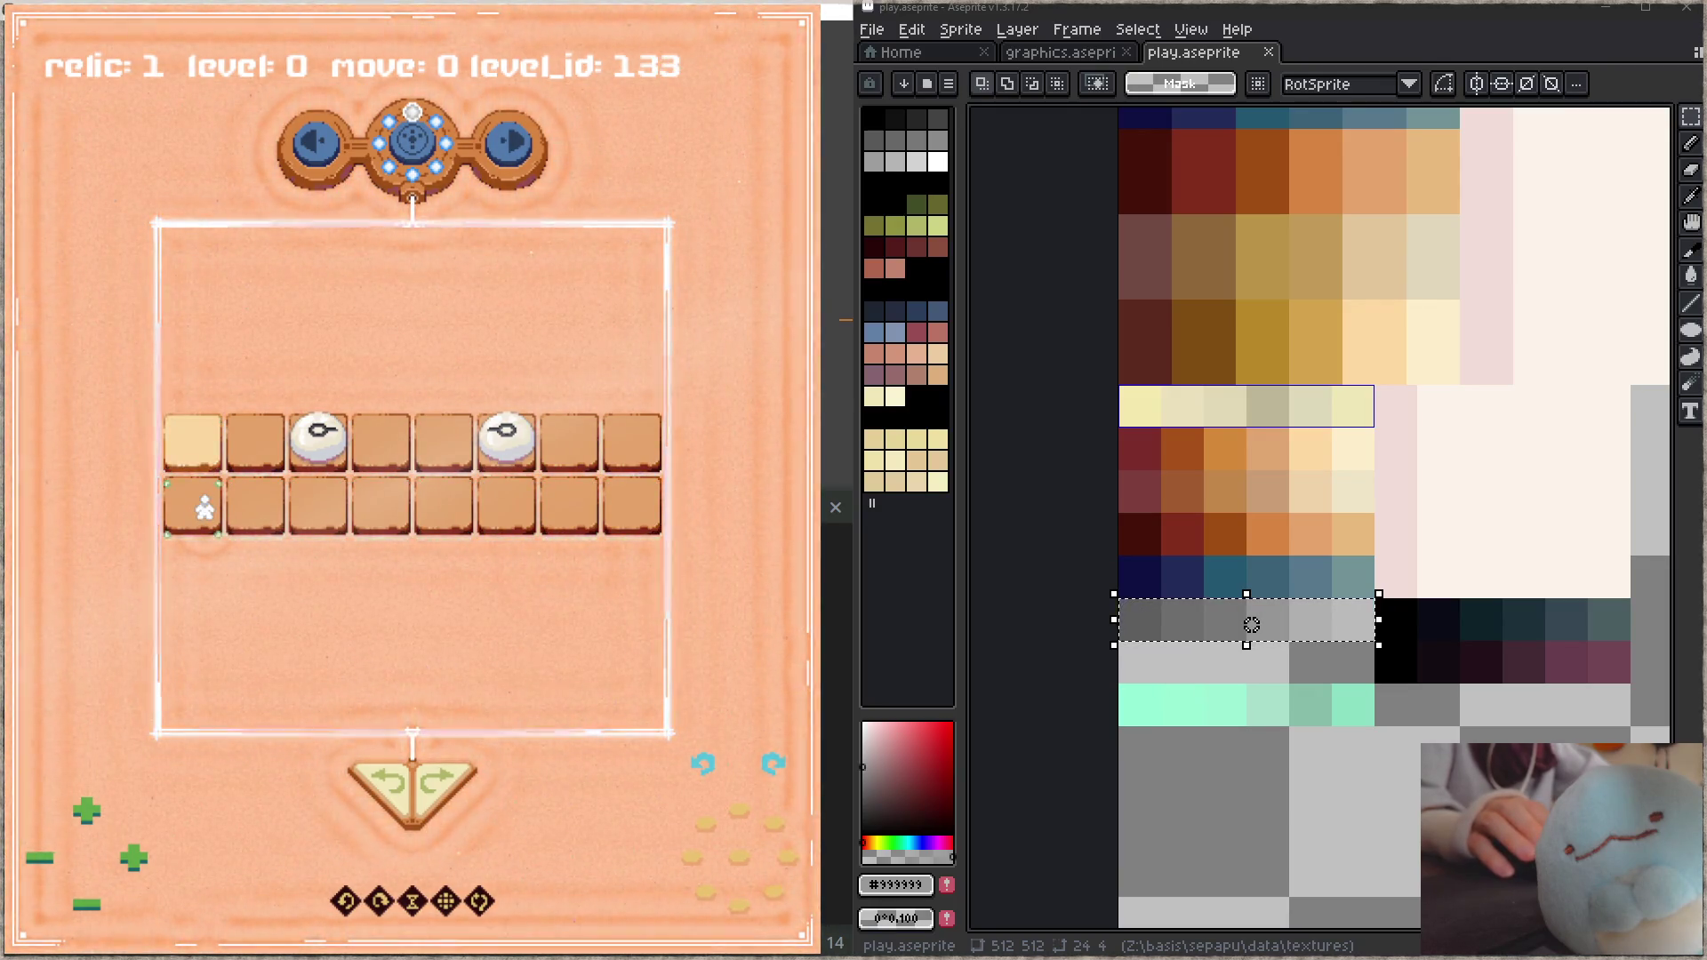
pyautogui.press('Right')
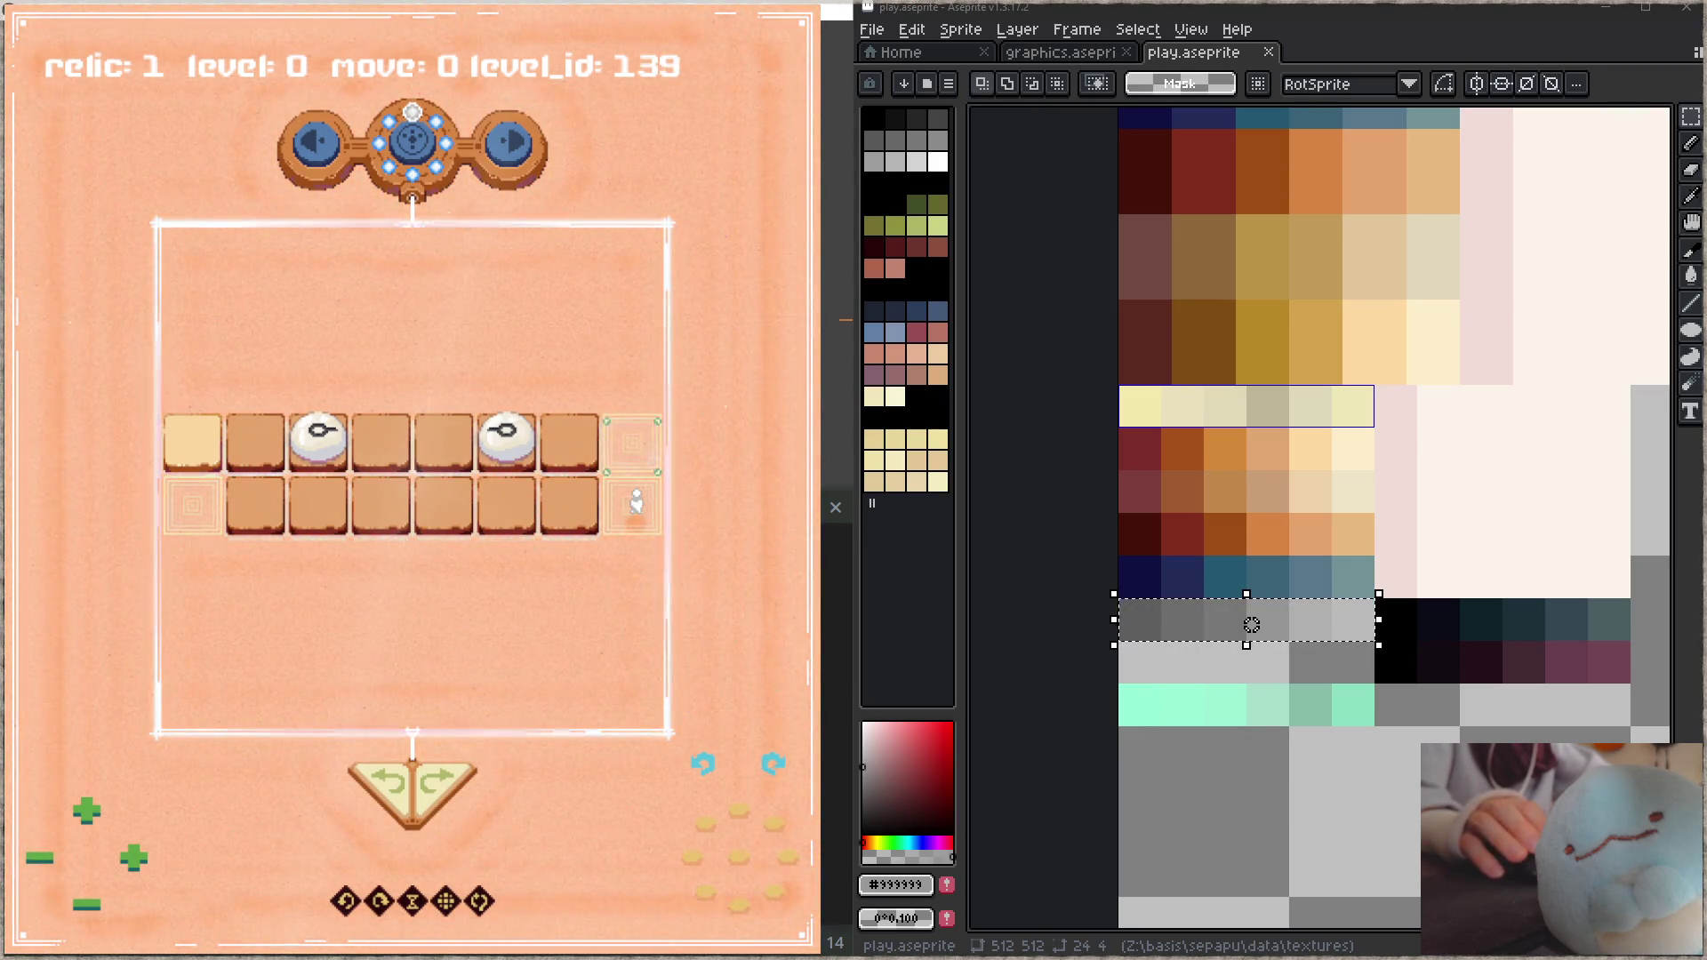
pyautogui.press('Right')
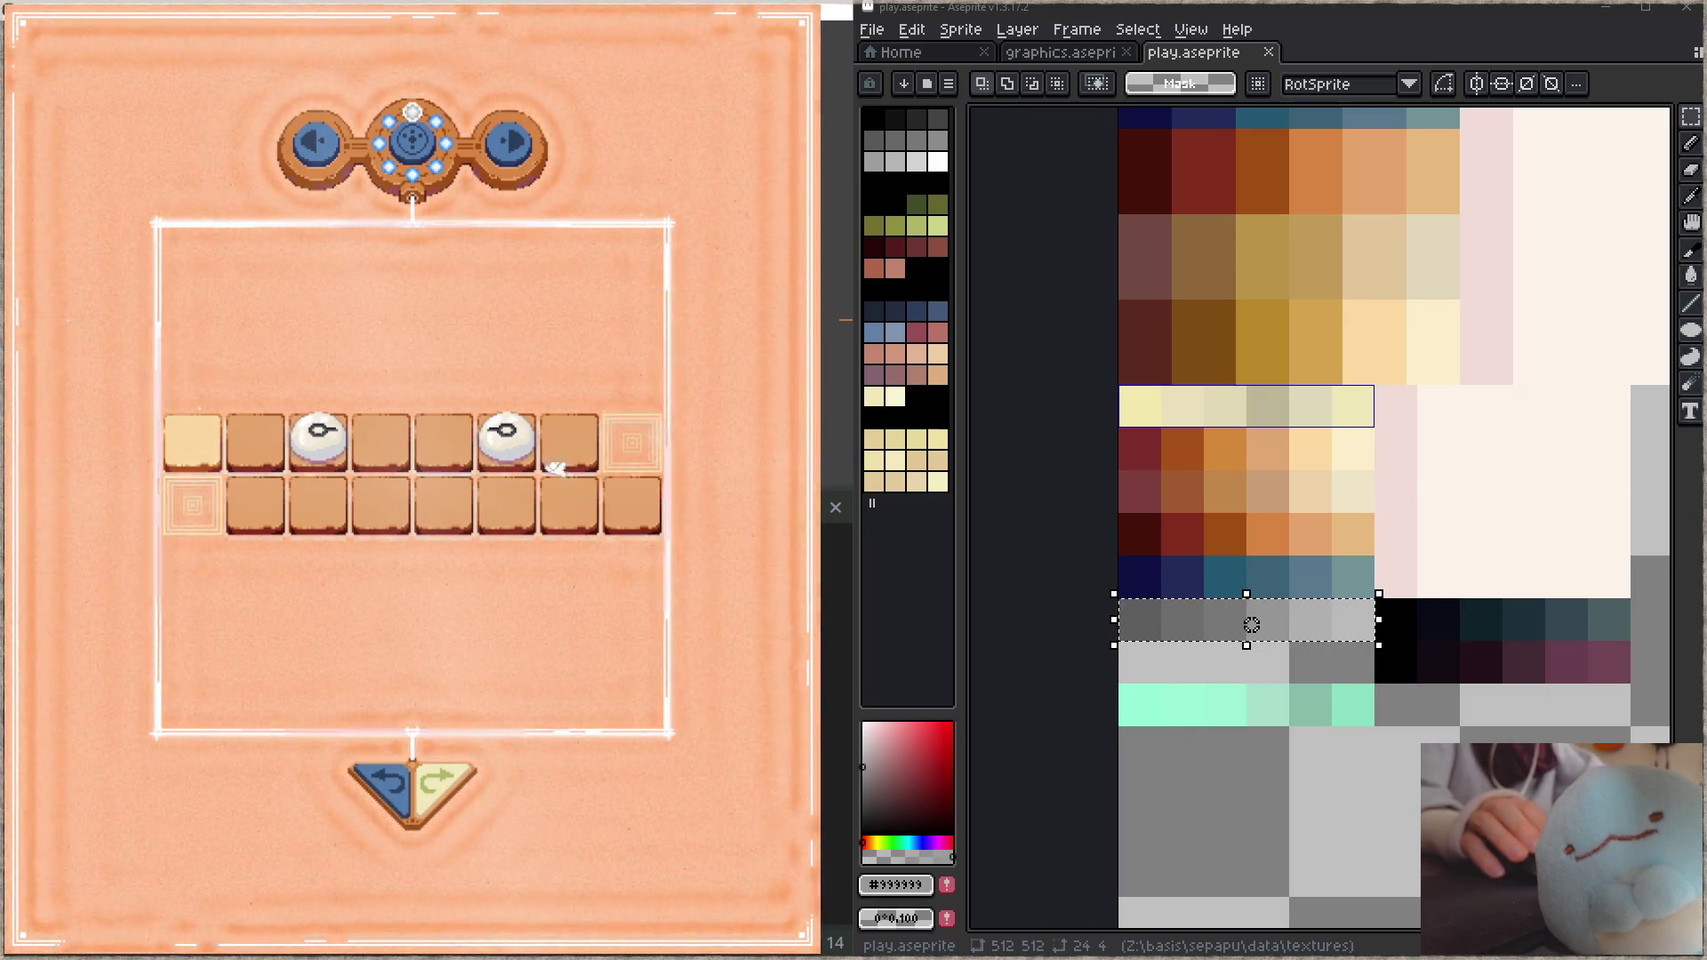
pyautogui.moveTo(571, 480)
pyautogui.mouseDown()
pyautogui.moveTo(446, 496)
pyautogui.moveTo(347, 472)
pyautogui.moveTo(450, 494)
pyautogui.moveTo(385, 505)
pyautogui.mouseUp()
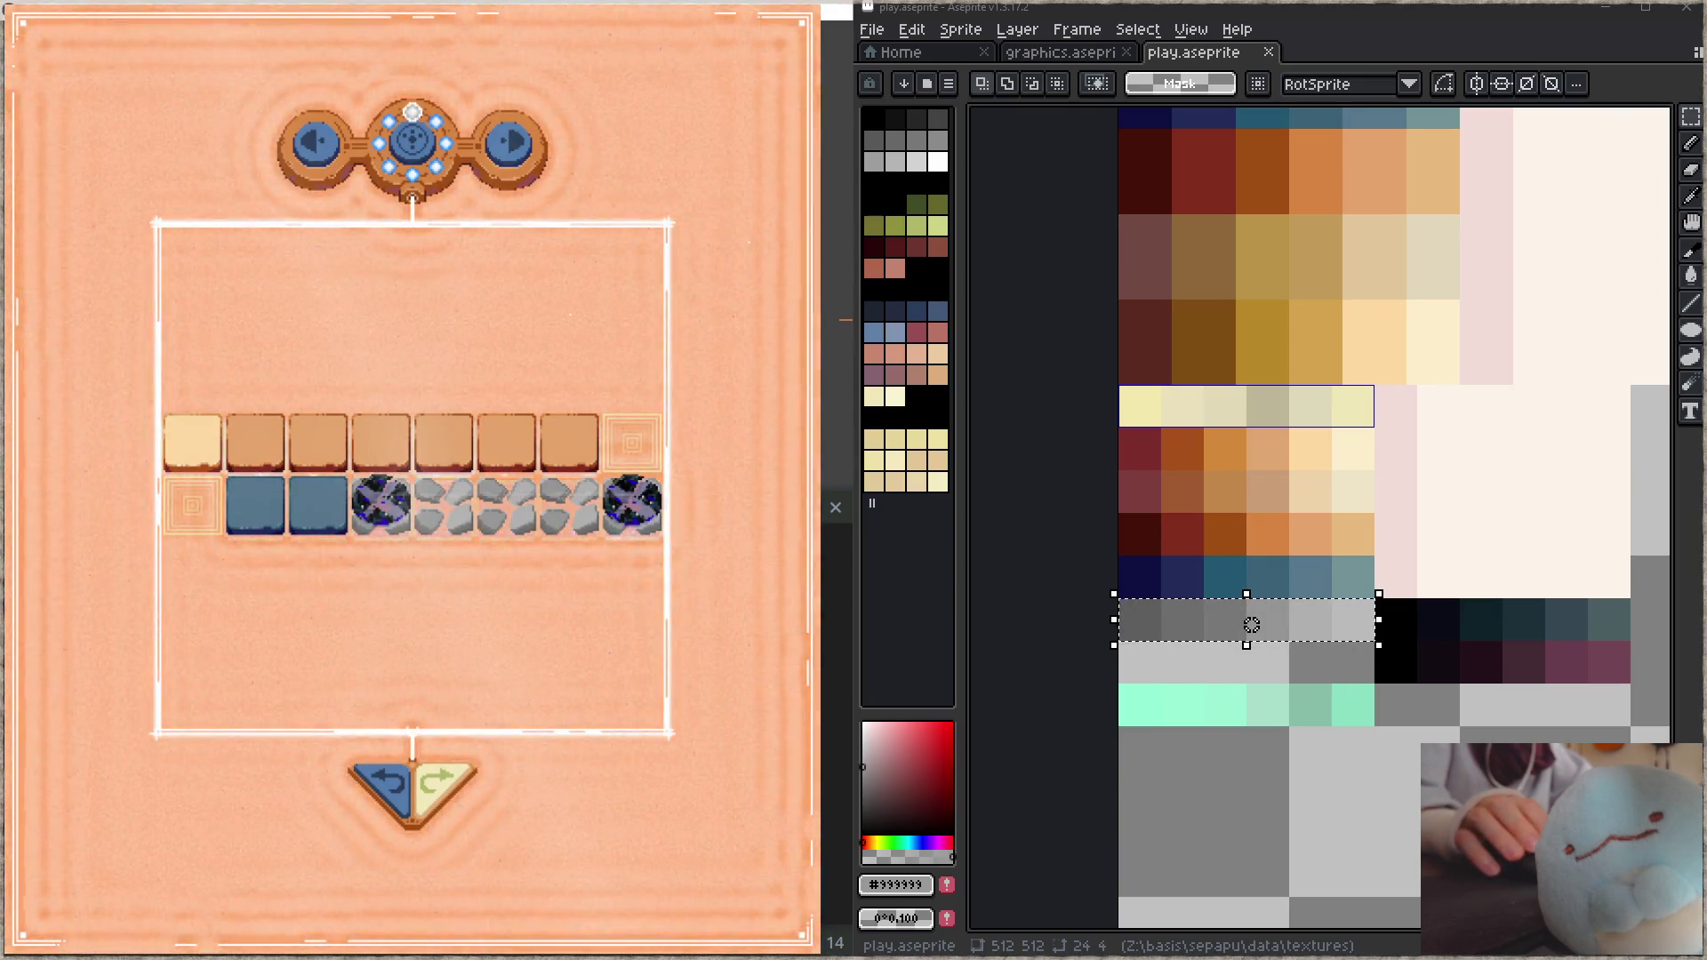
pyautogui.hotkey('alt', 'Tab')
pyautogui.click(861, 324)
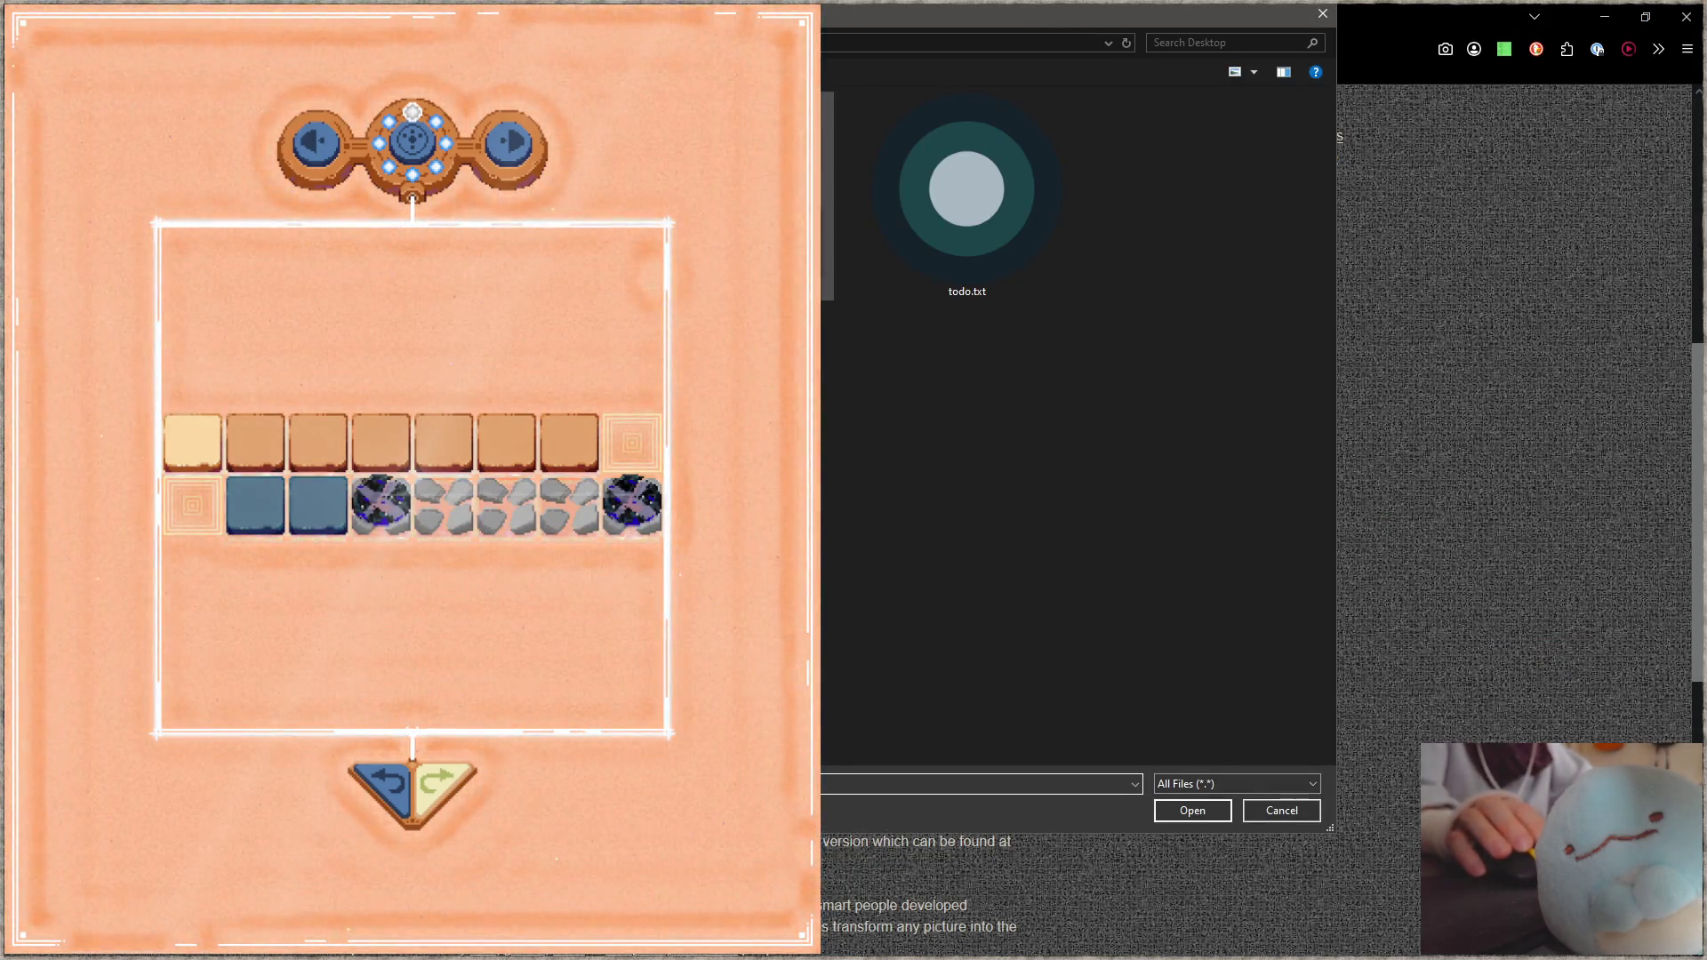
# Step: Upload the game screenshot and compare the Achromatopsia and Blue Cone Monochromacy simulations
pyautogui.press('Return')
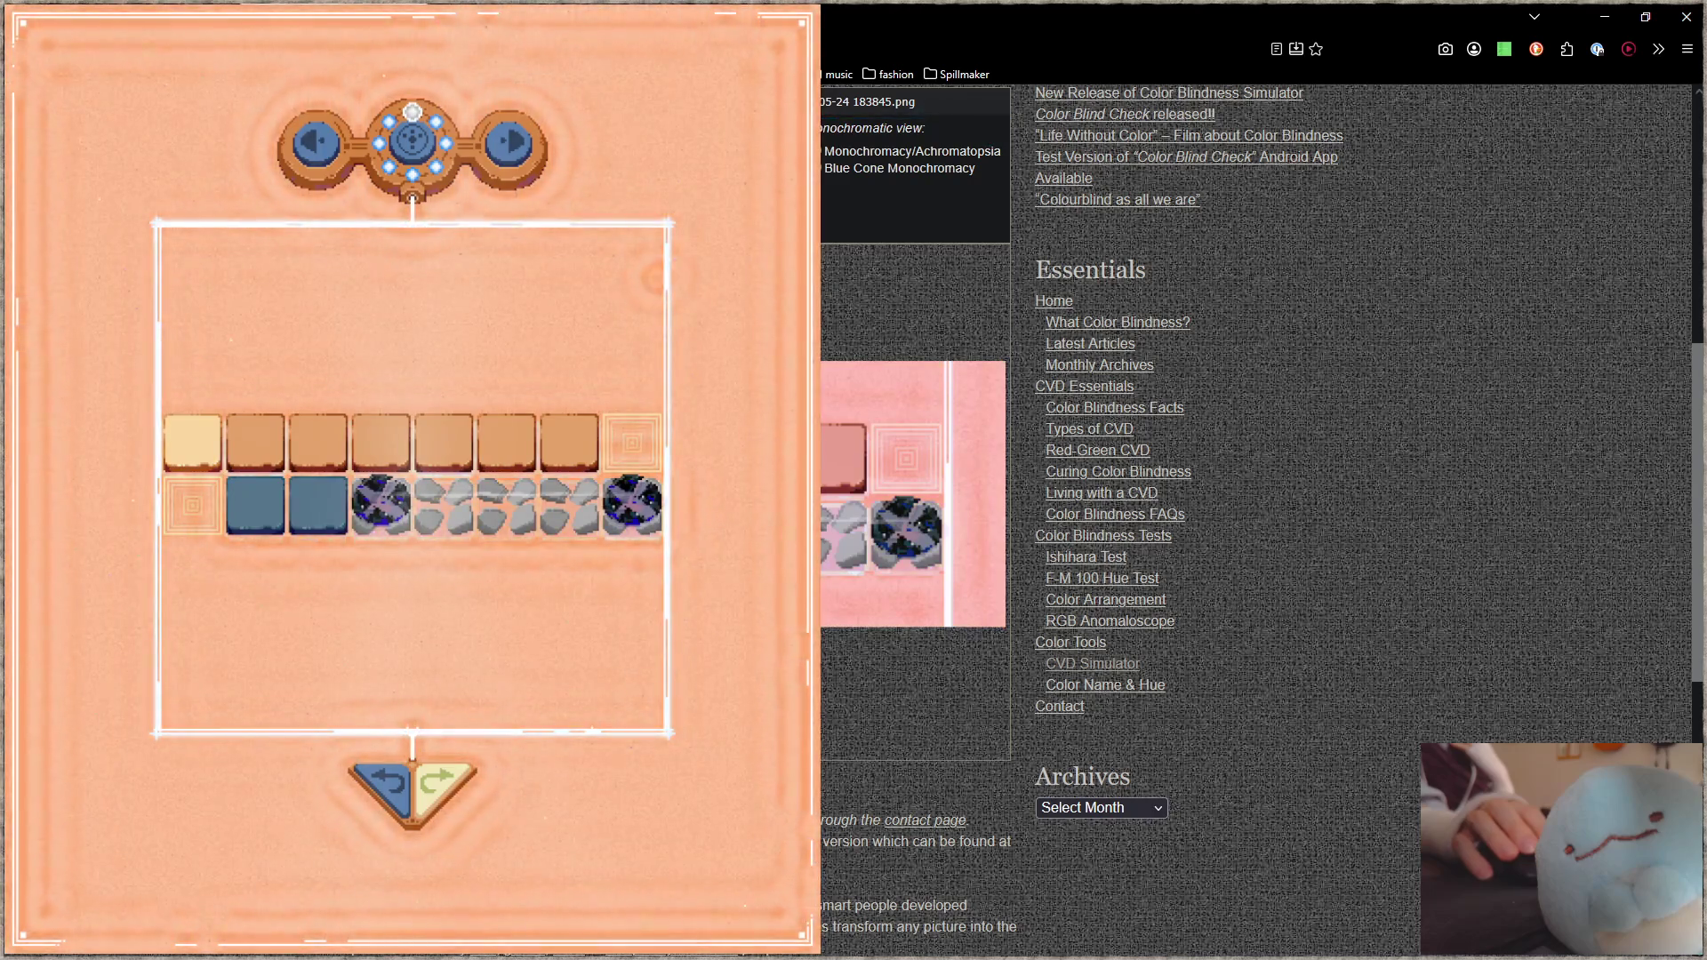
pyautogui.click(822, 153)
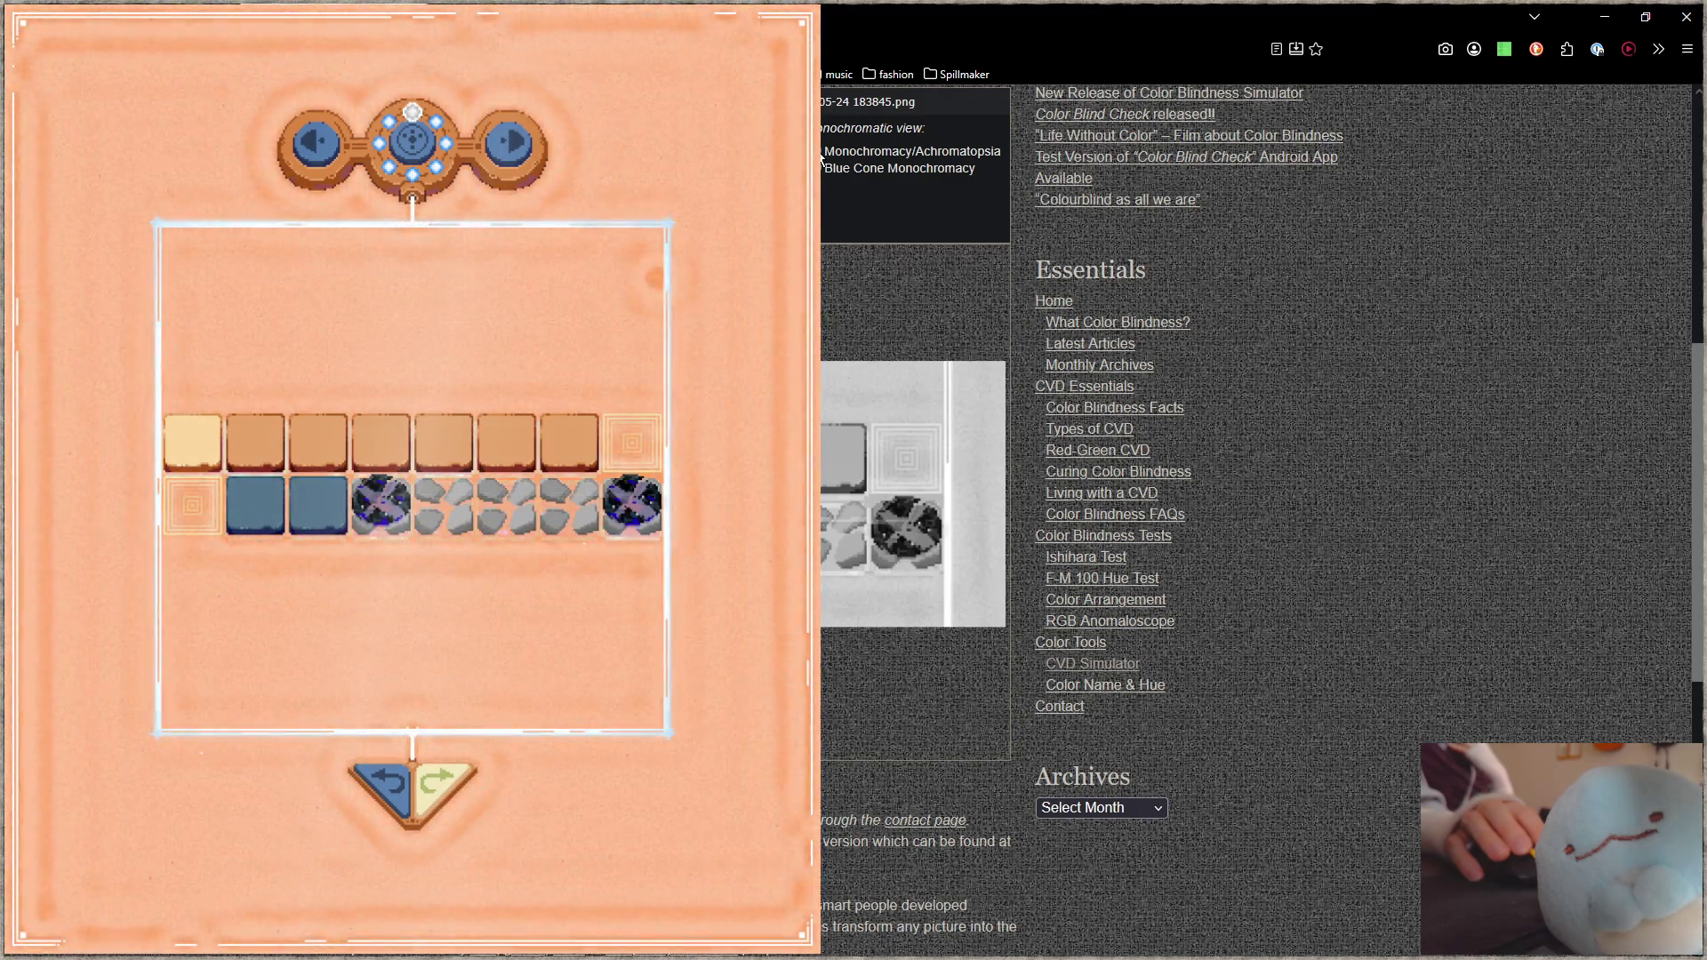
pyautogui.click(821, 175)
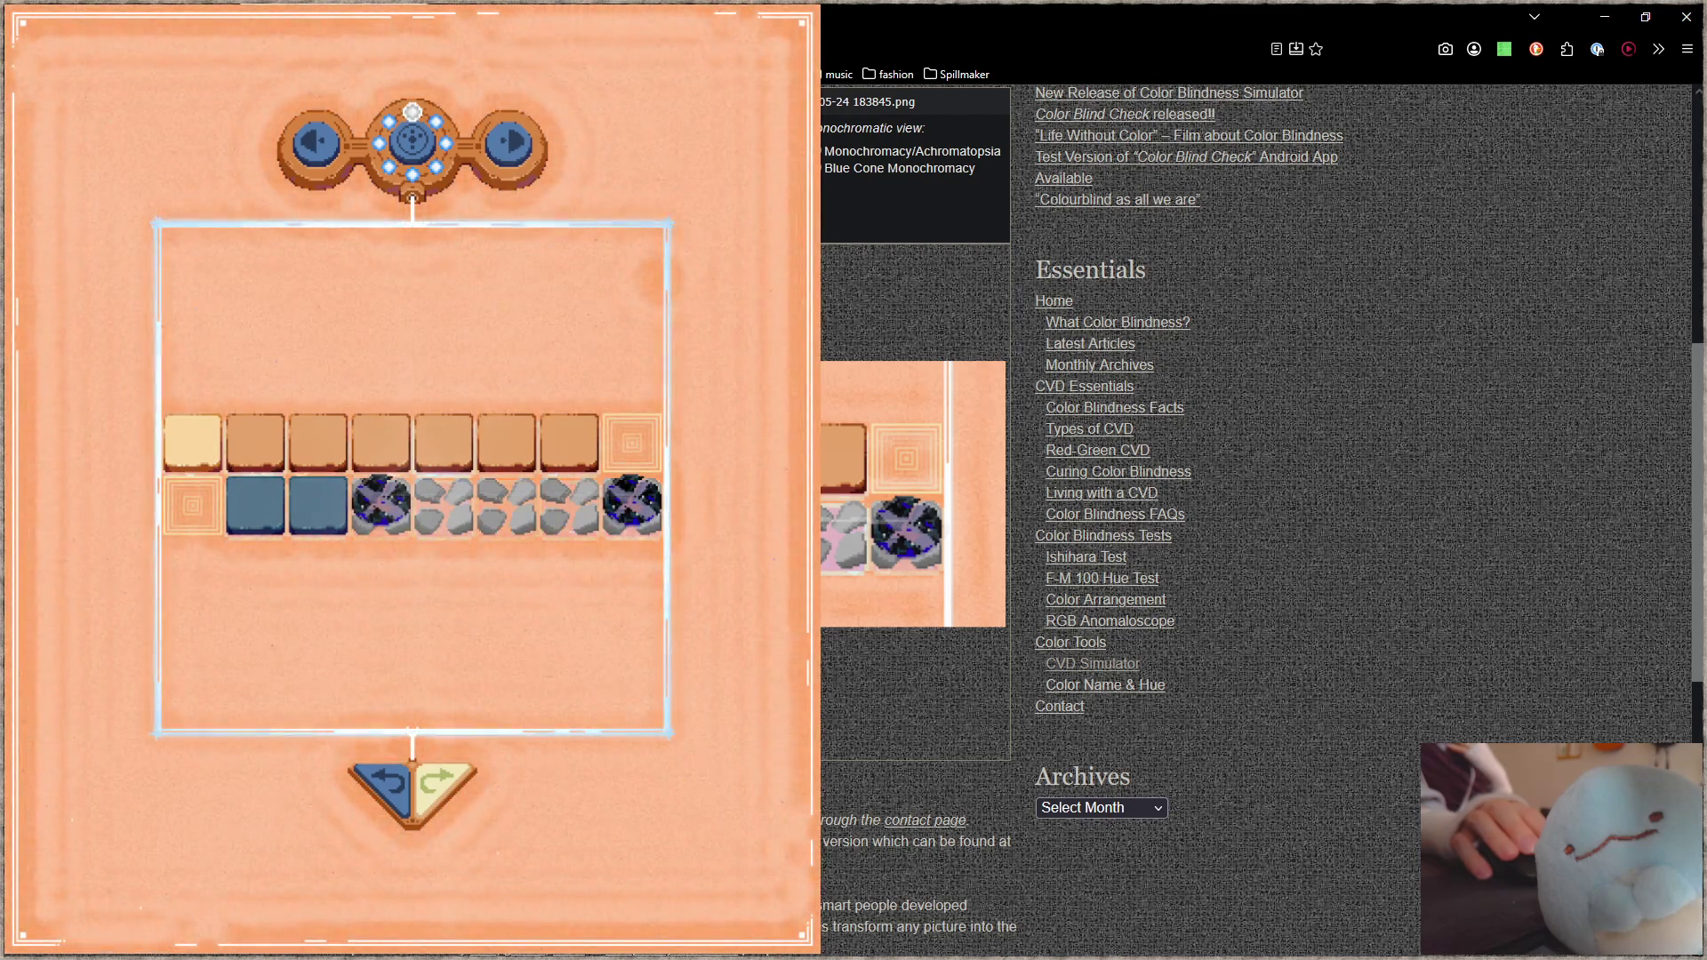
pyautogui.click(819, 168)
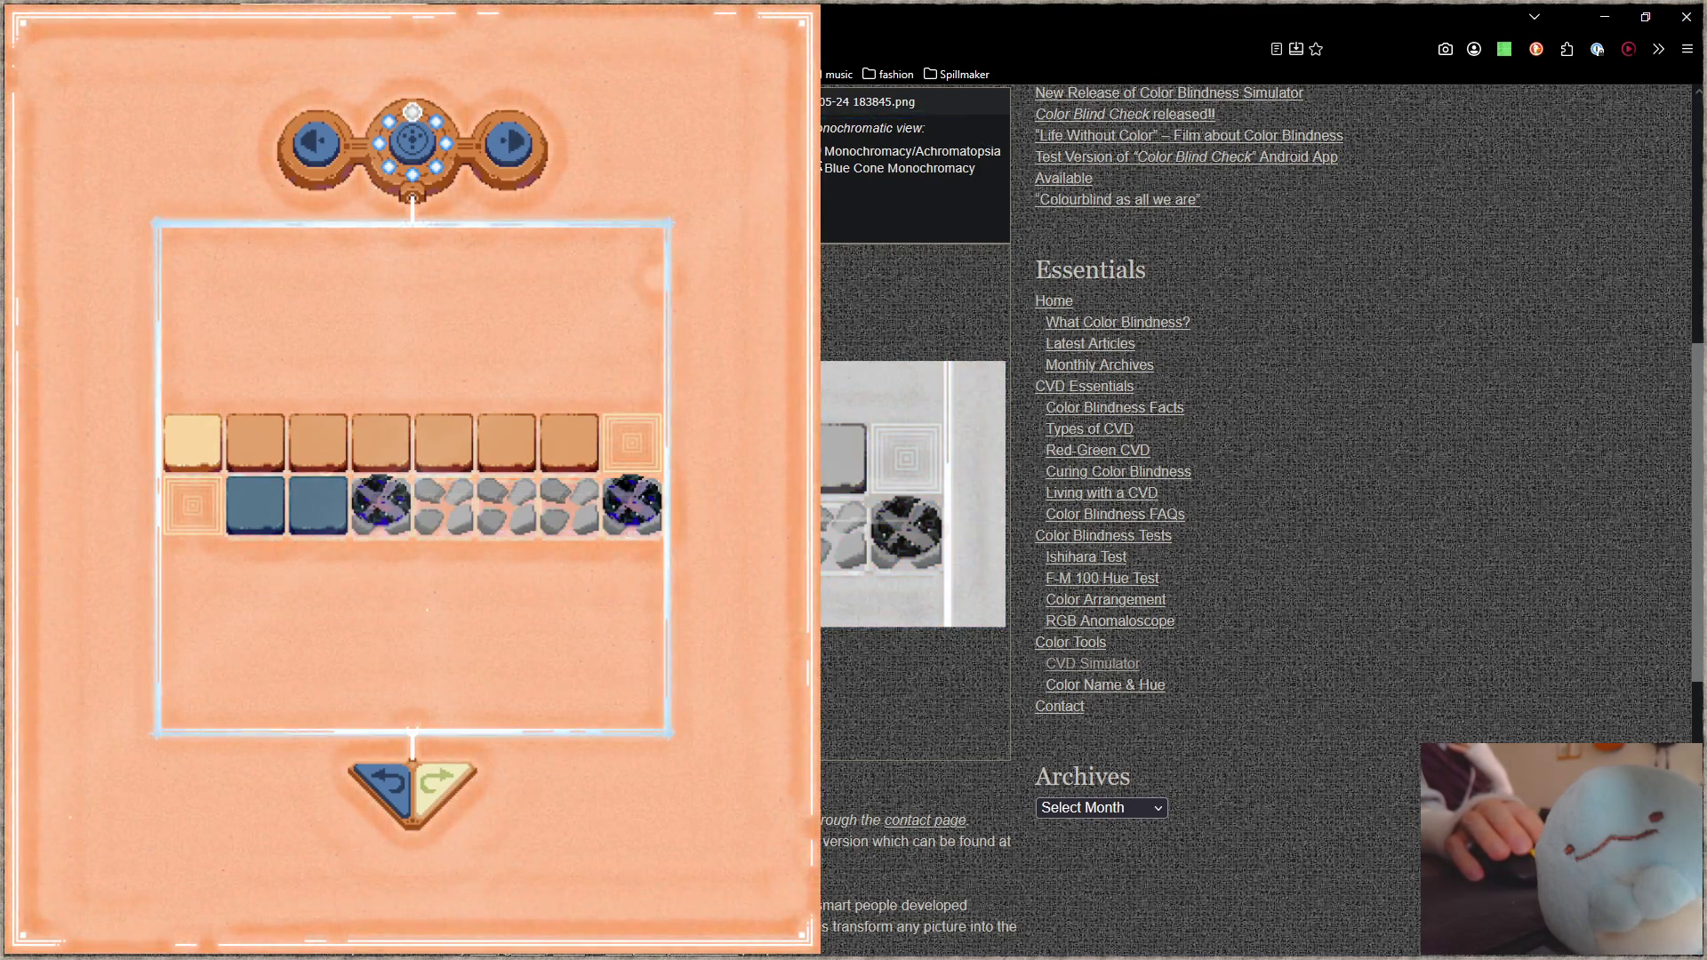
pyautogui.click(1604, 16)
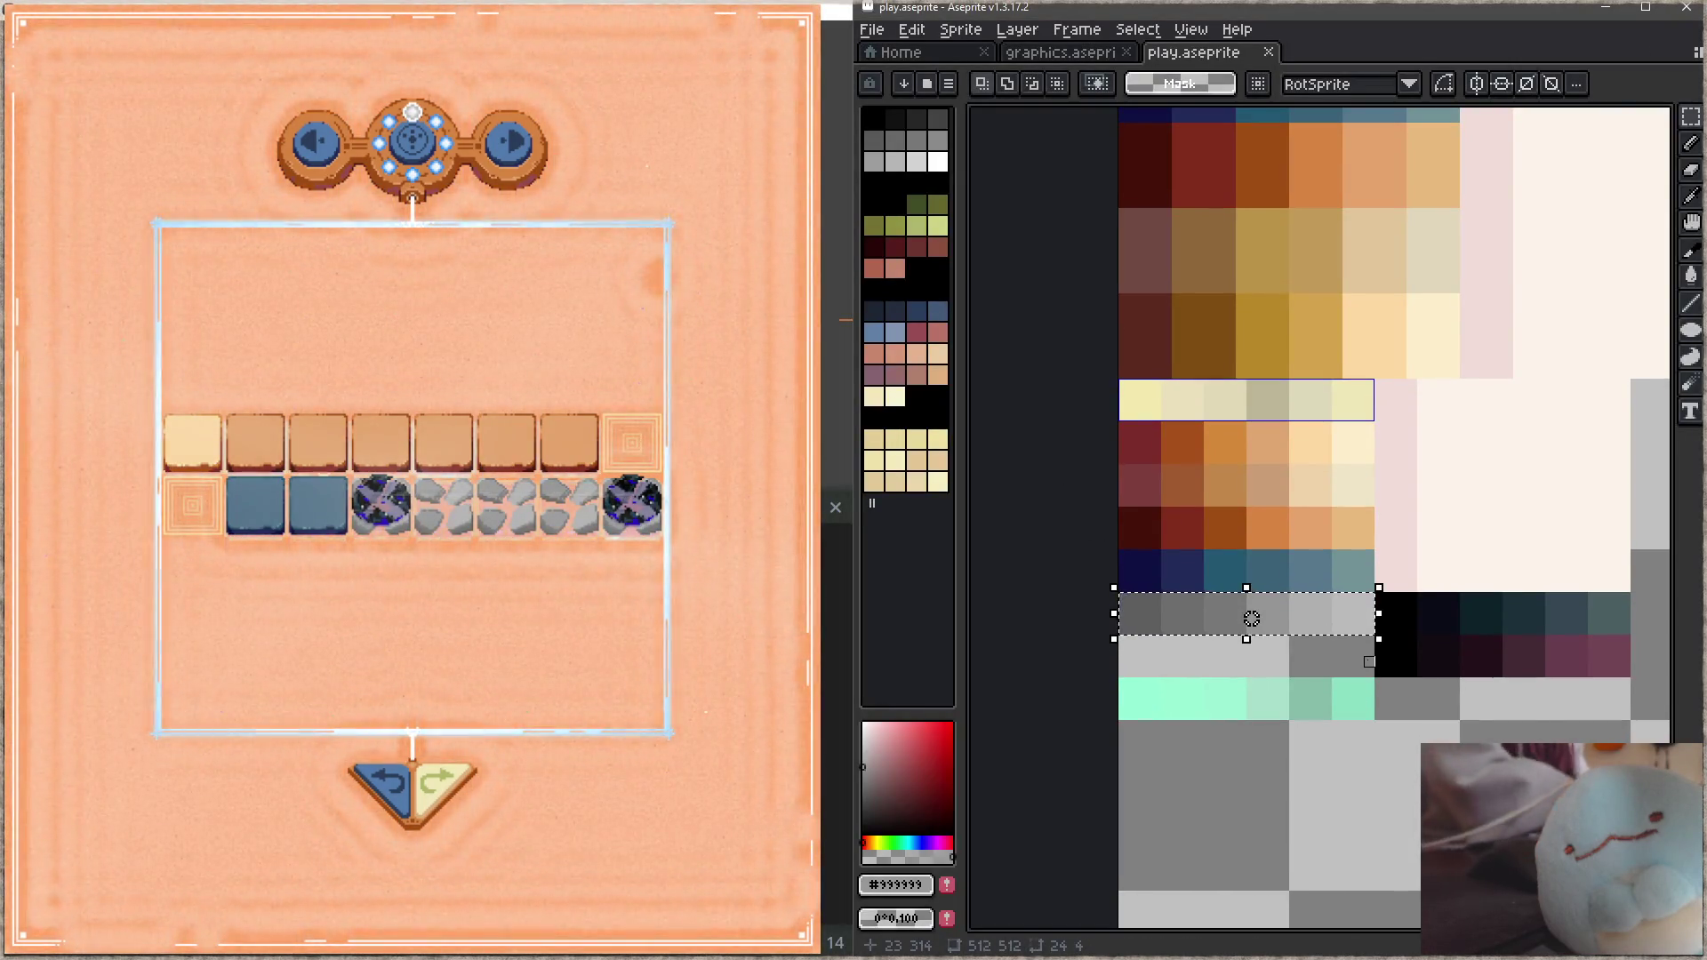
# Step: Apply Lightness −3 to the grey rock swatches via Hue/Saturation and save play.aseprite
pyautogui.hotkey('ctrl', 'u')
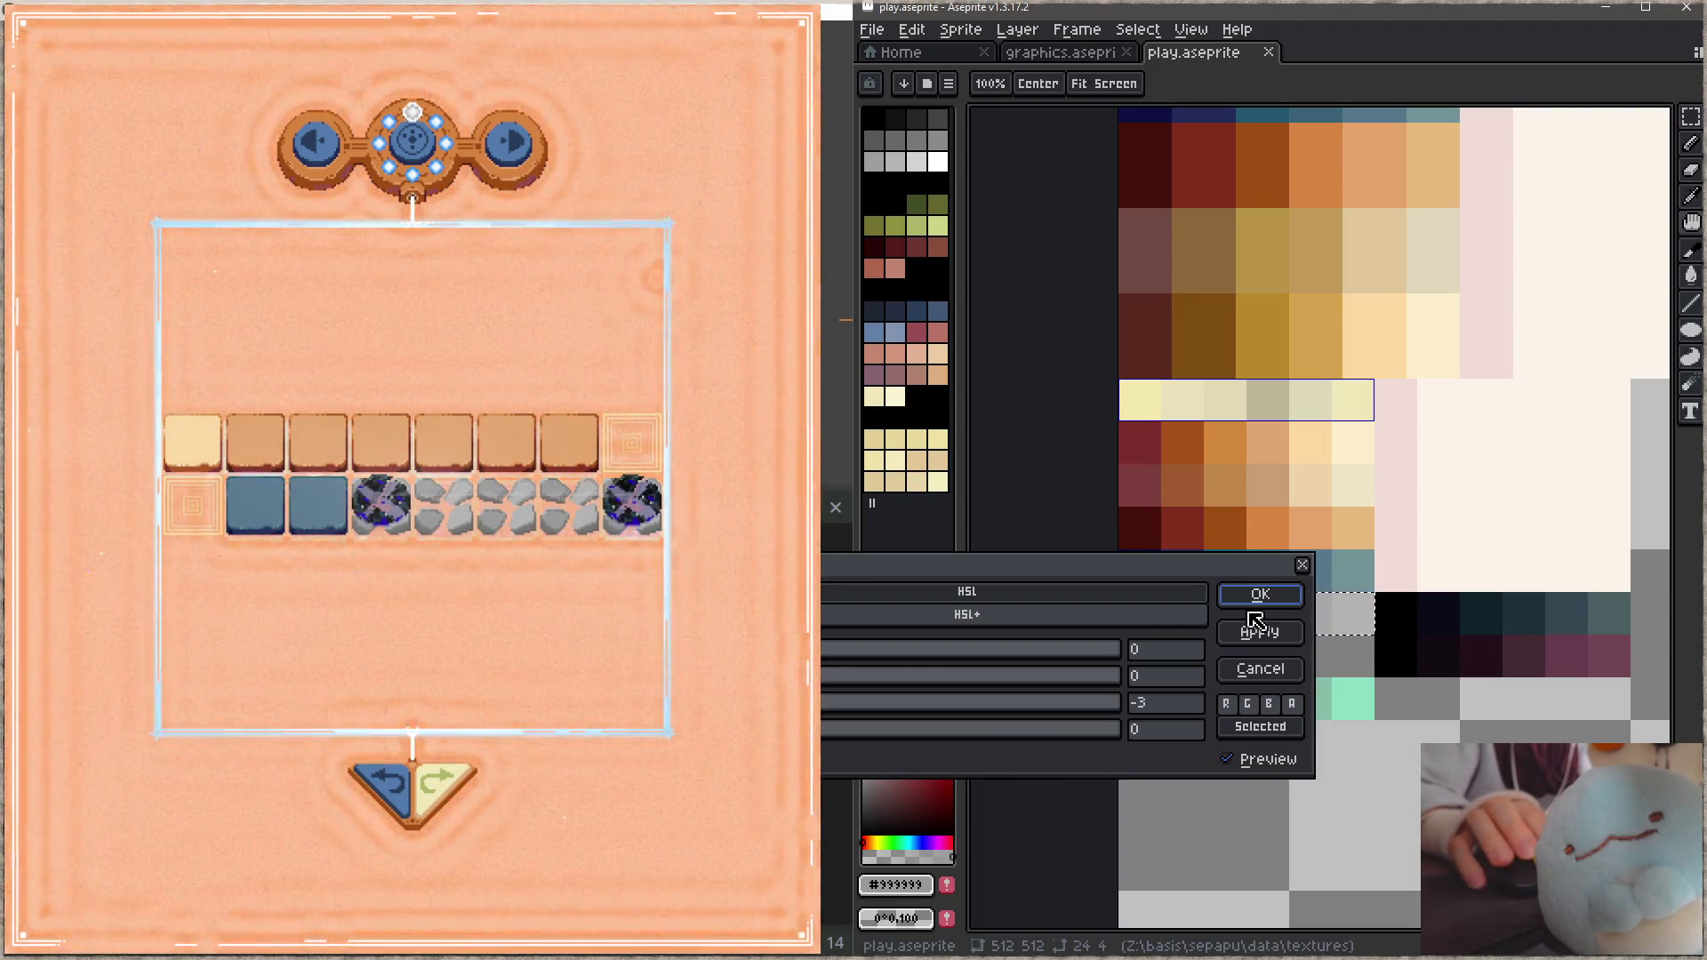
pyautogui.press('Return')
pyautogui.hotkey('ctrl', 's')
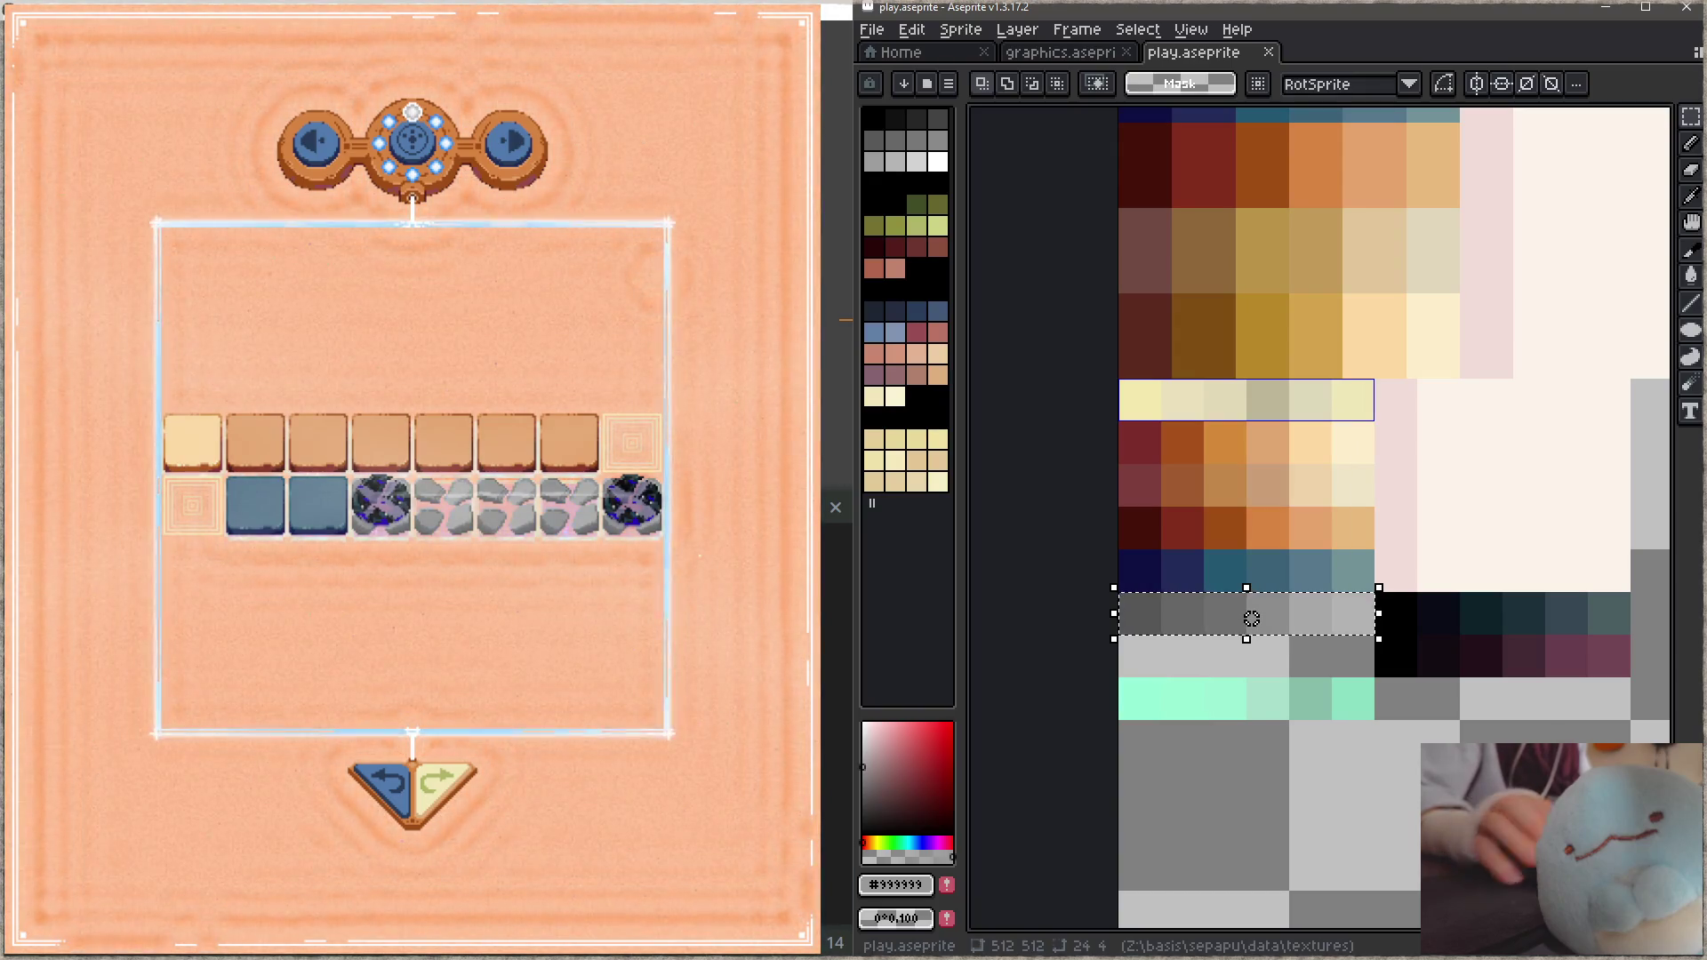
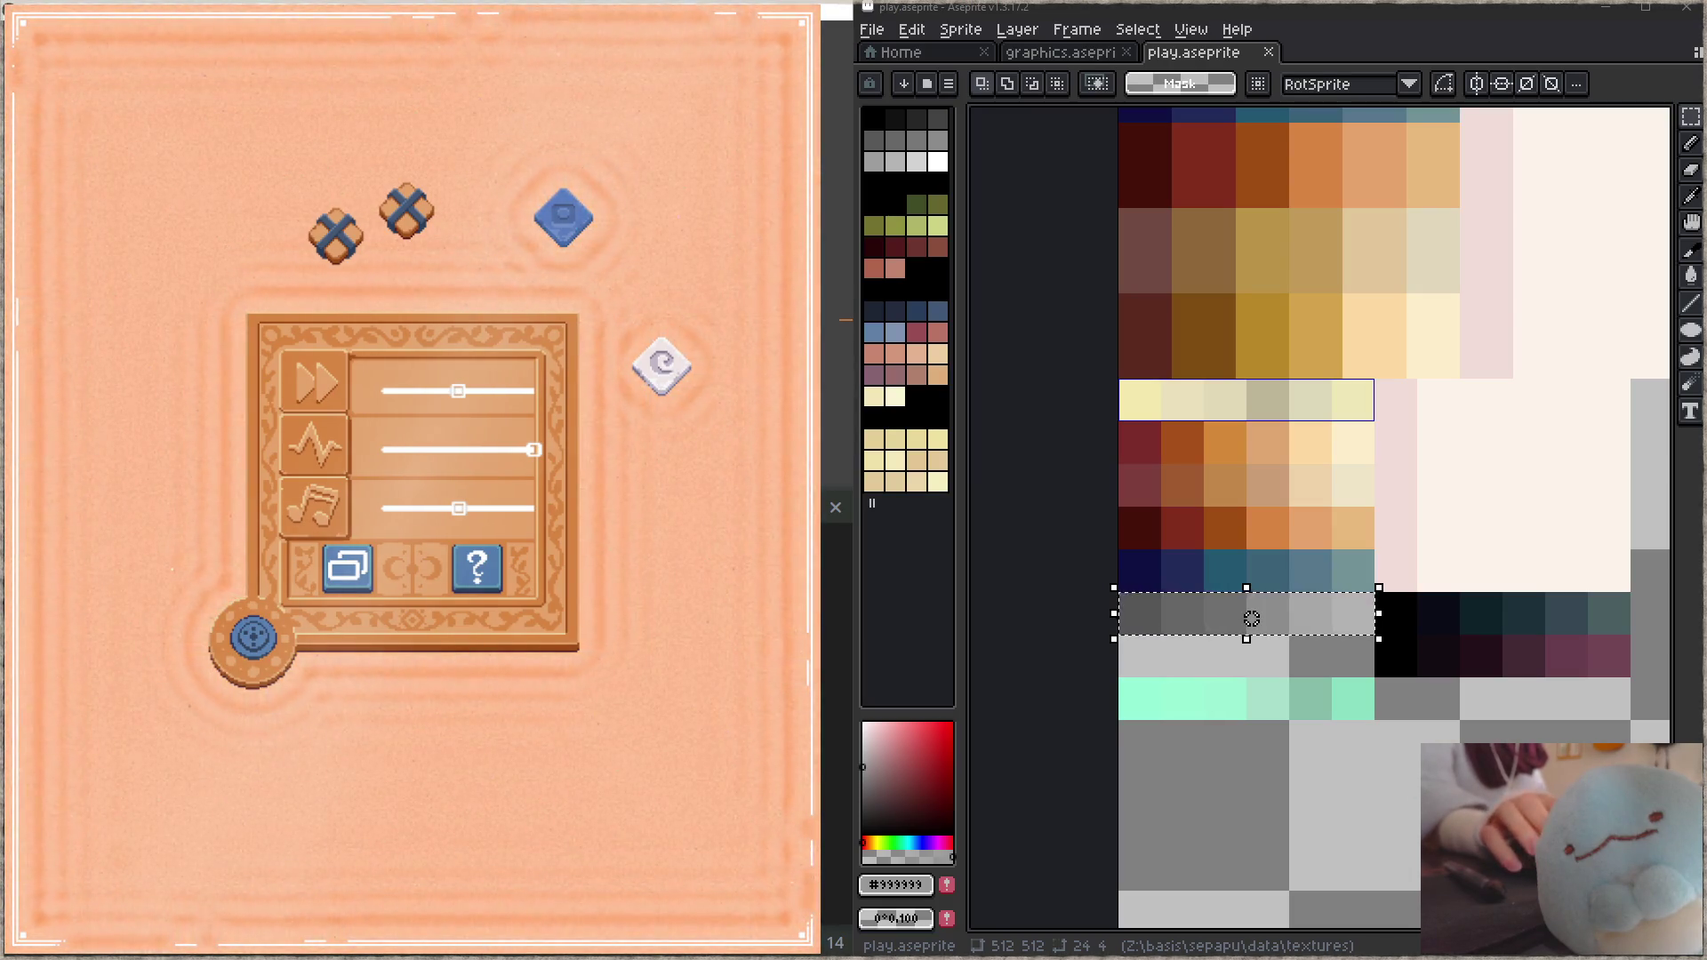
# Step: Switch from Aseprite to the Focus editor showing sepapu_draw.c
pyautogui.hotkey('alt', 'Tab')
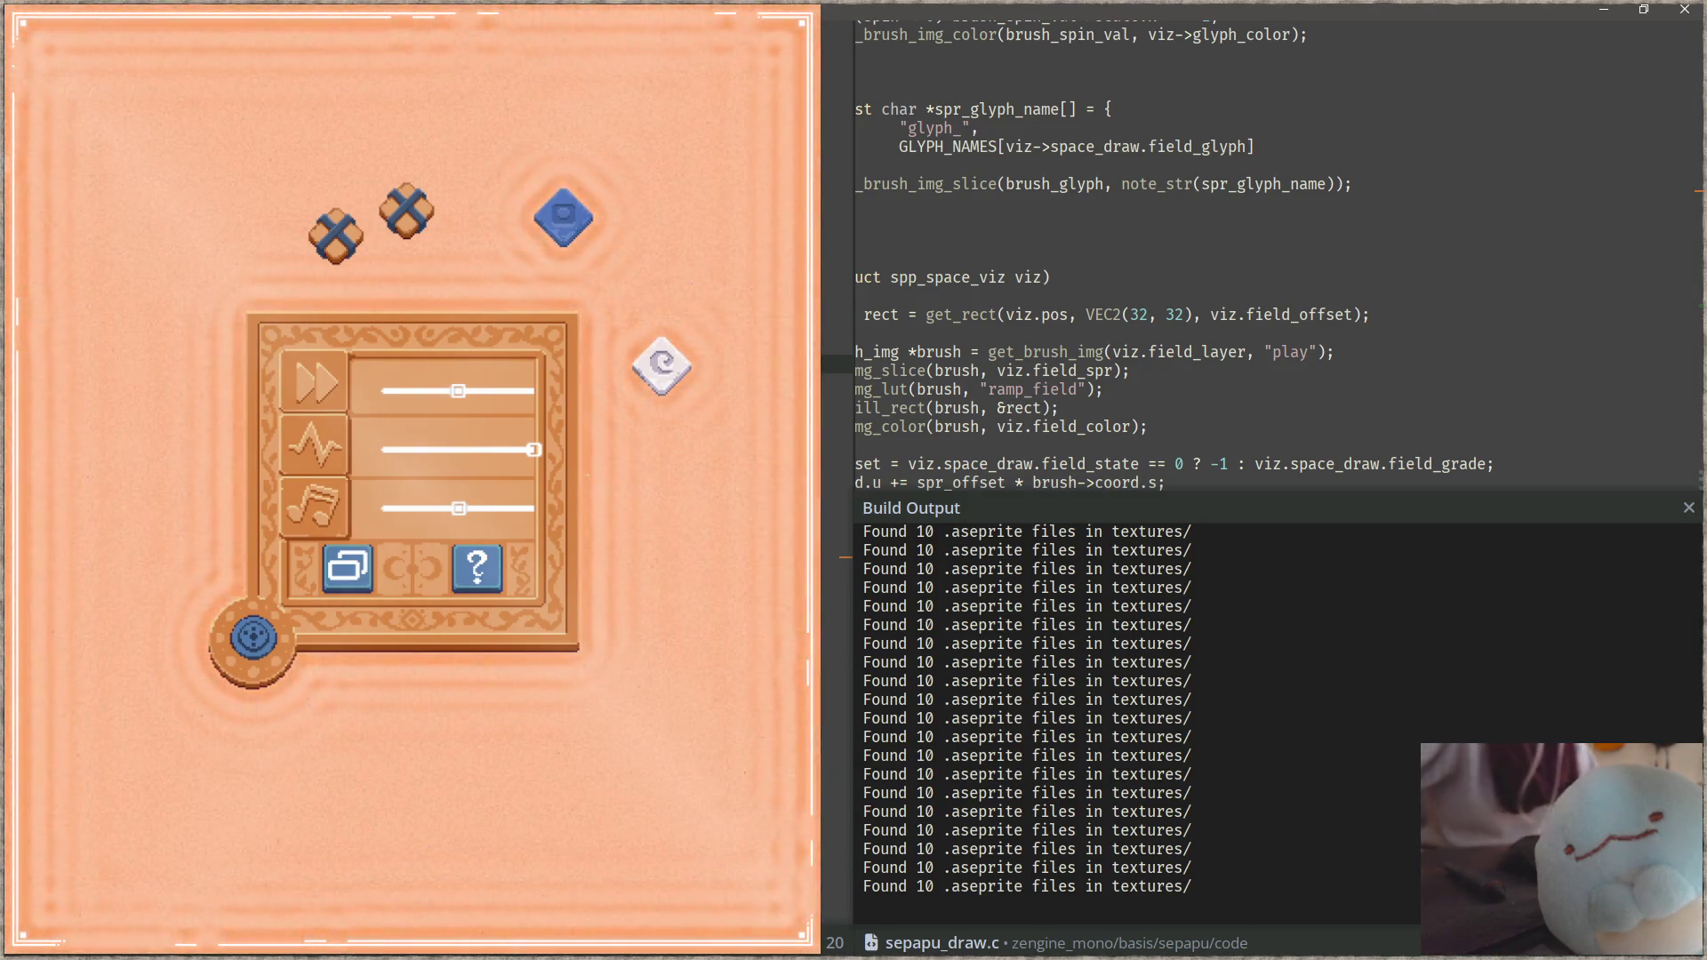
# Step: Close the game's settings panel, undo once, then conquer the first two tiles into grey X tiles
pyautogui.click(295, 712)
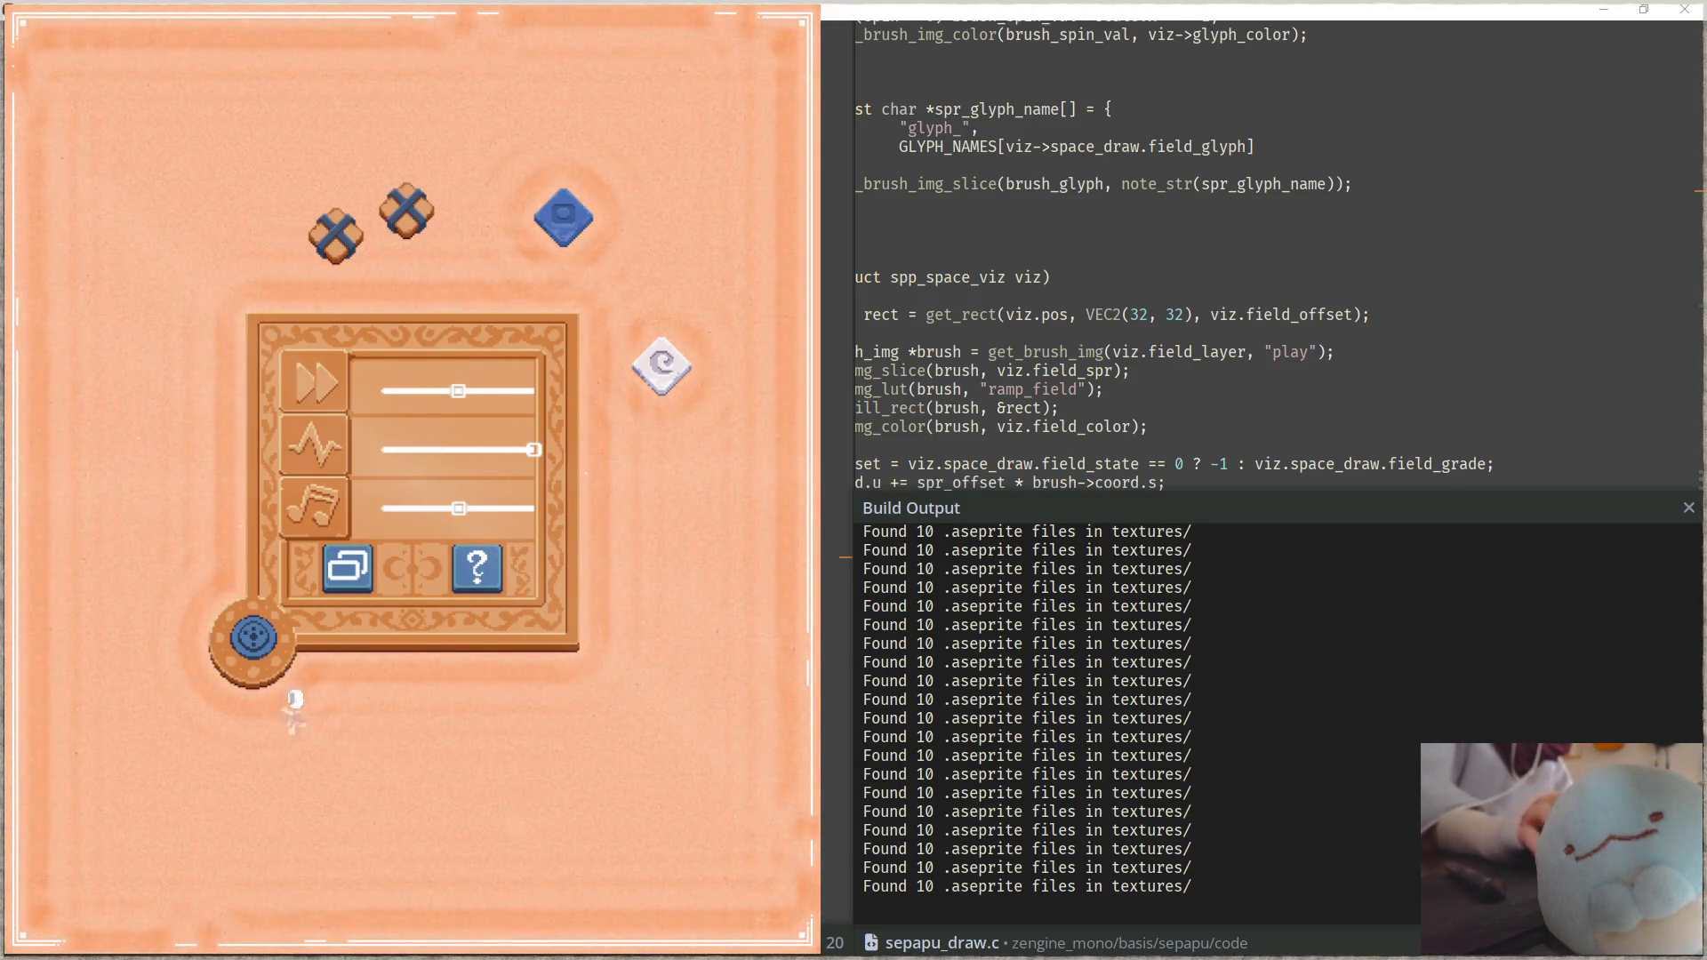
pyautogui.click(238, 622)
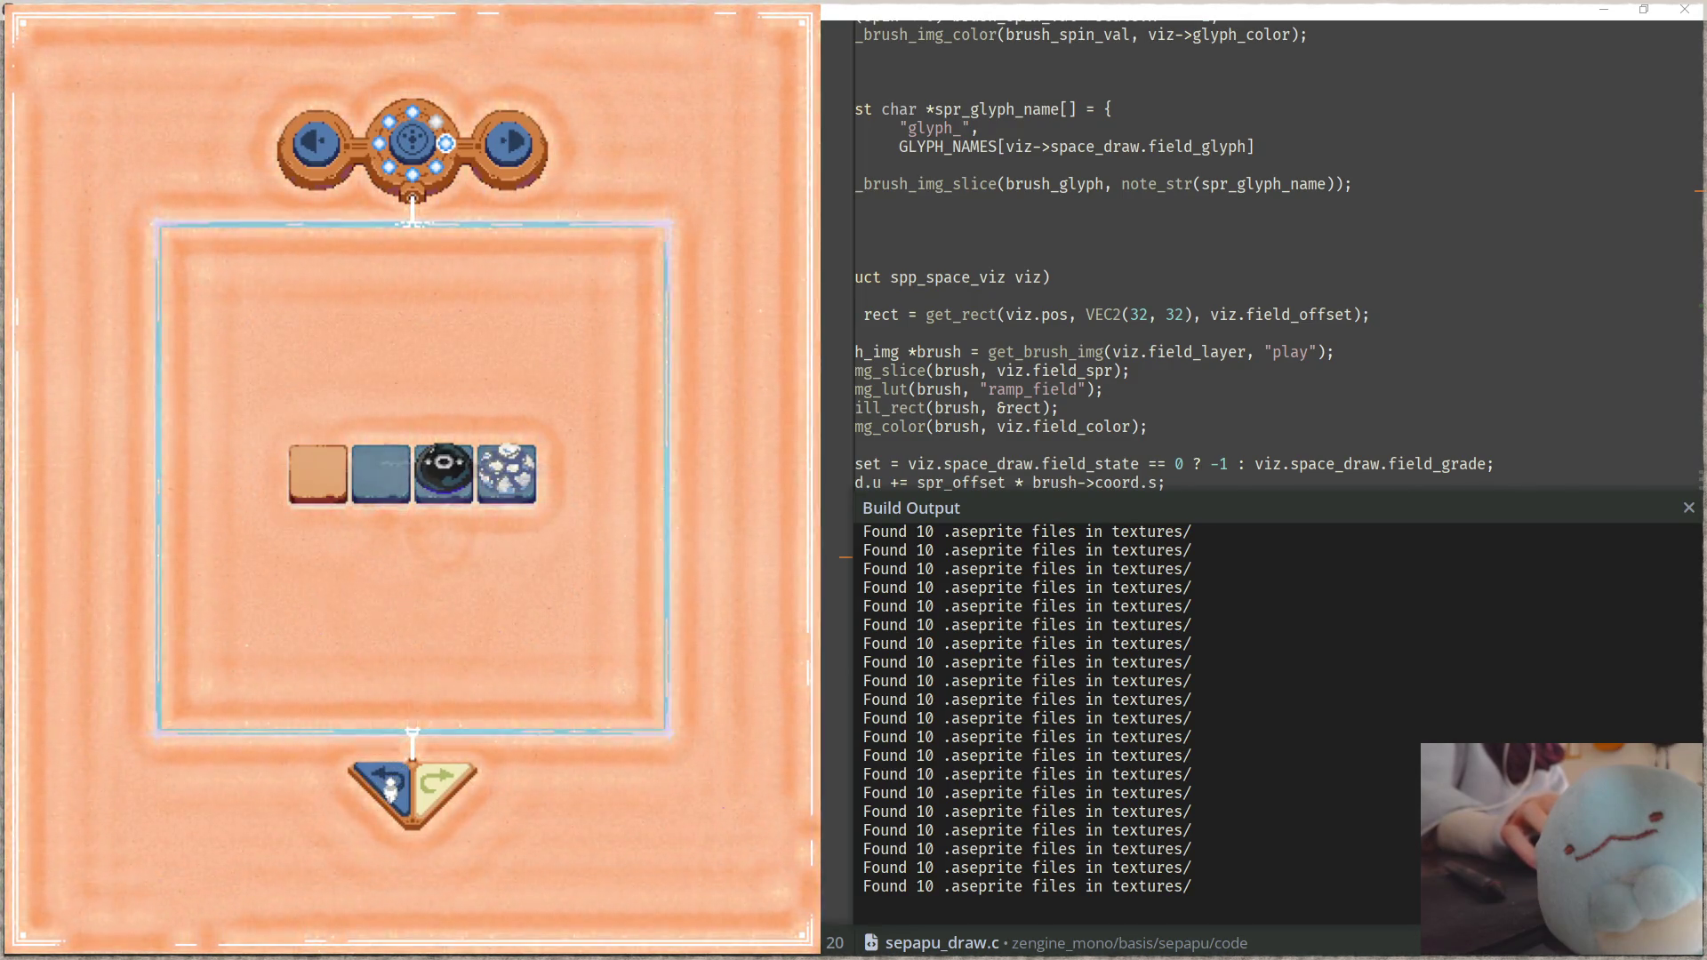
pyautogui.click(390, 794)
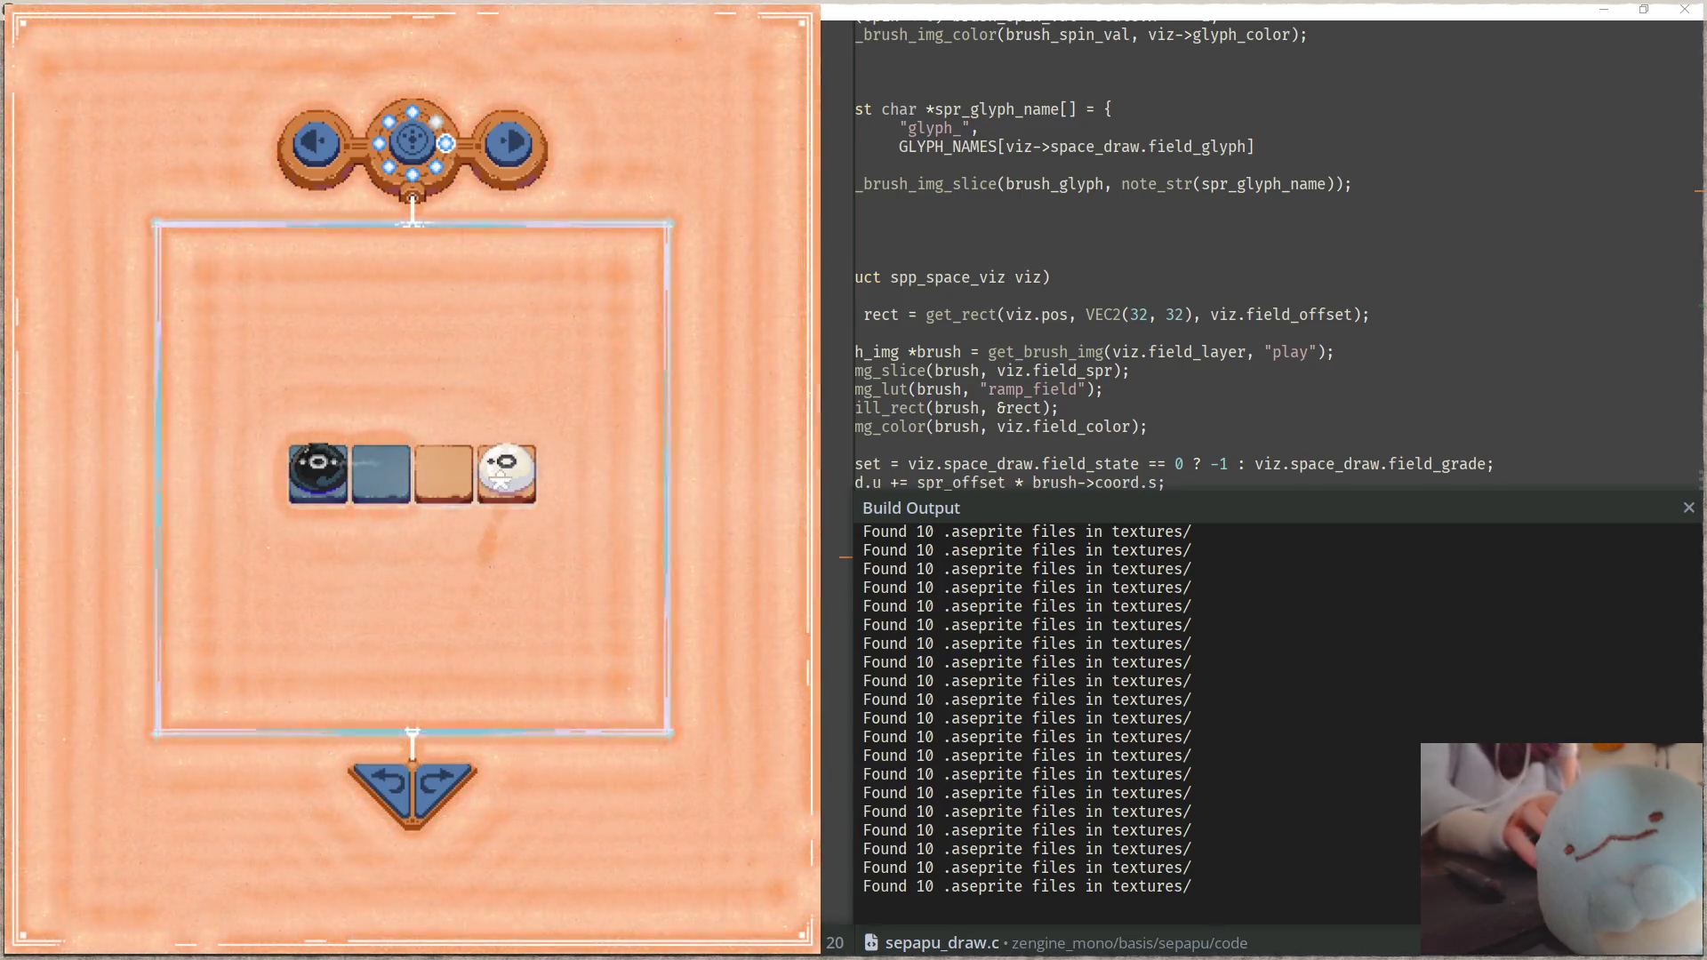
pyautogui.click(504, 467)
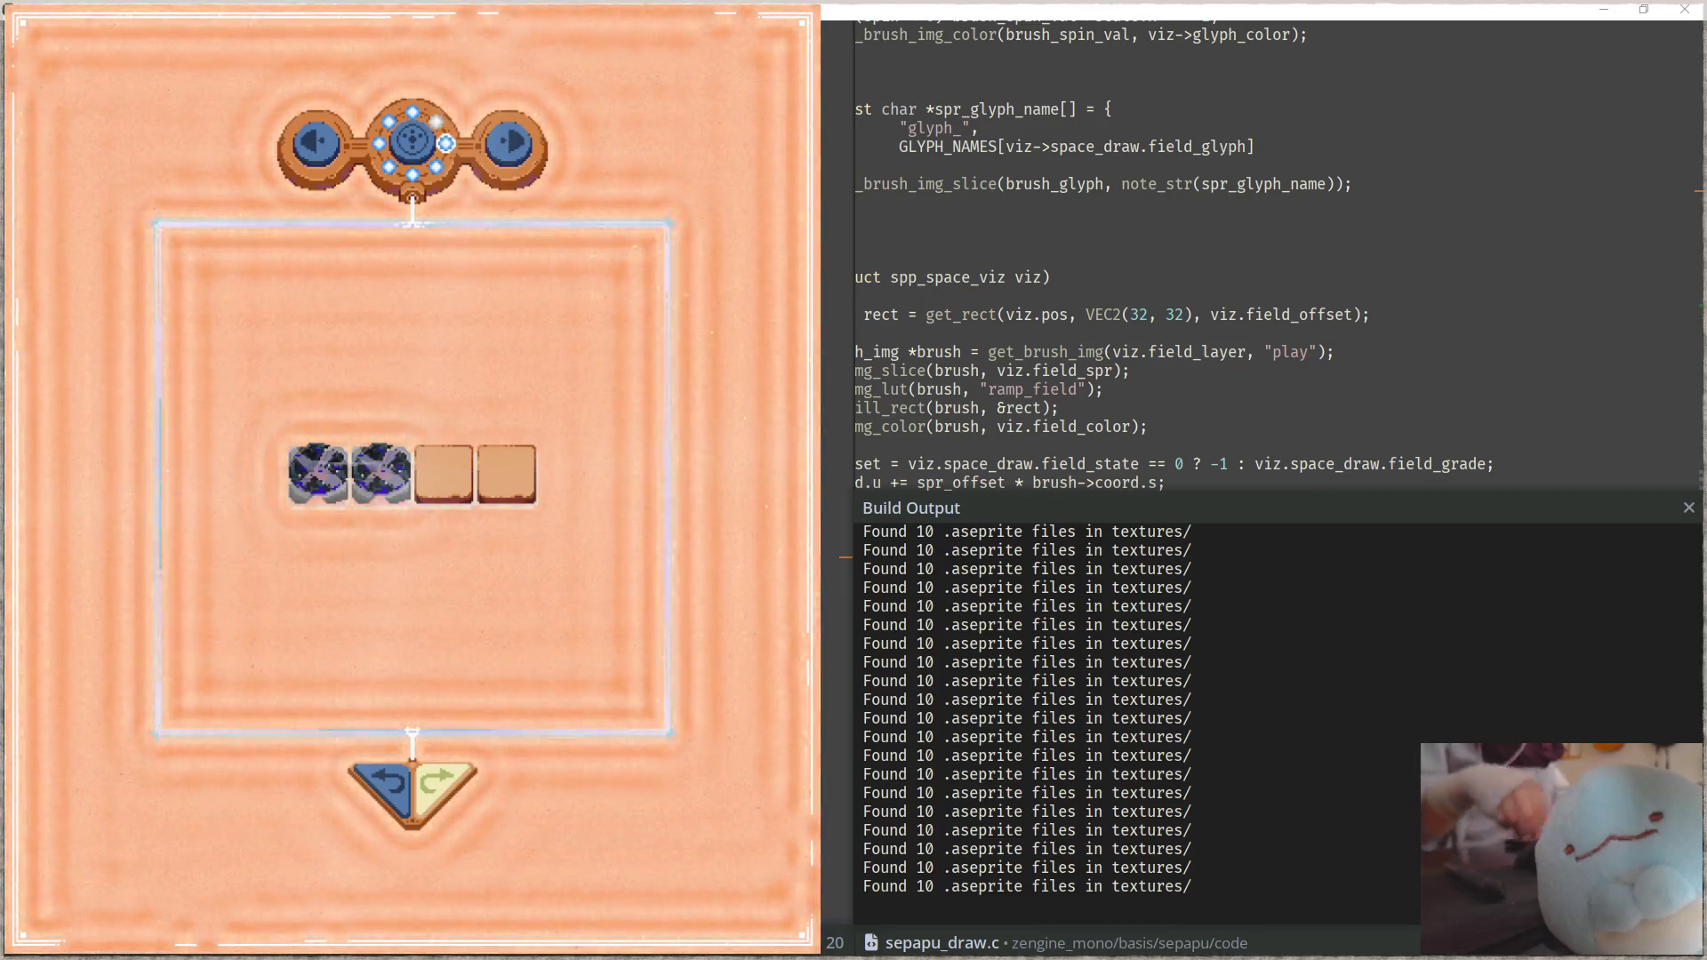
pyautogui.hotkey('alt', 'Tab')
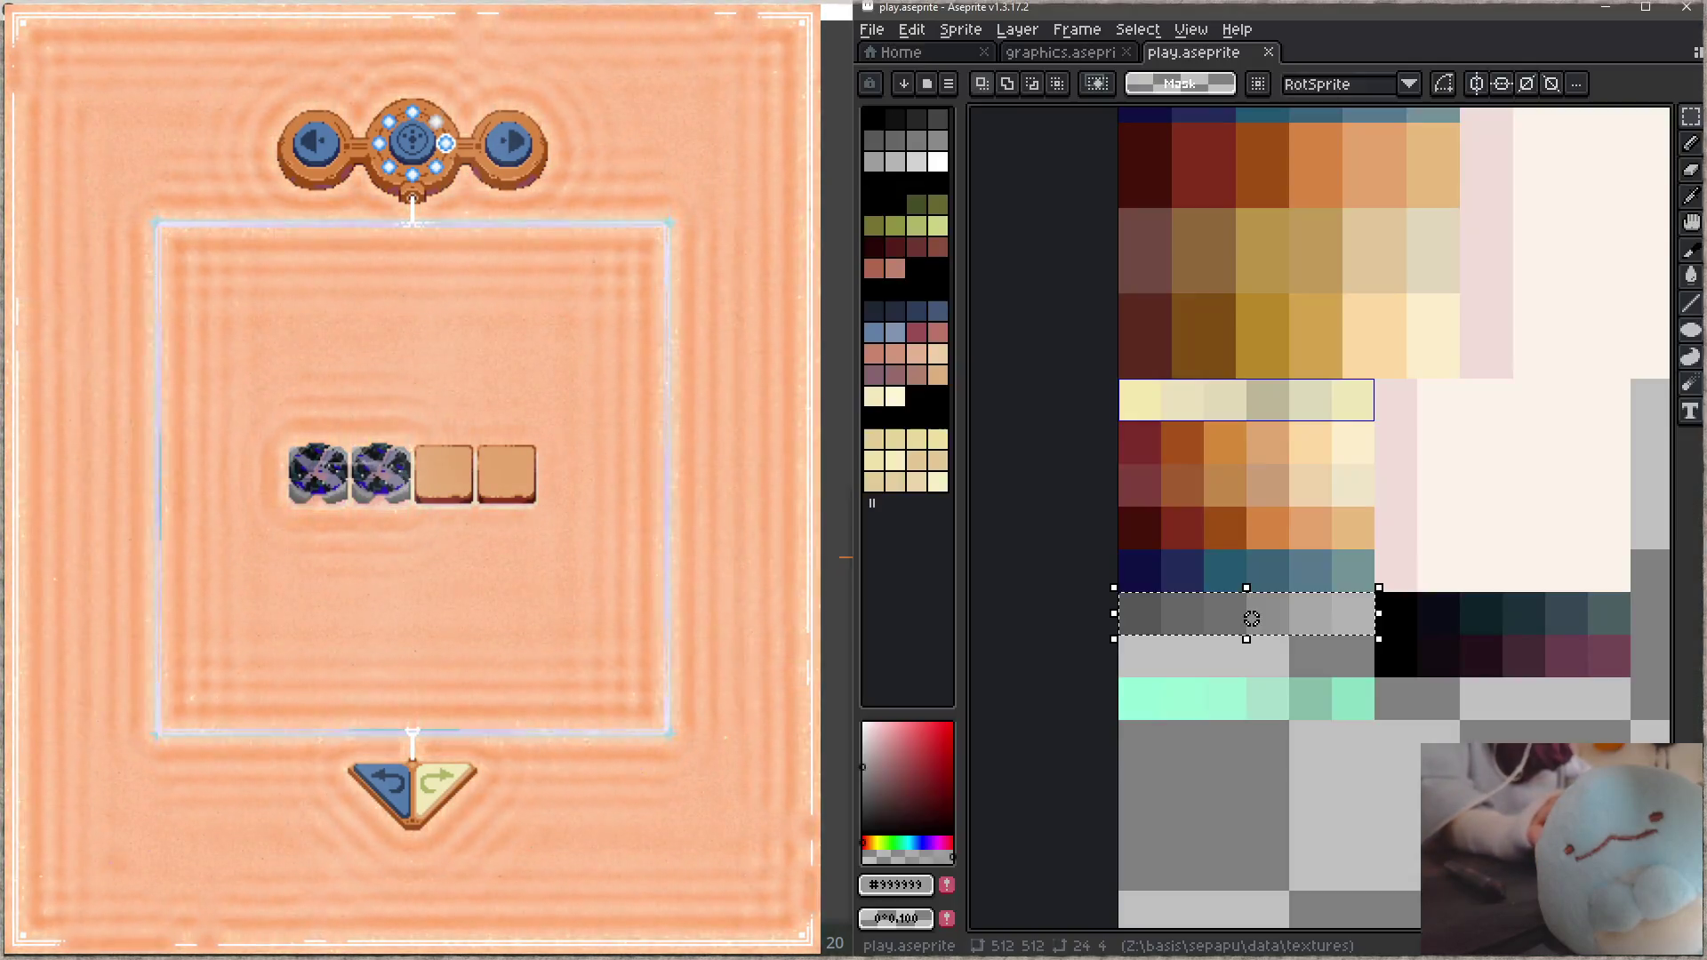
# Step: Pan and zoom the Aseprite sprite sheet to center the white and dark orb sprites
pyautogui.scroll(-2, 1247, 618)
pyautogui.moveTo(1494, 613); pyautogui.dragTo(1324, 408)
pyautogui.scroll(-2, 1324, 408)
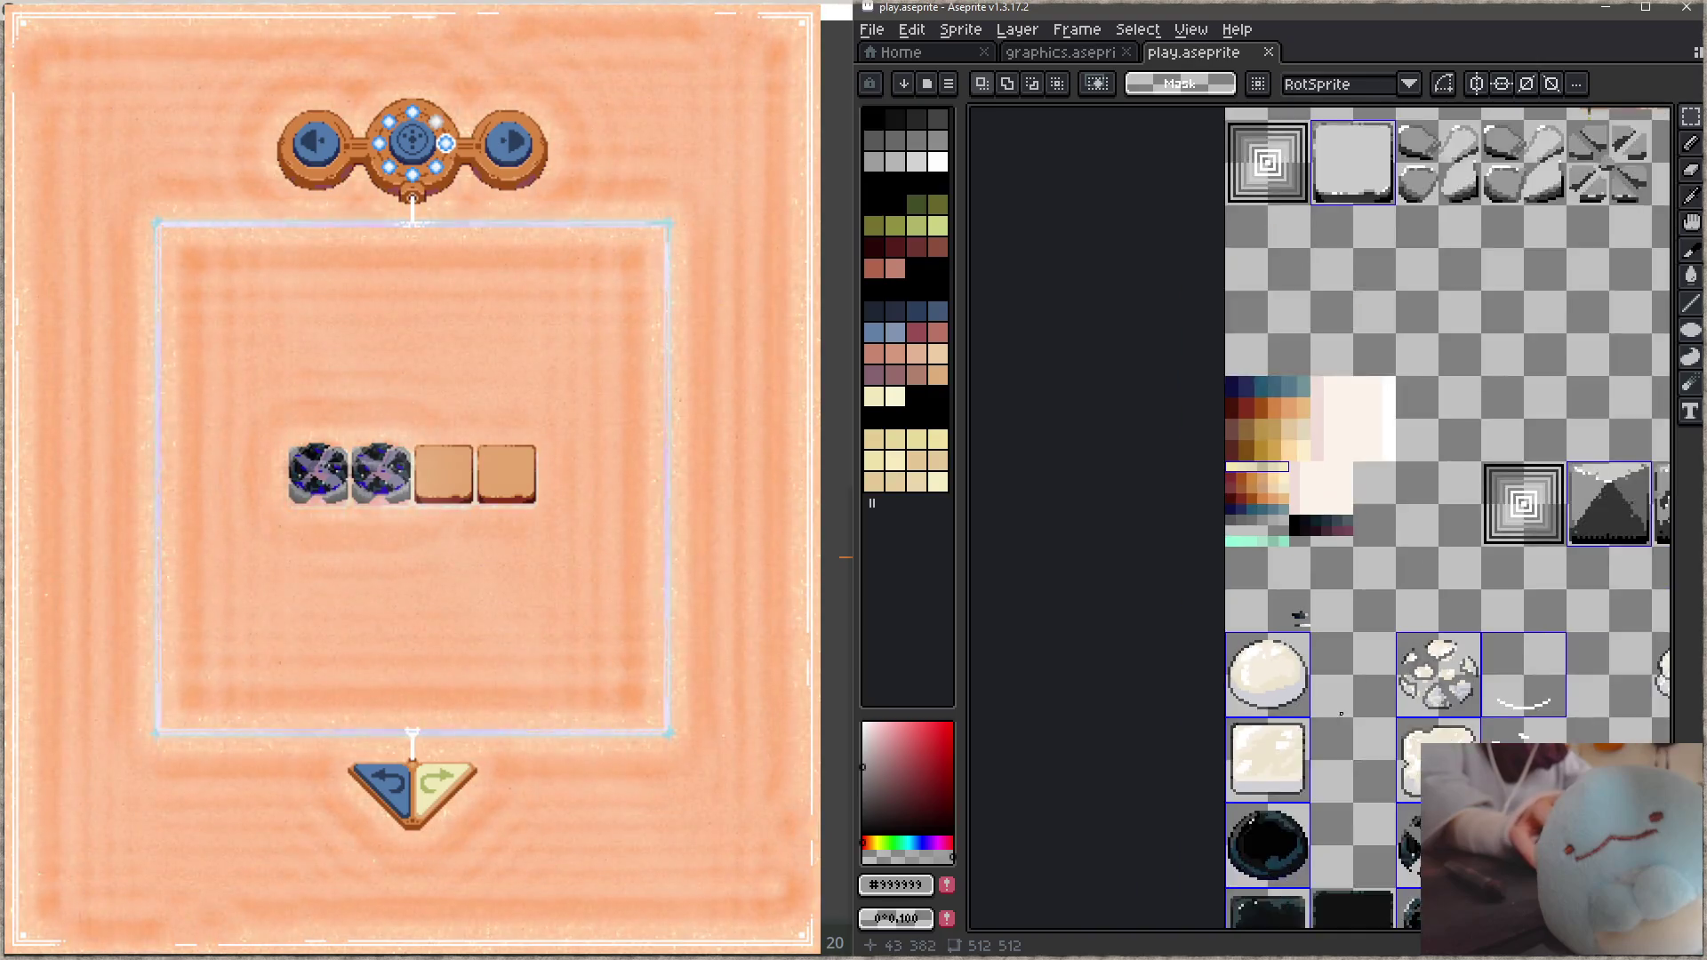
pyautogui.moveTo(1333, 711); pyautogui.dragTo(1292, 427)
pyautogui.scroll(1, 1298, 533)
pyautogui.scroll(-1, 1305, 550)
pyautogui.scroll(1, 1399, 505)
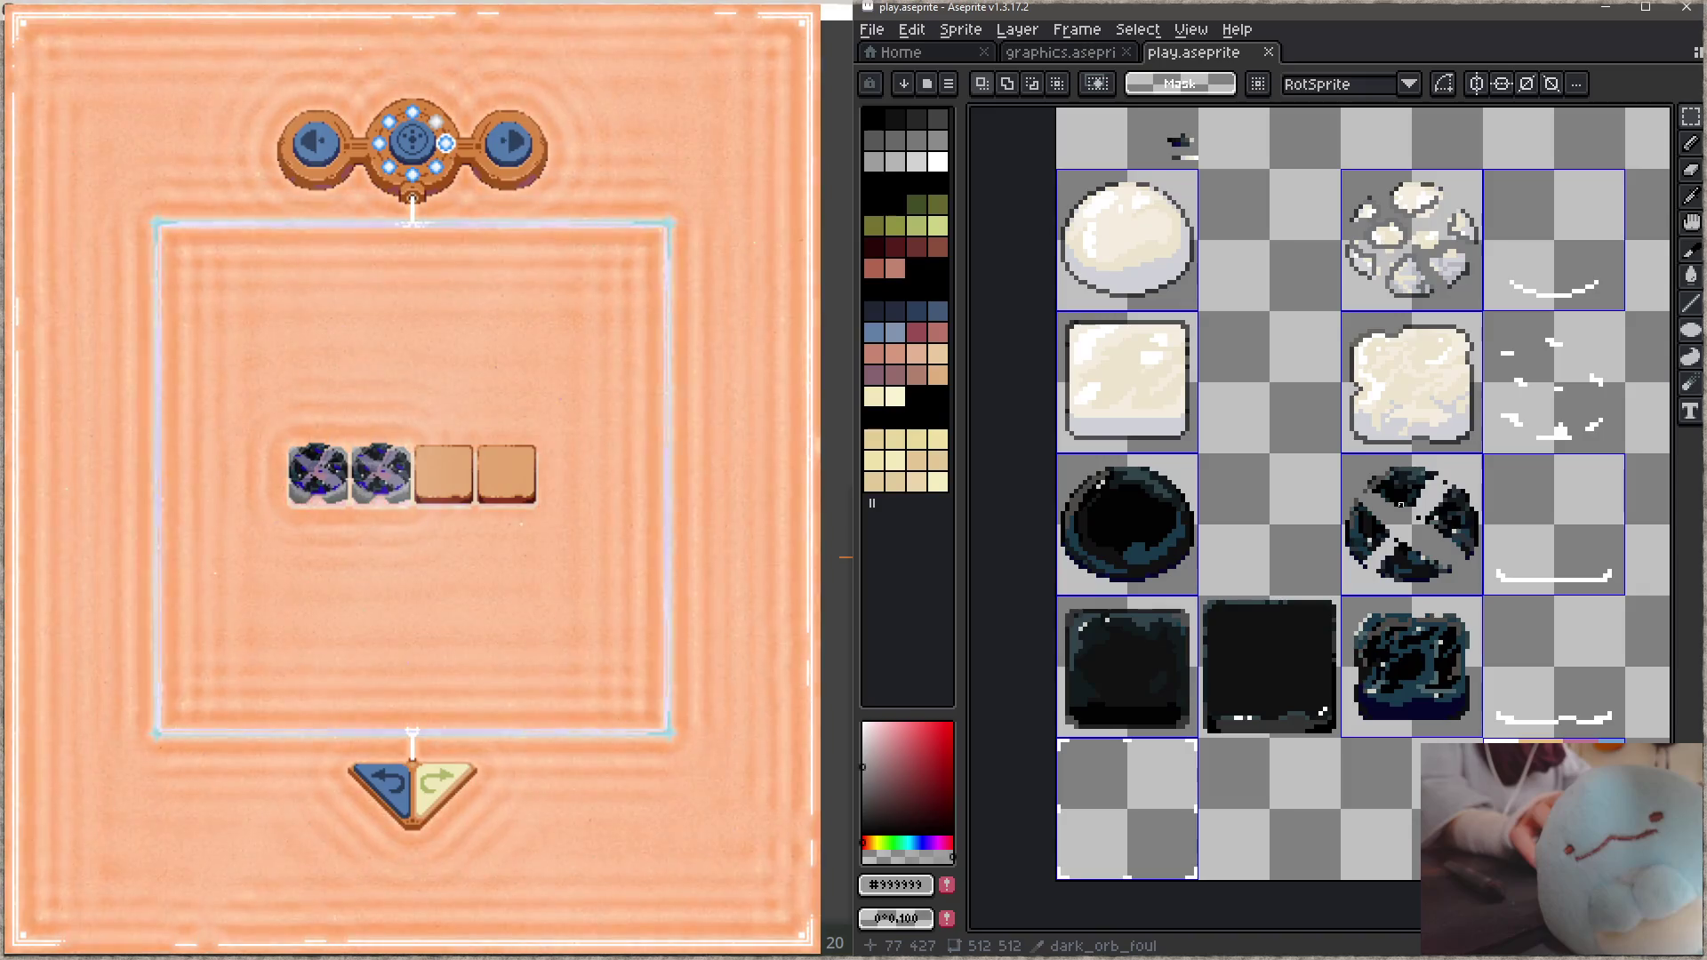
pyautogui.moveTo(1400, 504)
pyautogui.mouseDown()
pyautogui.moveTo(1343, 563)
pyautogui.moveTo(1345, 637)
pyautogui.mouseUp()
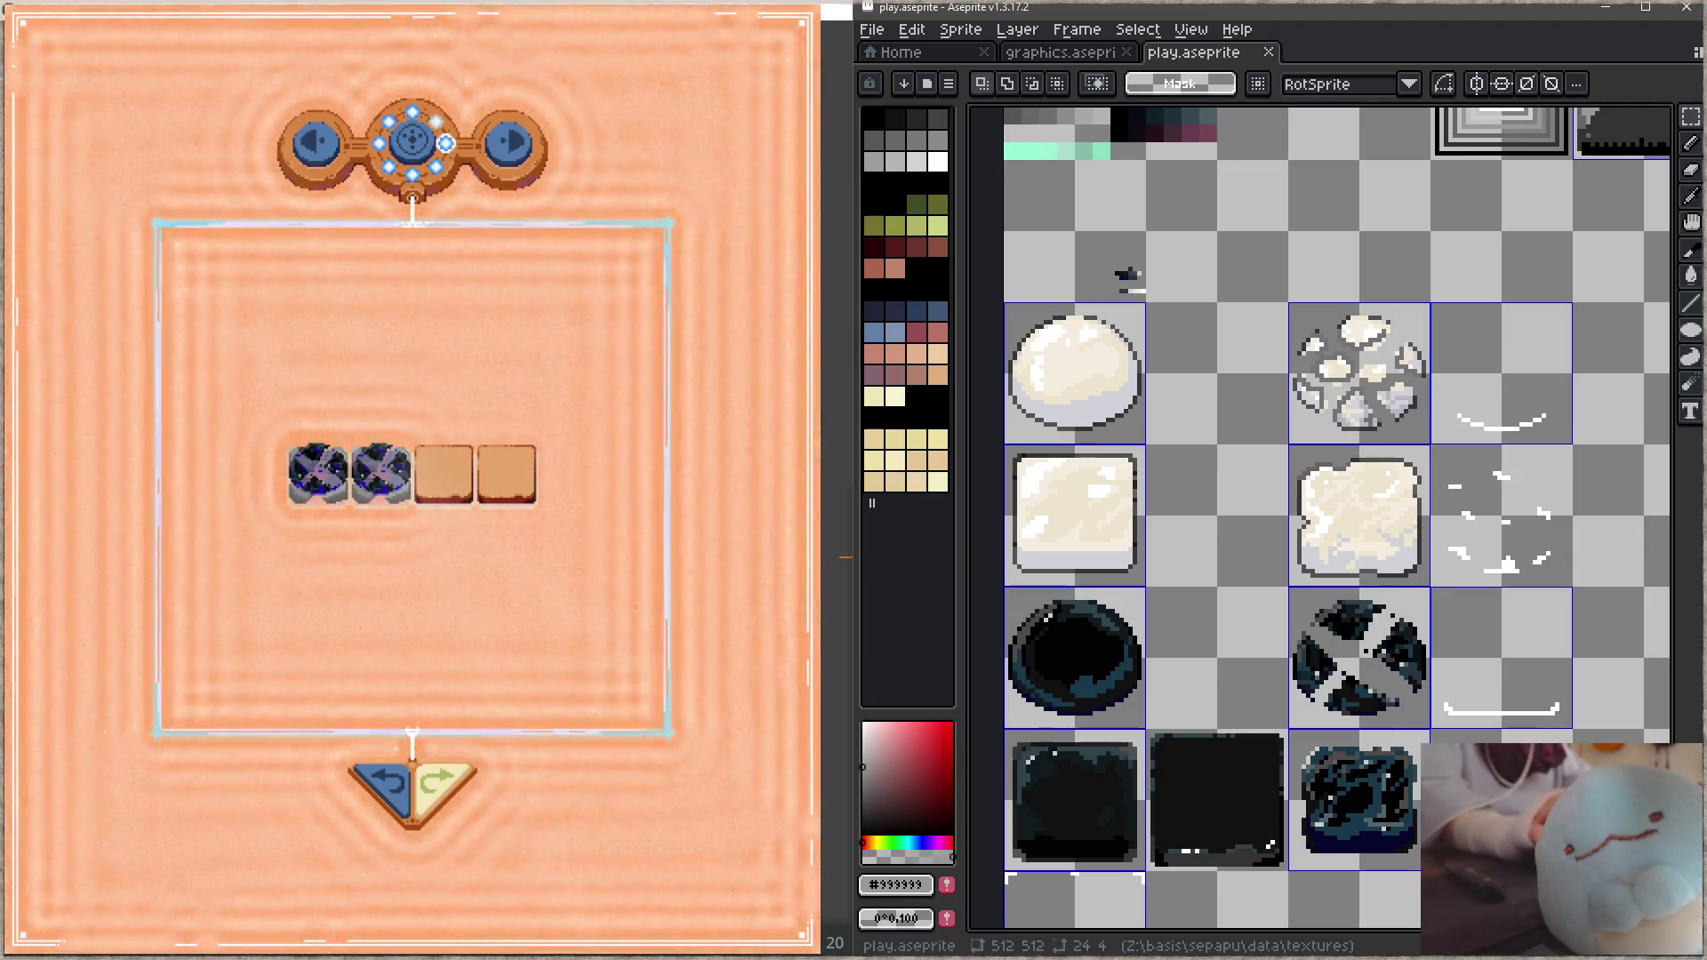
# Step: Revert puzzle moves, slide the white orb onto the tile row, then open a file browser
pyautogui.hotkey('alt', 'Tab')
pyautogui.press('r')
pyautogui.moveTo(418, 464); pyautogui.dragTo(436, 466)
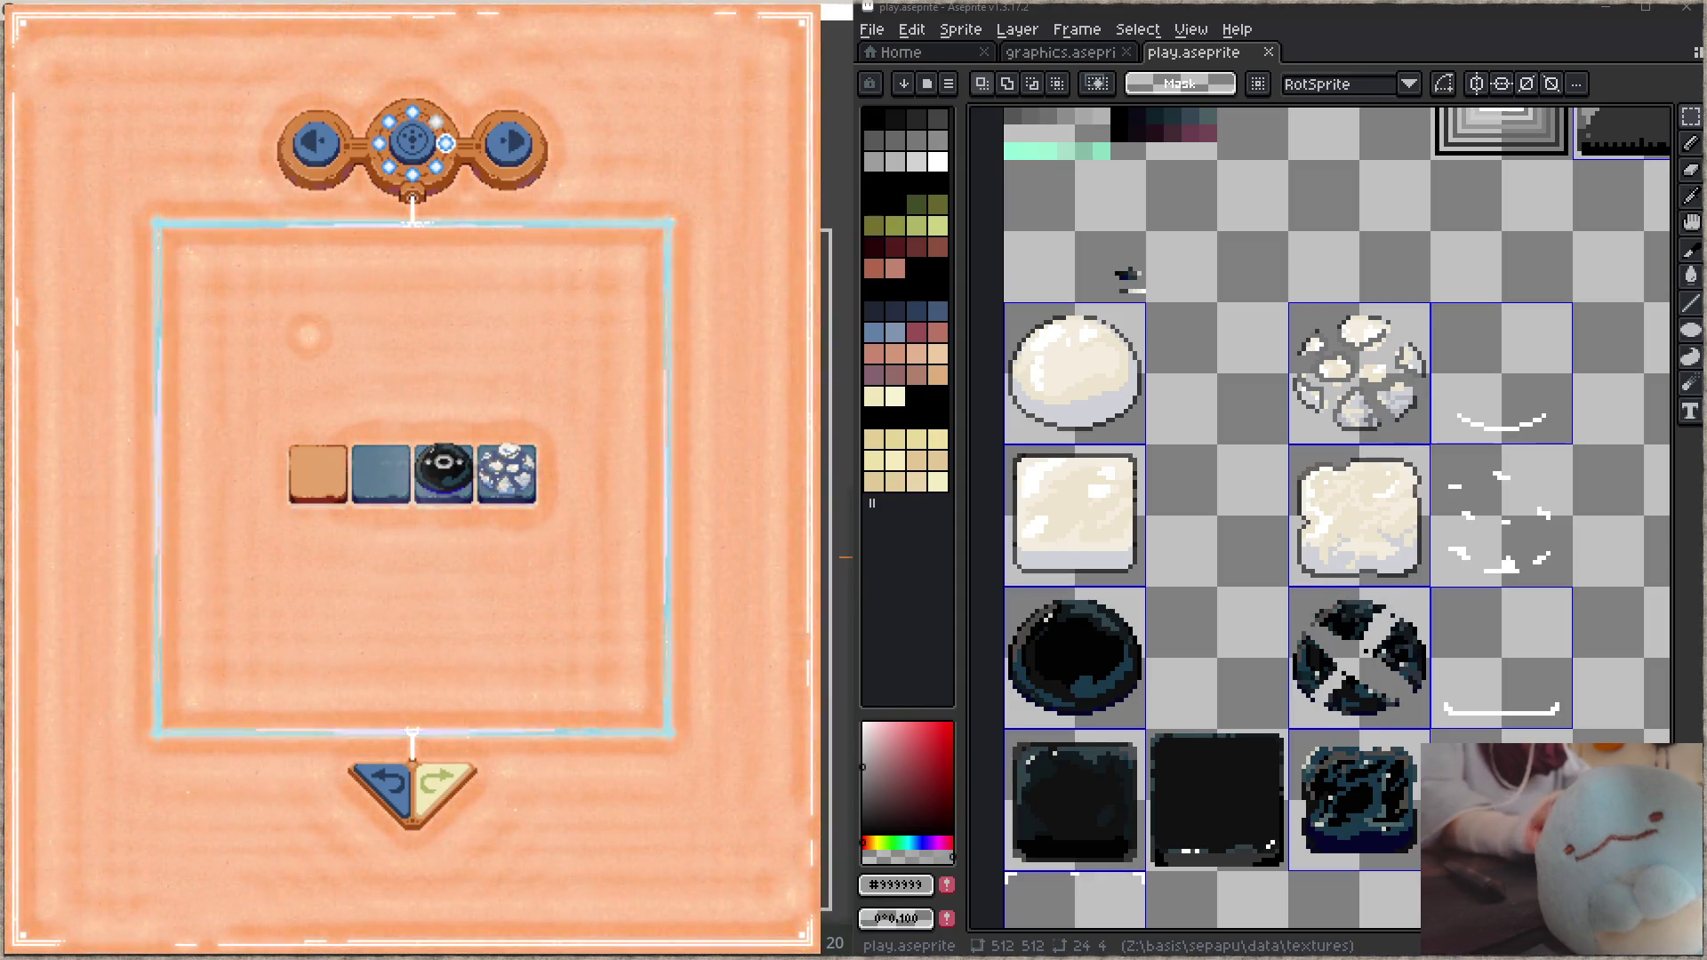
pyautogui.press('super+e')
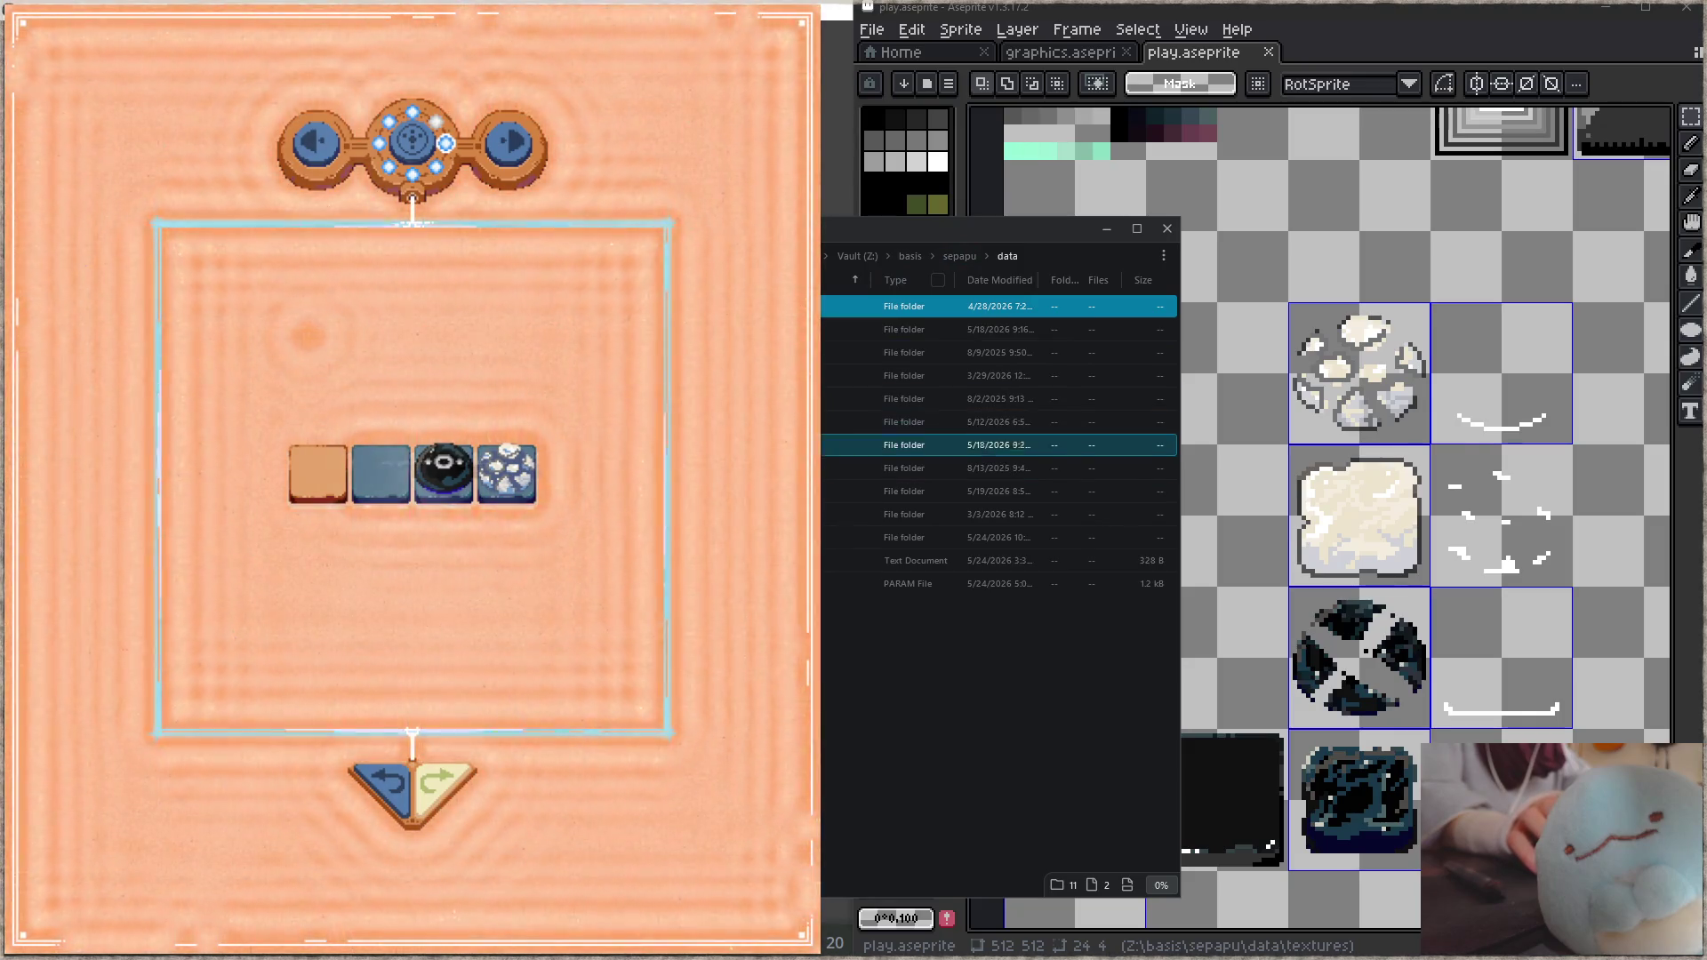
# Step: Delete the 5/16/2026 110.8 kB WAV from the sounds folder
pyautogui.doubleClick(977, 490)
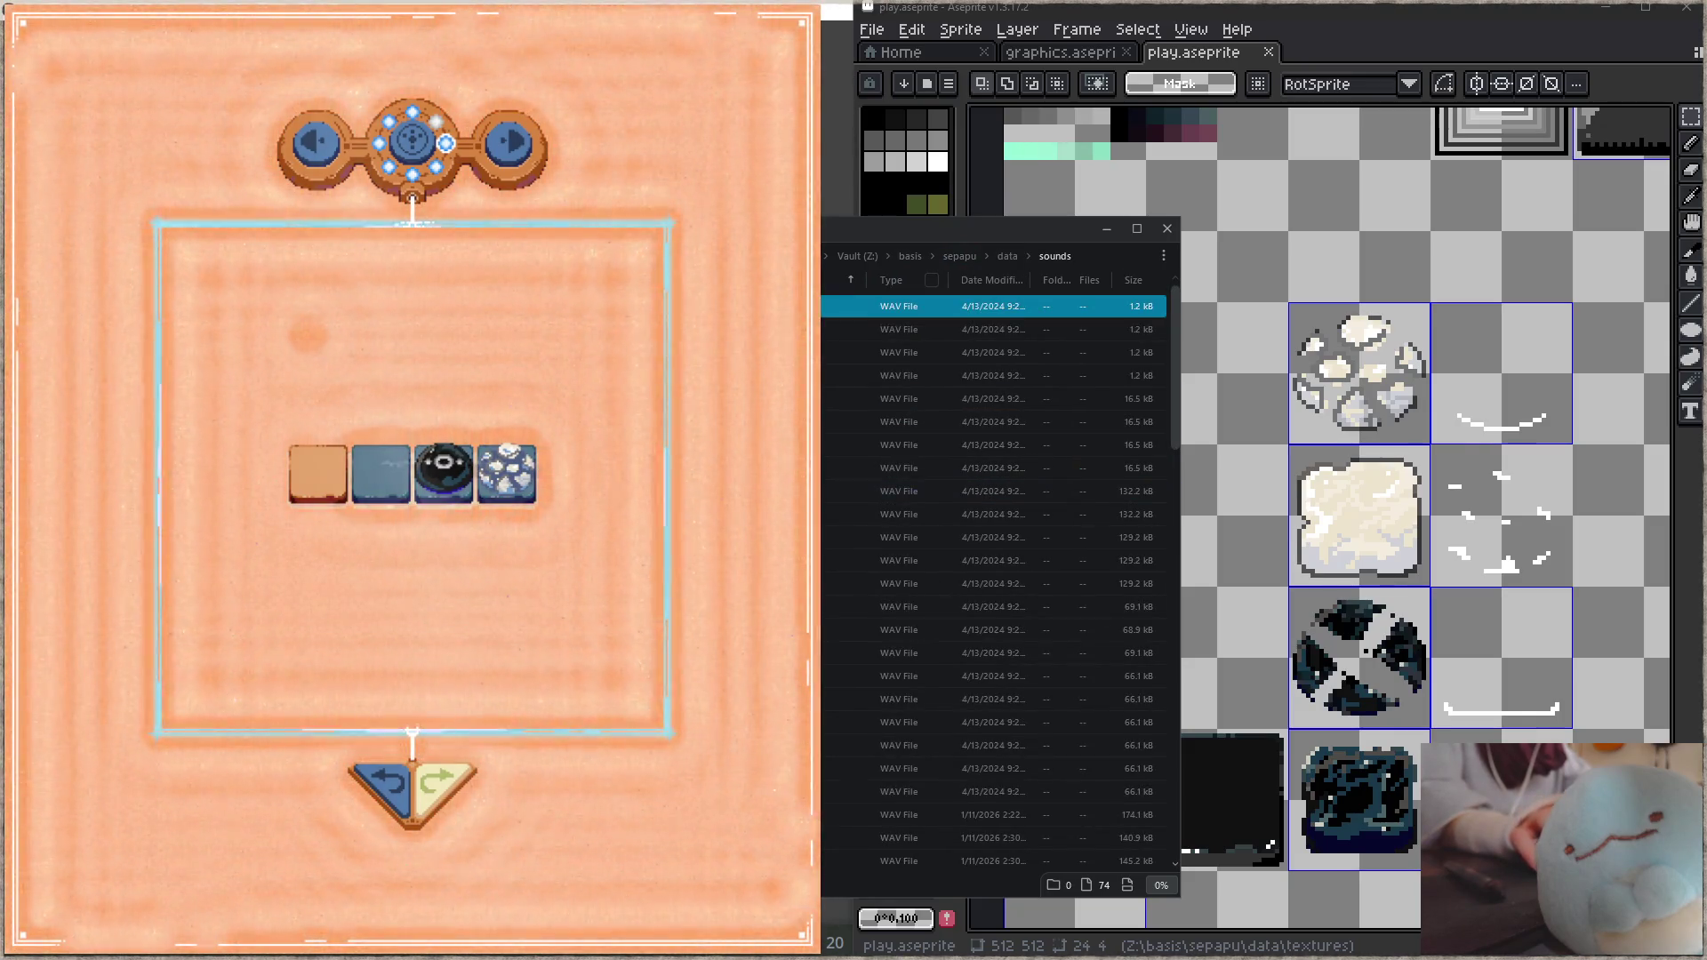
pyautogui.scroll(-2, 978, 537)
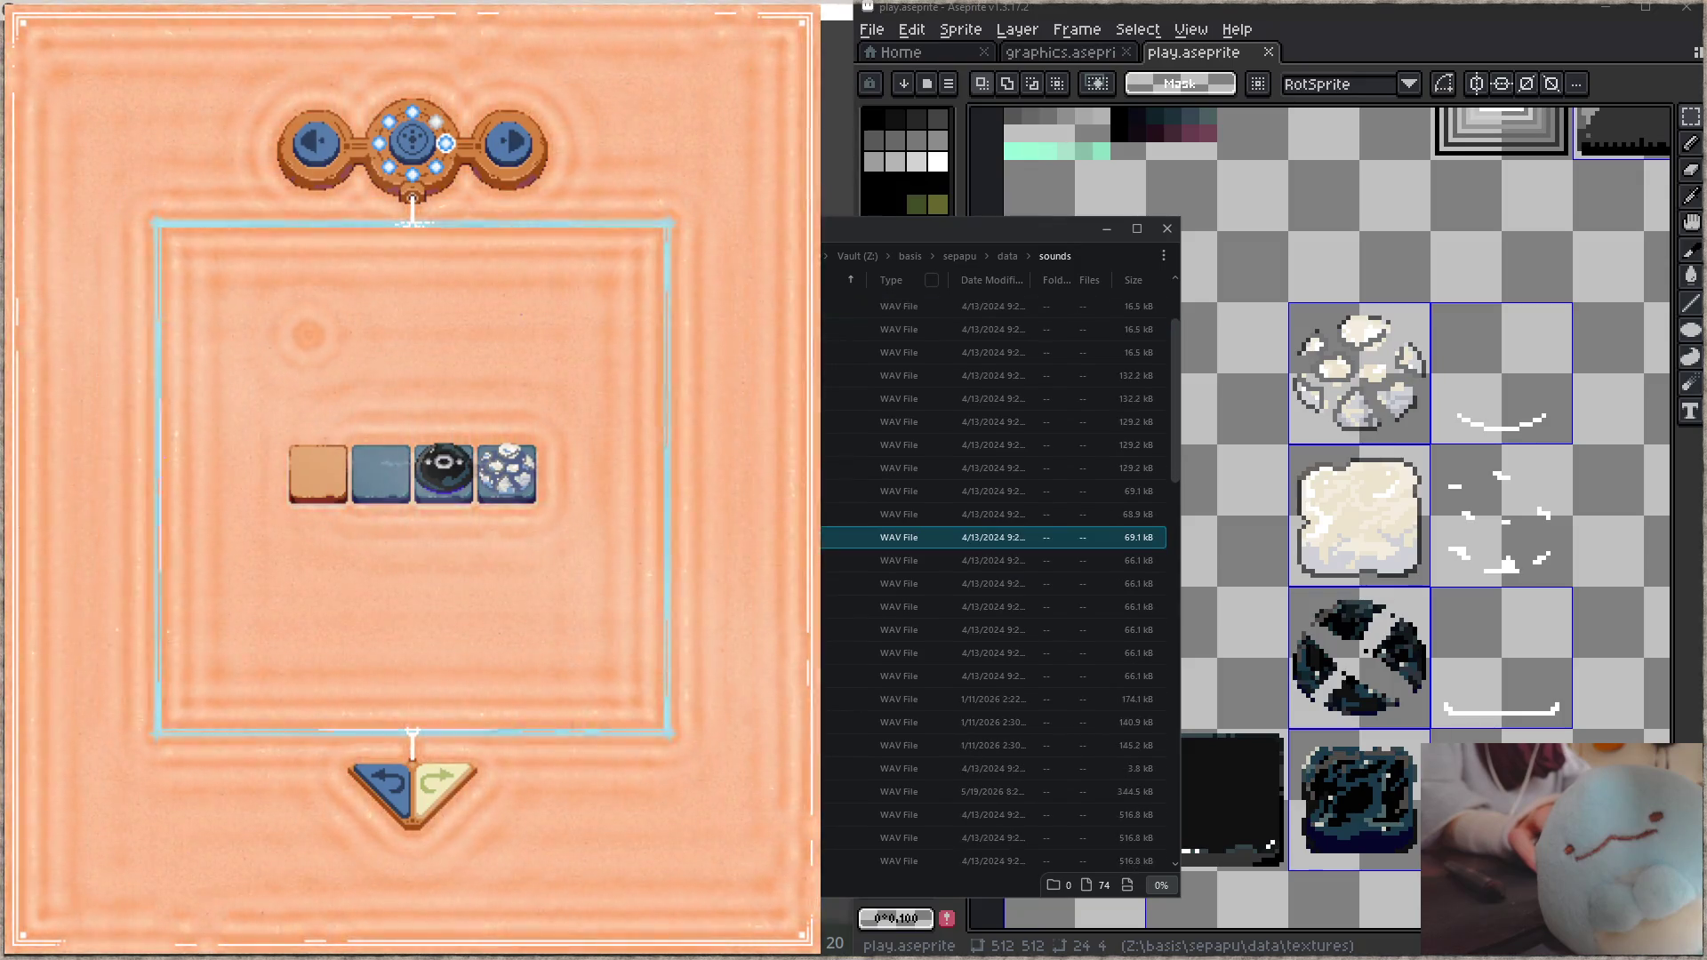
pyautogui.scroll(-10, 978, 537)
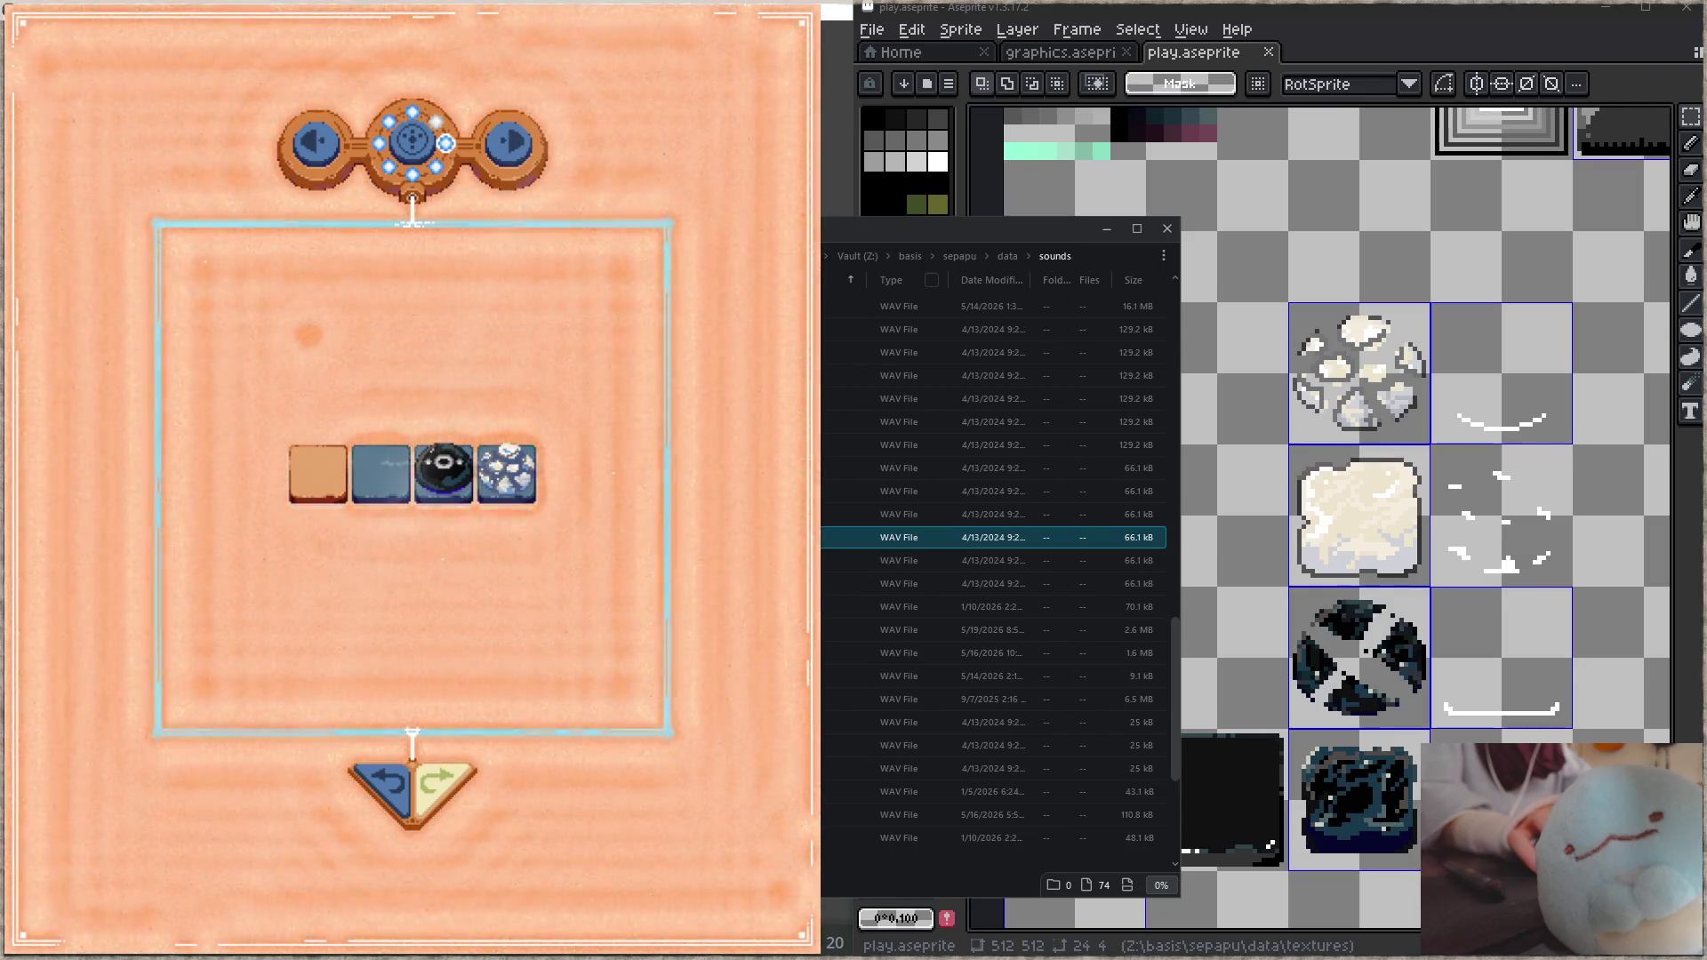
pyautogui.scroll(-3, 977, 537)
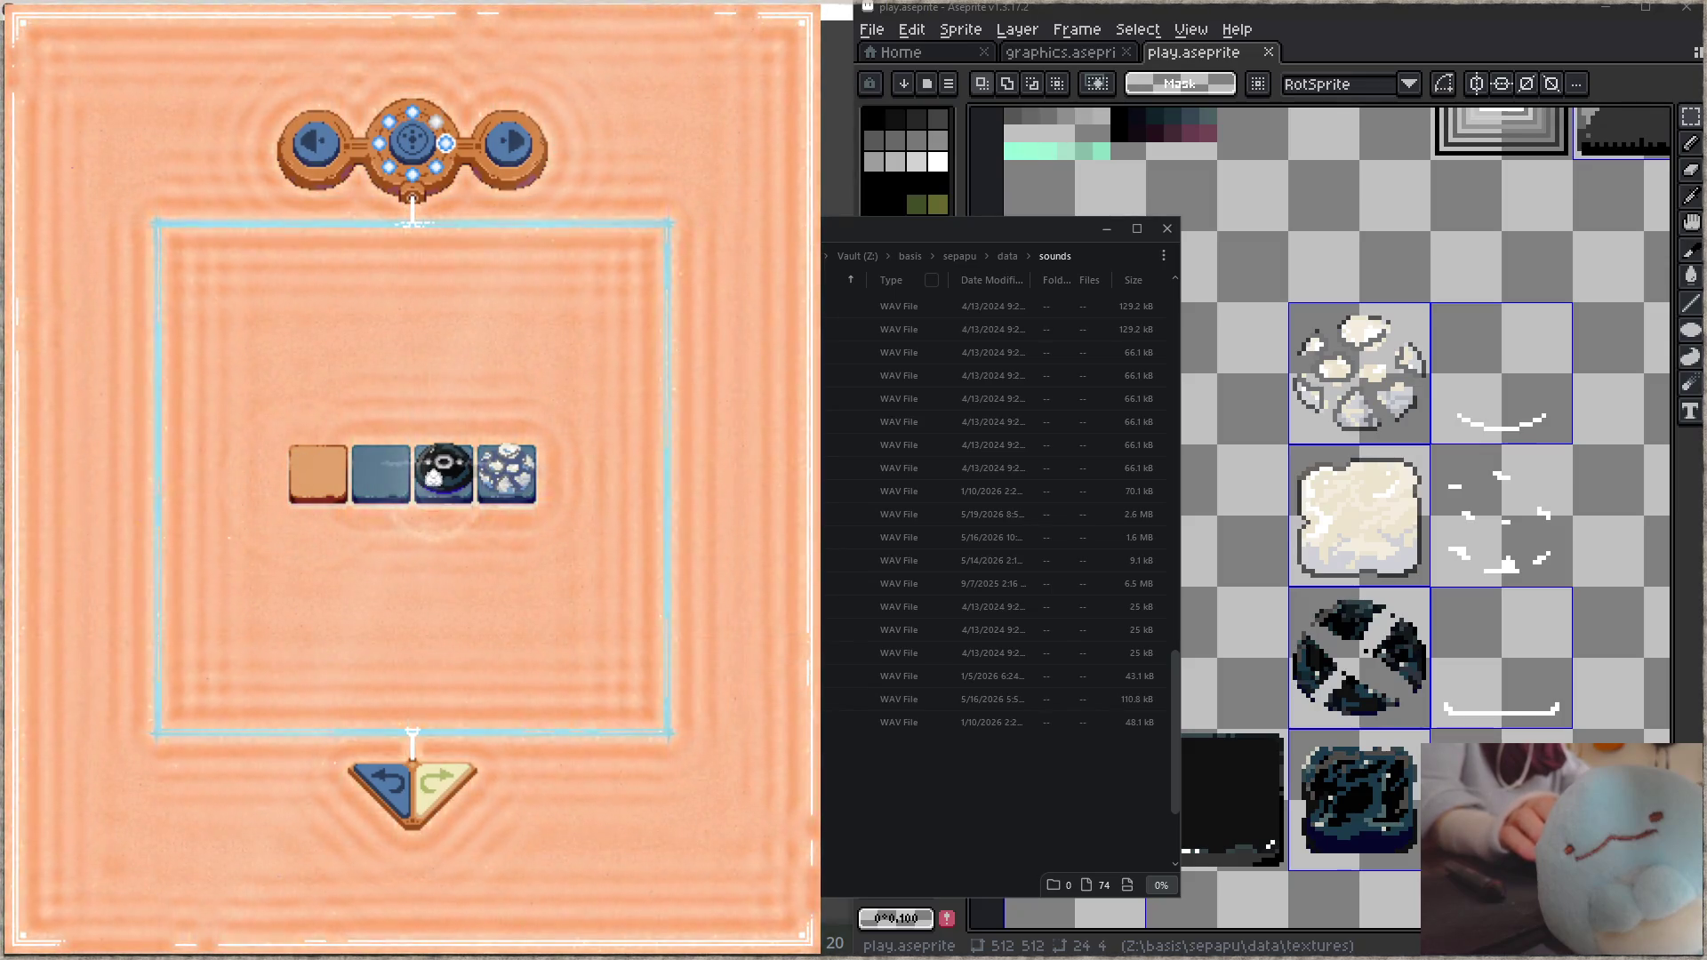
pyautogui.click(978, 652)
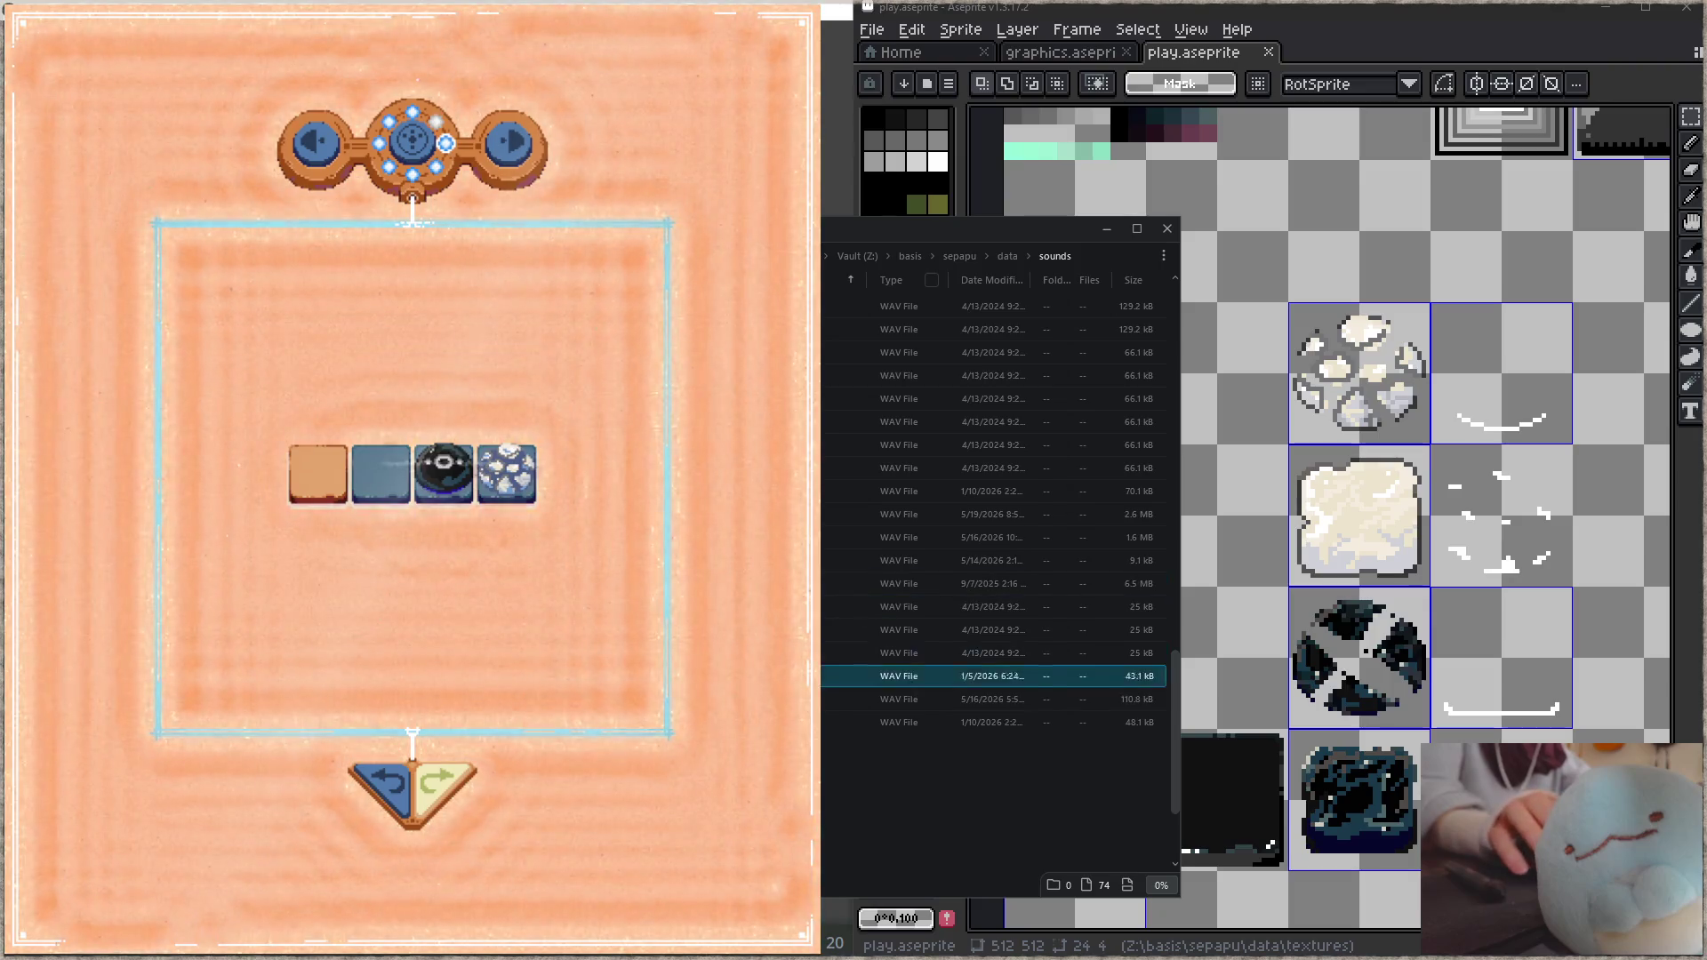
pyautogui.click(978, 699)
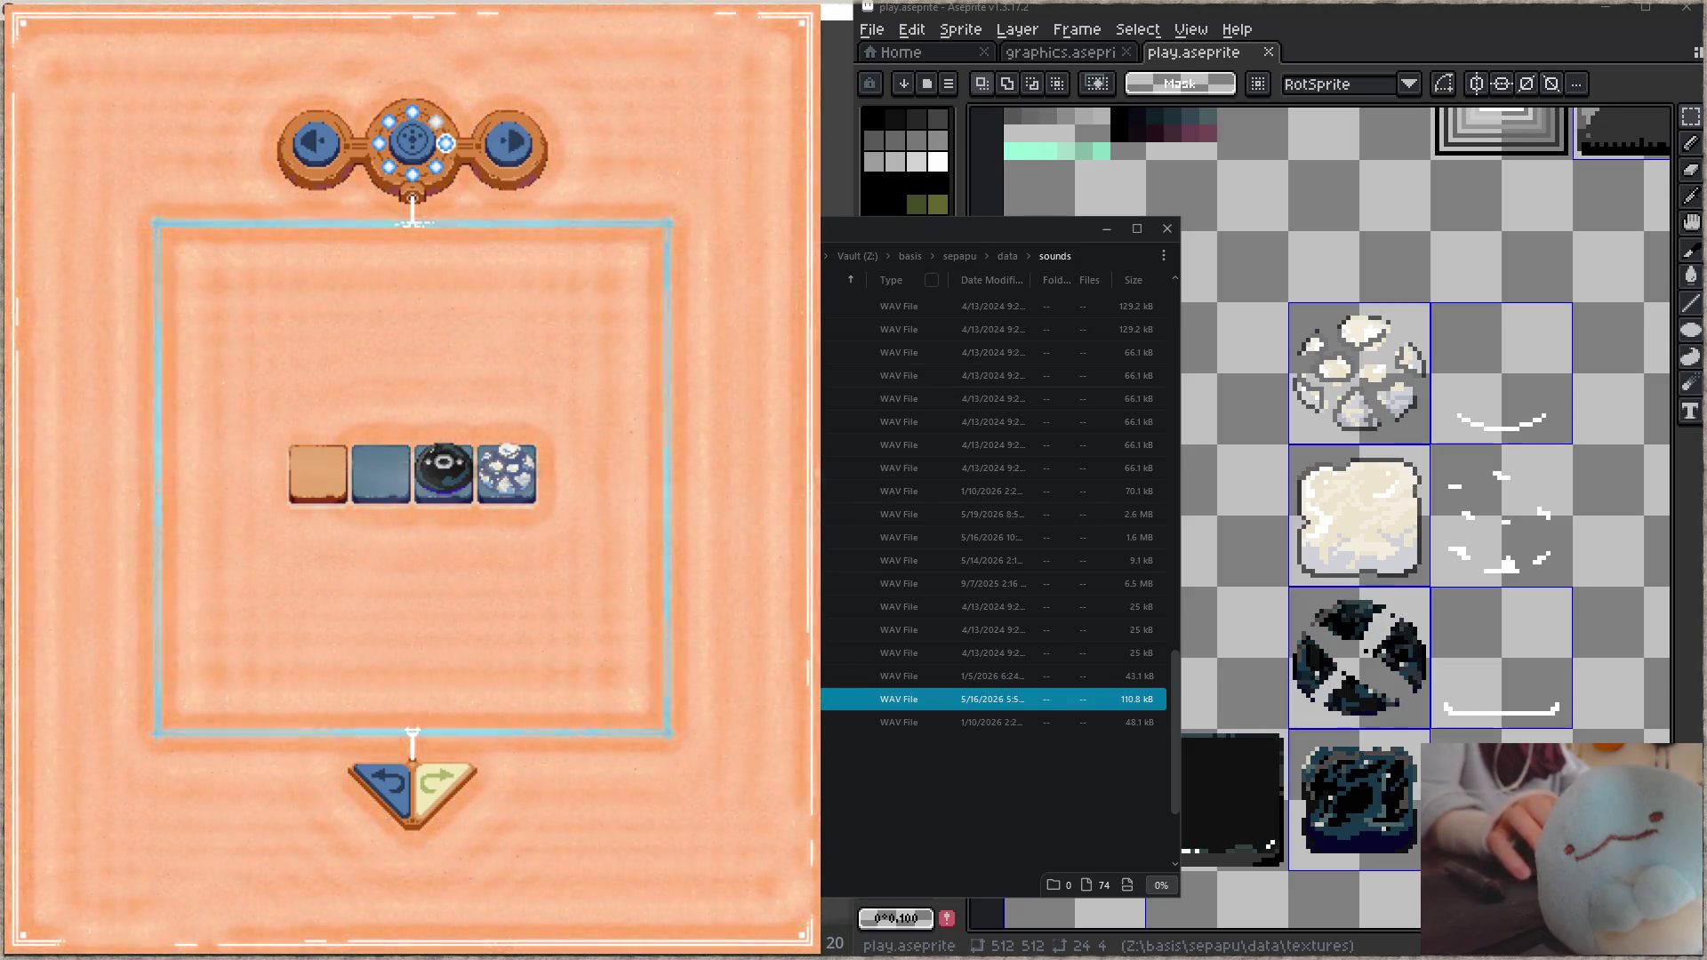
pyautogui.press('Delete')
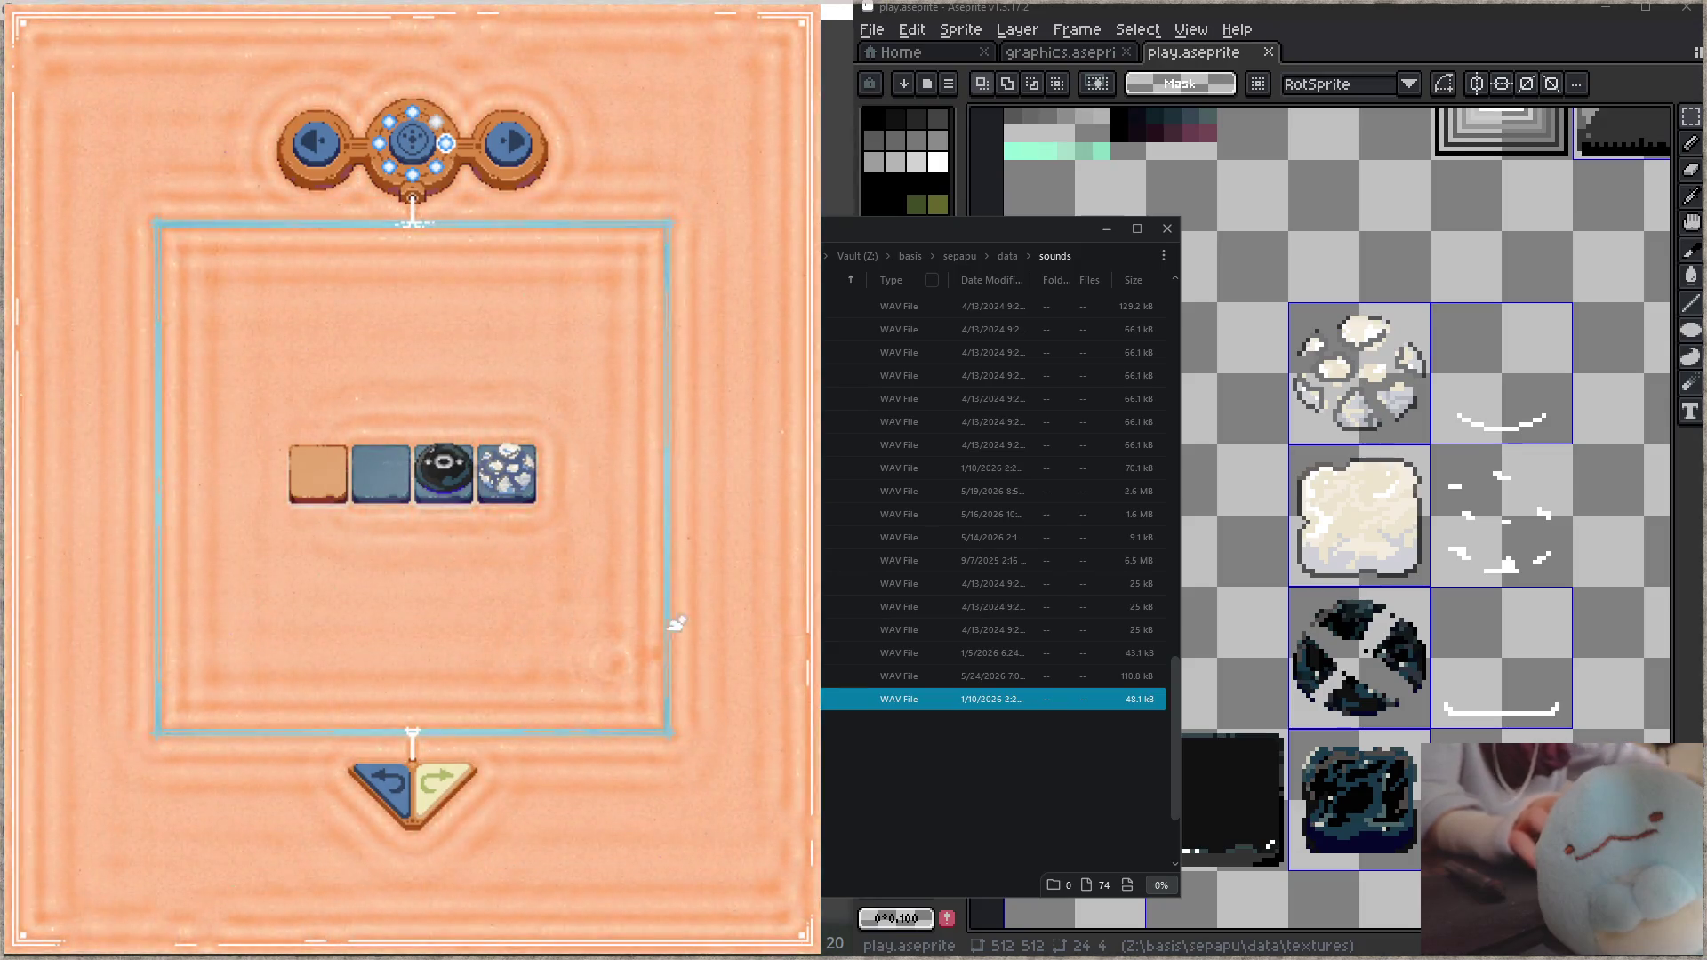
# Step: Close the running game and rebuild so it relaunches full-screen
pyautogui.press('Escape')
pyautogui.click(367, 415)
pyautogui.press('F5')
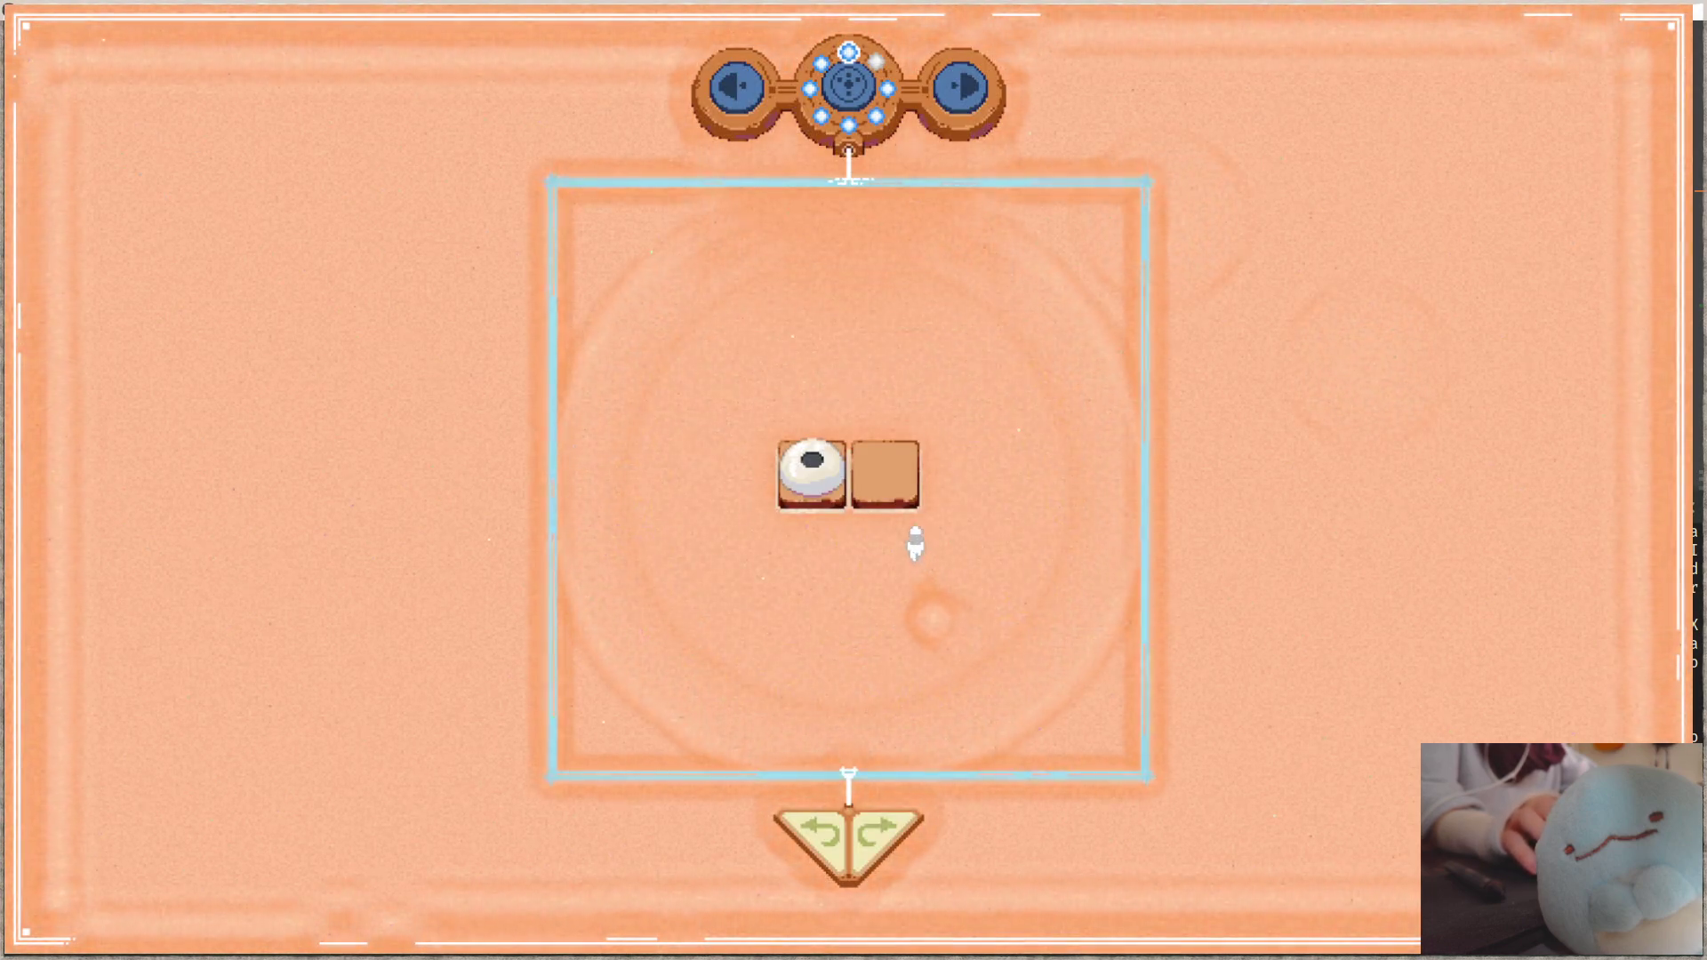
# Step: Go to the next level, slide the bottom-right ball into the top-right tile, and return to Focus
pyautogui.click(961, 93)
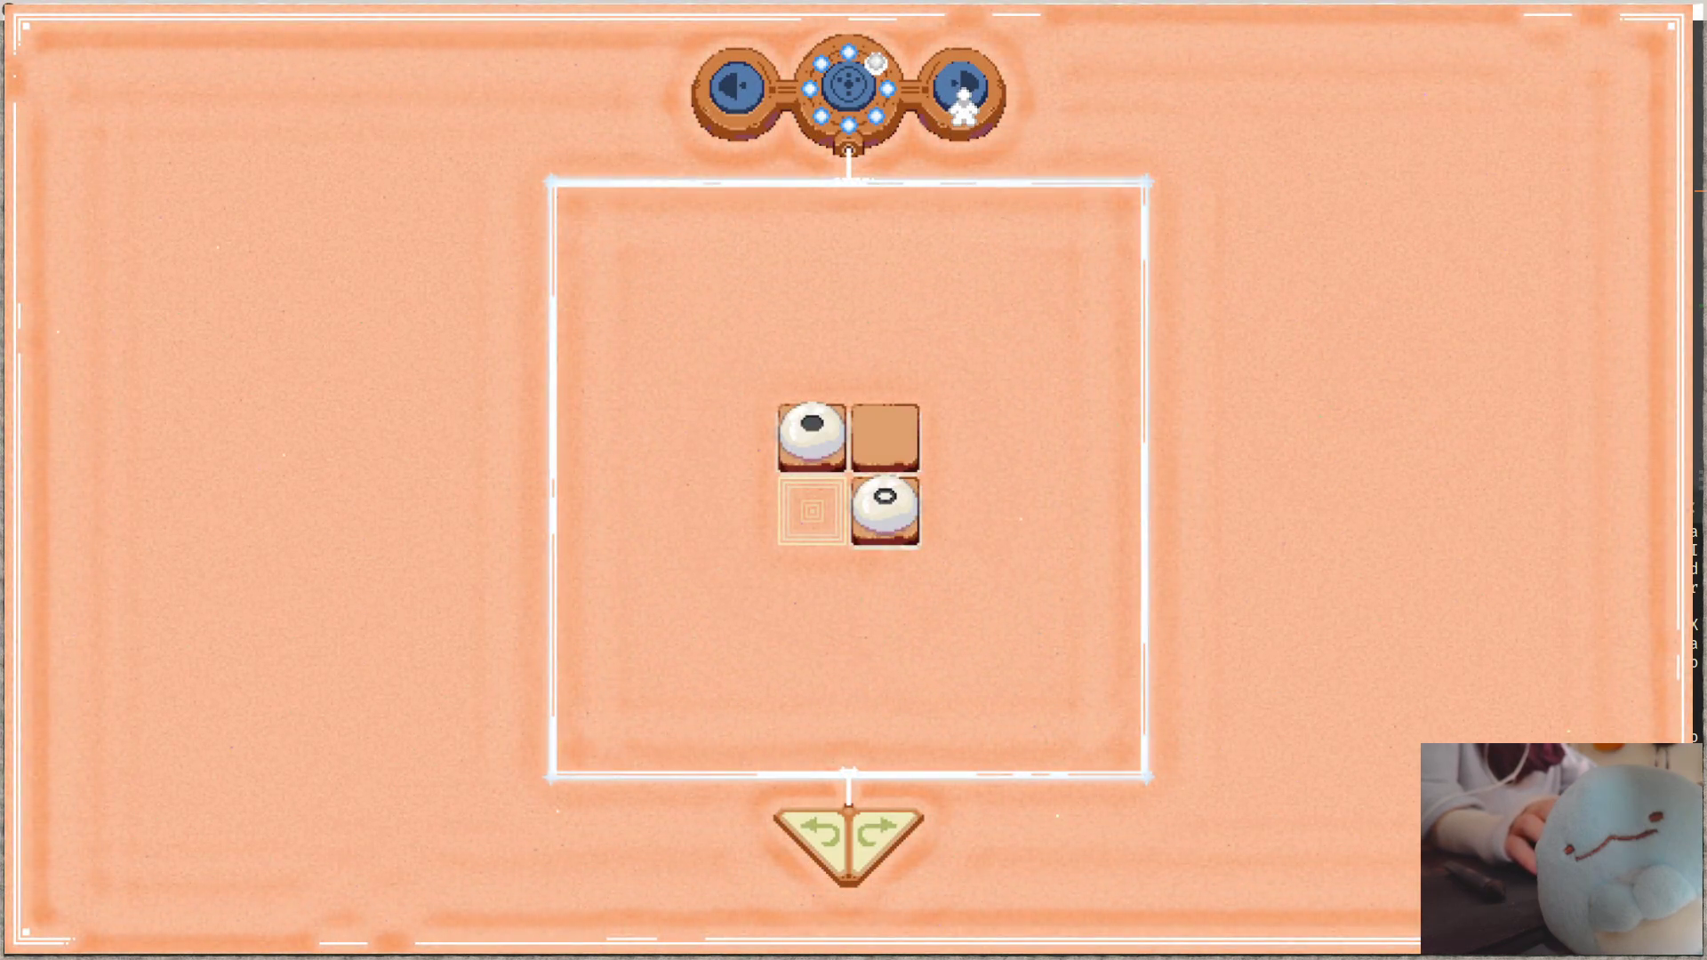
pyautogui.moveTo(884, 511)
pyautogui.mouseDown()
pyautogui.moveTo(885, 437)
pyautogui.moveTo(811, 511)
pyautogui.mouseUp()
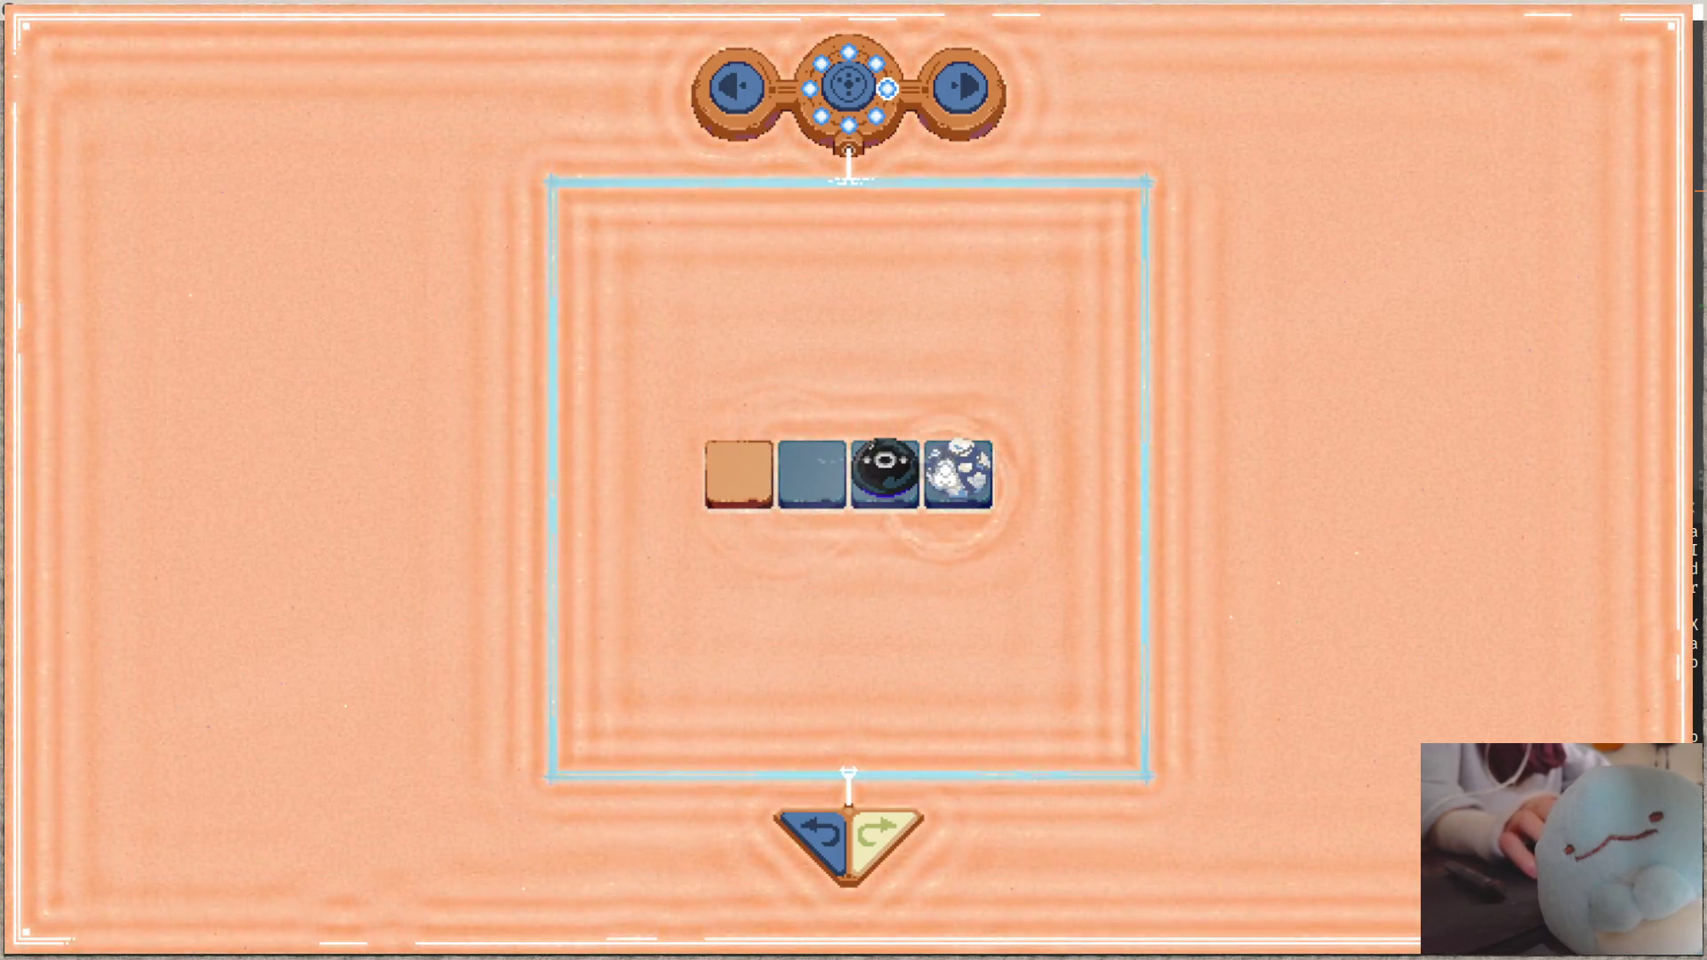
pyautogui.hotkey('alt', 'Tab')
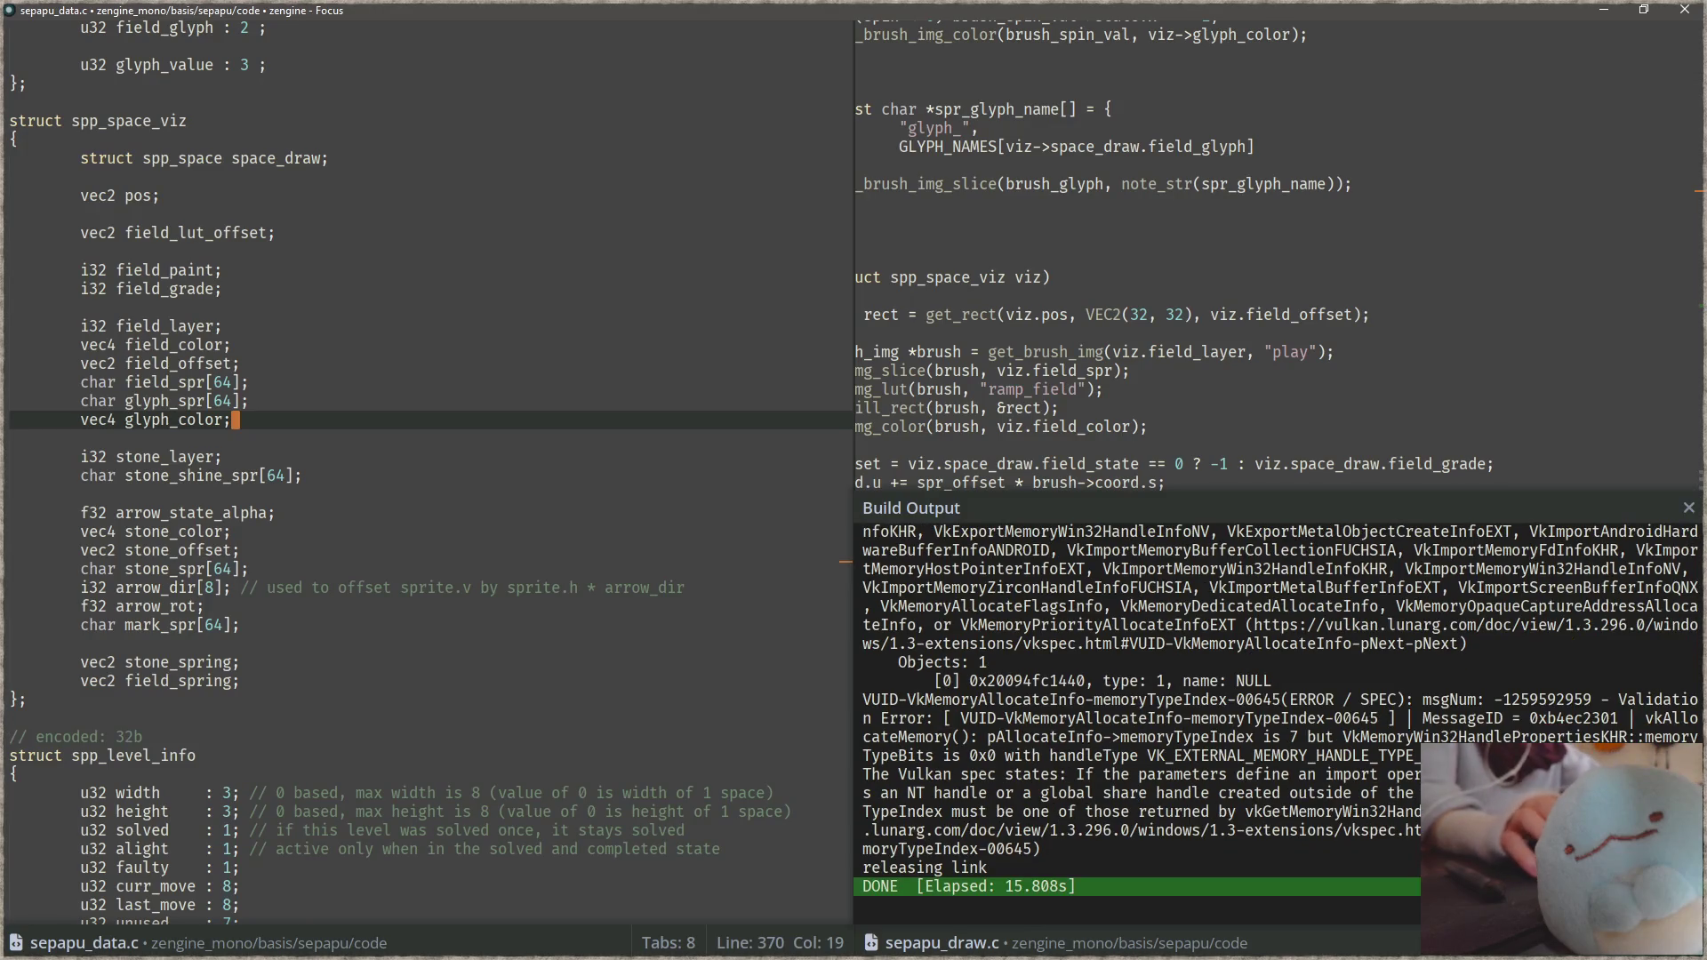
# Step: Rebuild sepapu from sepapu_data.c and relaunch it to the golden emblem title screen
pyautogui.hotkey('alt', 'Tab')
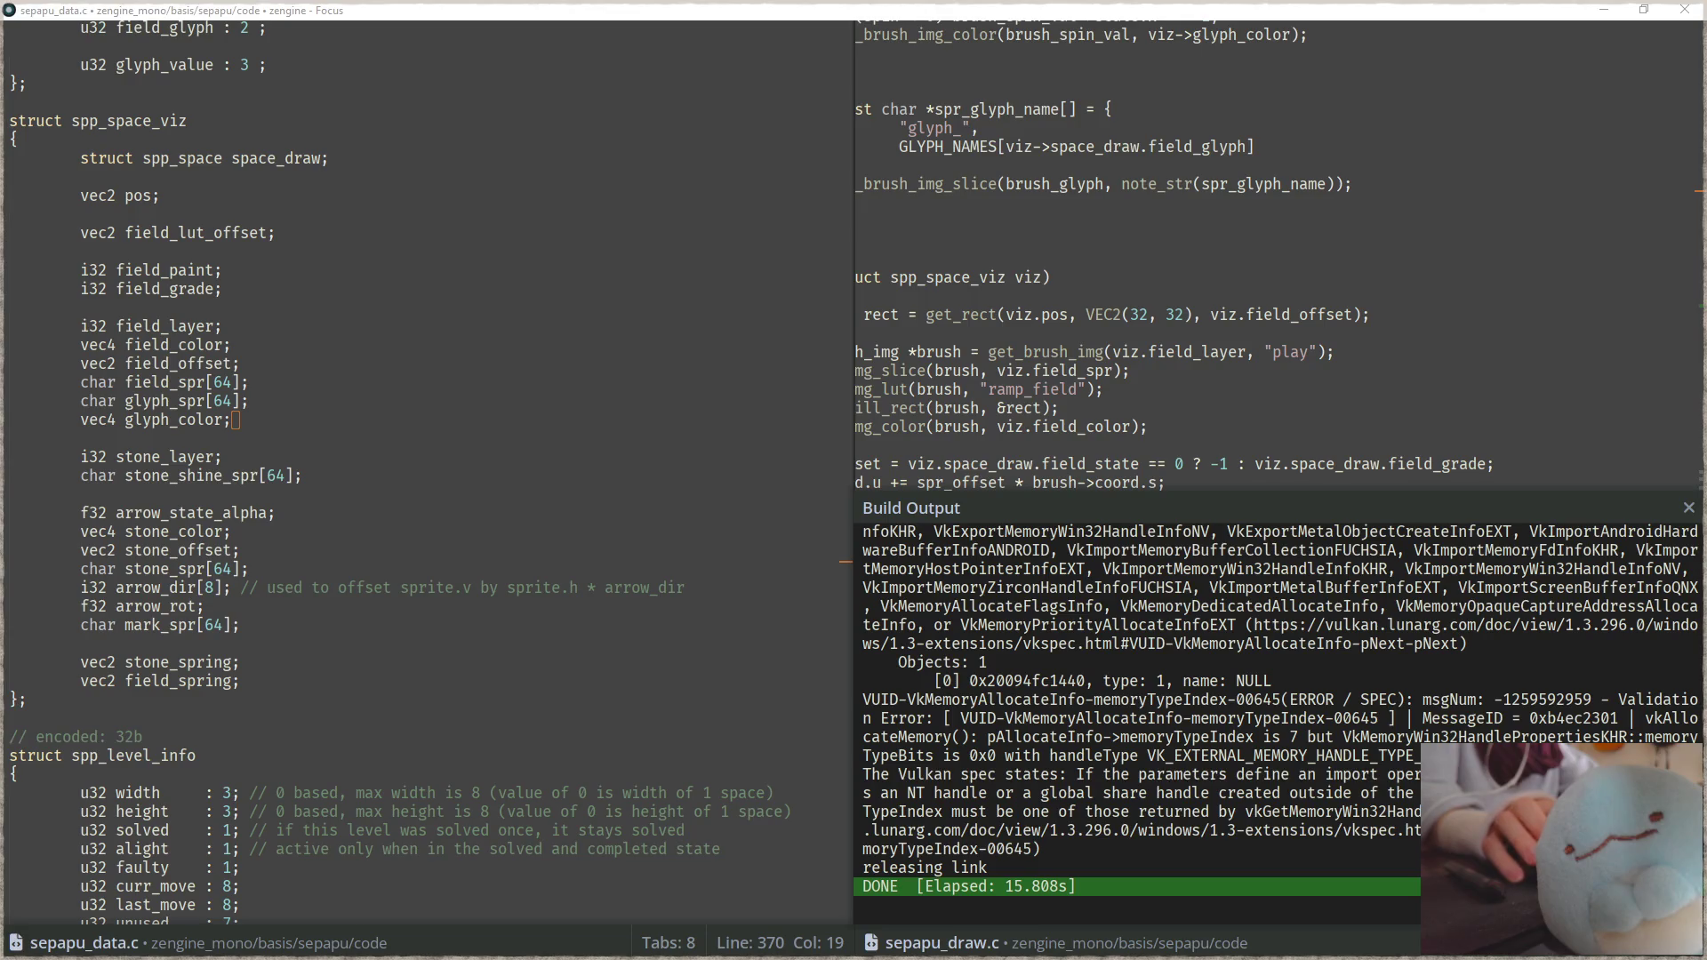
pyautogui.click(423, 494)
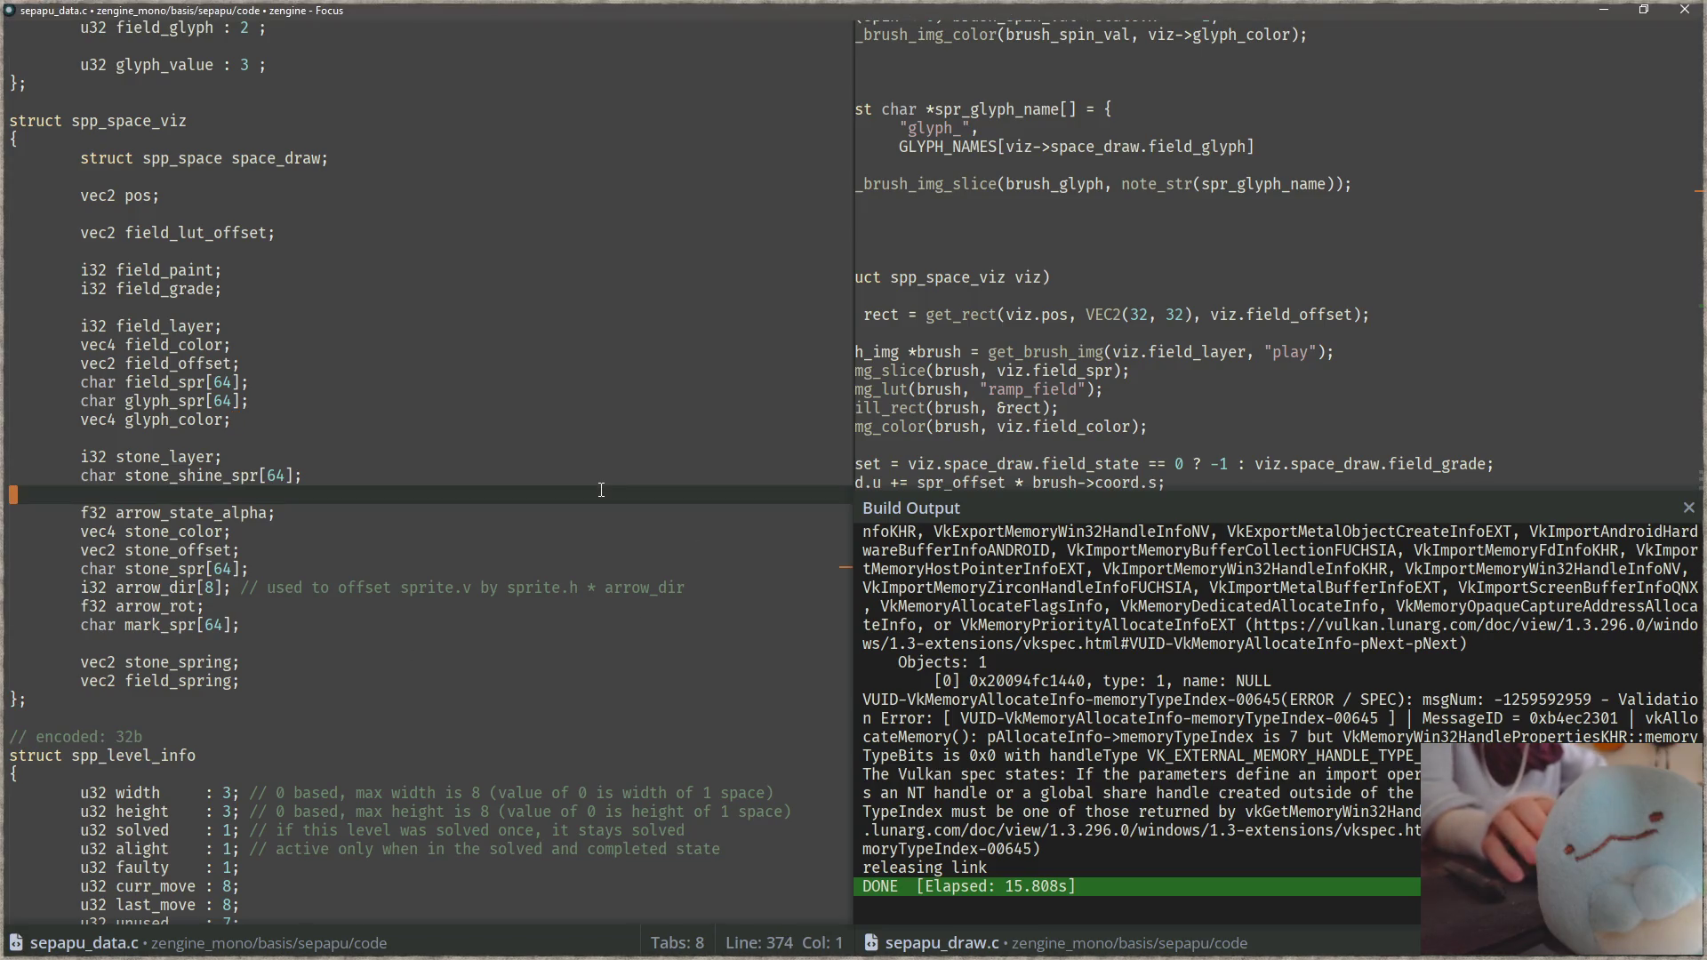
pyautogui.press('F5')
pyautogui.hotkey('ctrl', 'F5')
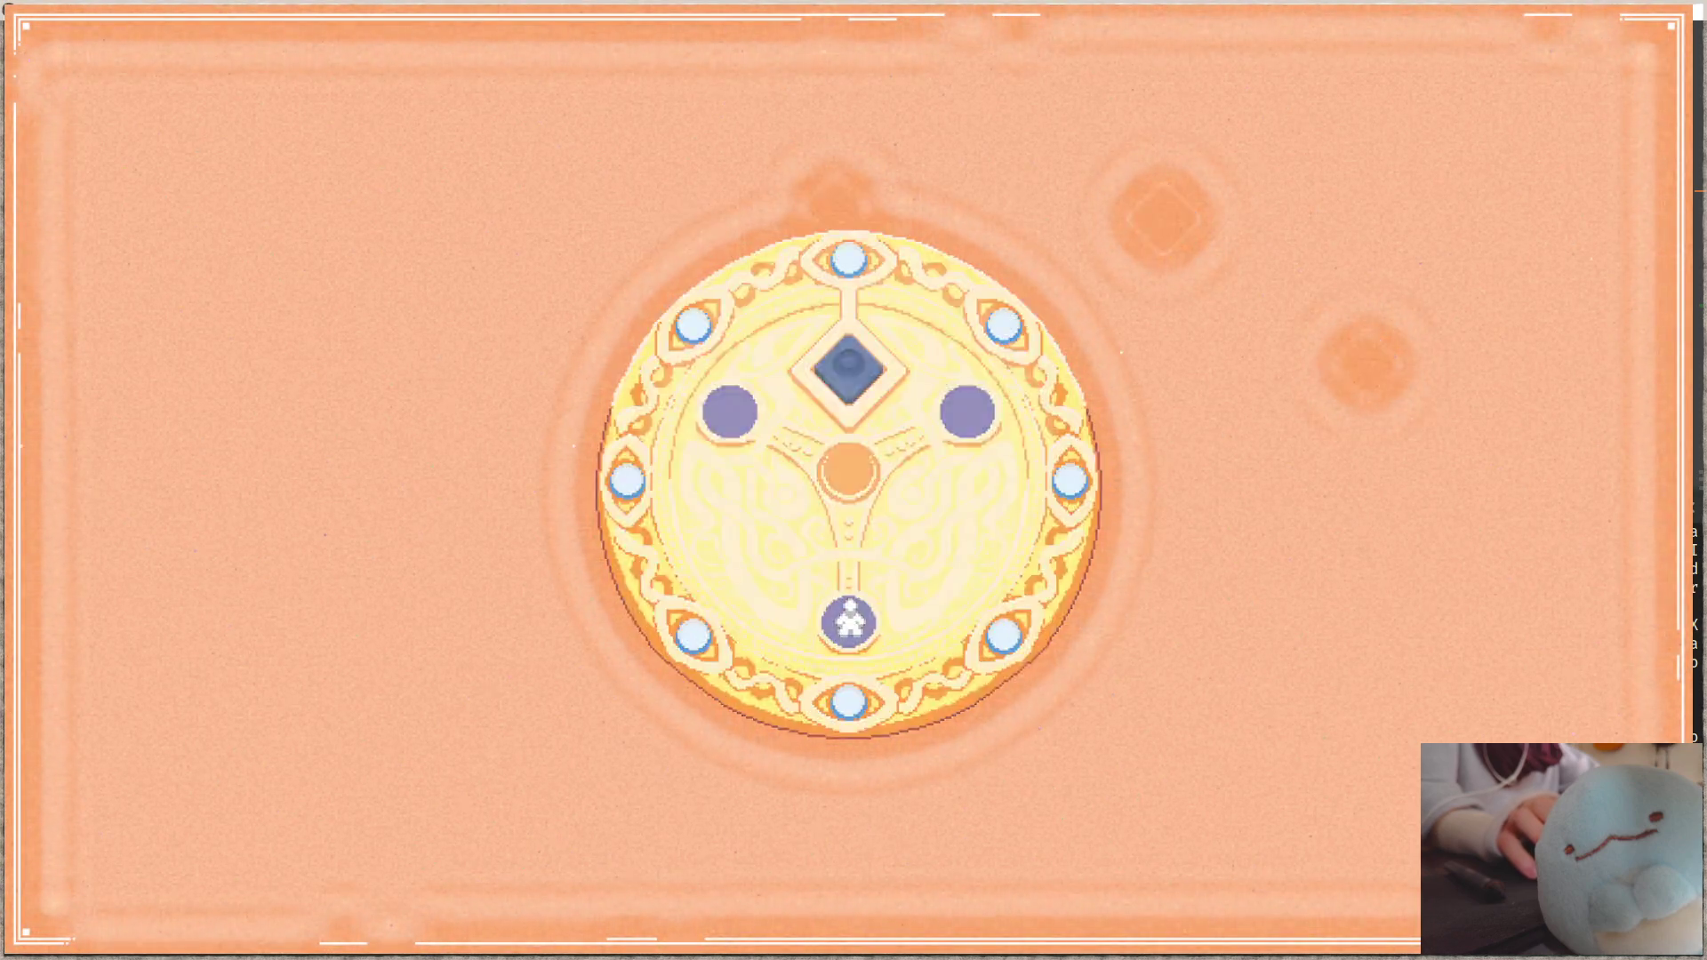
# Step: Enter a four-tile level, move the white piece left, and dock the game to the left half
pyautogui.click(969, 109)
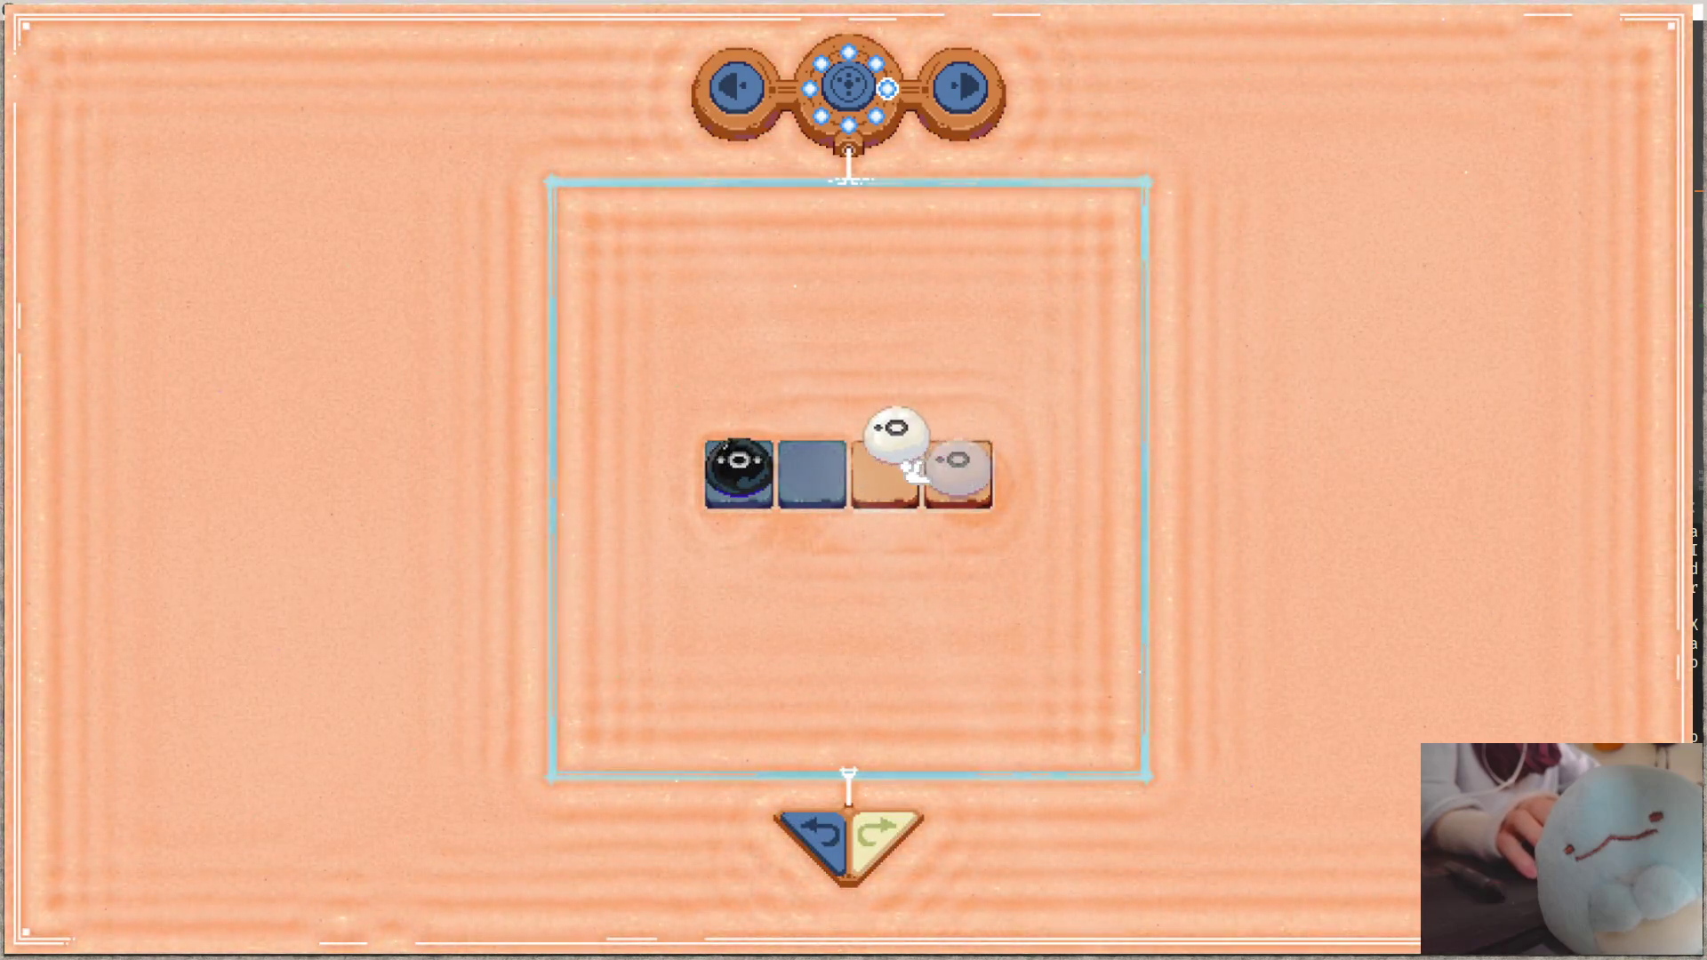
pyautogui.press('Left')
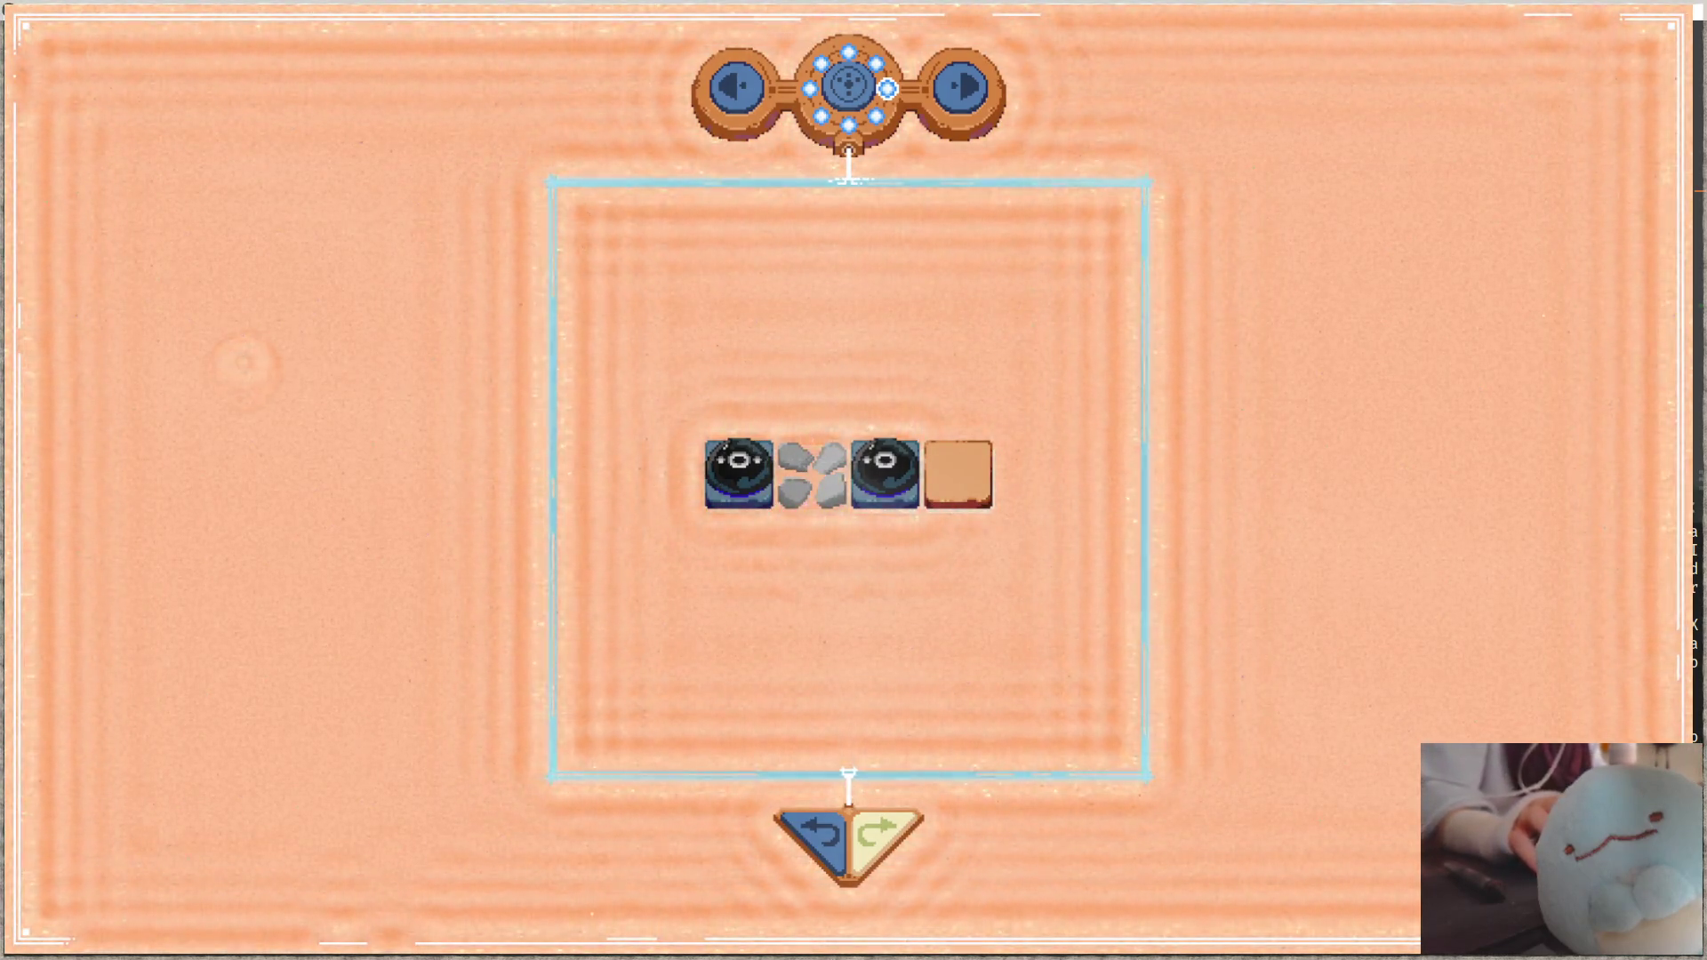
pyautogui.press('super+Left')
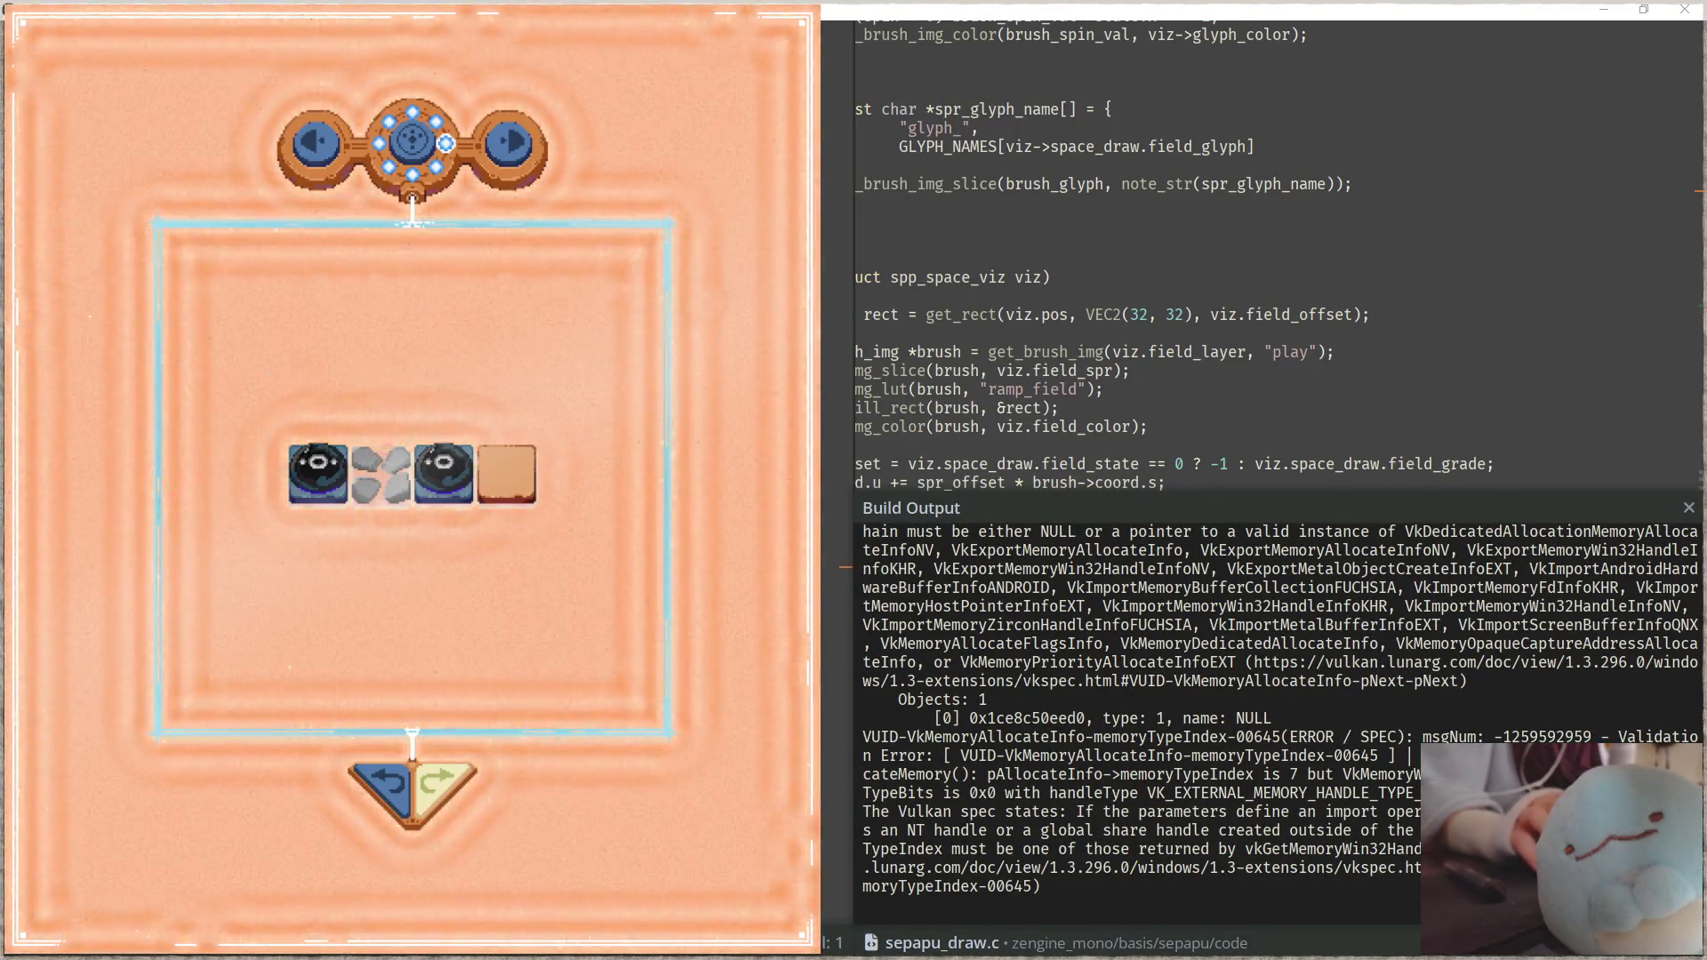
# Step: Browse through the WAV files in the data\sounds folder
pyautogui.hotkey('alt', 'Tab')
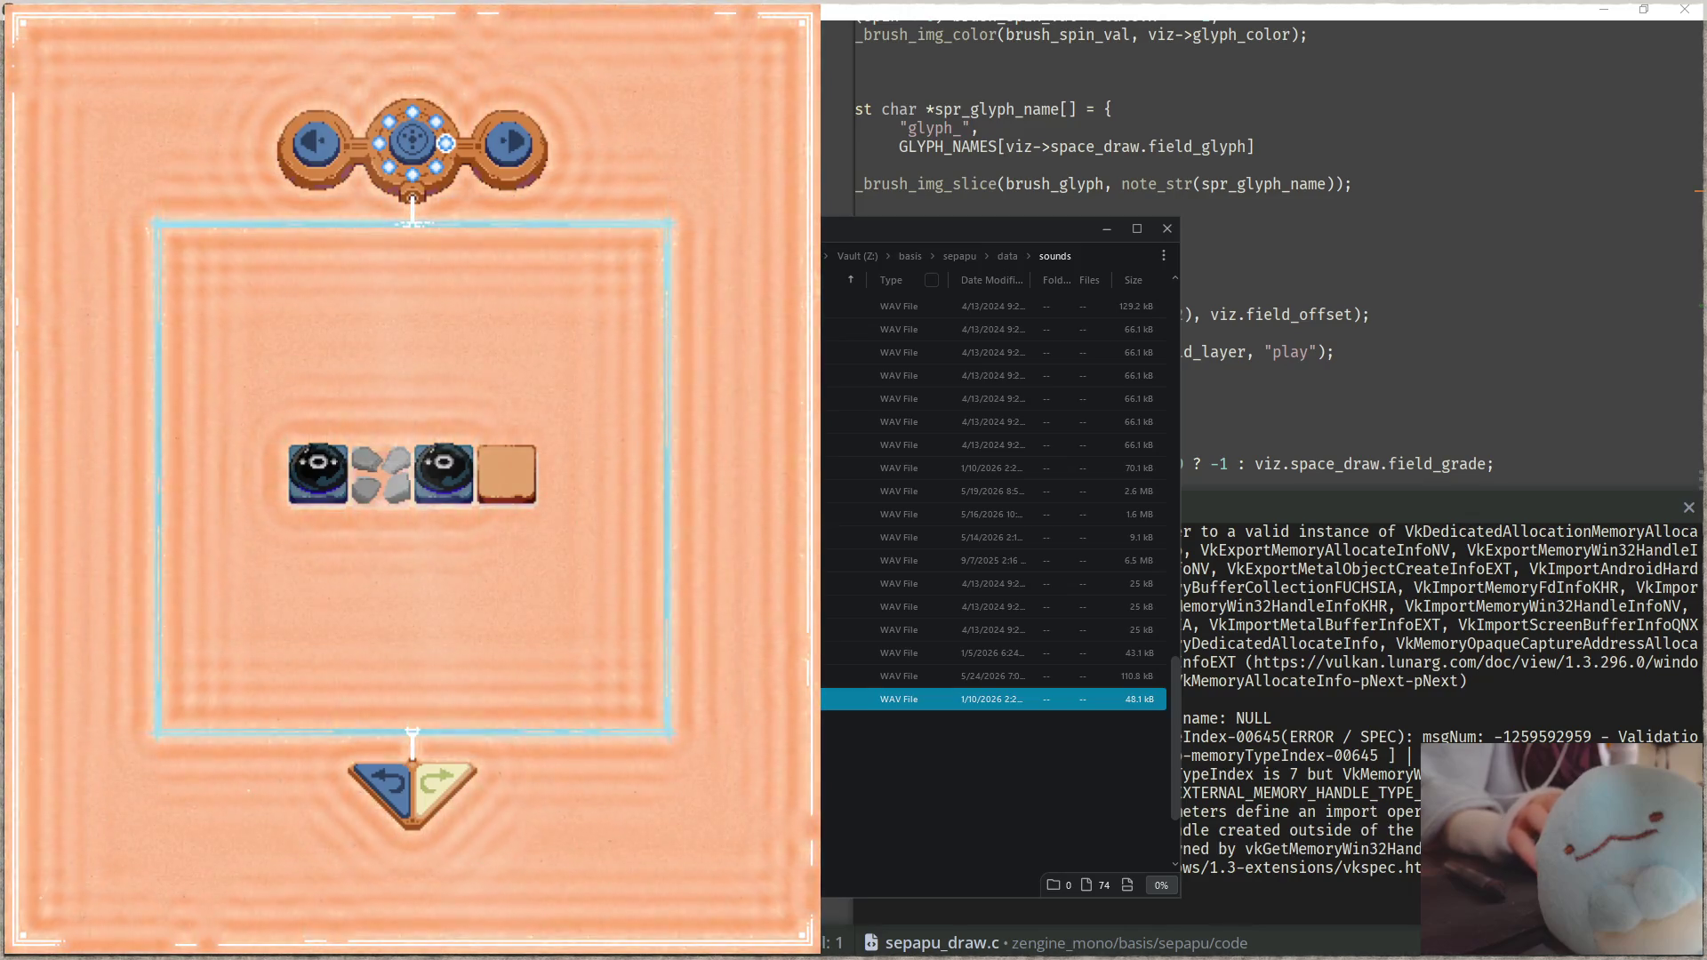
pyautogui.click(991, 583)
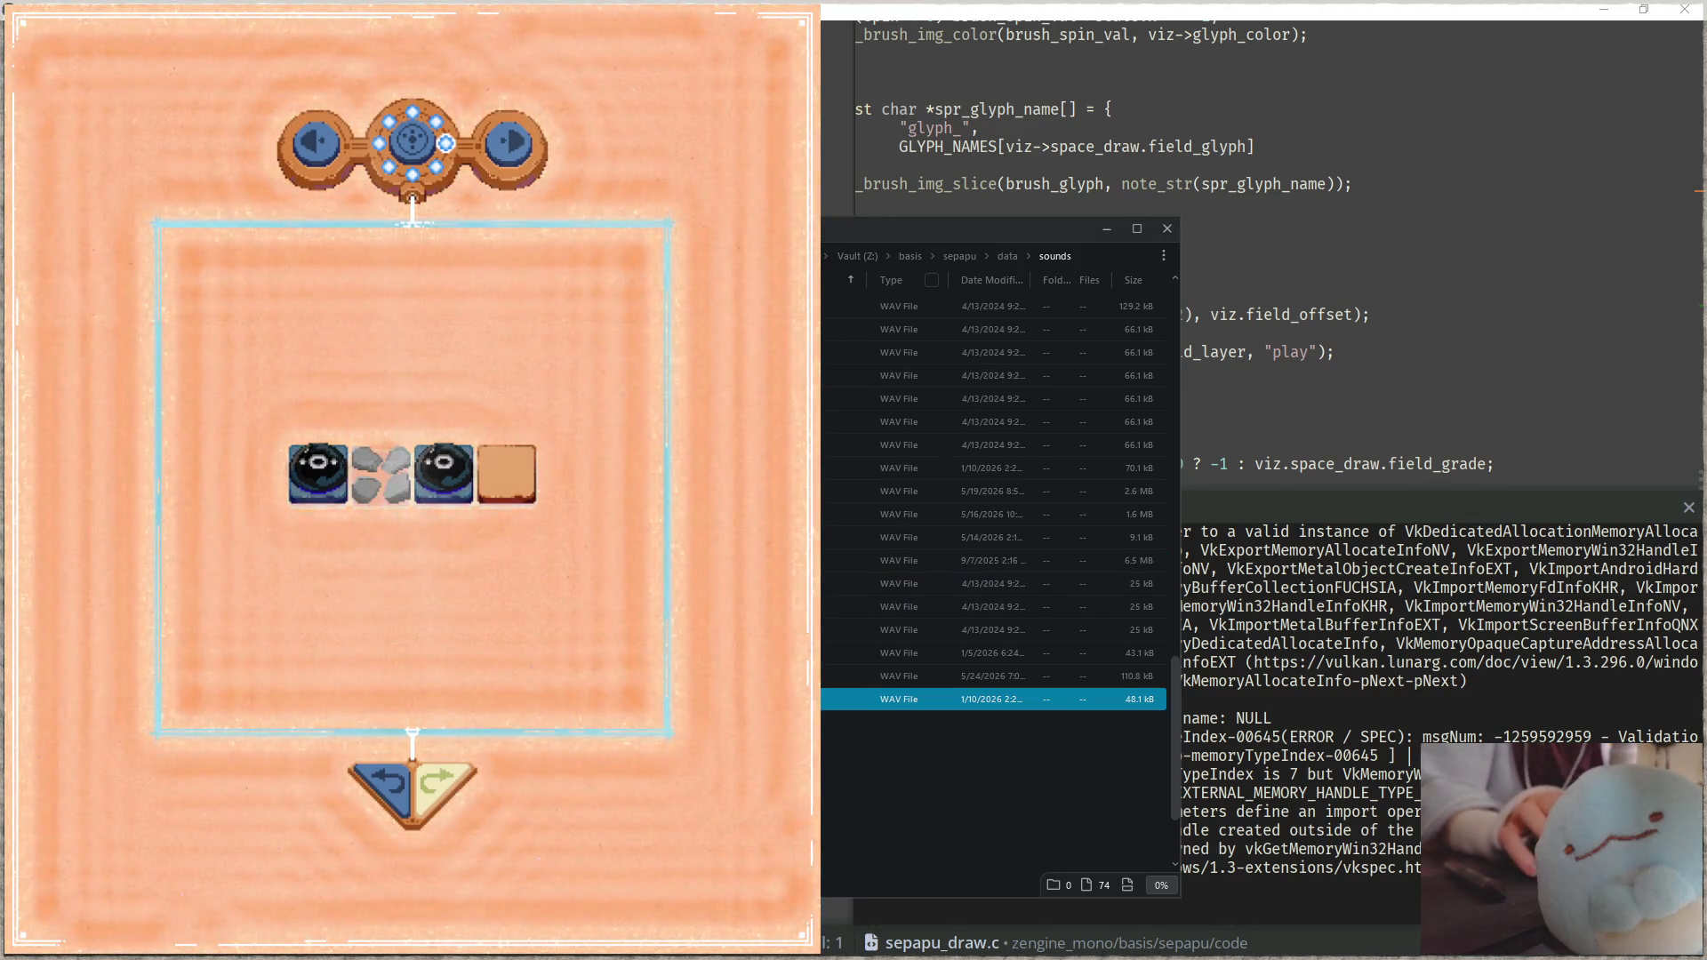
pyautogui.scroll(8, 823, 571)
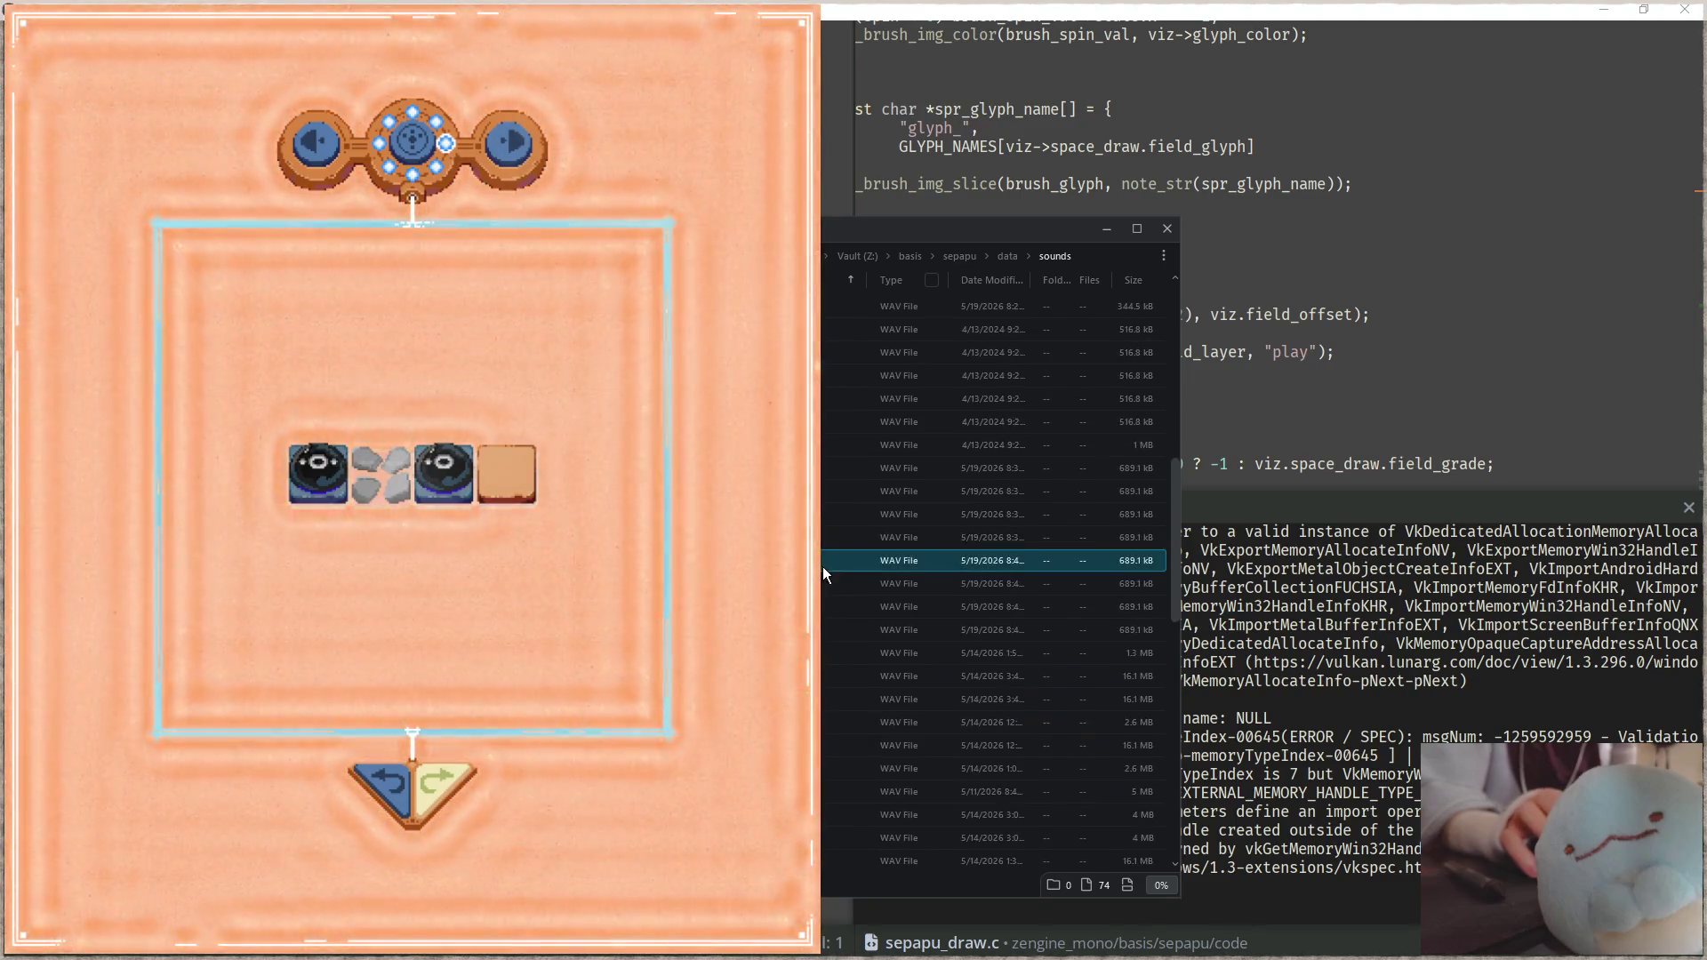
pyautogui.scroll(6, 823, 572)
pyautogui.press('Up')
pyautogui.press('Up')
pyautogui.press('Up')
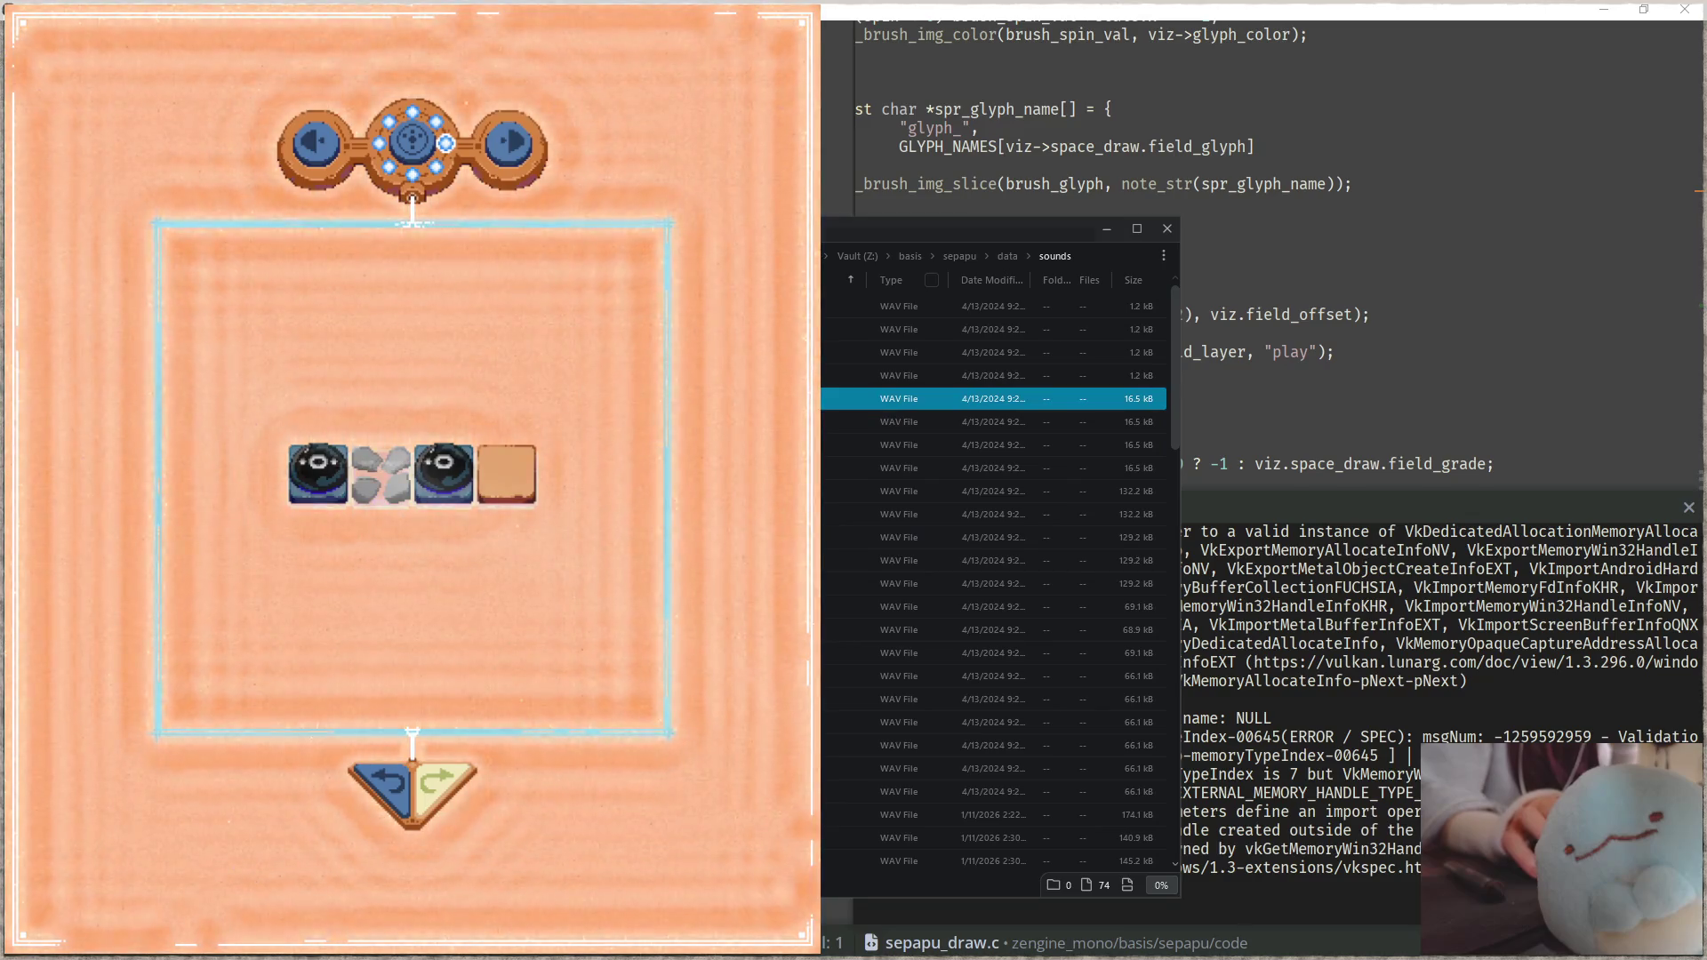
pyautogui.press('Down')
pyautogui.press('Up')
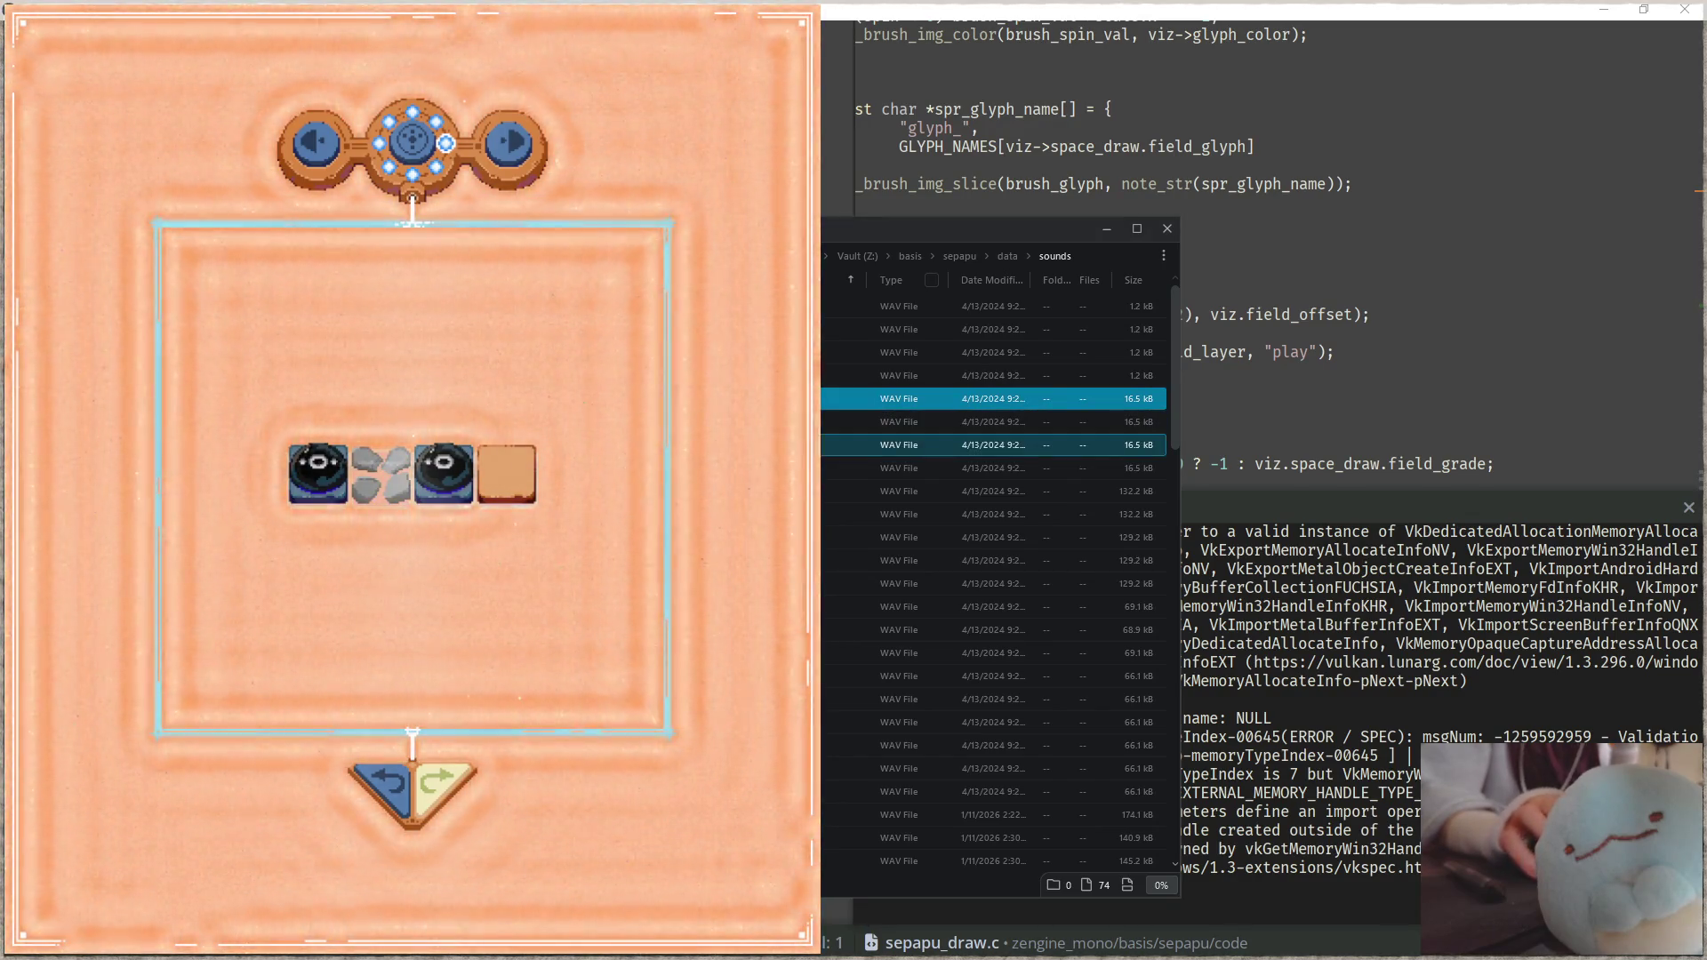
pyautogui.press('Down')
pyautogui.press('Down')
pyautogui.press('Down')
pyautogui.press('Down')
pyautogui.press('Down')
pyautogui.press('Down')
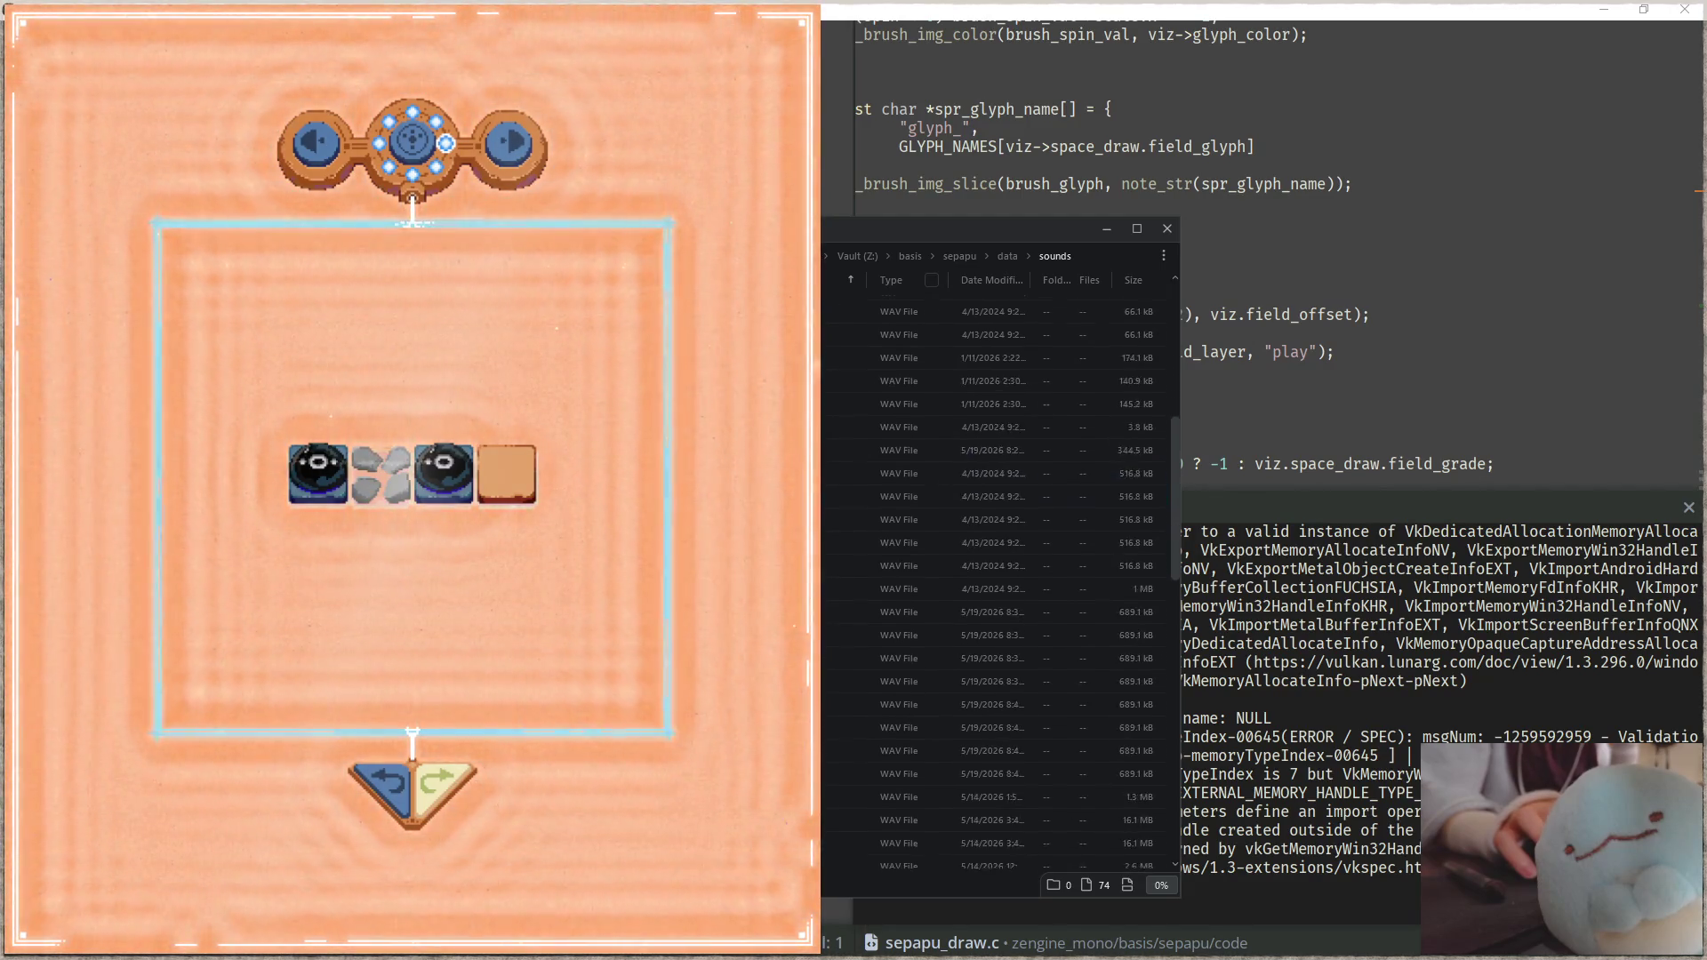
pyautogui.scroll(-7, 1005, 577)
pyautogui.press('Down')
pyautogui.press('Down')
pyautogui.press('Down')
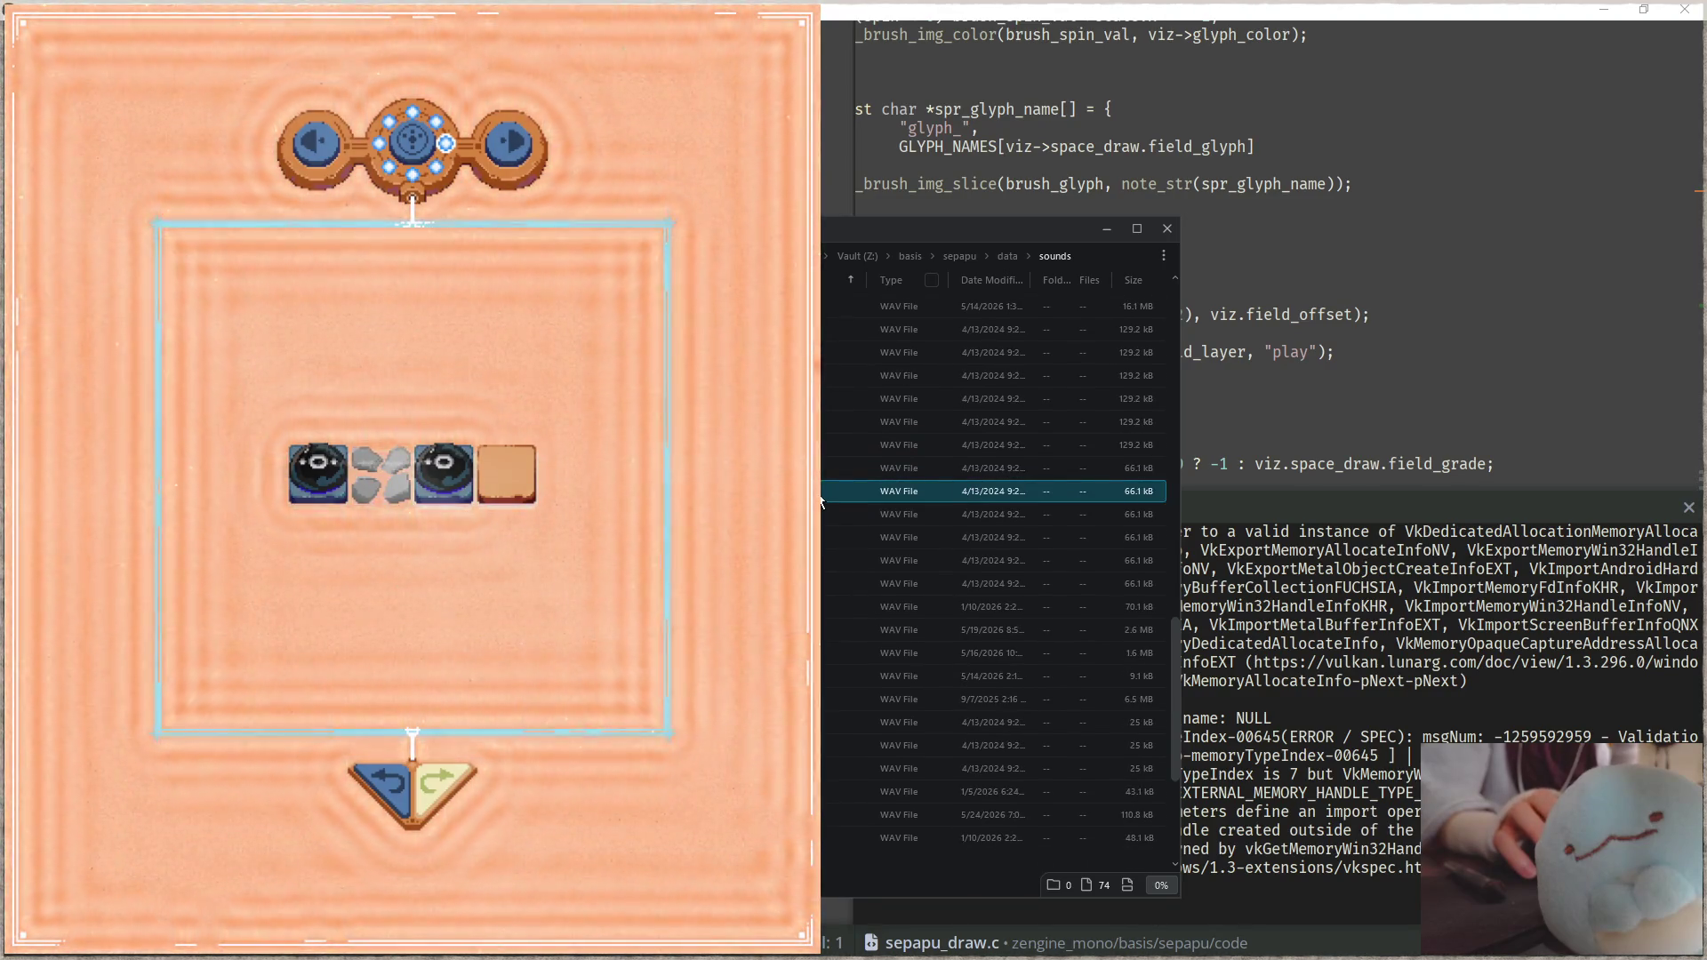
pyautogui.press('pageup')
pyautogui.press('pageup')
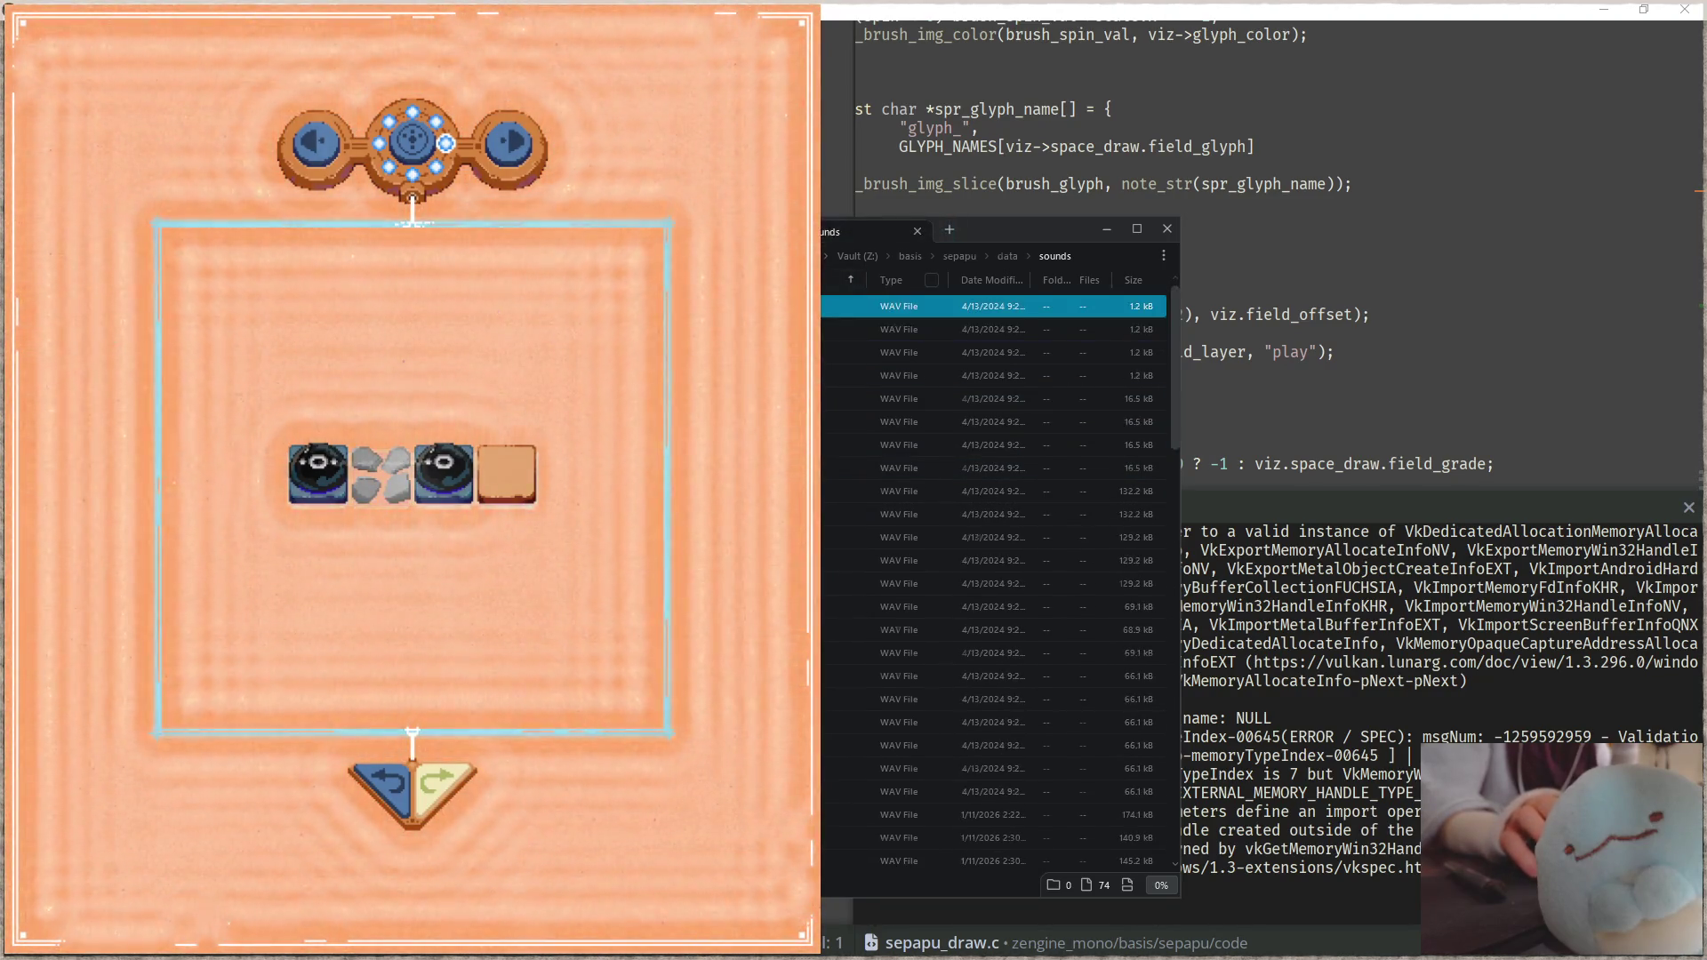
# Step: Navigate from the Vault root to basis\sepapu\assets\sound
pyautogui.press('BackSpace')
pyautogui.press('BackSpace')
pyautogui.press('BackSpace')
pyautogui.write('basis')
pyautogui.press('Return')
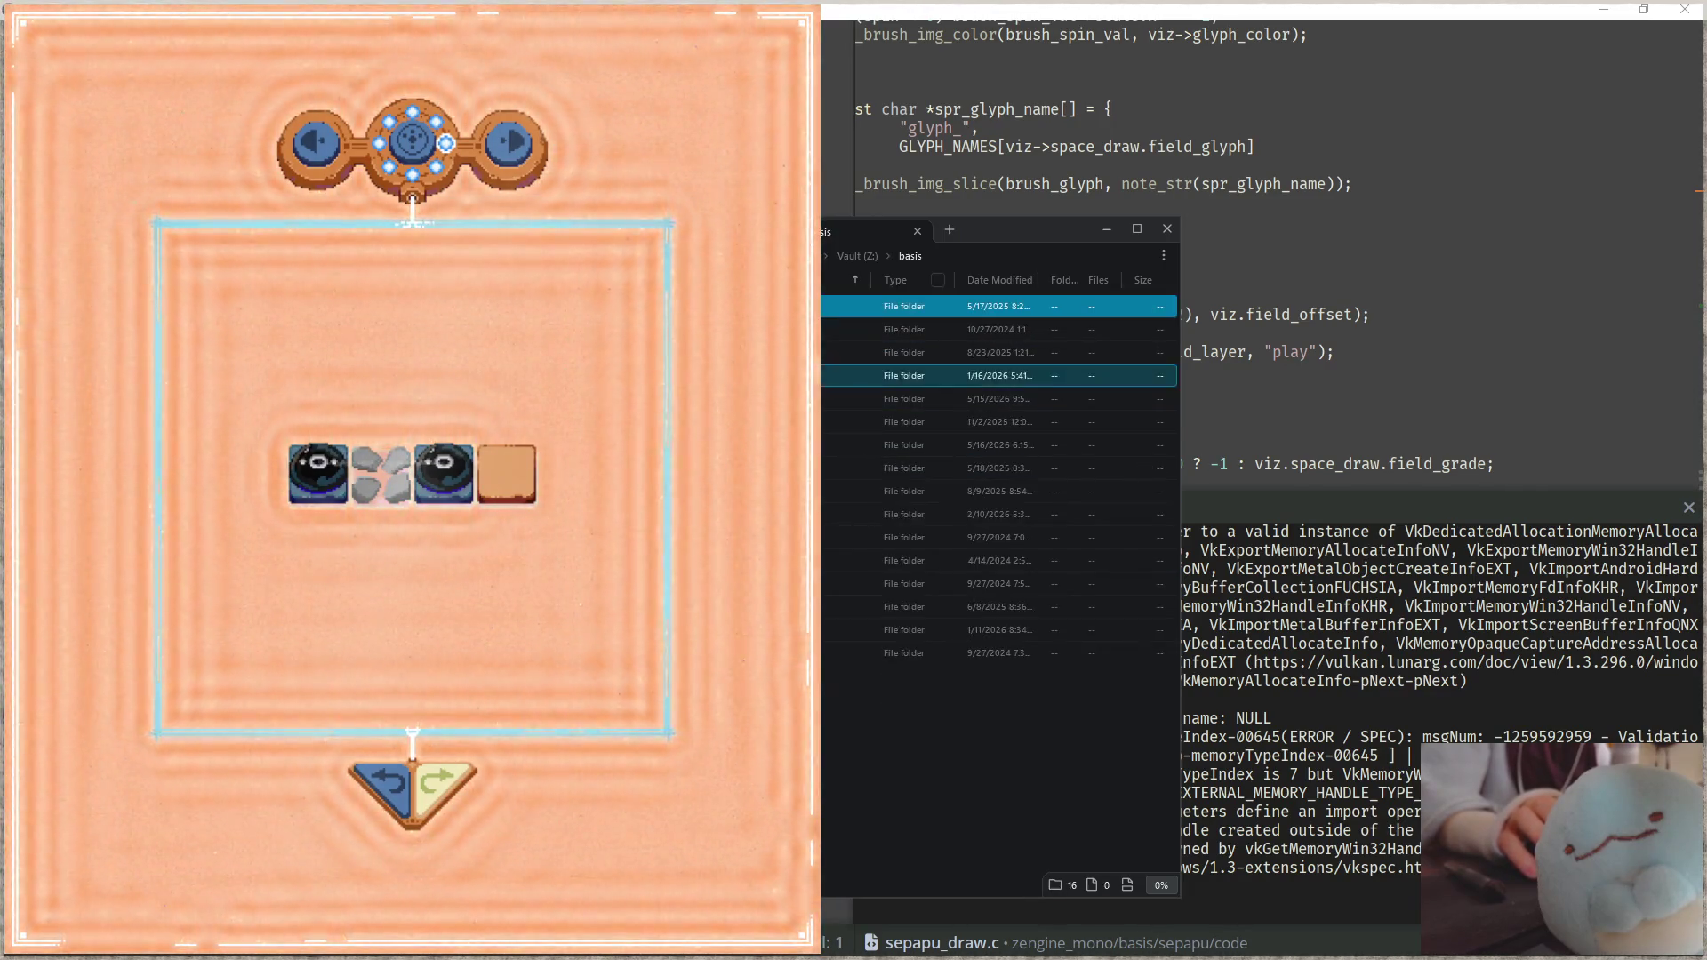
pyautogui.write('sepapu')
pyautogui.press('Return')
pyautogui.press('Up')
pyautogui.press('Up')
pyautogui.press('Up')
pyautogui.press('Return')
pyautogui.write('sound')
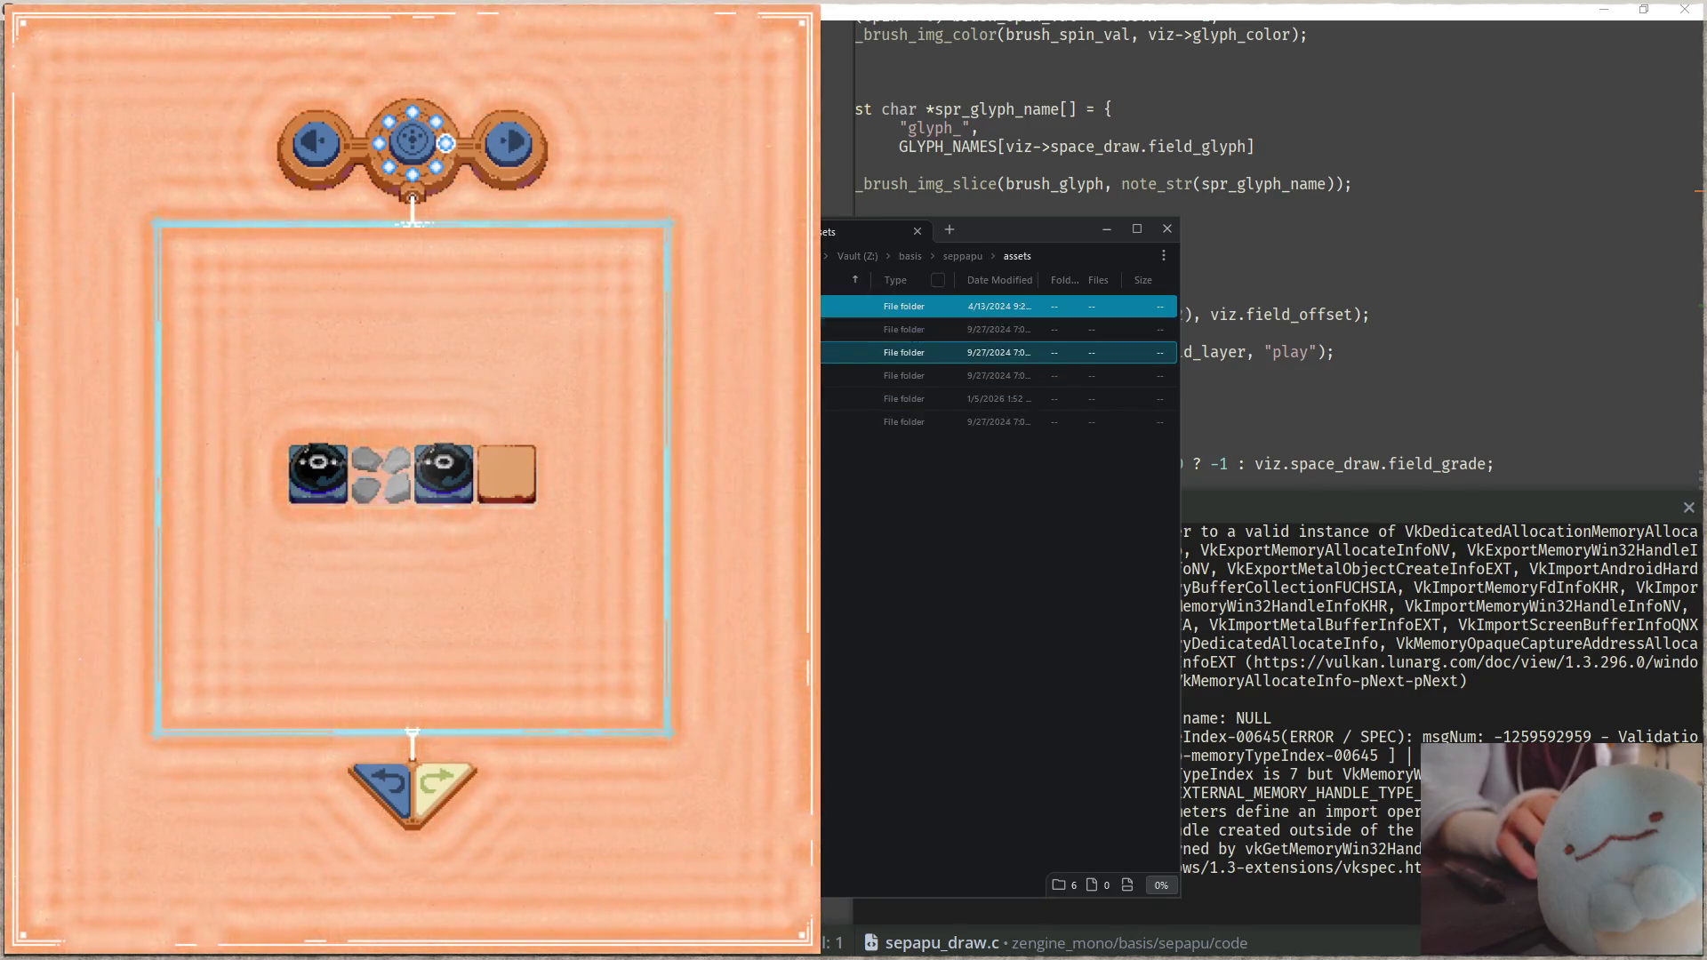
pyautogui.press('Return')
# Step: Audition the 16.5, 132.2 and 129.2 kB sounds, settling on the 264.4 kB WAV
pyautogui.click(978, 444)
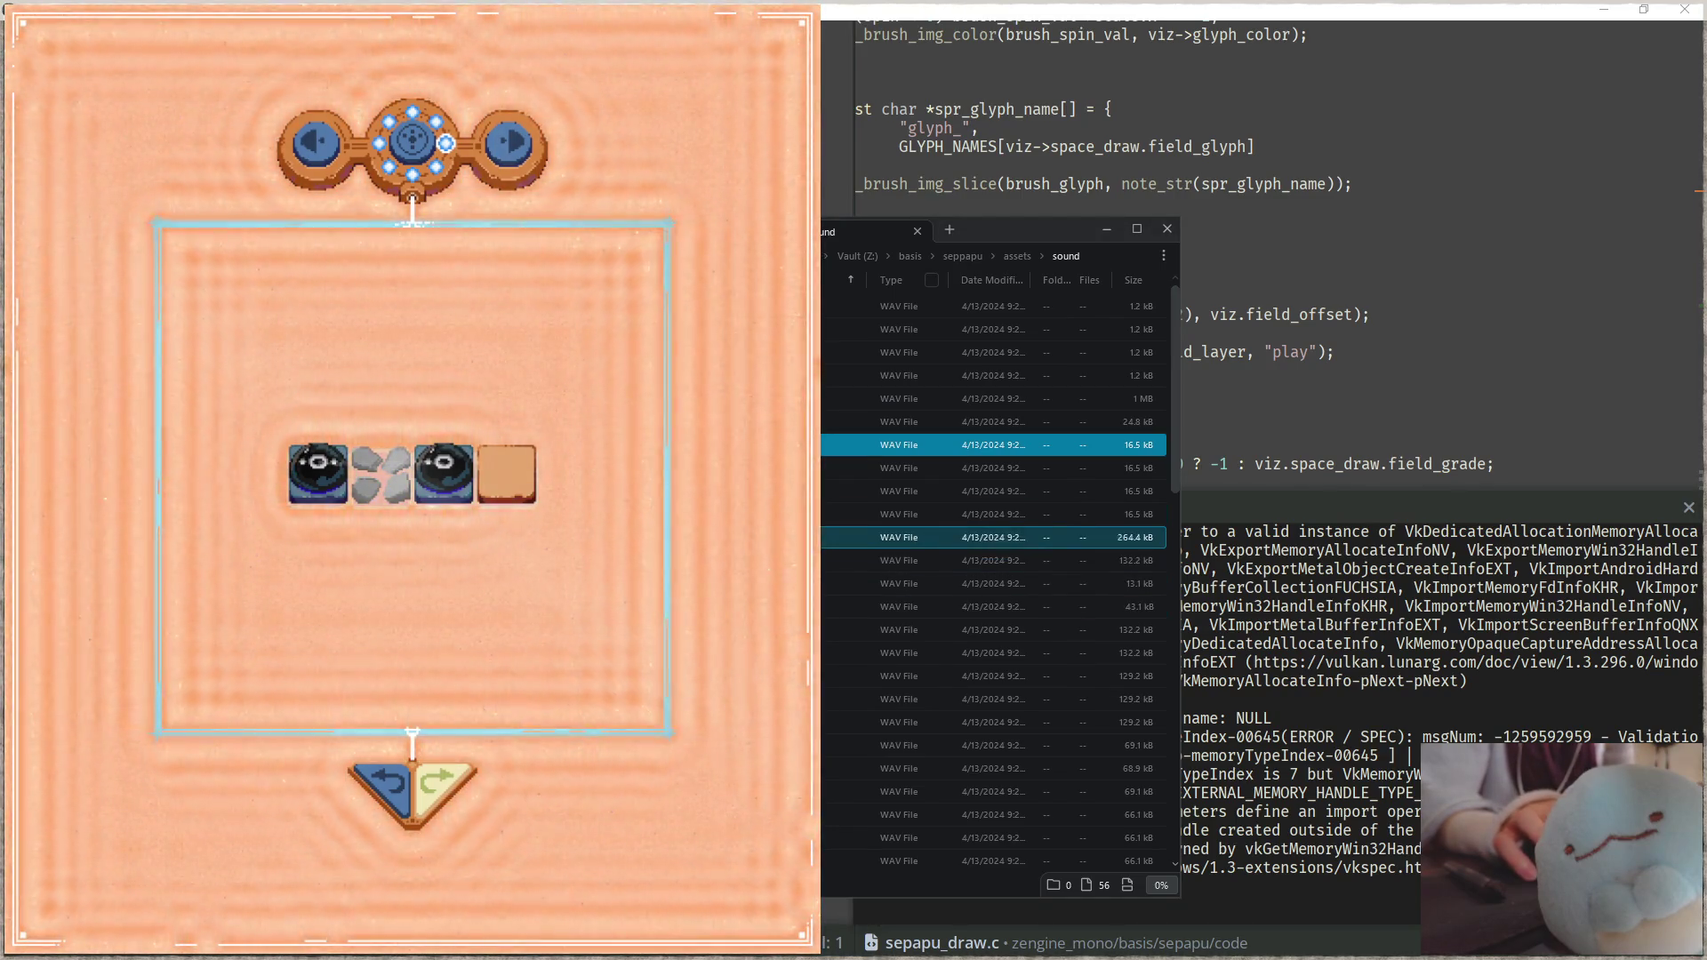
pyautogui.click(978, 536)
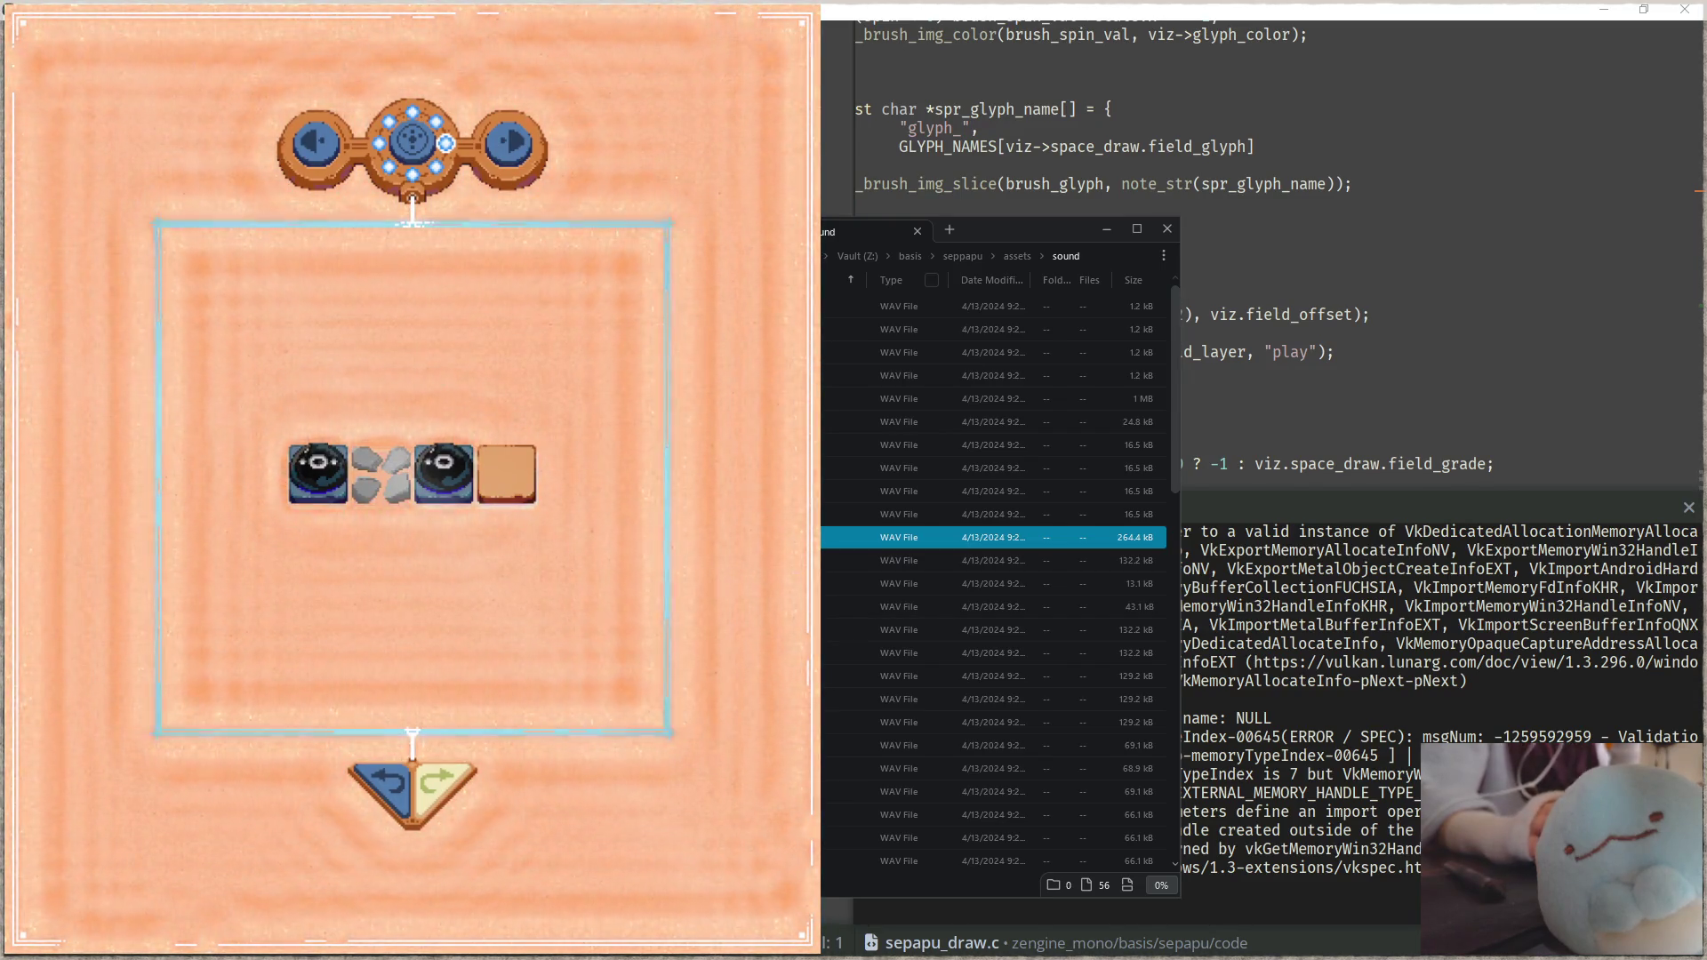
pyautogui.click(978, 468)
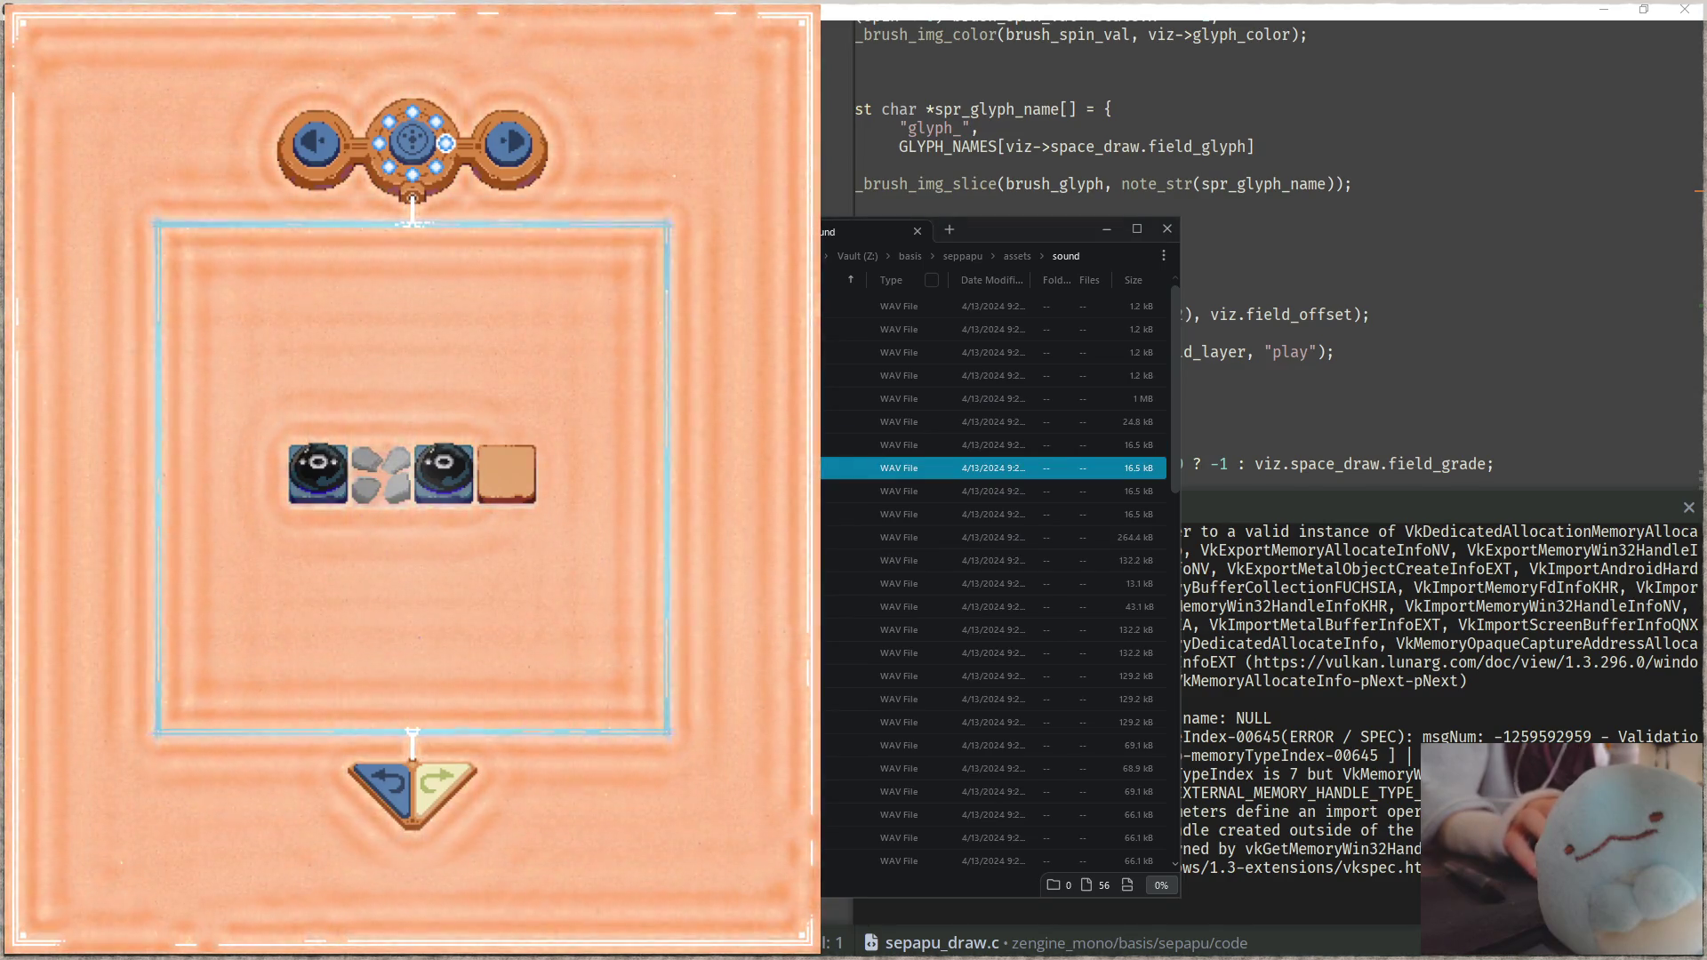
pyautogui.click(978, 653)
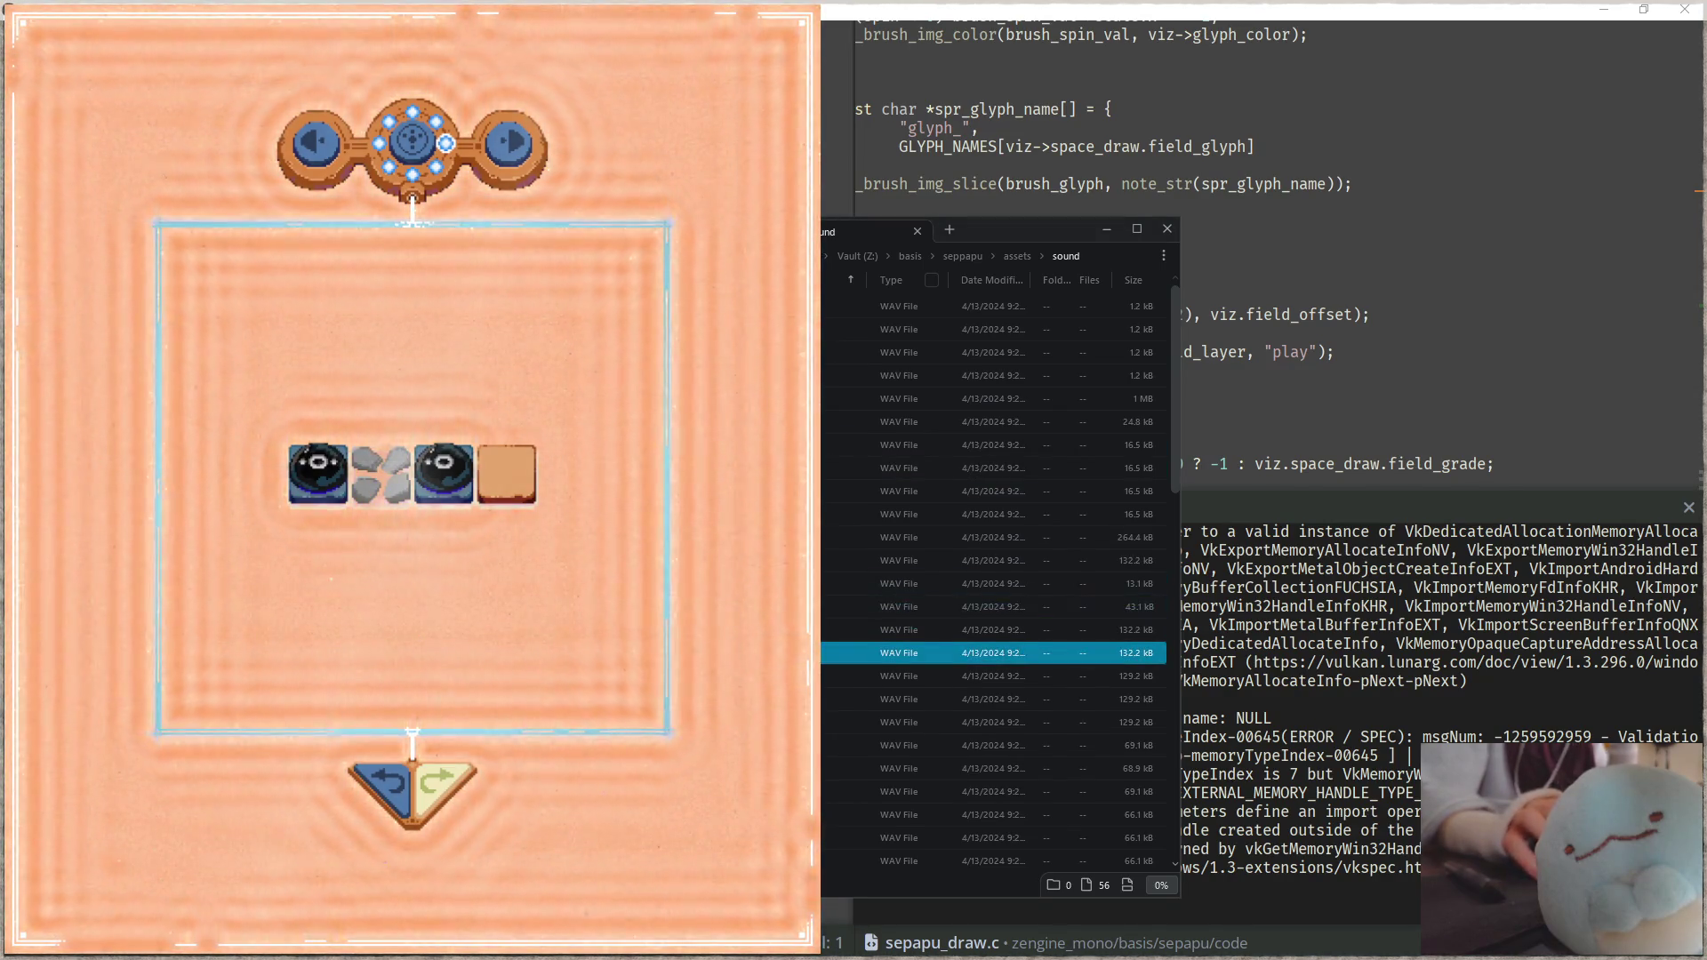
pyautogui.click(978, 675)
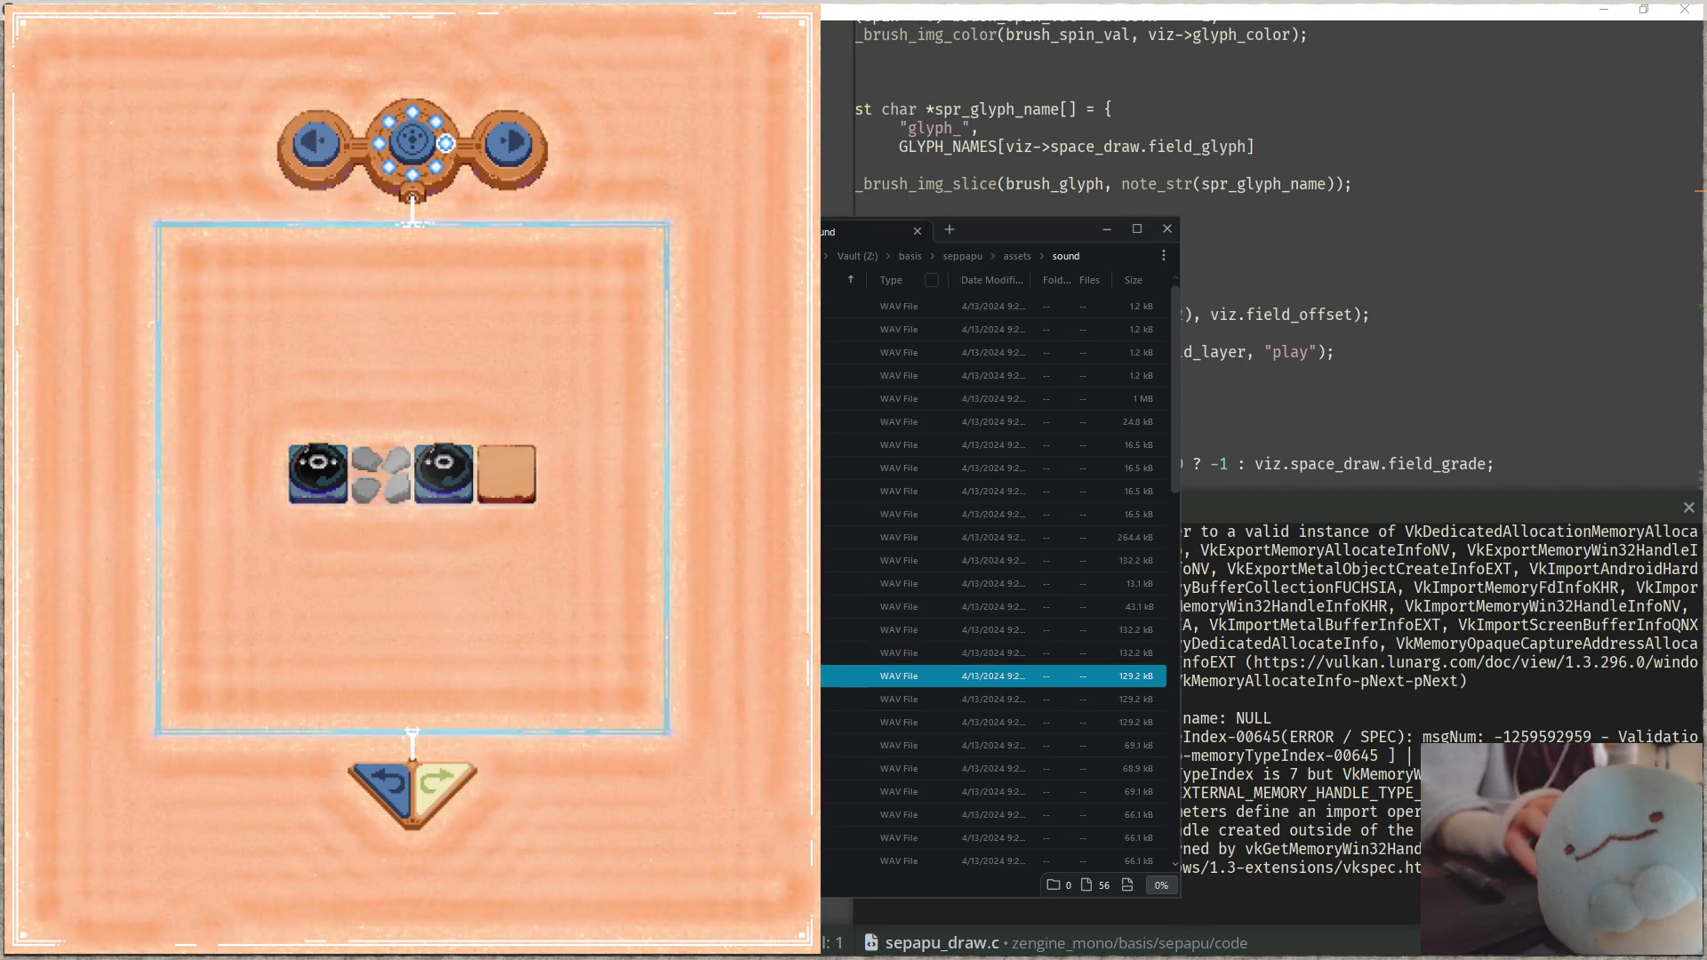
pyautogui.click(978, 537)
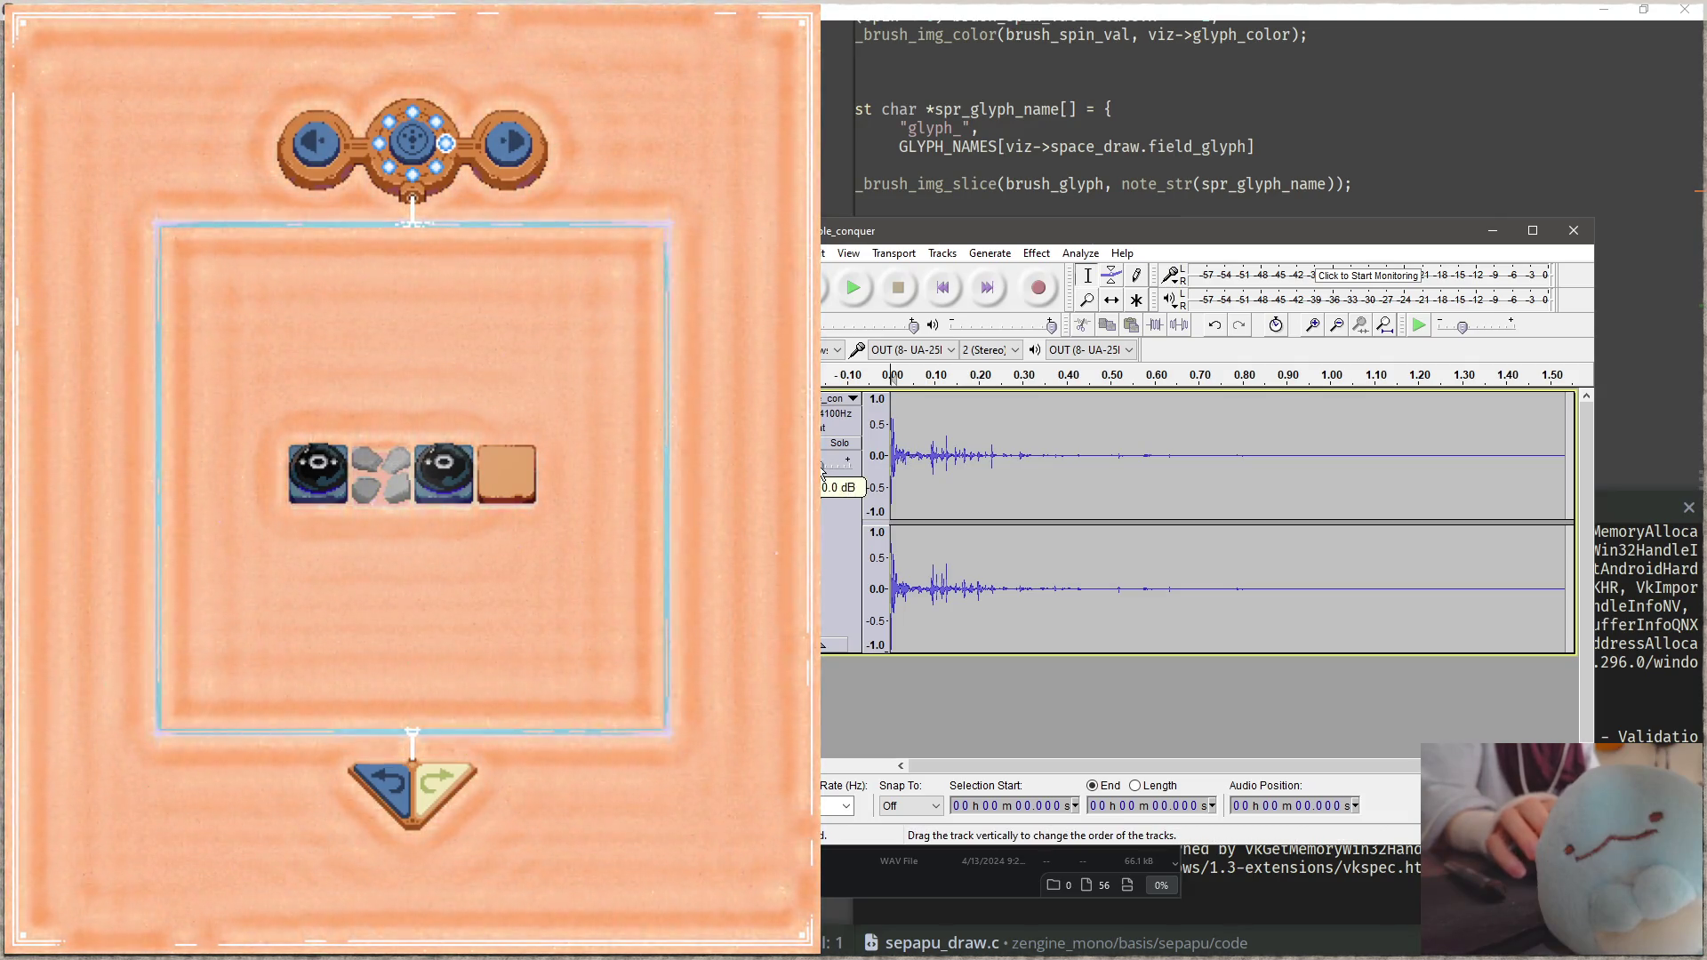
# Step: Select the whole clip in Audacity and start Export Selected Audio
pyautogui.hotkey('alt', 'f')
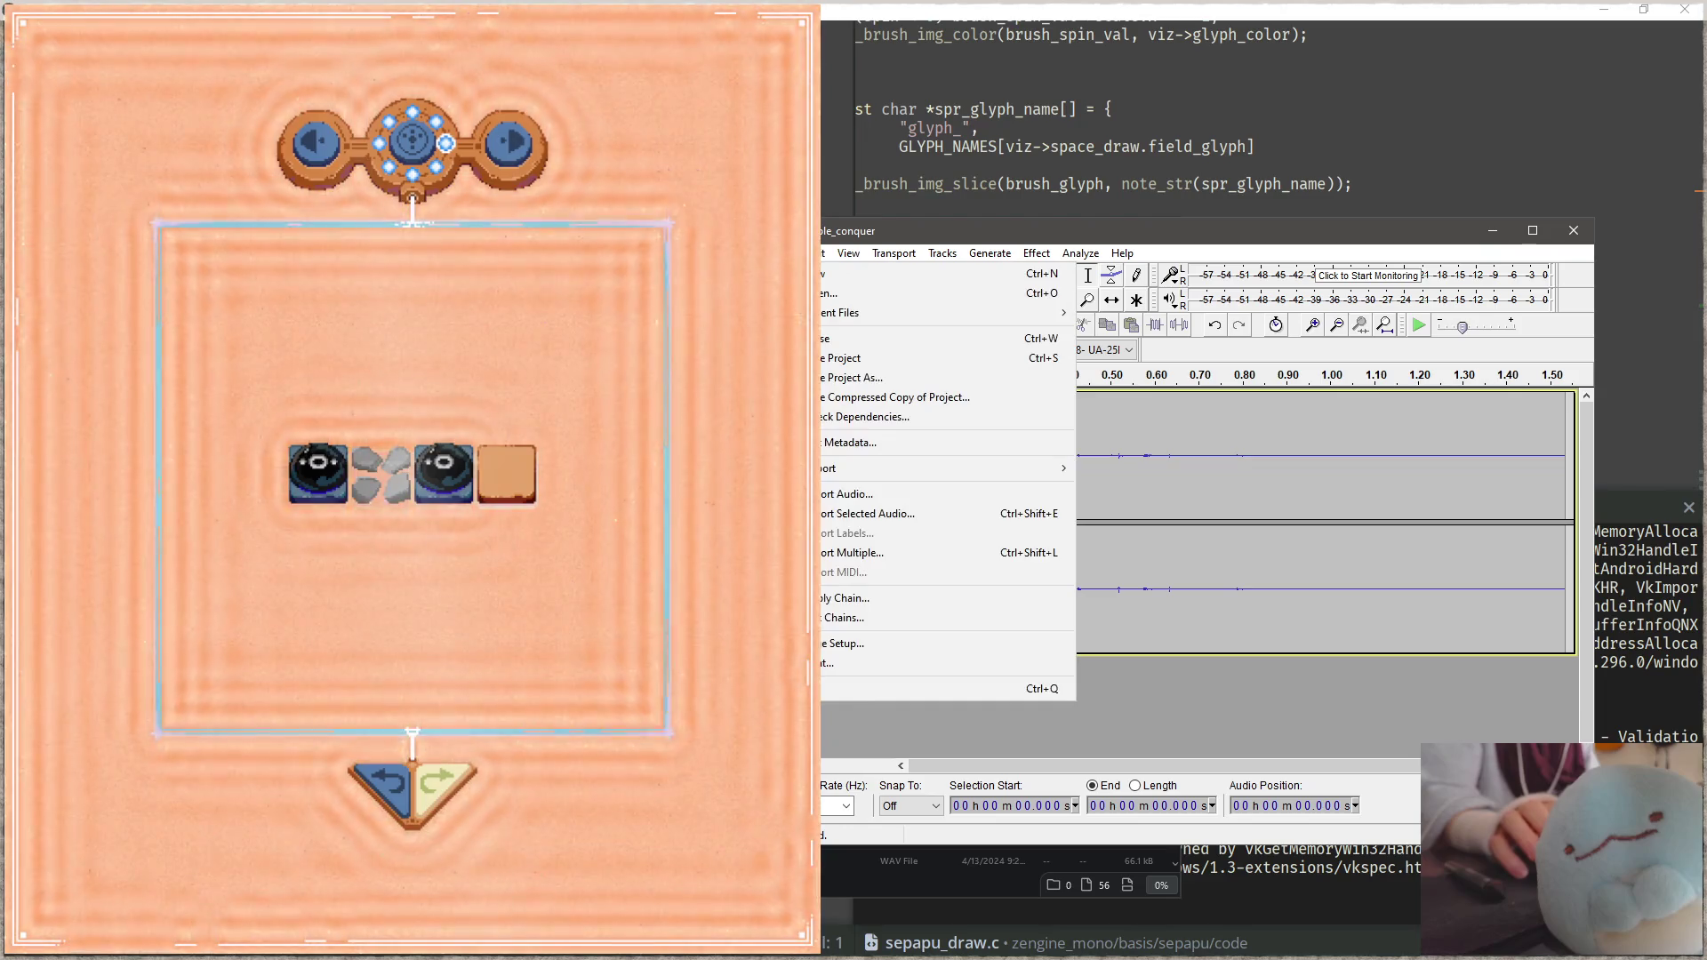
pyautogui.press('Escape')
pyautogui.hotkey('ctrl', 'a')
pyautogui.hotkey('alt', 'f')
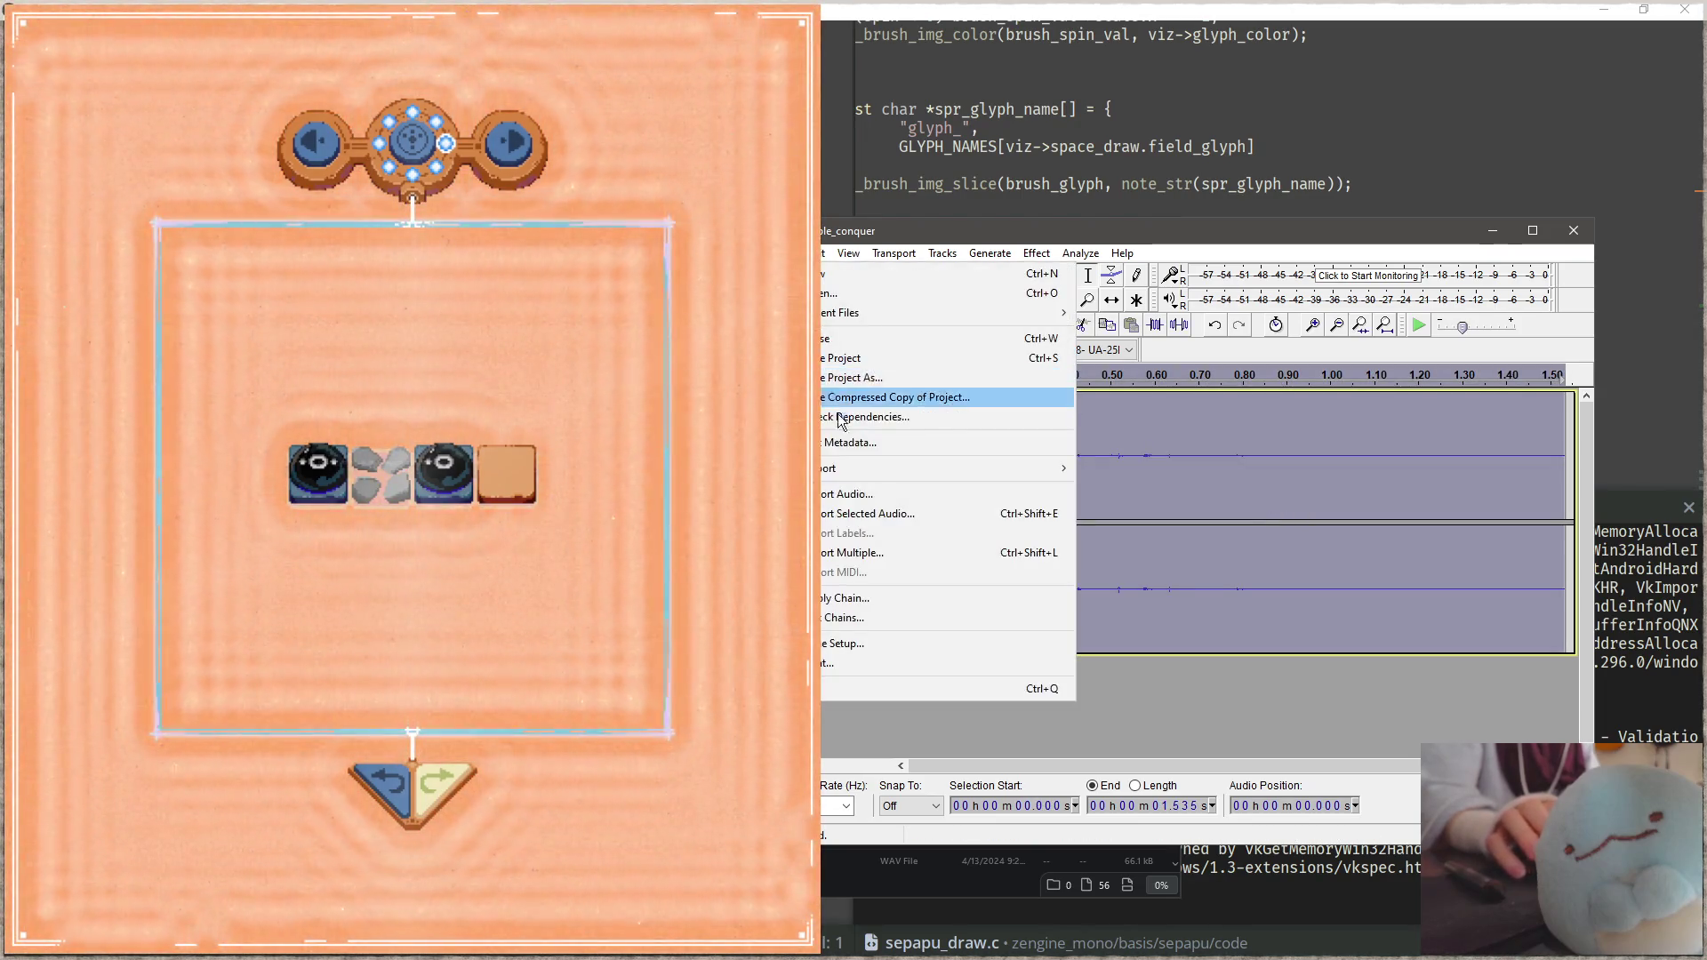
pyautogui.click(878, 515)
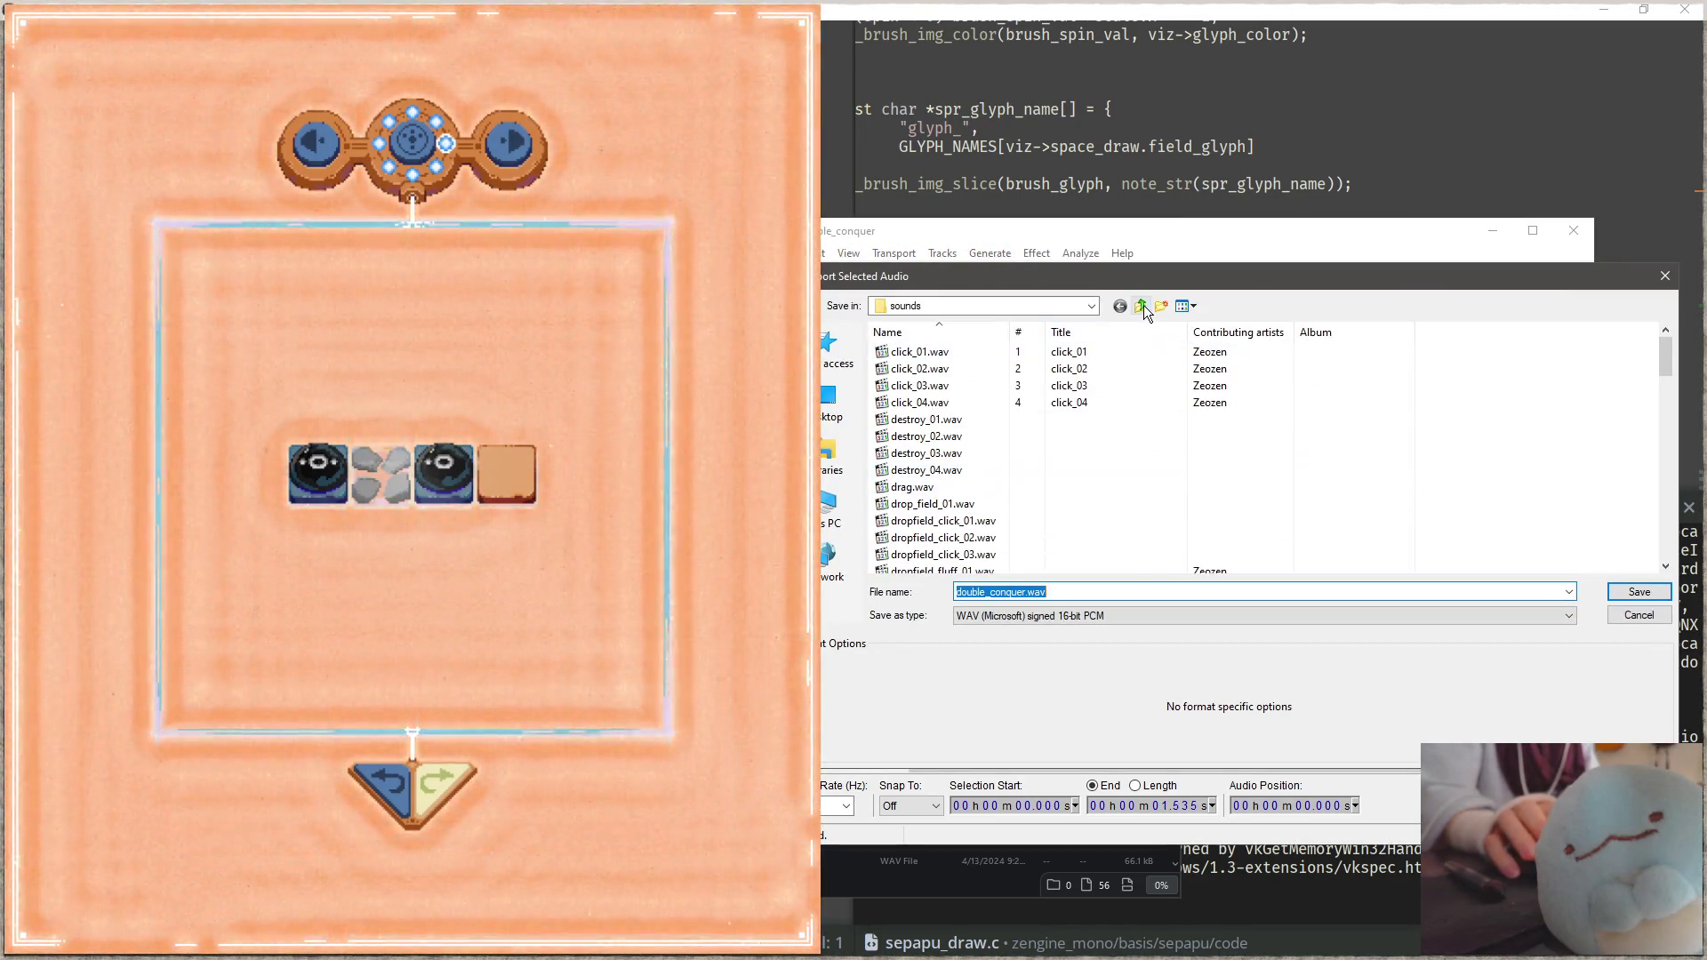
# Step: Save the export as double_conquer.wav in data\sounds, then close the running game
pyautogui.click(1144, 307)
pyautogui.click(1143, 307)
pyautogui.doubleClick(962, 369)
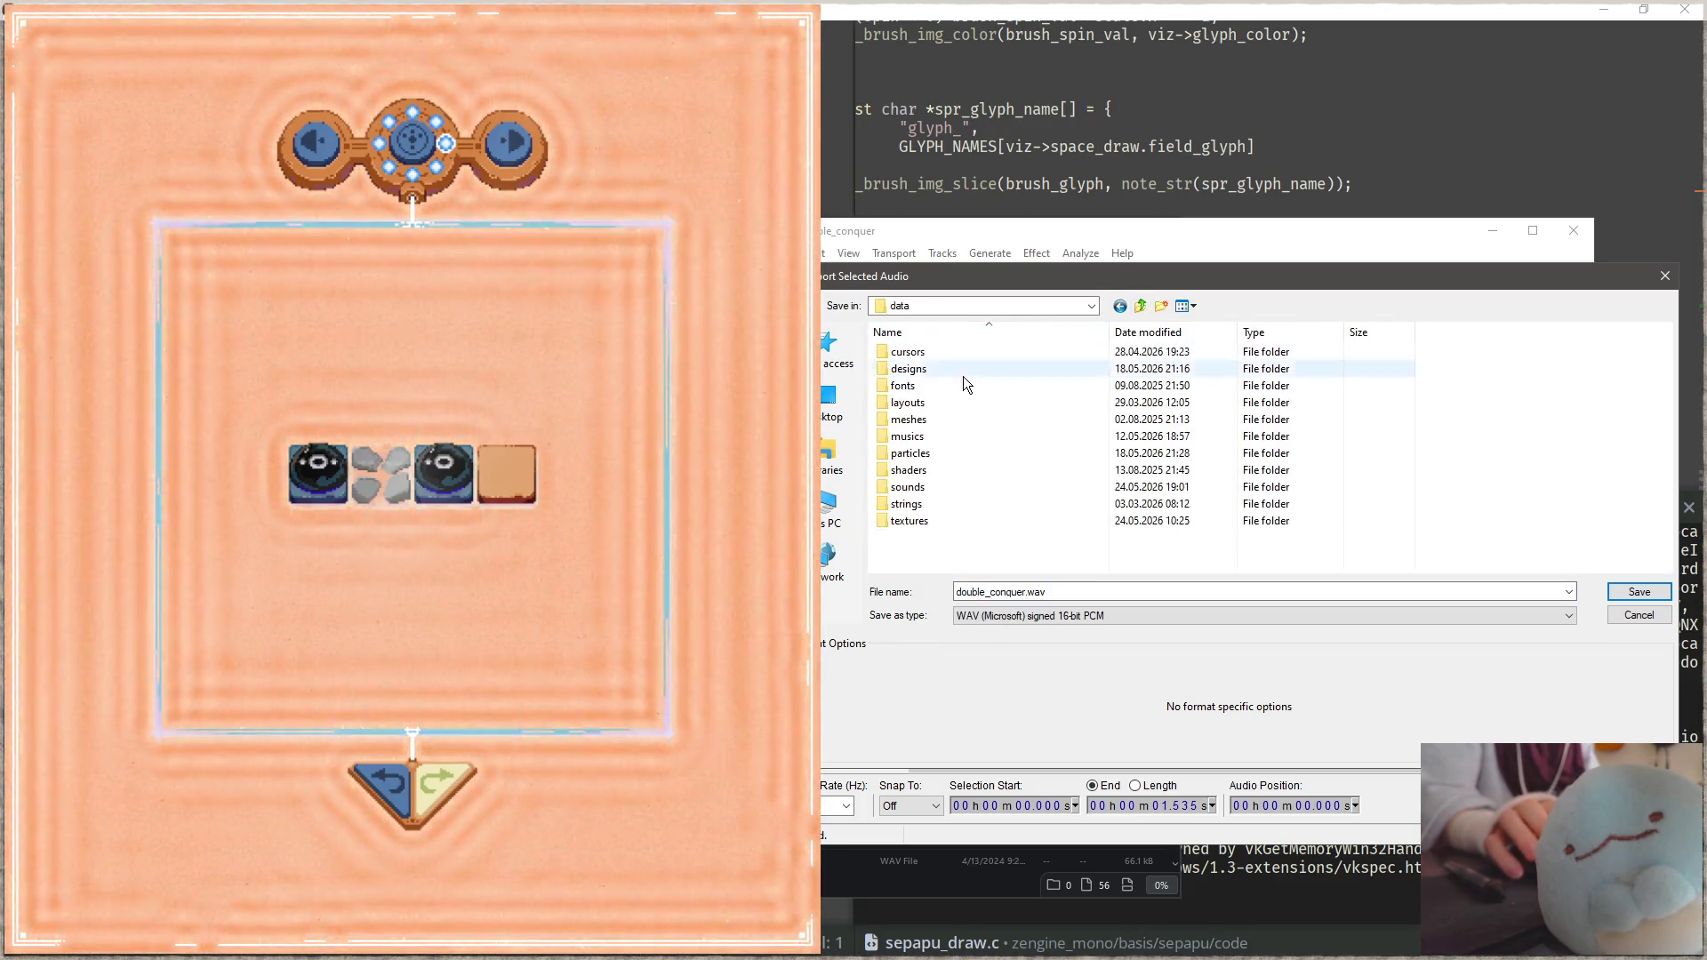
pyautogui.doubleClick(958, 488)
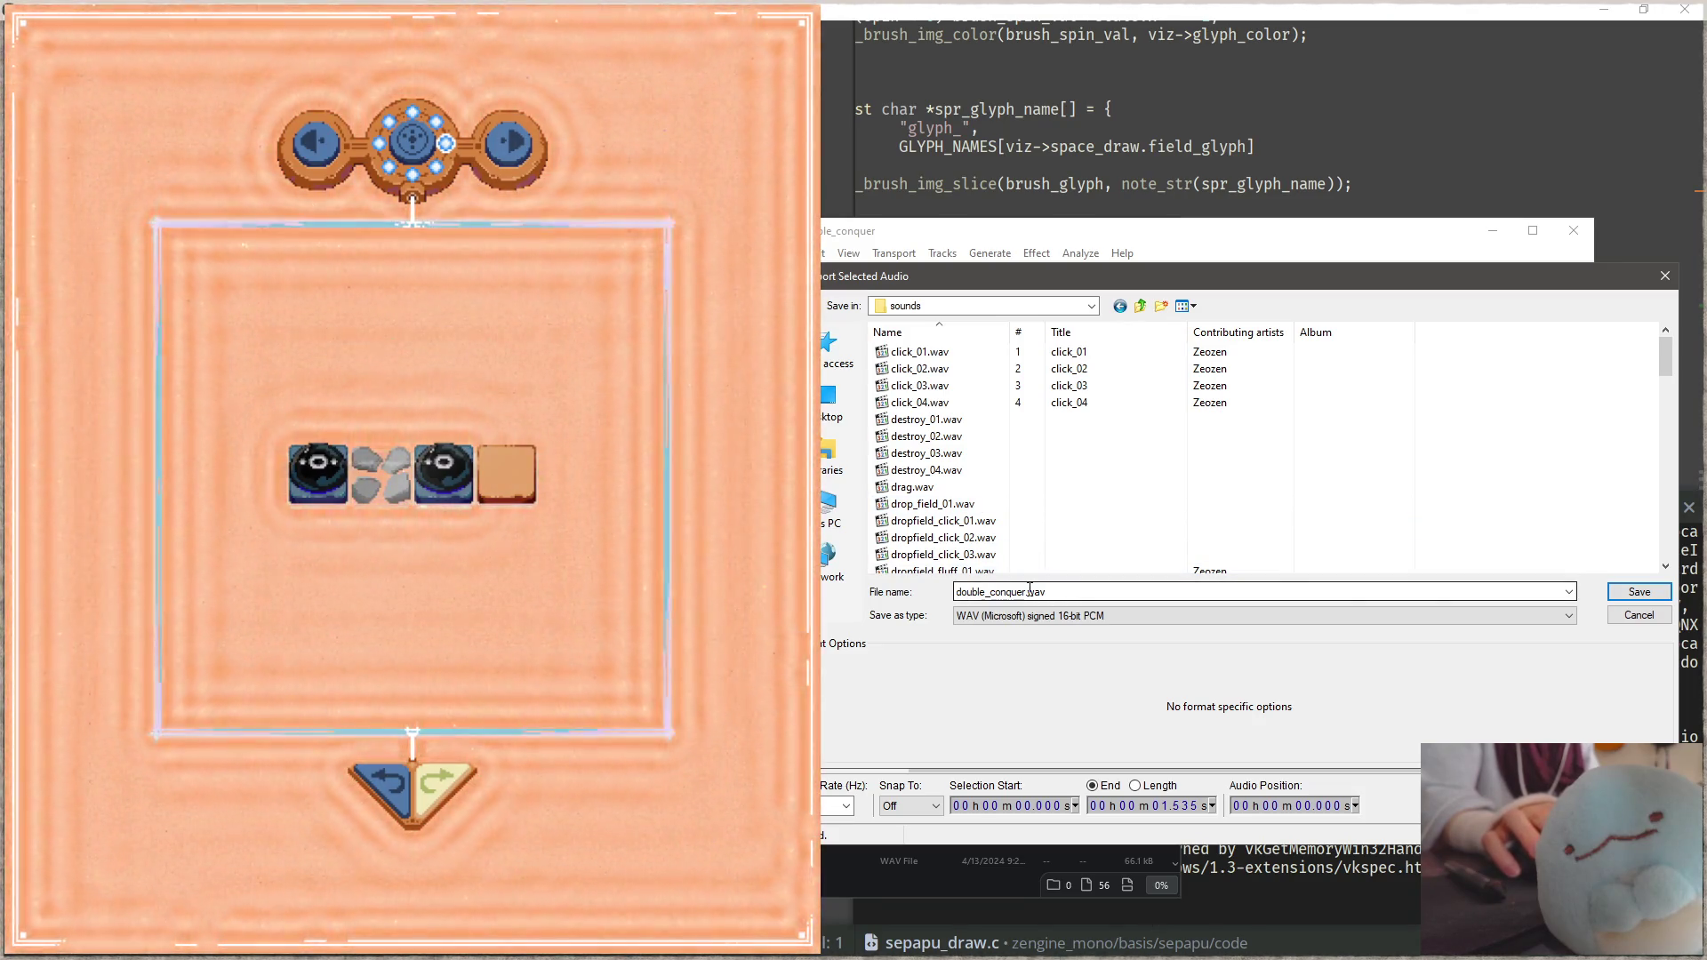
pyautogui.doubleClick(1078, 592)
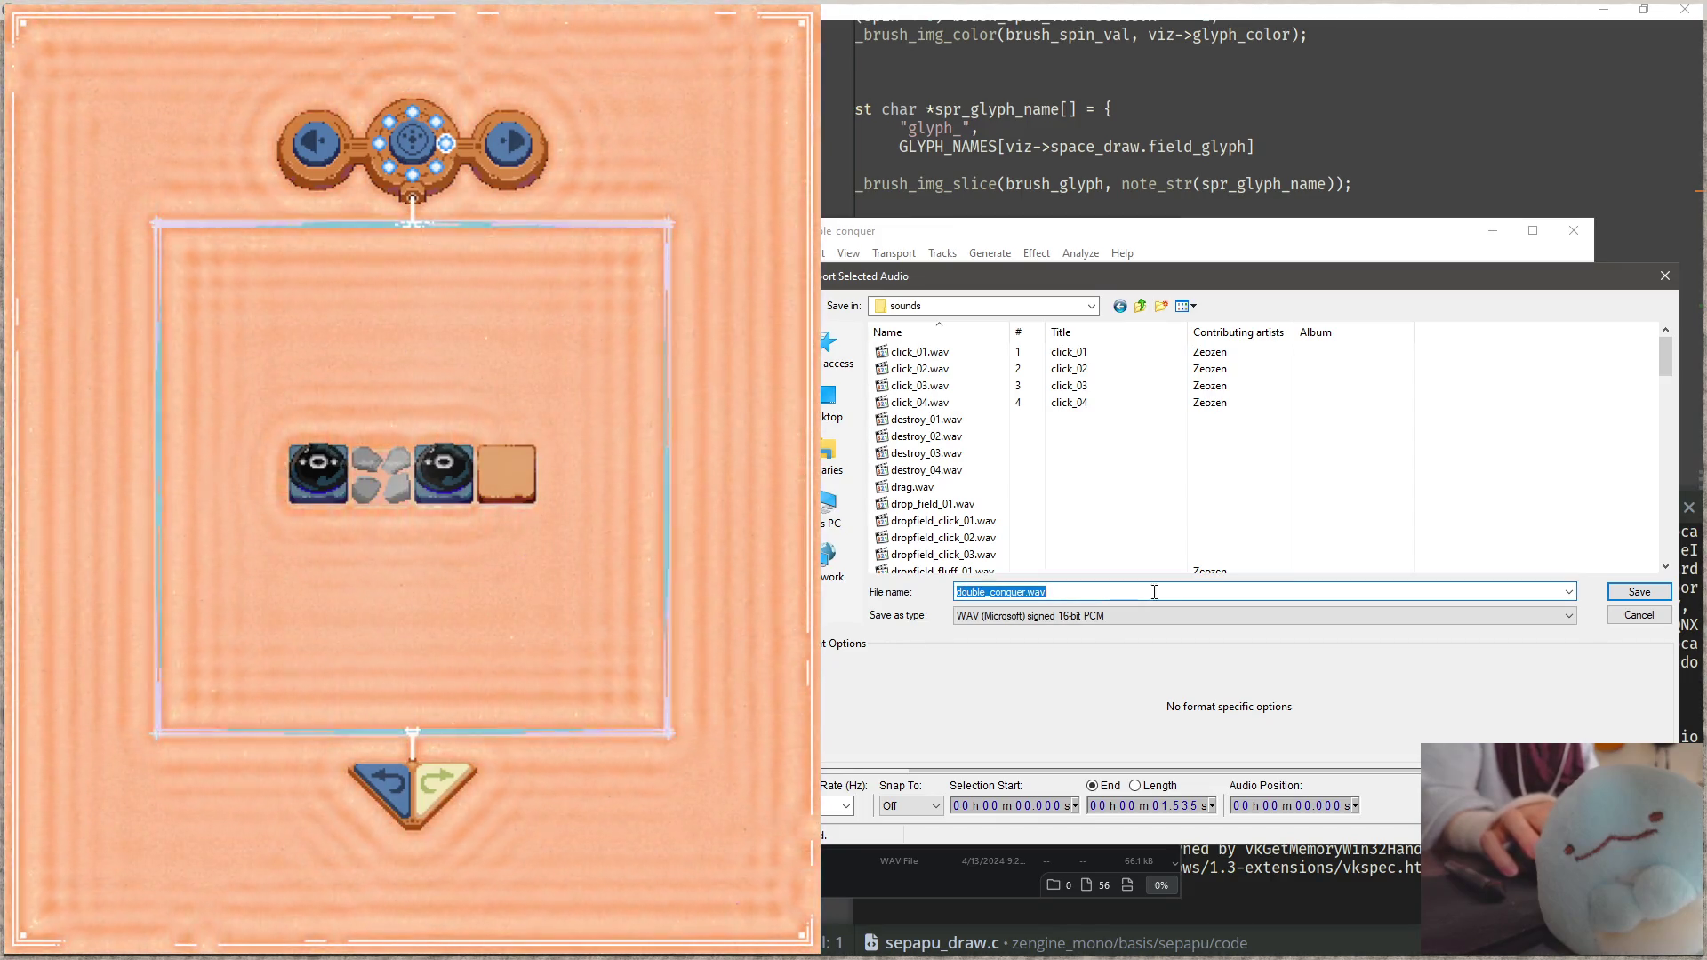
pyautogui.click(1640, 592)
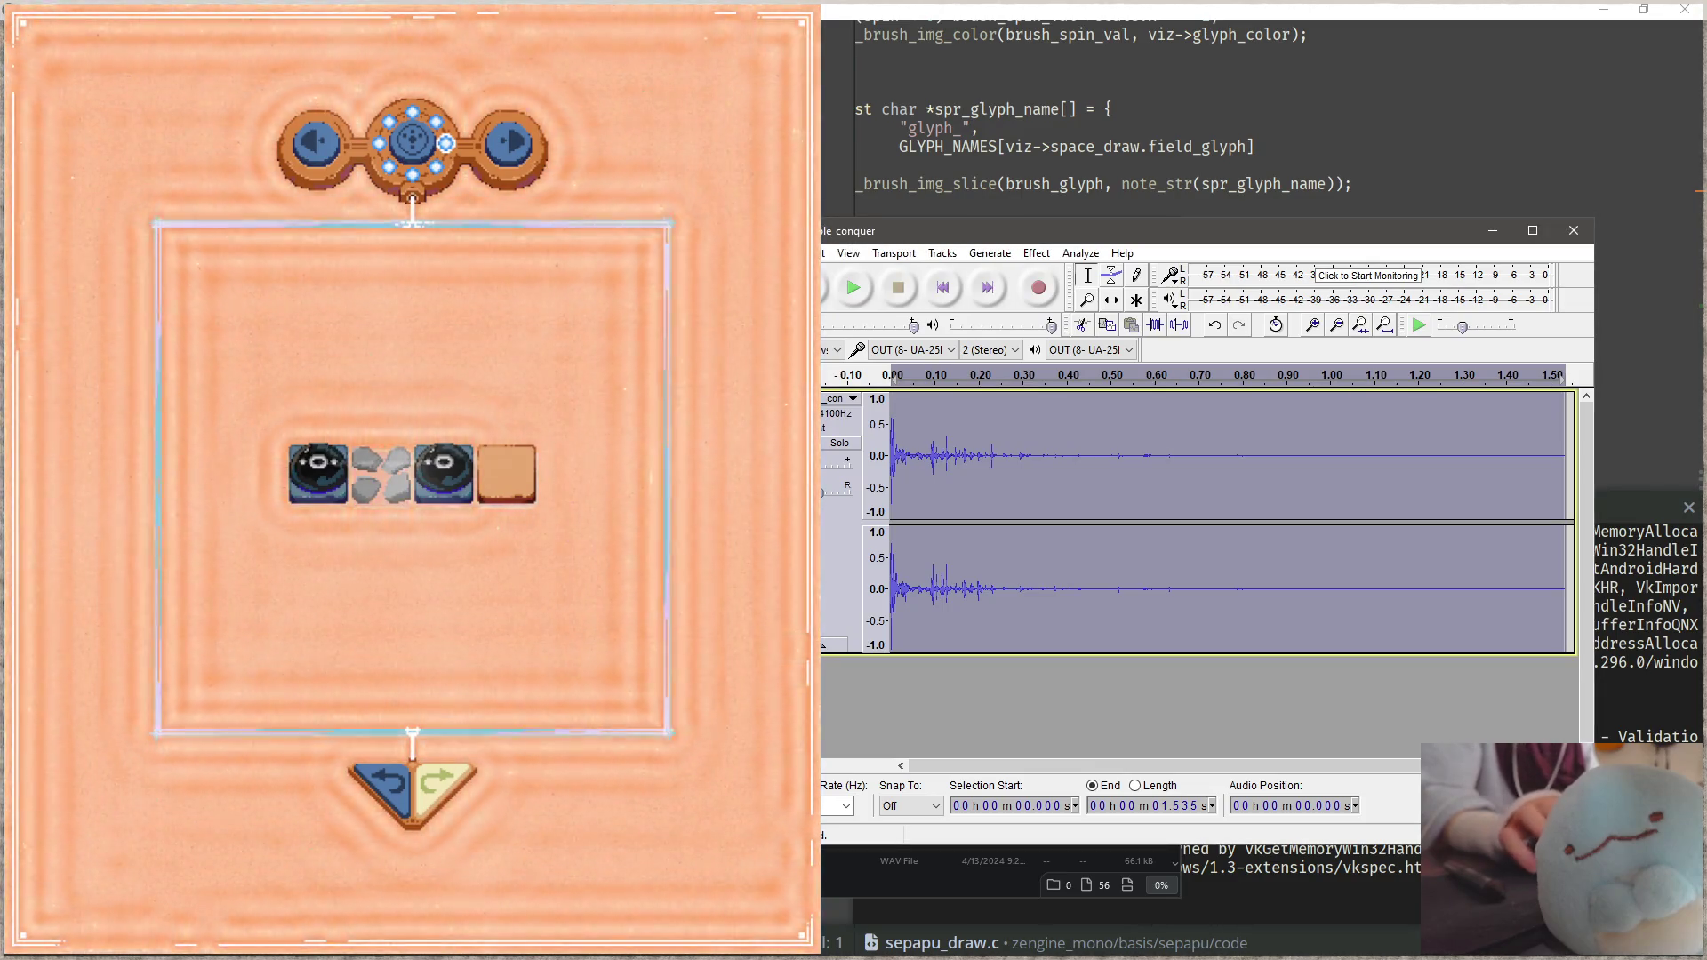
pyautogui.click(575, 640)
pyautogui.press('Escape')
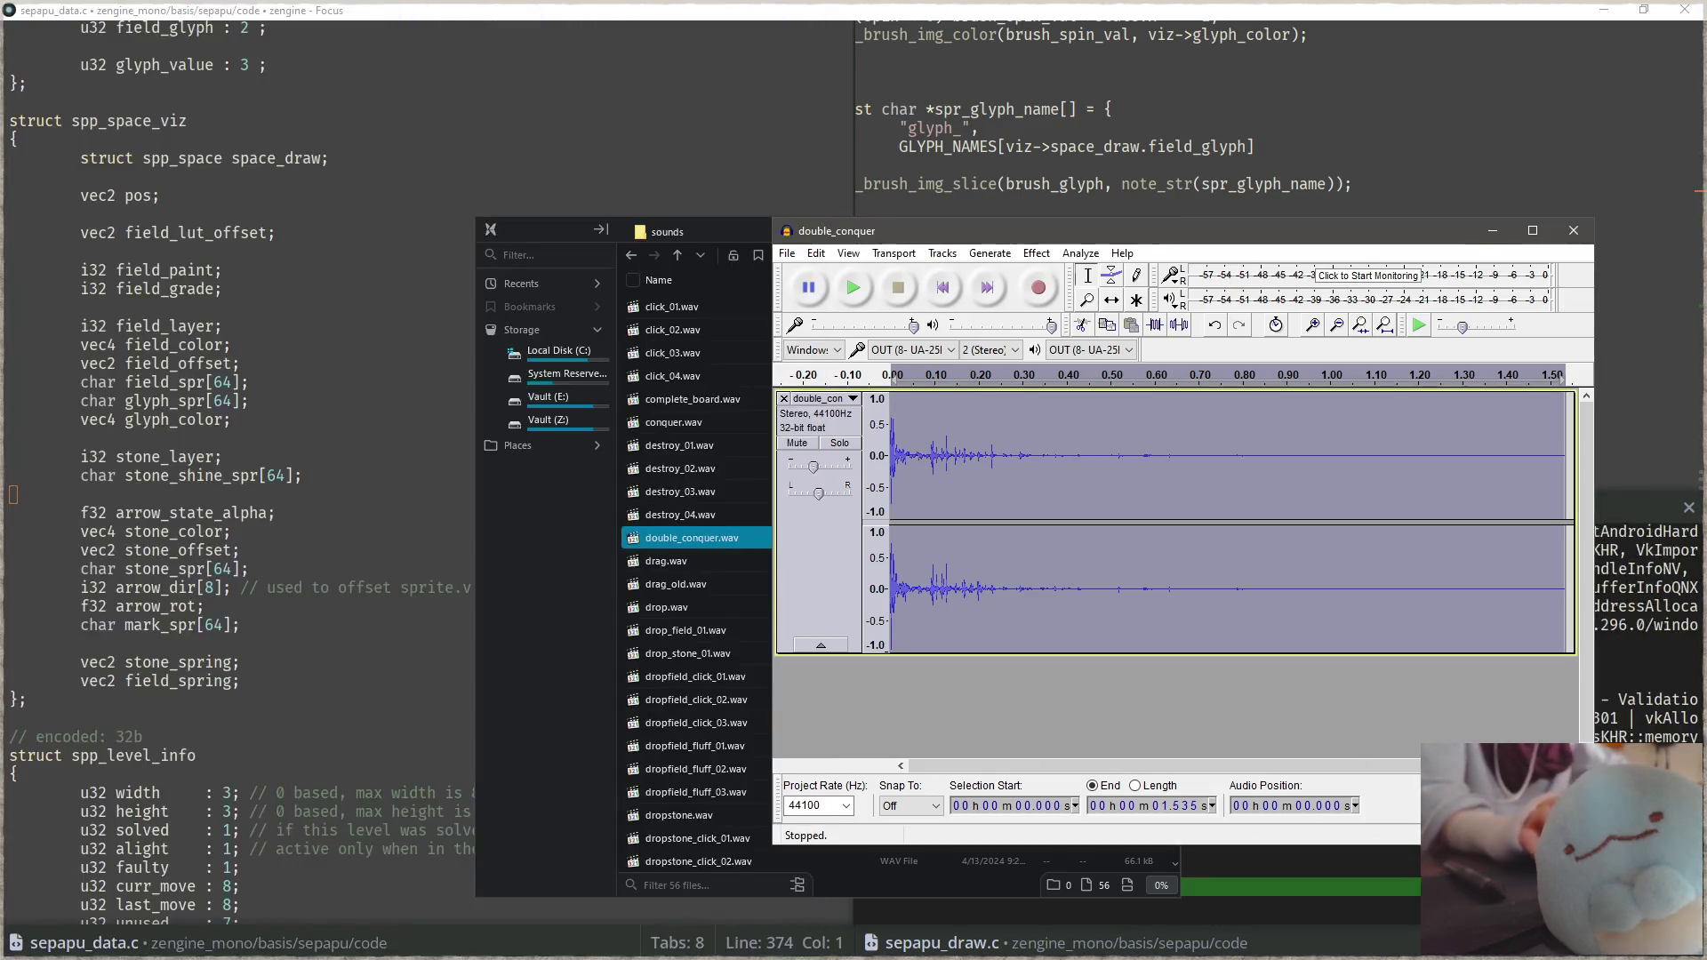
# Step: Open sepapu_anim.c in the right-hand pane via the file picker
pyautogui.click(335, 488)
pyautogui.press('Escape')
pyautogui.click(1274, 507)
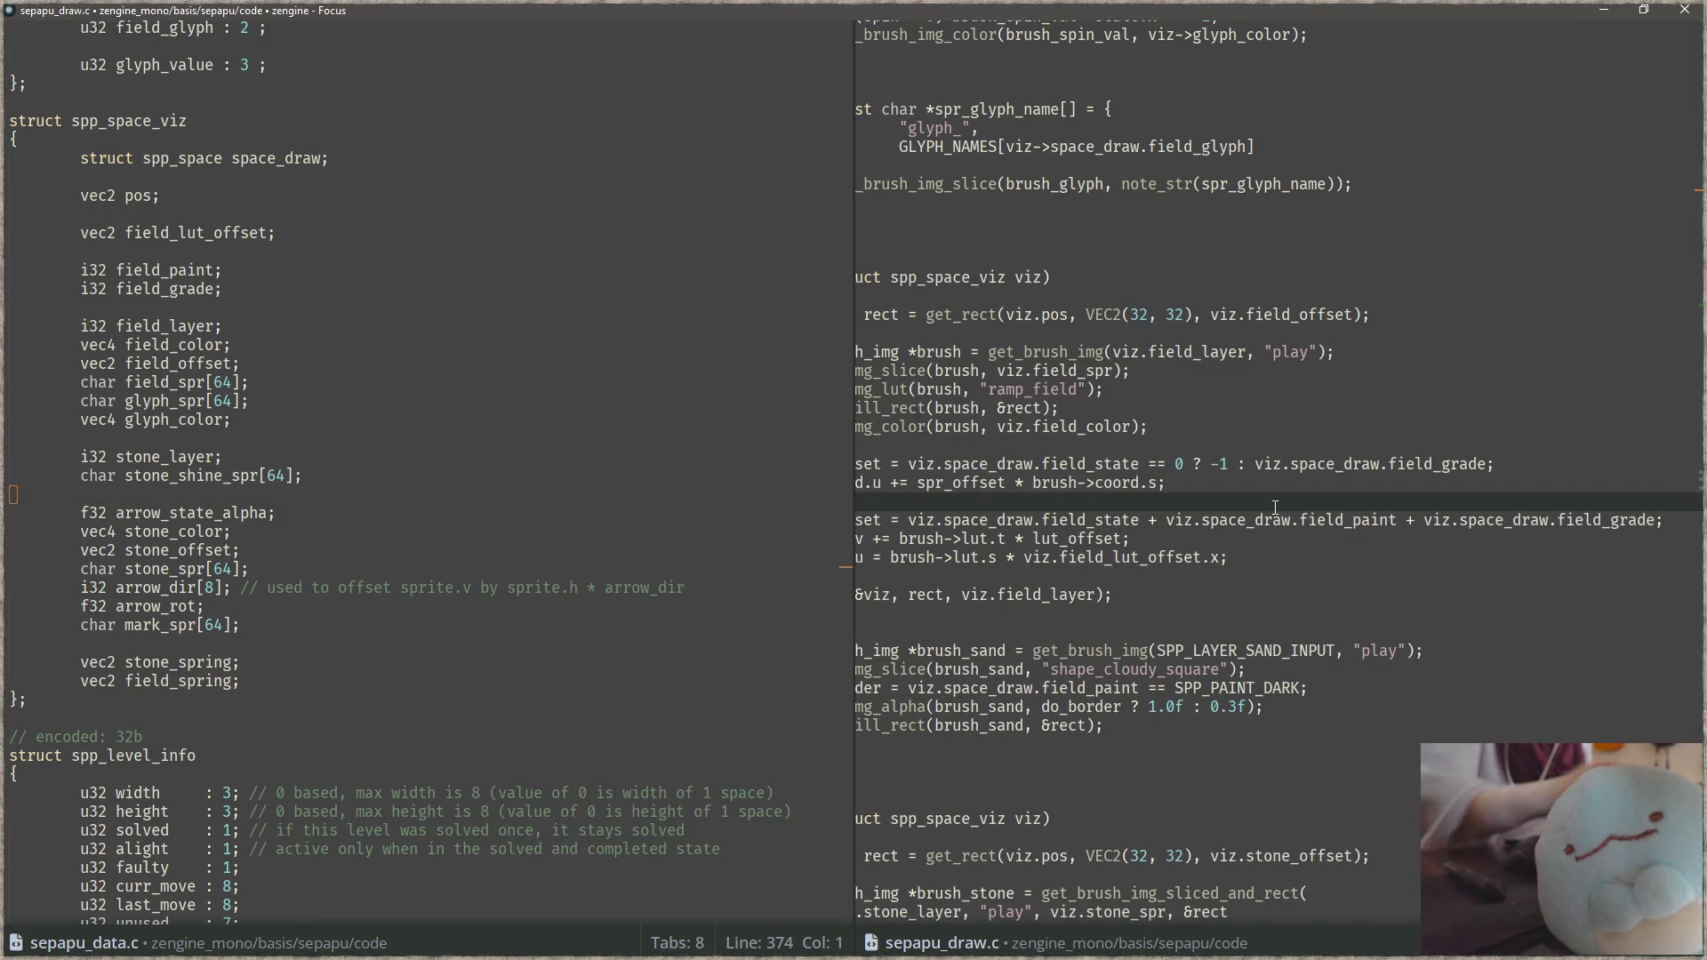
pyautogui.hotkey('ctrl', 'shift', 'f')
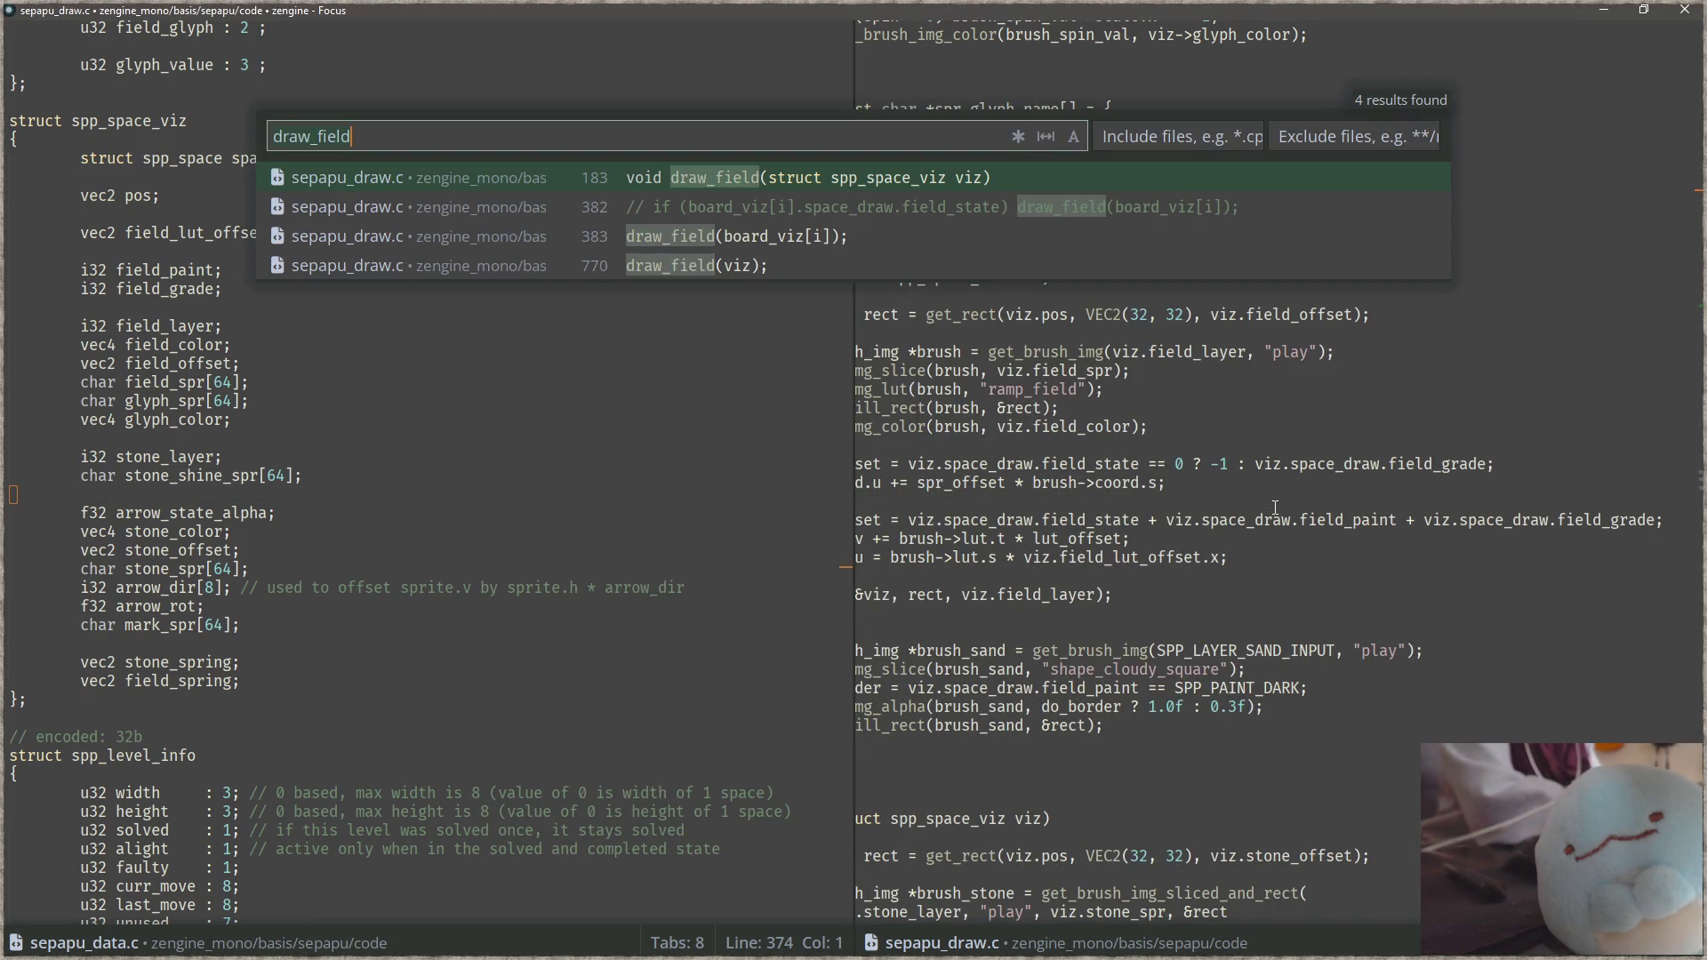
pyautogui.press('Escape')
pyautogui.hotkey('ctrl', 'p')
pyautogui.write('paint')
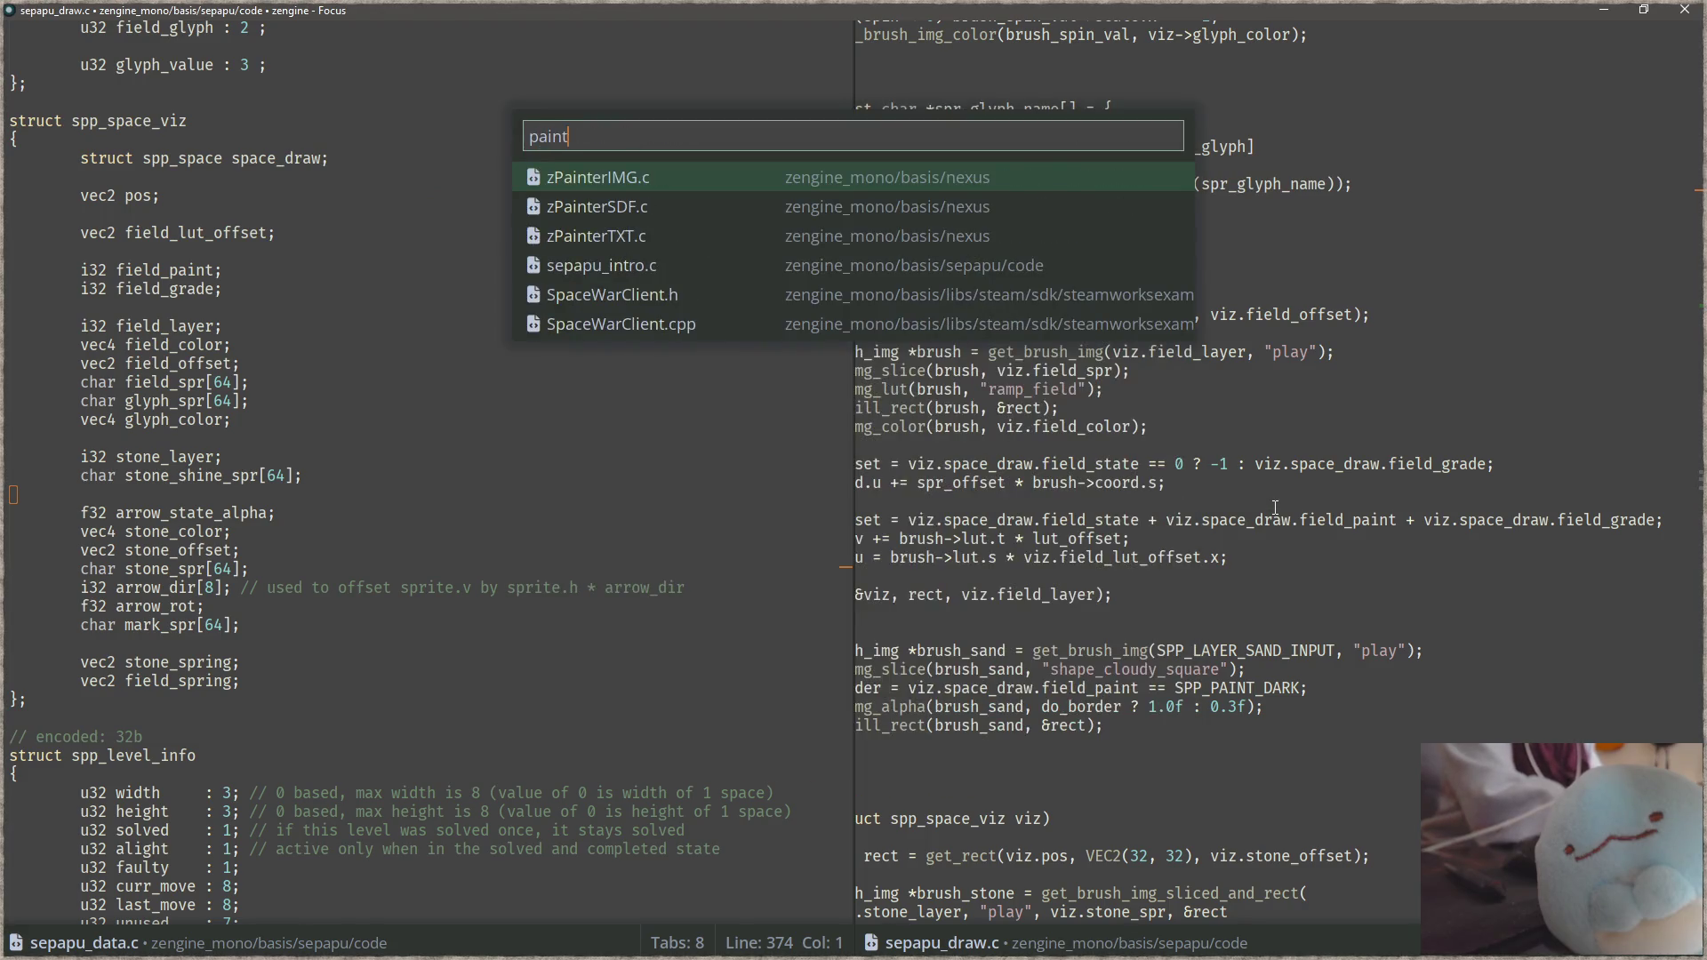
pyautogui.hotkey('ctrl', 'BackSpace')
pyautogui.write('anim.c')
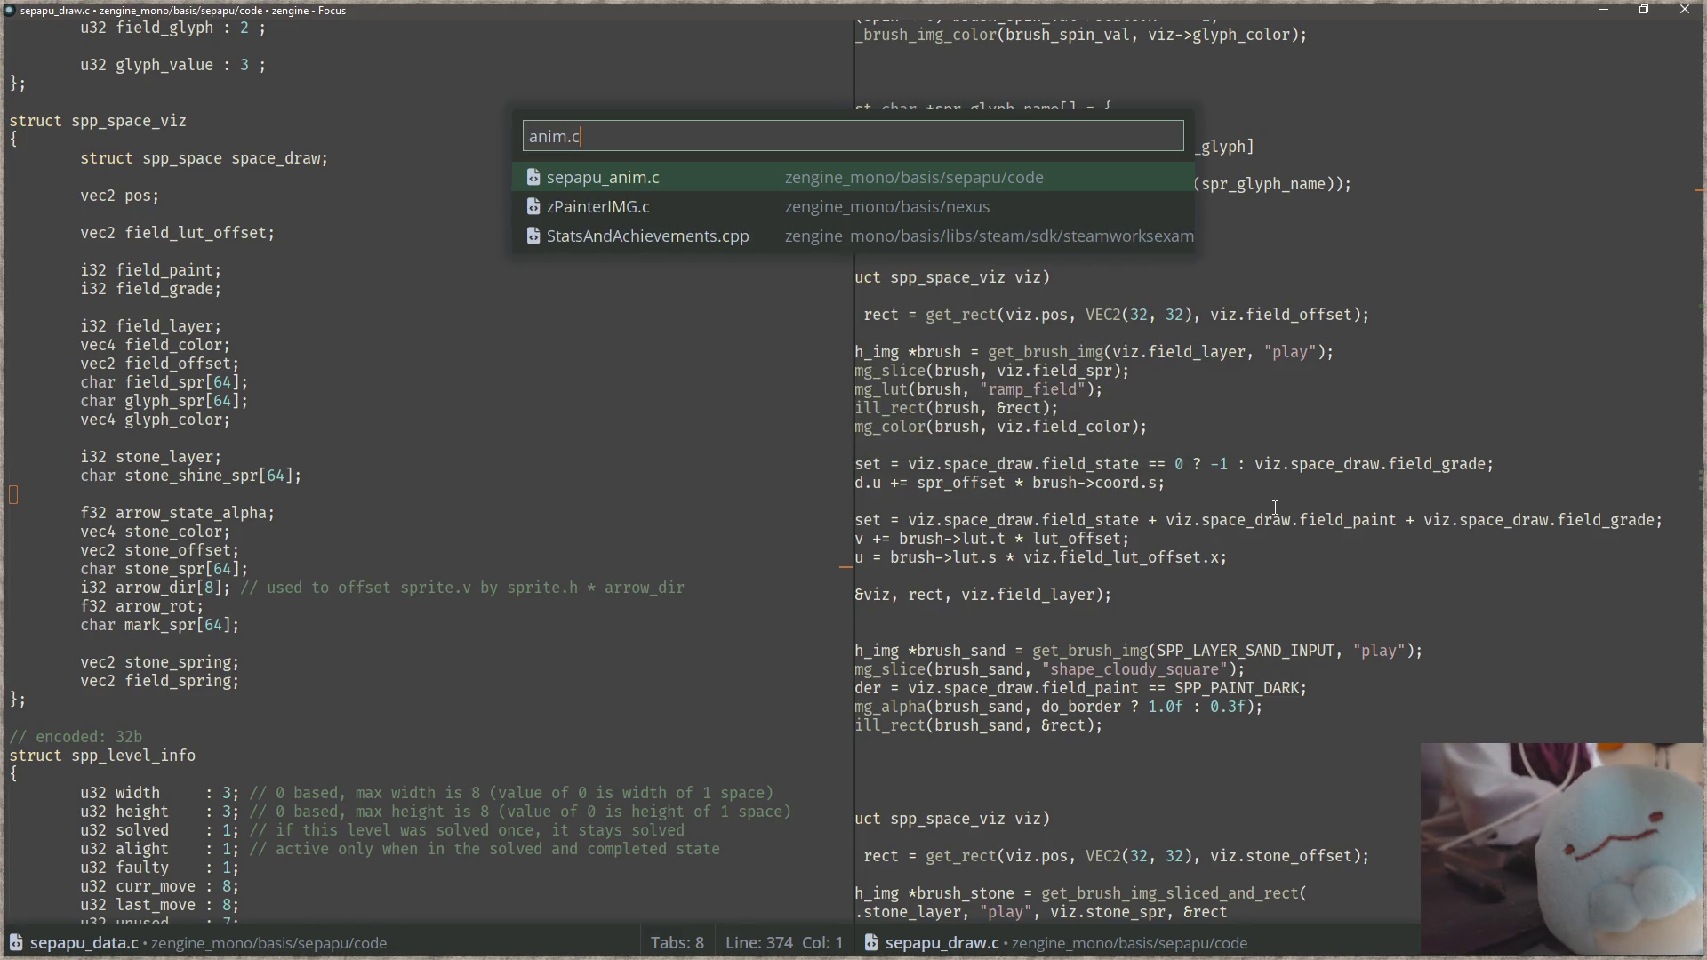
pyautogui.press('Return')
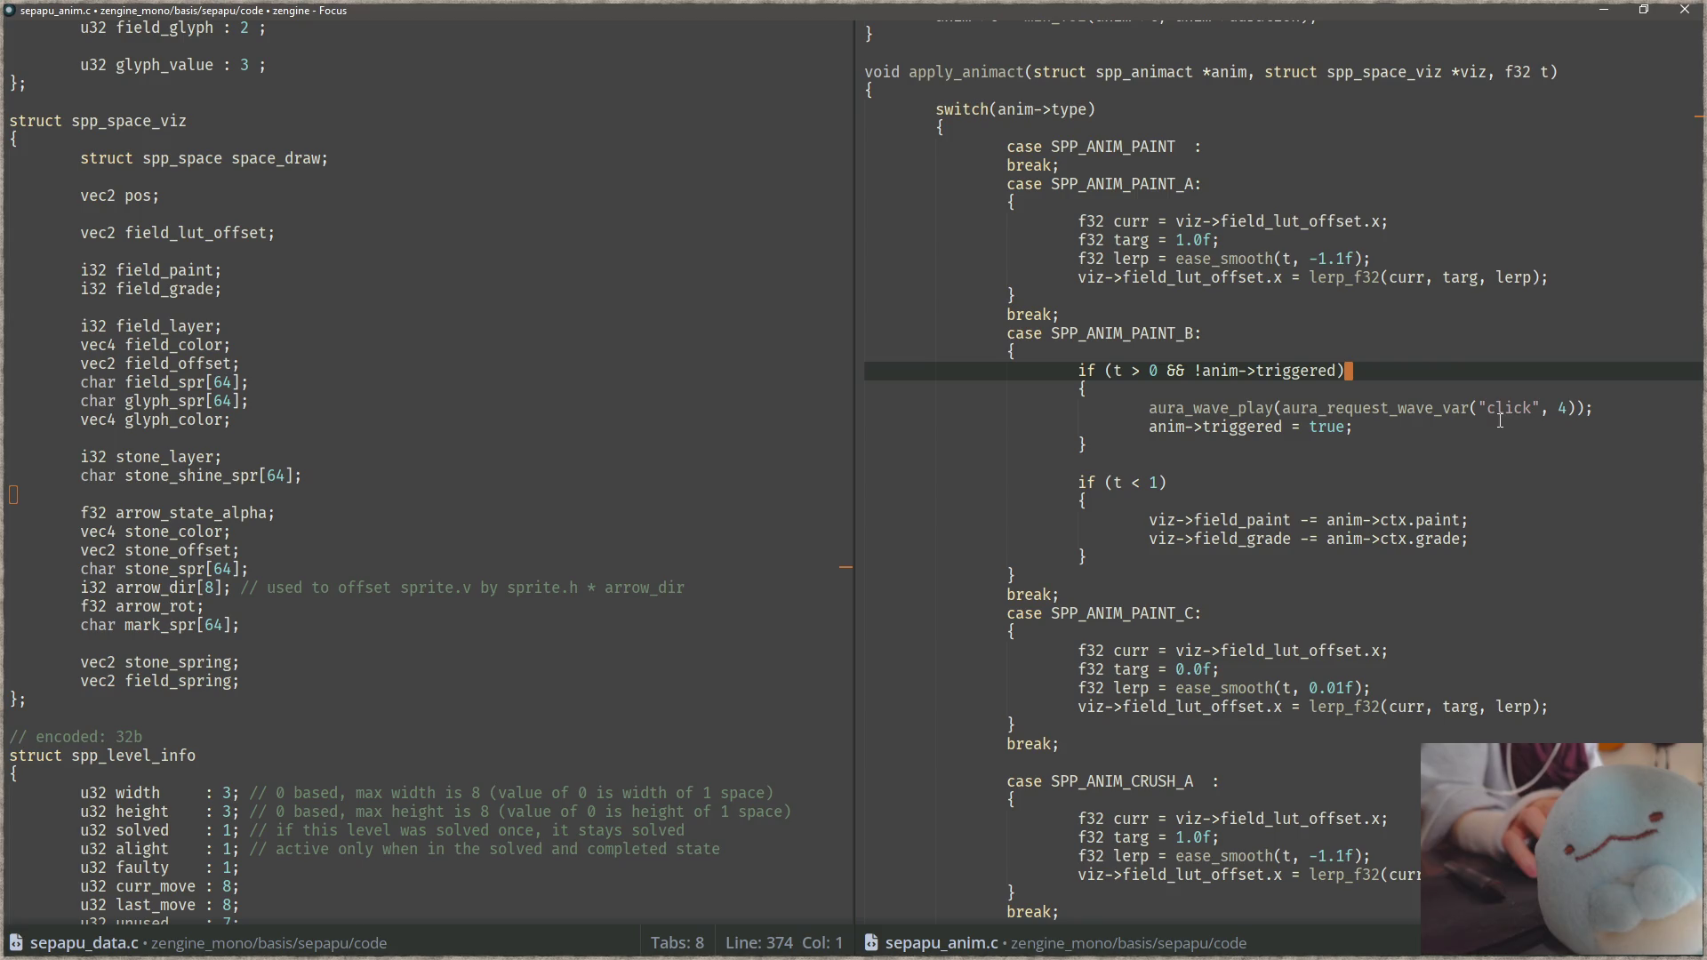
# Step: Add an if (viz->field_grade) { } block above the sound playback call
pyautogui.click(1552, 403)
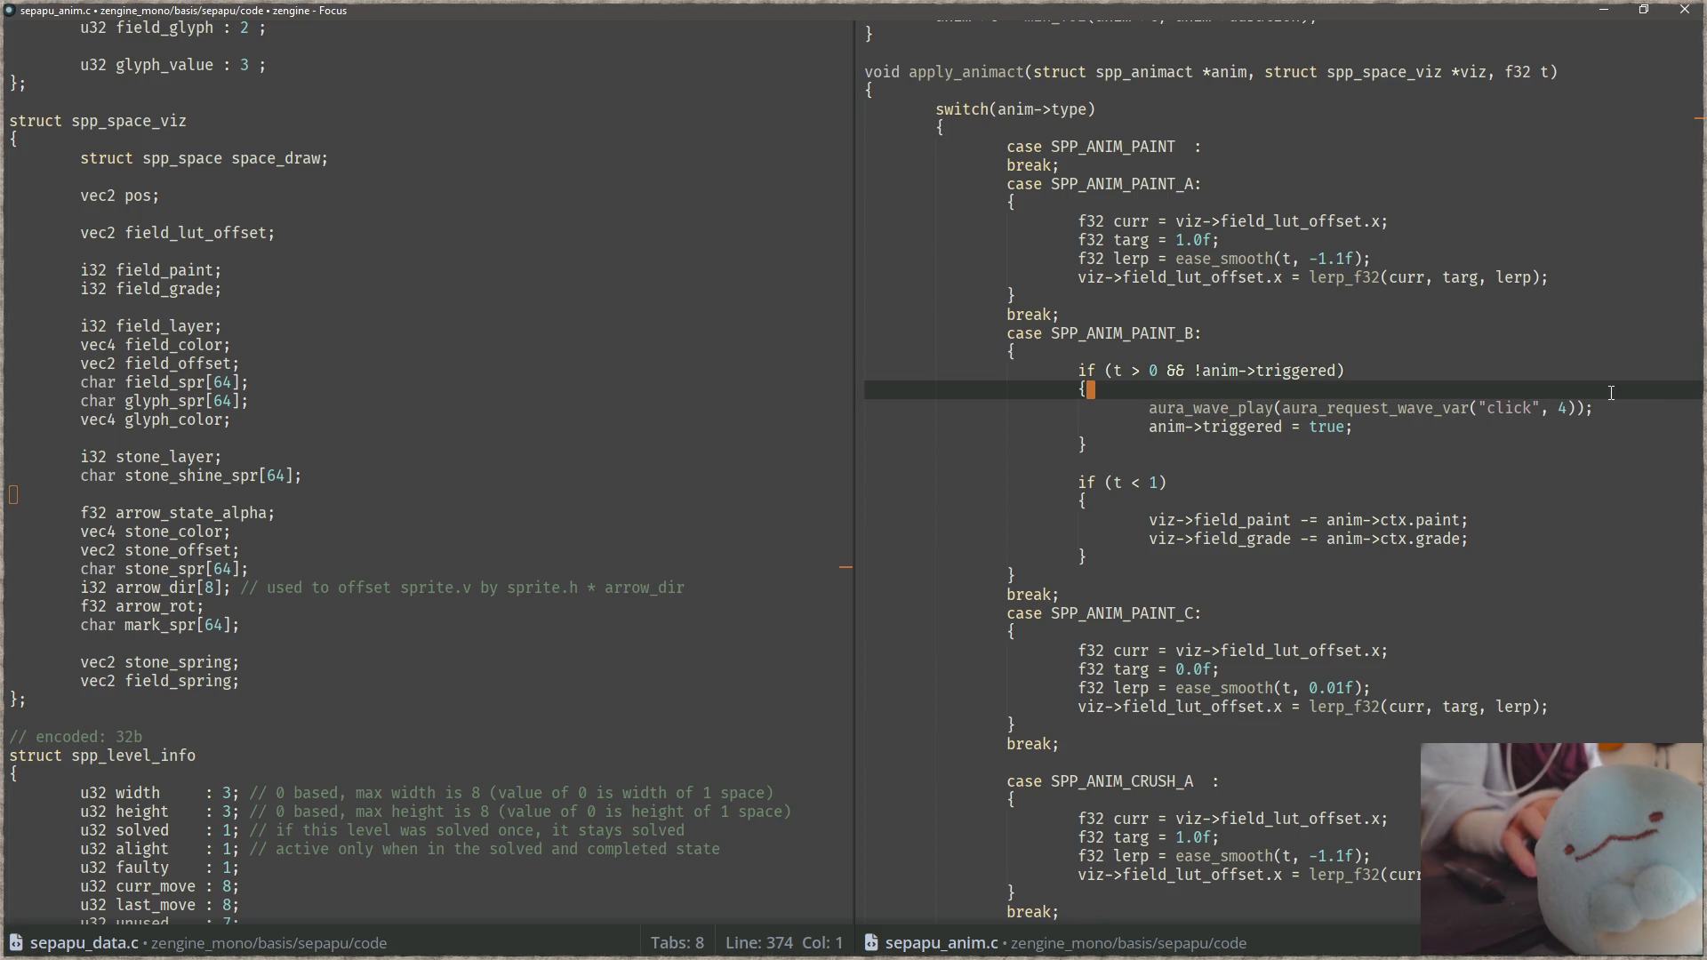
pyautogui.hotkey('ctrl', 'shift', 'Return')
pyautogui.write('if (')
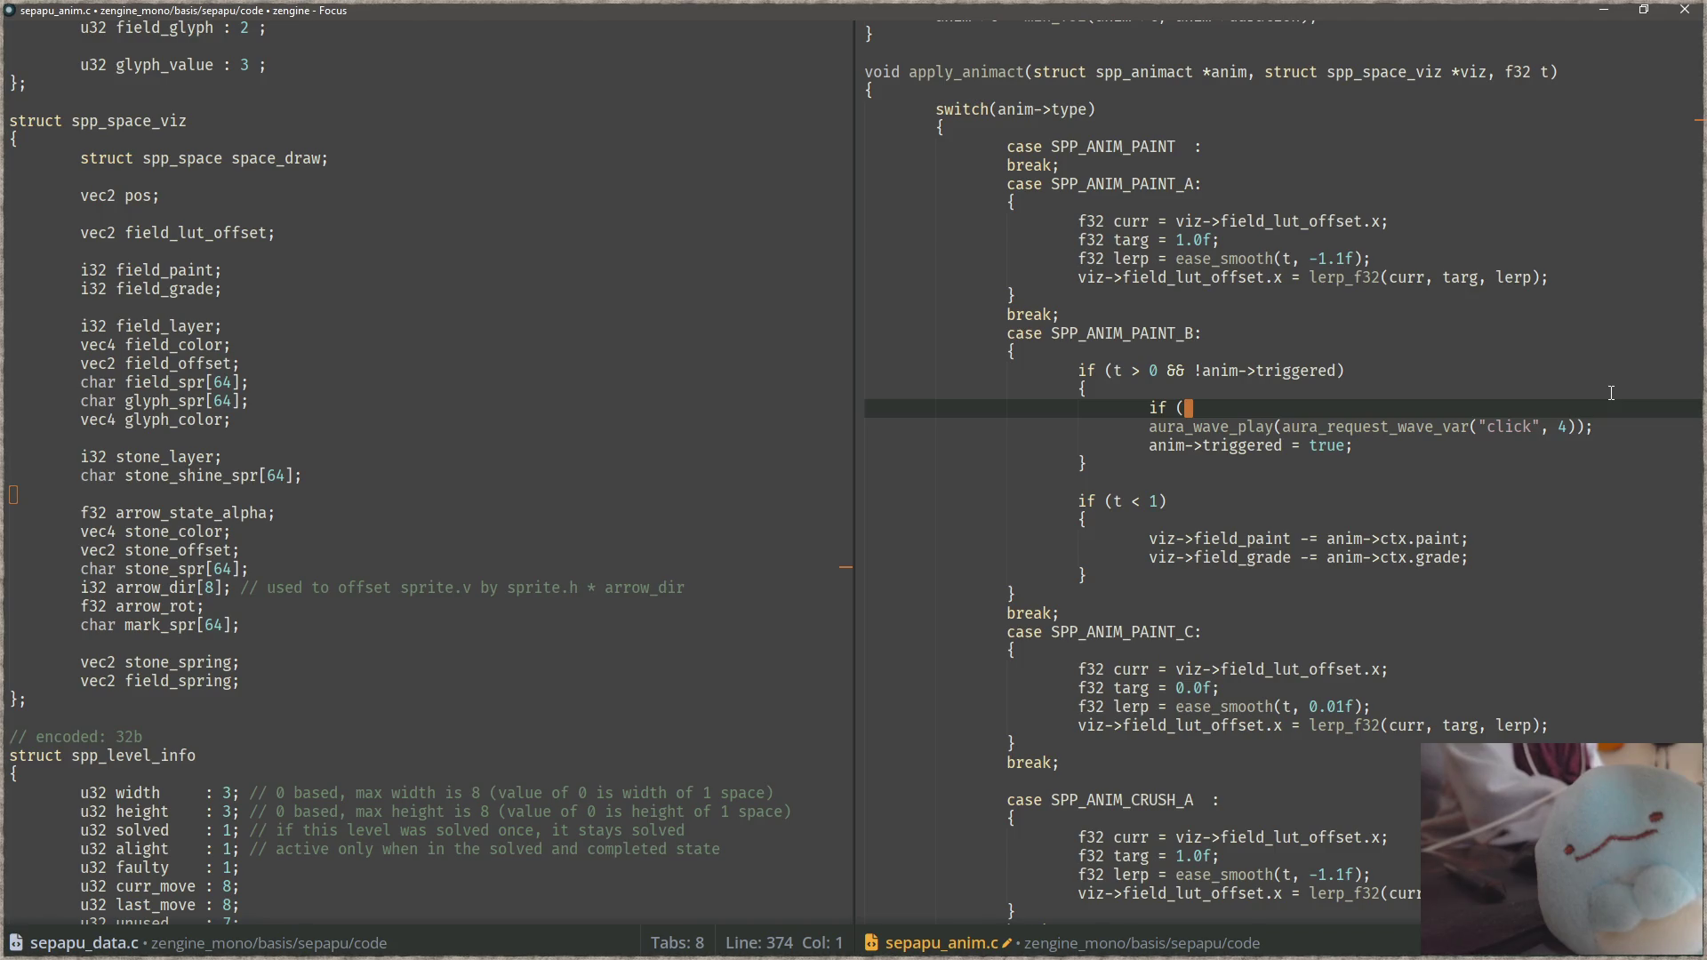
pyautogui.write('viz->field')
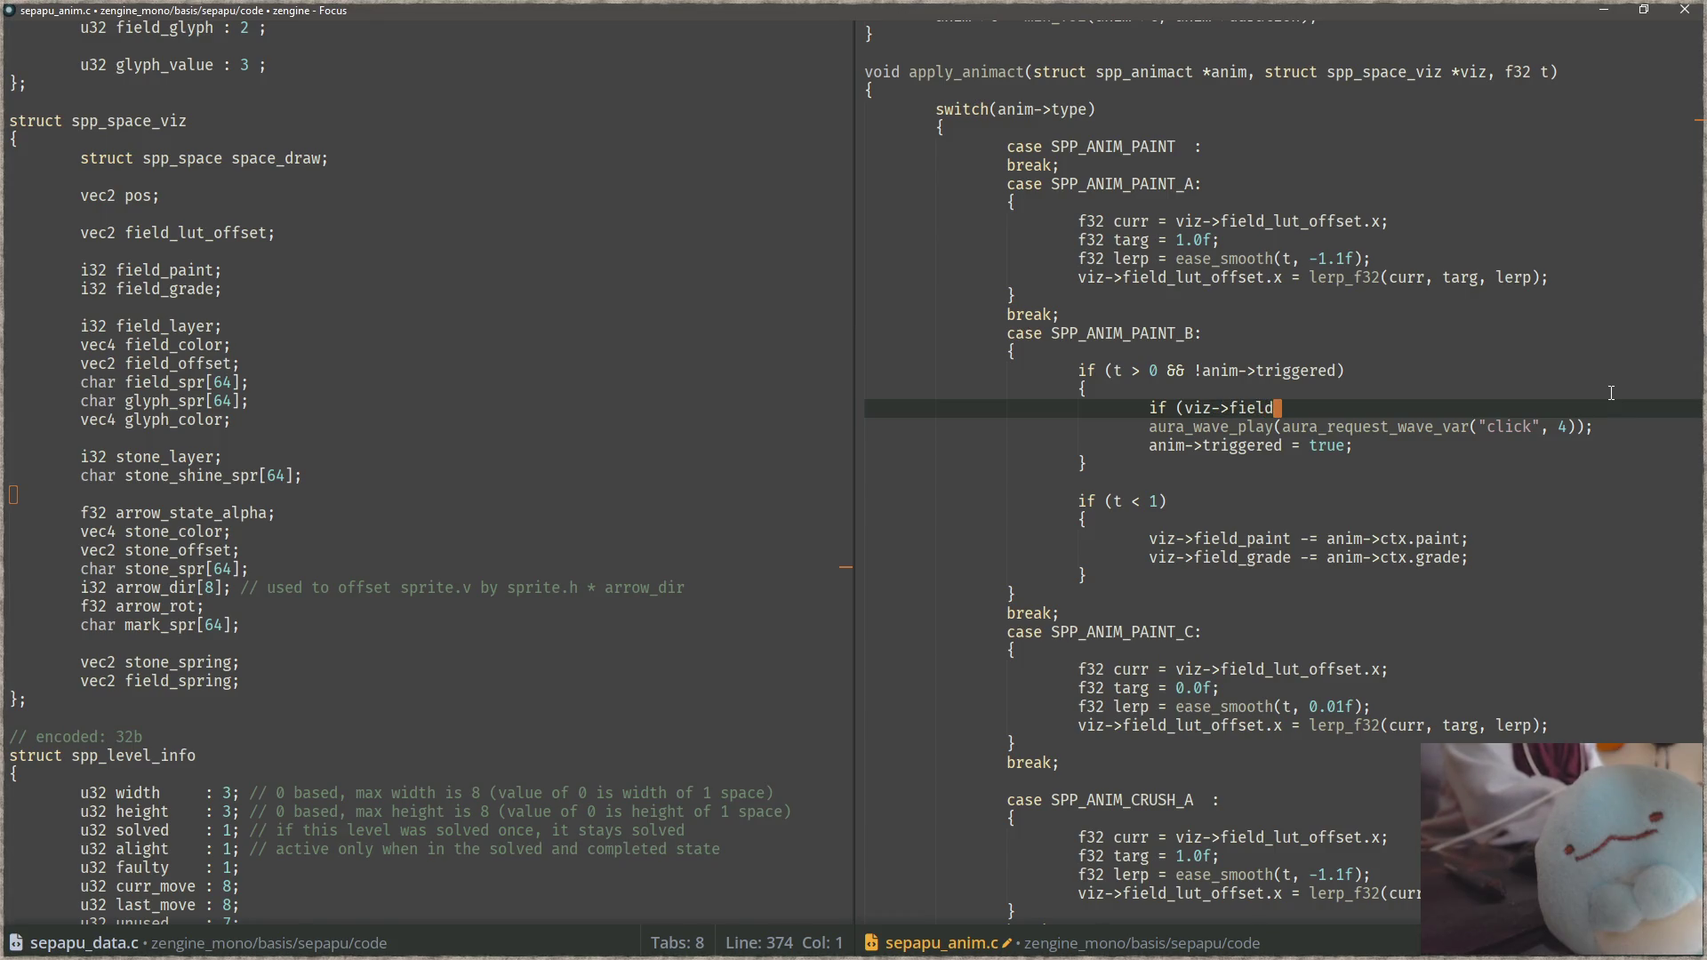
pyautogui.write('_grade)')
pyautogui.press('Return')
pyautogui.write('{')
pyautogui.press('Return')
pyautogui.press('Return')
pyautogui.write('}')
pyautogui.press('Up')
pyautogui.write('double_conquer.wav')
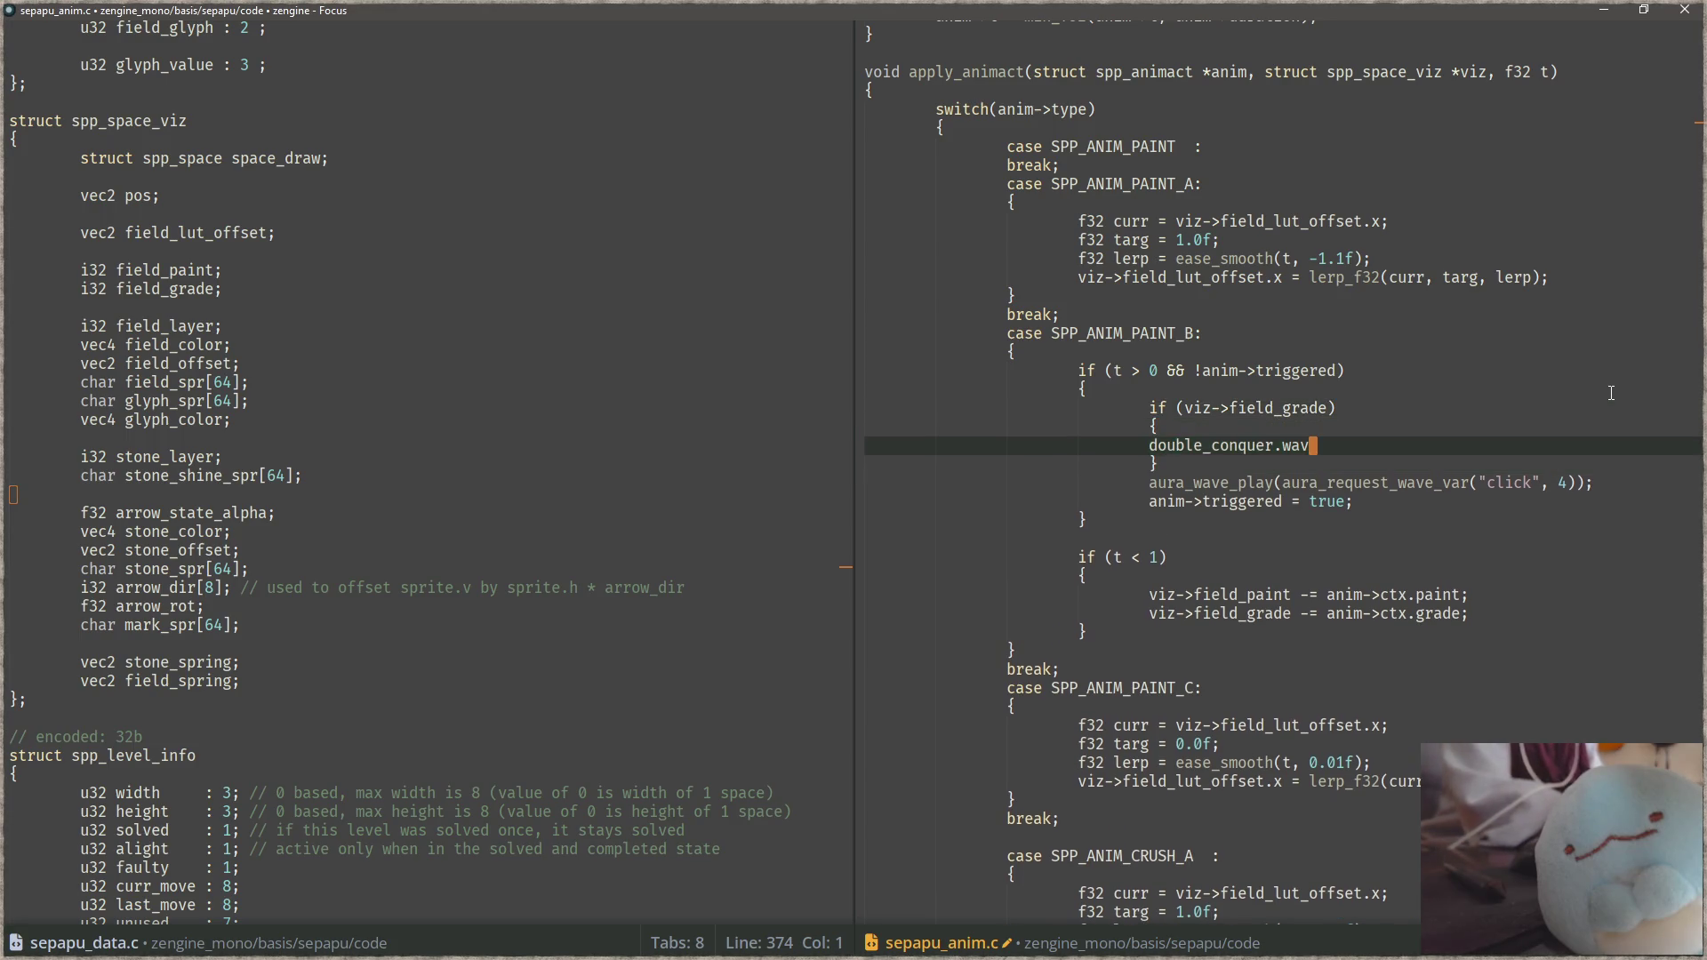
# Step: Indent the block and paste a copy of the sound playback call inside it
pyautogui.press('Tab')
pyautogui.press('Down')
pyautogui.press('Up')
pyautogui.press('End')
pyautogui.press('Return')
pyautogui.write('aura_wave_play(aura_request_wave_var("click", 4));')
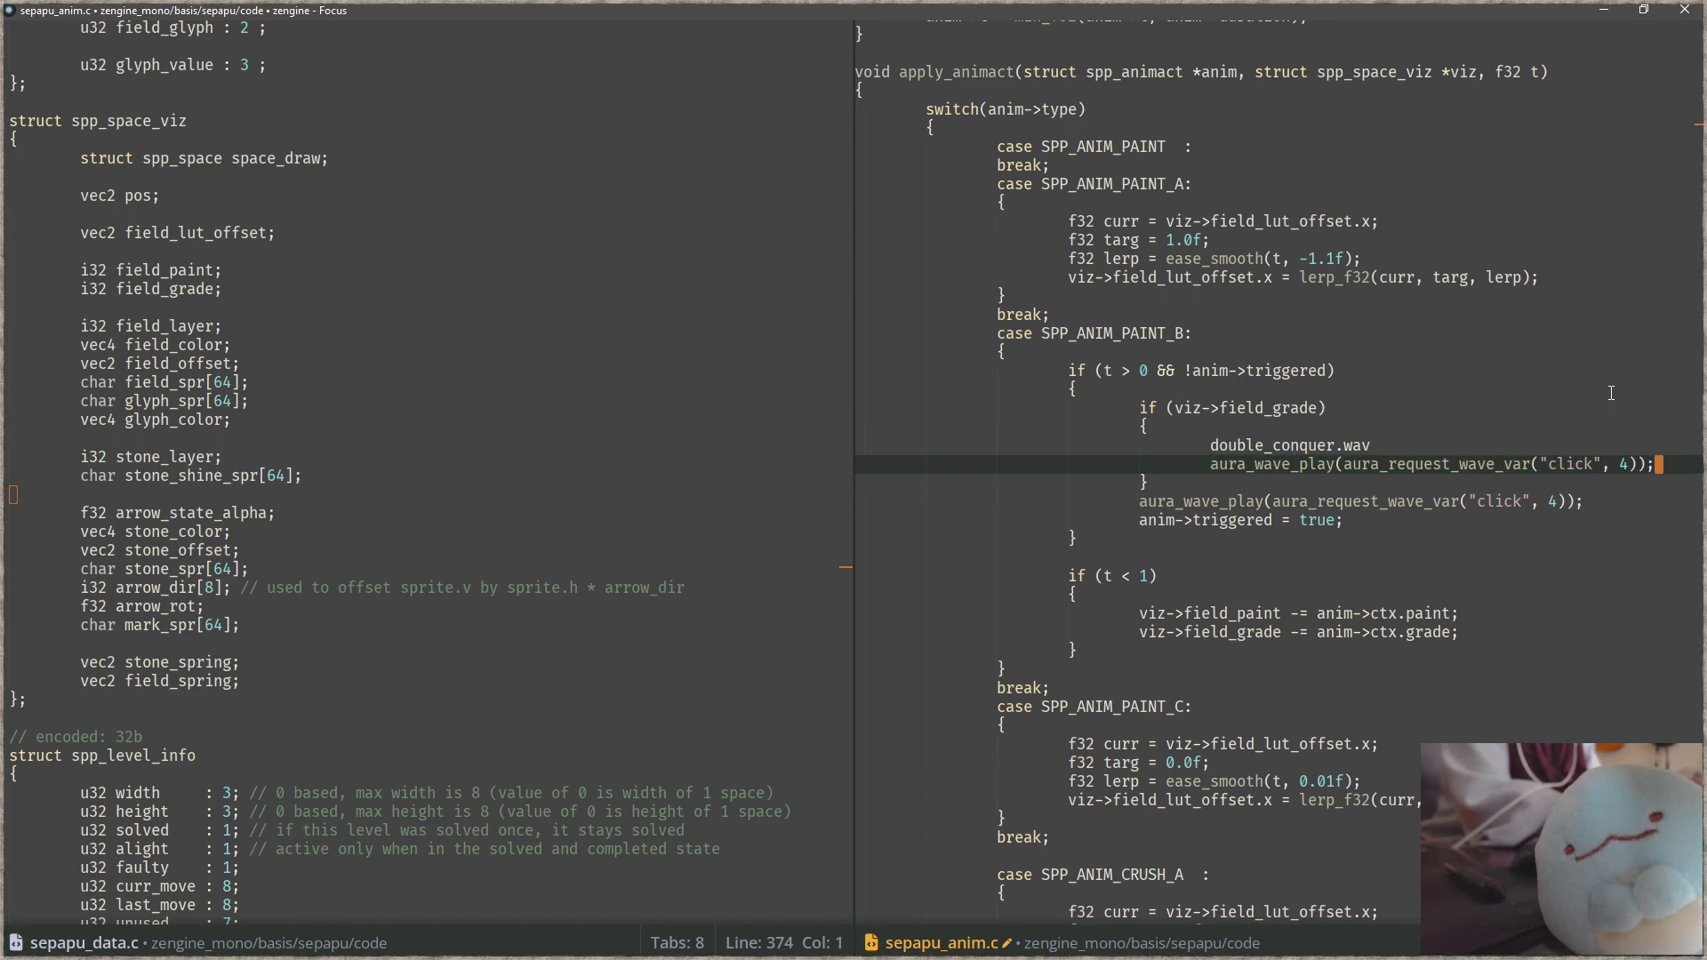
# Step: Delete the double_conquer.wav placeholder text from the block
pyautogui.press('Up')
pyautogui.press('Left')
pyautogui.press('Left')
pyautogui.press('Left')
pyautogui.press('Home')
pyautogui.hotkey('shift', 'End')
pyautogui.press('Delete')
pyautogui.press('Down')
pyautogui.hotkey('ctrl', 'Right')
pyautogui.press('Down')
# Step: Replace the sound name click with double_conquer in the copied call
pyautogui.press('Home')
pyautogui.press('Up')
pyautogui.press('Up')
pyautogui.hotkey('ctrl', 'Left')
pyautogui.hotkey('ctrl', 'Left')
pyautogui.hotkey('ctrl', 'Right')
pyautogui.hotkey('ctrl', 'Right')
pyautogui.hotkey('ctrl', 'shift', 'Right')
pyautogui.write('double_conquer')
pyautogui.hotkey('ctrl', 'Left')
pyautogui.hotkey('ctrl', 'Left')
pyautogui.hotkey('ctrl', 'Left')
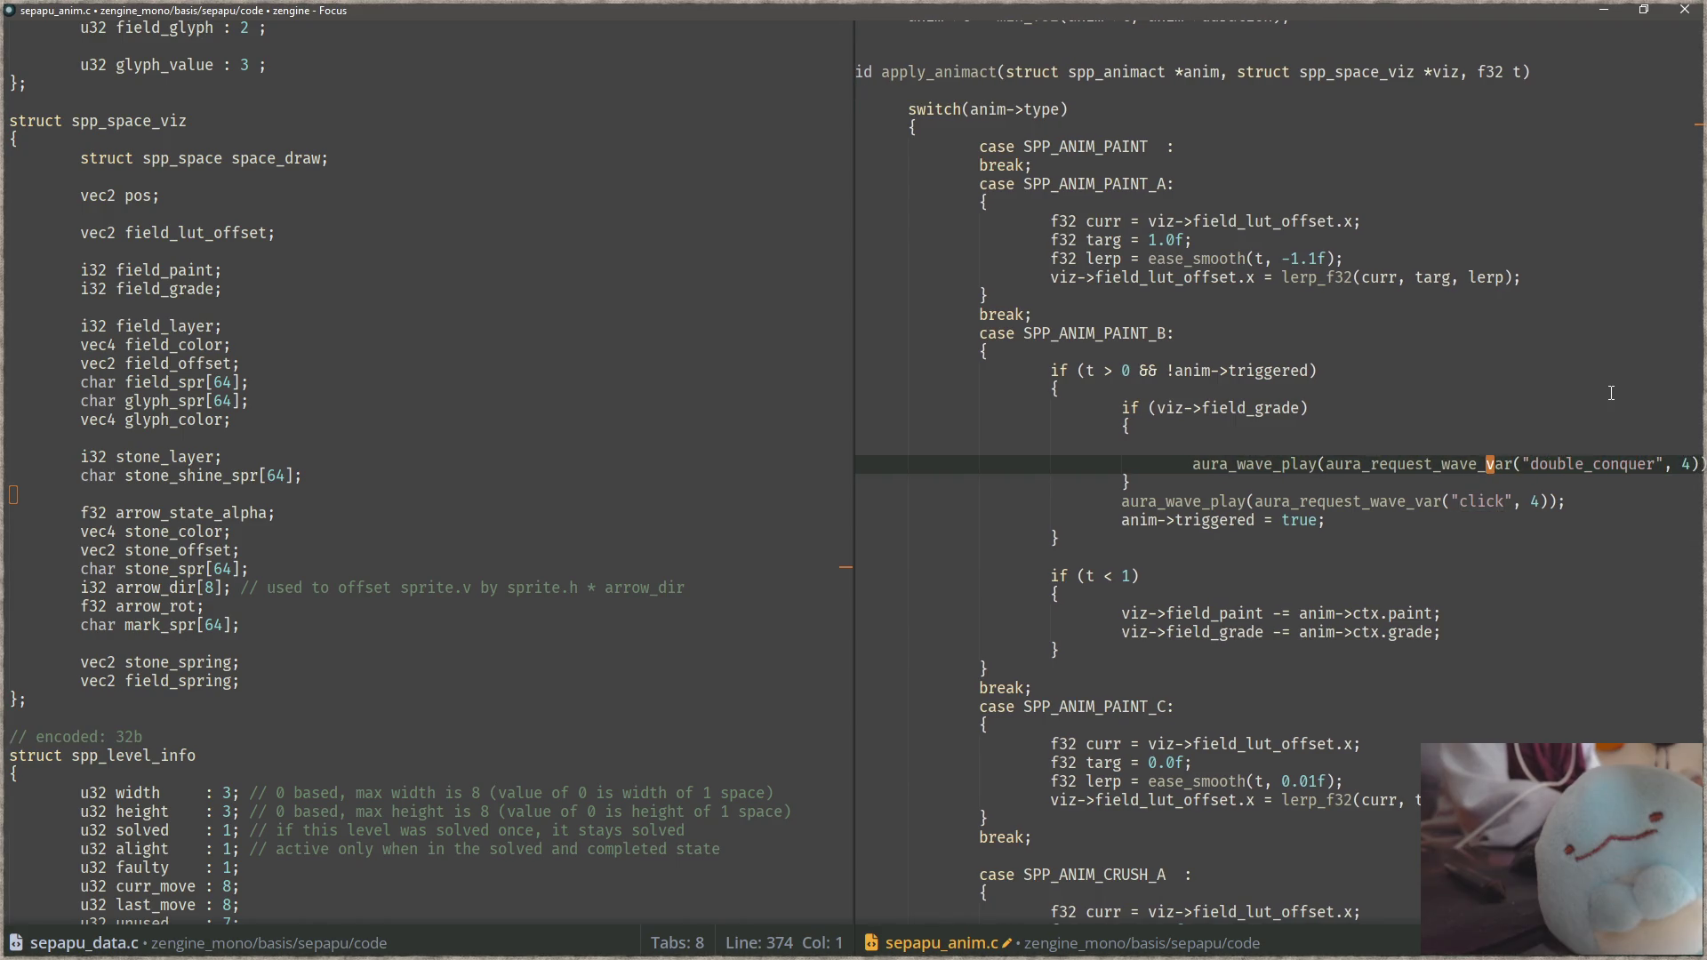
# Step: Drop _var and the ', 4' argument and stray comma, then save and rebuild
pyautogui.press('Delete')
pyautogui.press('Delete')
pyautogui.press('Delete')
pyautogui.press('End')
pyautogui.press('Left')
pyautogui.press('Left')
pyautogui.press('Left')
pyautogui.press('BackSpace')
pyautogui.press('BackSpace')
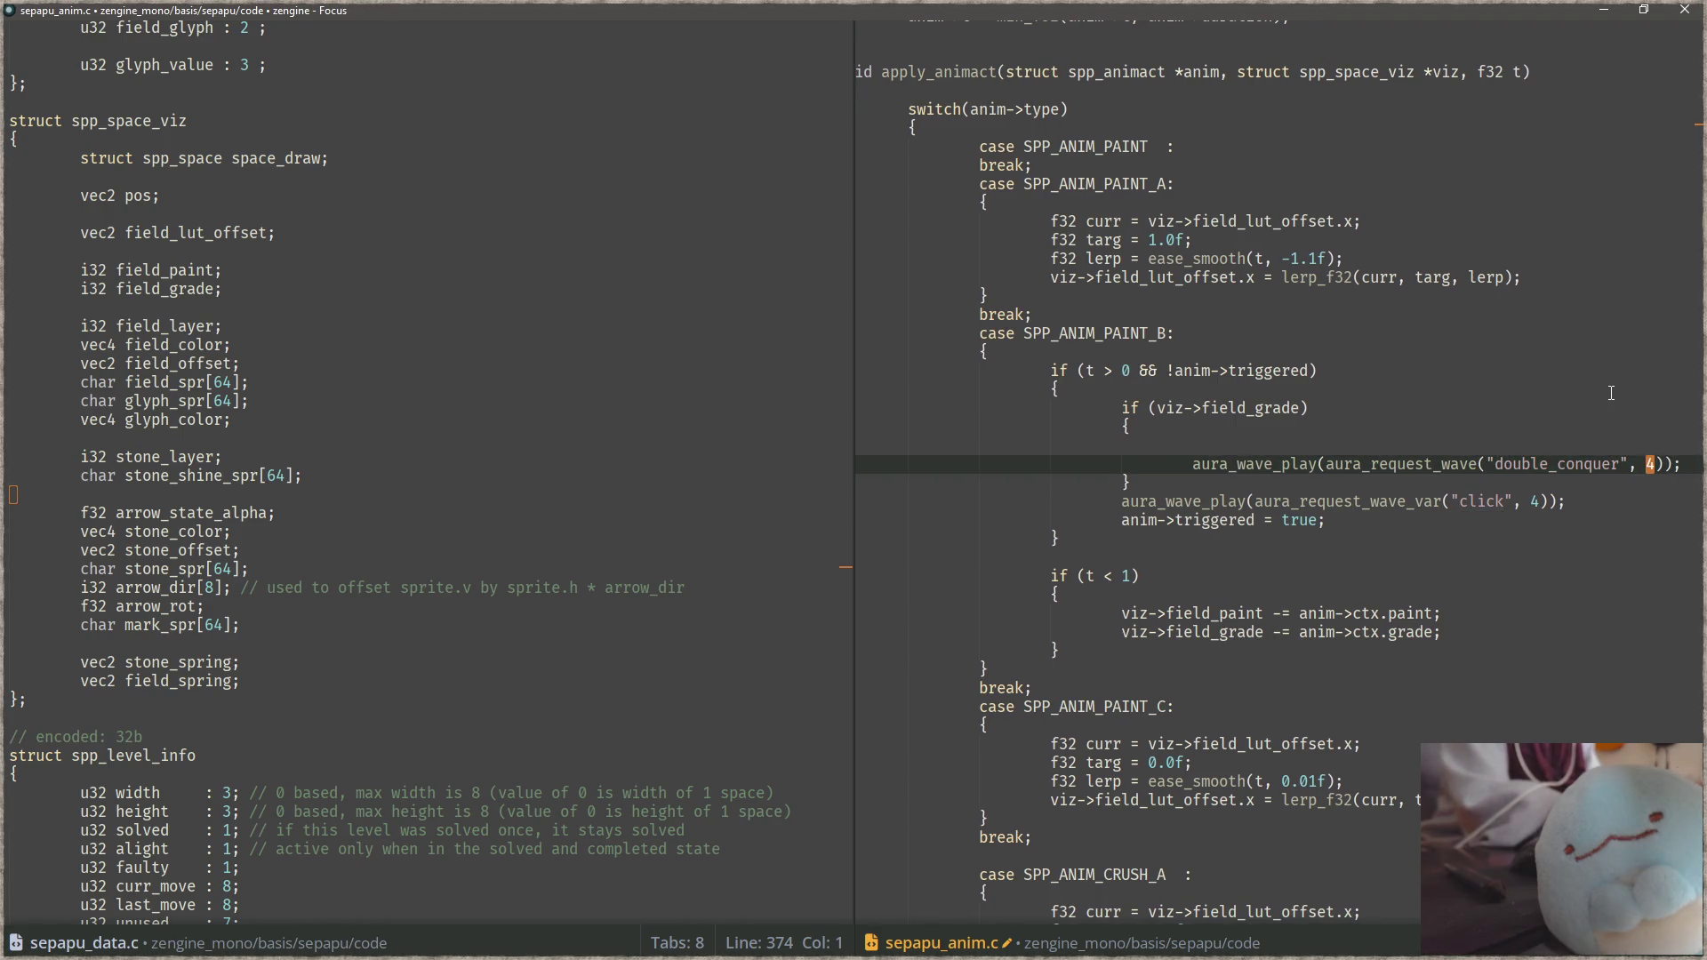
pyautogui.press('BackSpace')
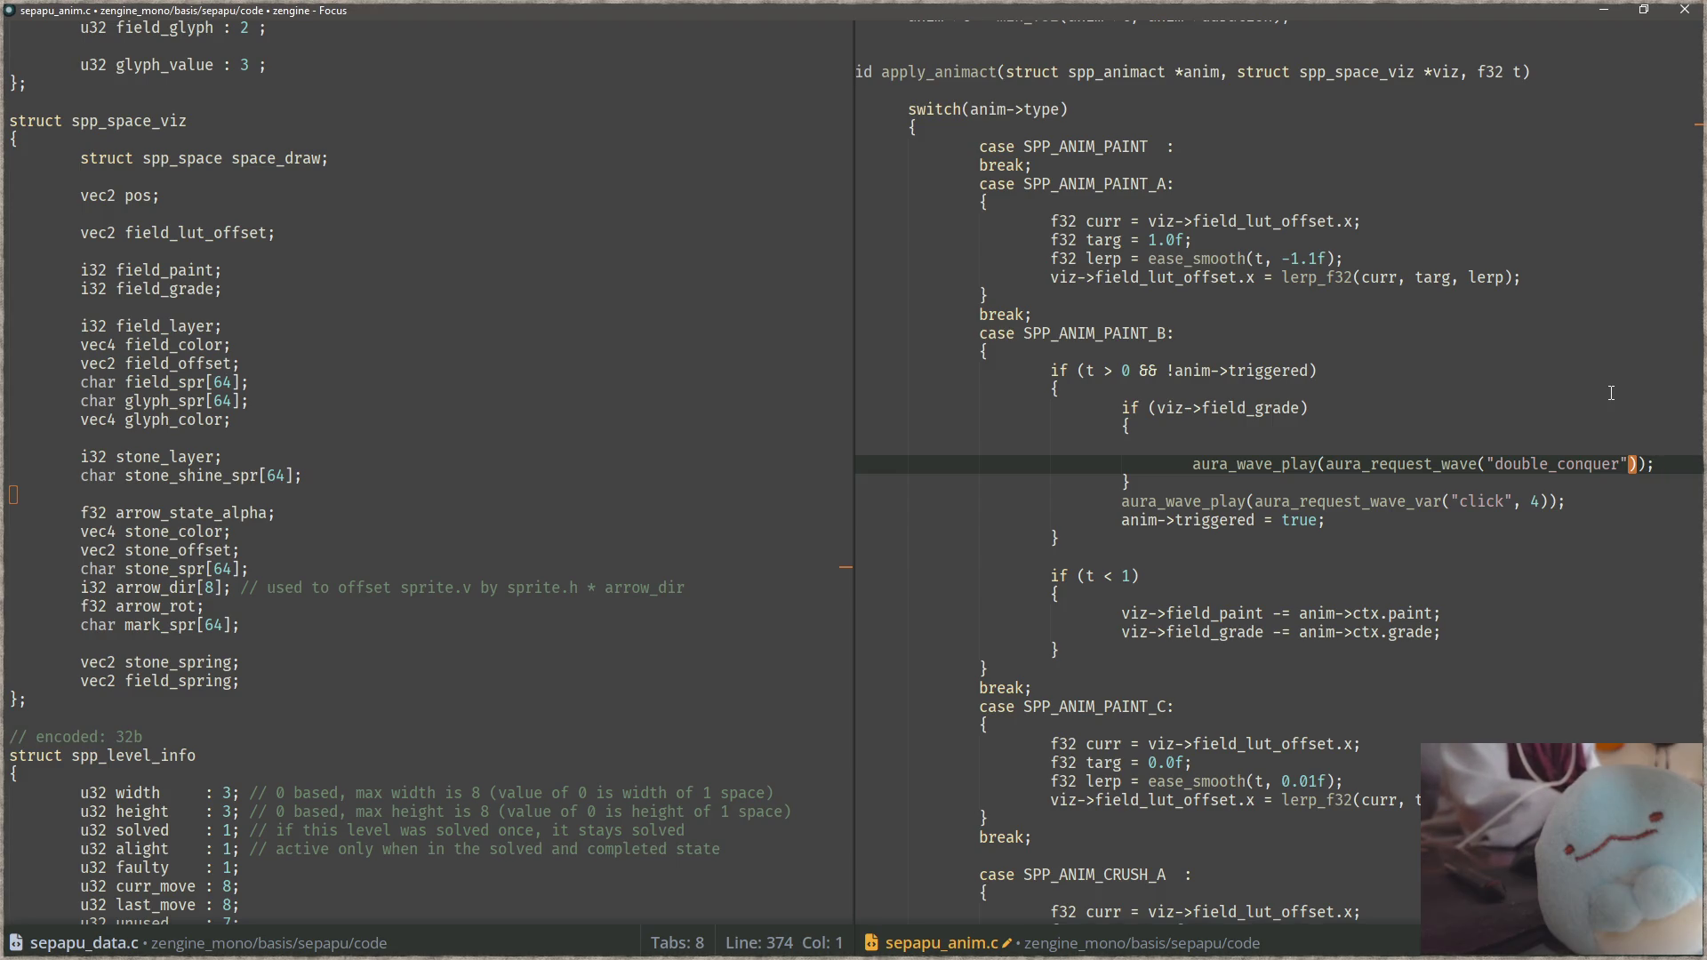
pyautogui.hotkey('ctrl', 's')
pyautogui.press('F5')
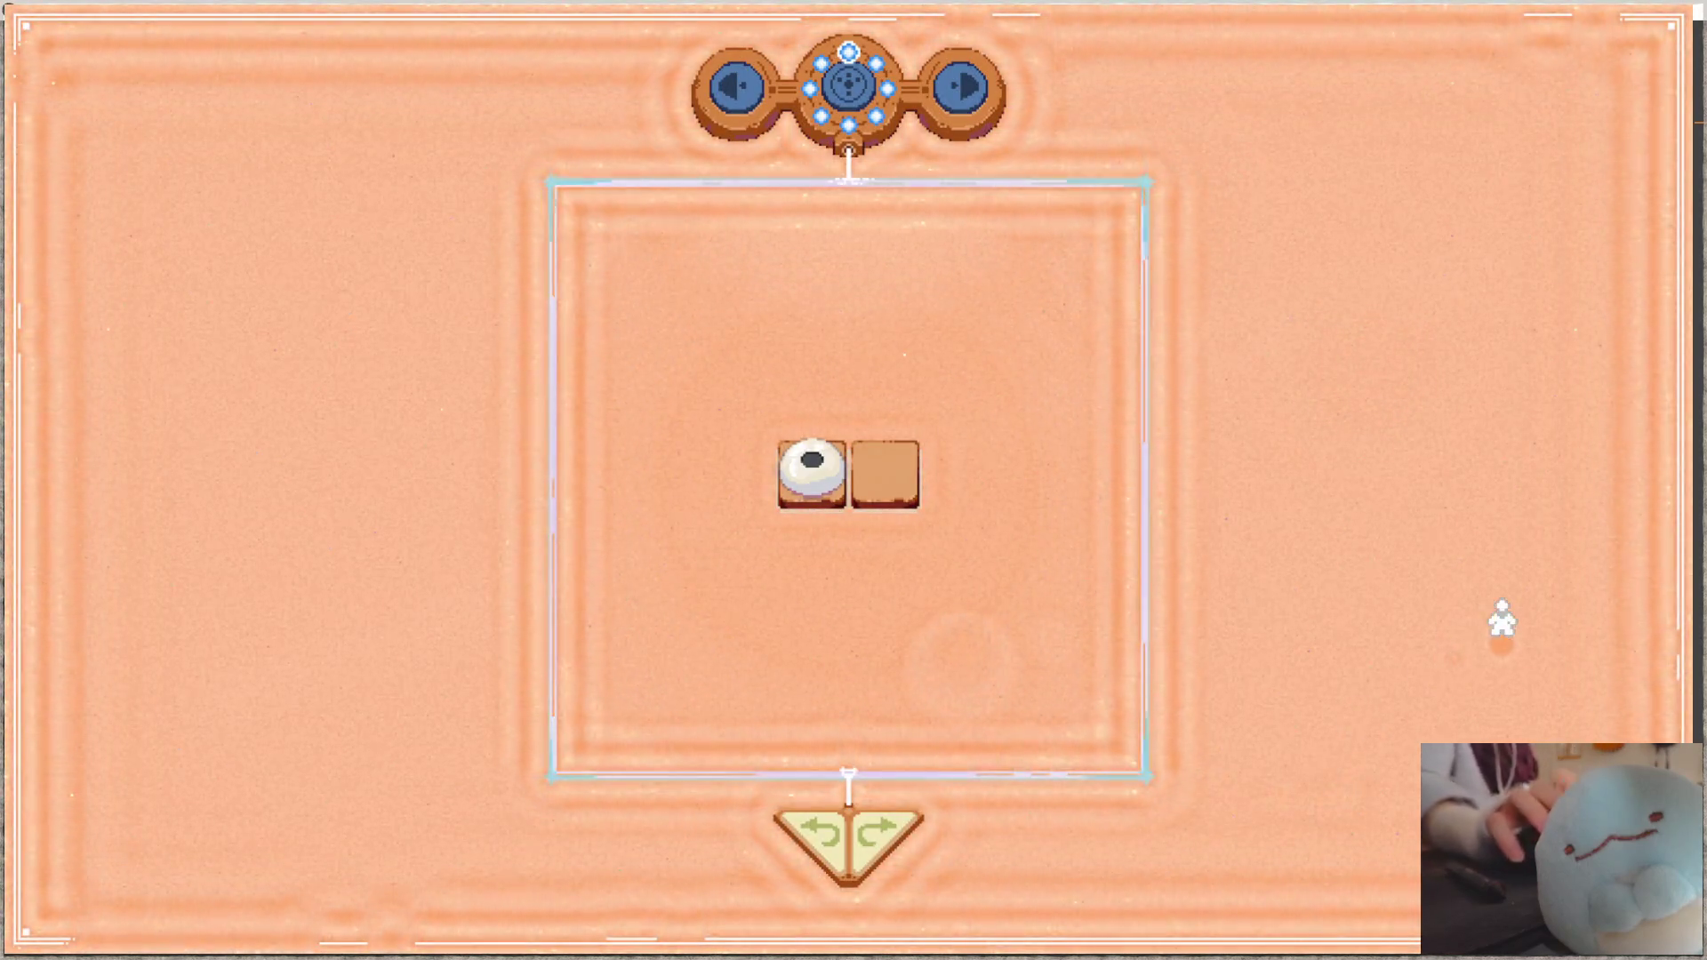
# Step: Move the eye right onto the empty tile to clear level one, then return to the Focus editor
pyautogui.press('Right')
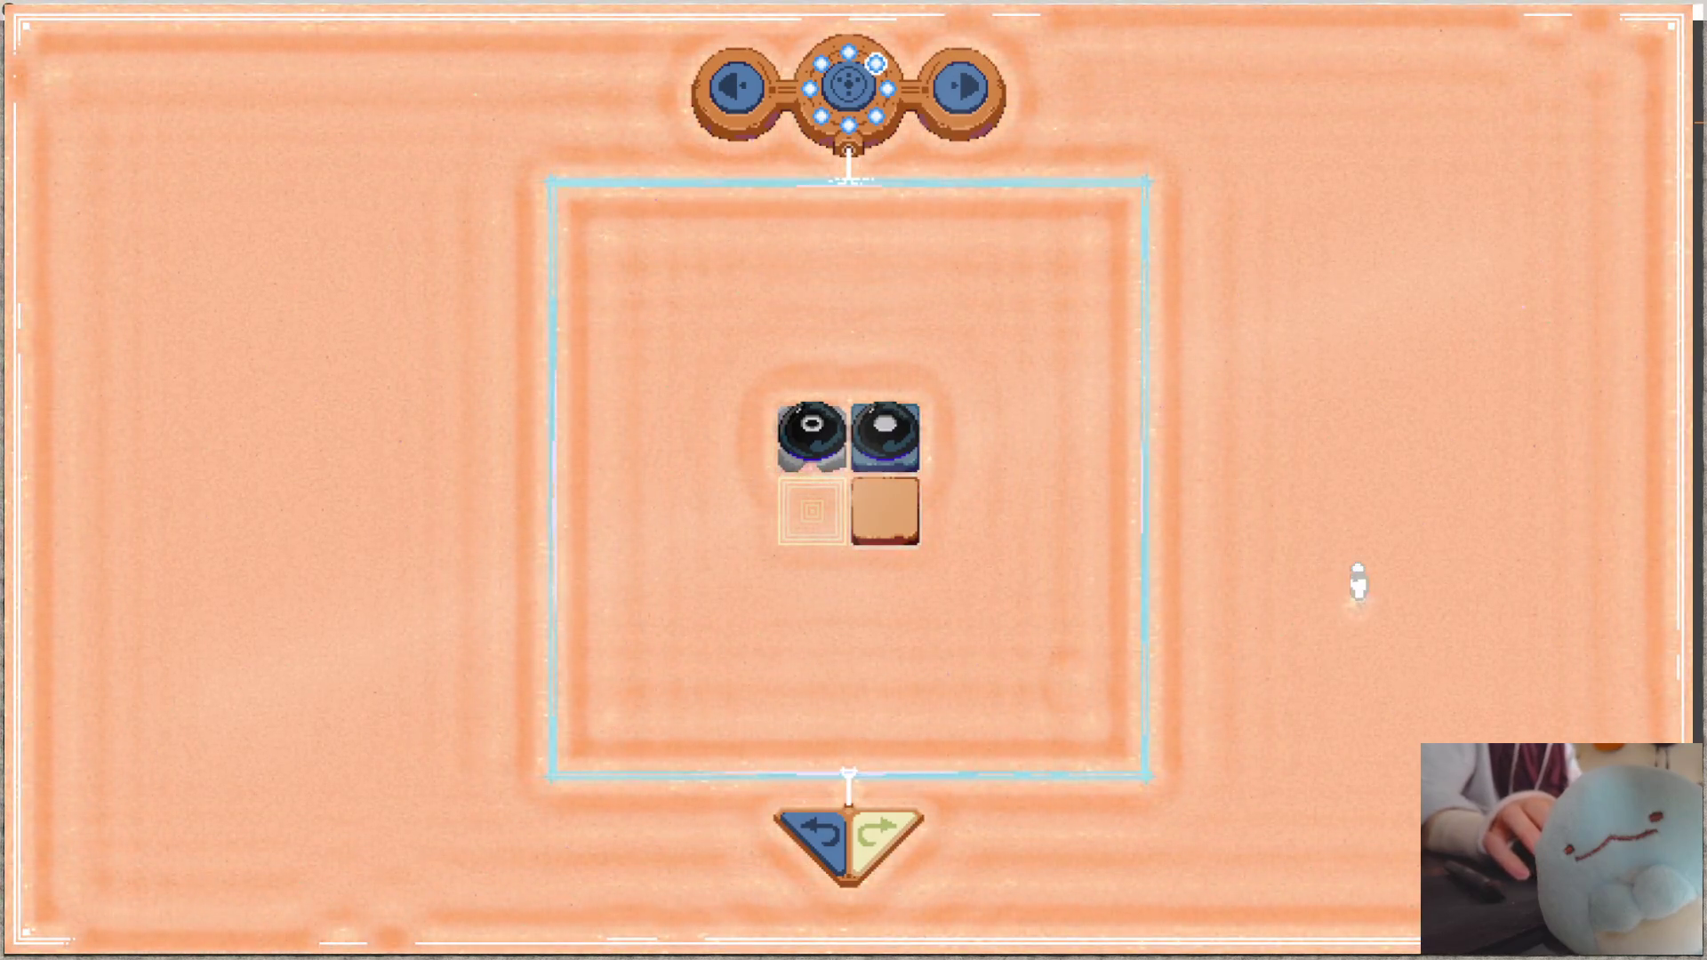
pyautogui.hotkey('alt', 'Tab')
pyautogui.click(1359, 167)
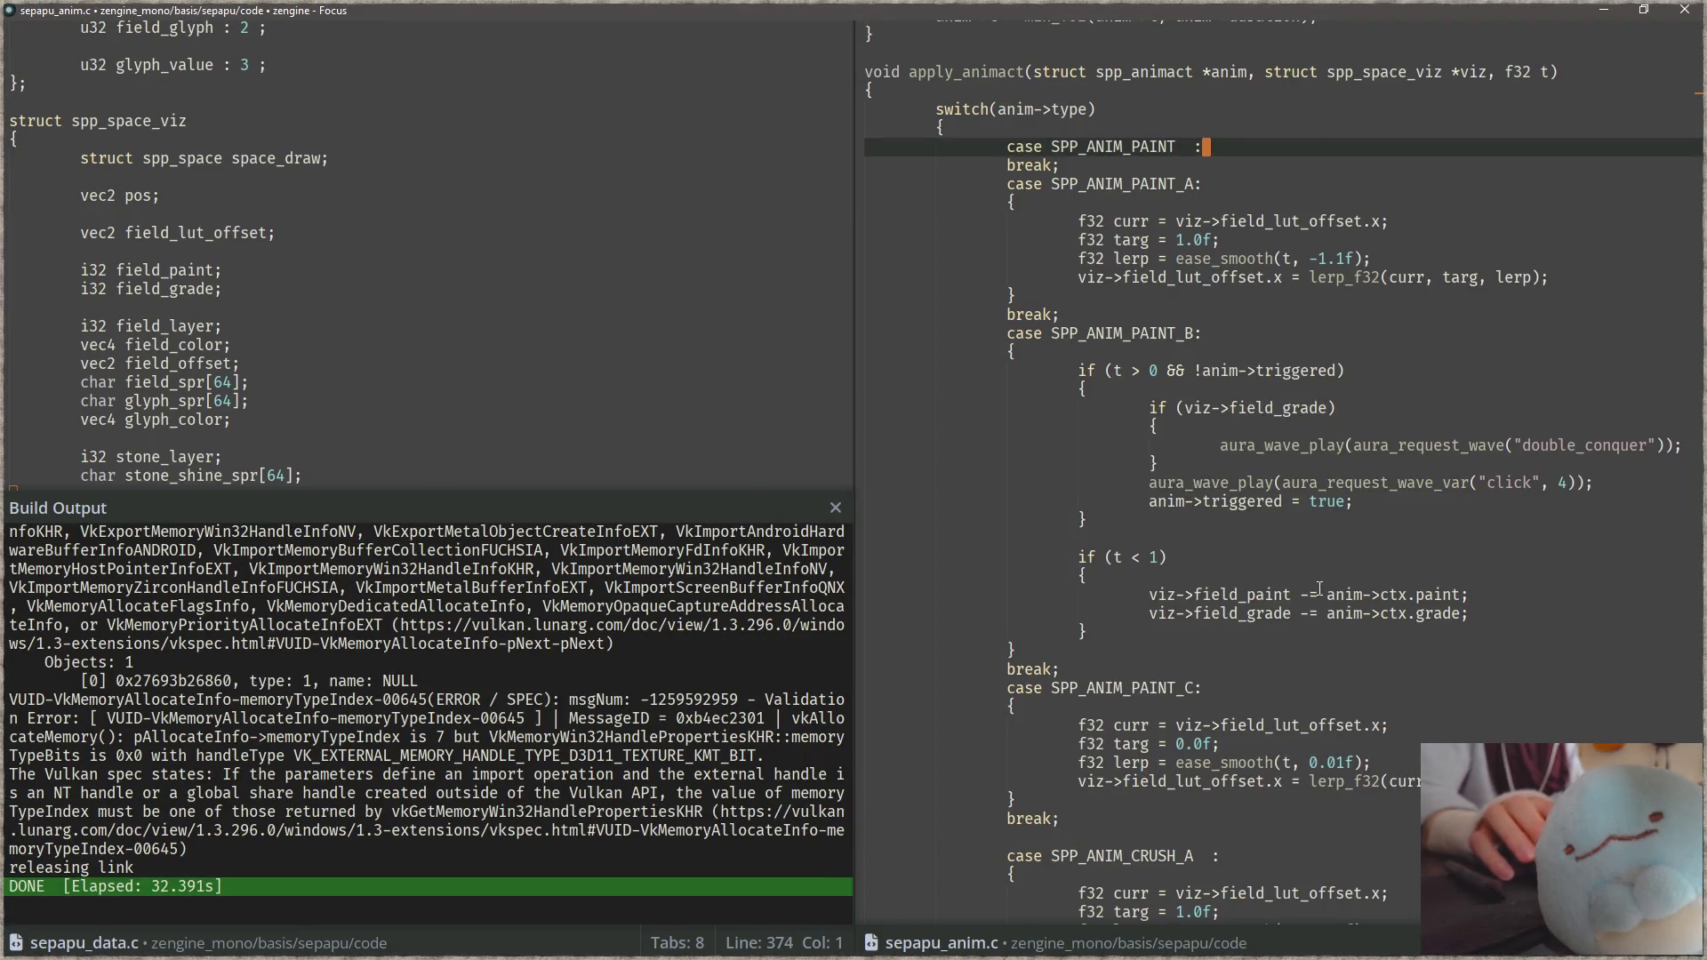
# Step: Rebuild the game from the field_paint line with F5 and advance to the 3x3 level
pyautogui.click(1321, 594)
pyautogui.press('F5')
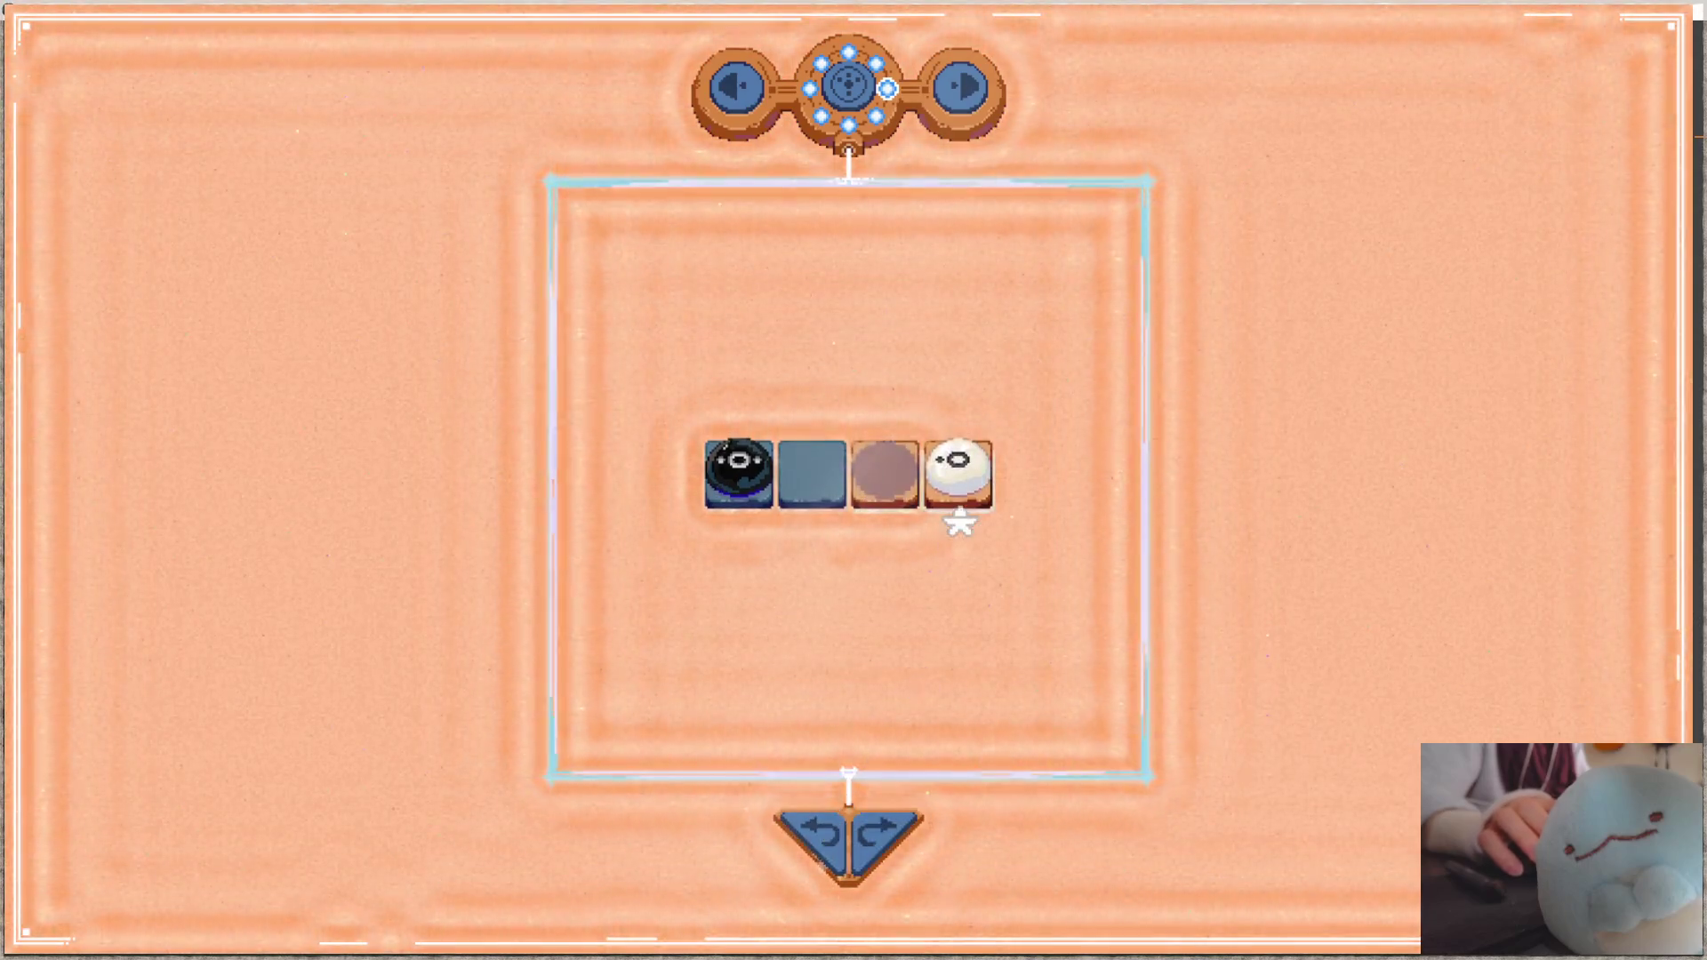
pyautogui.click(962, 98)
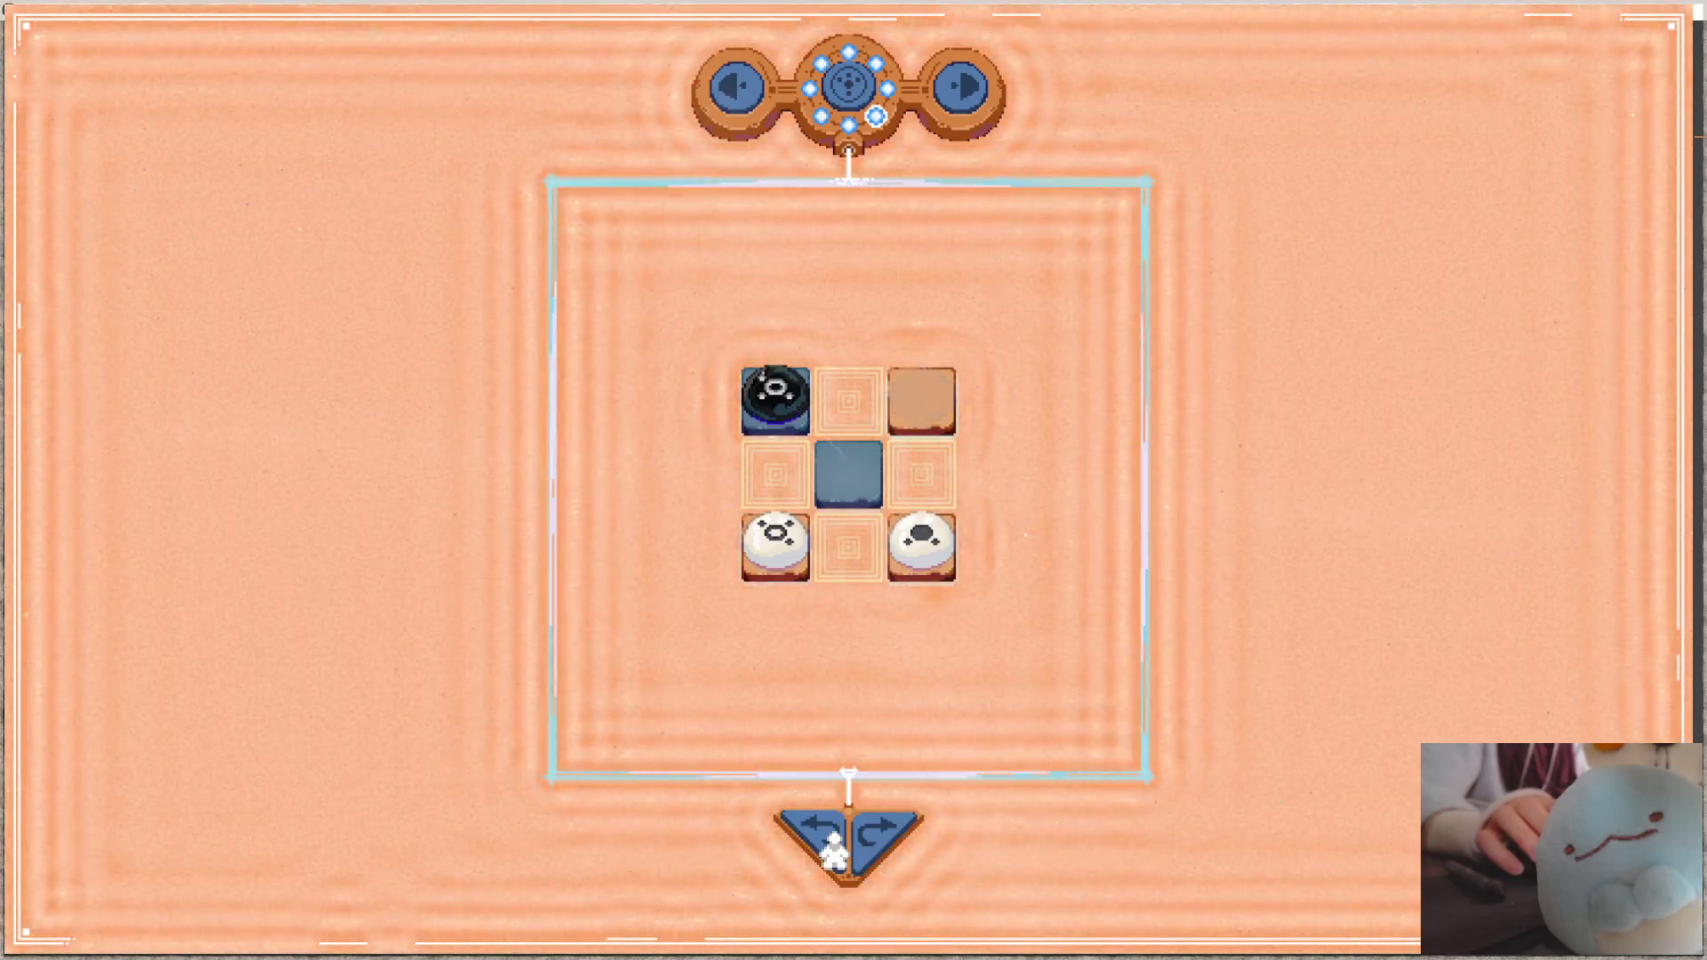
# Step: Make three moves on the 3x3 board that crush an orb, undo and redo, then return to Focus
pyautogui.click(848, 473)
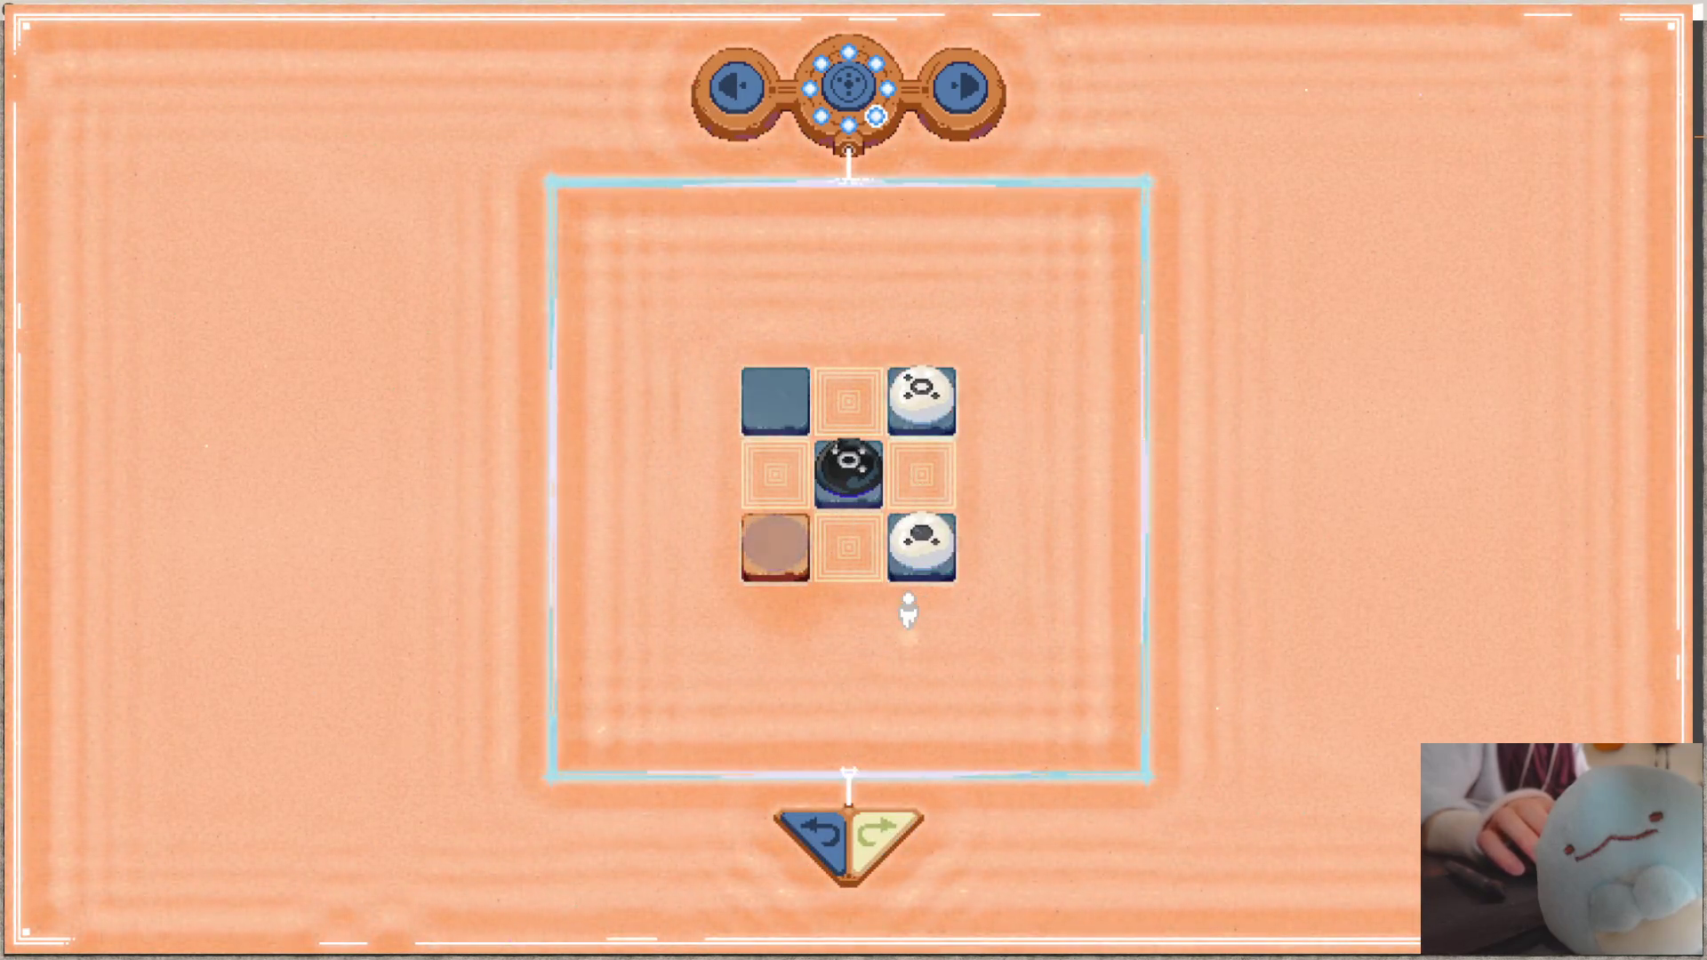
pyautogui.click(932, 547)
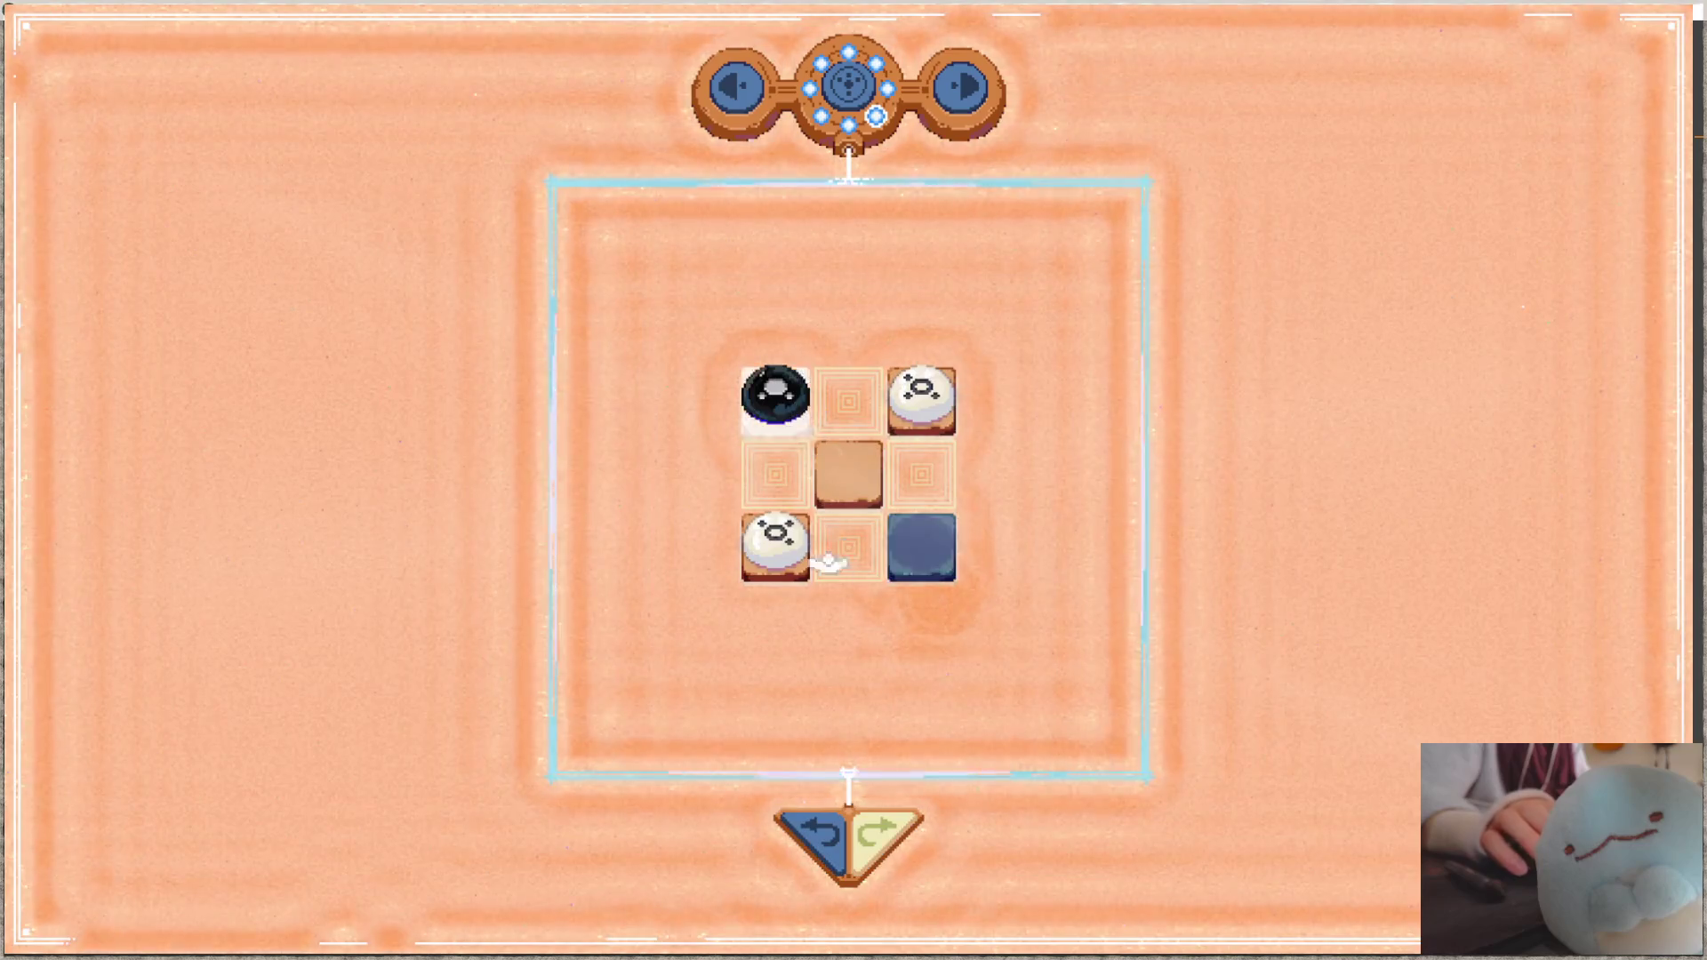
pyautogui.click(836, 484)
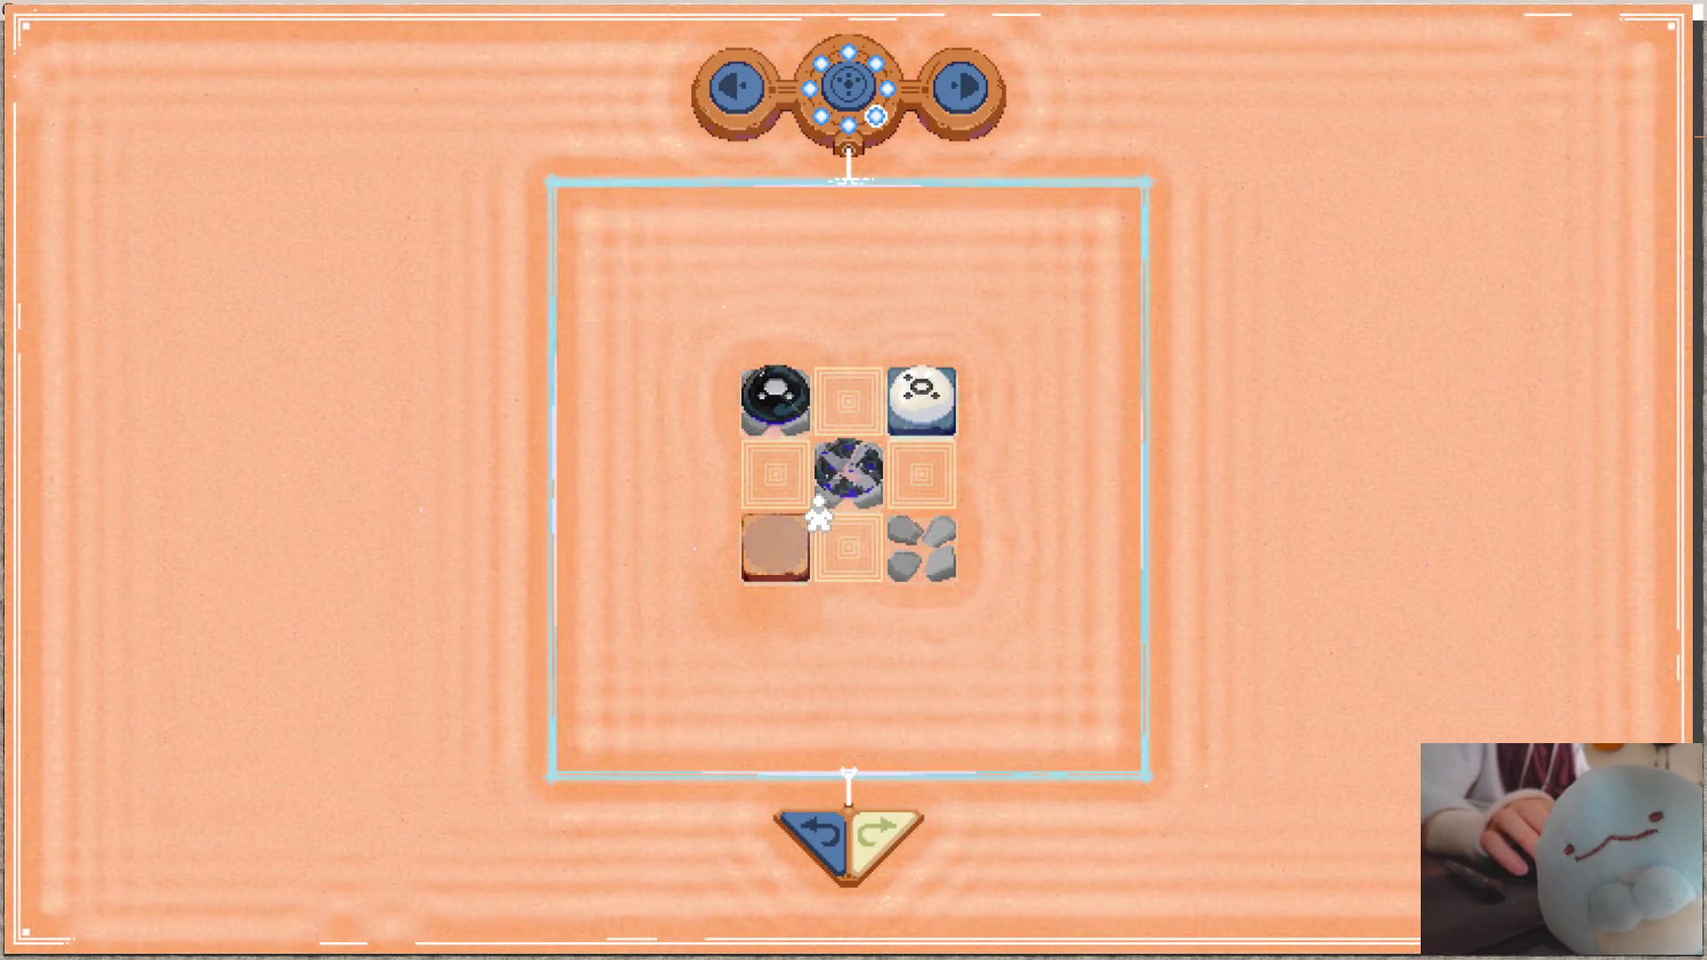
pyautogui.click(831, 838)
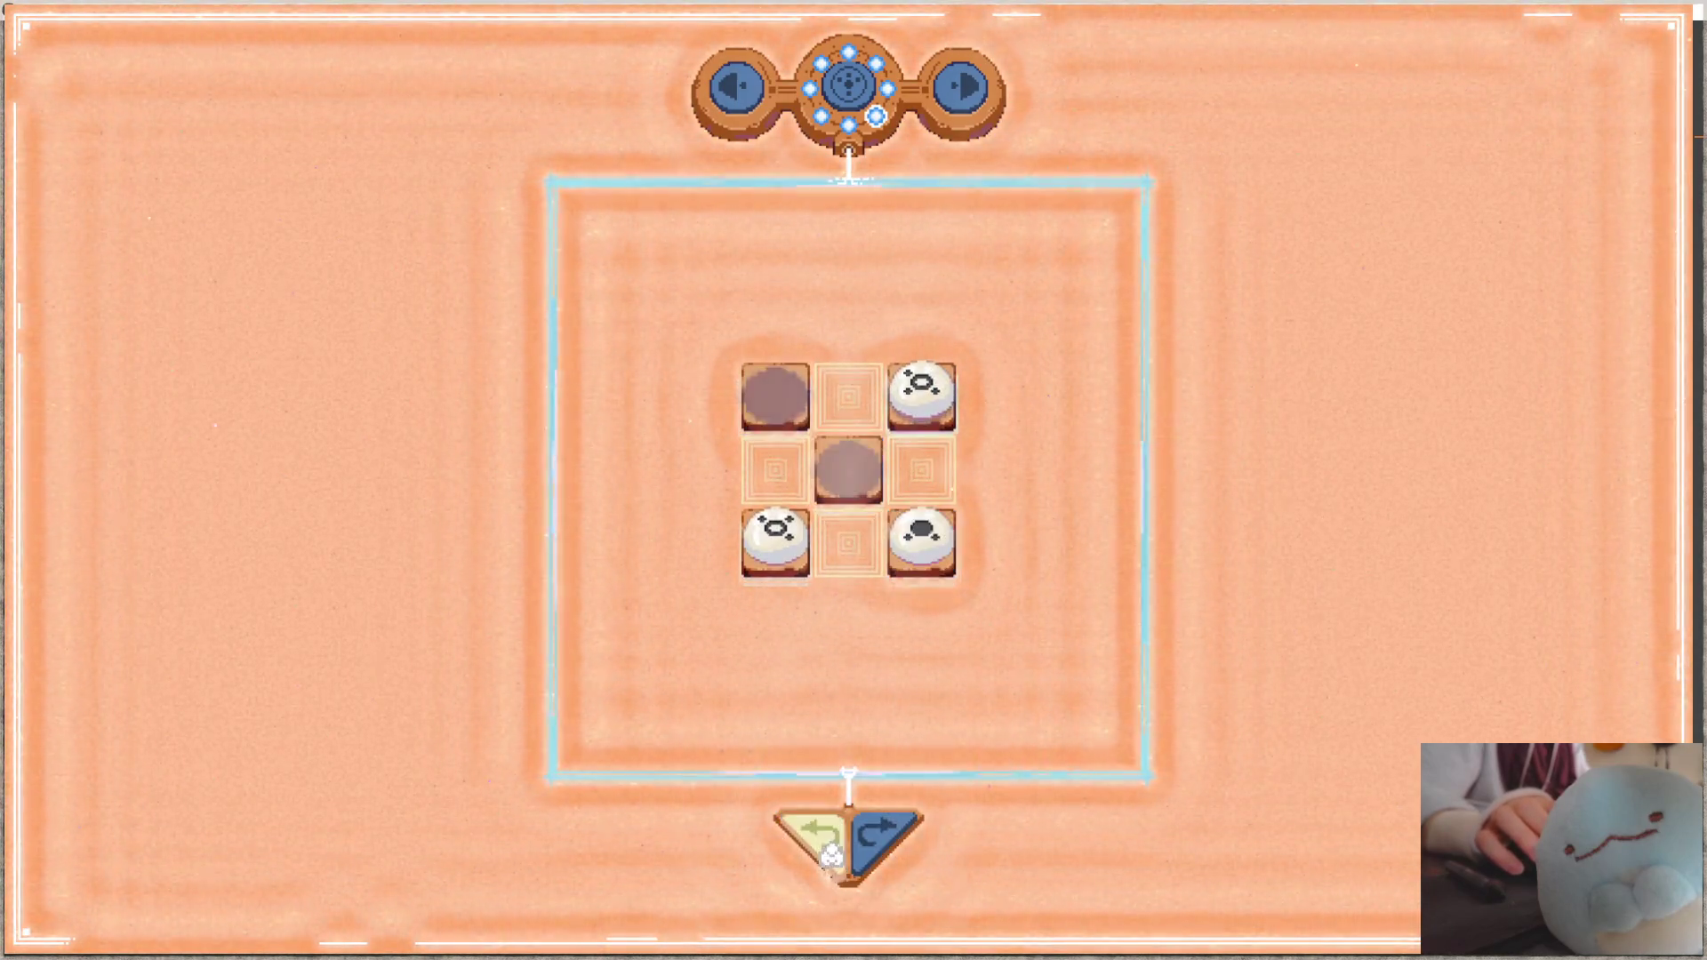
pyautogui.click(804, 551)
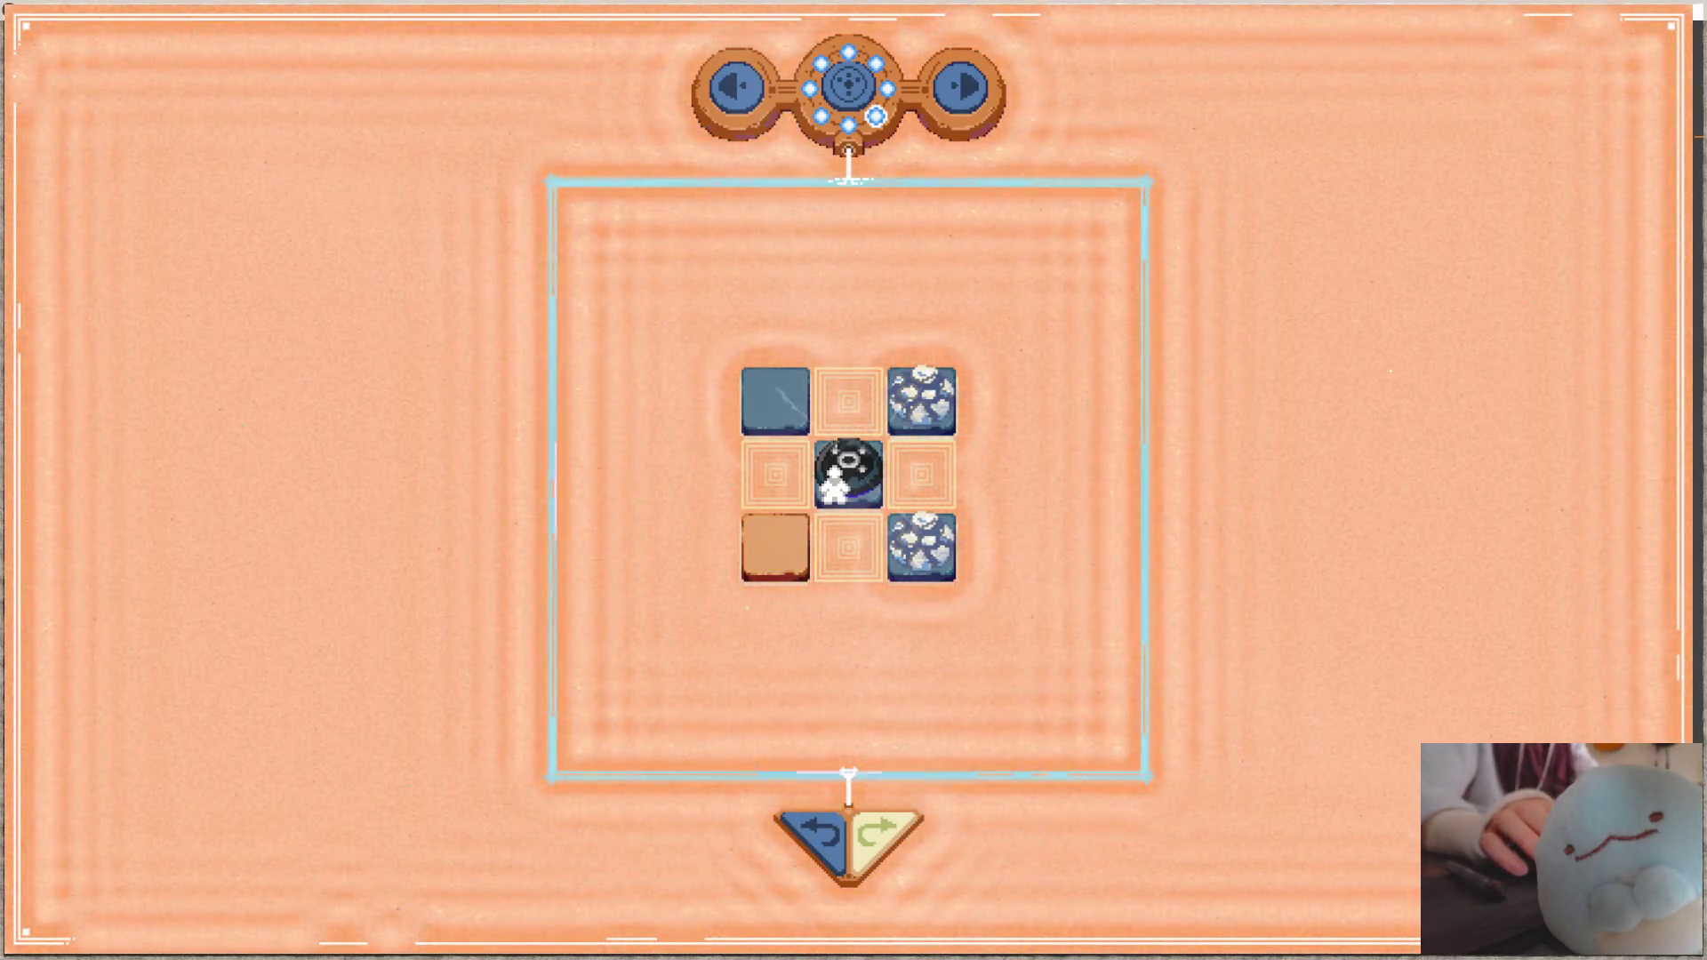
pyautogui.hotkey('alt', 'Tab')
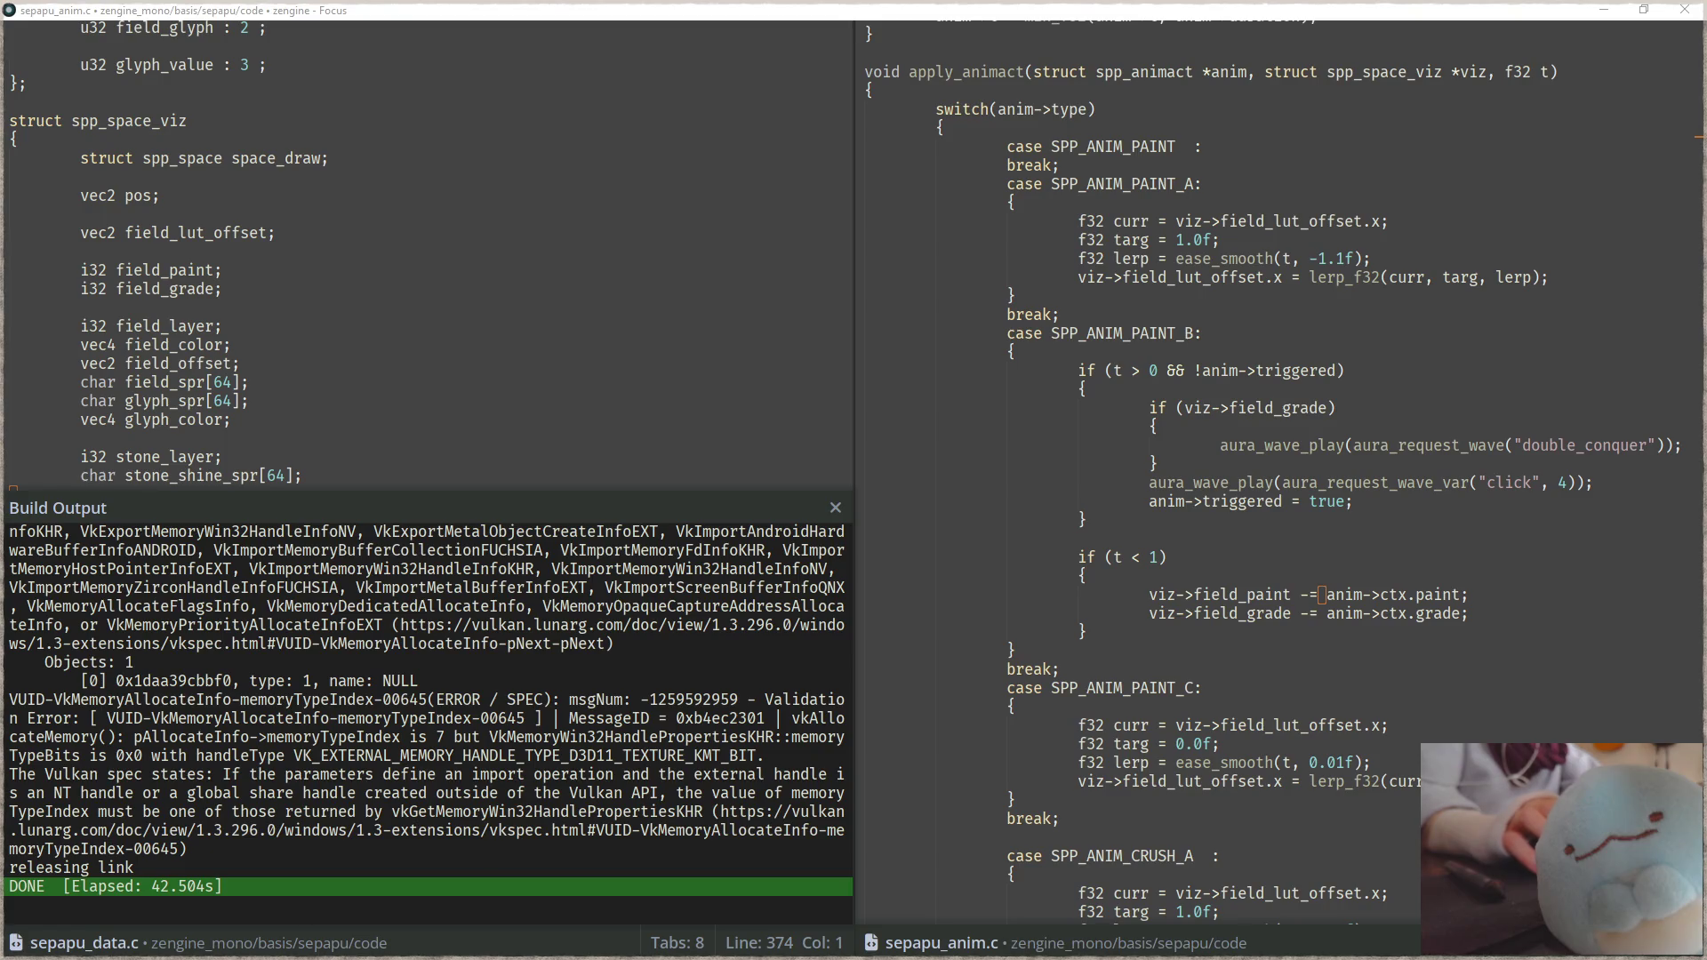
# Step: From sepapu_data.c, rebuild with F5 and launch the game with F6 to its golden emblem screen
pyautogui.hotkey('alt', 'Tab')
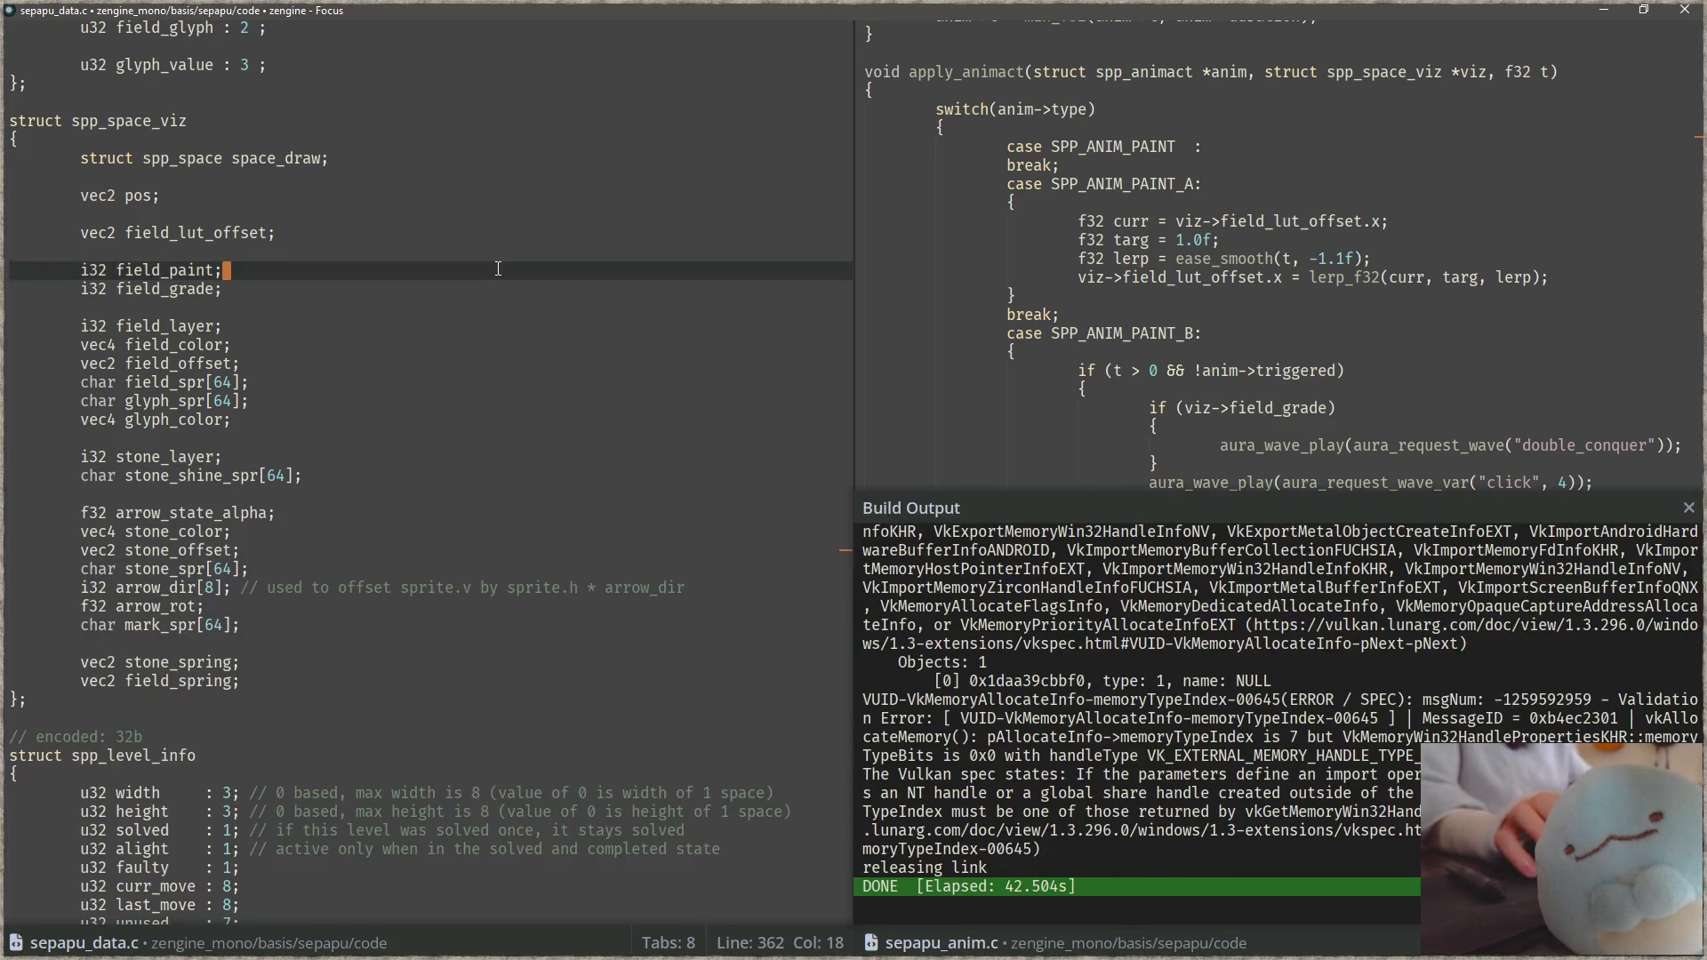
pyautogui.click(498, 269)
pyautogui.press('F5')
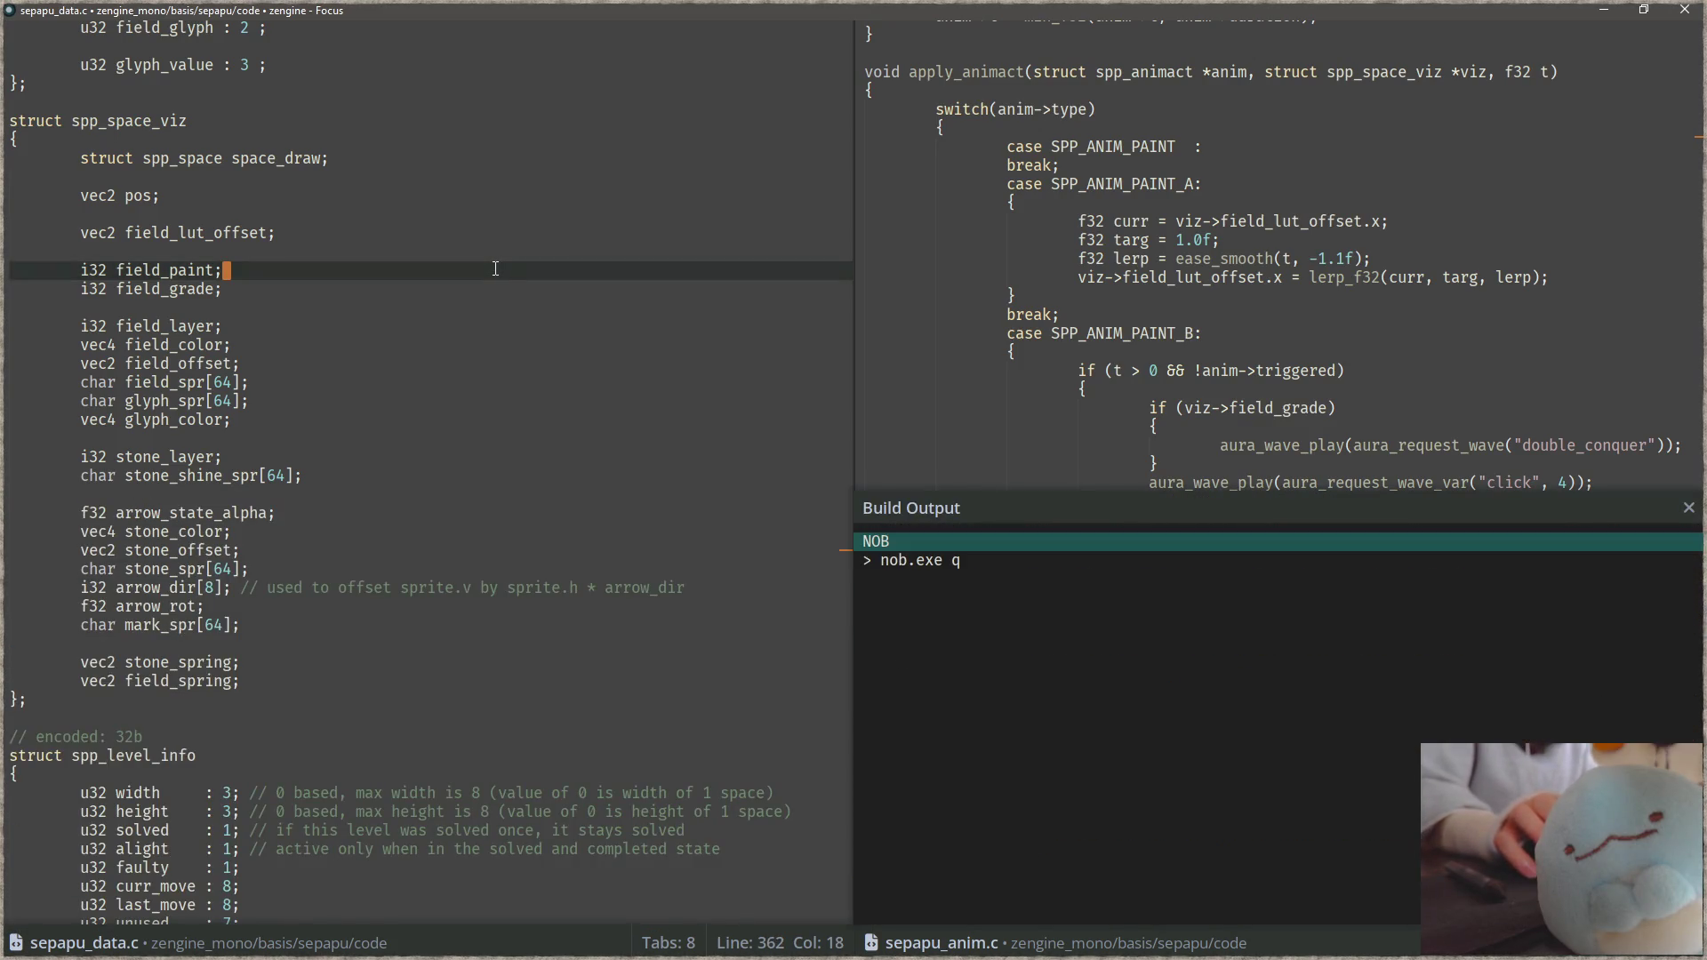
pyautogui.press('F6')
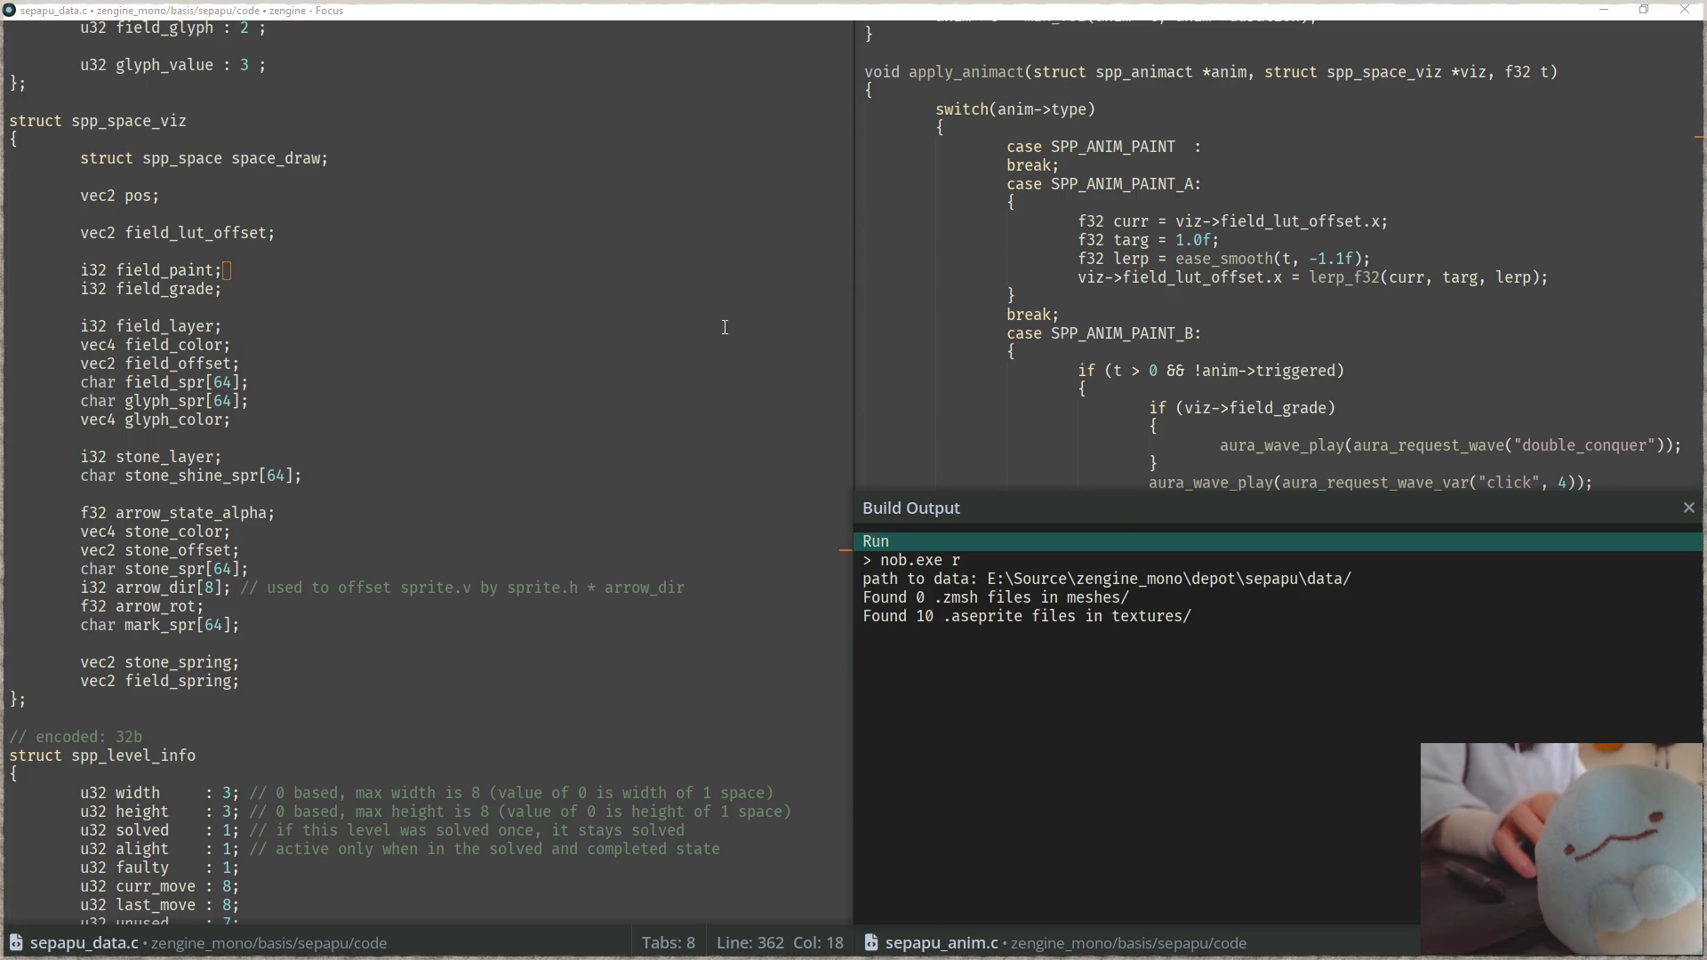
pyautogui.click(647, 365)
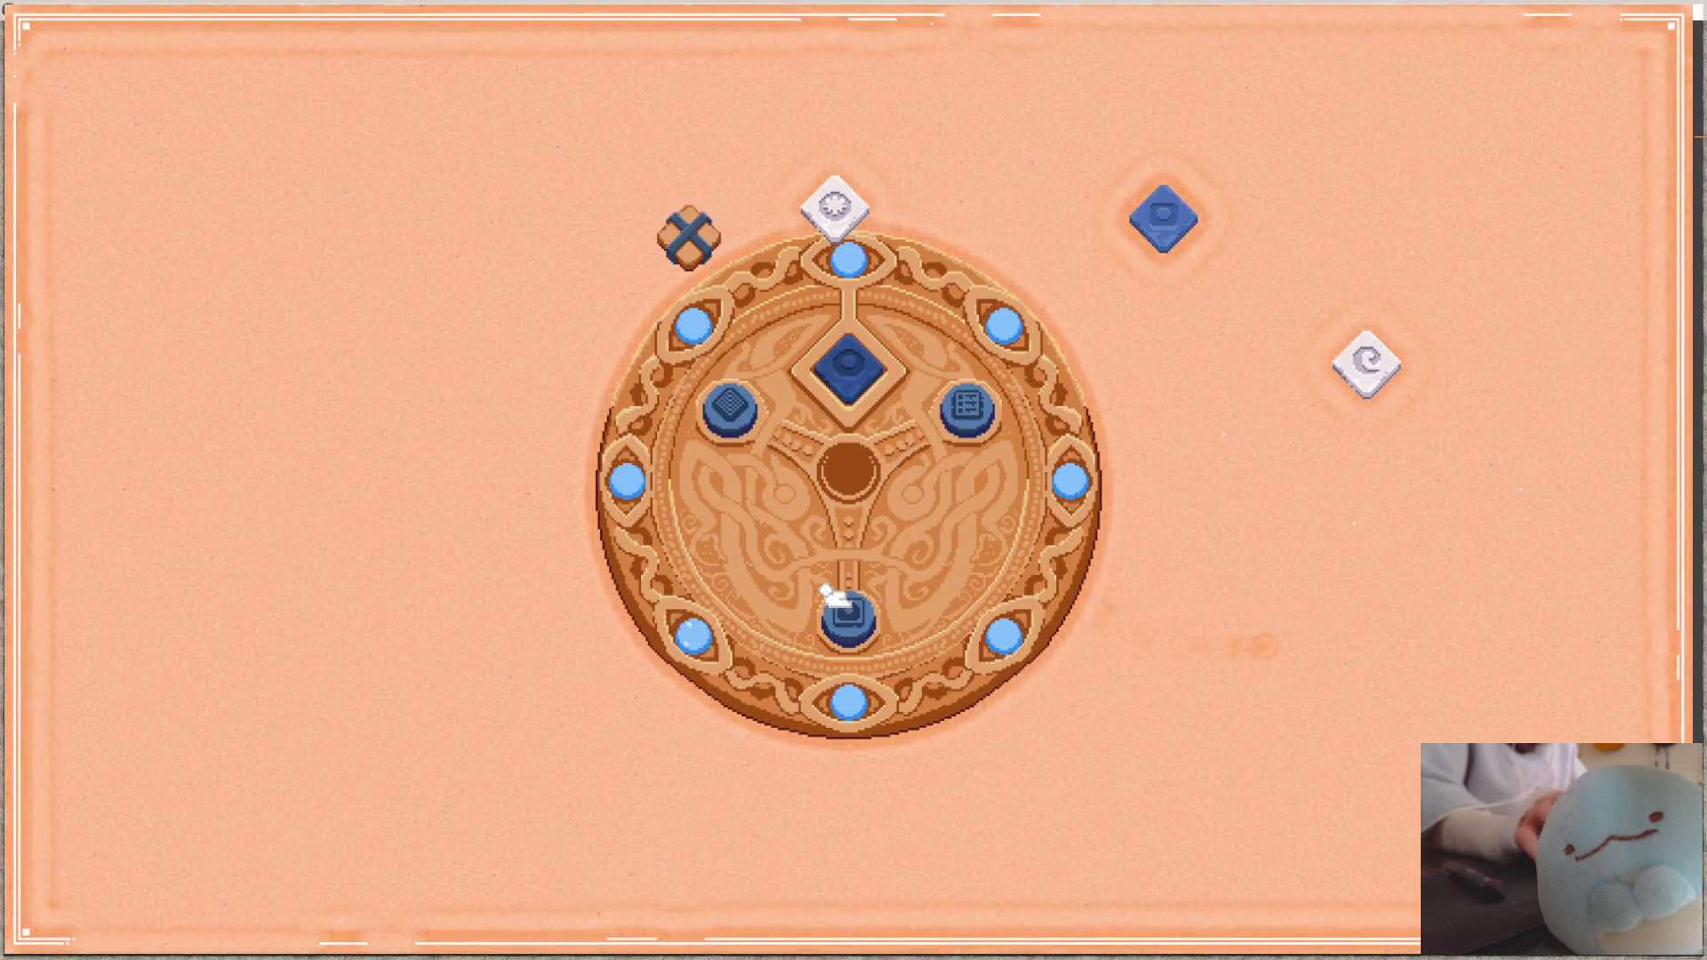
# Step: Open the 3x3 level, undo, replay two orb-crushing moves, then window the game with F11 beside Aseprite
pyautogui.click(851, 629)
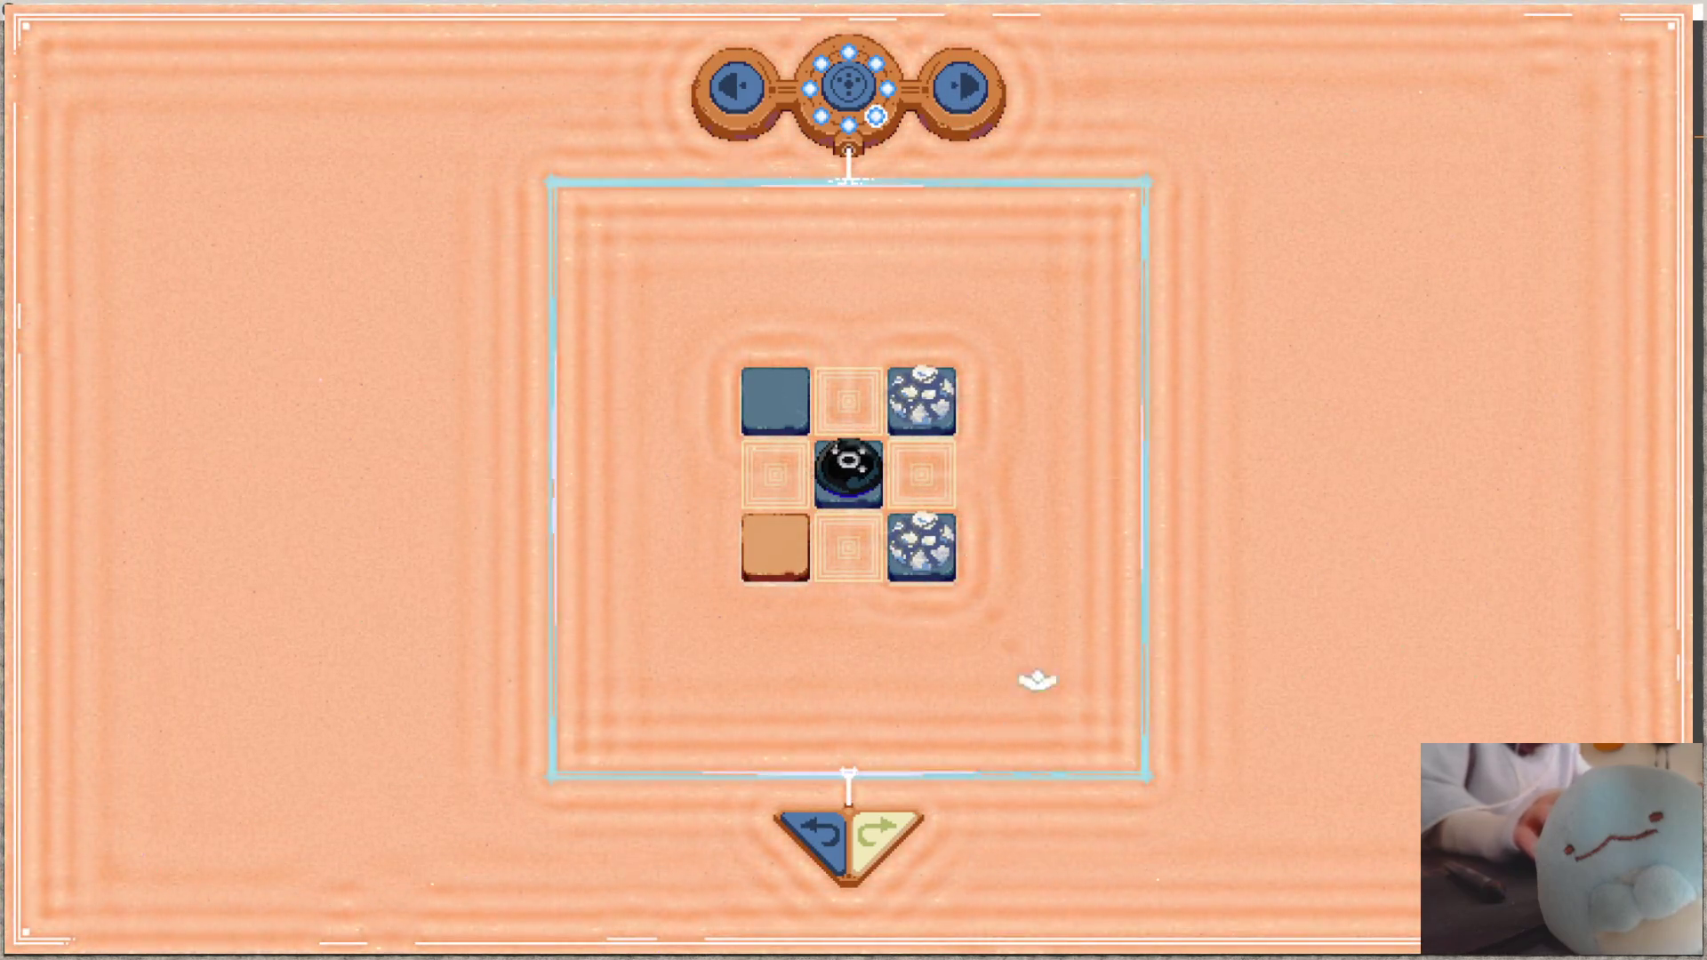
pyautogui.click(931, 442)
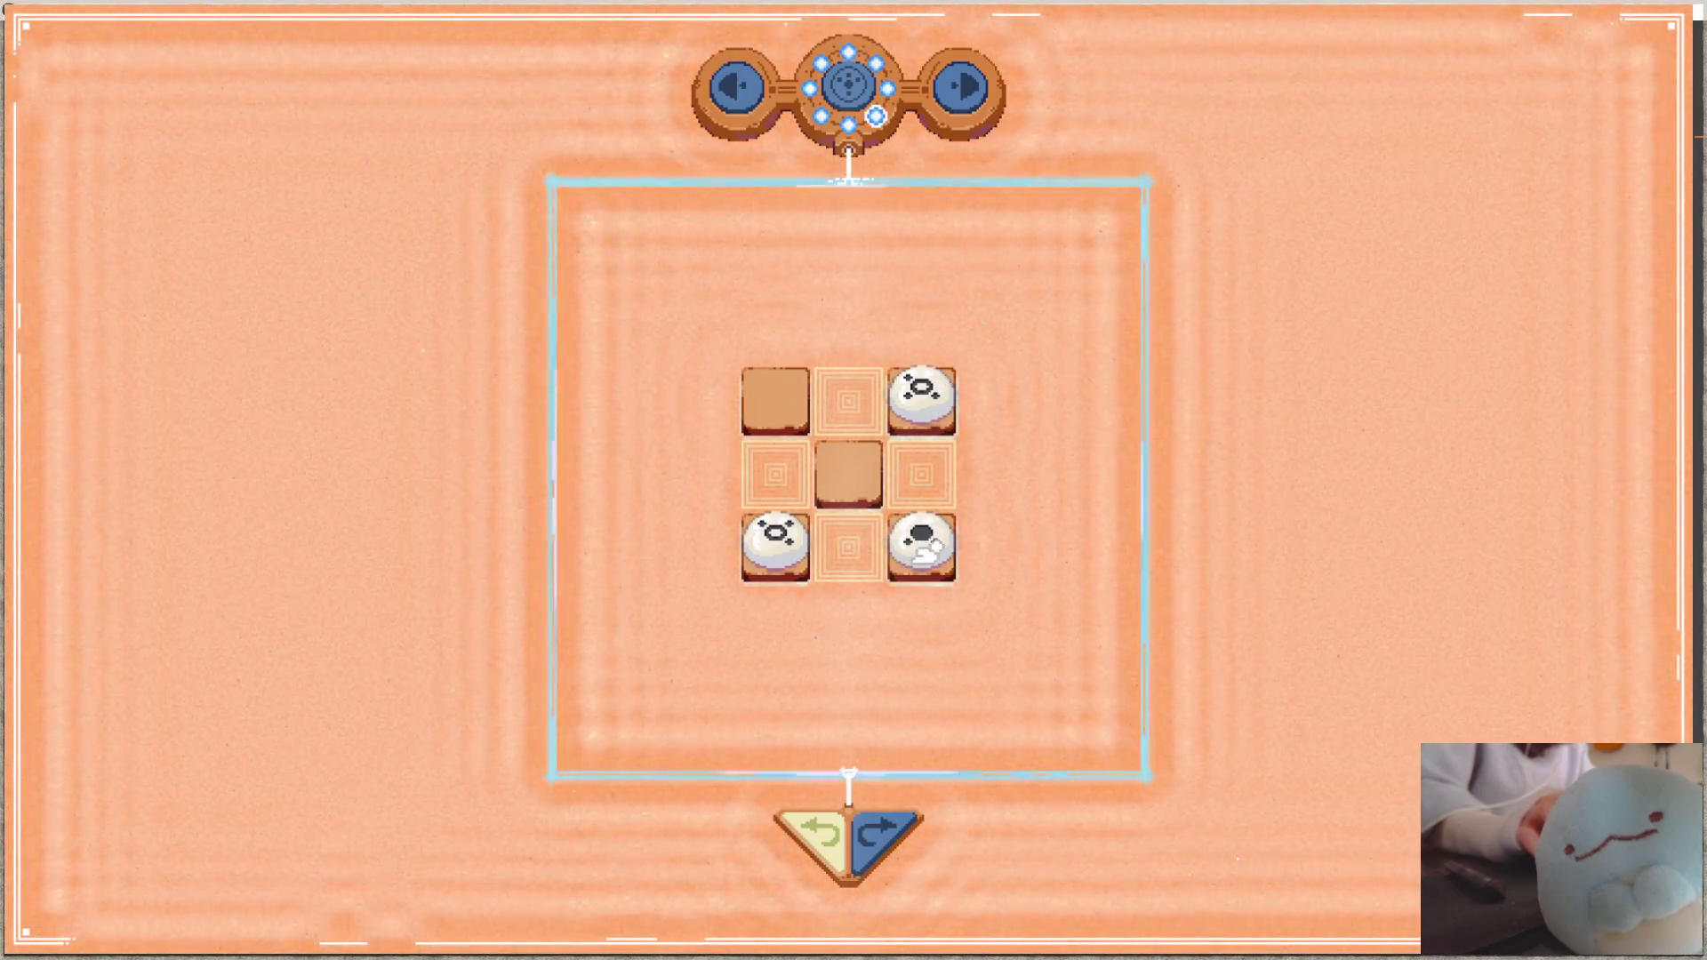
pyautogui.click(760, 407)
pyautogui.click(875, 494)
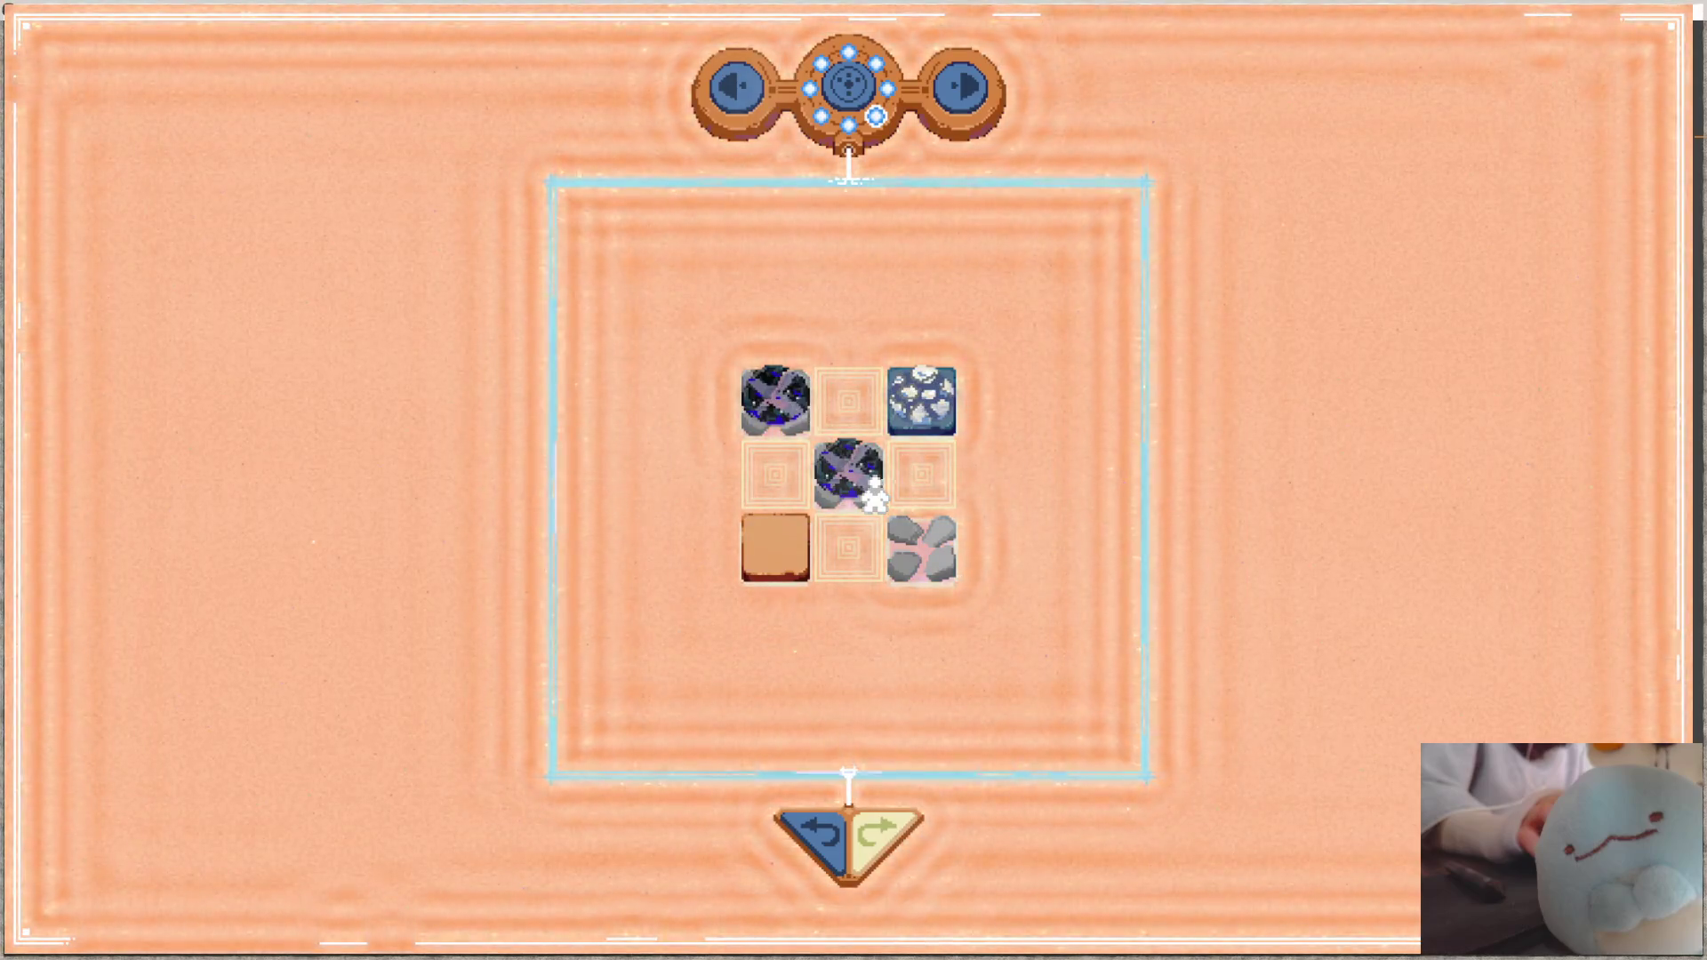
pyautogui.press('F11')
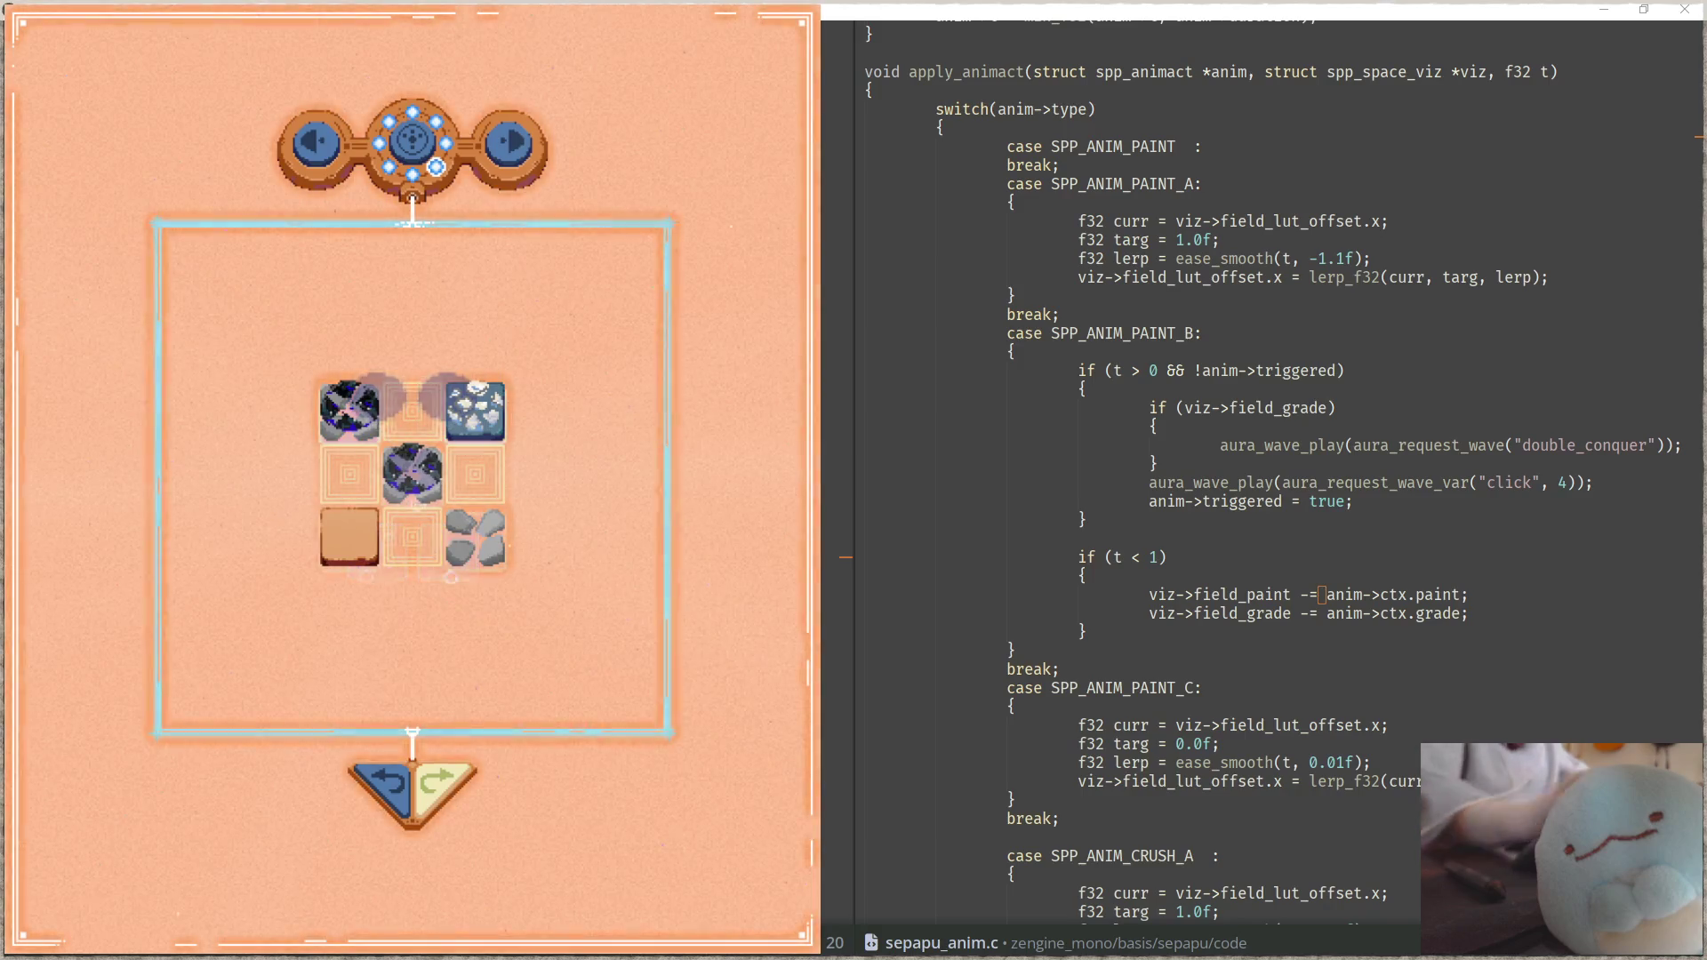
pyautogui.hotkey('alt', 'Tab')
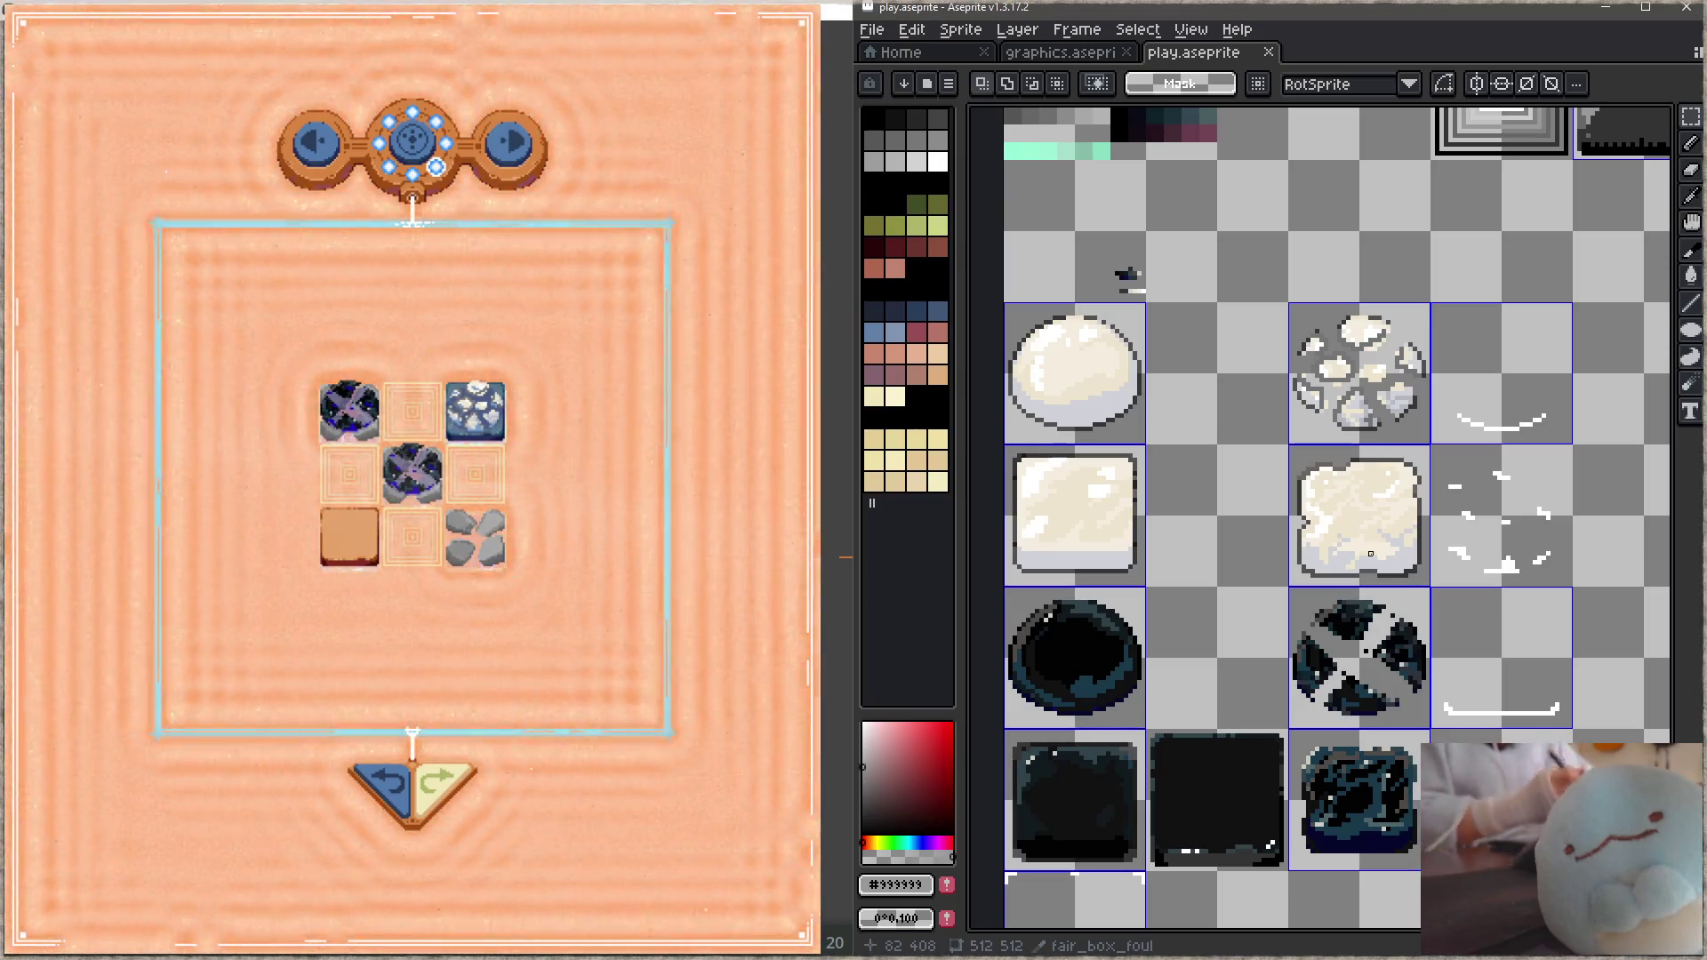
# Step: Delete the crossed dark orb sprite and drag a copy of the cracked white orb into its cell
pyautogui.moveTo(1393, 568)
pyautogui.mouseDown()
pyautogui.moveTo(1371, 434)
pyautogui.moveTo(1359, 452)
pyautogui.mouseUp()
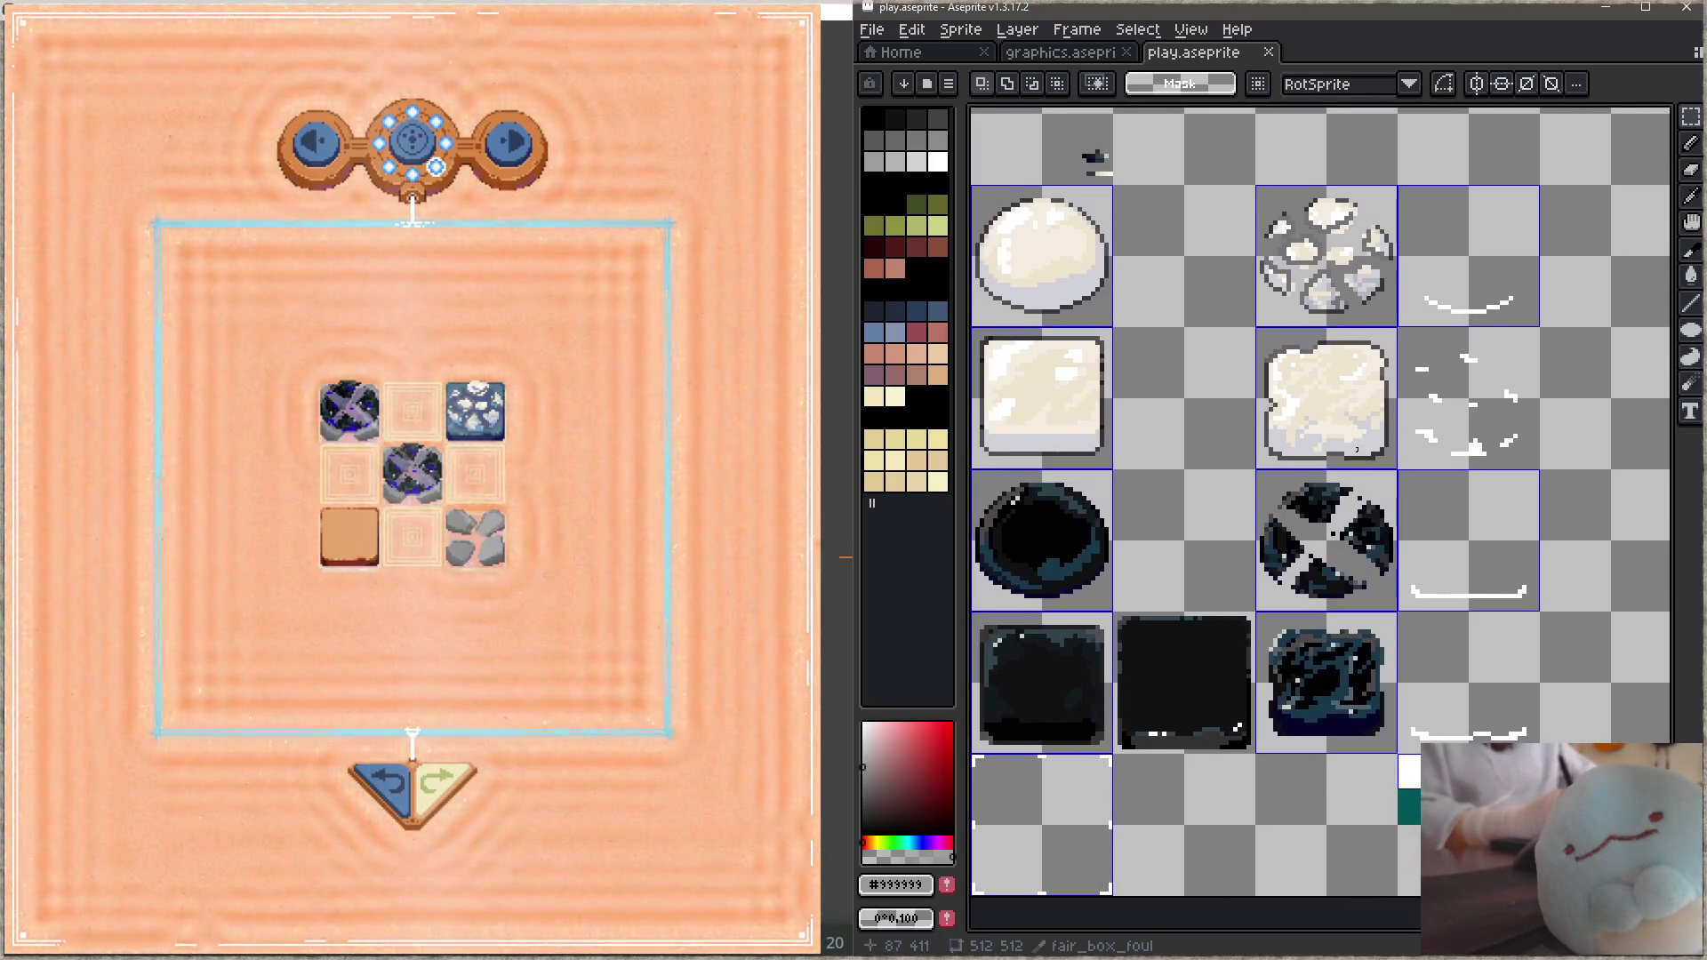
pyautogui.click(1346, 572)
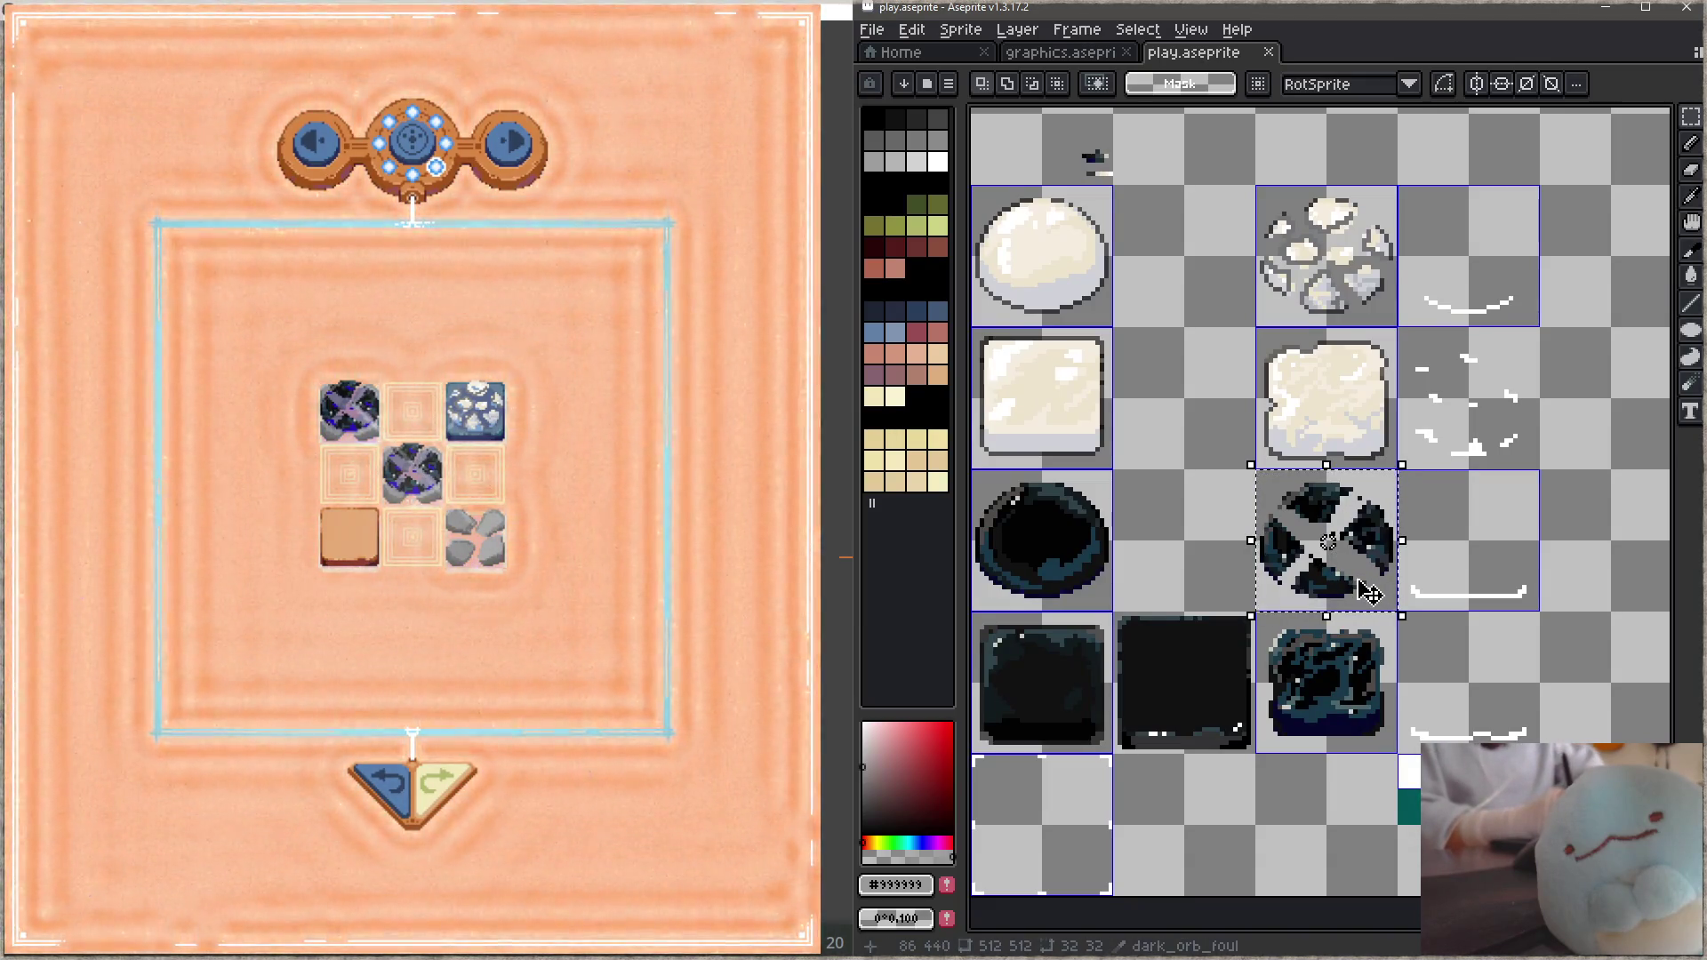
pyautogui.press('Delete')
pyautogui.click(1380, 325)
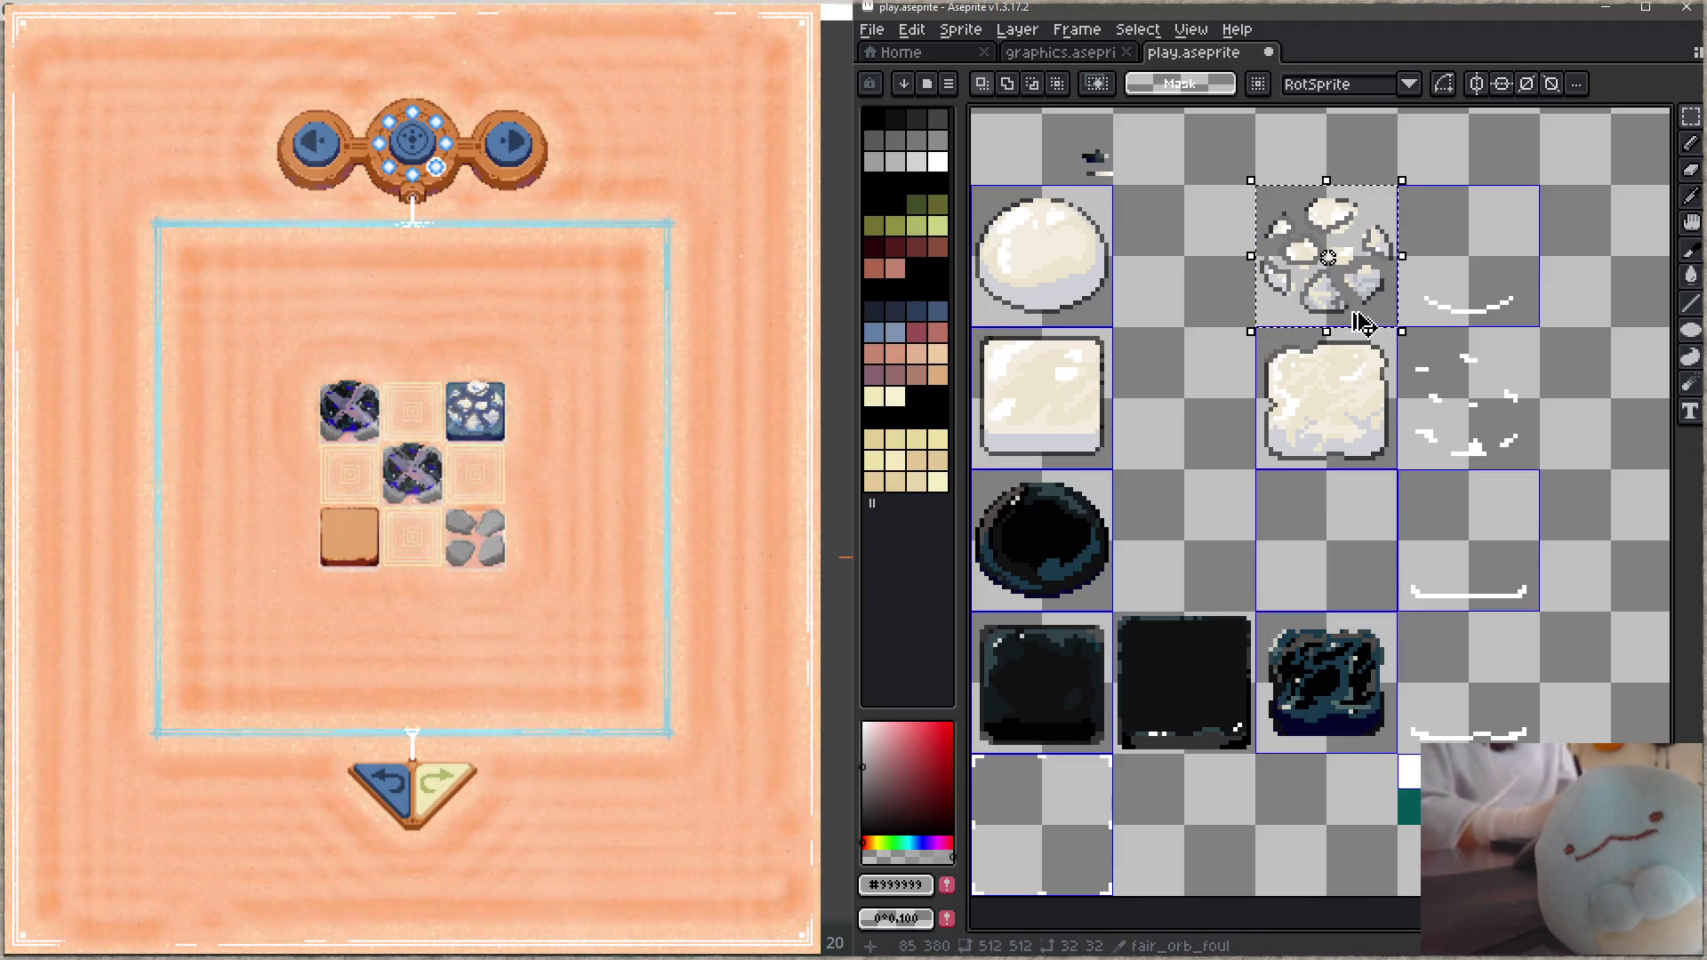
pyautogui.moveTo(1360, 311); pyautogui.dragTo(1385, 583)
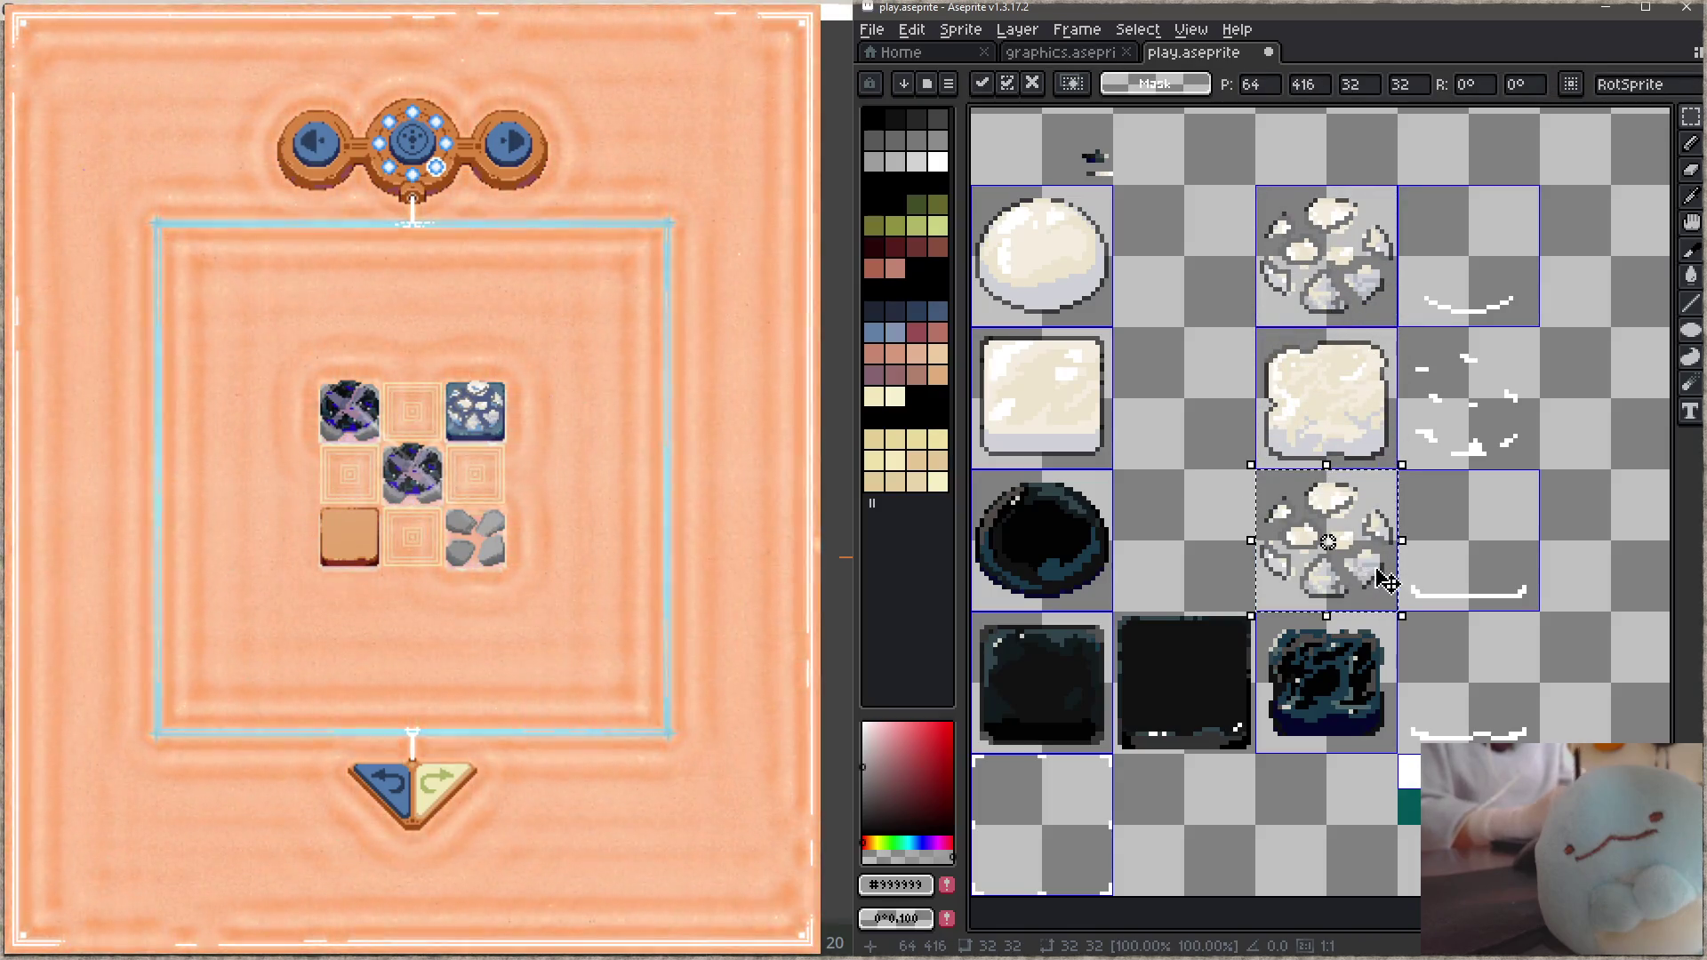
pyautogui.hotkey('ctrl', 'd')
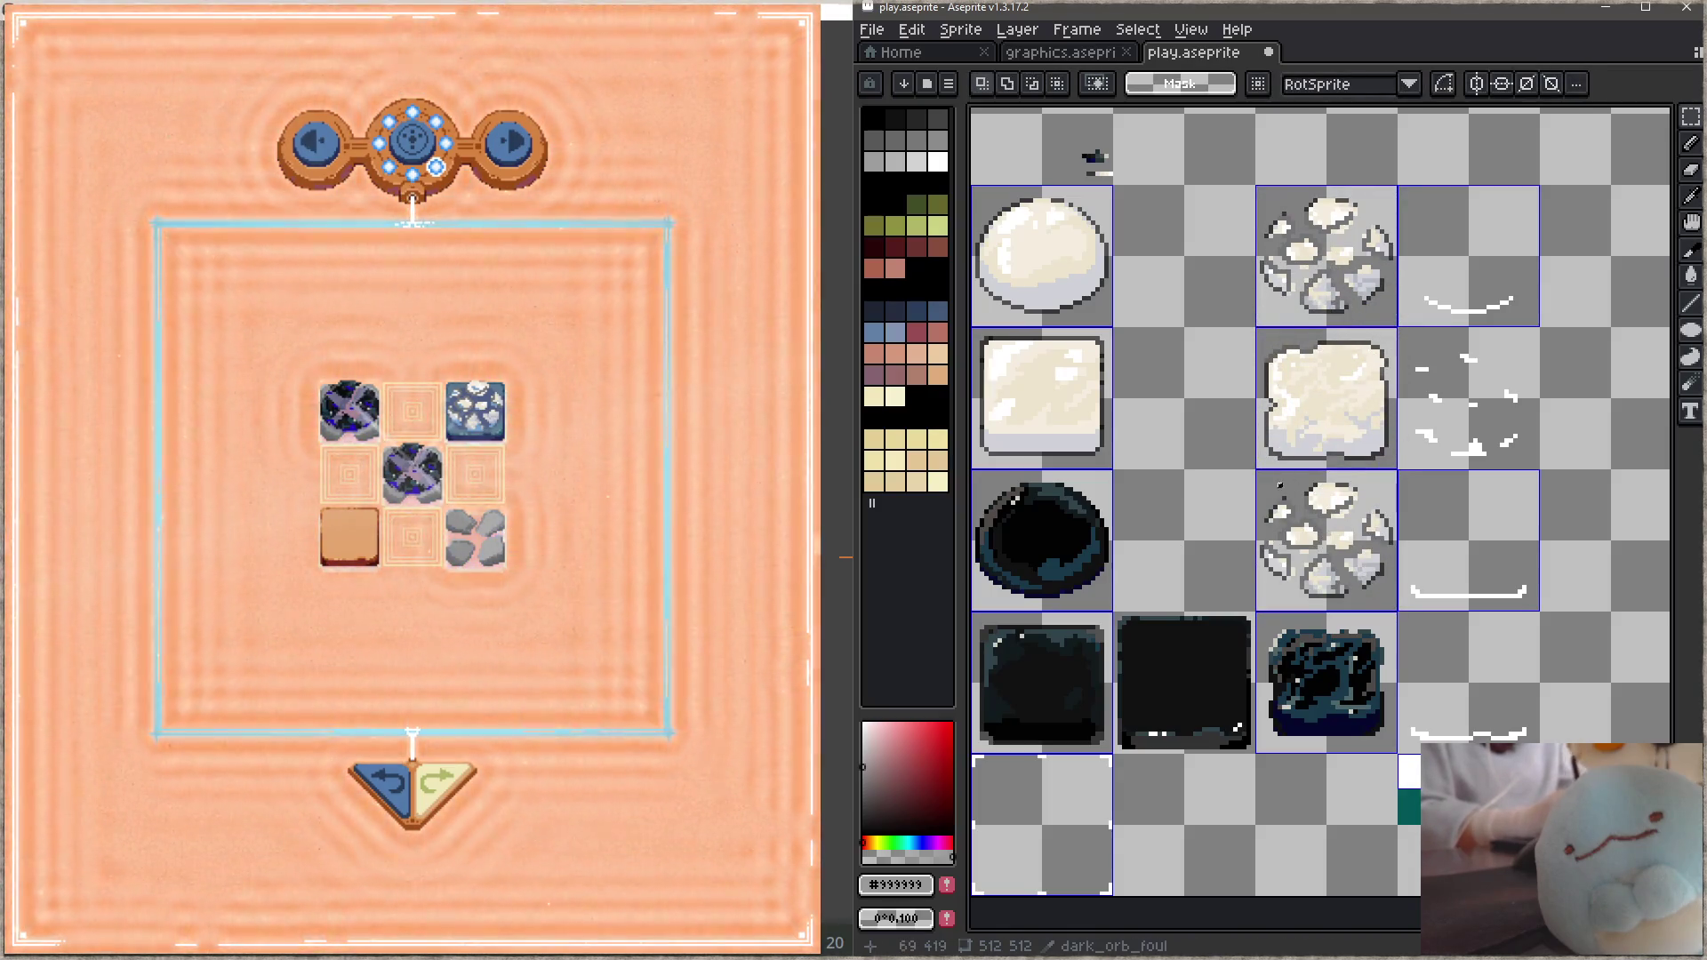
# Step: Switch to bucket fill and pick dark orb colours like #31444C and #121A1C for recolouring
pyautogui.hotkey('ctrl', 'z')
pyautogui.press('g')
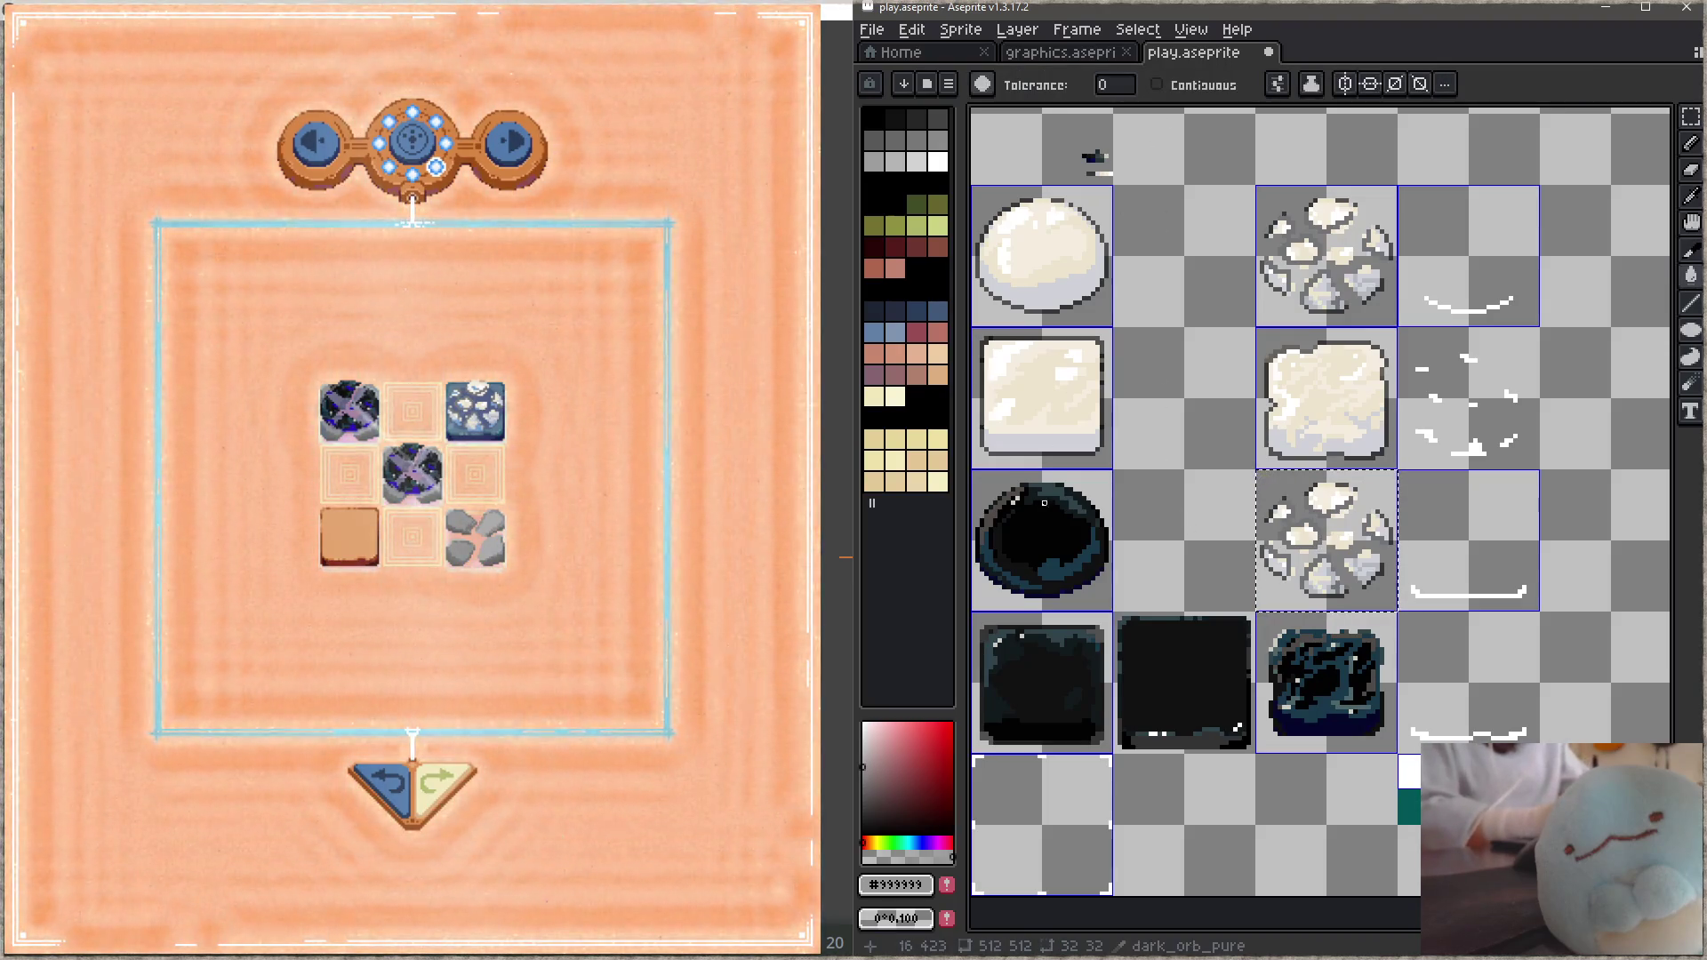
pyautogui.keyDown('alt'); pyautogui.click(1035, 533); pyautogui.keyUp('alt')
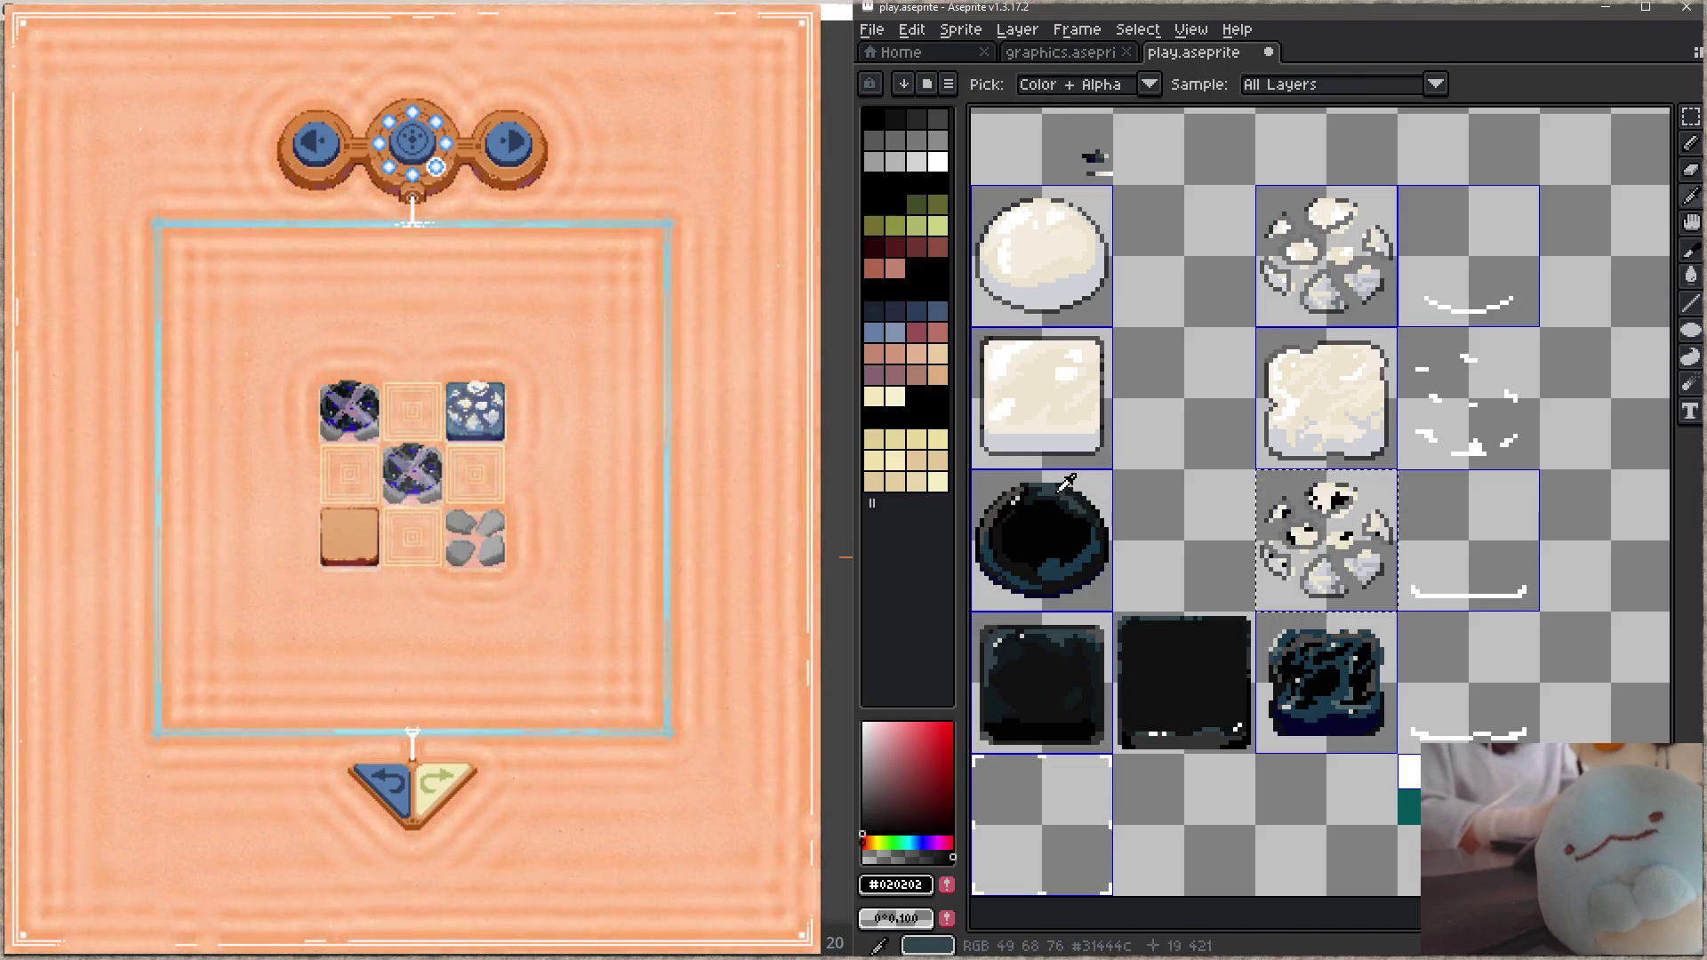
pyautogui.keyDown('alt'); pyautogui.click(1067, 487); pyautogui.keyUp('alt')
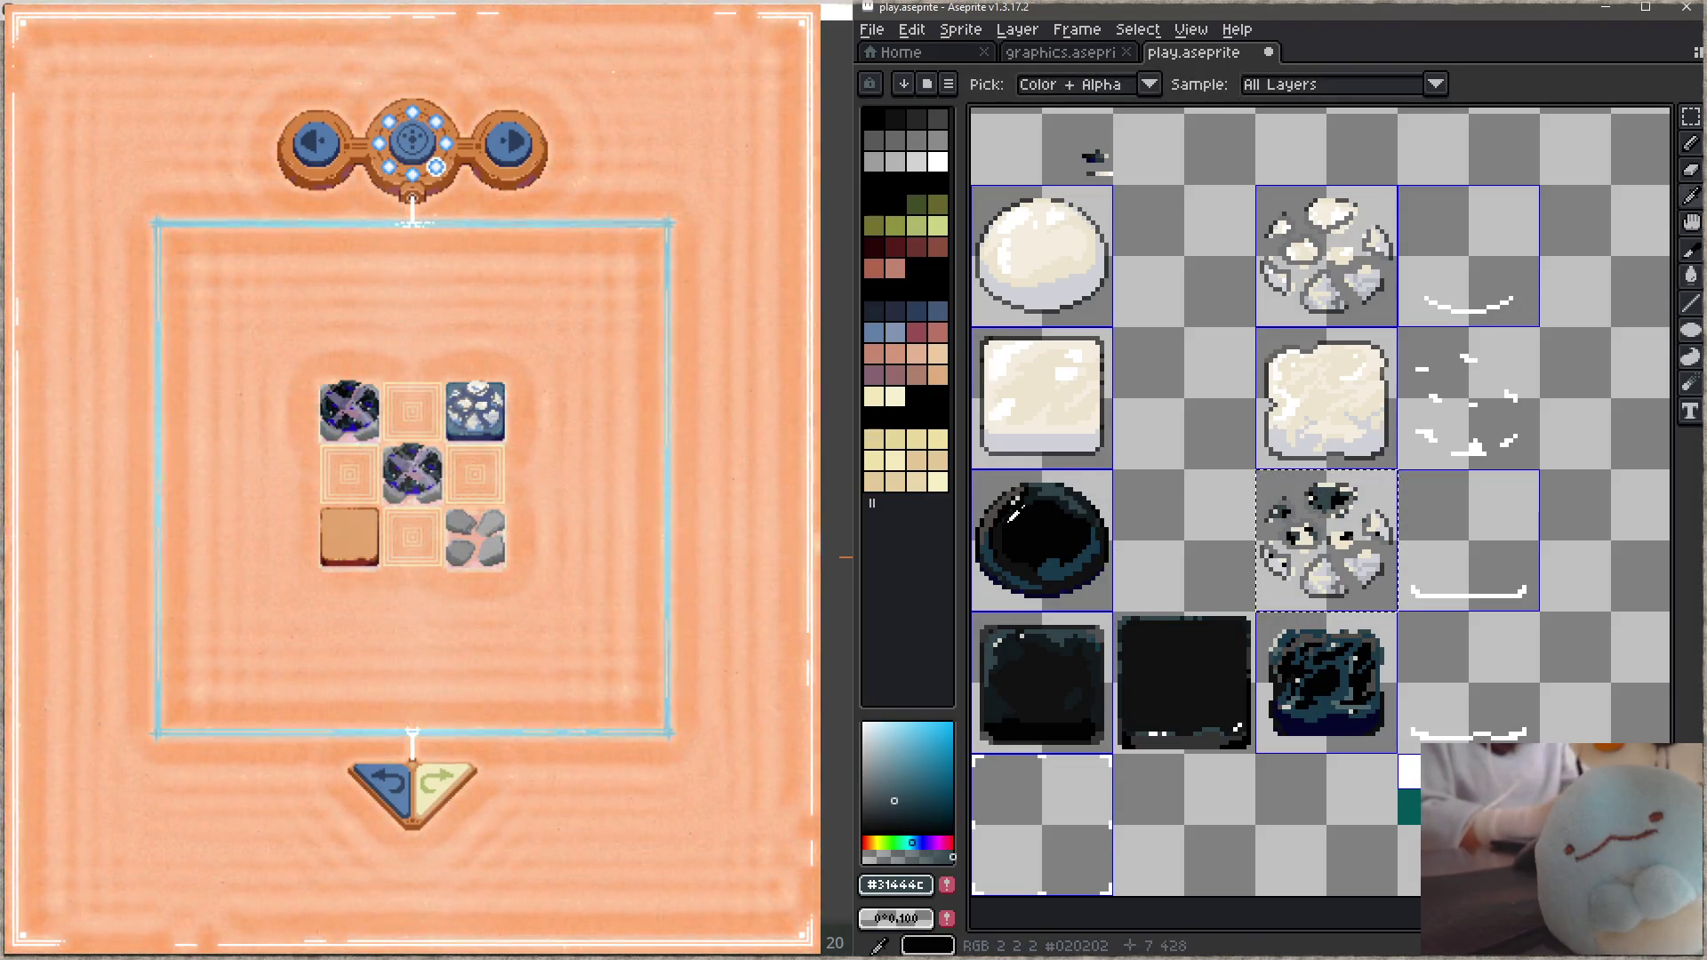
pyautogui.keyDown('alt'); pyautogui.click(1354, 574); pyautogui.keyUp('alt')
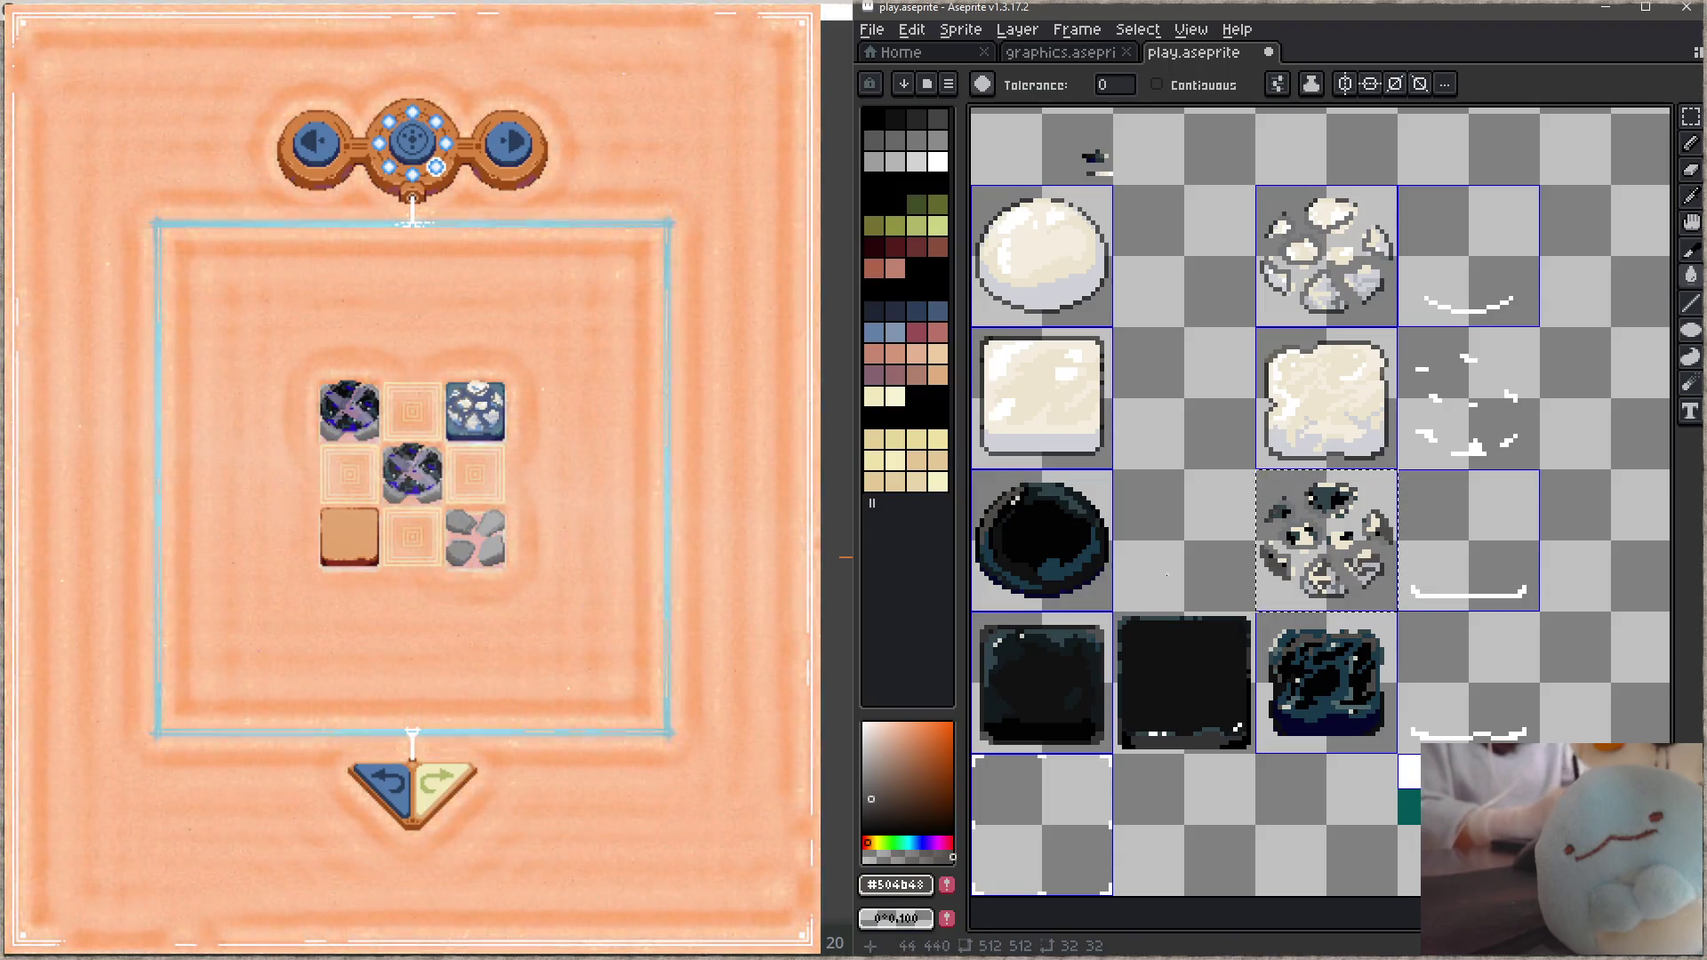
pyautogui.press('alt')
pyautogui.keyDown('alt'); pyautogui.click(997, 571); pyautogui.keyUp('alt')
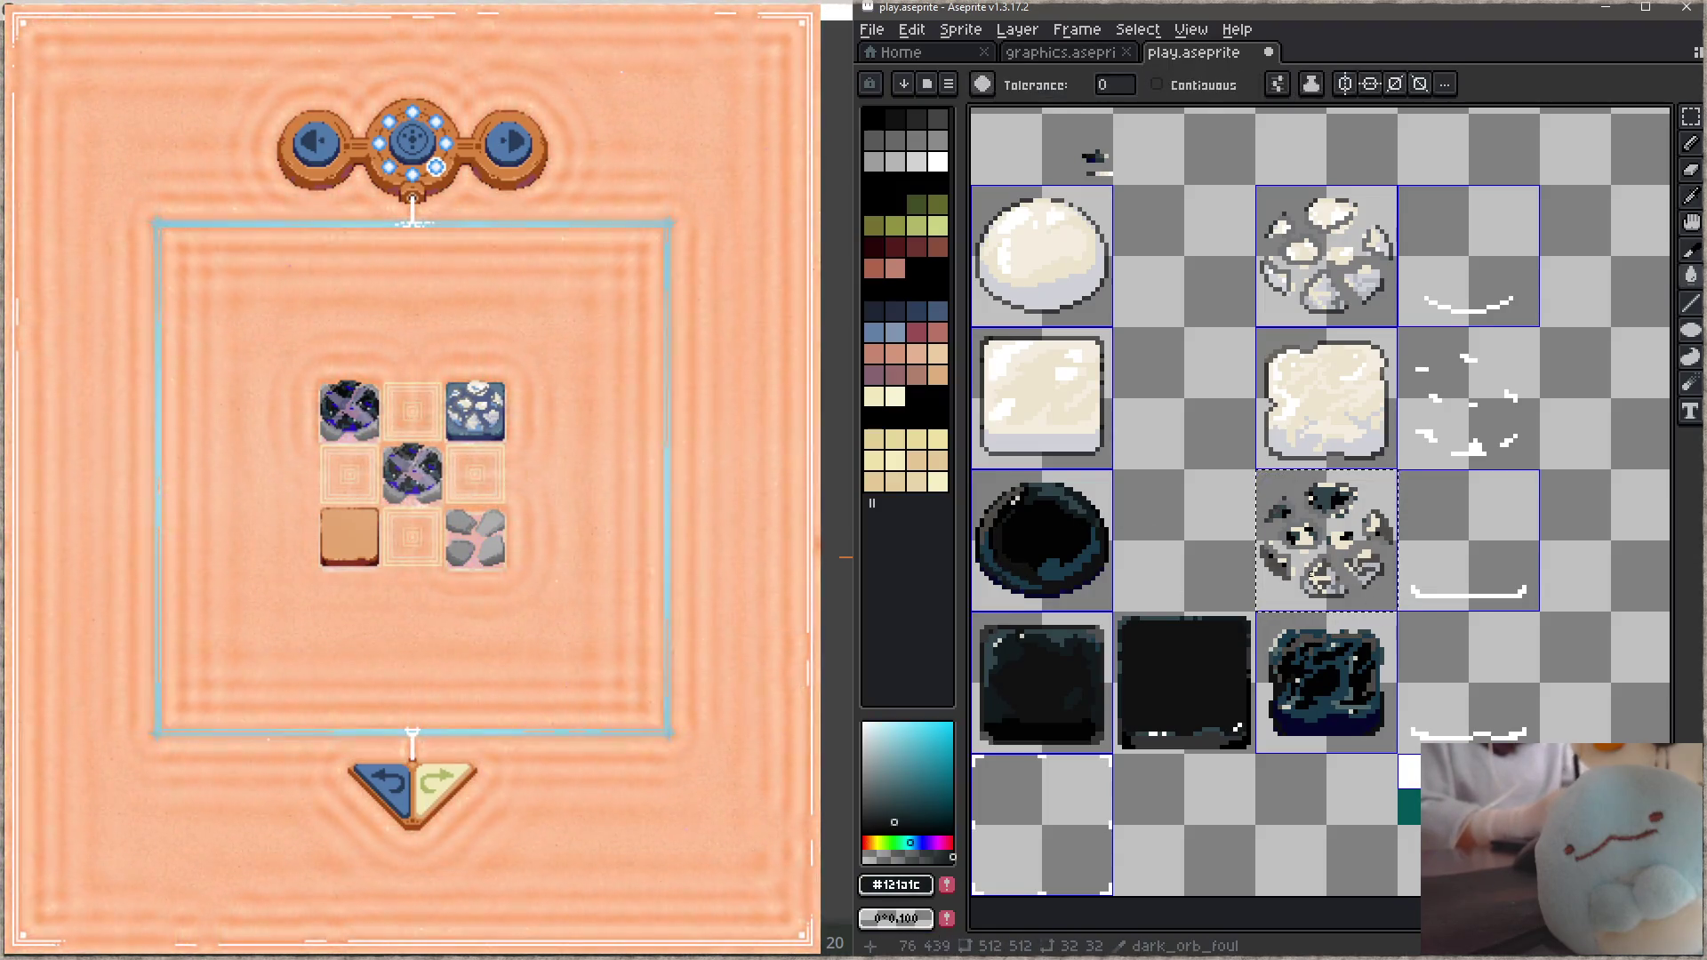